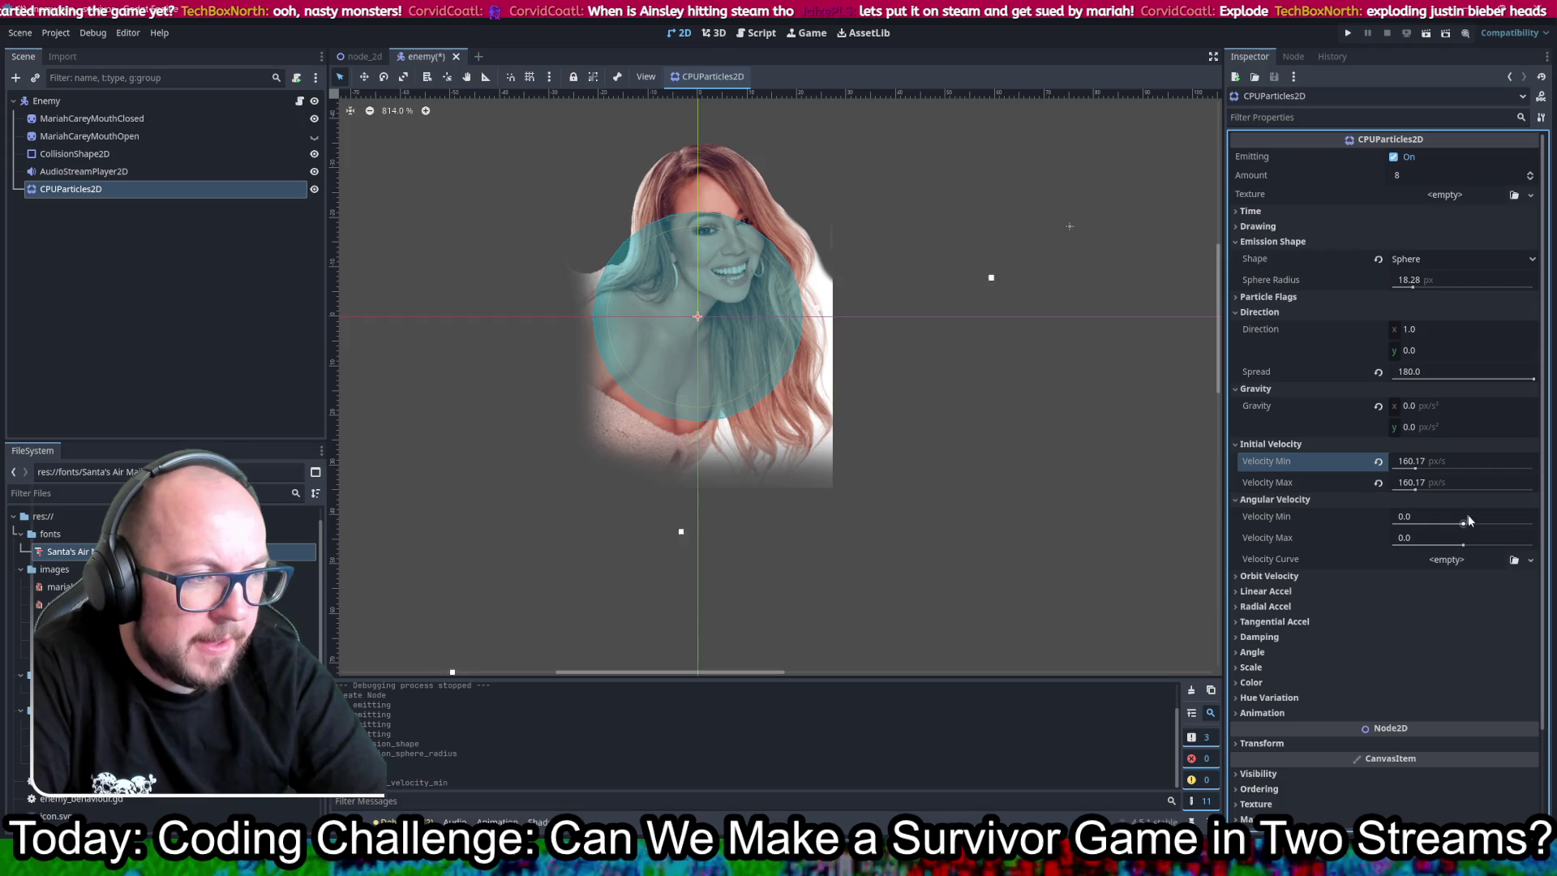
- Set the CPUParticles2D angular velocity range to 68.57 min and 81.04 max
{"action": "left_click_drag", "start_coordinate": [1462, 526], "coordinate": [1453, 551]}
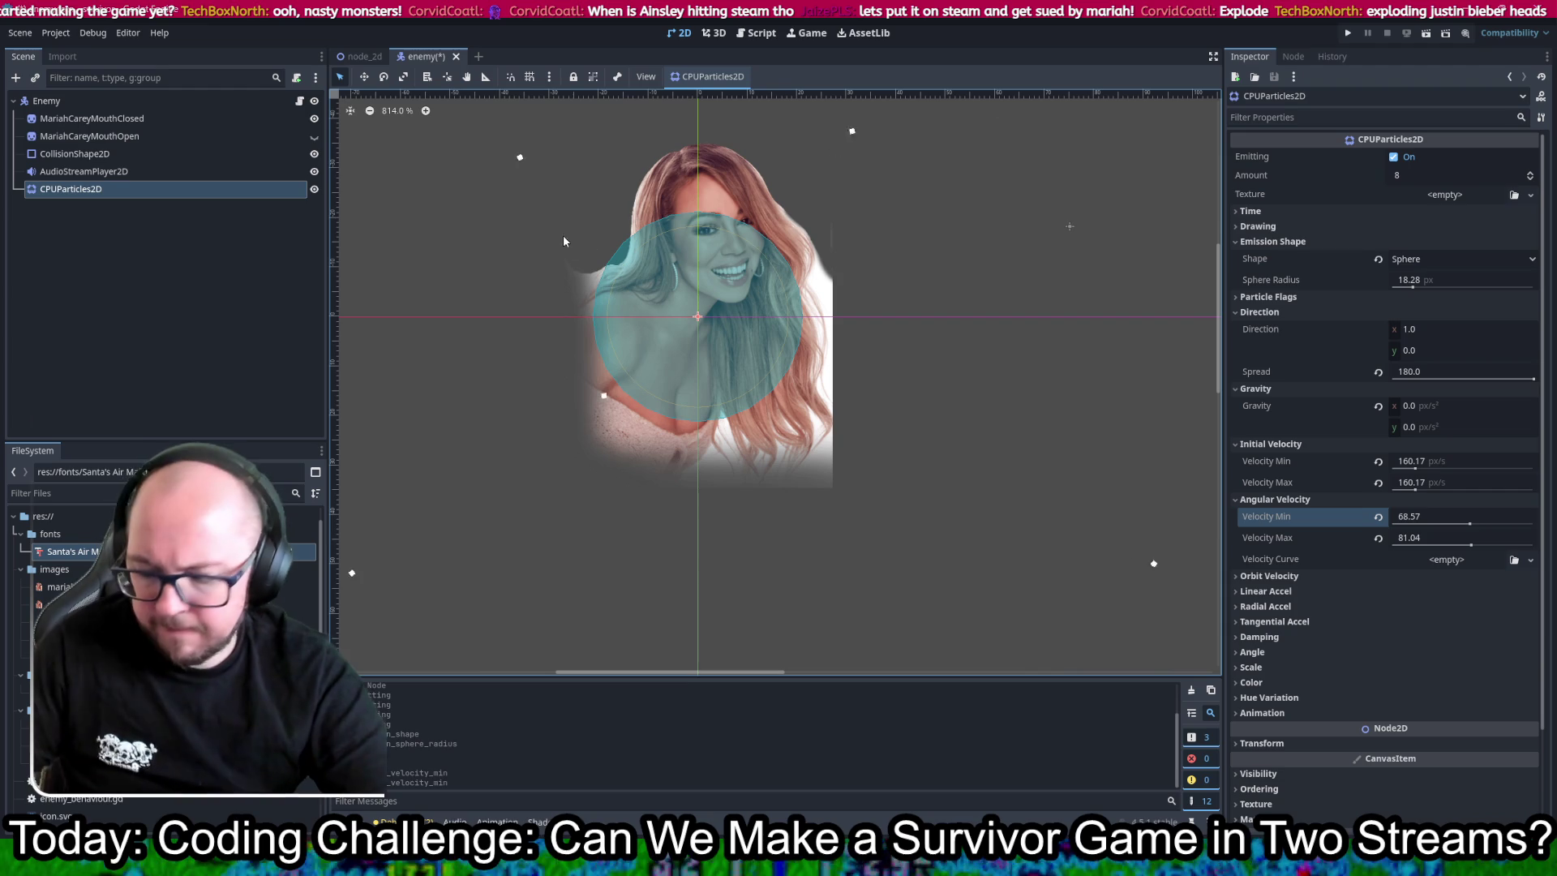
{"action": "scroll", "coordinate": [613, 280], "scroll_direction": "down", "scroll_amount": 5}
{"action": "scroll", "coordinate": [611, 281], "scroll_direction": "down", "scroll_amount": 5}
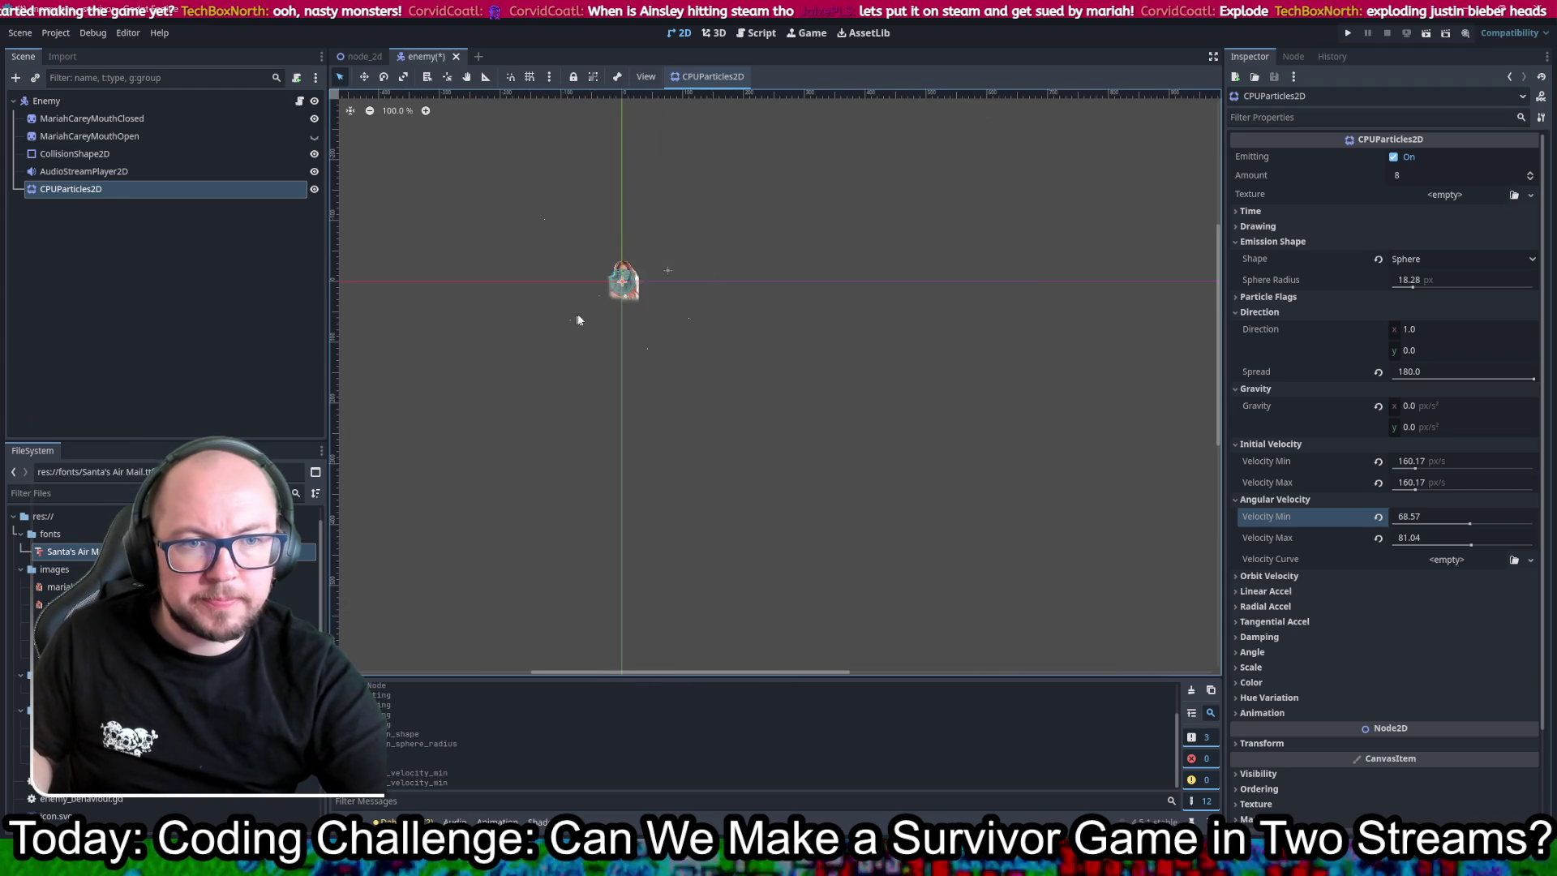
{"action": "scroll", "coordinate": [762, 380], "scroll_direction": "up", "scroll_amount": 6}
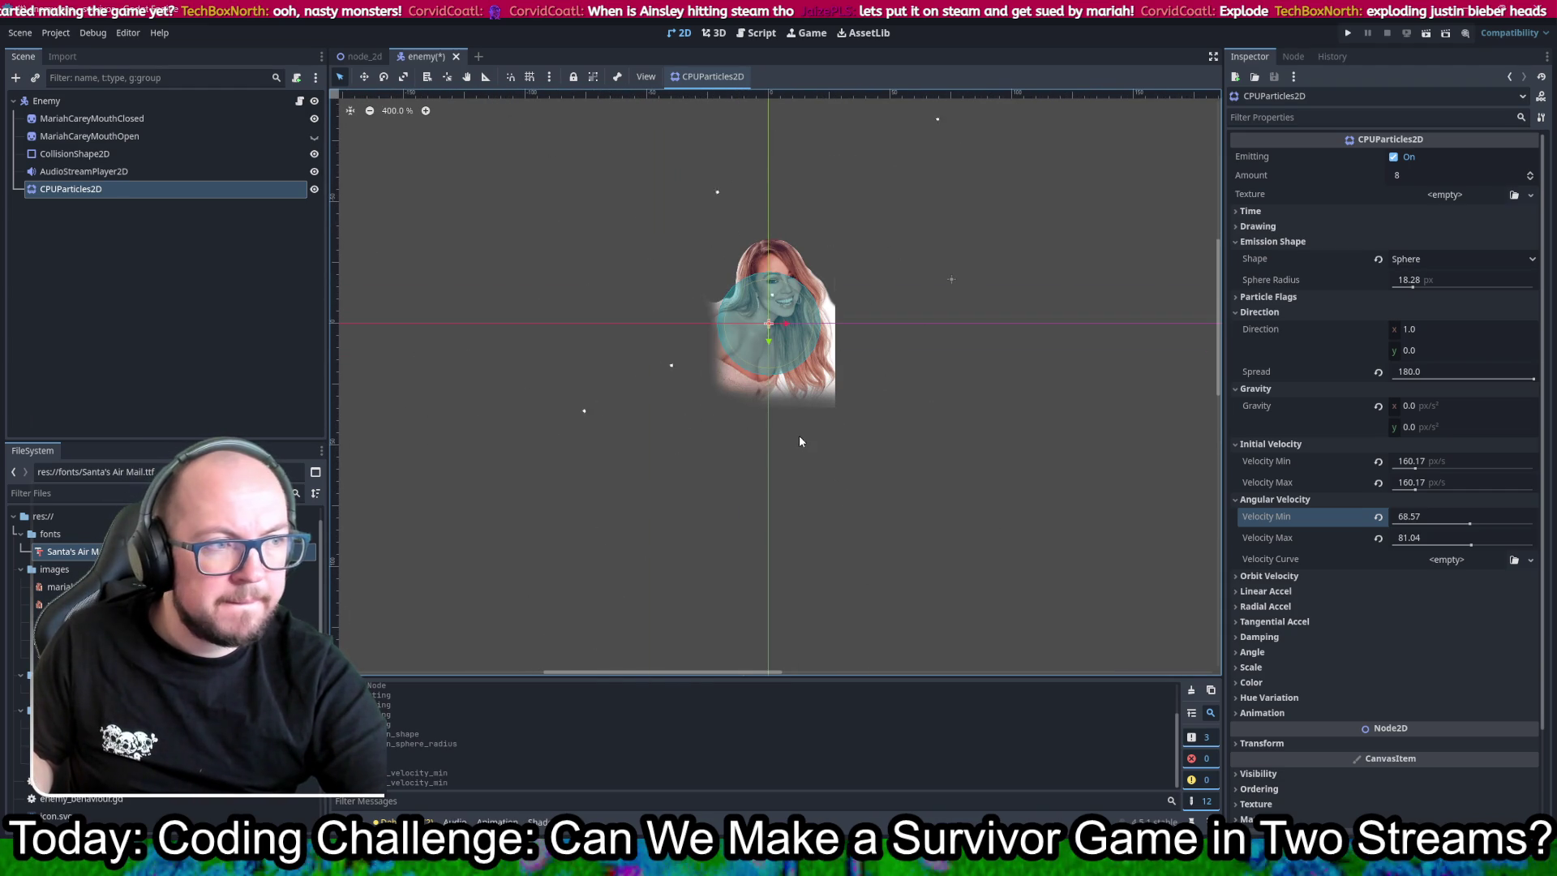
{"action": "left_click", "coordinate": [1302, 212]}
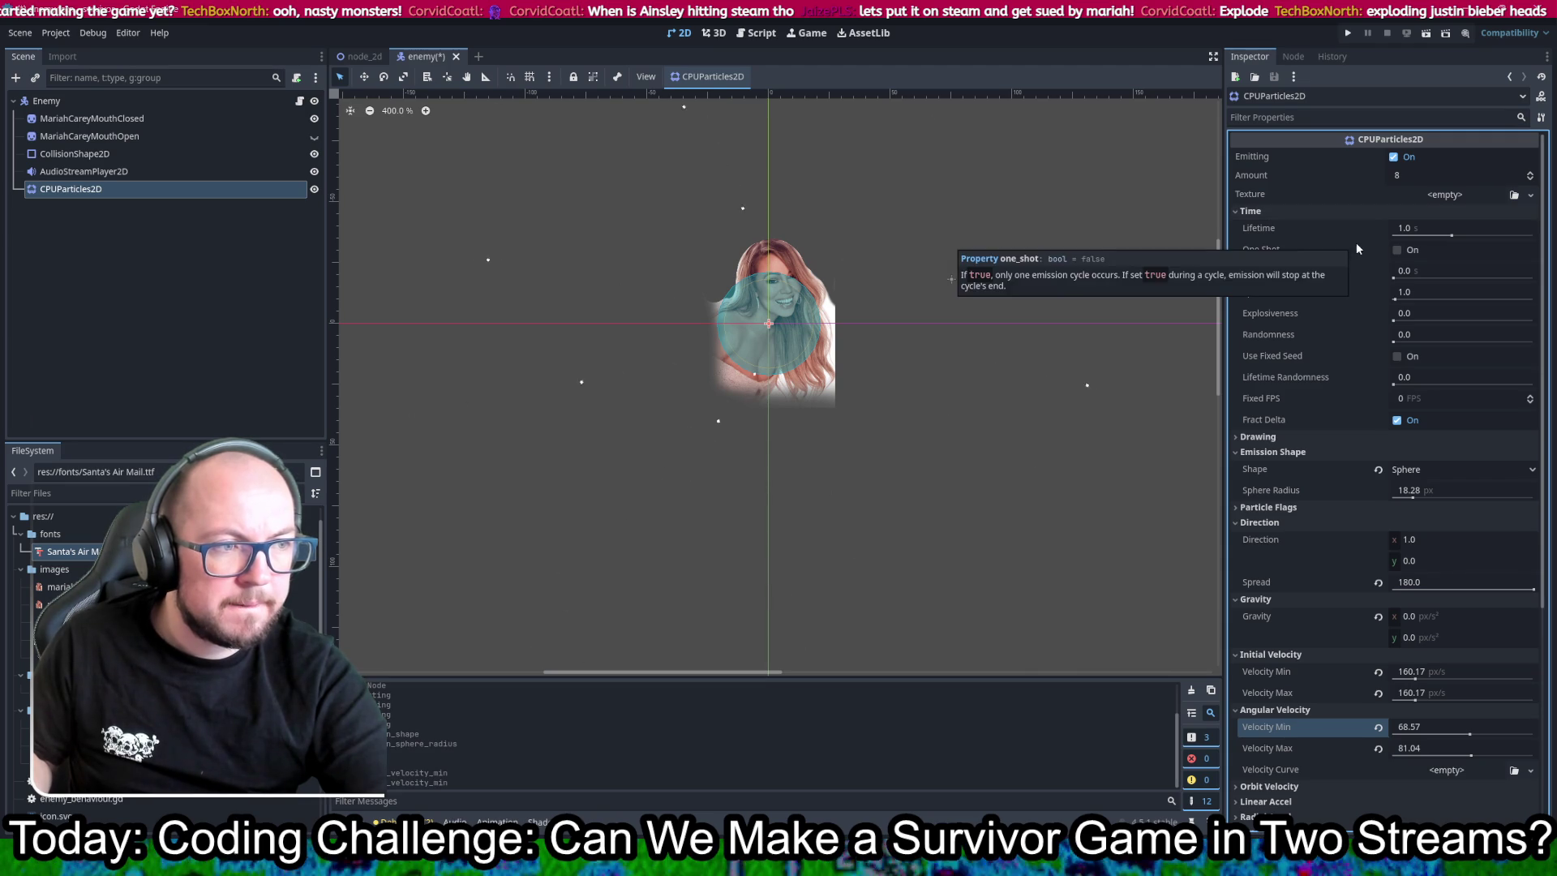
- Make the particle emitter one-shot and preview the burst a few times
{"action": "left_click", "coordinate": [1401, 257]}
{"action": "left_click", "coordinate": [1397, 250]}
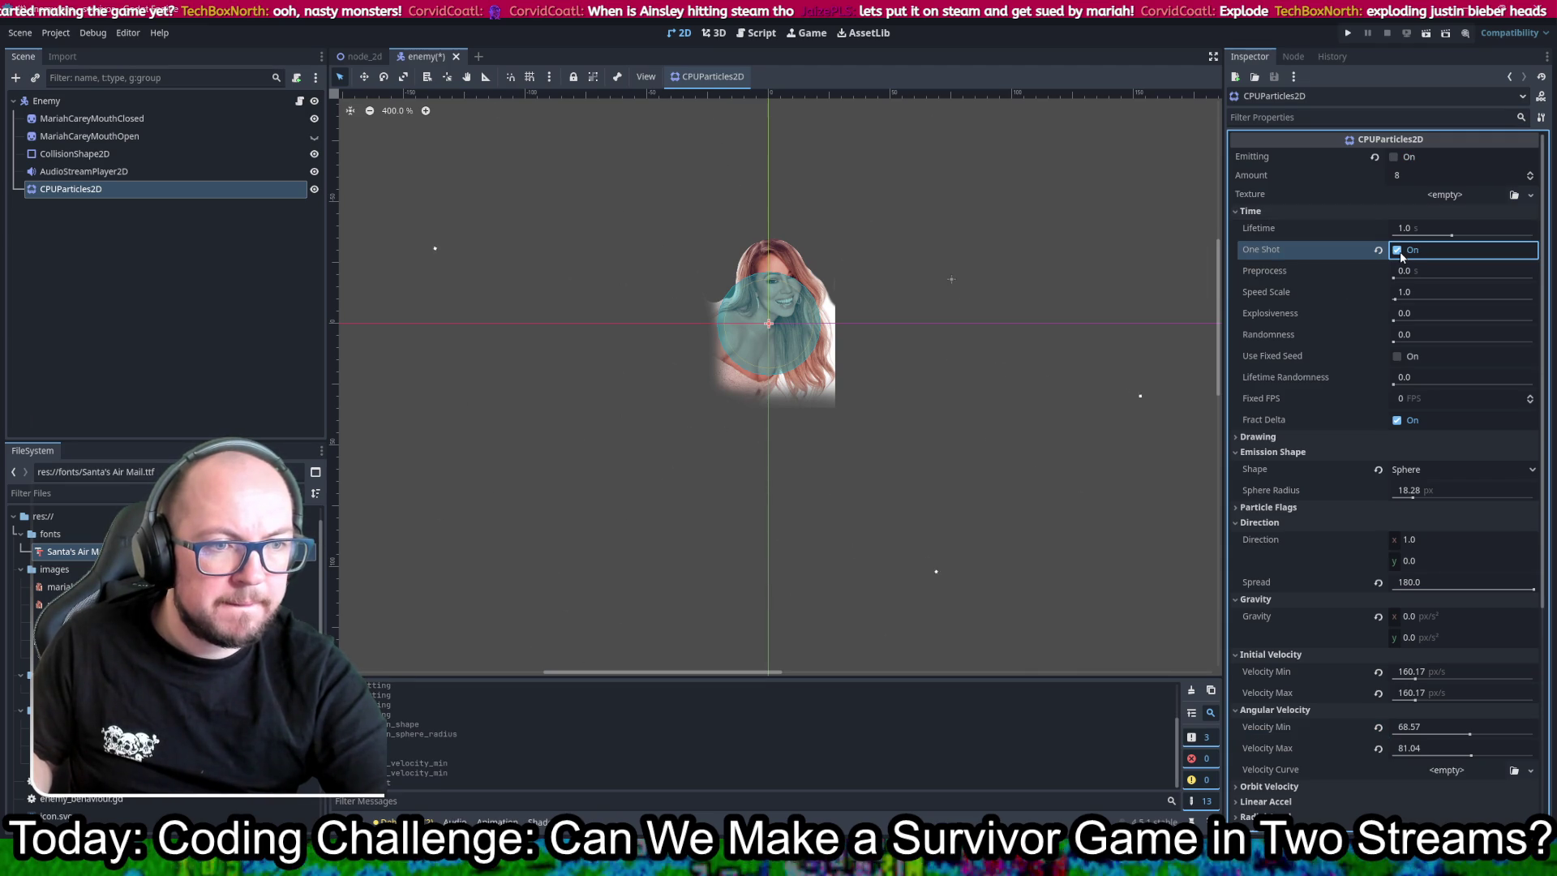
{"action": "left_click", "coordinate": [1395, 157]}
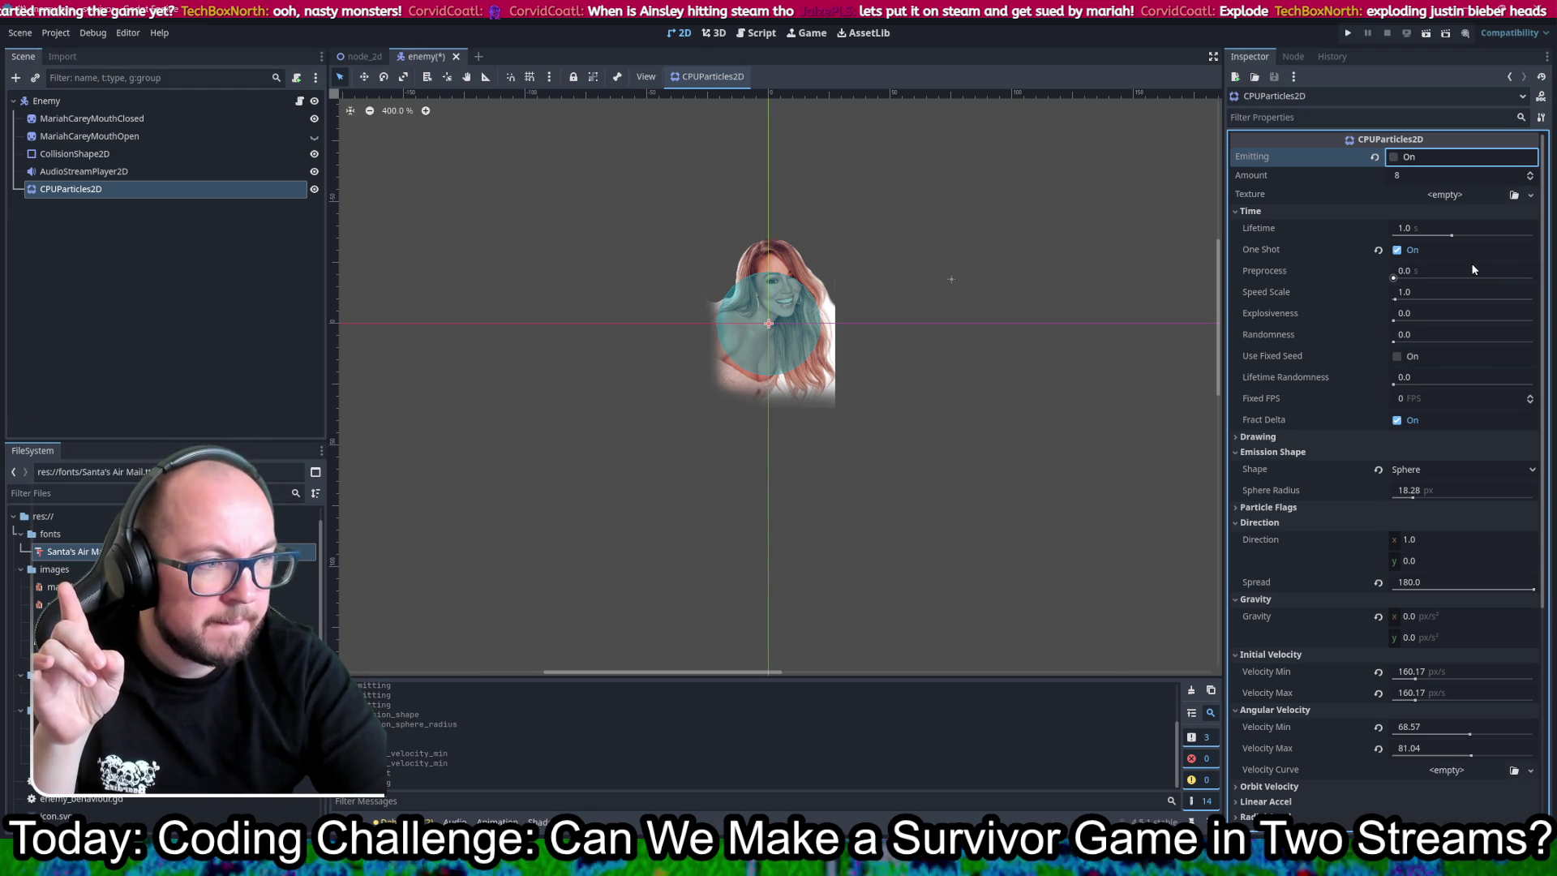
{"action": "left_click", "coordinate": [1394, 159]}
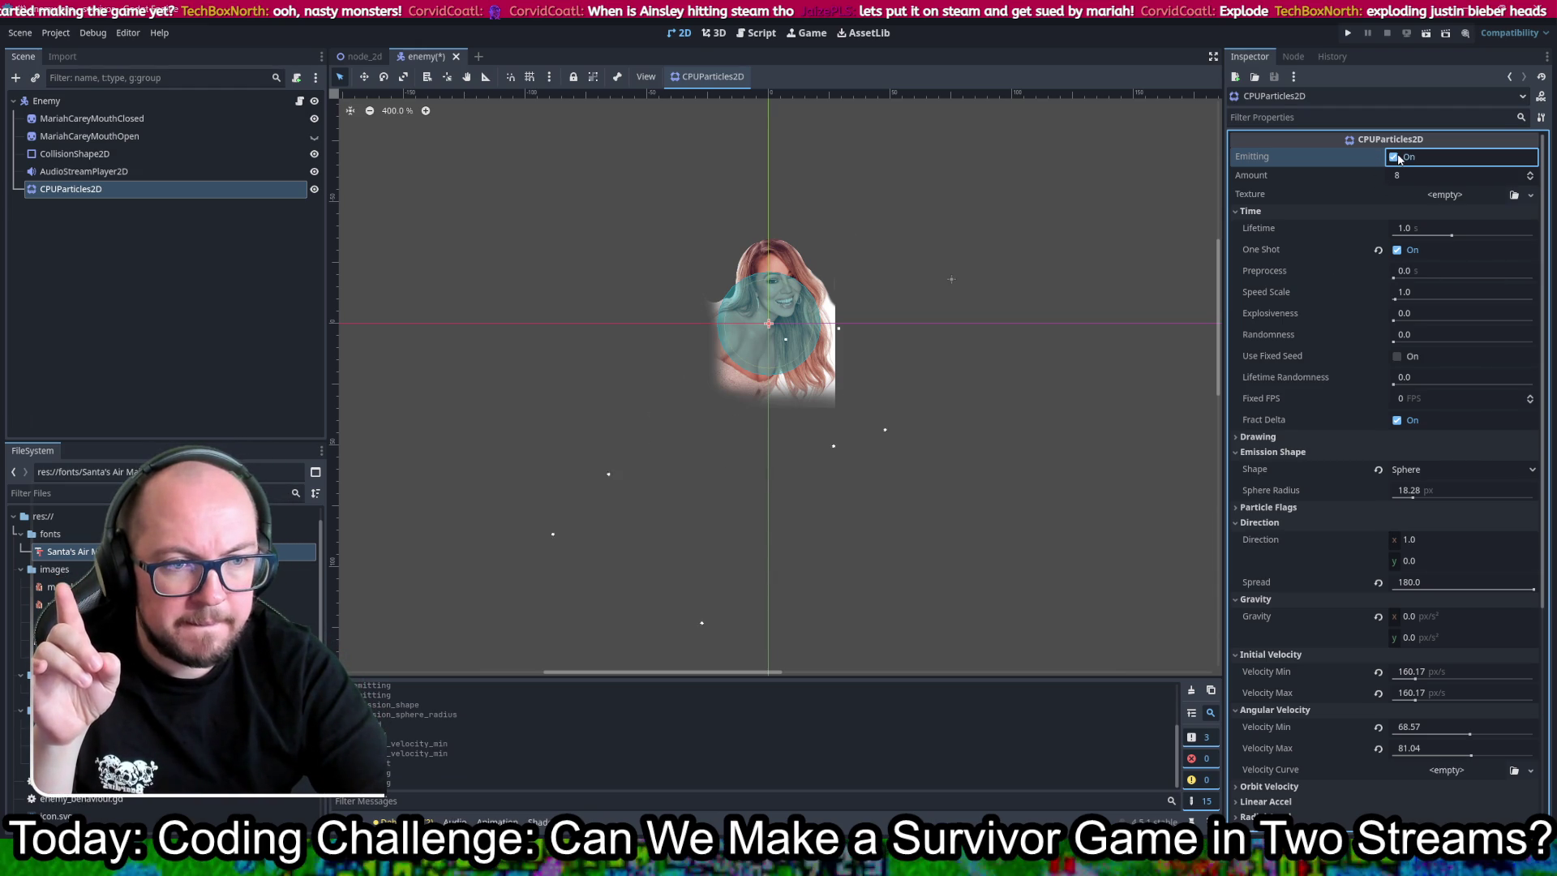
{"action": "left_click", "coordinate": [1395, 158]}
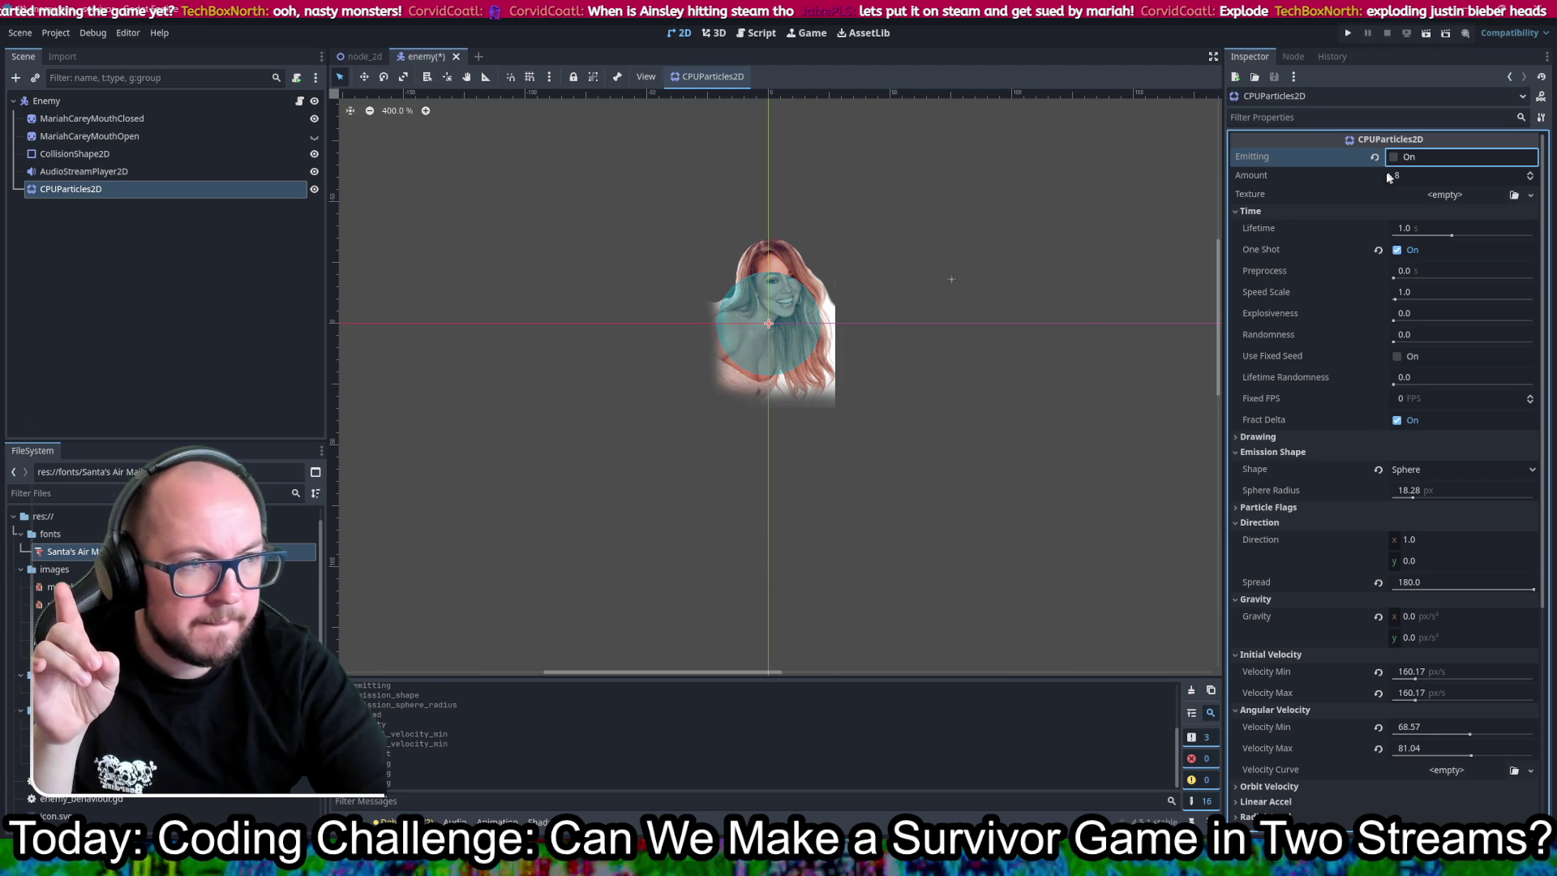
- Set the particle Amount to 100, save the scene, and preview the bigger burst
{"action": "left_click", "coordinate": [1409, 177]}
{"action": "type", "text": "100"}
{"action": "key", "text": "ctrl+s"}
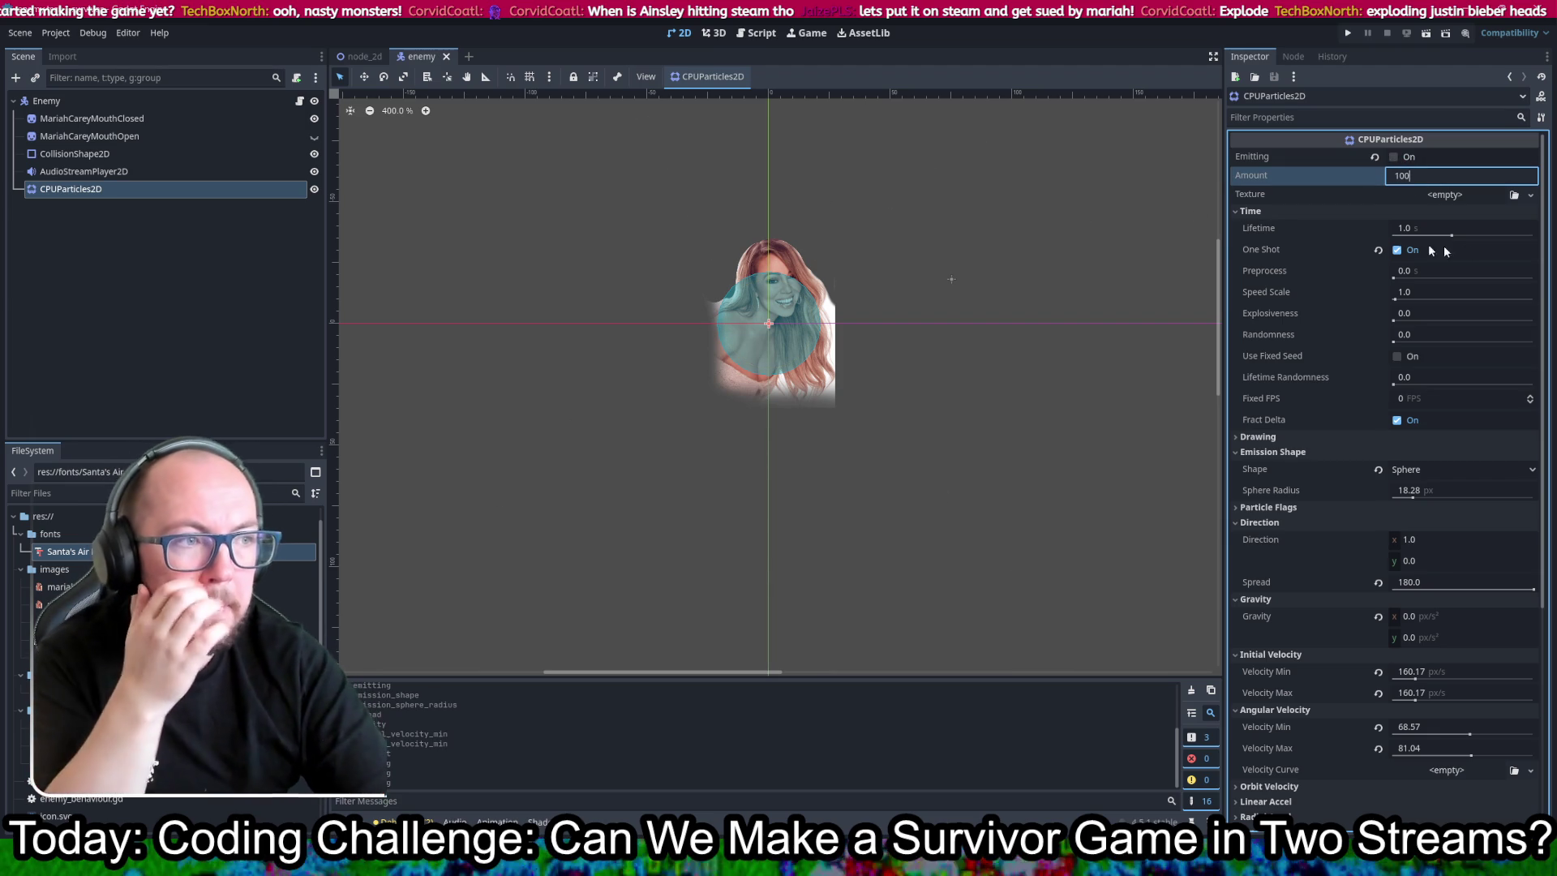
{"action": "left_click", "coordinate": [1394, 158]}
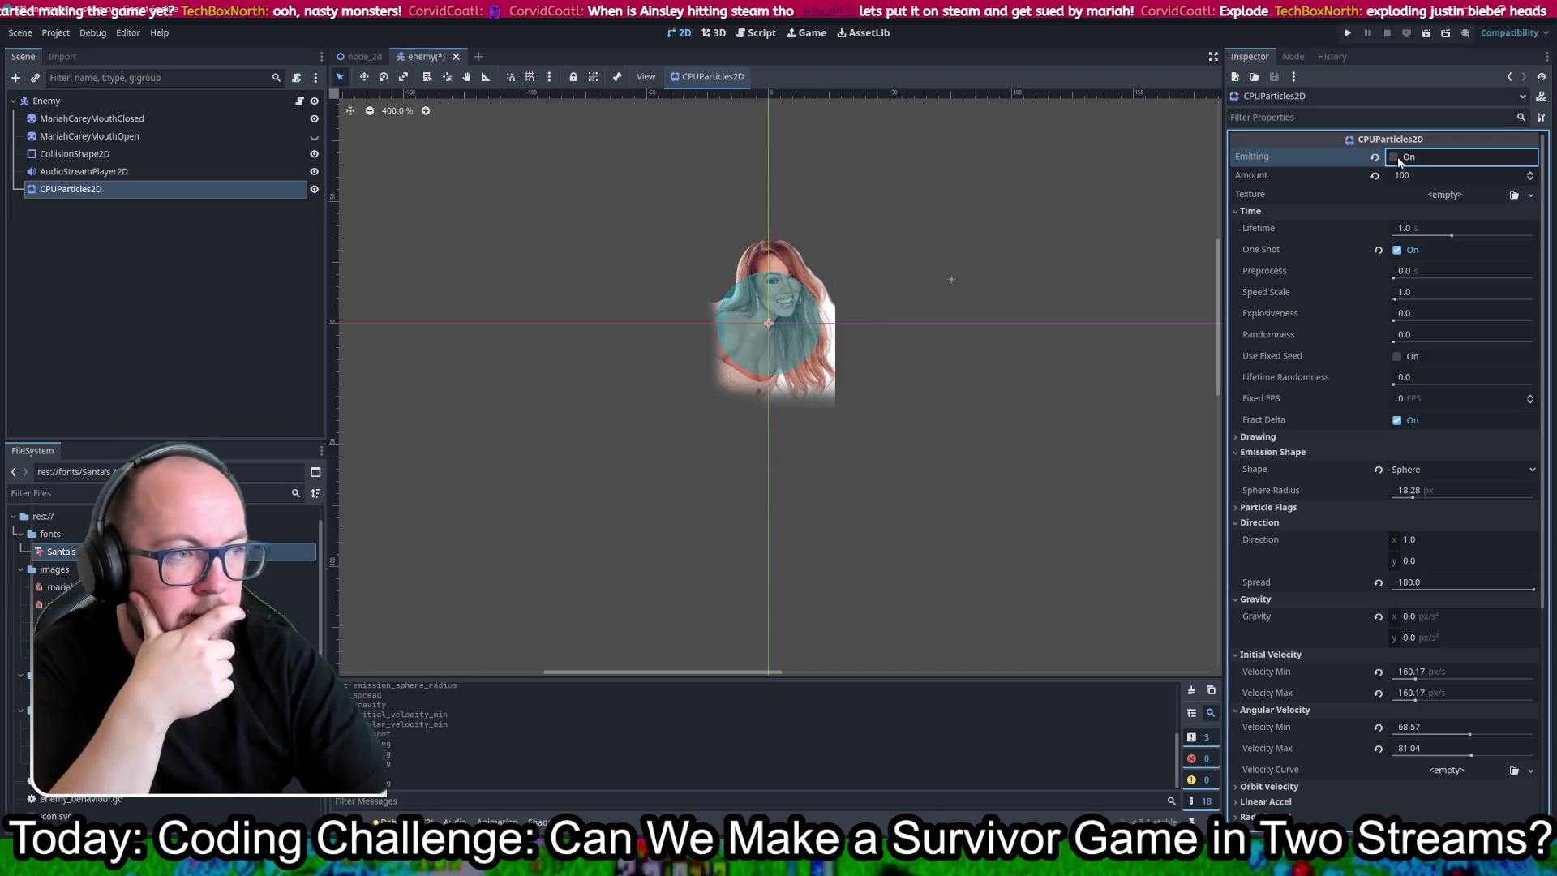
{"action": "left_click", "coordinate": [1394, 158]}
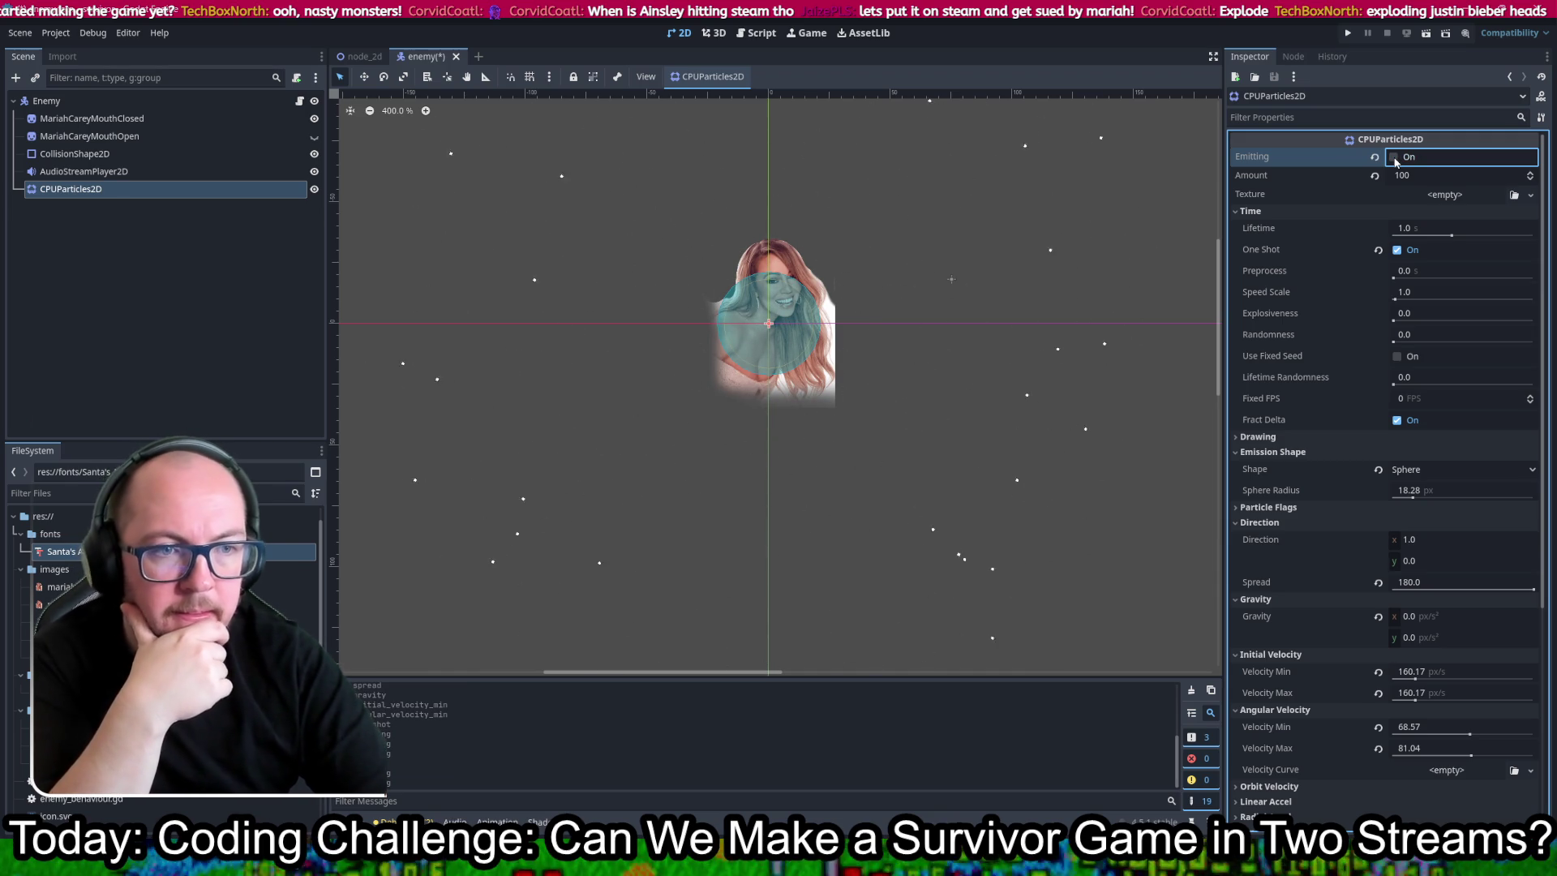
{"action": "left_click", "coordinate": [1394, 158]}
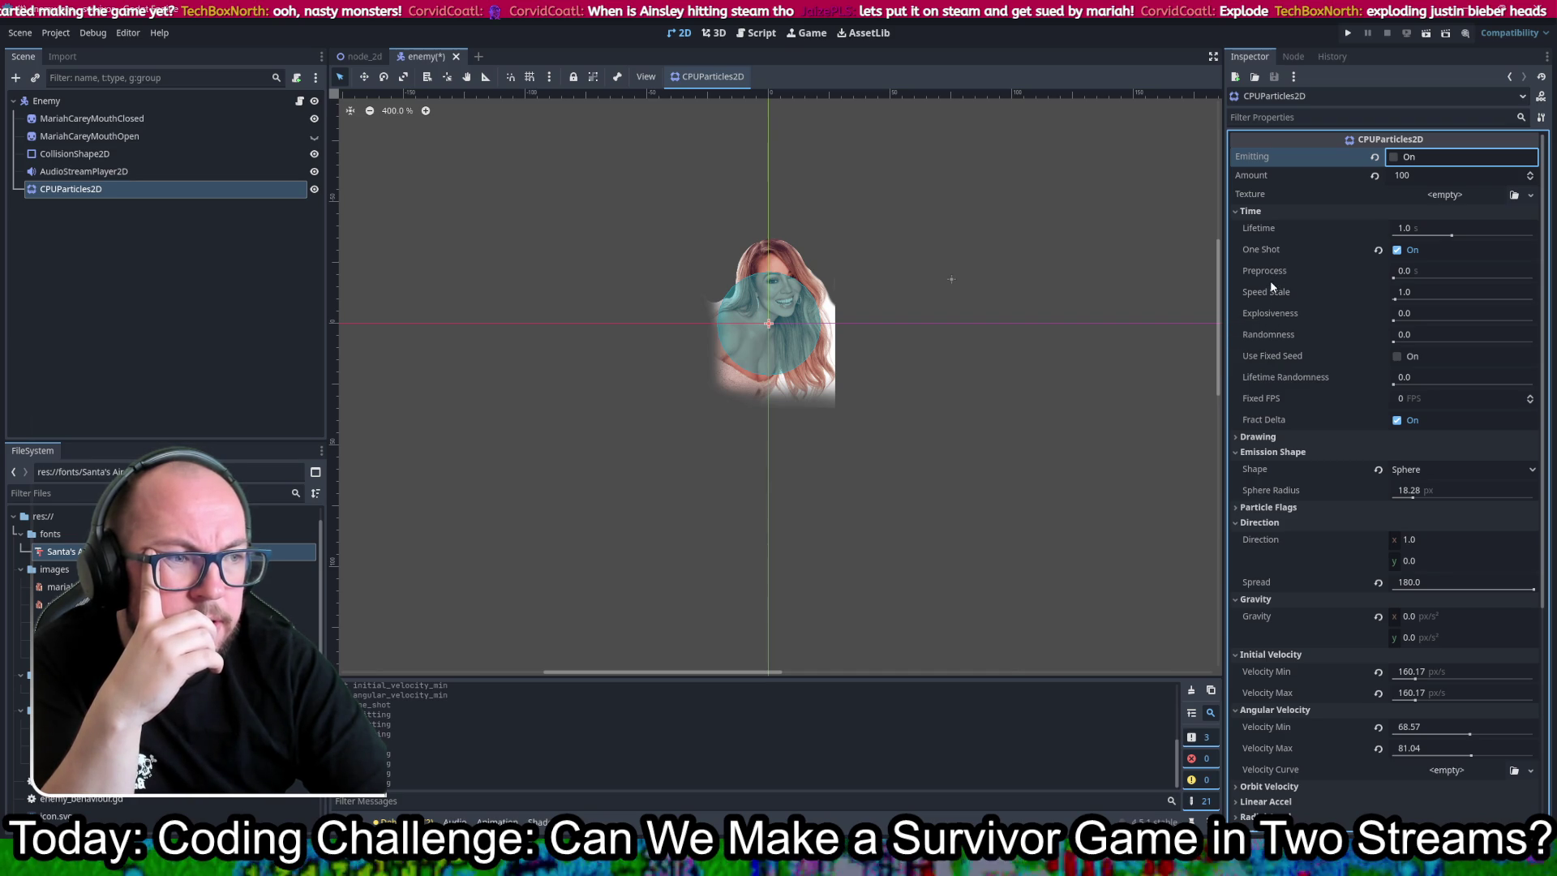
{"action": "mouse_move", "coordinate": [1261, 231]}
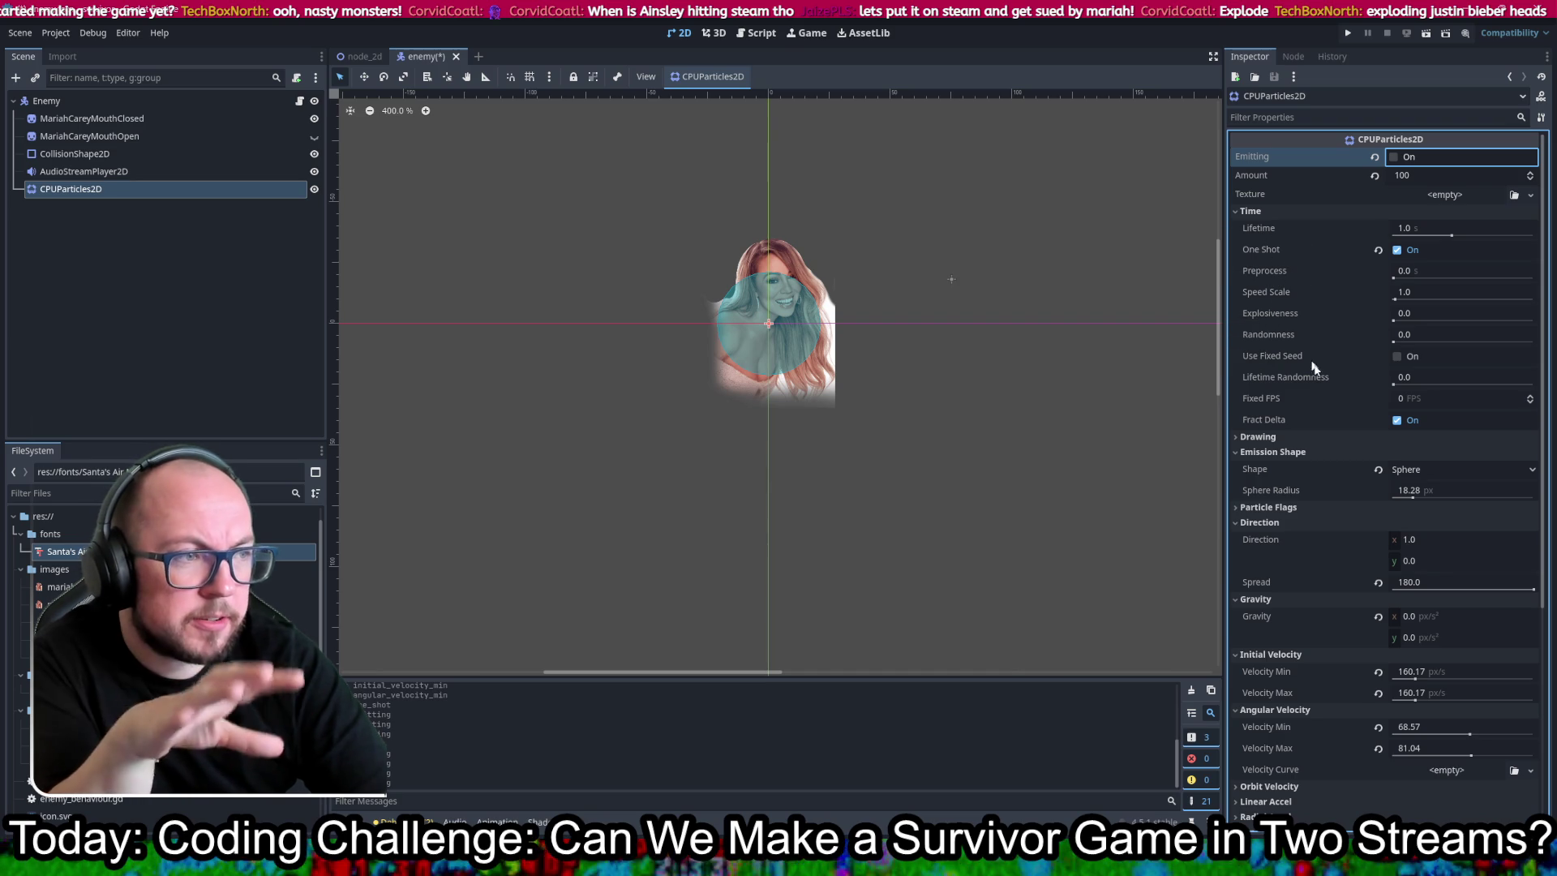
{"action": "left_click", "coordinate": [1460, 230]}
- Try a 600-second particle lifetime and preview the burst
{"action": "type", "text": "600"}
{"action": "key", "text": "Return"}
{"action": "left_click", "coordinate": [1393, 157]}
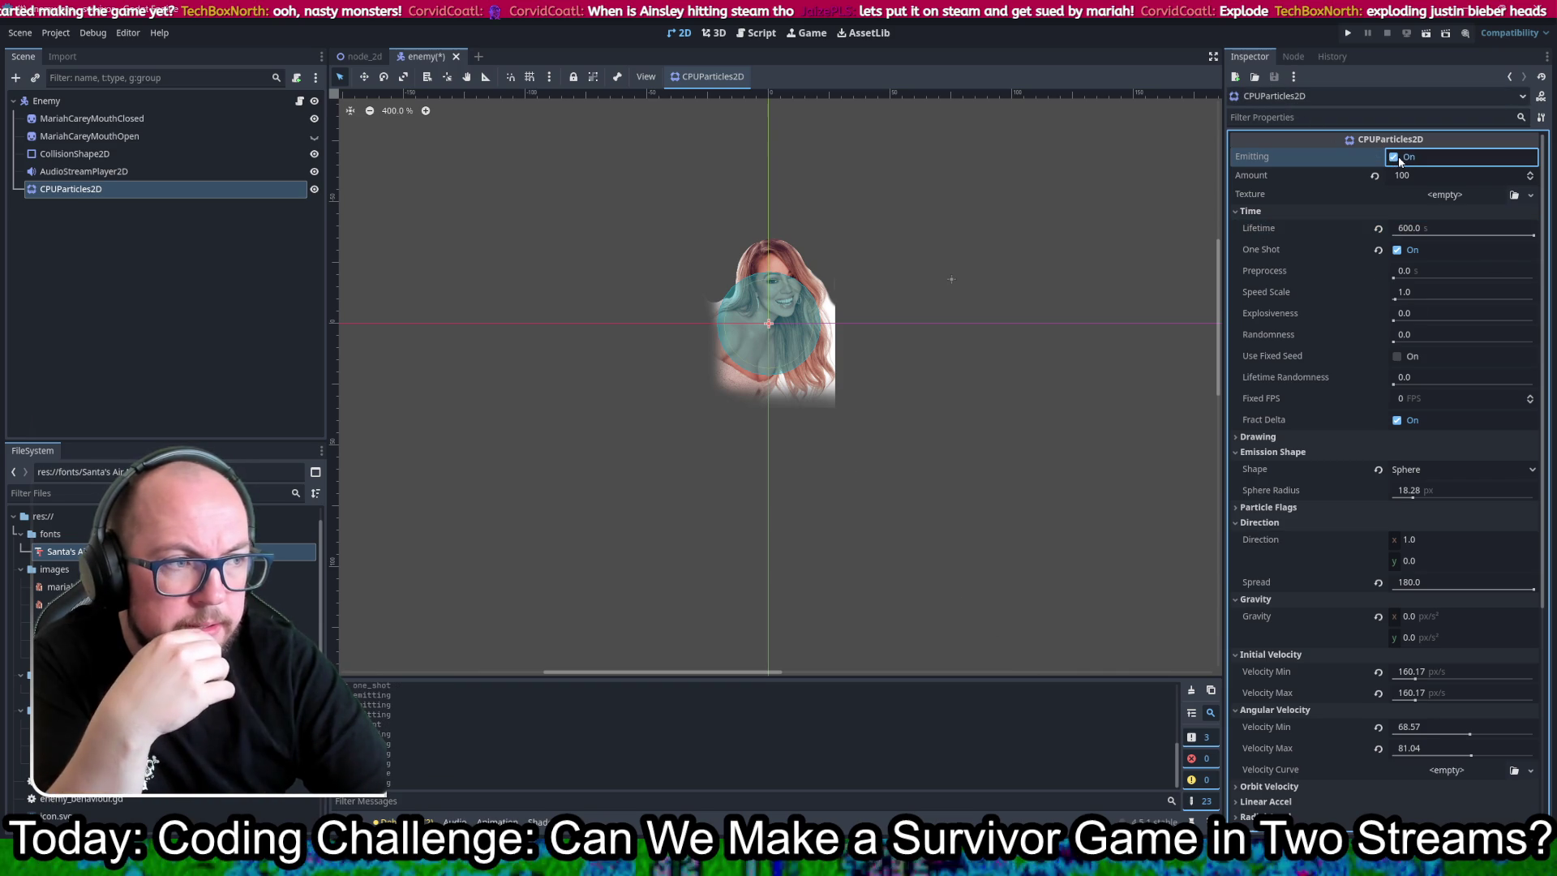
{"action": "left_click", "coordinate": [1394, 158]}
{"action": "left_click", "coordinate": [1393, 158]}
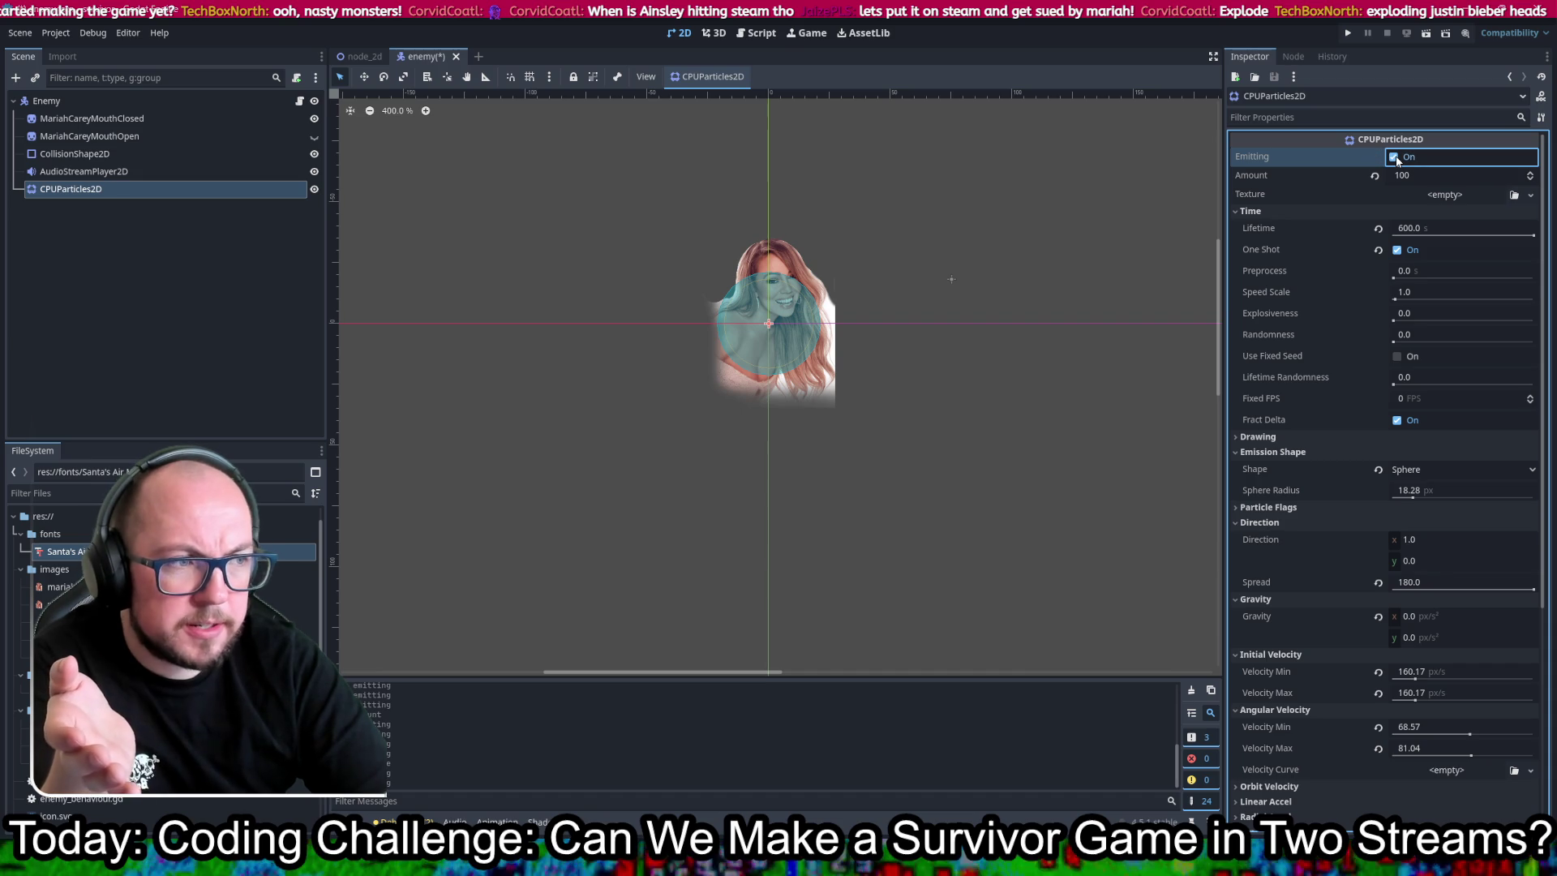
{"action": "left_click", "coordinate": [1394, 158]}
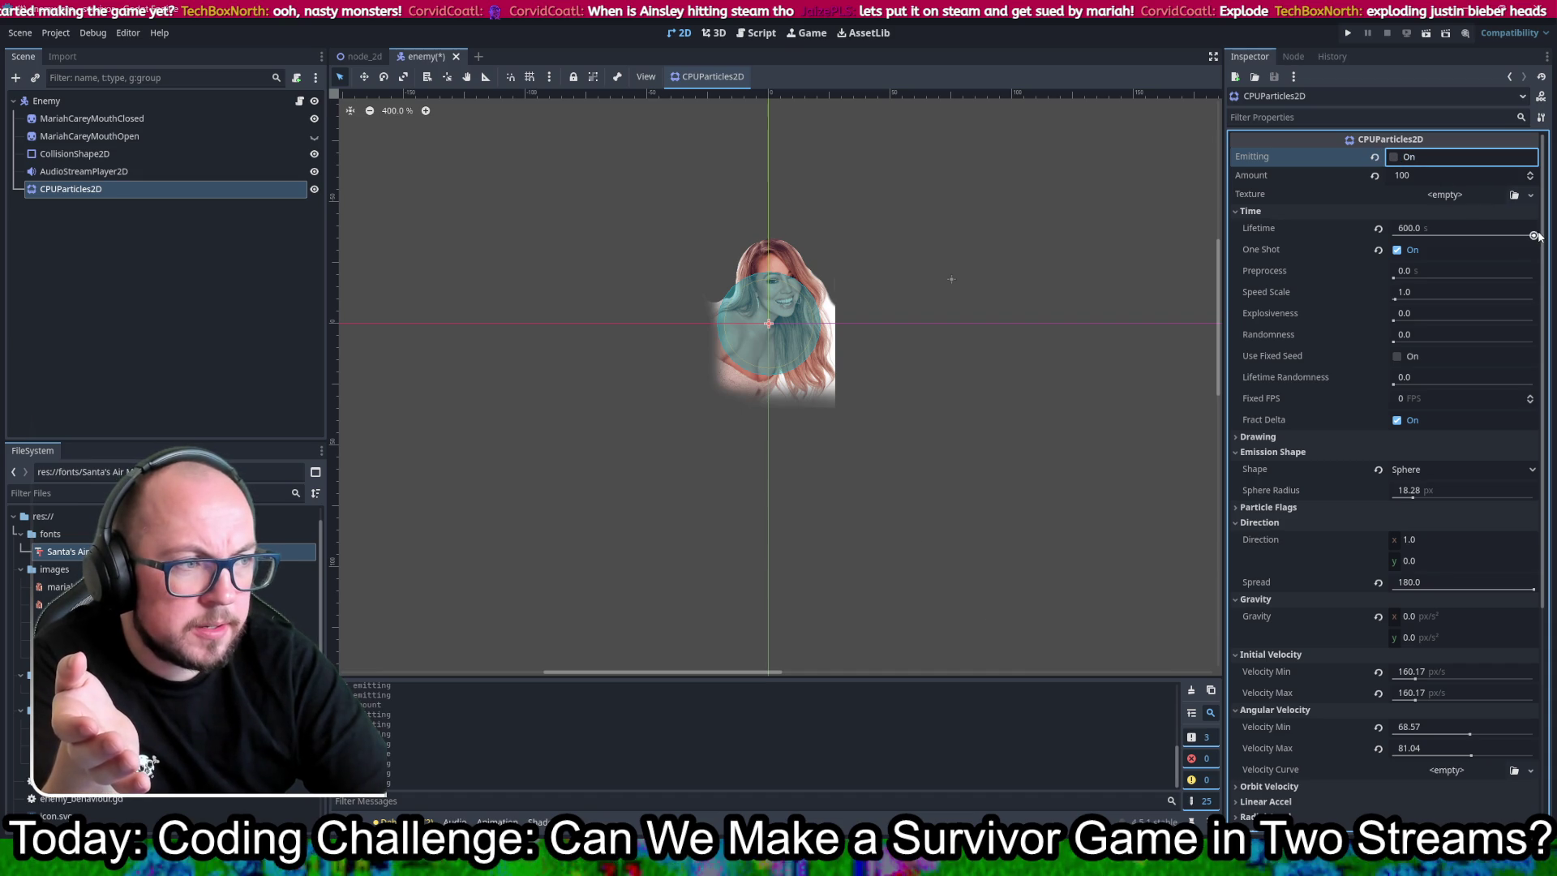
- Cut the particle lifetime to 0.01 s and preview the burst
{"action": "left_click_drag", "start_coordinate": [1467, 239], "coordinate": [1388, 234]}
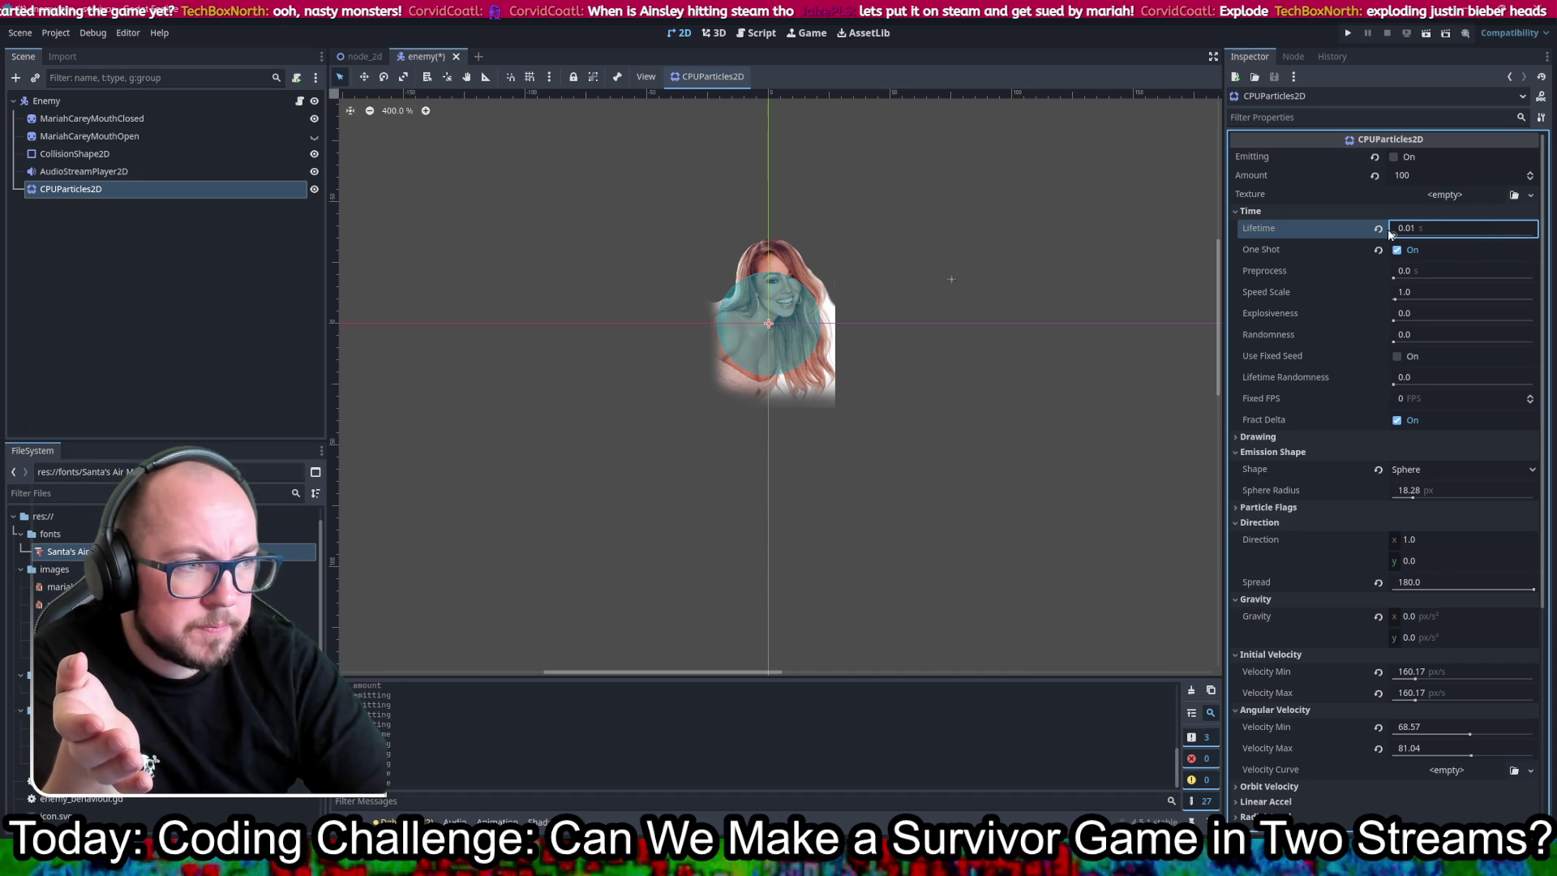
{"action": "left_click", "coordinate": [1396, 158]}
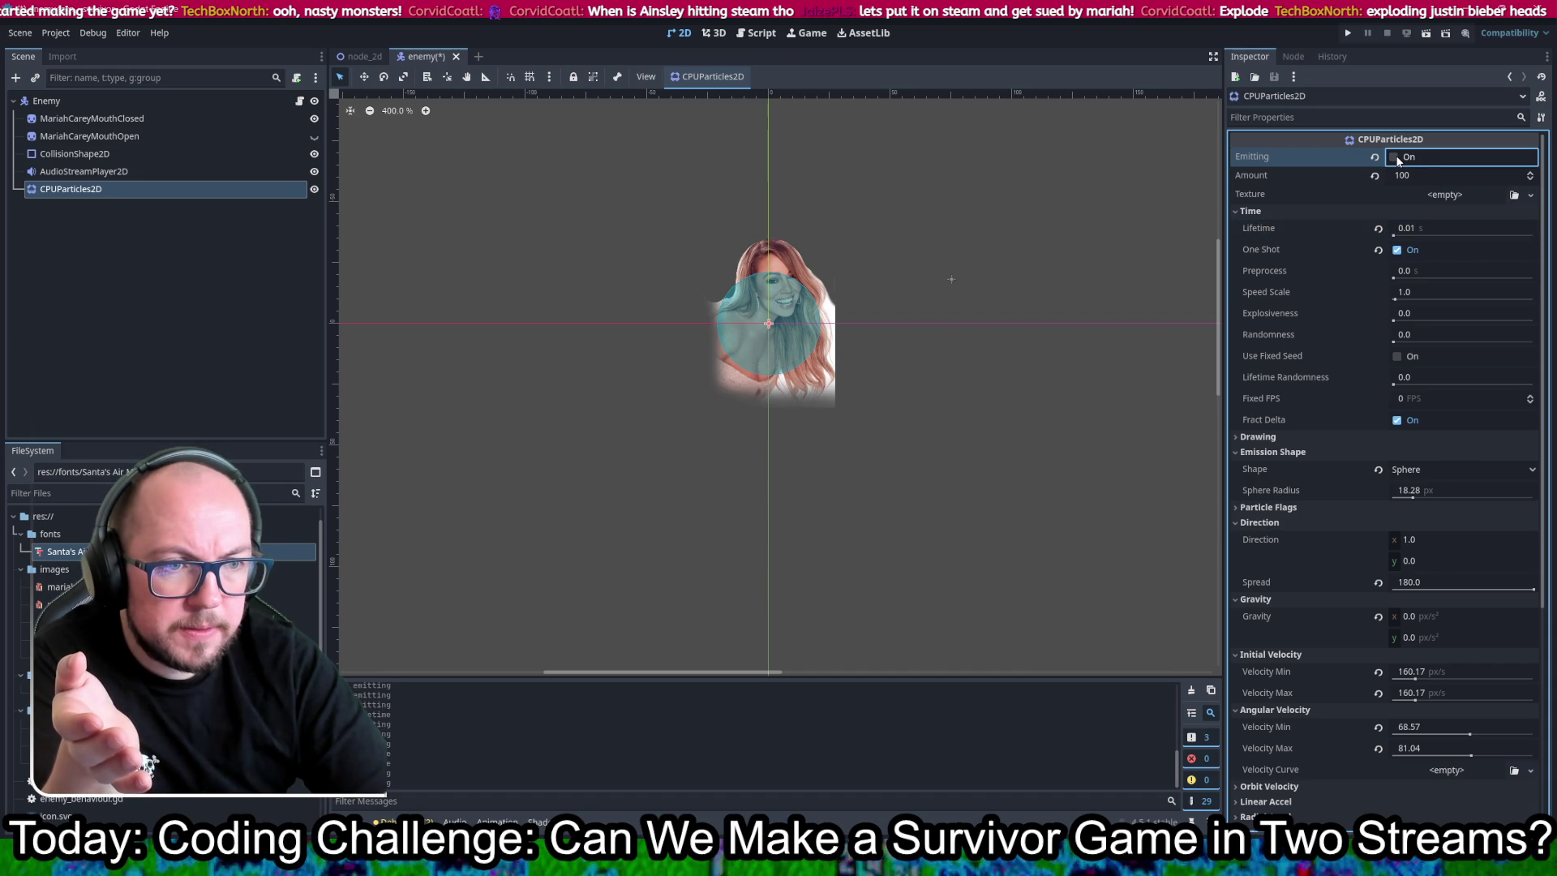
{"action": "left_click", "coordinate": [1395, 159]}
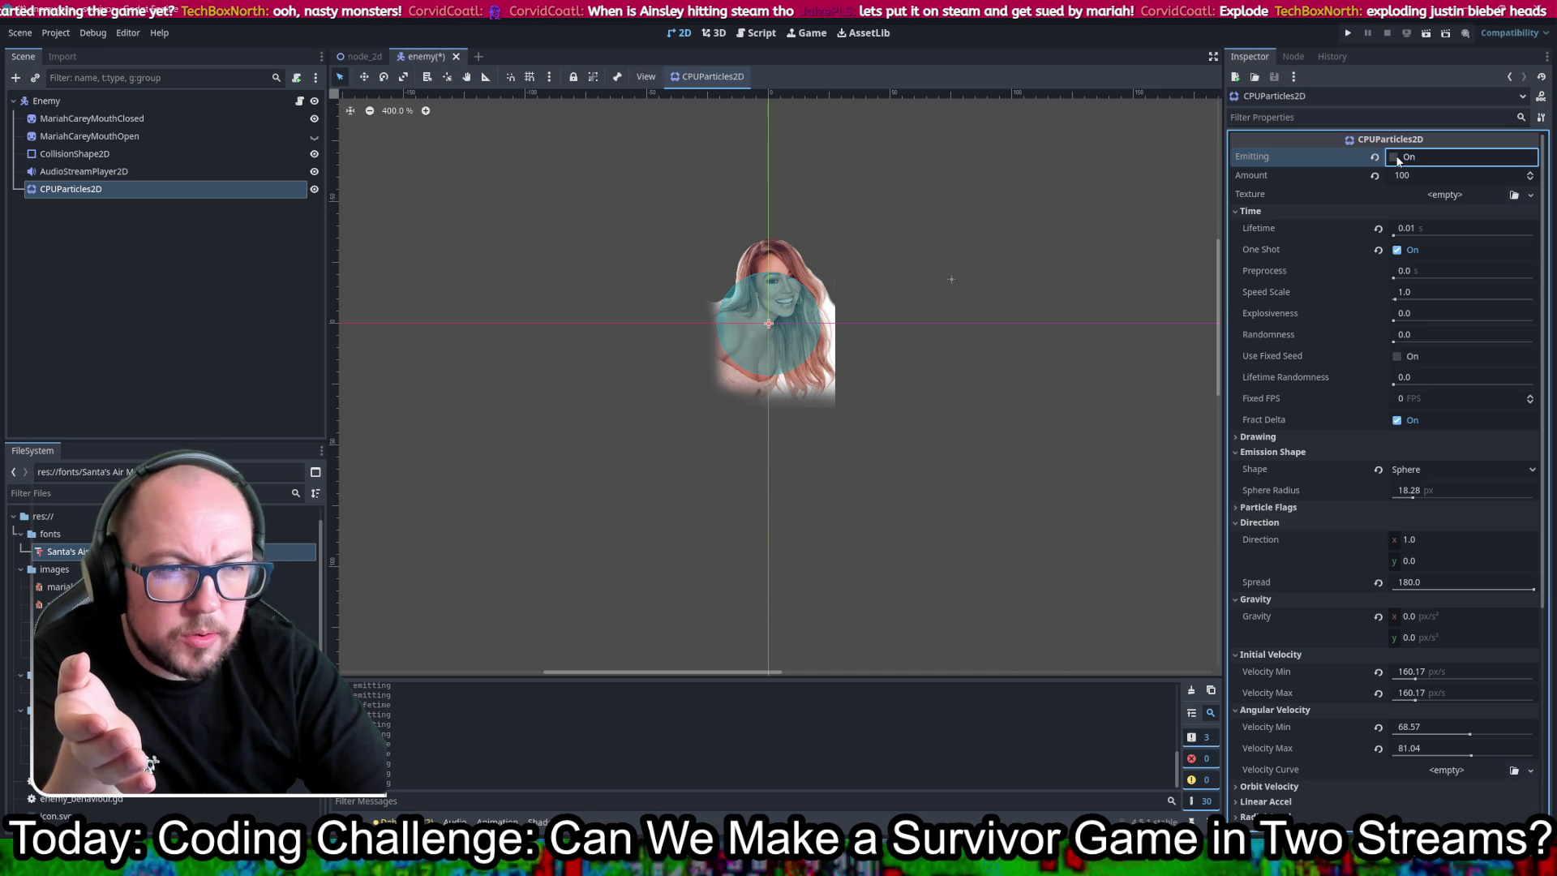
- Raise the particle lifetime to 2.86 s, preview it, and save the enemy scene
{"action": "left_click_drag", "start_coordinate": [1403, 231], "coordinate": [1464, 231]}
{"action": "left_click", "coordinate": [1393, 158]}
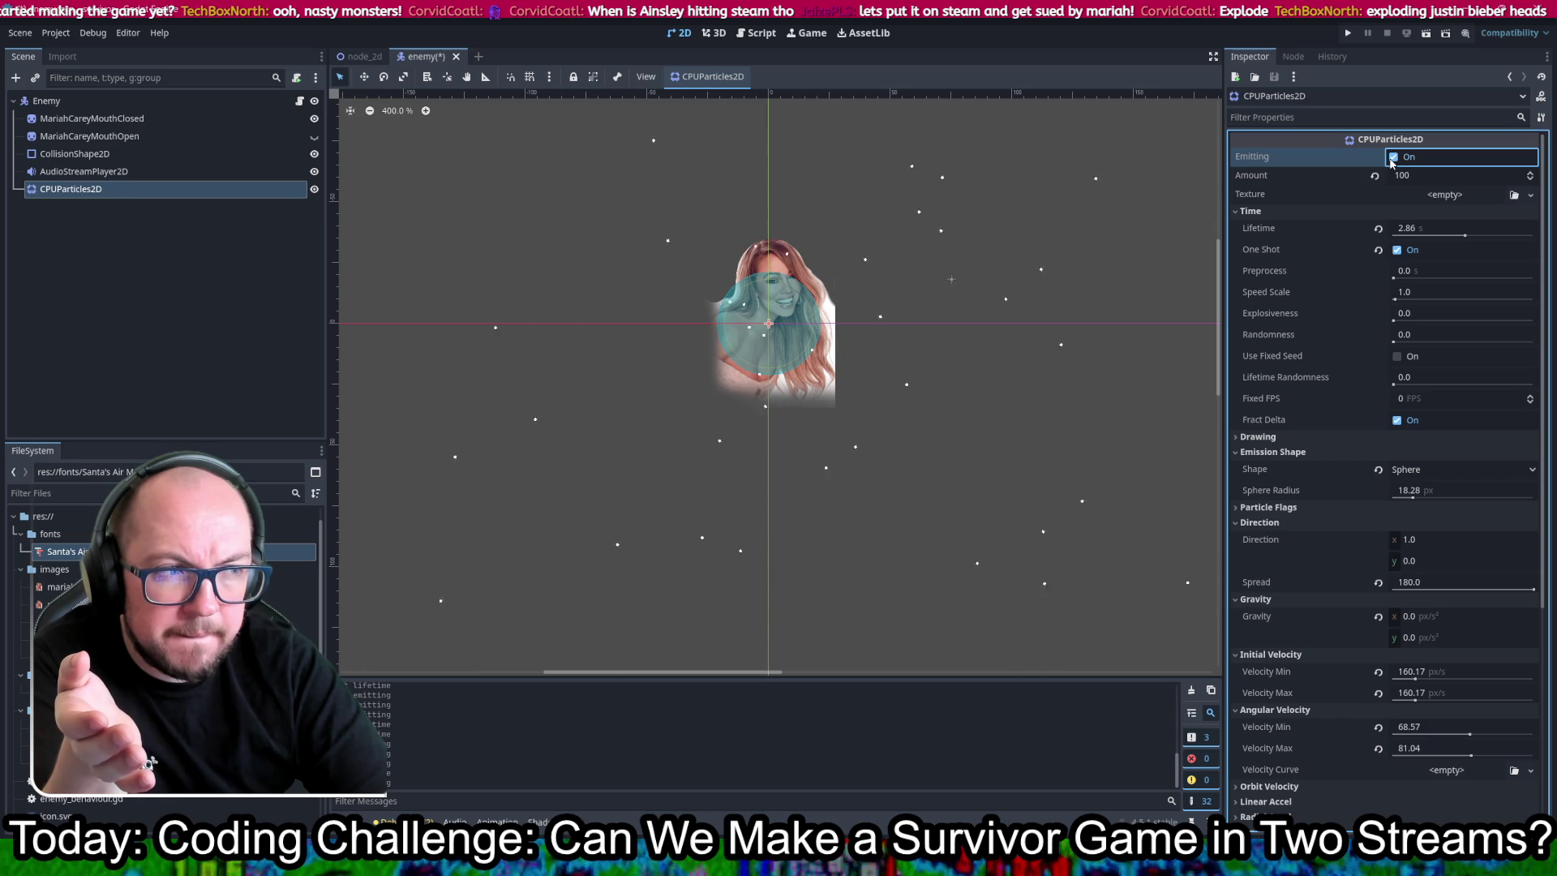
{"action": "left_click", "coordinate": [1393, 158]}
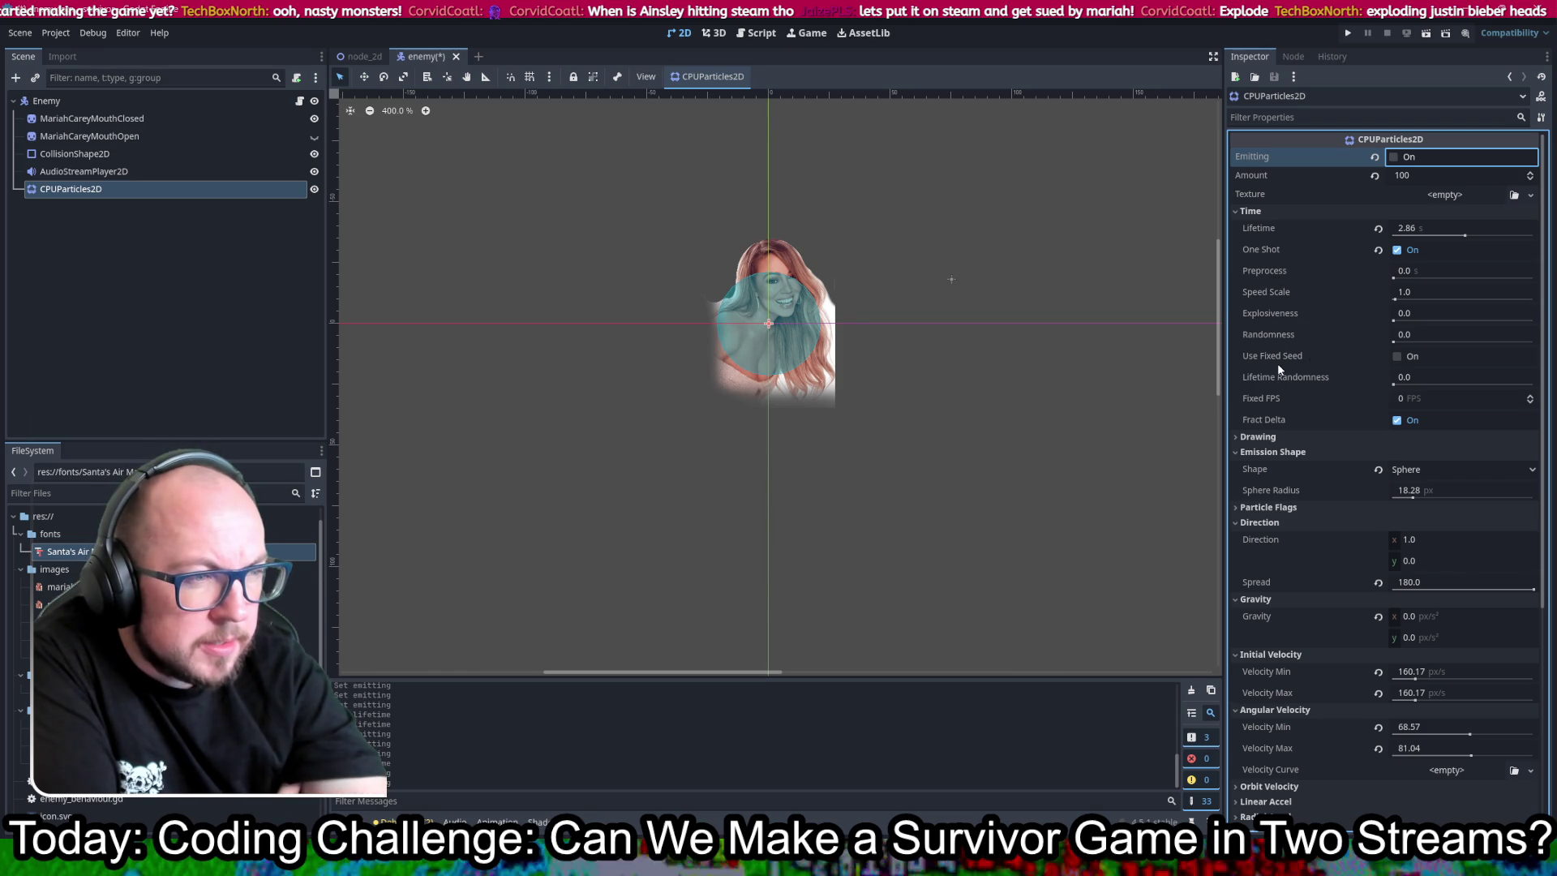
{"action": "mouse_move", "coordinate": [1273, 358]}
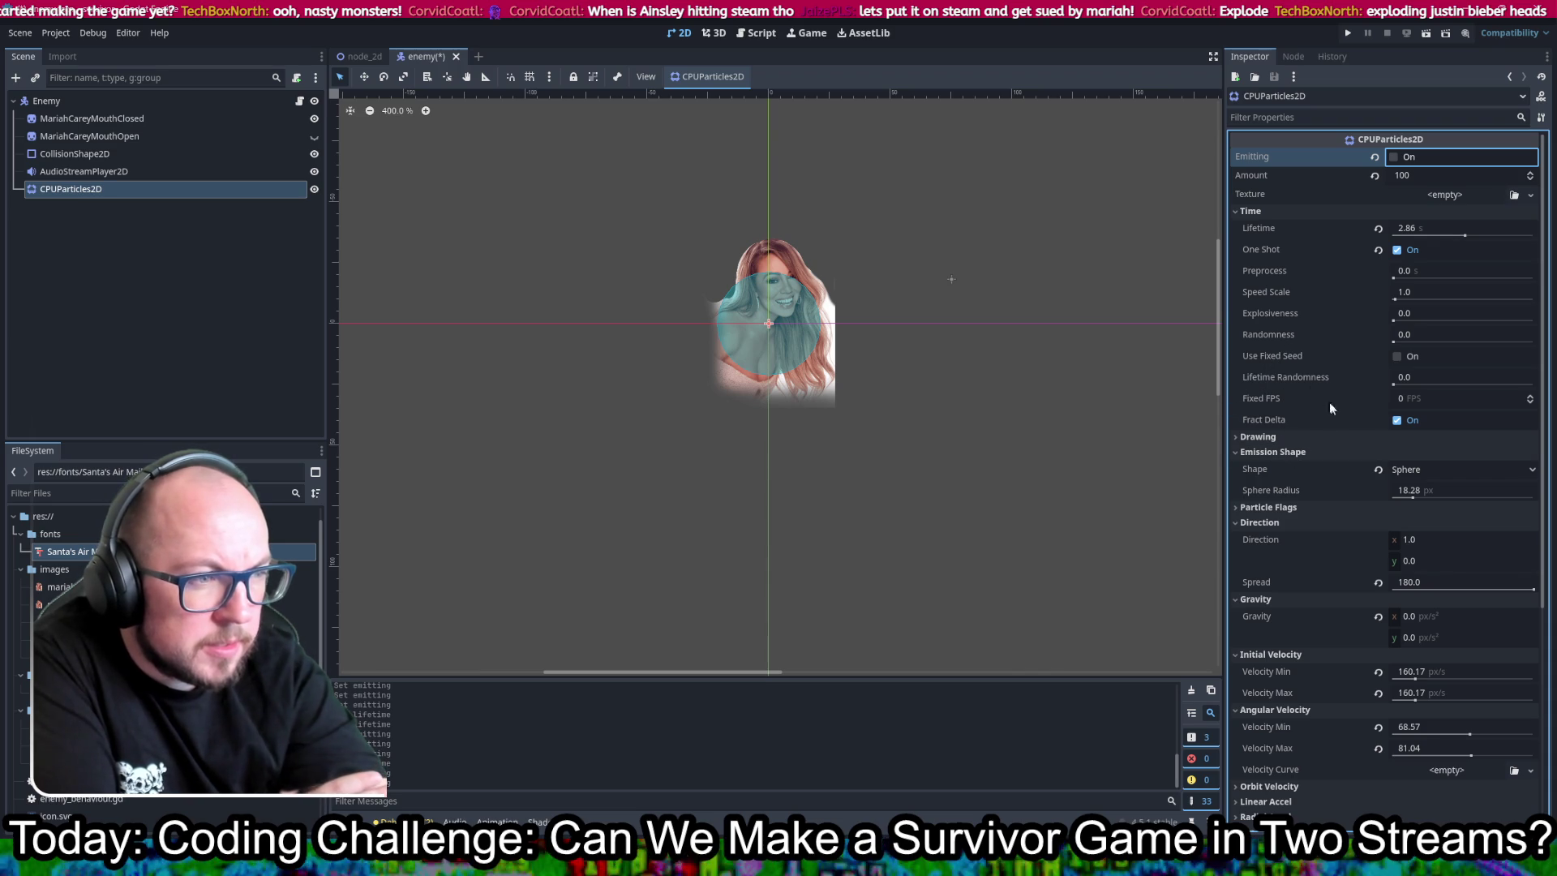
{"action": "mouse_move", "coordinate": [1300, 384]}
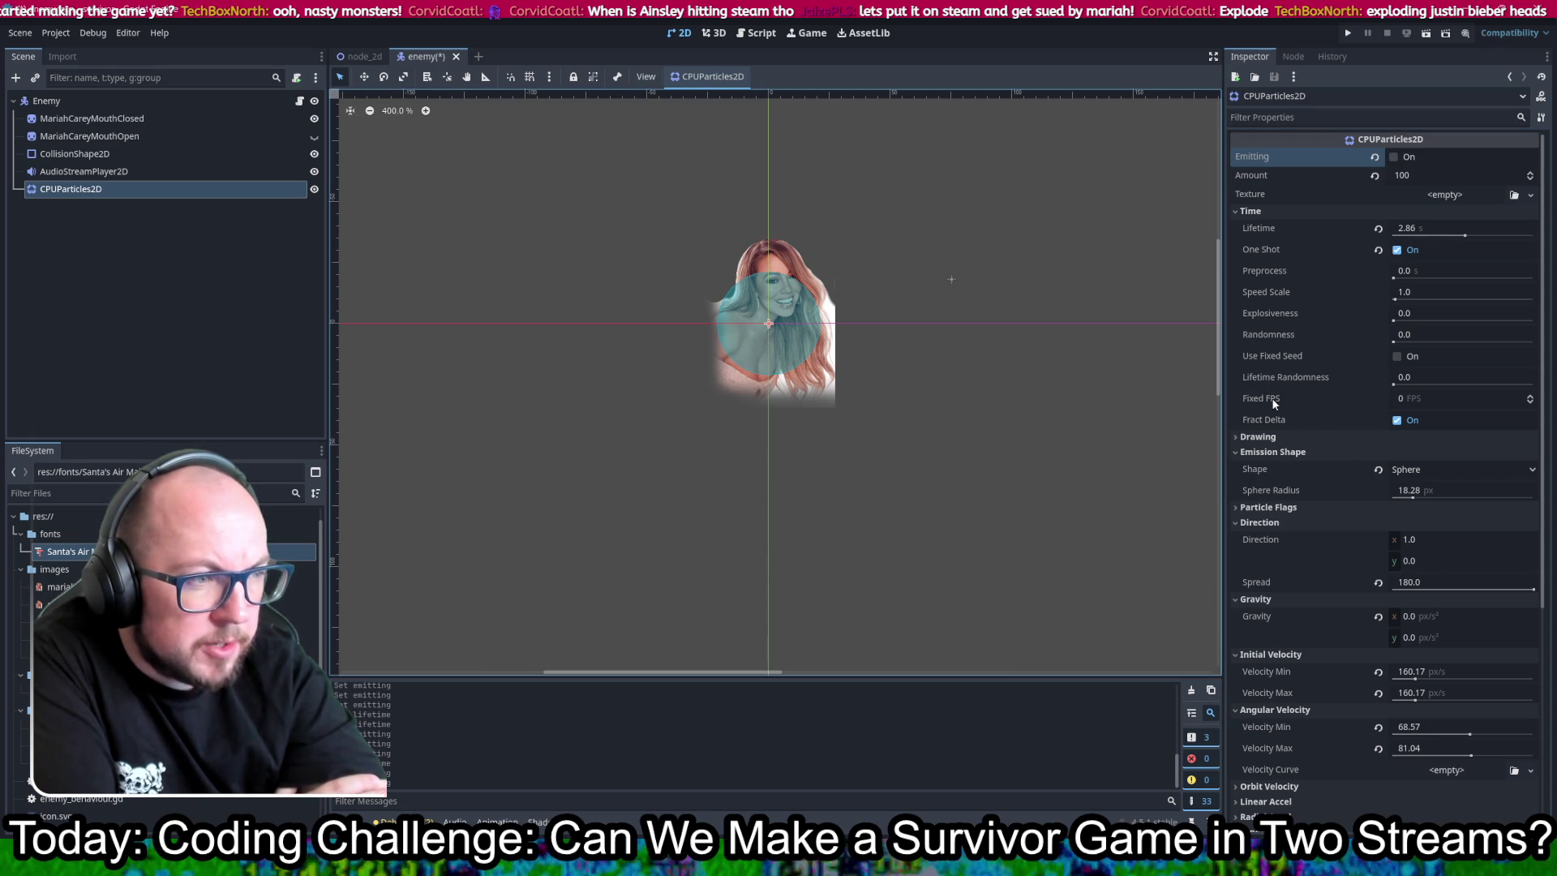
{"action": "mouse_move", "coordinate": [1278, 421]}
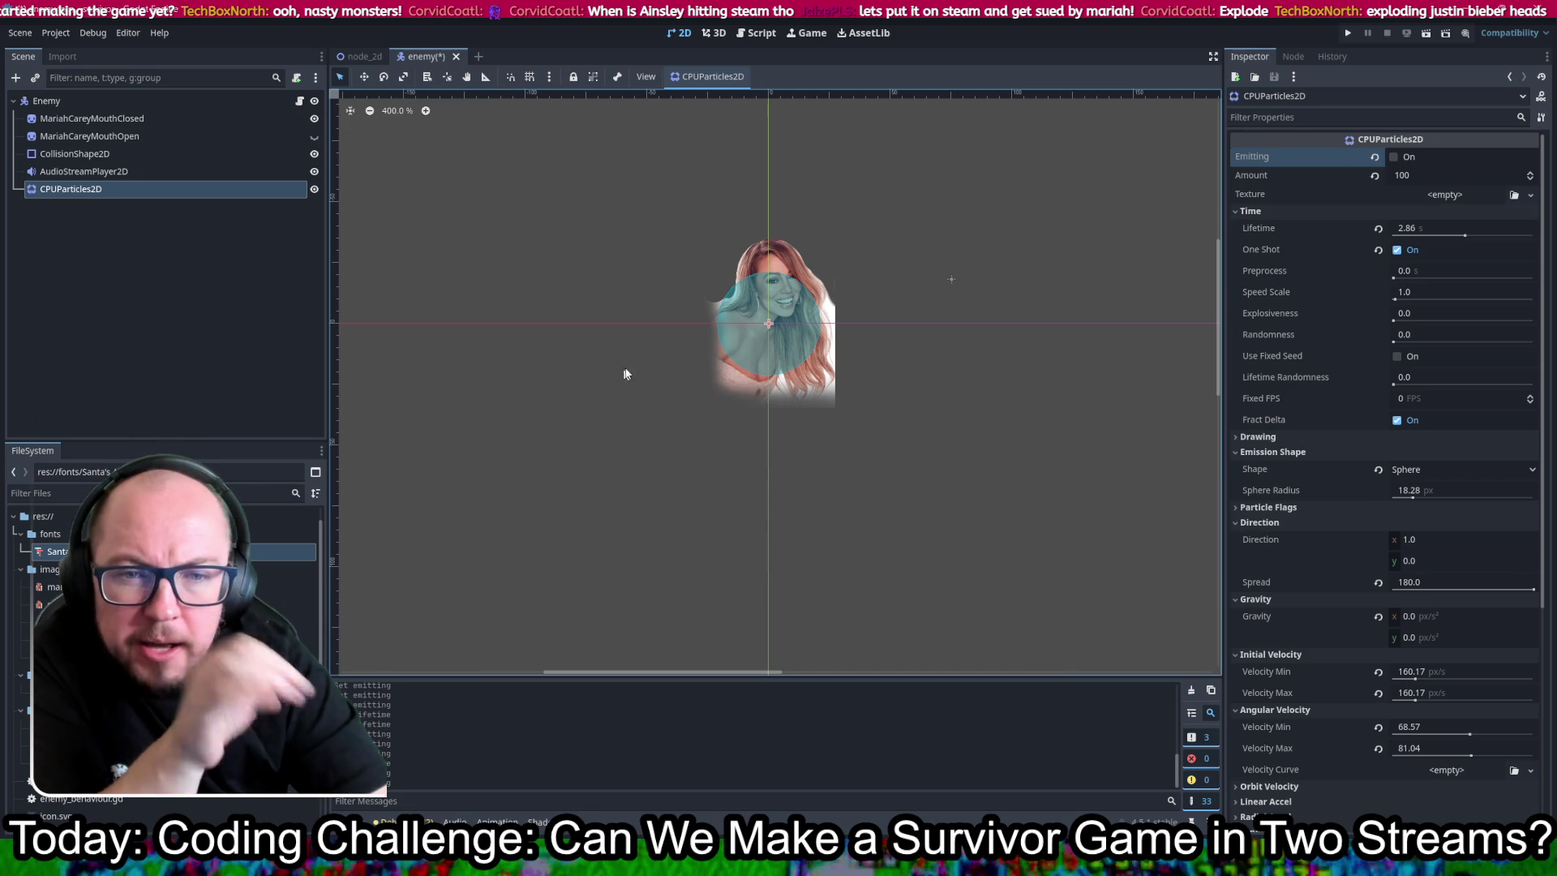
{"action": "key", "text": "ctrl+s"}
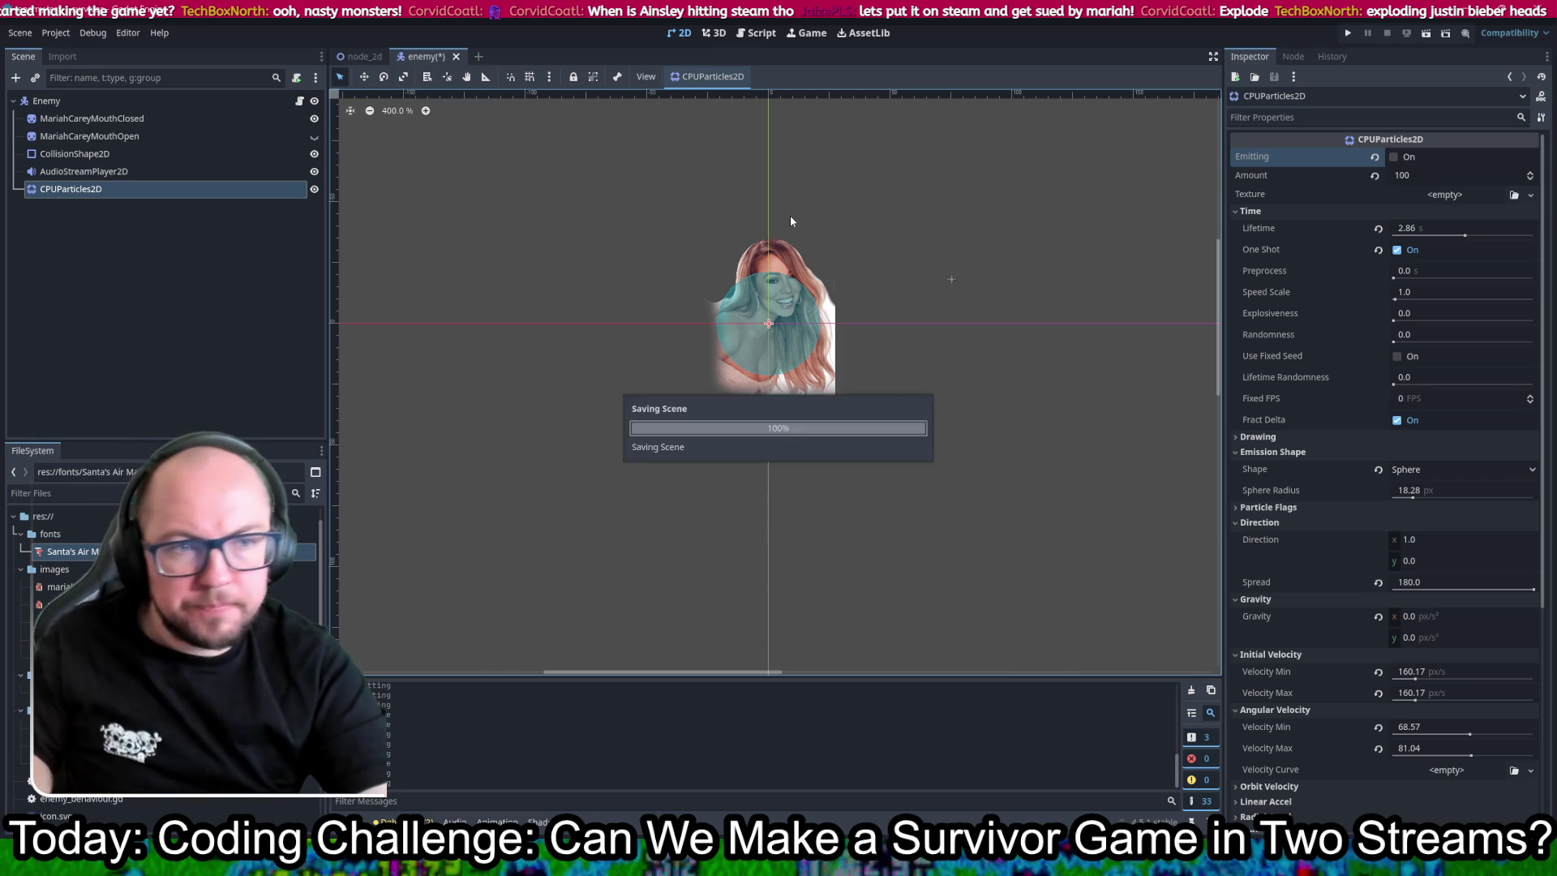
- Replay the one-shot 100-particle burst several times via Emitting, leaving it off
{"action": "left_click", "coordinate": [1395, 157]}
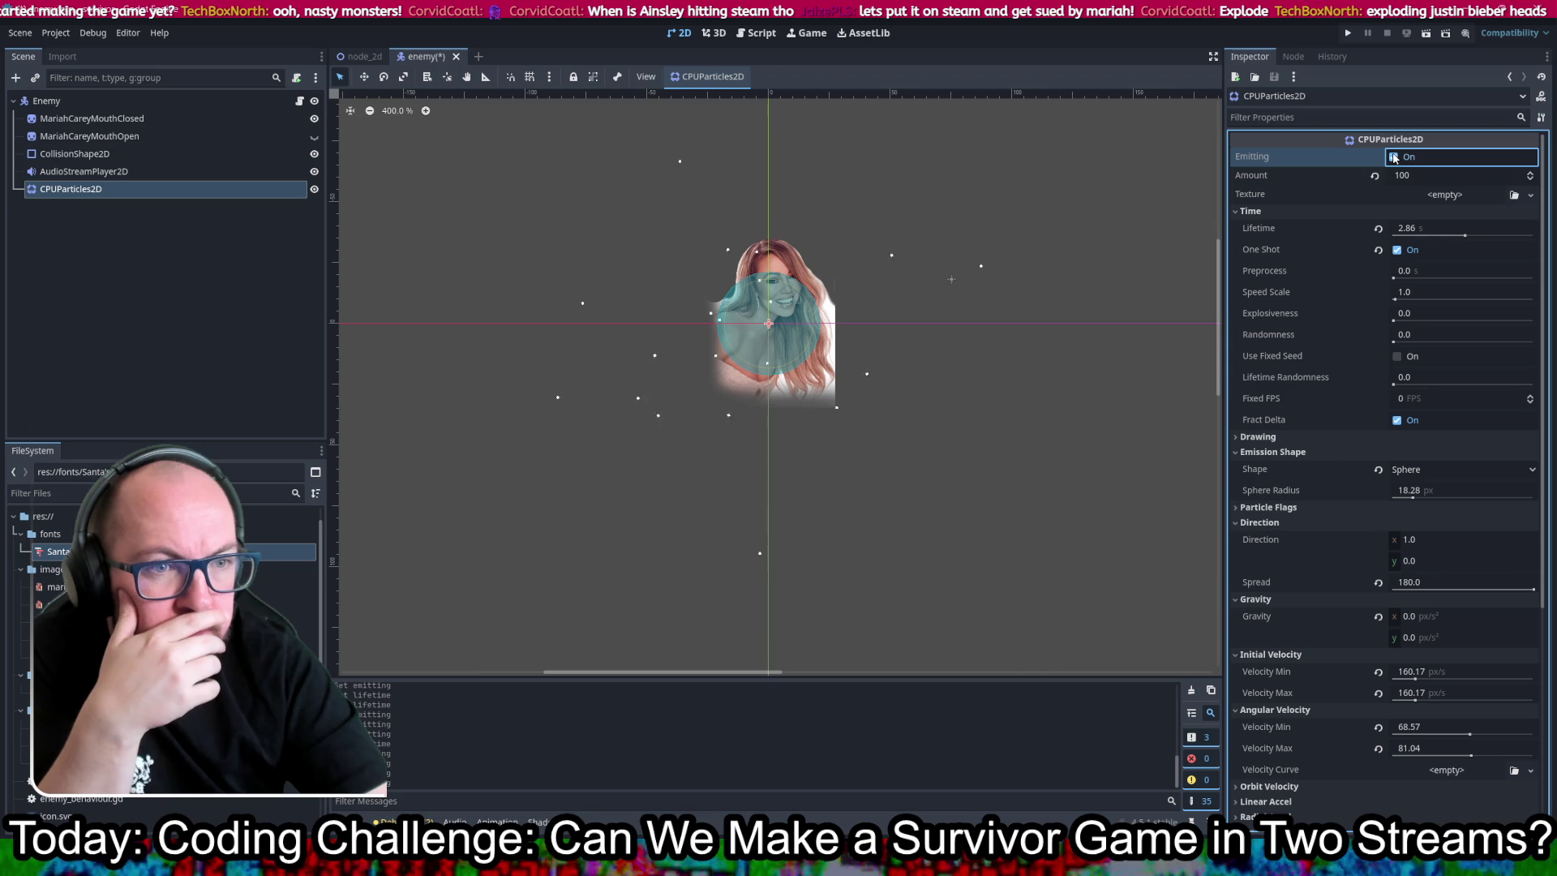
{"action": "left_click", "coordinate": [1394, 157]}
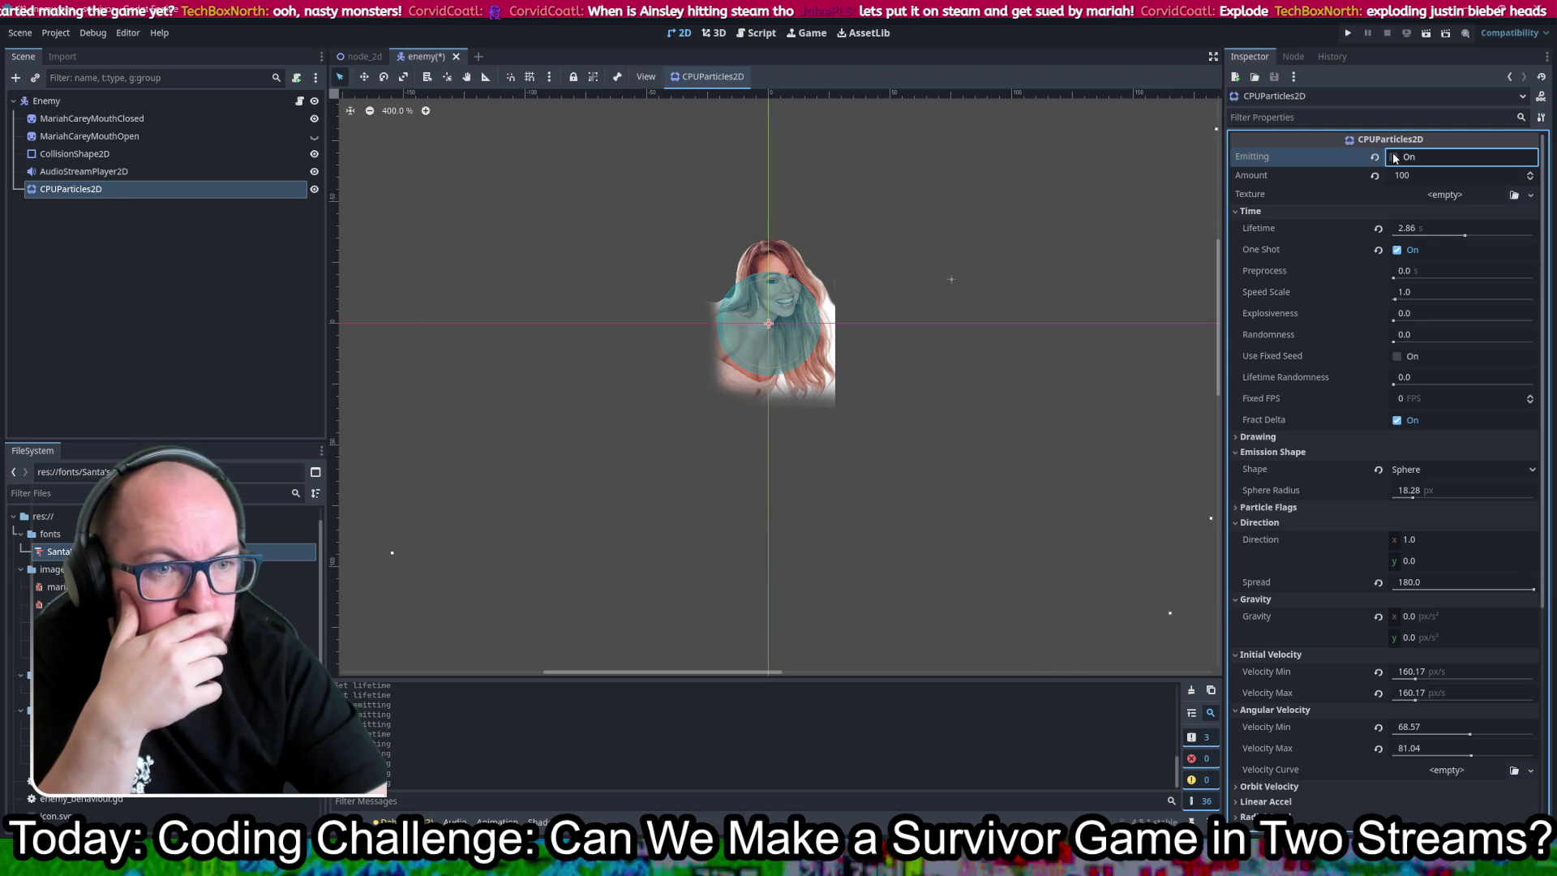
{"action": "left_click", "coordinate": [1394, 158]}
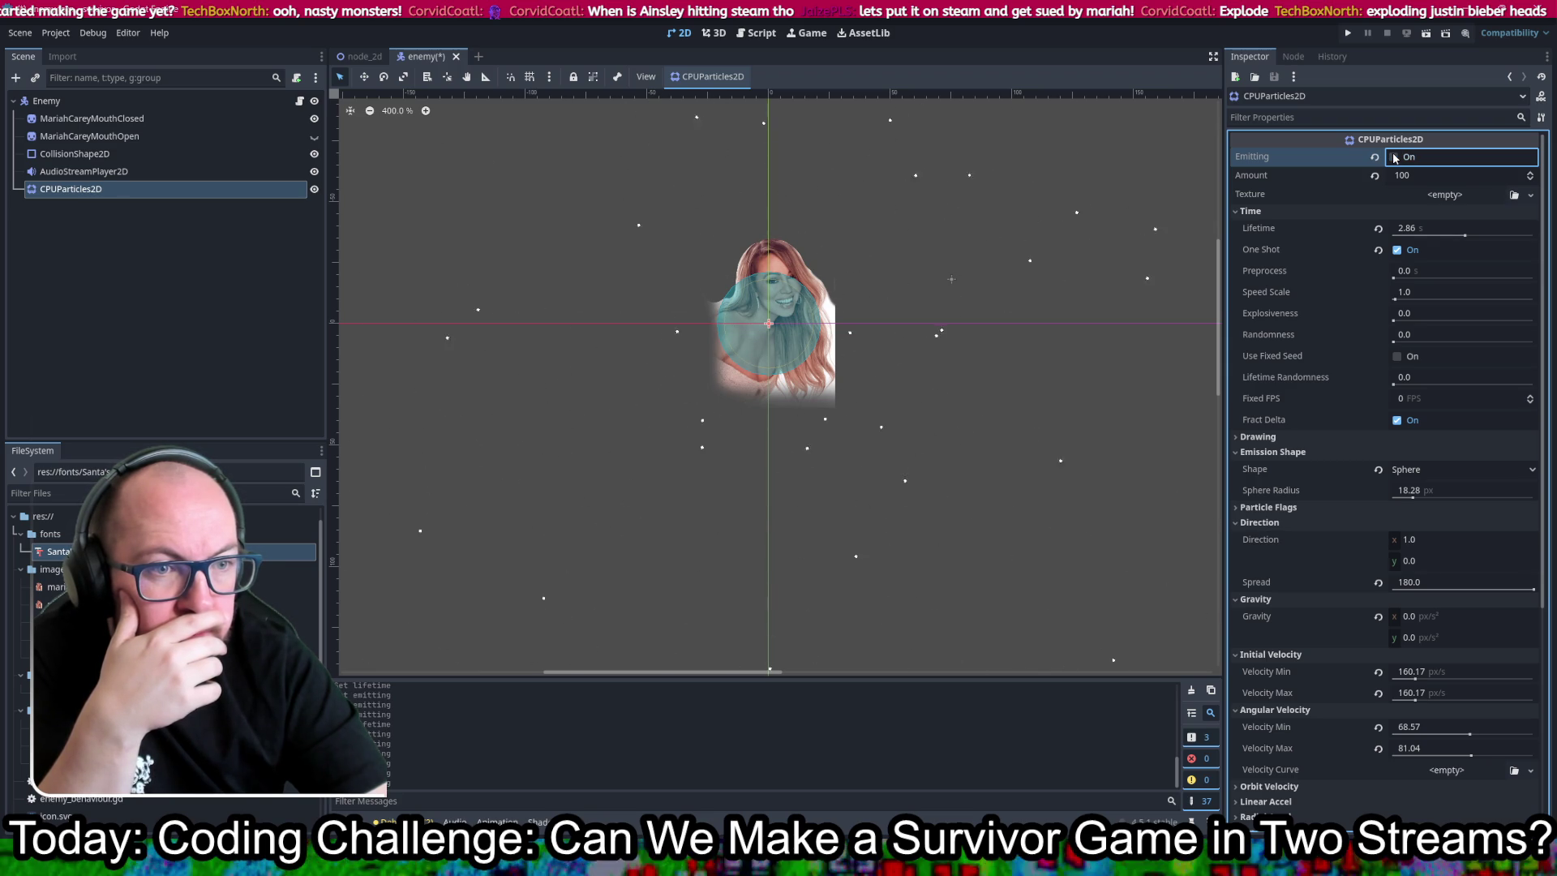
{"action": "left_click", "coordinate": [1394, 158]}
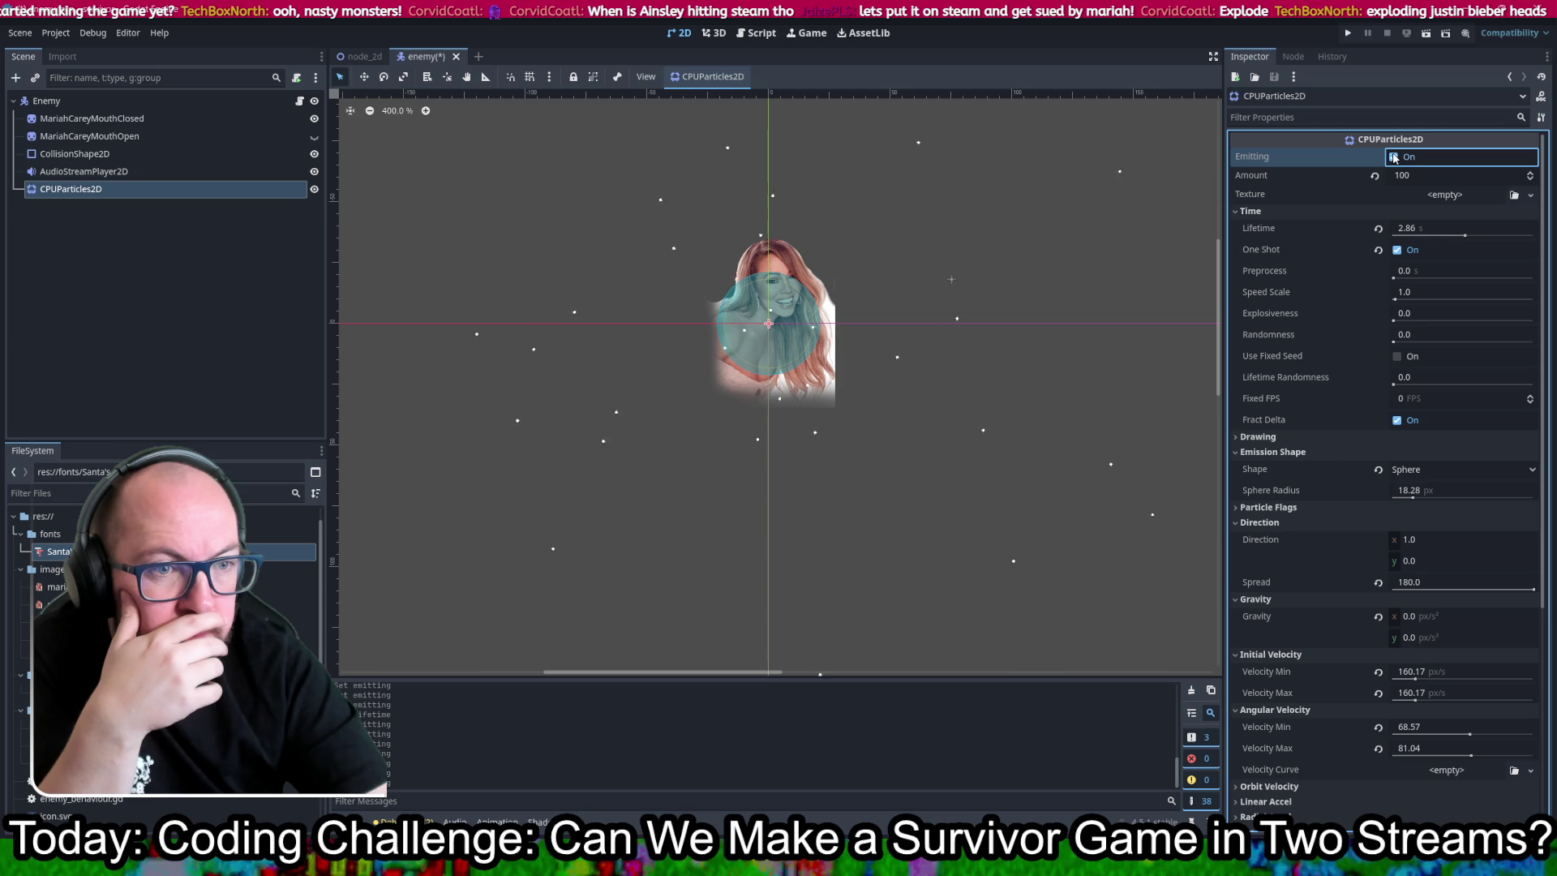
{"action": "left_click", "coordinate": [1394, 158]}
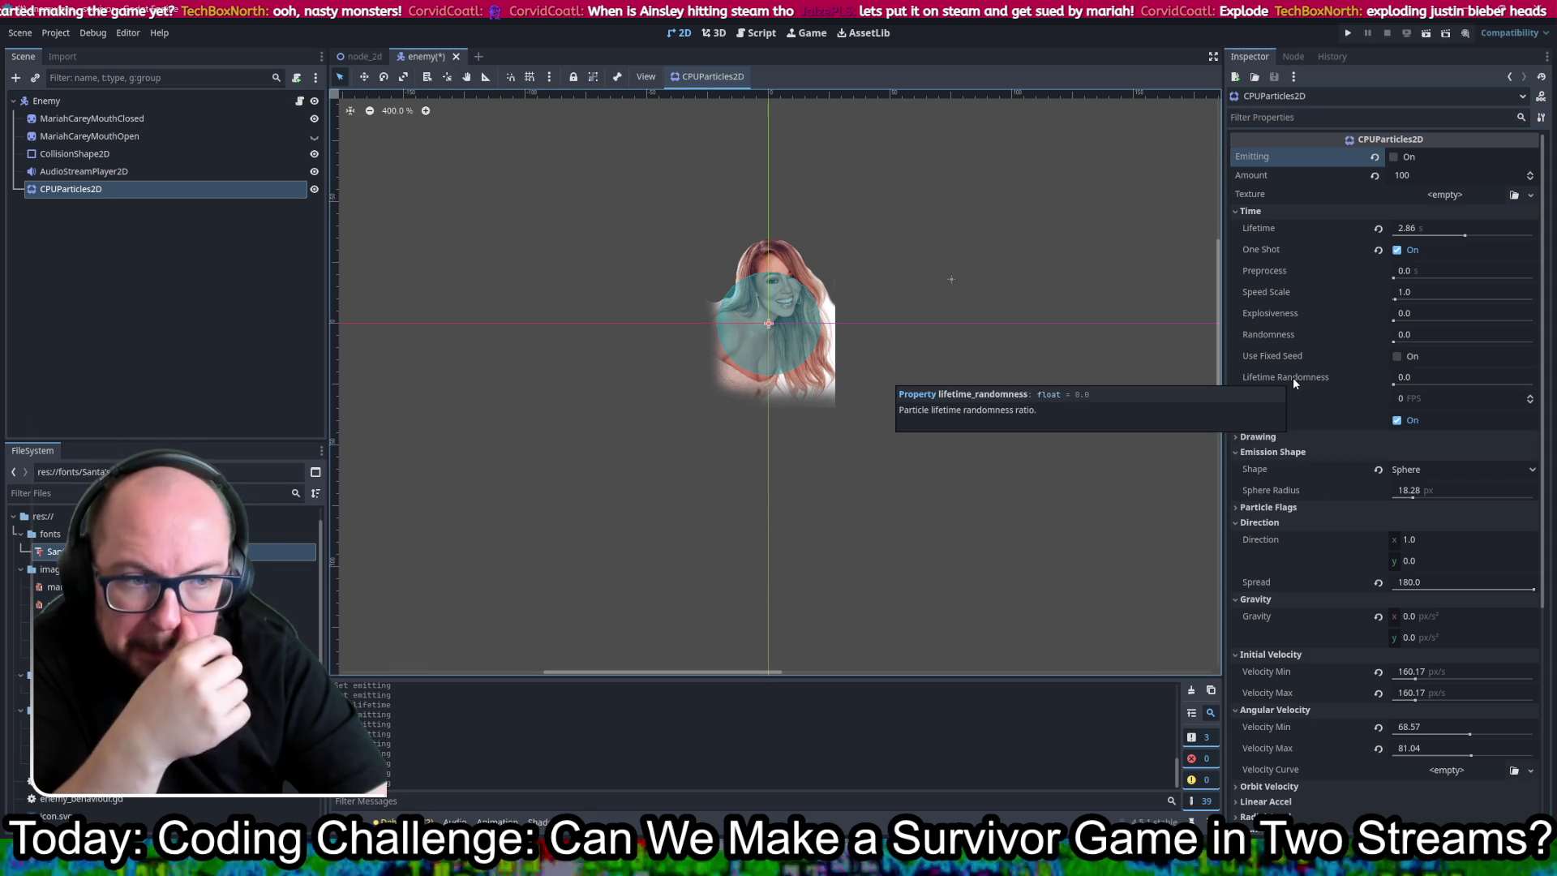
- Shrink the particle lifetime to 0.01 s and preview the burst
{"action": "mouse_move", "coordinate": [1342, 421]}
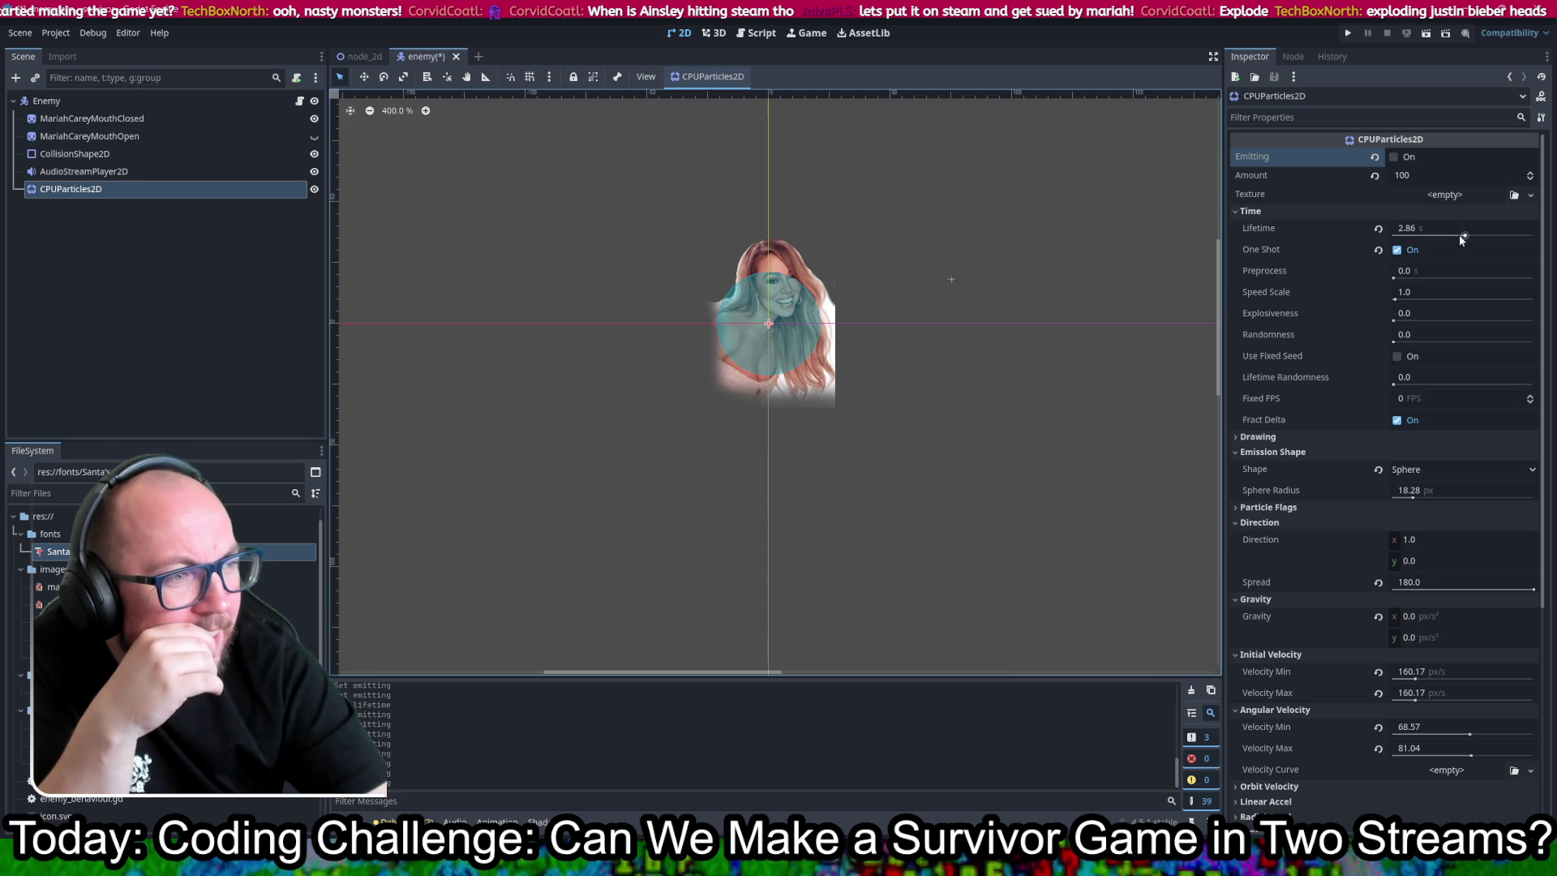
{"action": "left_click_drag", "start_coordinate": [1464, 236], "coordinate": [1393, 236]}
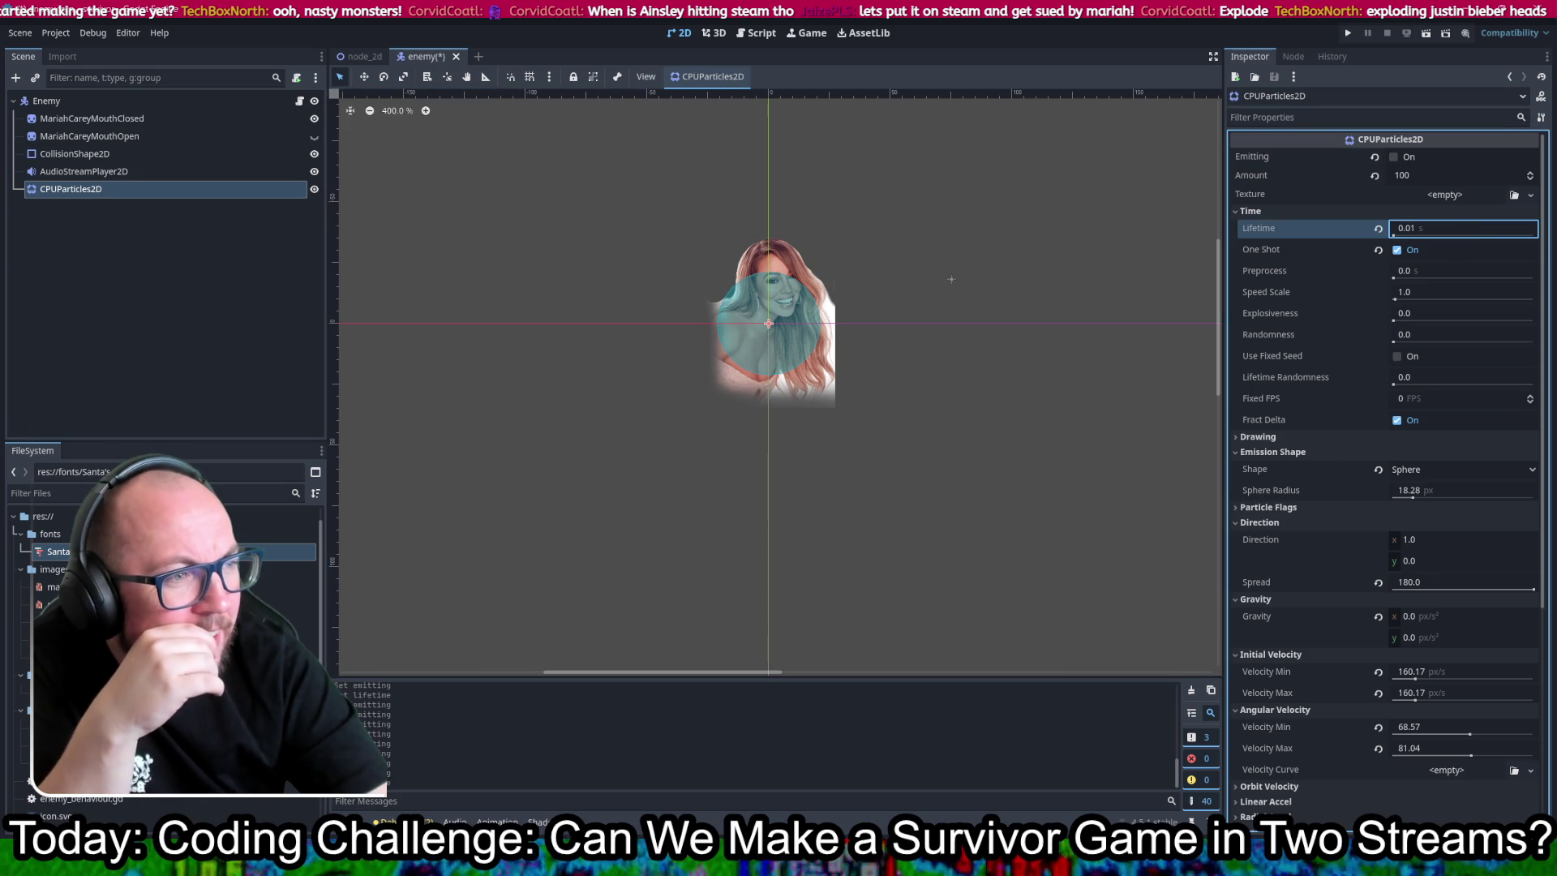
{"action": "left_click", "coordinate": [1393, 158]}
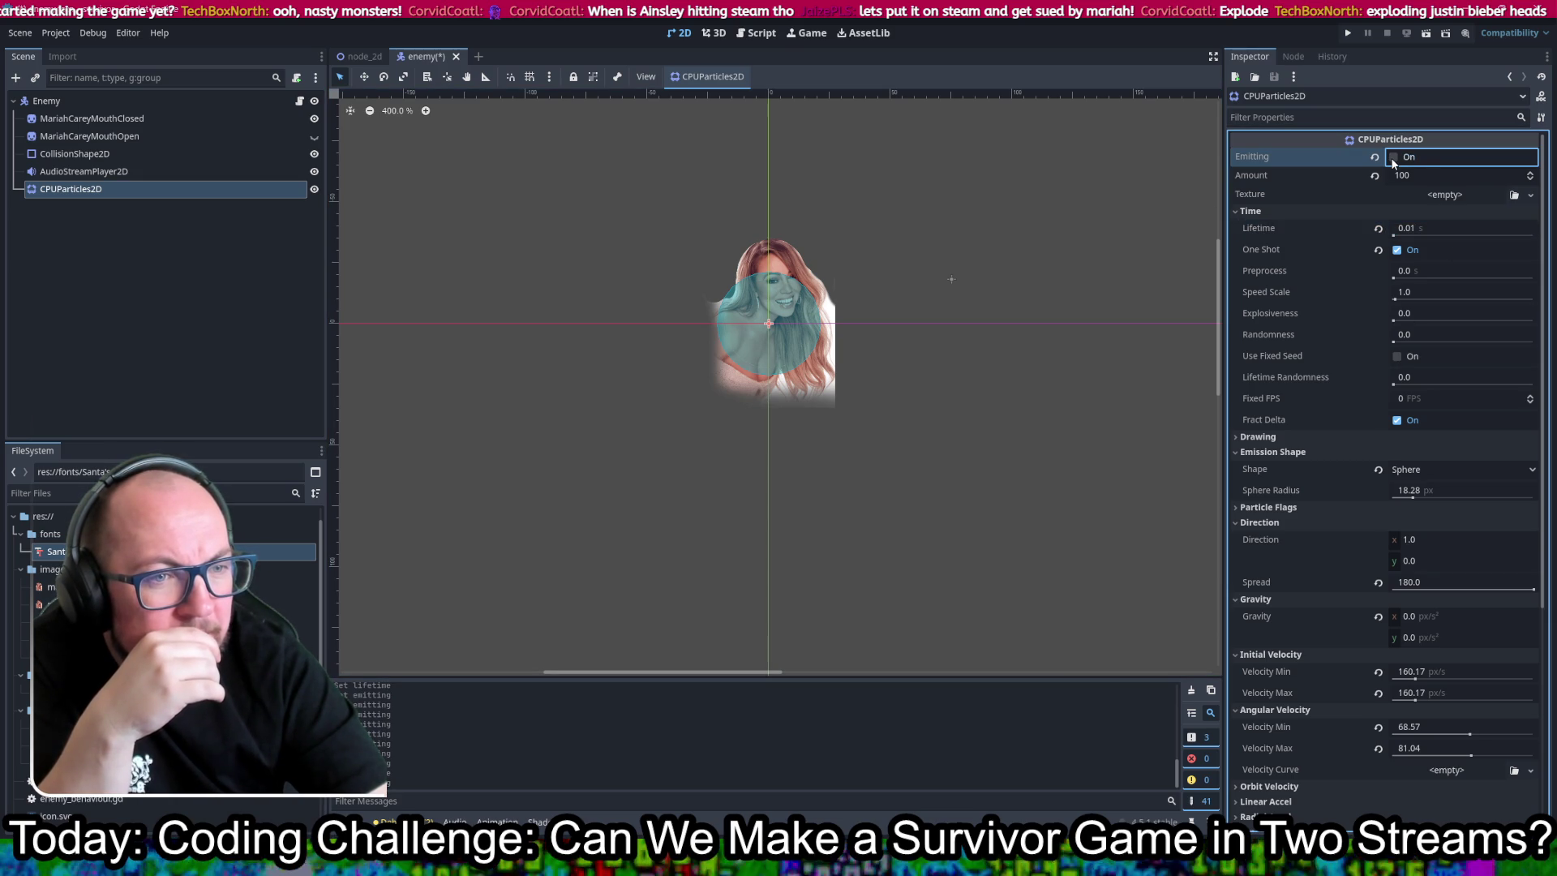
{"action": "left_click", "coordinate": [1394, 158]}
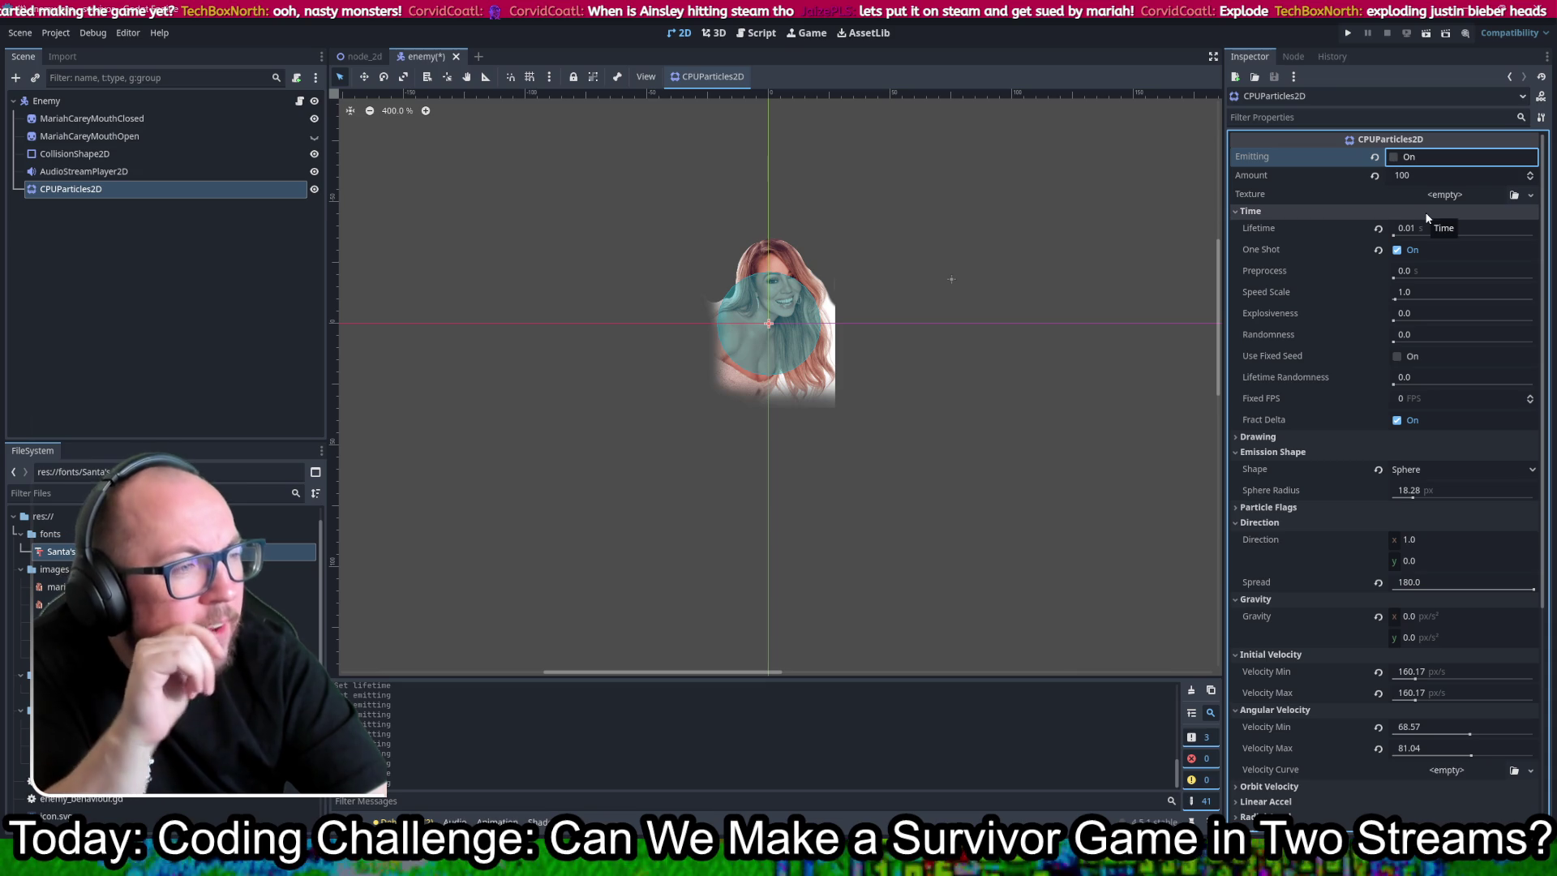
- Restore the particle lifetime to 1.0 s and preview the burst again
{"action": "left_click", "coordinate": [1378, 229]}
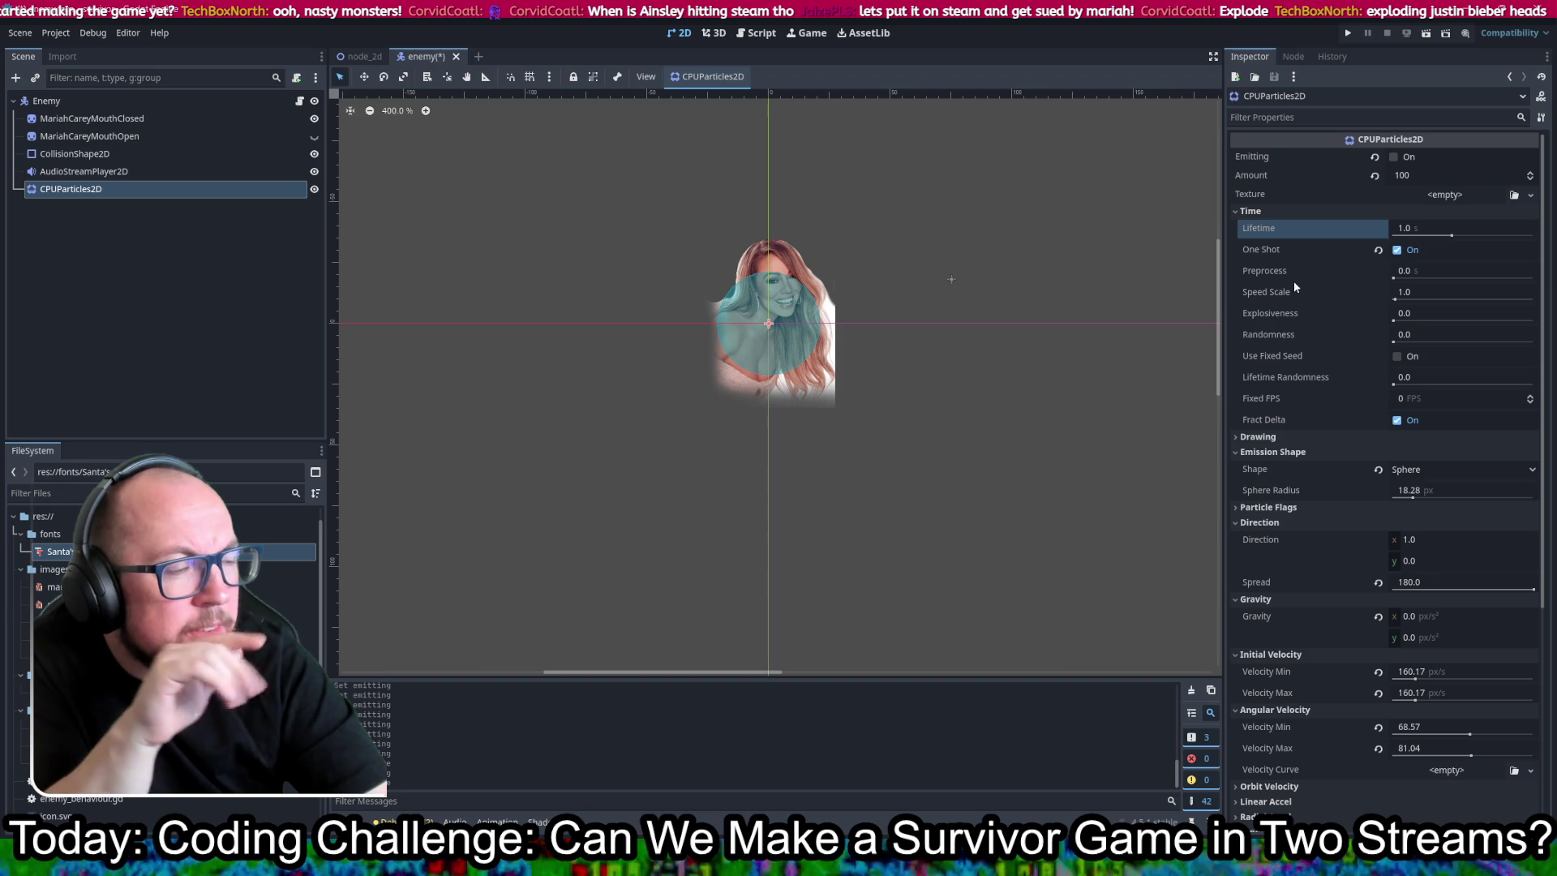
{"action": "mouse_move", "coordinate": [1271, 290]}
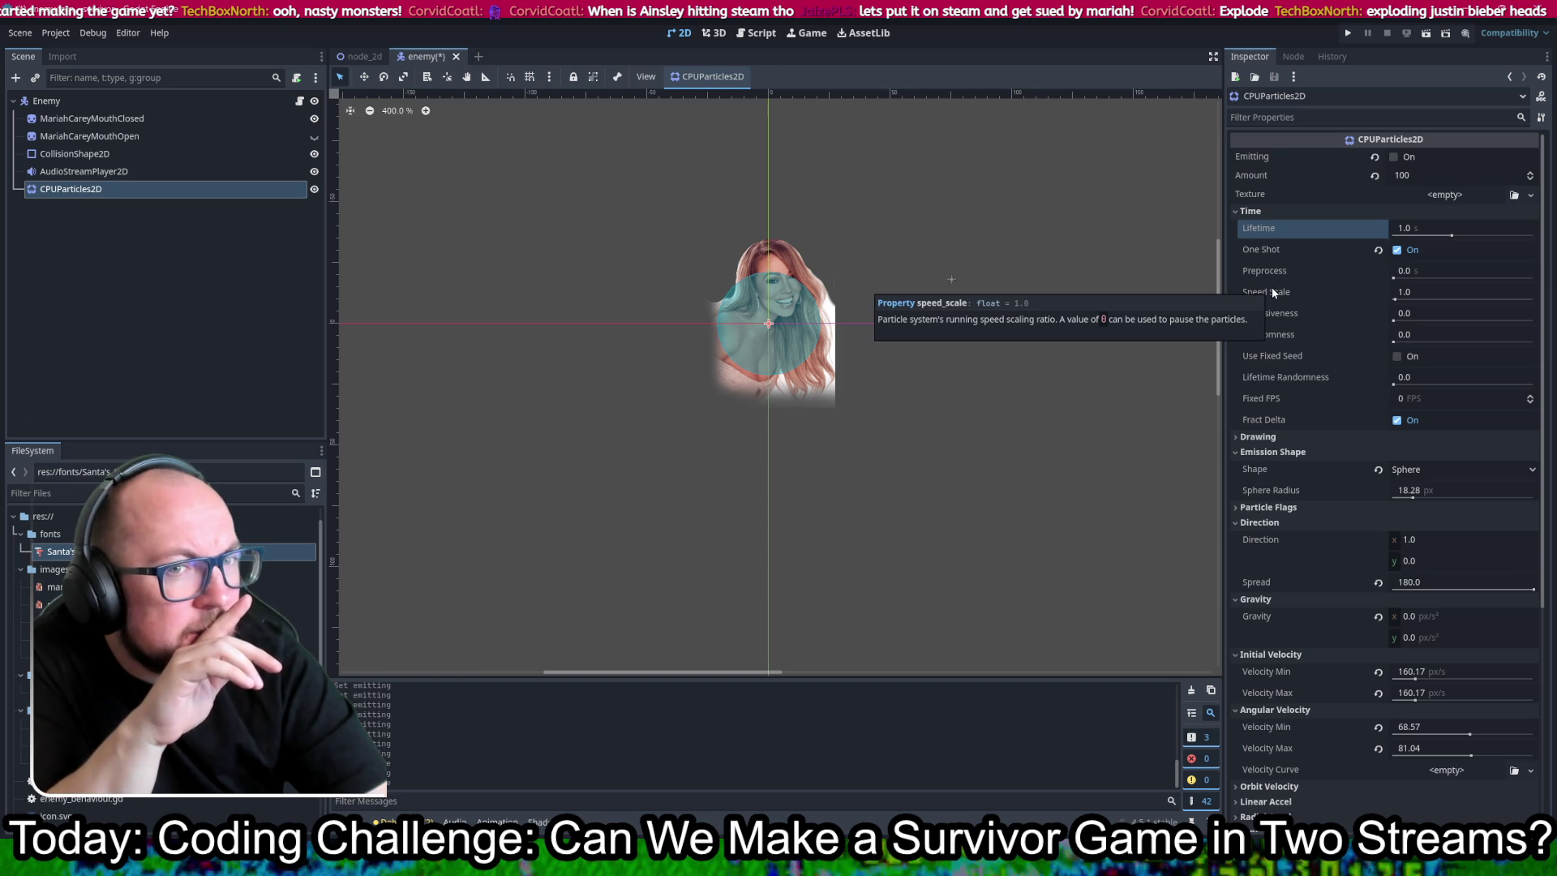
{"action": "left_click", "coordinate": [1392, 158]}
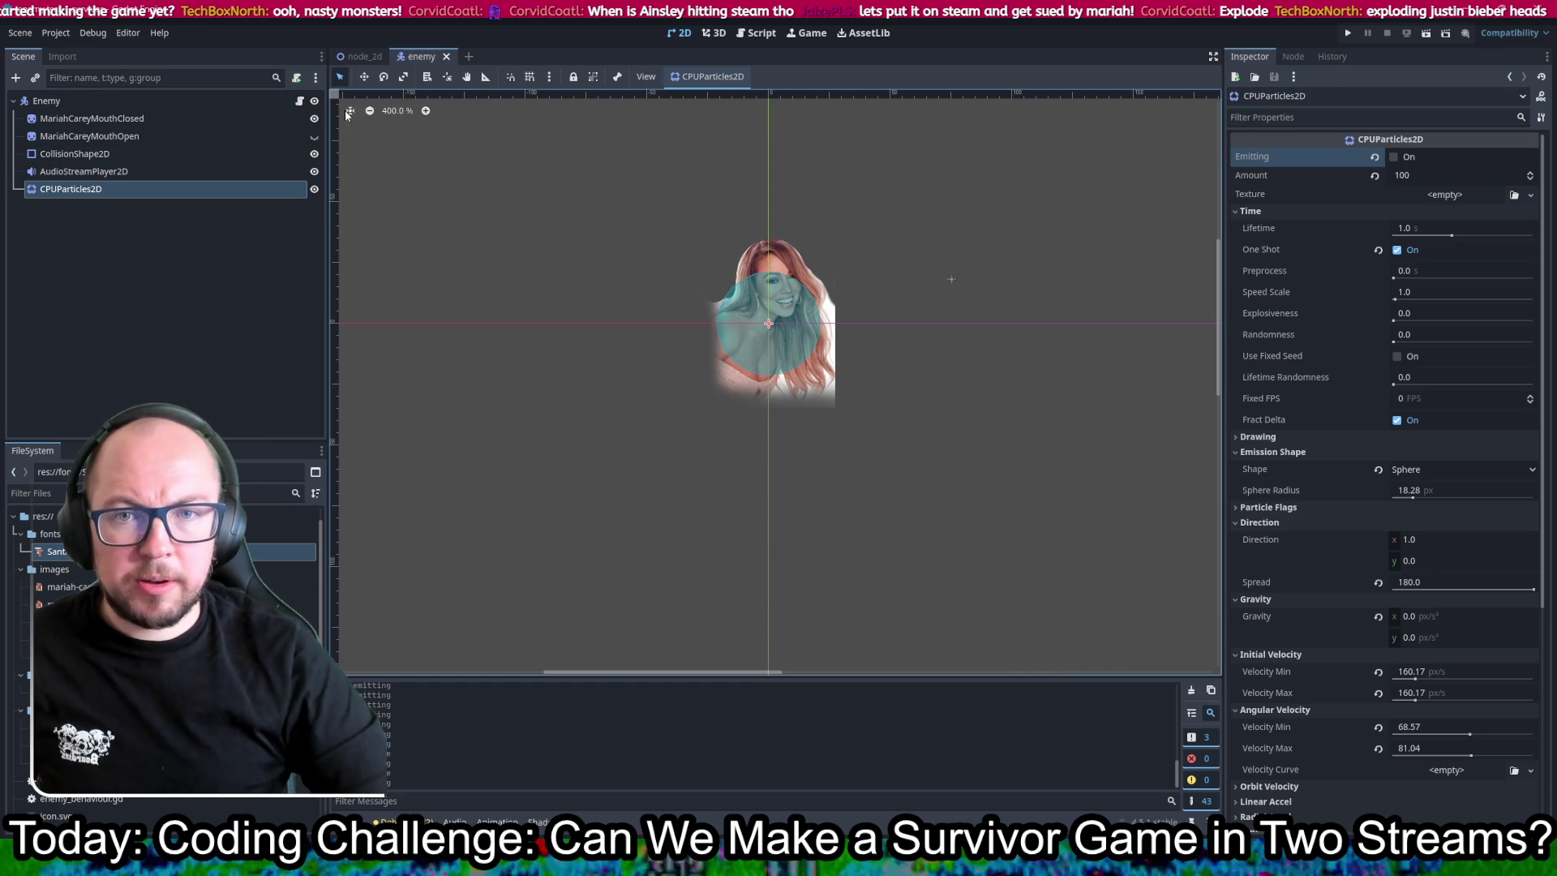
- Glance at the node_2d level scene, return to the enemy scene, and open enemy_behaviour.gd
{"action": "left_click", "coordinate": [356, 57]}
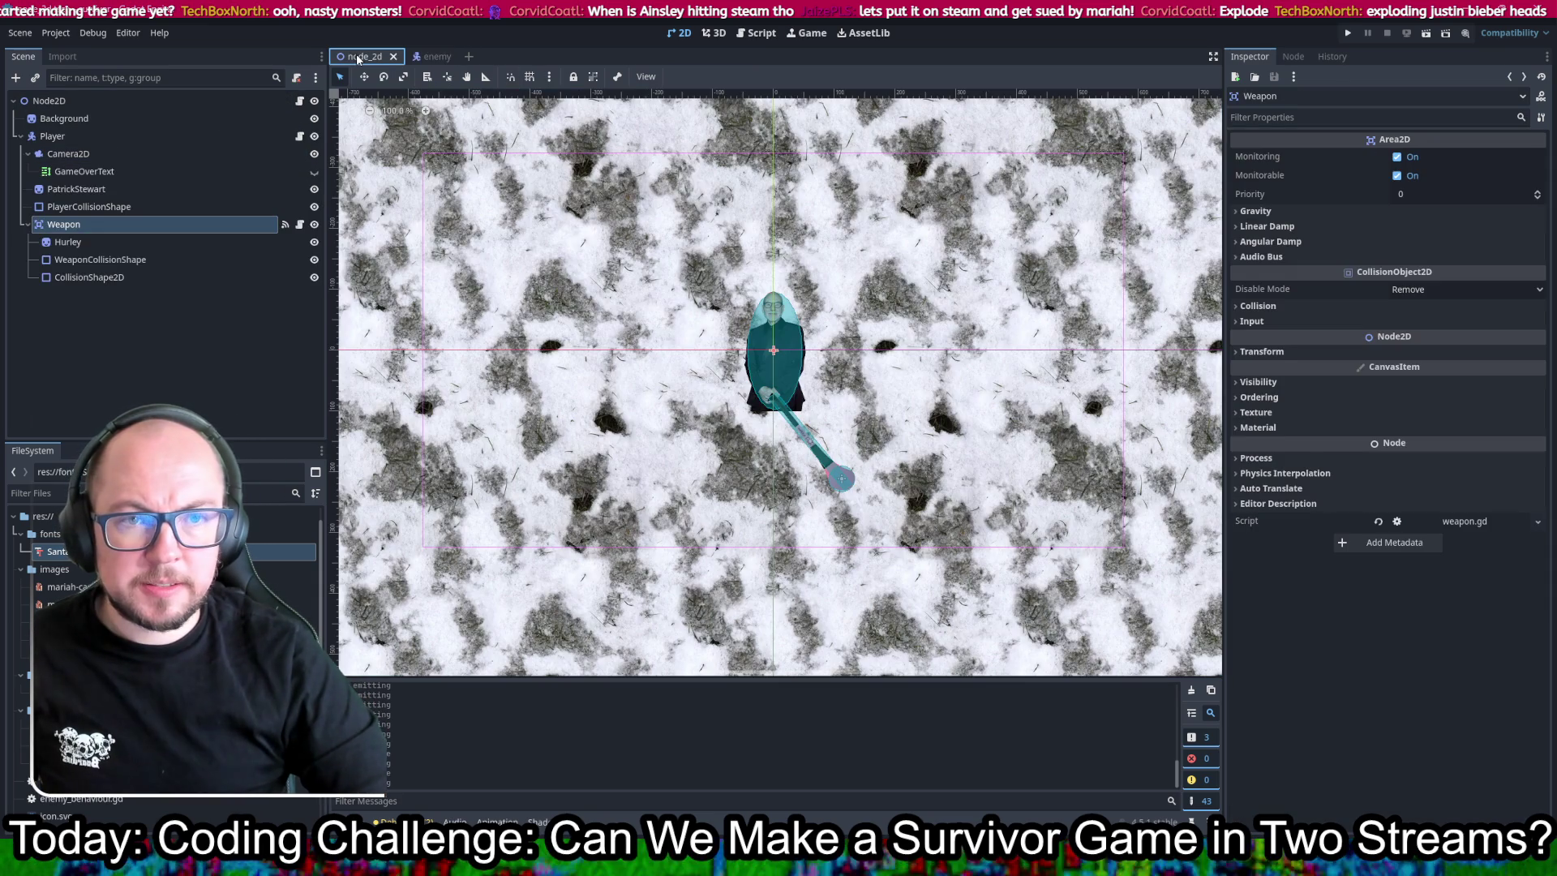
{"action": "left_click", "coordinate": [420, 57]}
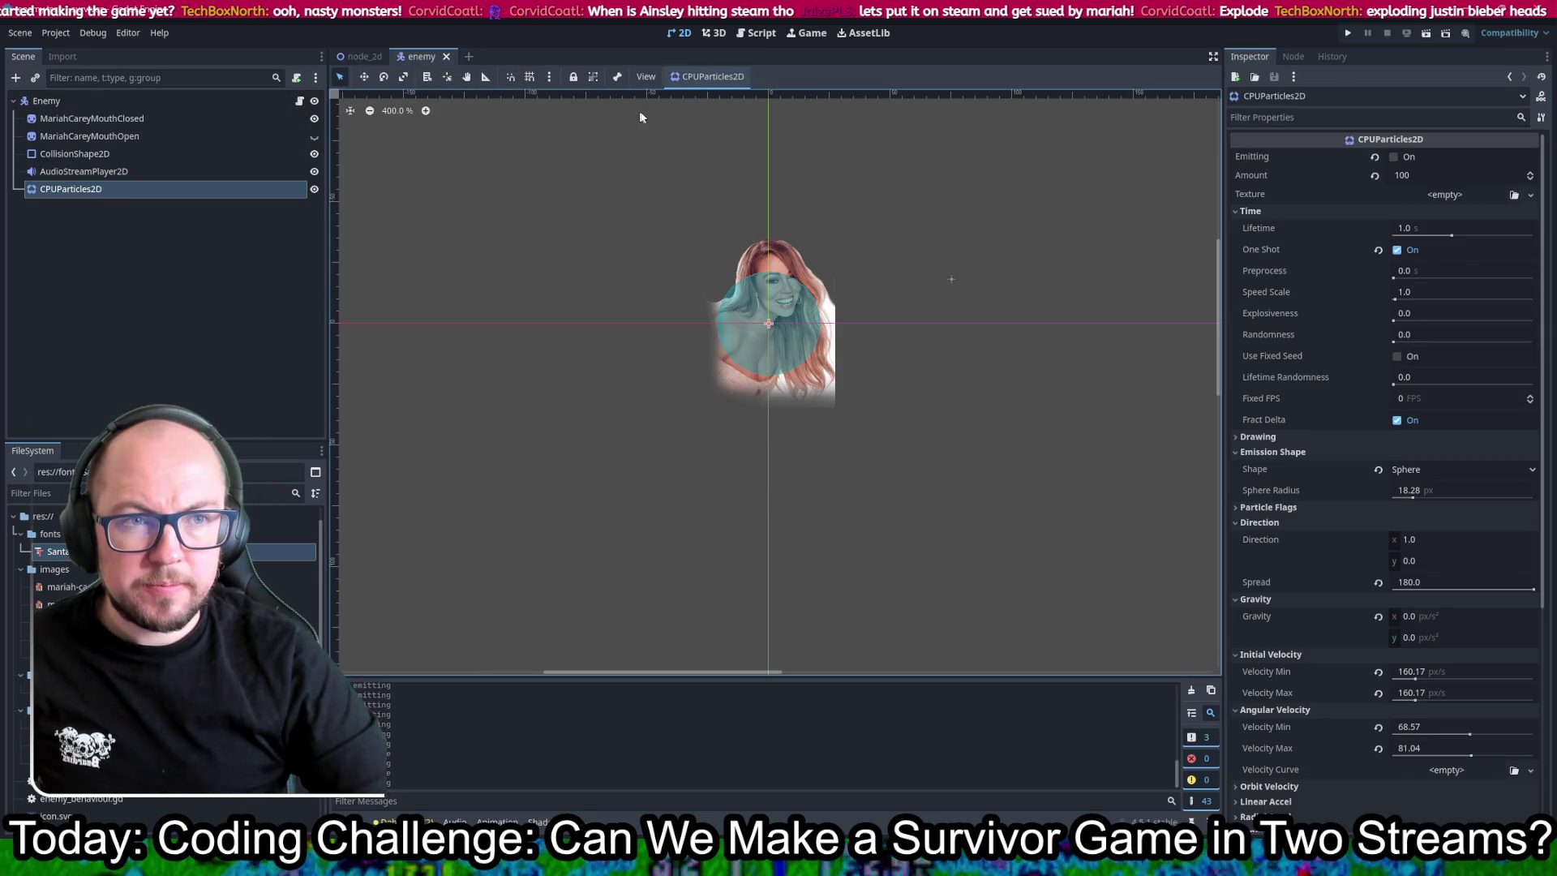
{"action": "left_click", "coordinate": [757, 32]}
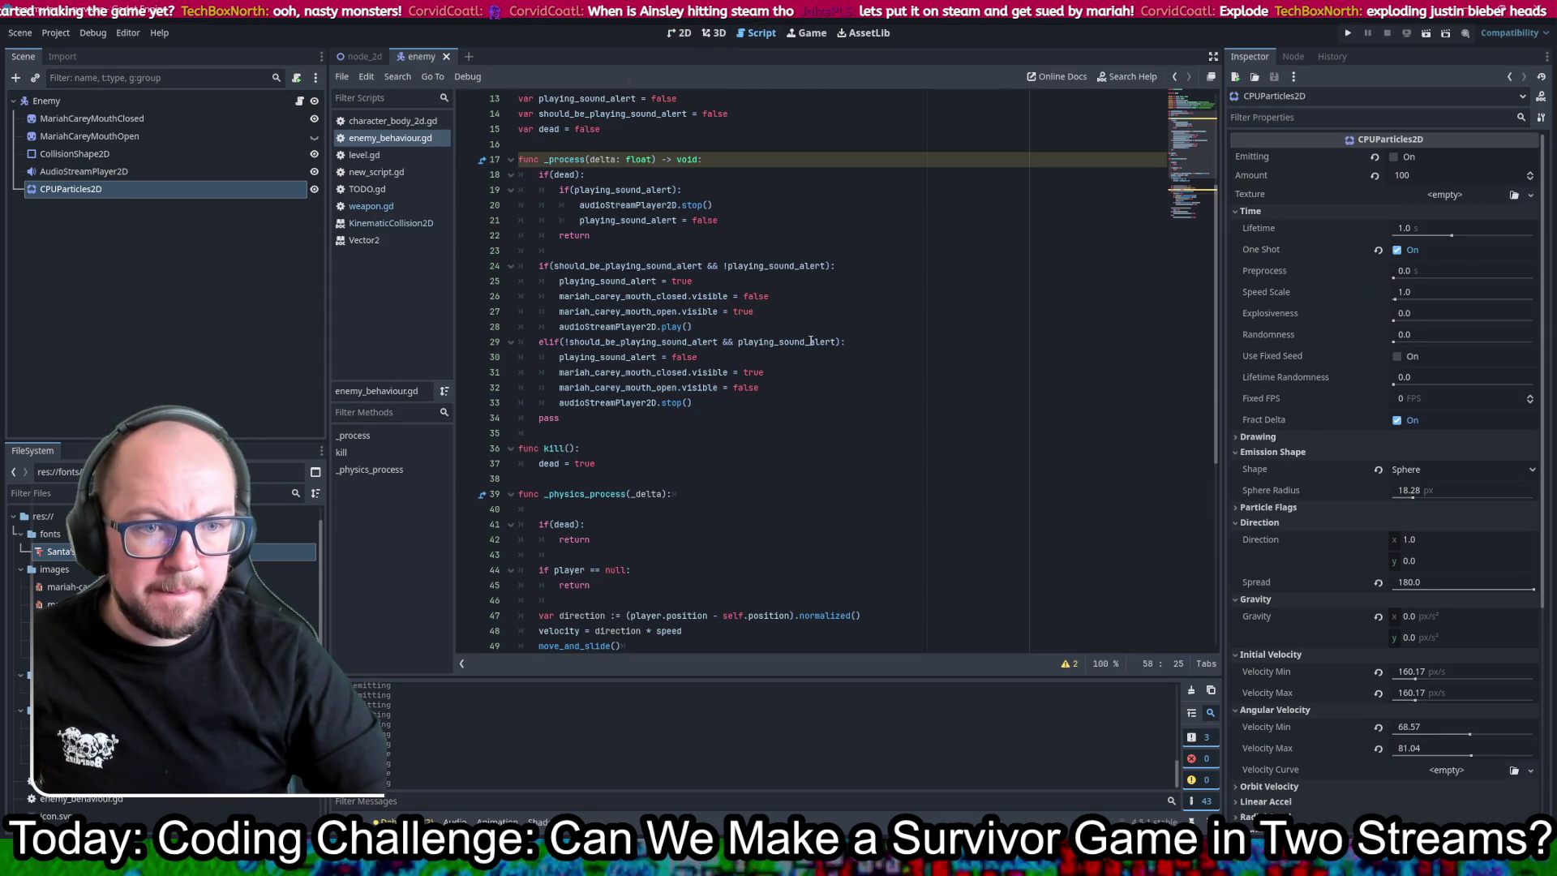
- Add 'mariah_carey_mouth_closed.visible = false' as a new line in kill()
{"action": "scroll", "coordinate": [697, 324], "scroll_direction": "down", "scroll_amount": 2}
{"action": "left_click", "coordinate": [606, 357]}
{"action": "key", "text": "Return"}
{"action": "scroll", "coordinate": [736, 377], "scroll_direction": "up", "scroll_amount": 6}
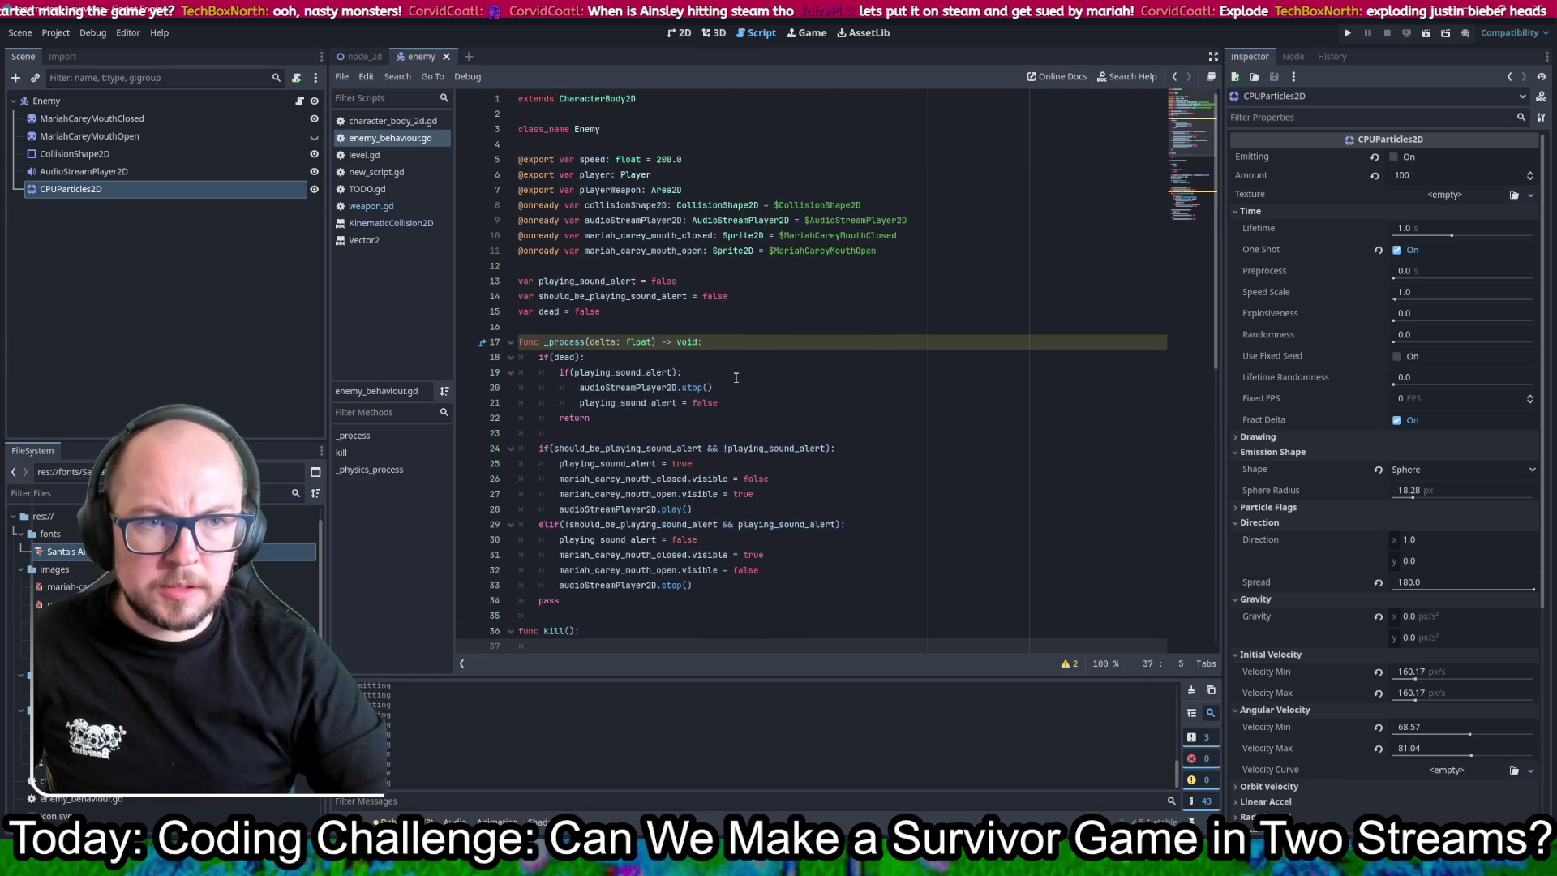
{"action": "double_click", "coordinate": [649, 235]}
{"action": "key", "text": "ctrl+c"}
{"action": "scroll", "coordinate": [583, 507], "scroll_direction": "down", "scroll_amount": 3}
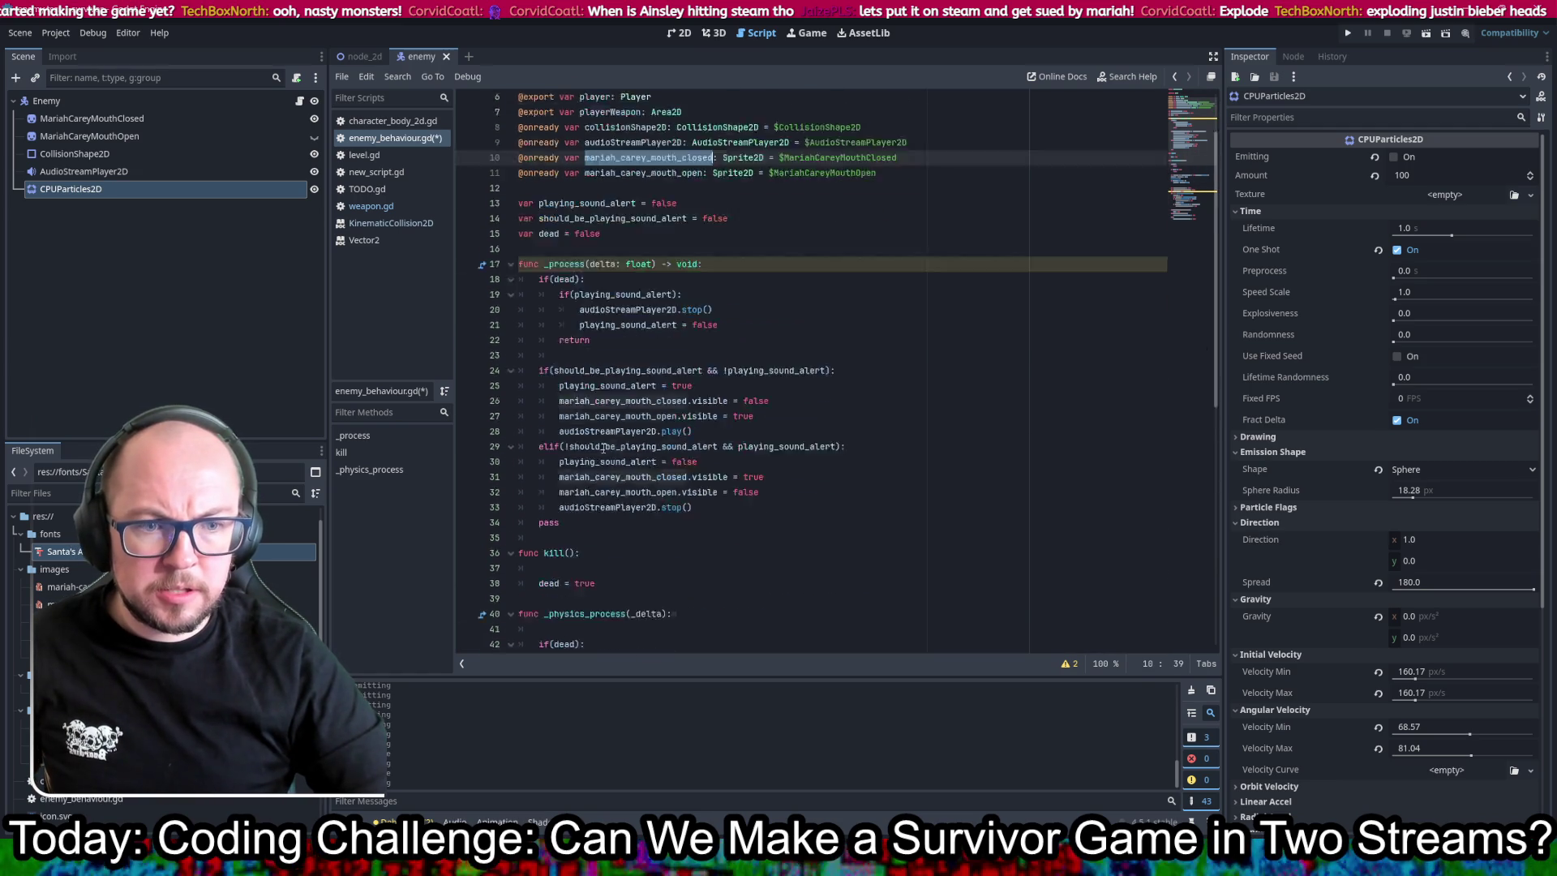
{"action": "left_click", "coordinate": [575, 504]}
{"action": "key", "text": "ctrl+v"}
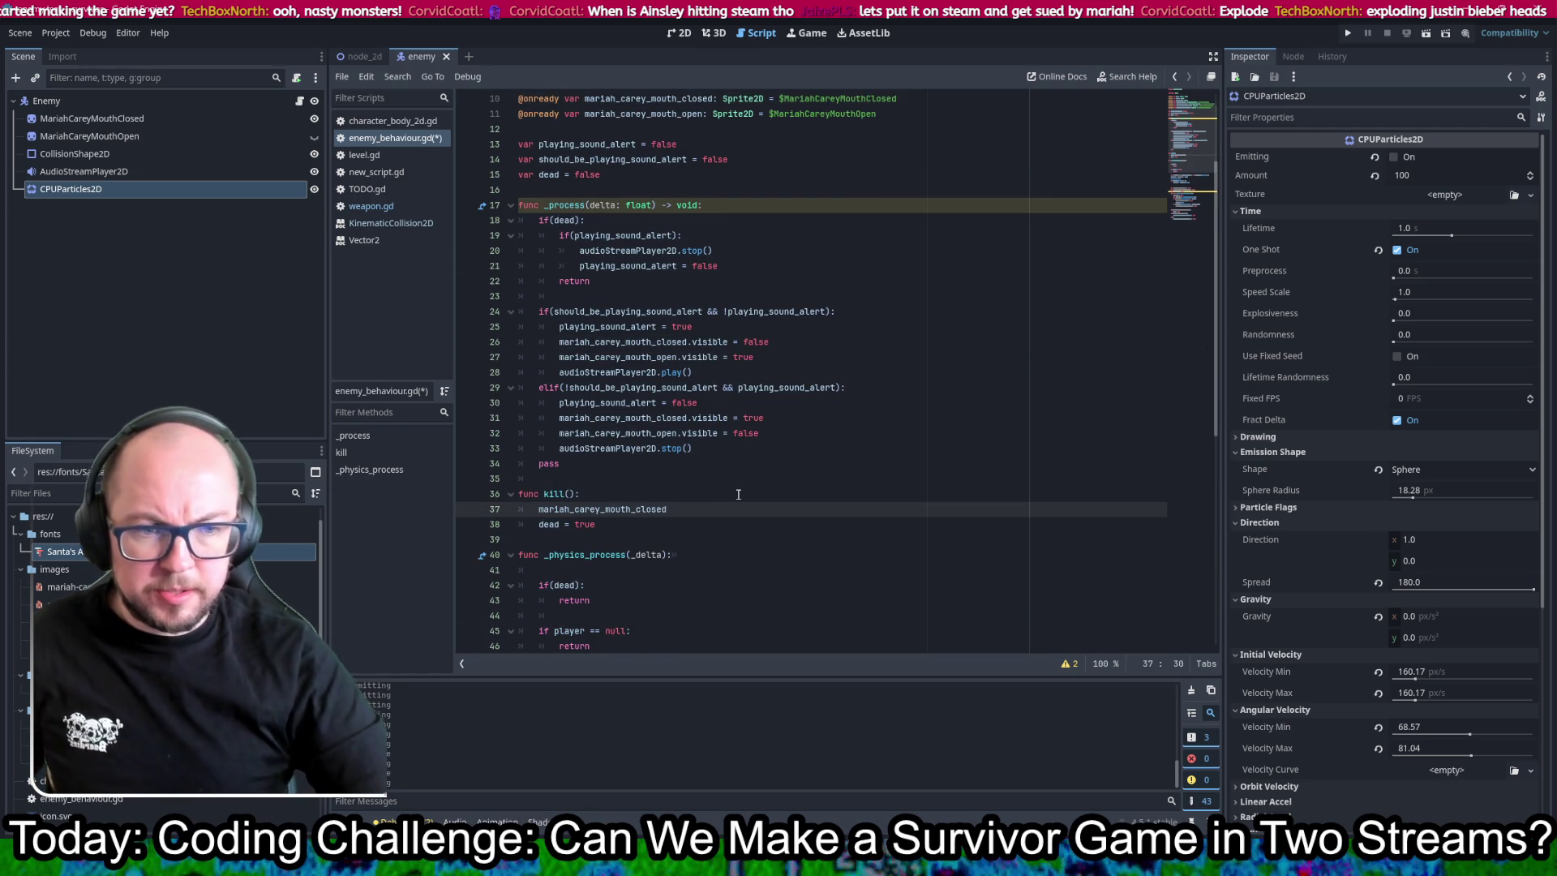
{"action": "scroll", "coordinate": [820, 451], "scroll_direction": "down", "scroll_amount": 4}
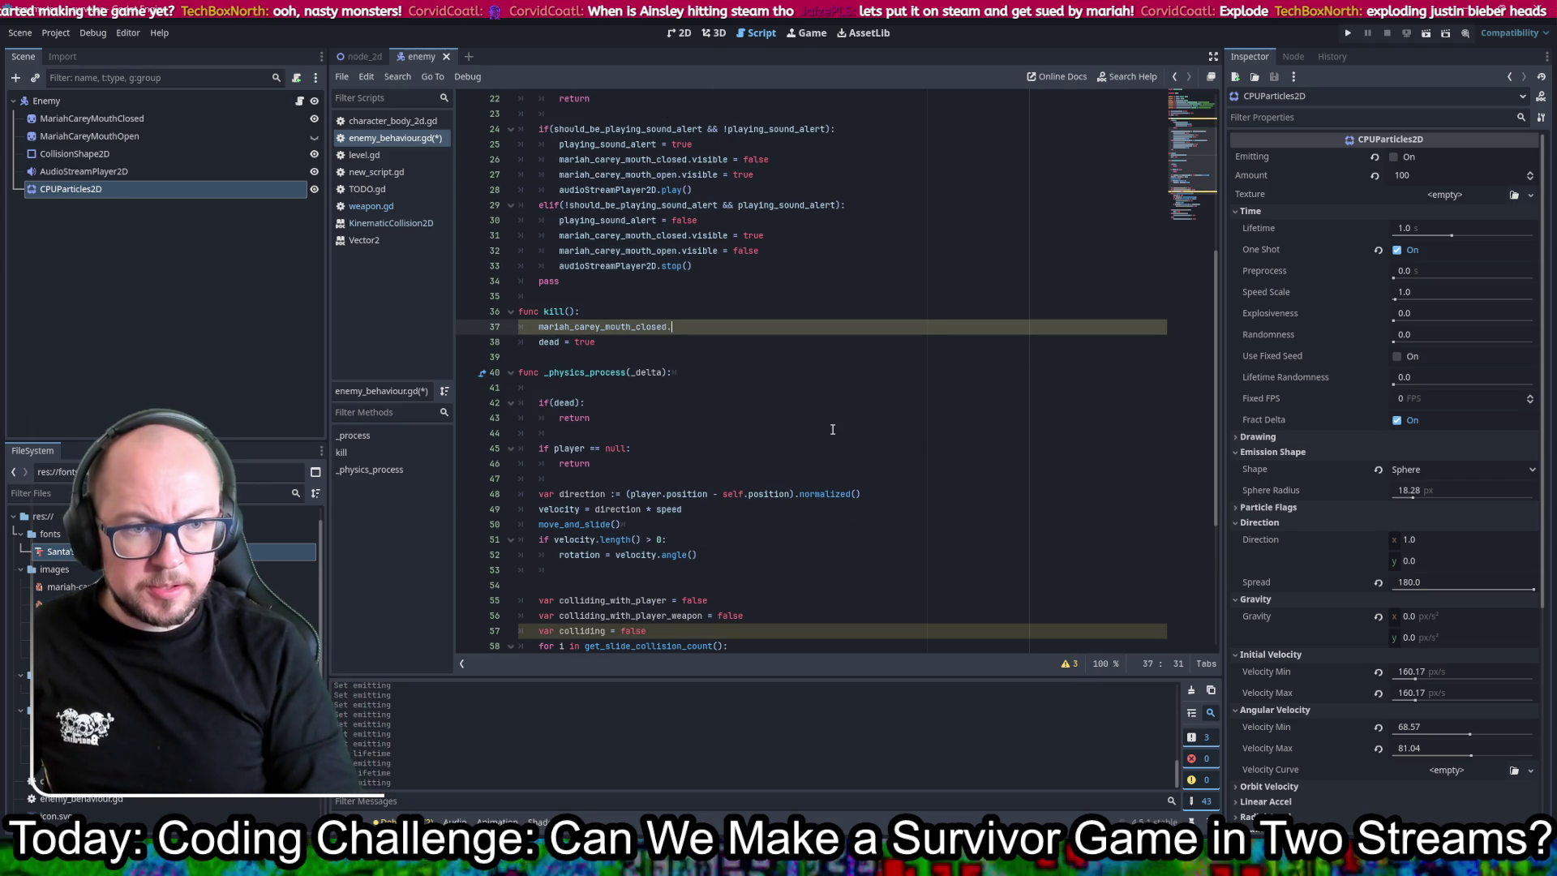
{"action": "type", "text": ".vi"}
{"action": "key", "text": "Down"}
{"action": "key", "text": "Down"}
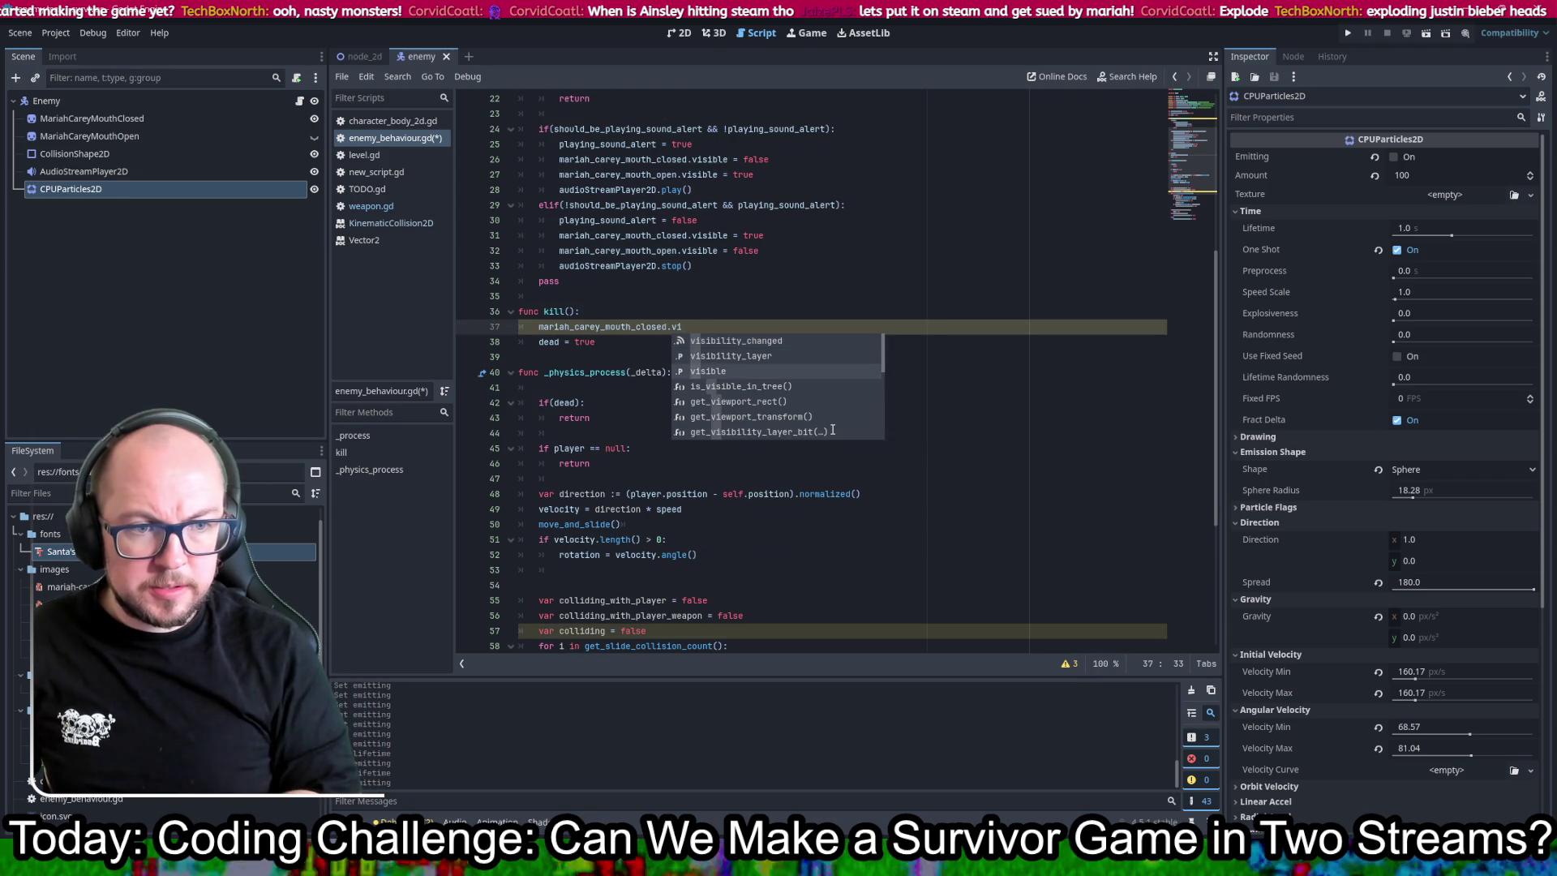
{"action": "key", "text": "Return"}
{"action": "type", "text": "se"}
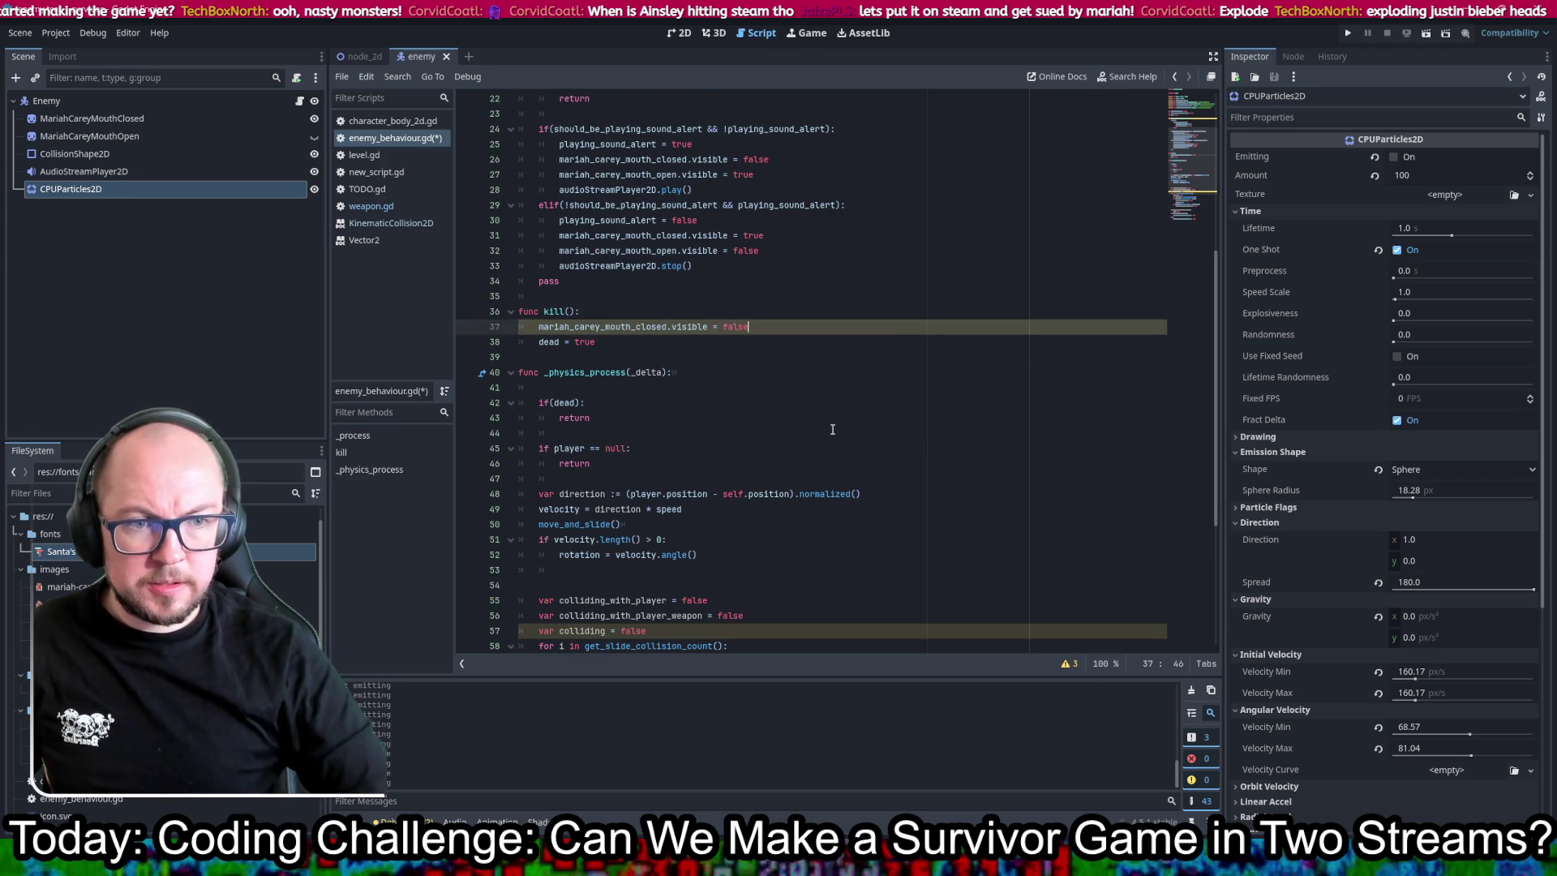
- Duplicate that line for mariah_carey_mouth_open and save the script
{"action": "key", "text": "ctrl+shift+d"}
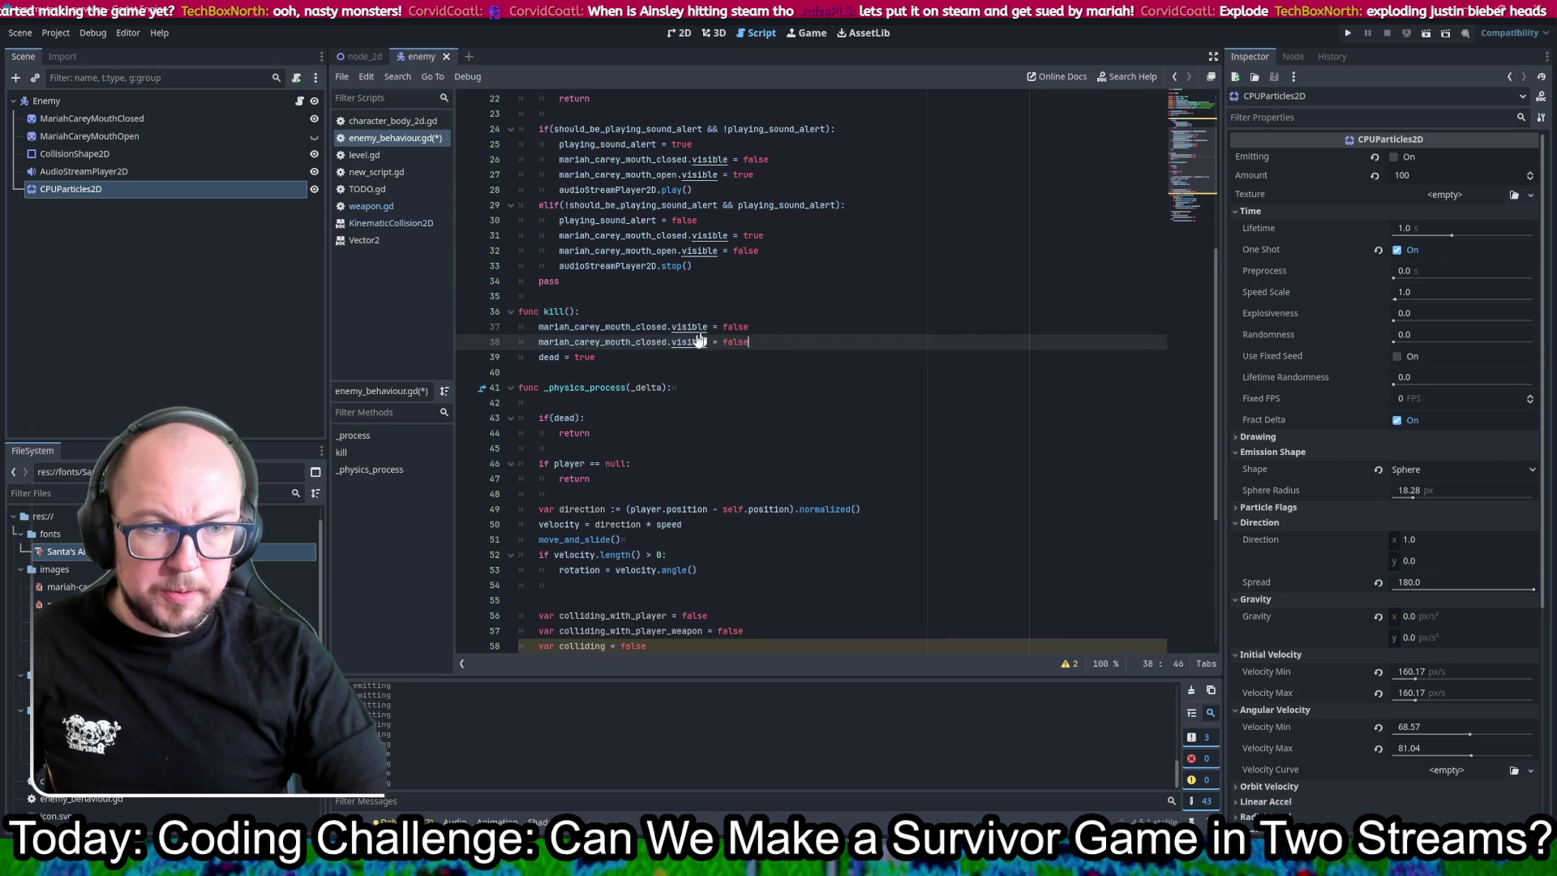
{"action": "double_click", "coordinate": [657, 341]}
{"action": "left_click", "coordinate": [687, 342]}
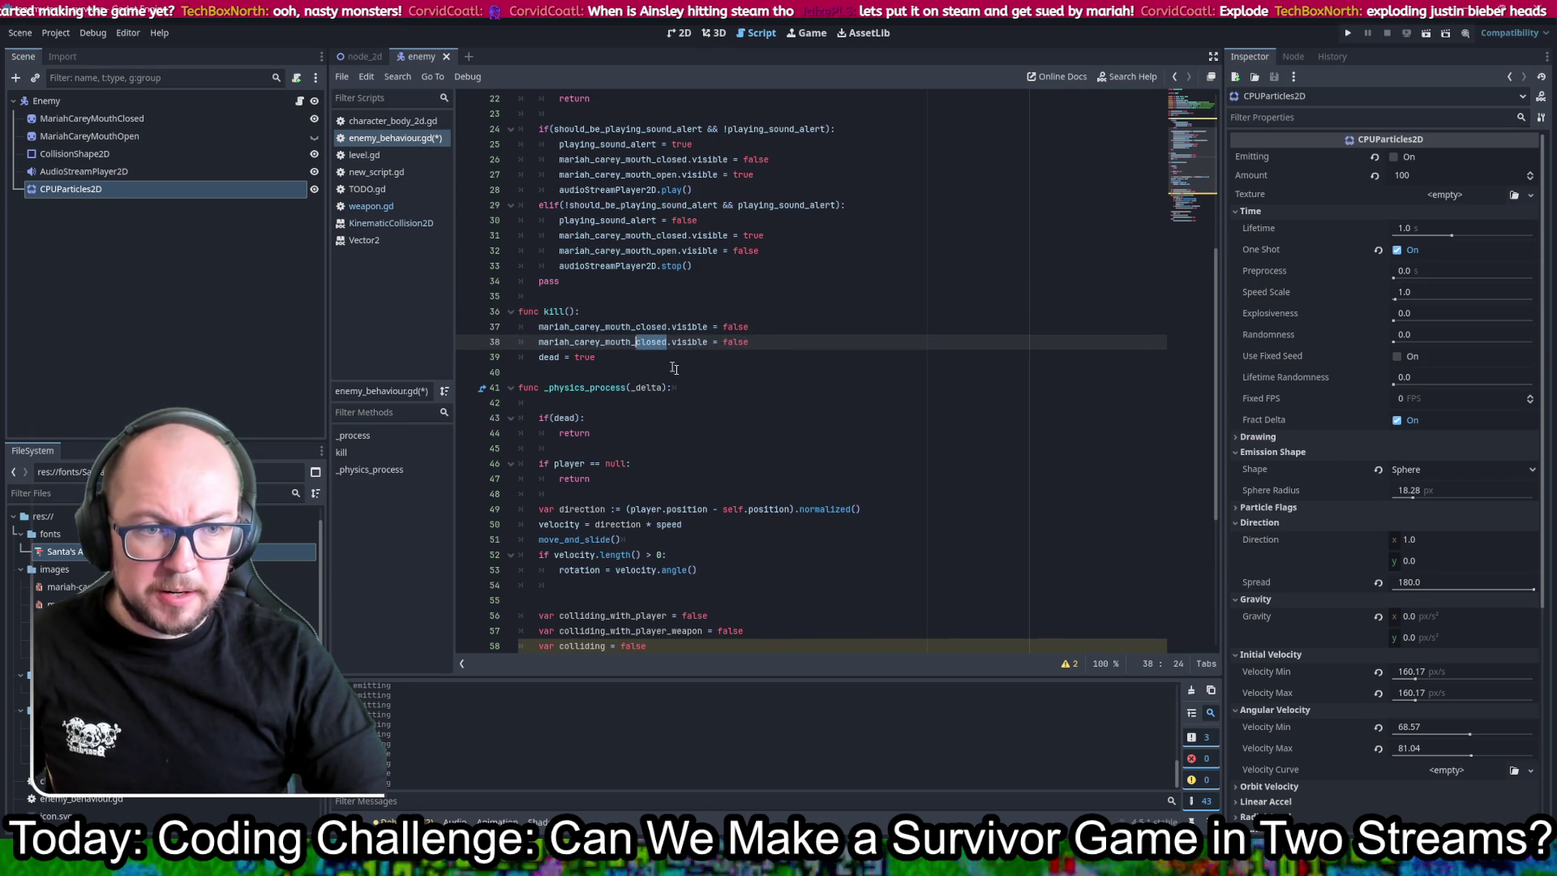
{"action": "type", "text": "open"}
{"action": "key", "text": "ctrl+s"}
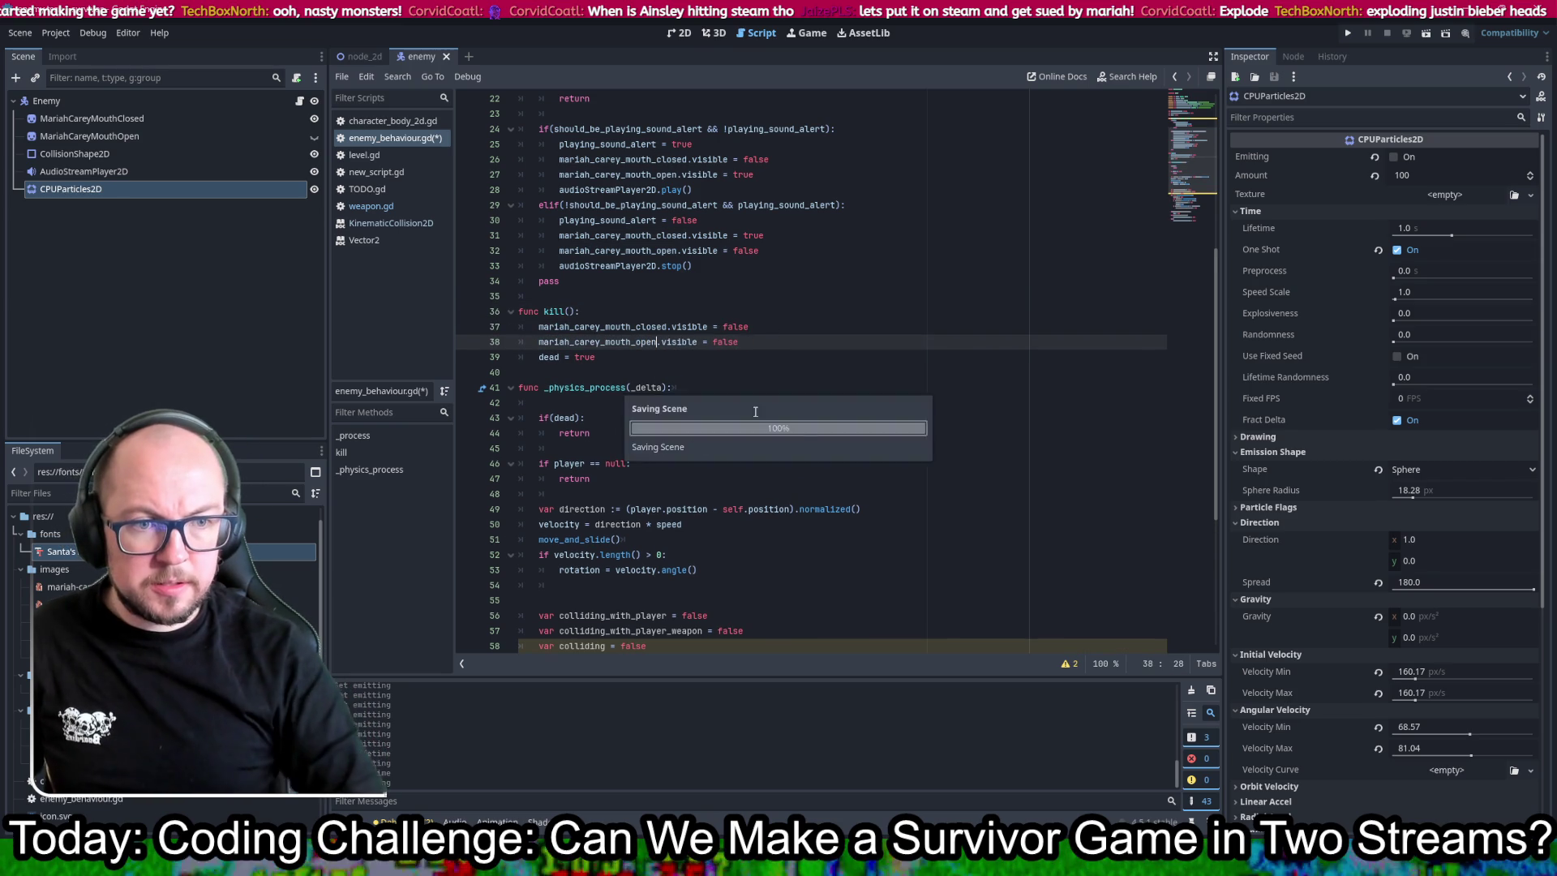
{"action": "scroll", "coordinate": [755, 412], "scroll_direction": "up", "scroll_amount": 6}
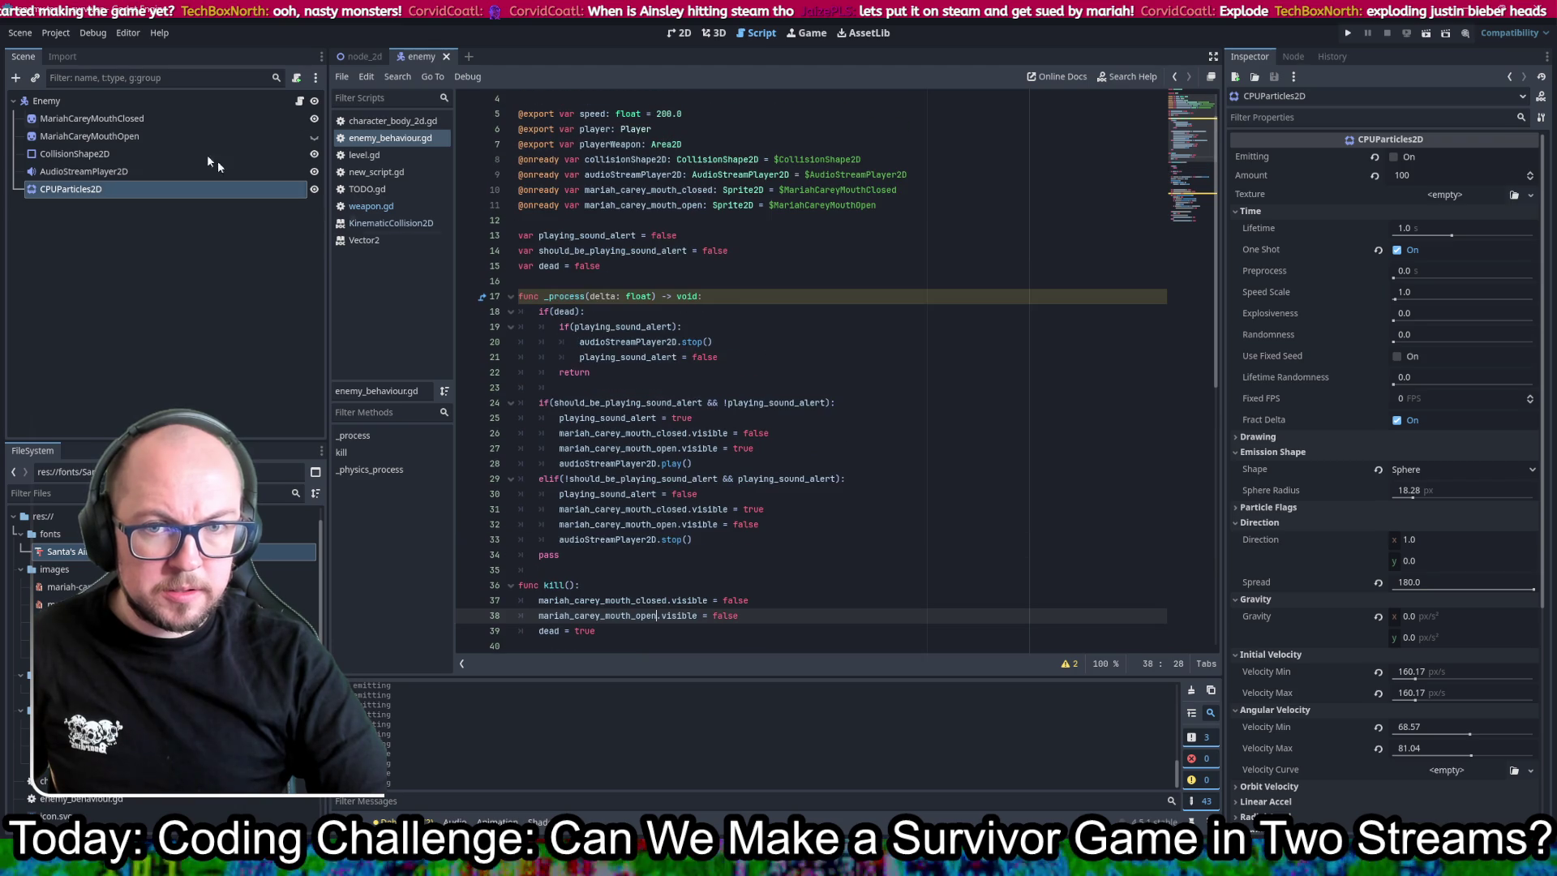
{"action": "left_click_drag", "start_coordinate": [94, 190], "coordinate": [513, 223]}
{"action": "left_click_drag", "start_coordinate": [612, 225], "coordinate": [609, 224]}
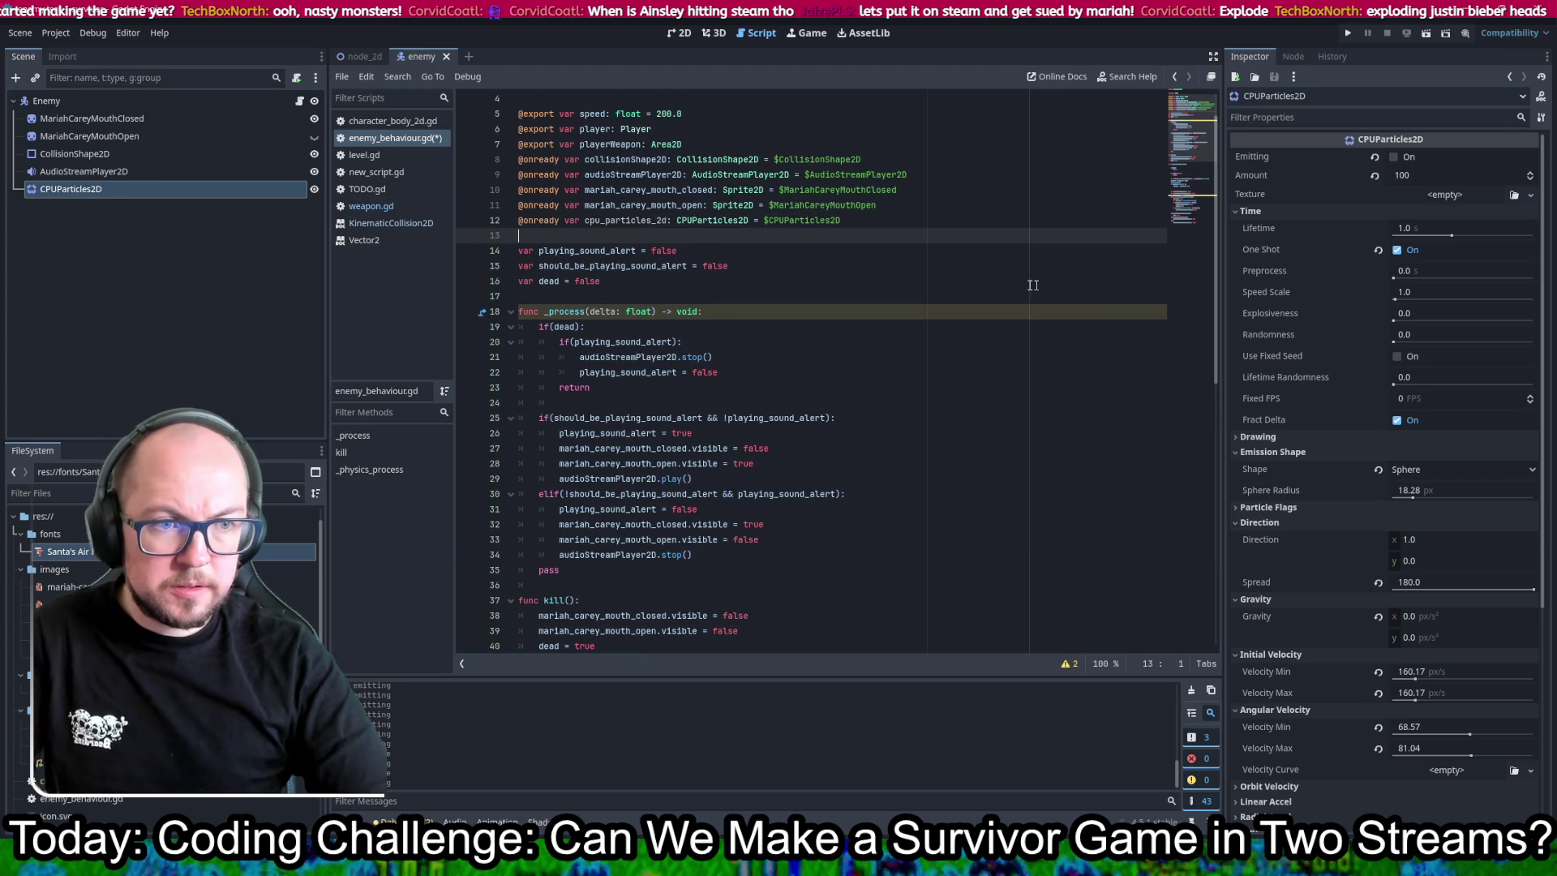
{"action": "double_click", "coordinate": [607, 221]}
{"action": "key", "text": "ctrl+c"}
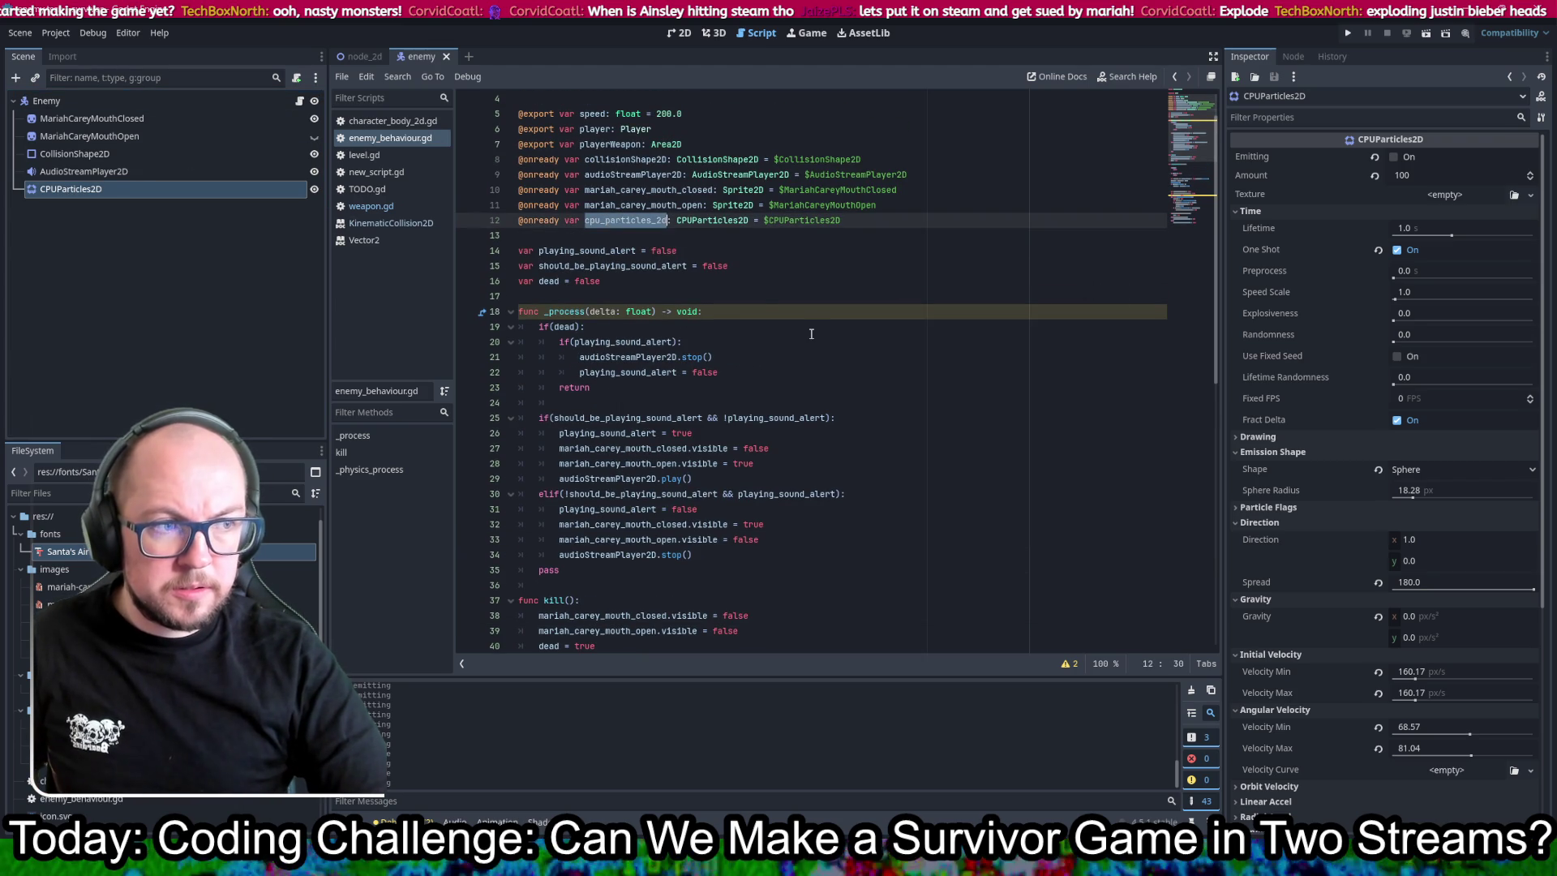
{"action": "scroll", "coordinate": [808, 335], "scroll_direction": "down", "scroll_amount": 5}
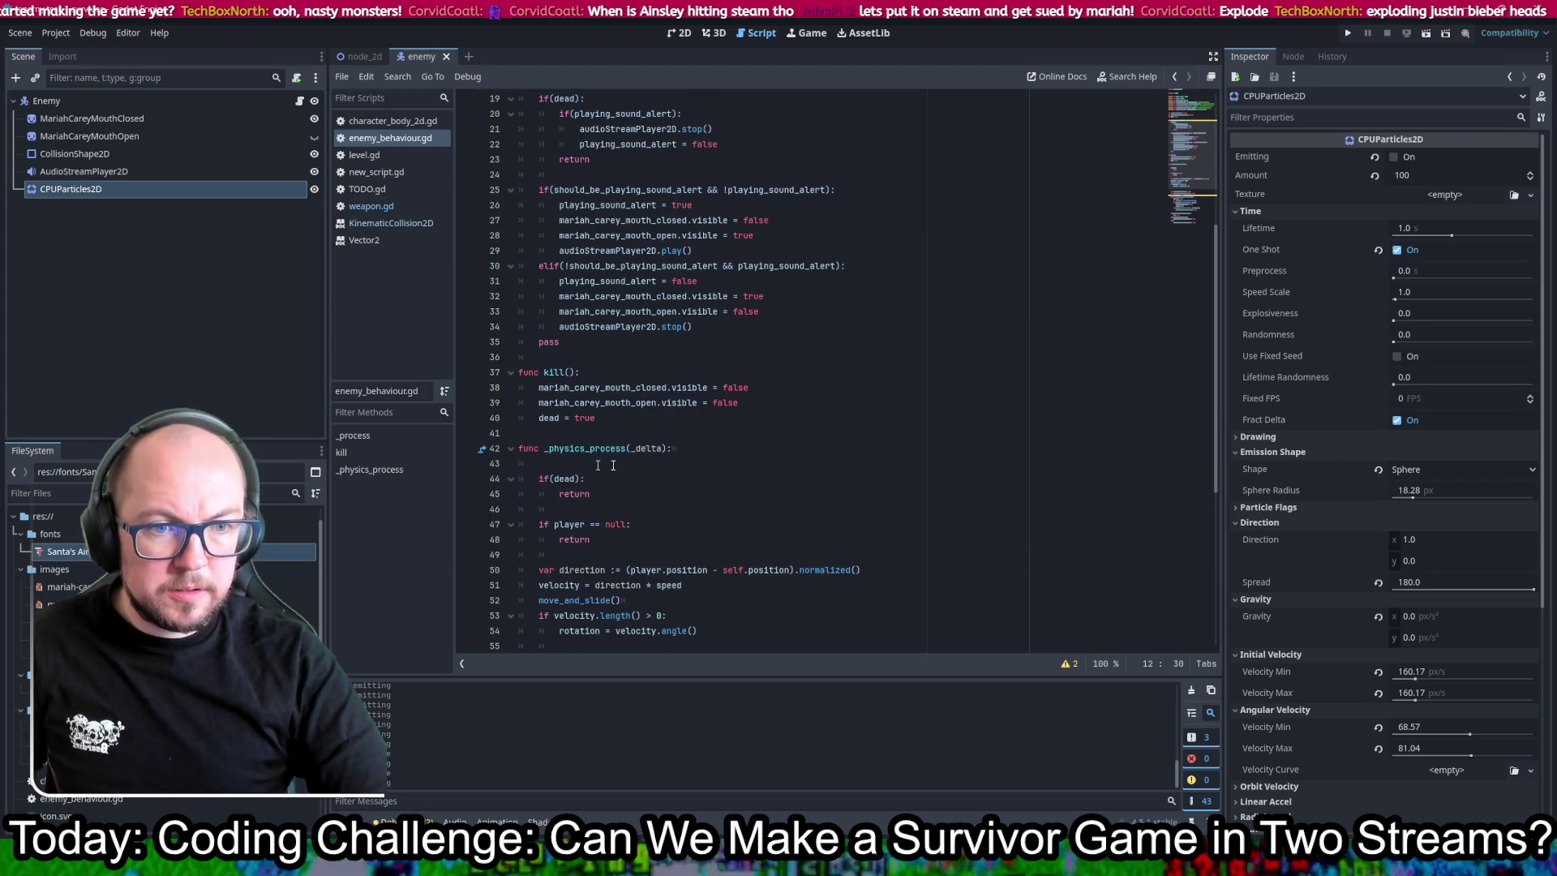
- Add 'cpu_particles_2d.emitting = true' to kill() and save the script
{"action": "left_click", "coordinate": [771, 397]}
{"action": "key", "text": "Return"}
{"action": "key", "text": "ctrl+v"}
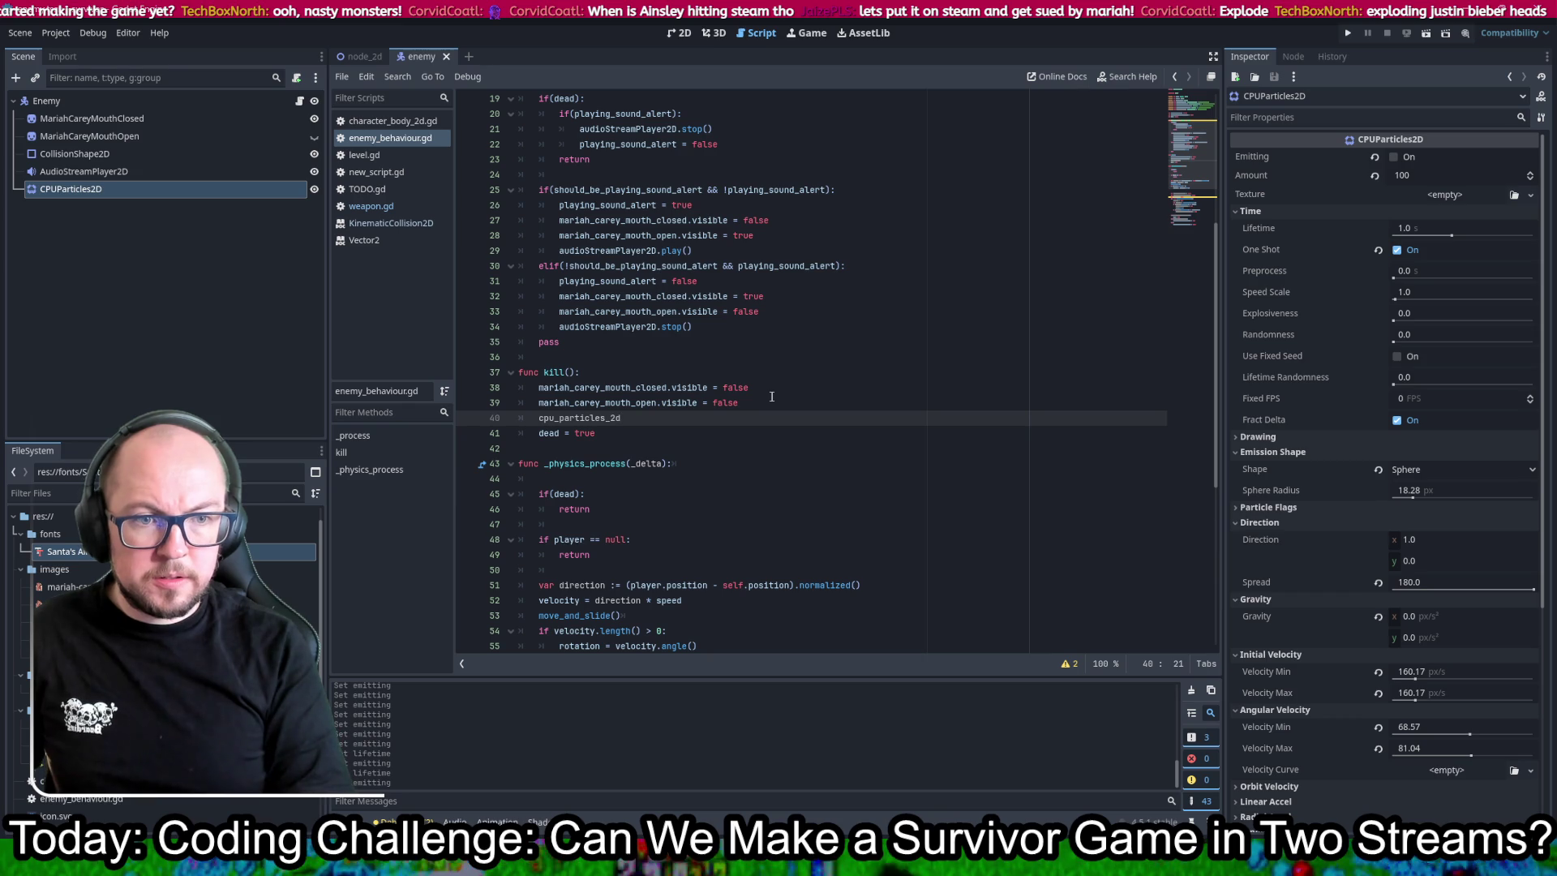
{"action": "type", "text": "em"}
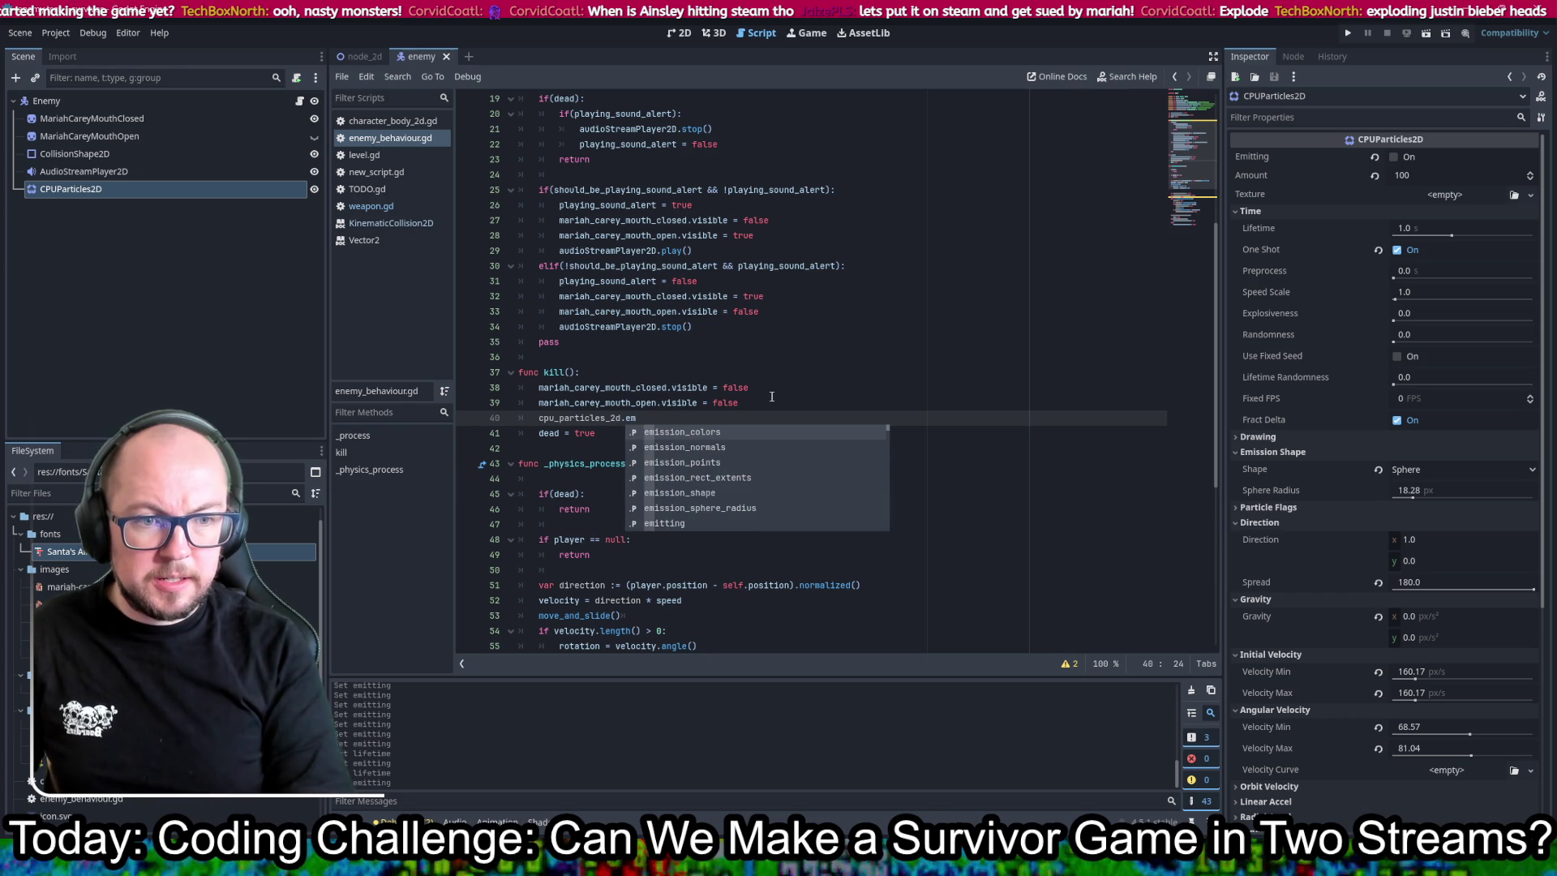
{"action": "key", "text": "Down"}
{"action": "key", "text": "Down"}
{"action": "key", "text": "Down"}
{"action": "key", "text": "Return"}
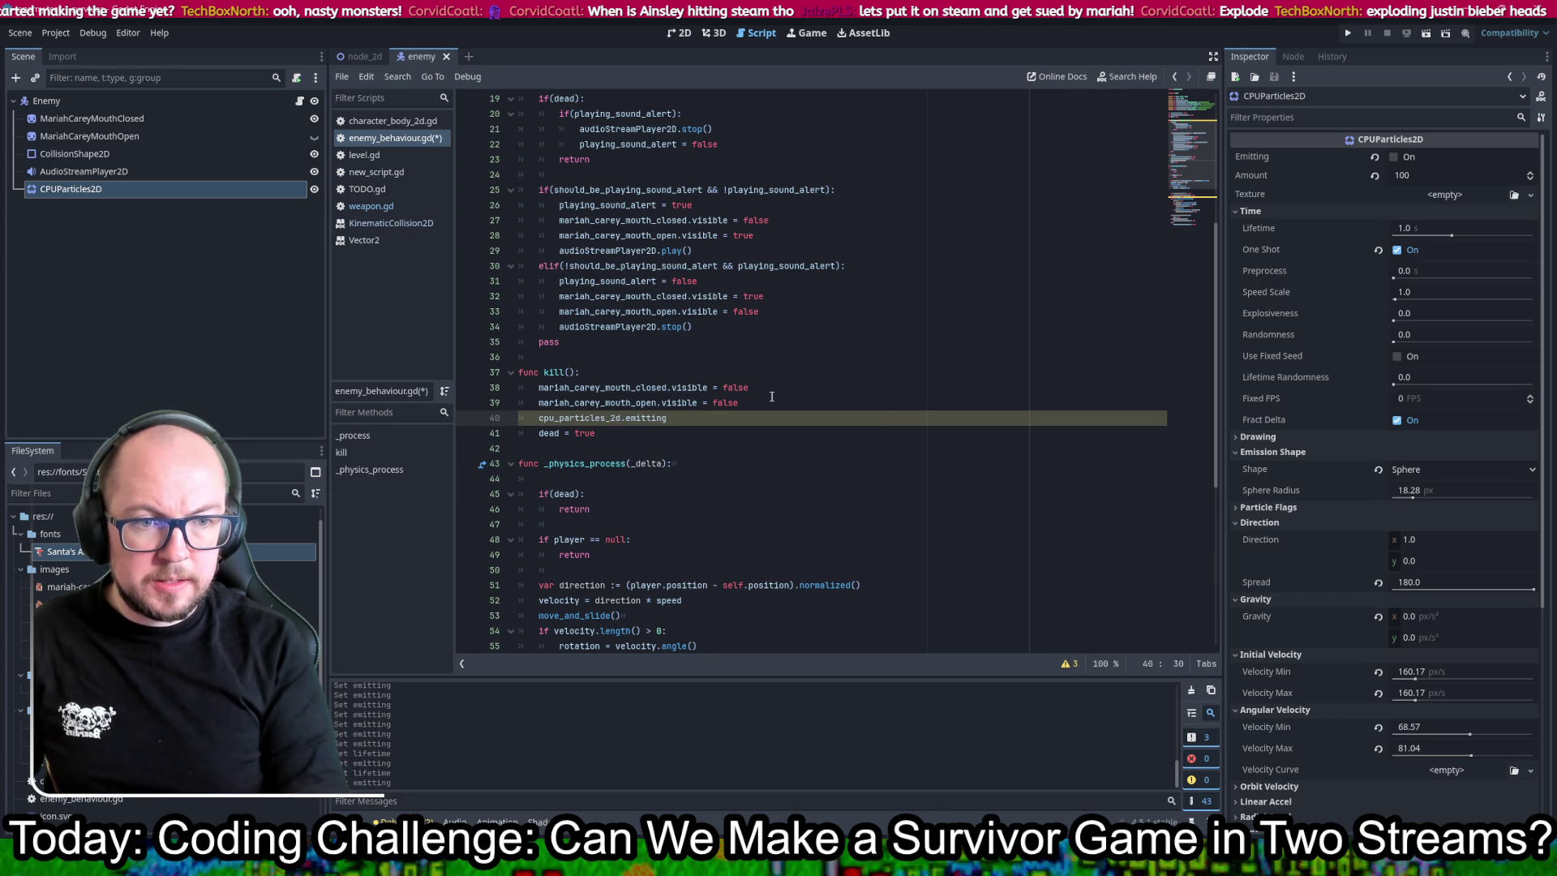
{"action": "type", "text": "true"}
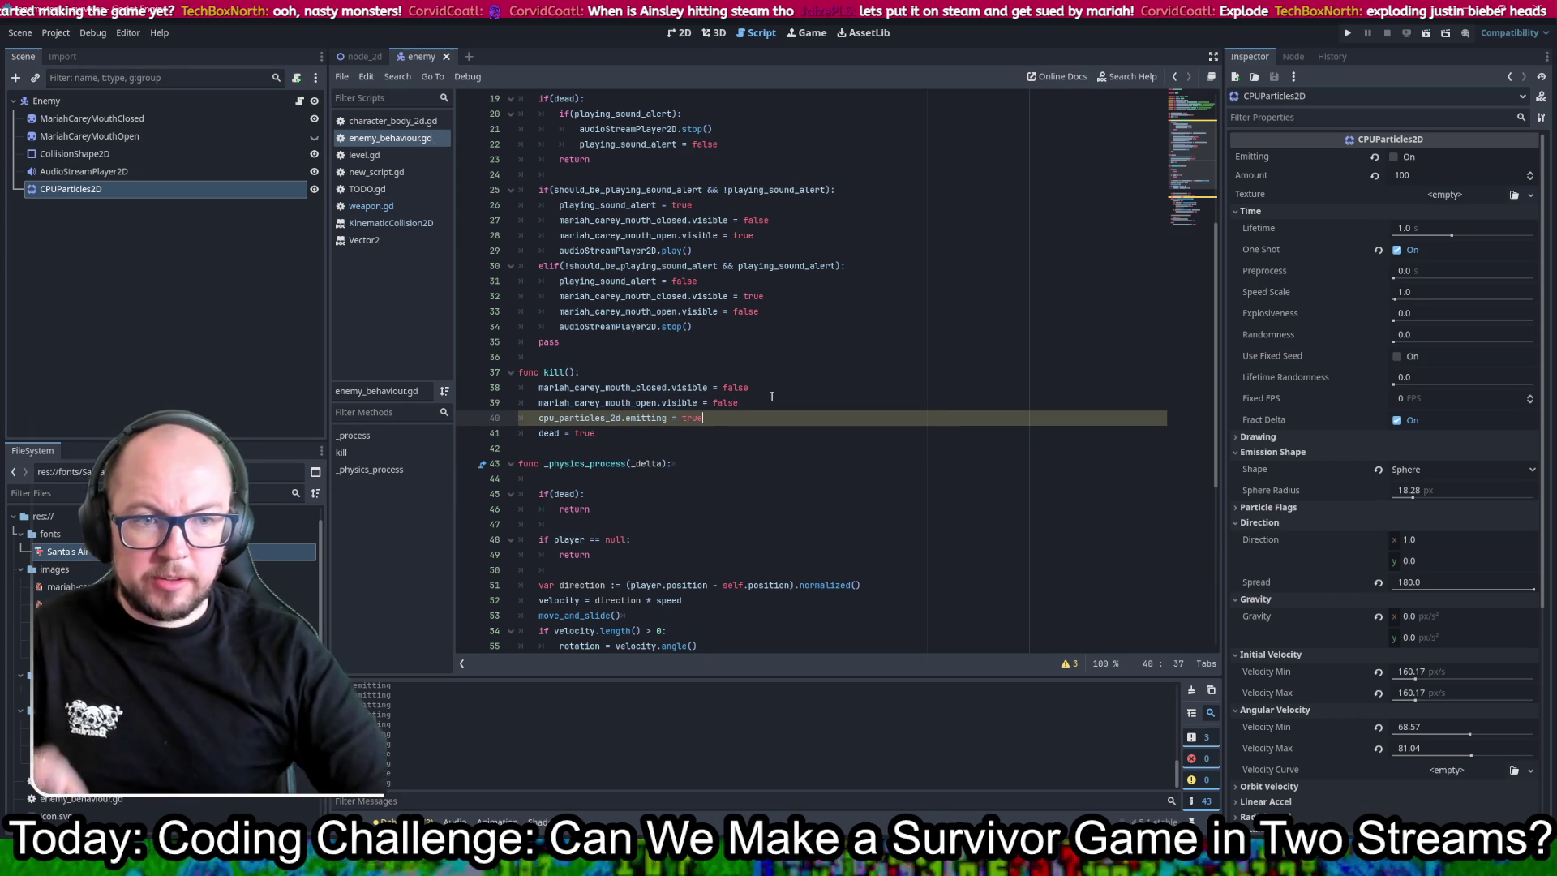
{"action": "key", "text": "ctrl+s"}
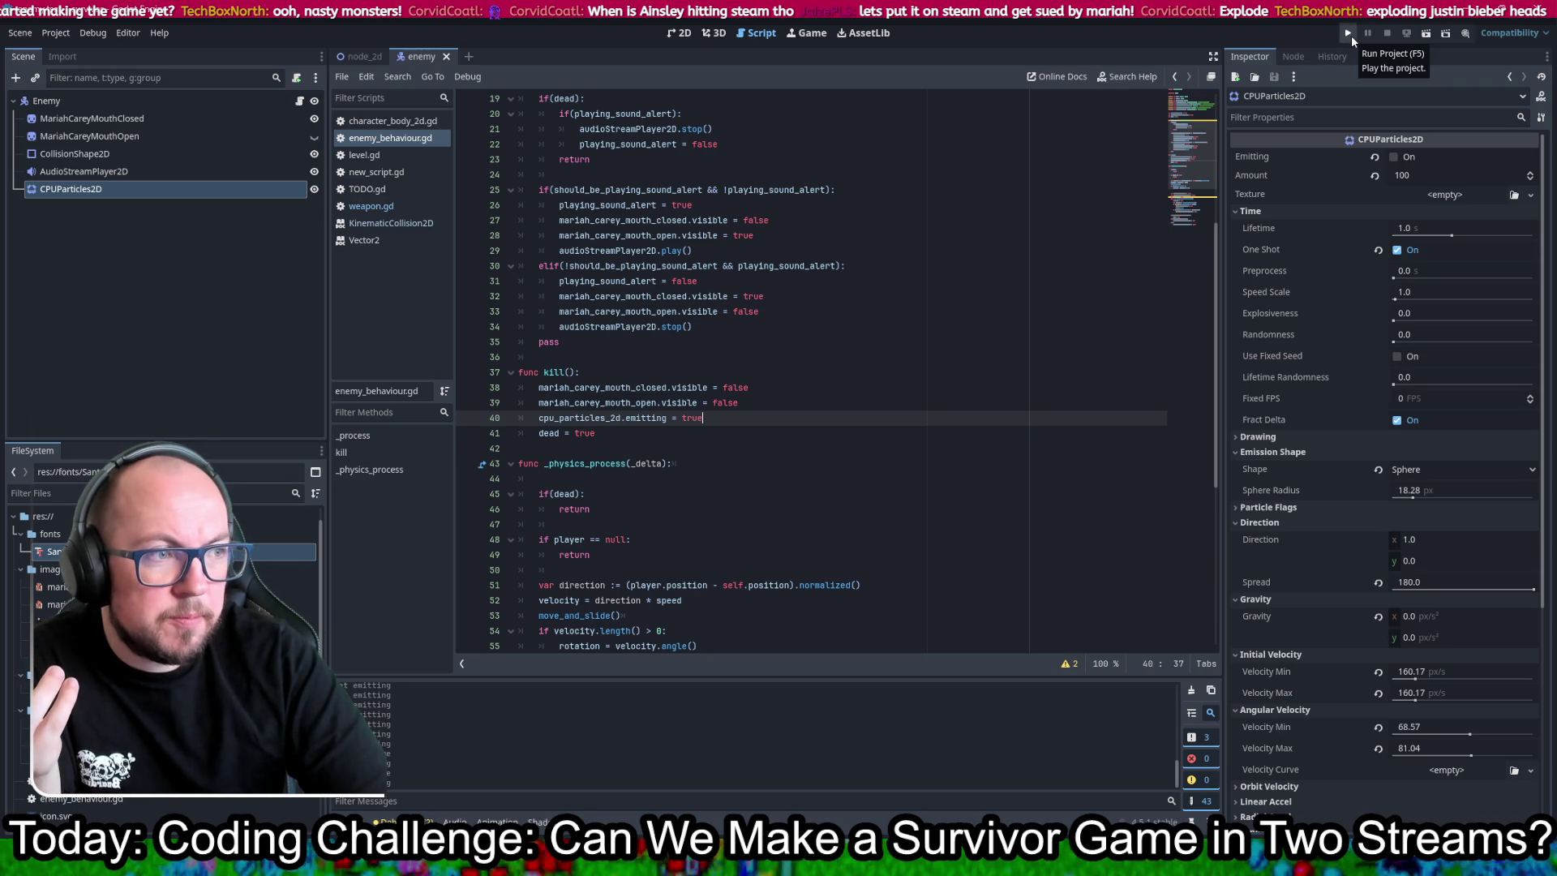
{"action": "left_click", "coordinate": [1351, 36]}
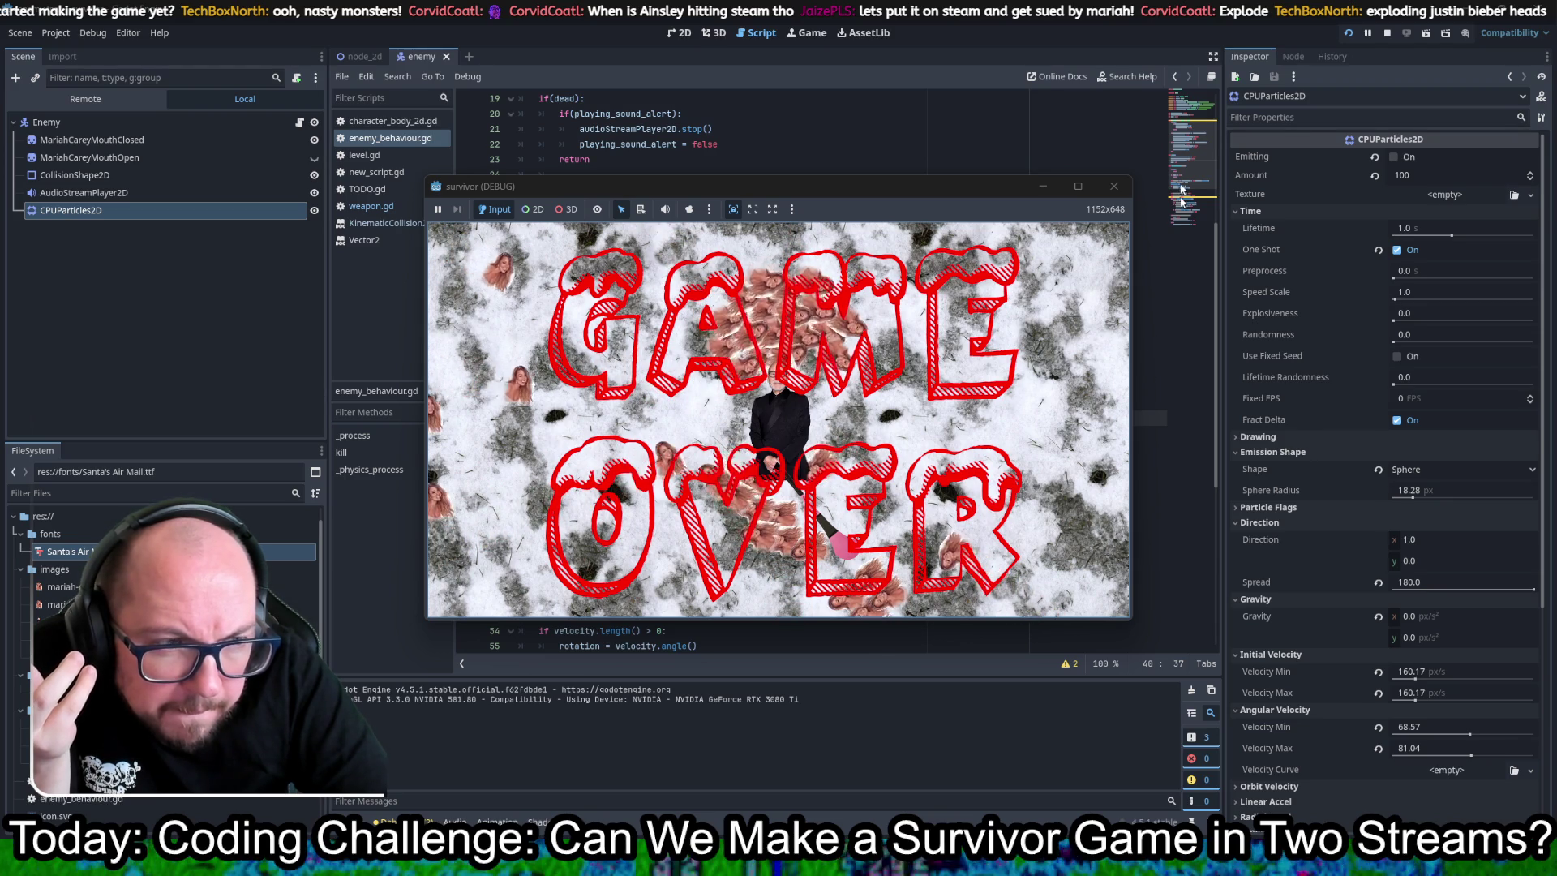
{"action": "left_click", "coordinate": [1115, 186]}
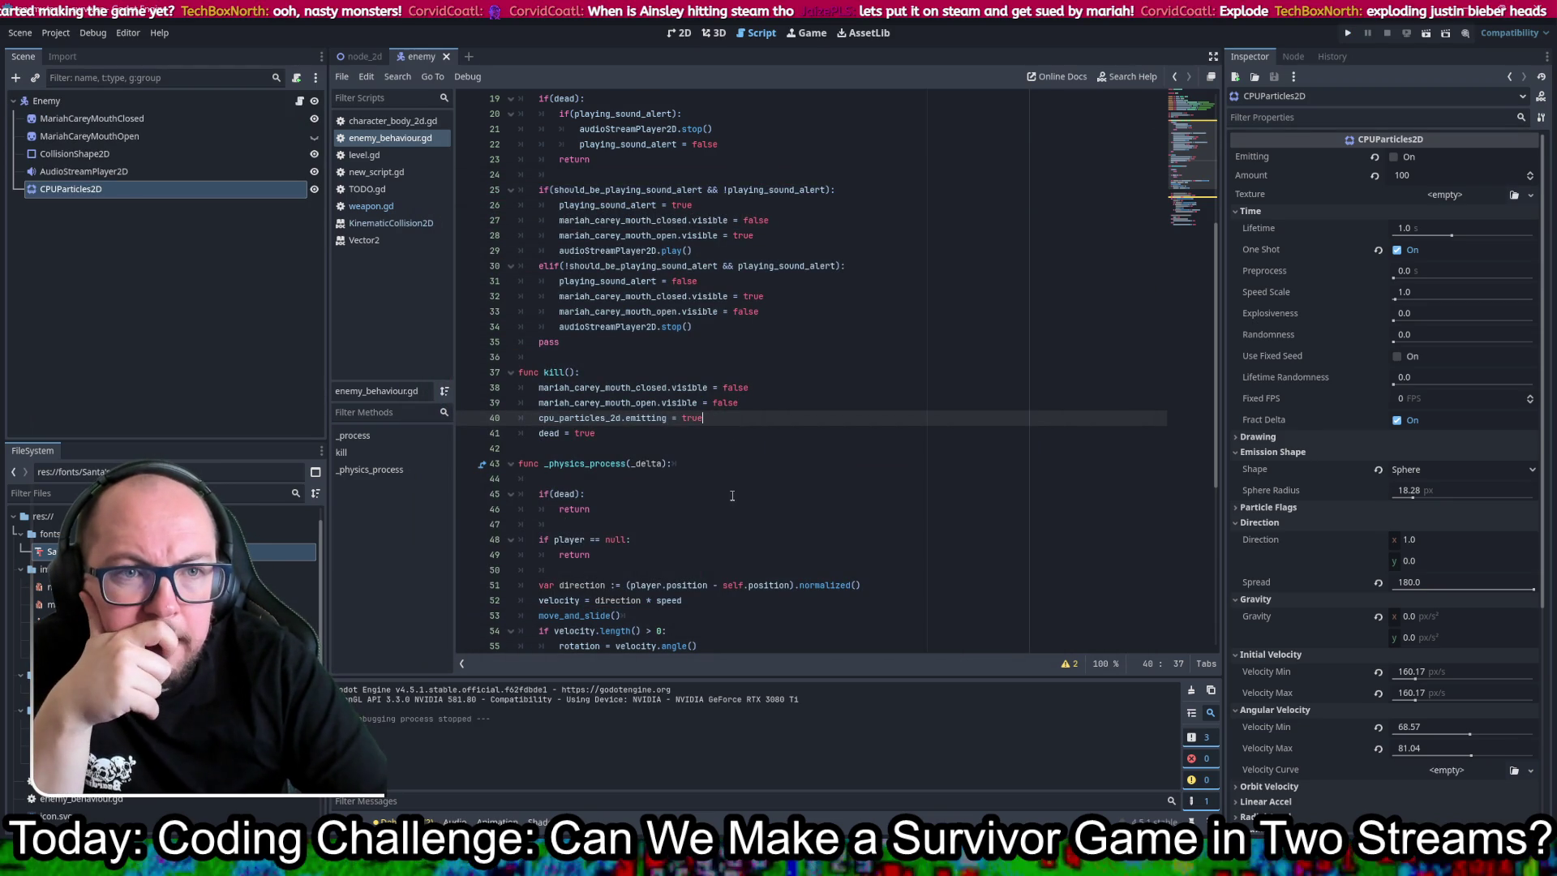
- Move the 'dead = true' line up with Alt+Up to the top of kill() and save
{"action": "scroll", "coordinate": [725, 496], "scroll_direction": "up", "scroll_amount": 2}
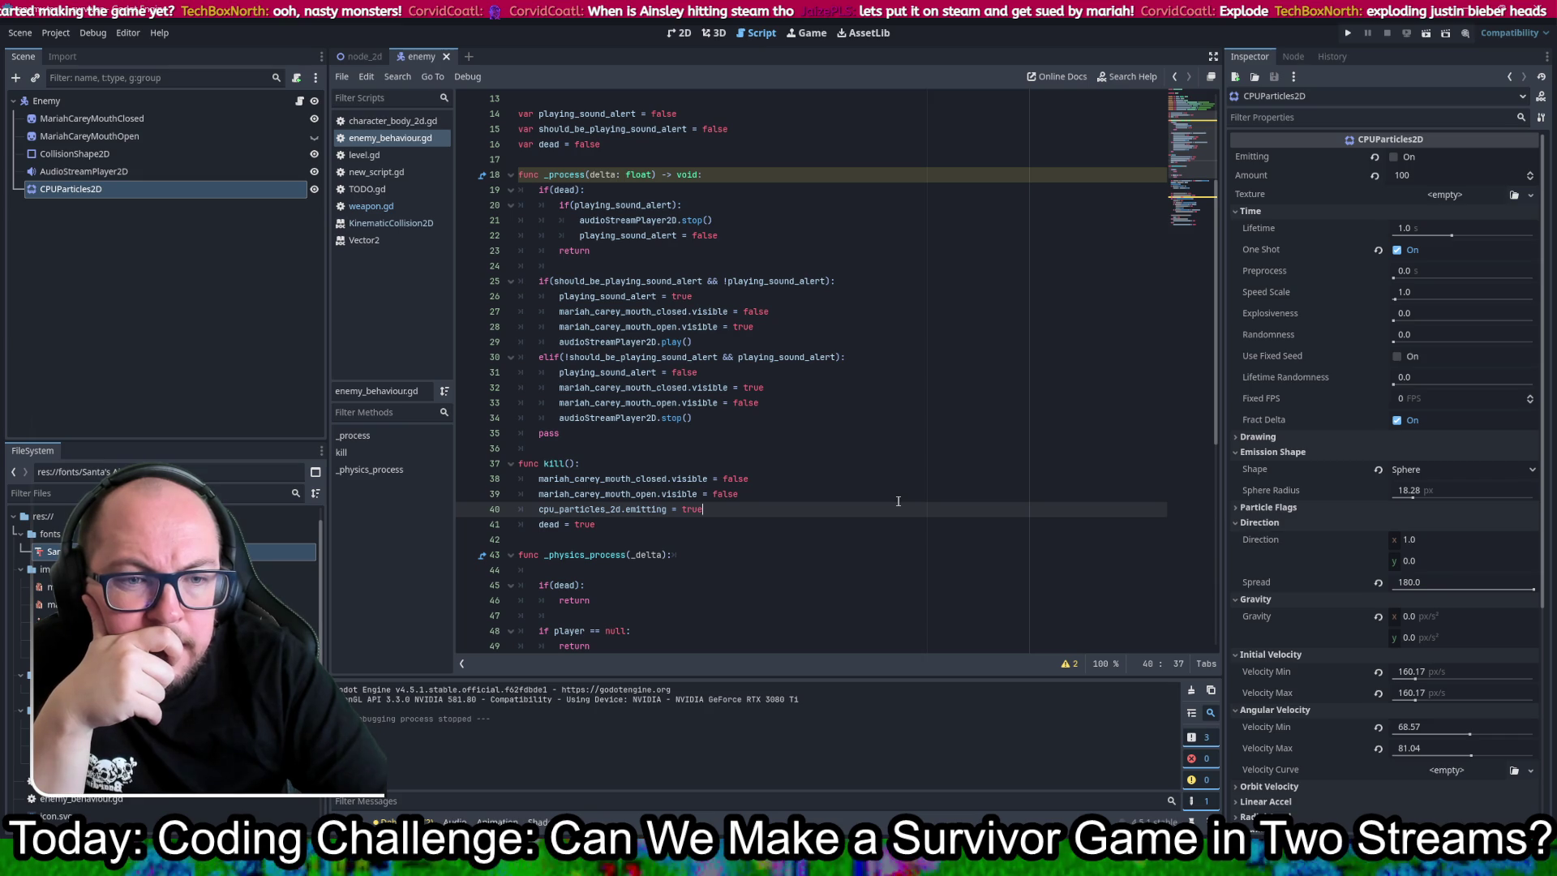
{"action": "scroll", "coordinate": [898, 500], "scroll_direction": "down", "scroll_amount": 4}
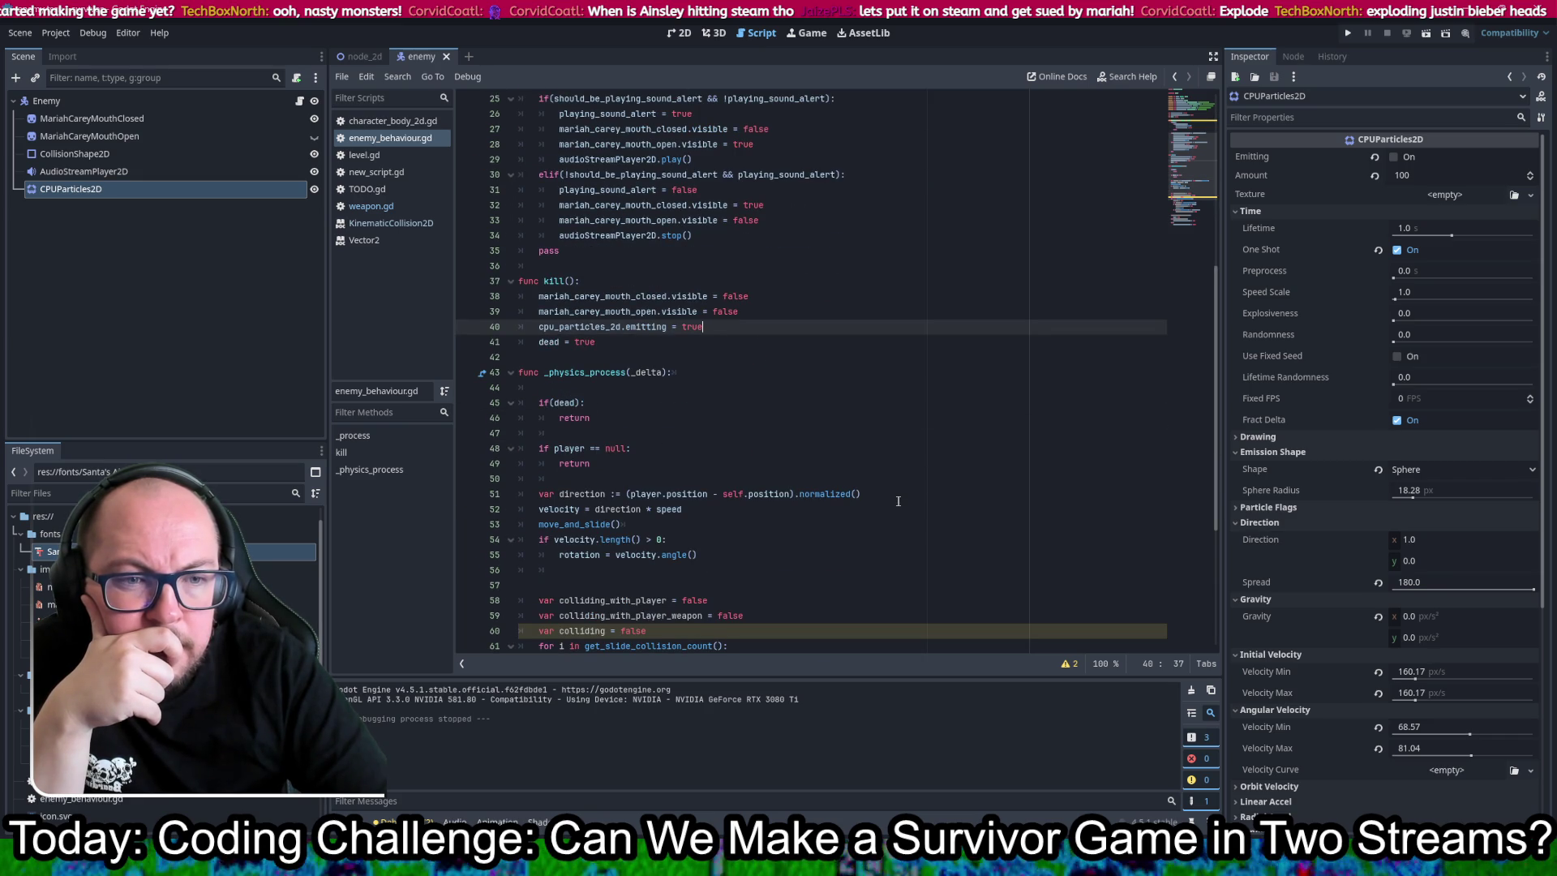
{"action": "scroll", "coordinate": [897, 500], "scroll_direction": "down", "scroll_amount": 1}
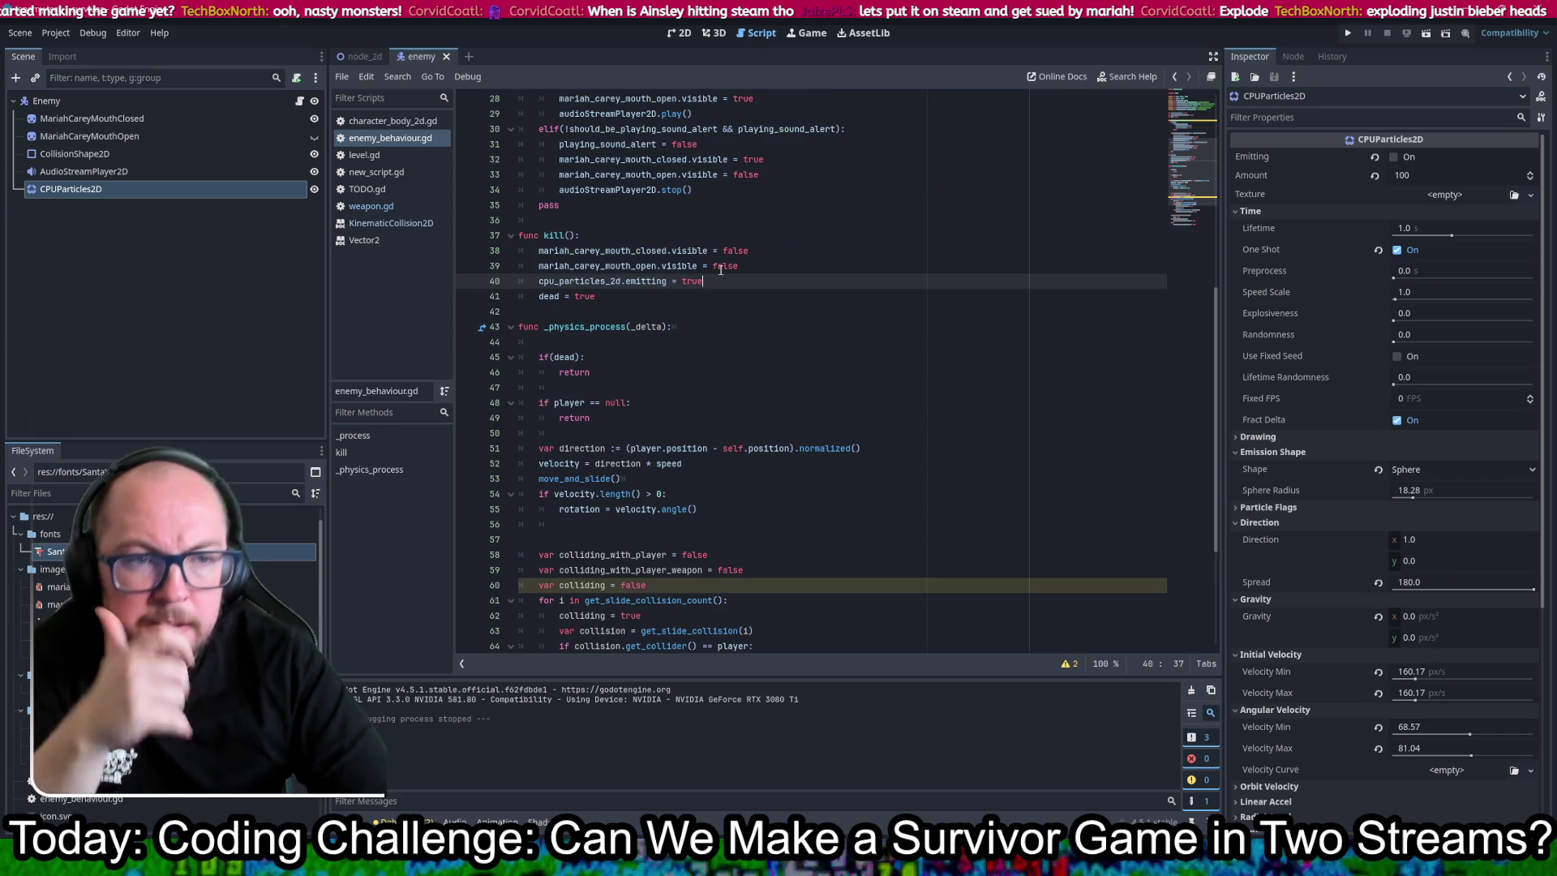
{"action": "left_click", "coordinate": [727, 296]}
{"action": "key", "text": "alt+Up"}
{"action": "key", "text": "alt+Up"}
{"action": "key", "text": "alt+Up"}
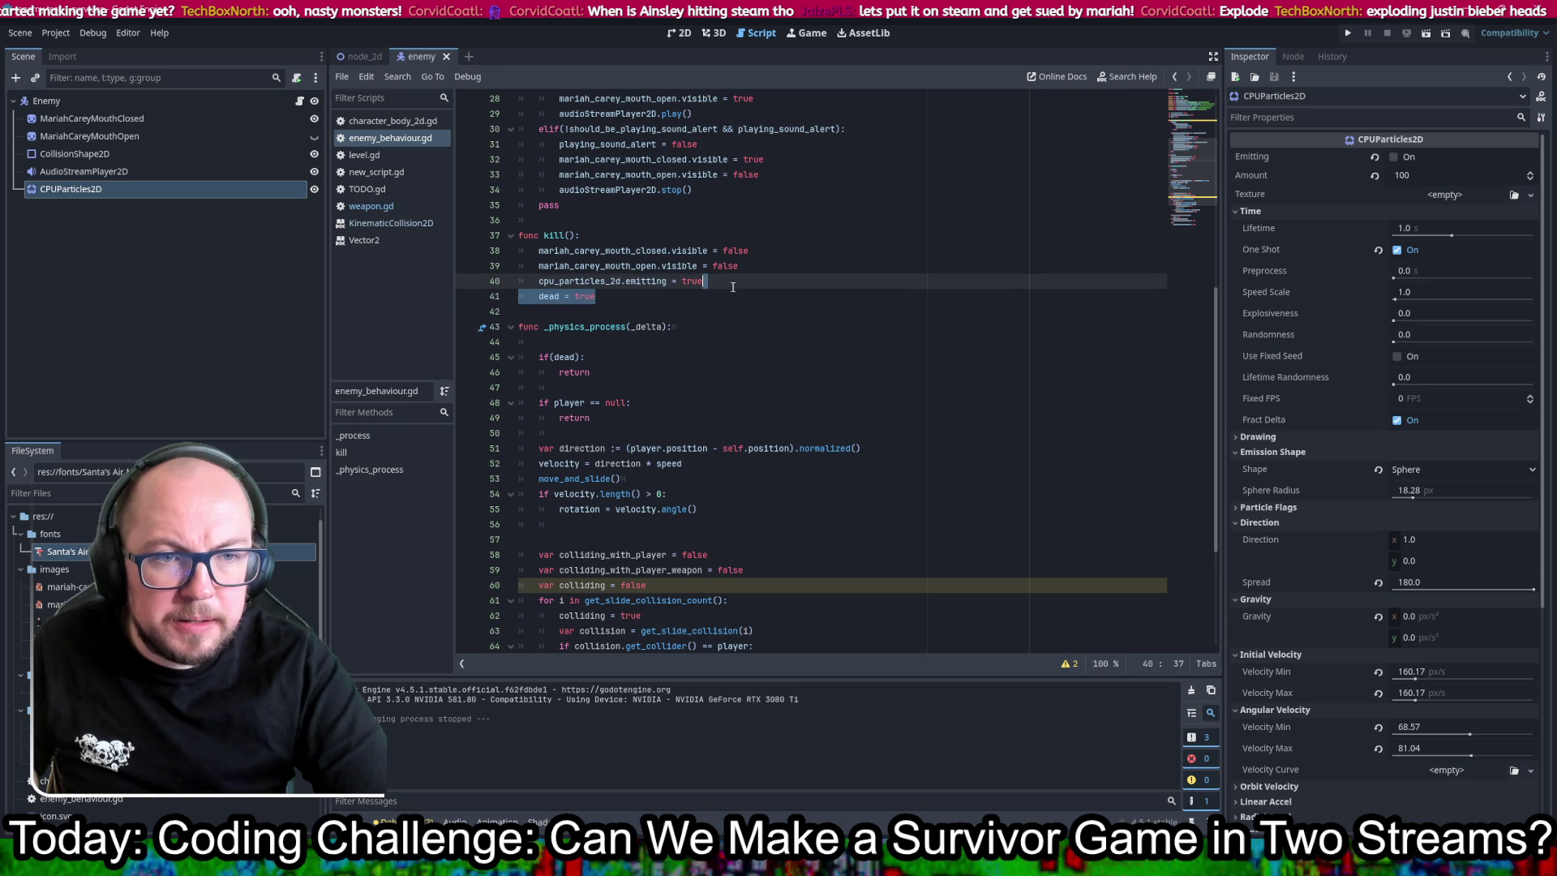
{"action": "key", "text": "ctrl+s"}
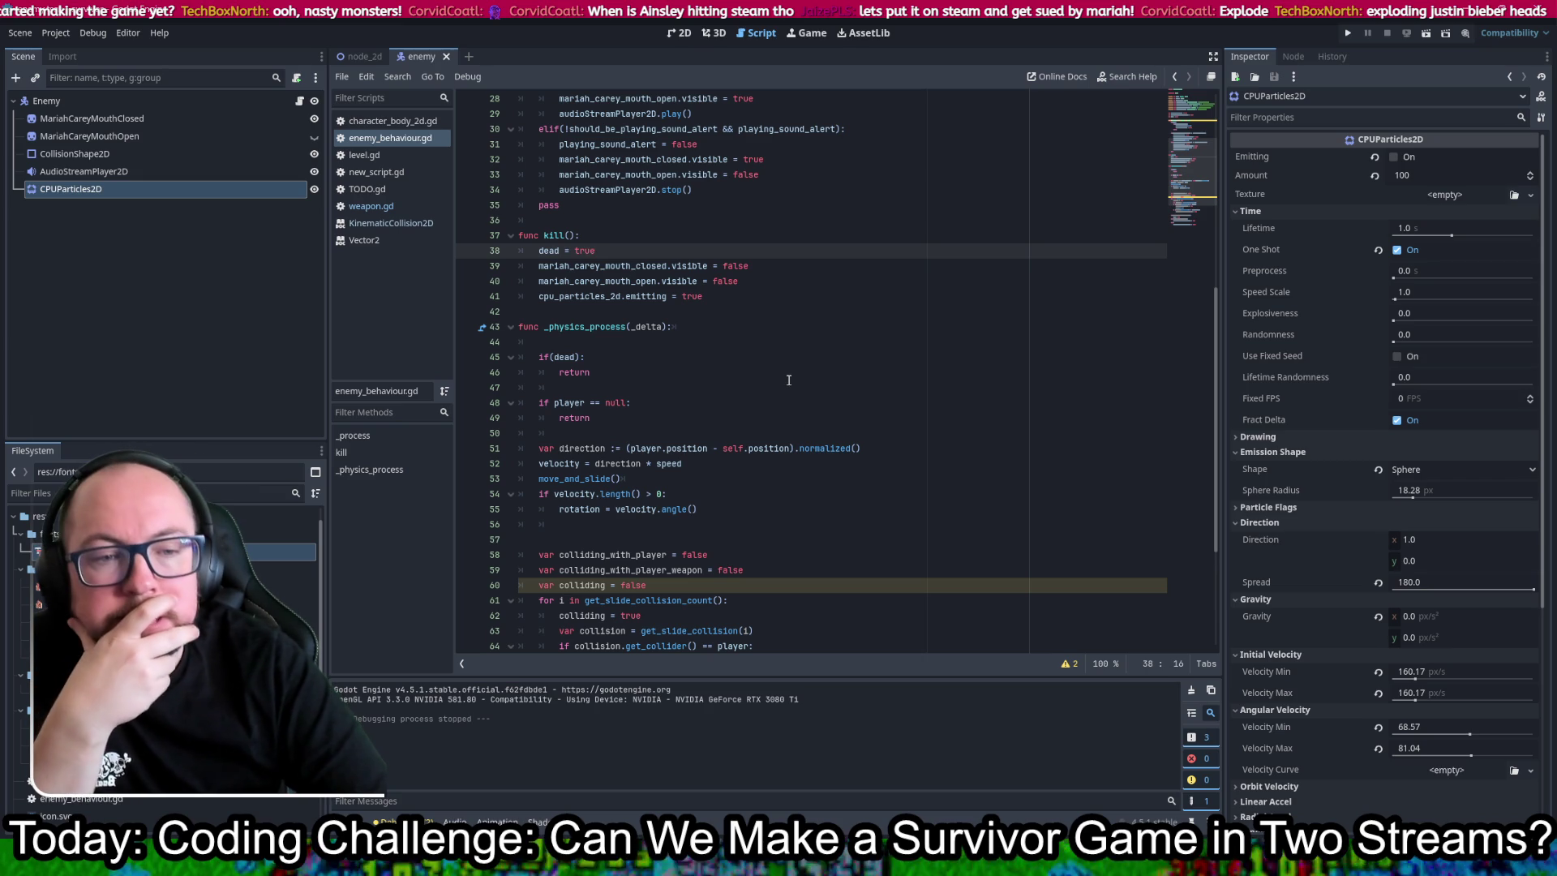
{"action": "scroll", "coordinate": [788, 379], "scroll_direction": "down", "scroll_amount": 4}
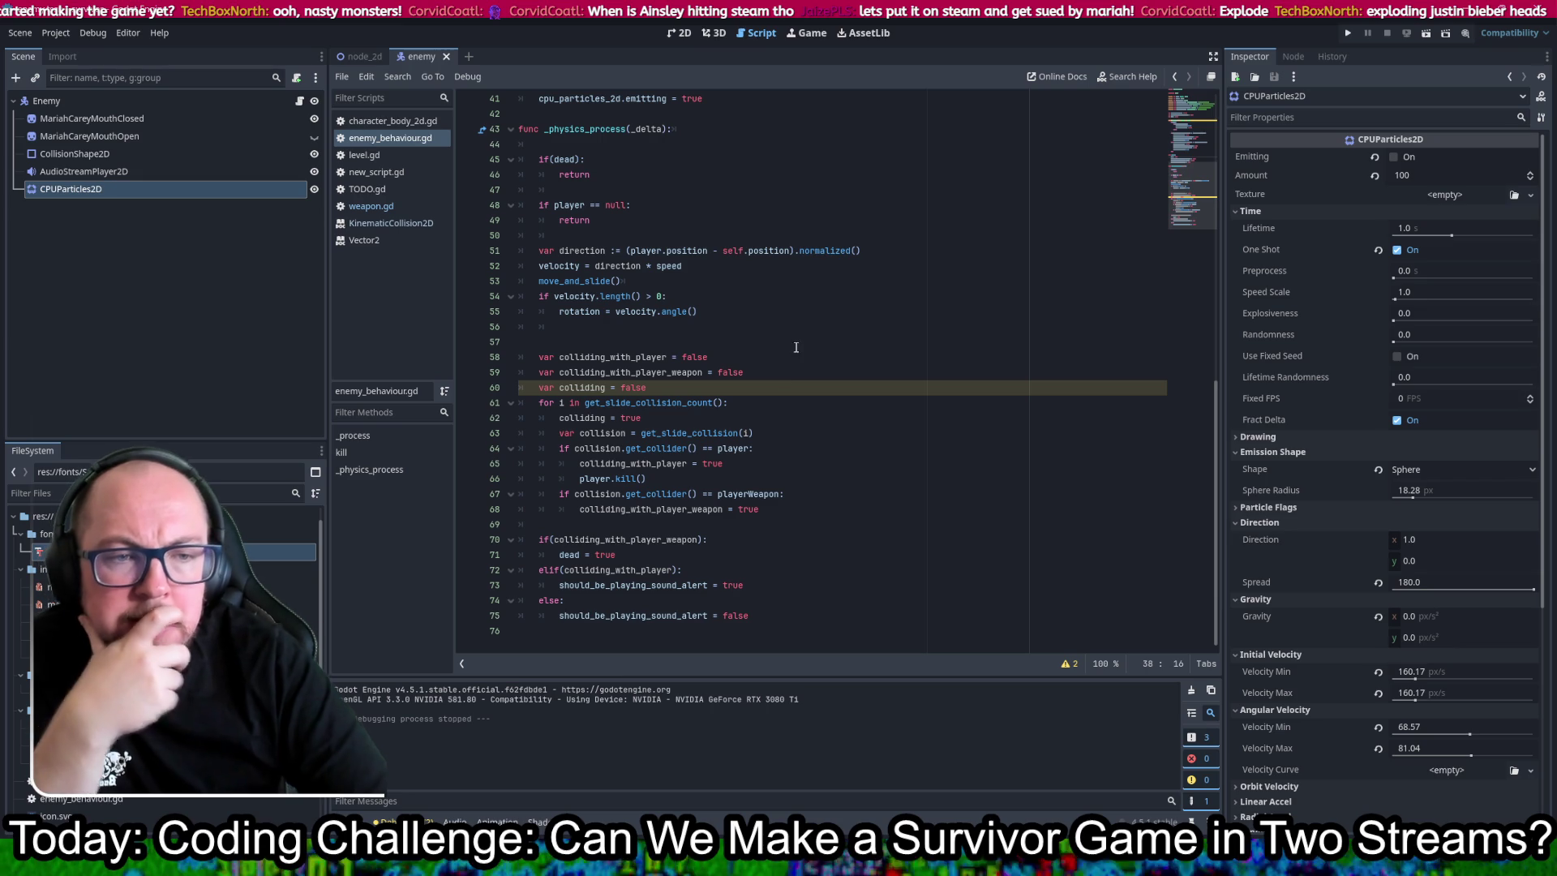
- Delete the colliding_with_player_weapon variable and its playerWeapon check, turning elif into if
{"action": "left_click_drag", "start_coordinate": [788, 379], "coordinate": [782, 359]}
{"action": "key", "text": "Delete"}
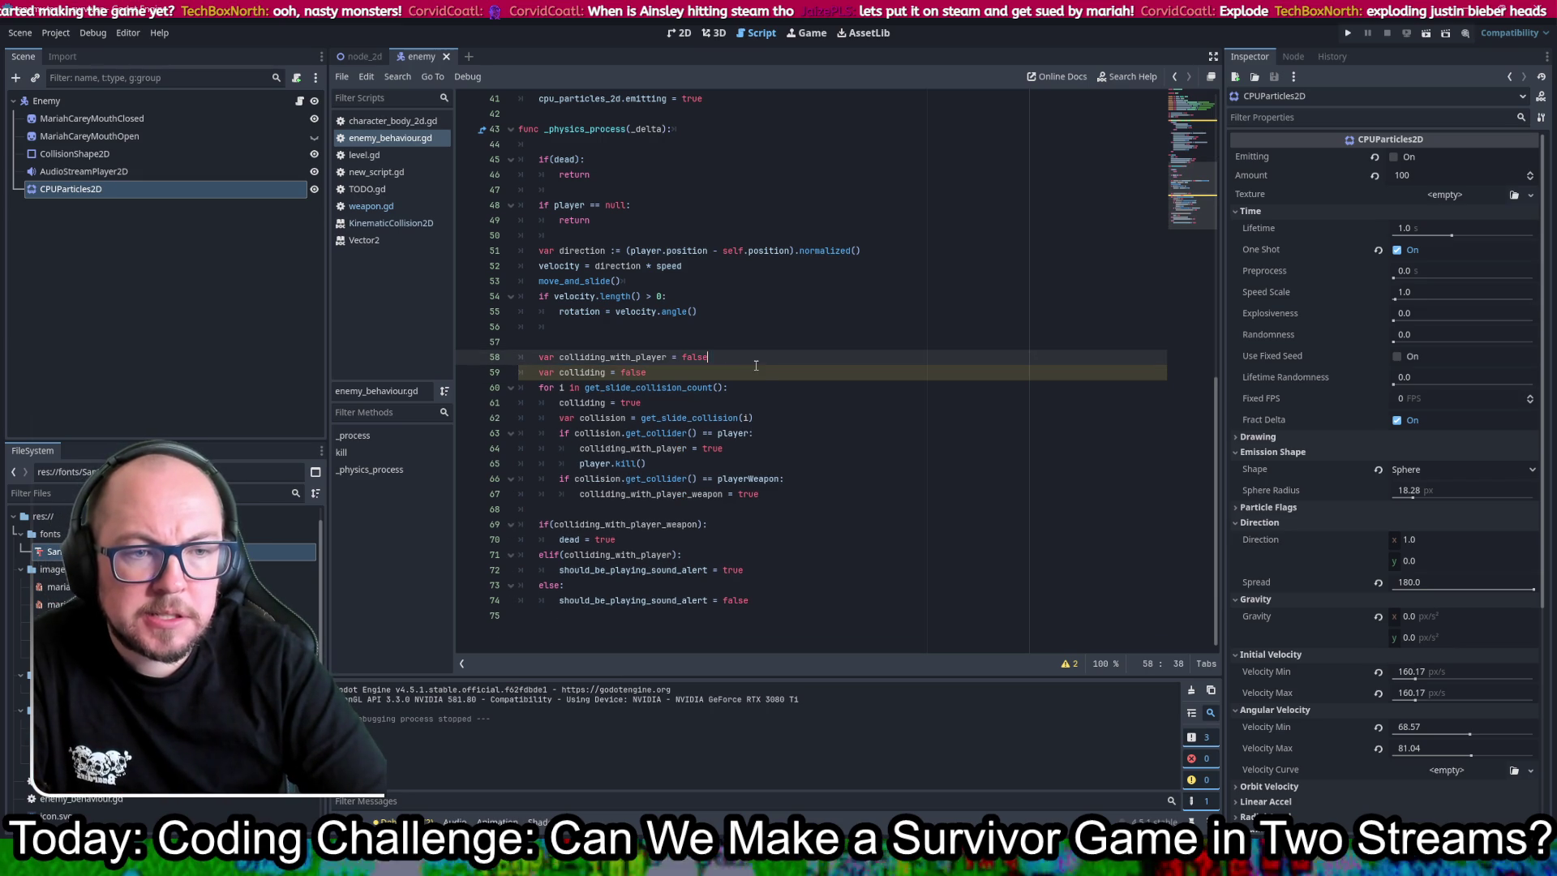
{"action": "left_click", "coordinate": [765, 373]}
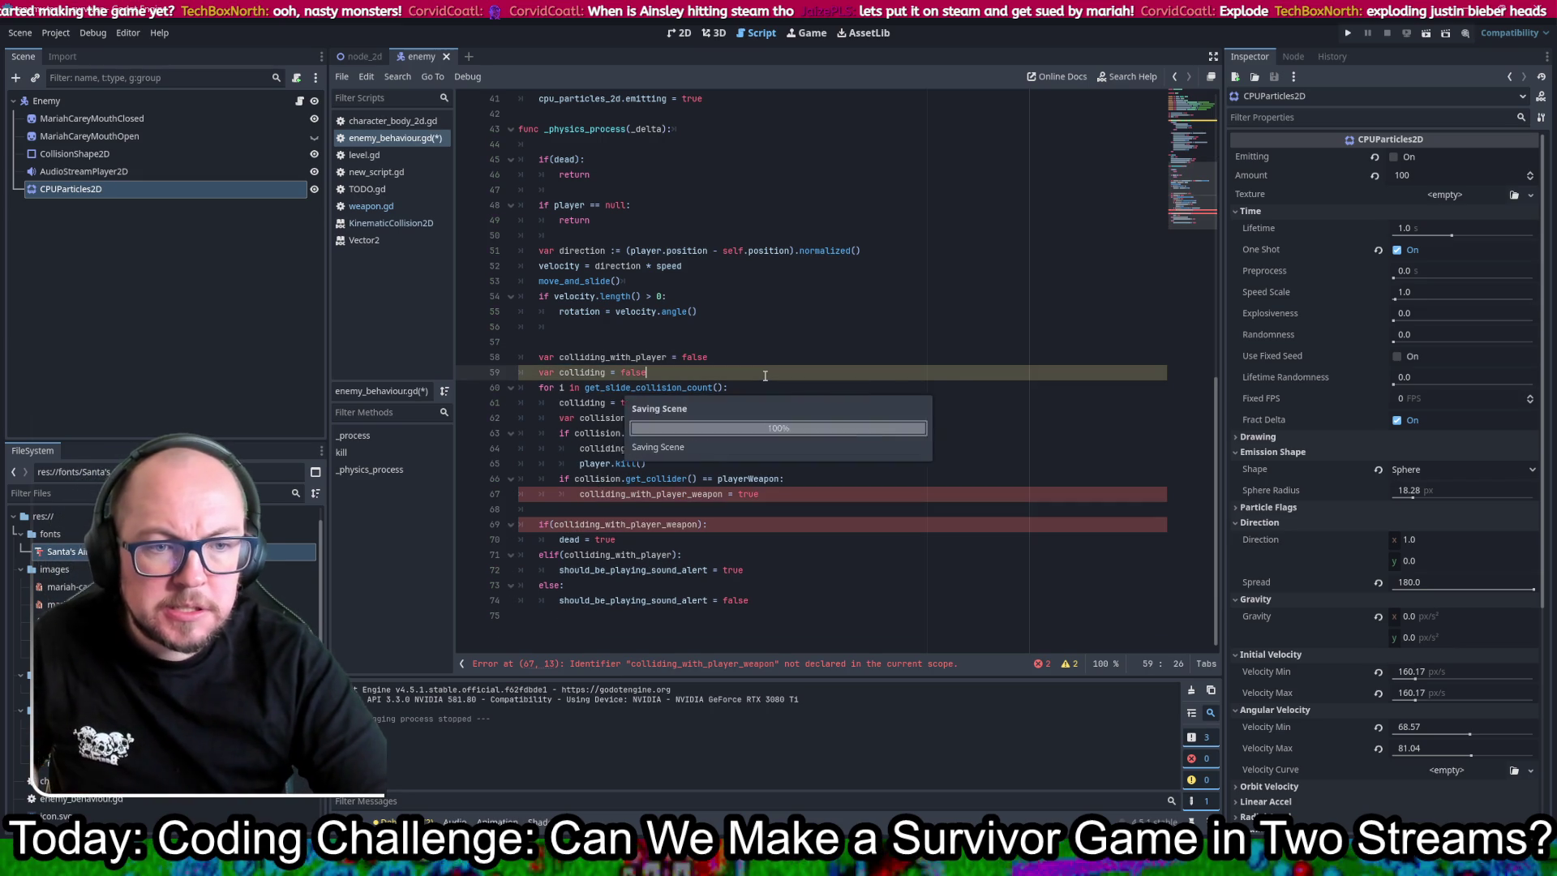
{"action": "mouse_move", "coordinate": [791, 494]}
{"action": "left_mouse_down"}
{"action": "mouse_move", "coordinate": [649, 464]}
{"action": "mouse_move", "coordinate": [568, 479]}
{"action": "left_mouse_up"}
{"action": "key", "text": "BackSpace"}
{"action": "key", "text": "BackSpace"}
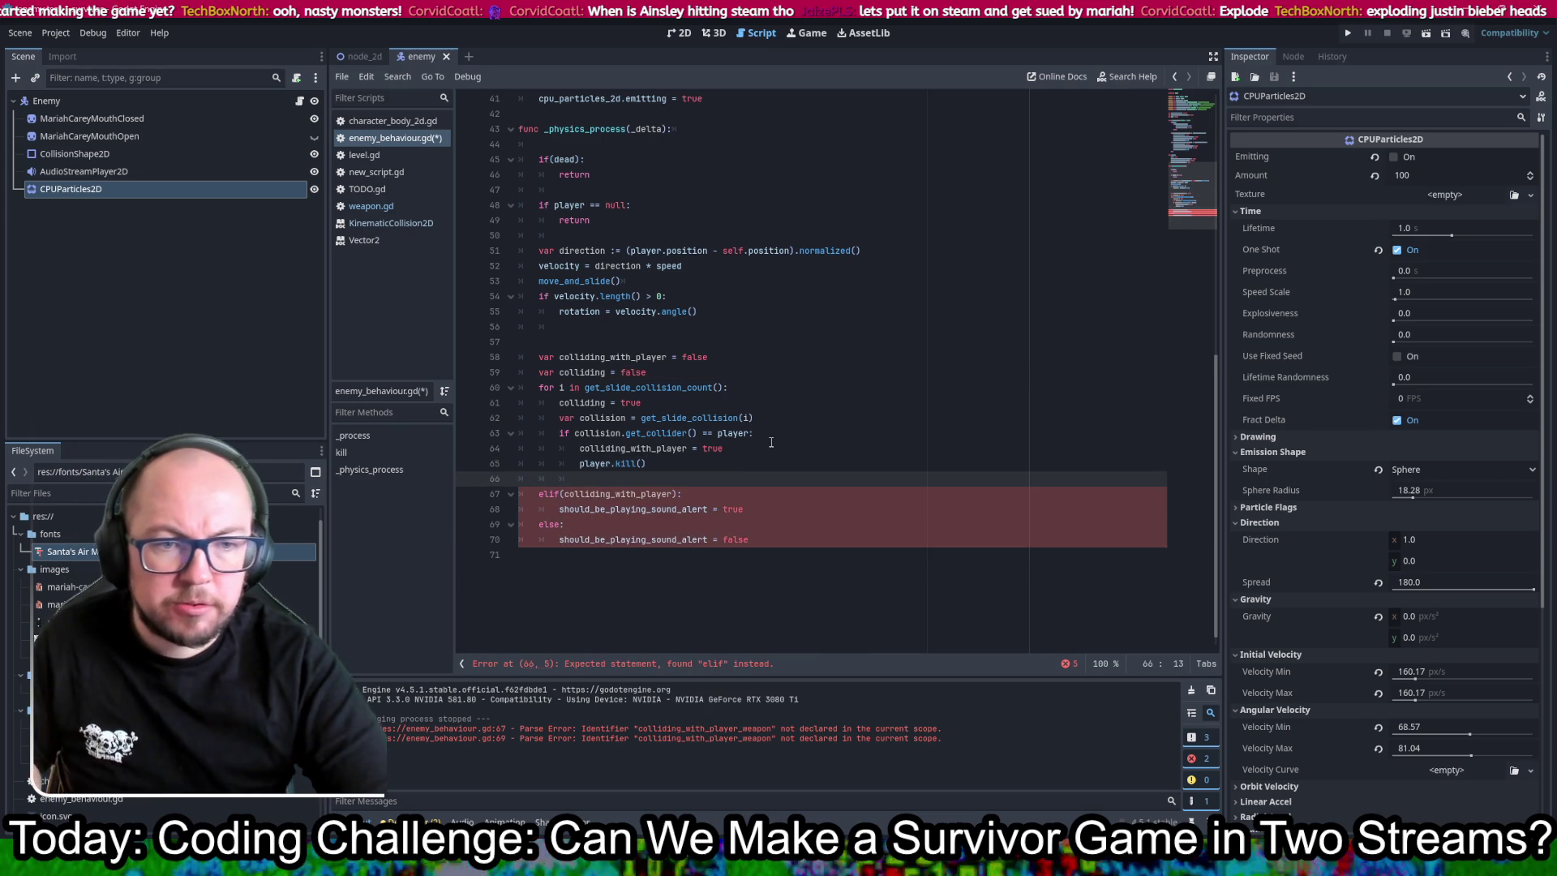
{"action": "key", "text": "ctrl+s"}
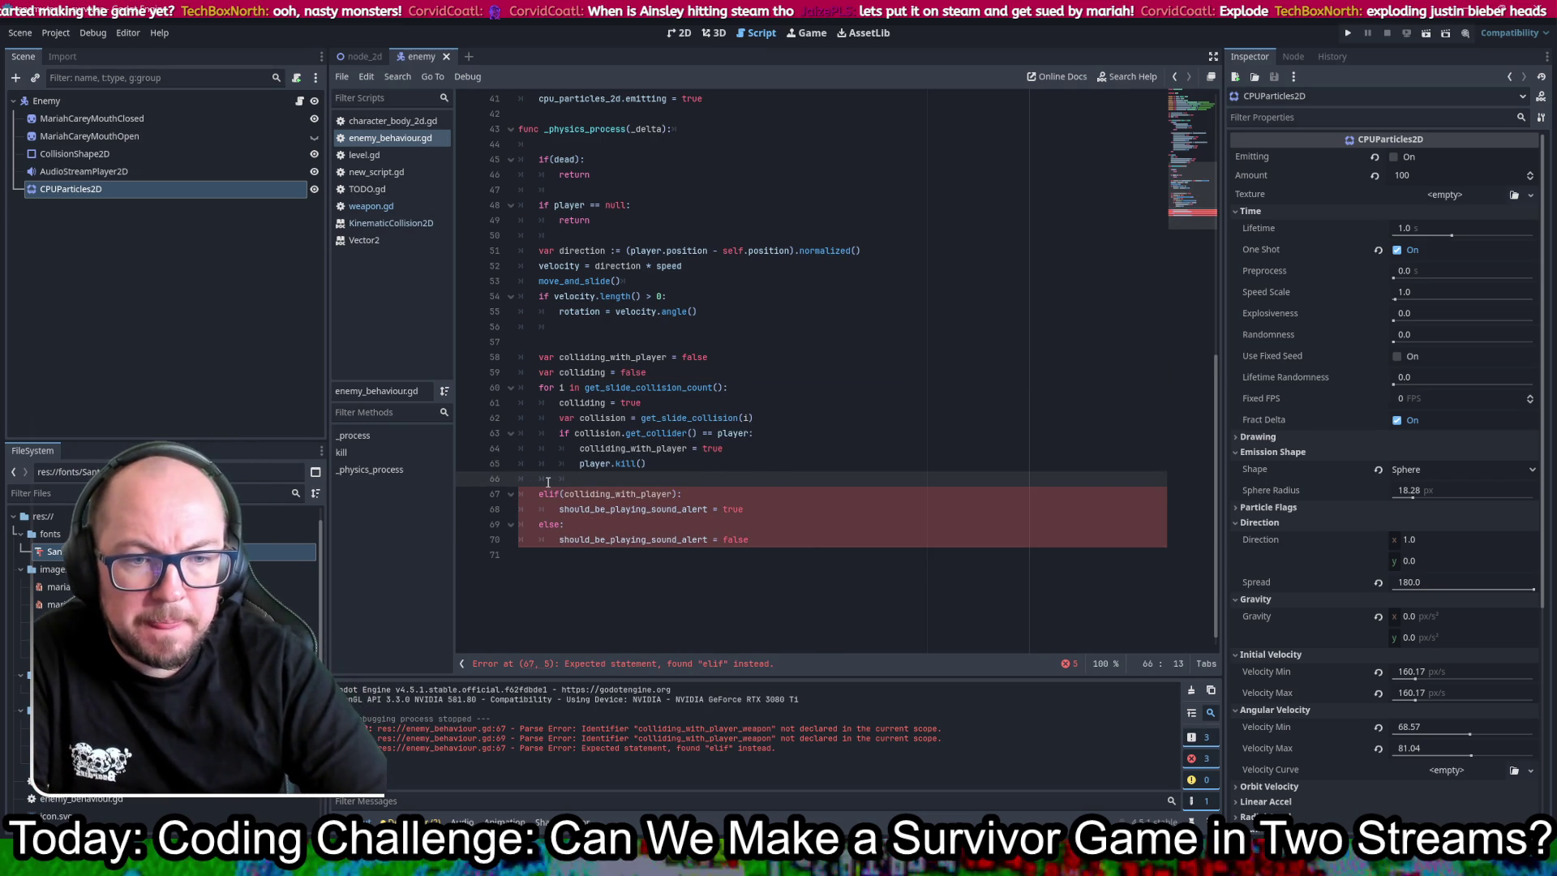
{"action": "left_click", "coordinate": [549, 495]}
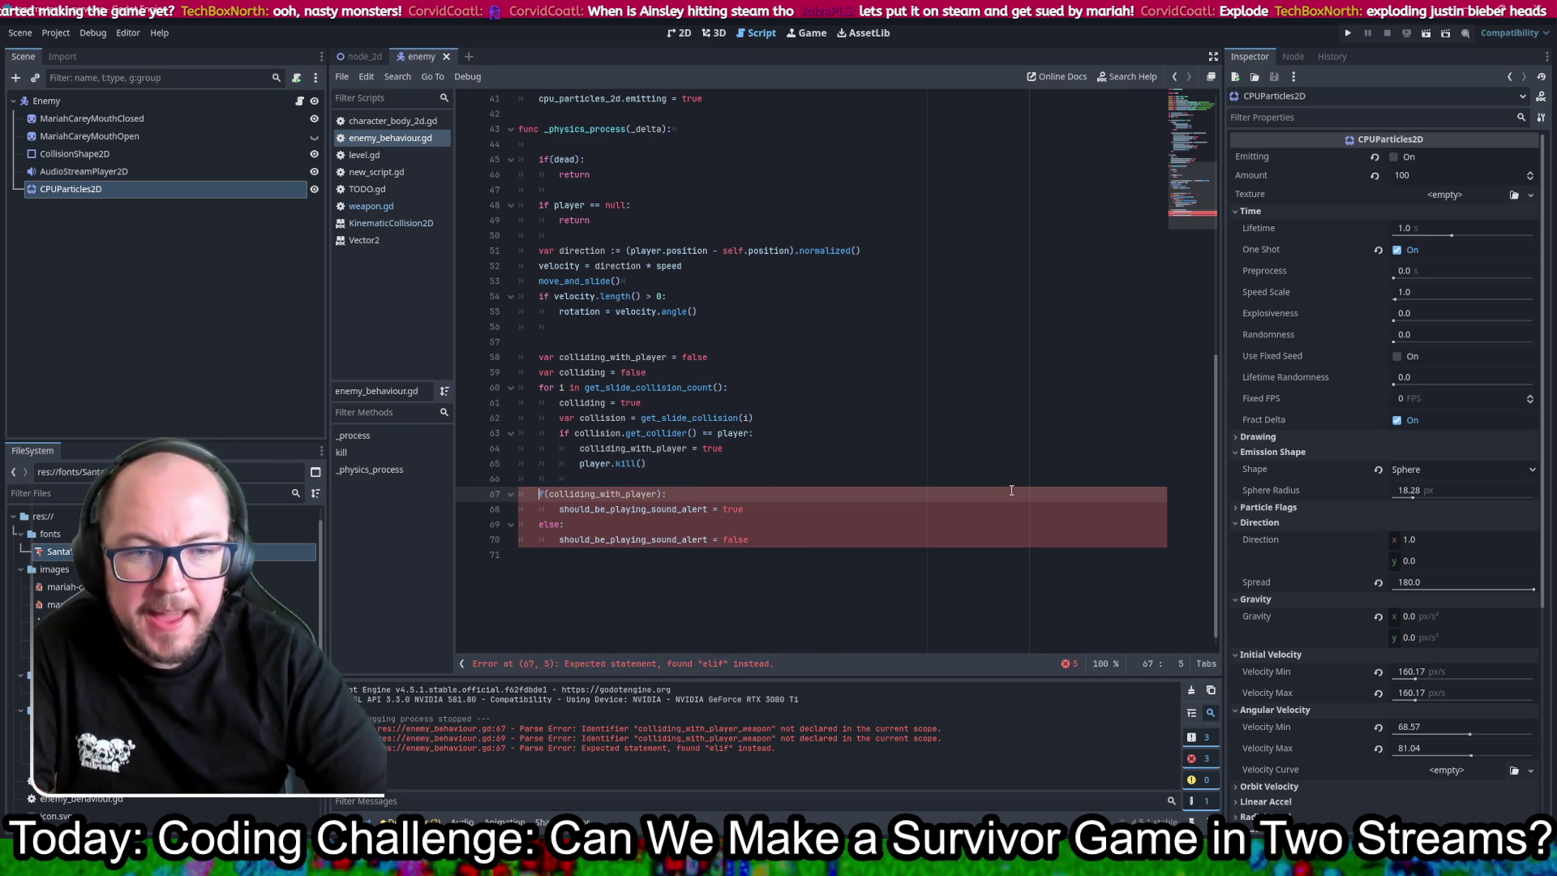
{"action": "key", "text": "ctrl+s"}
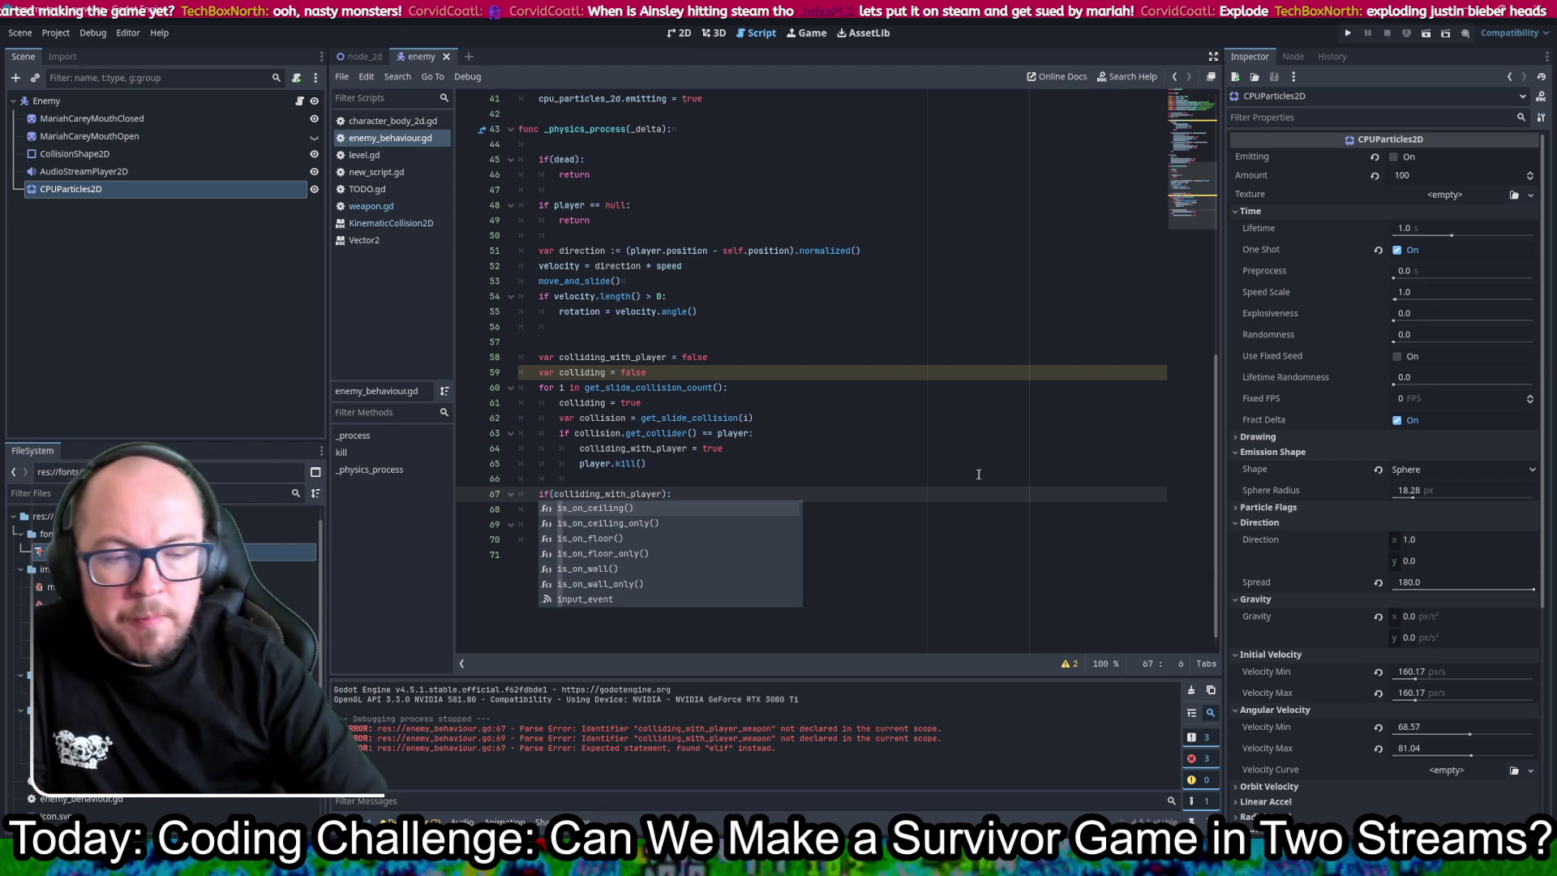
- Remove the colliding variable, its 'colliding = true' line, and the blank line below rotation
{"action": "left_click", "coordinate": [911, 443]}
{"action": "left_click_drag", "start_coordinate": [746, 373], "coordinate": [744, 353]}
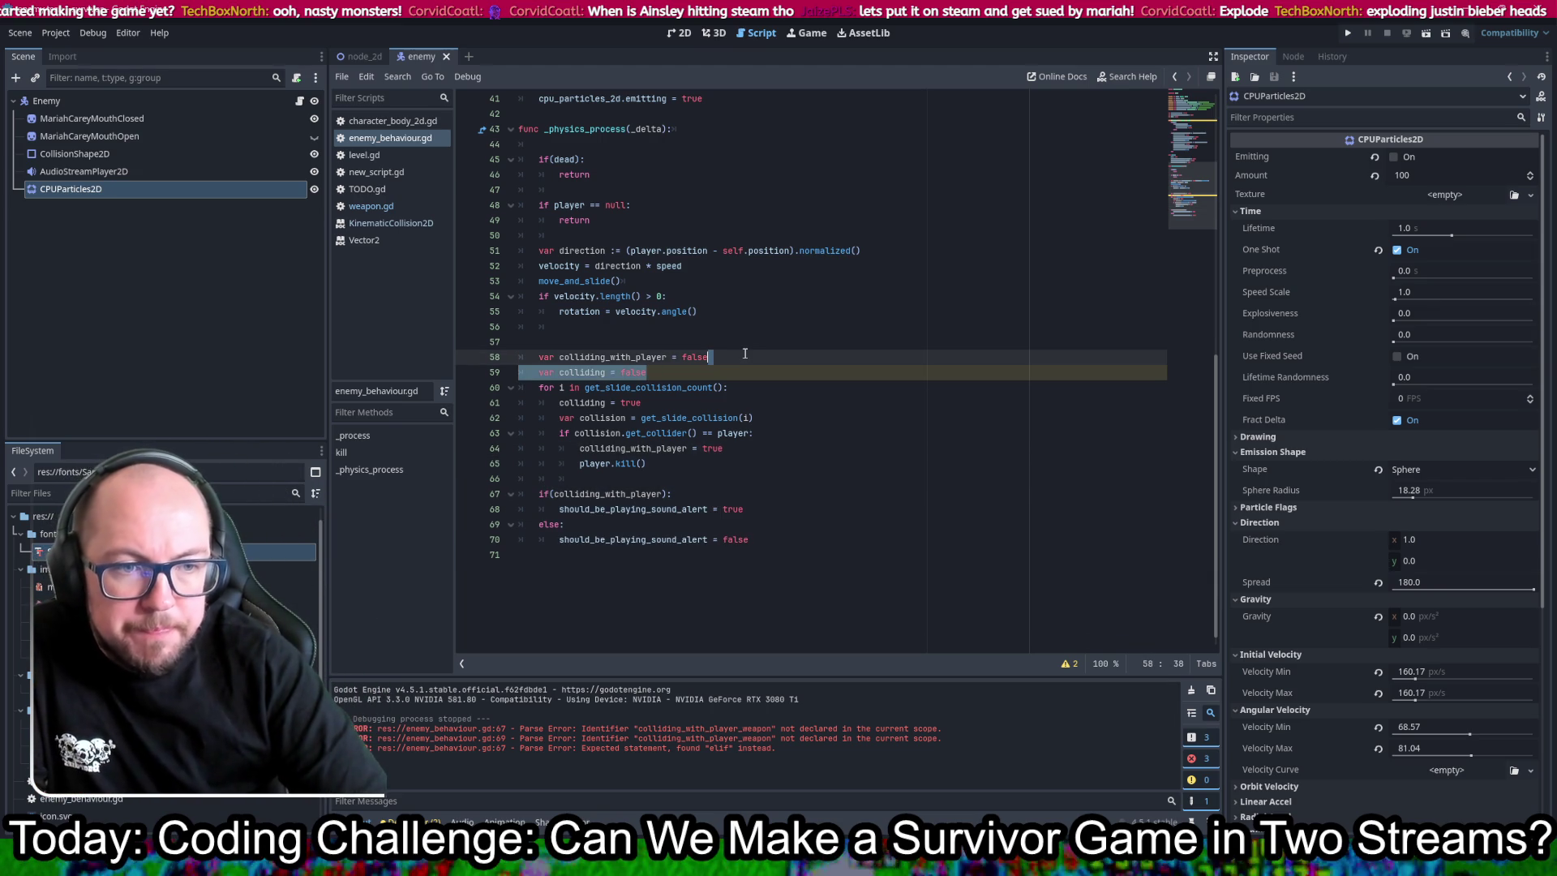
{"action": "key", "text": "BackSpace"}
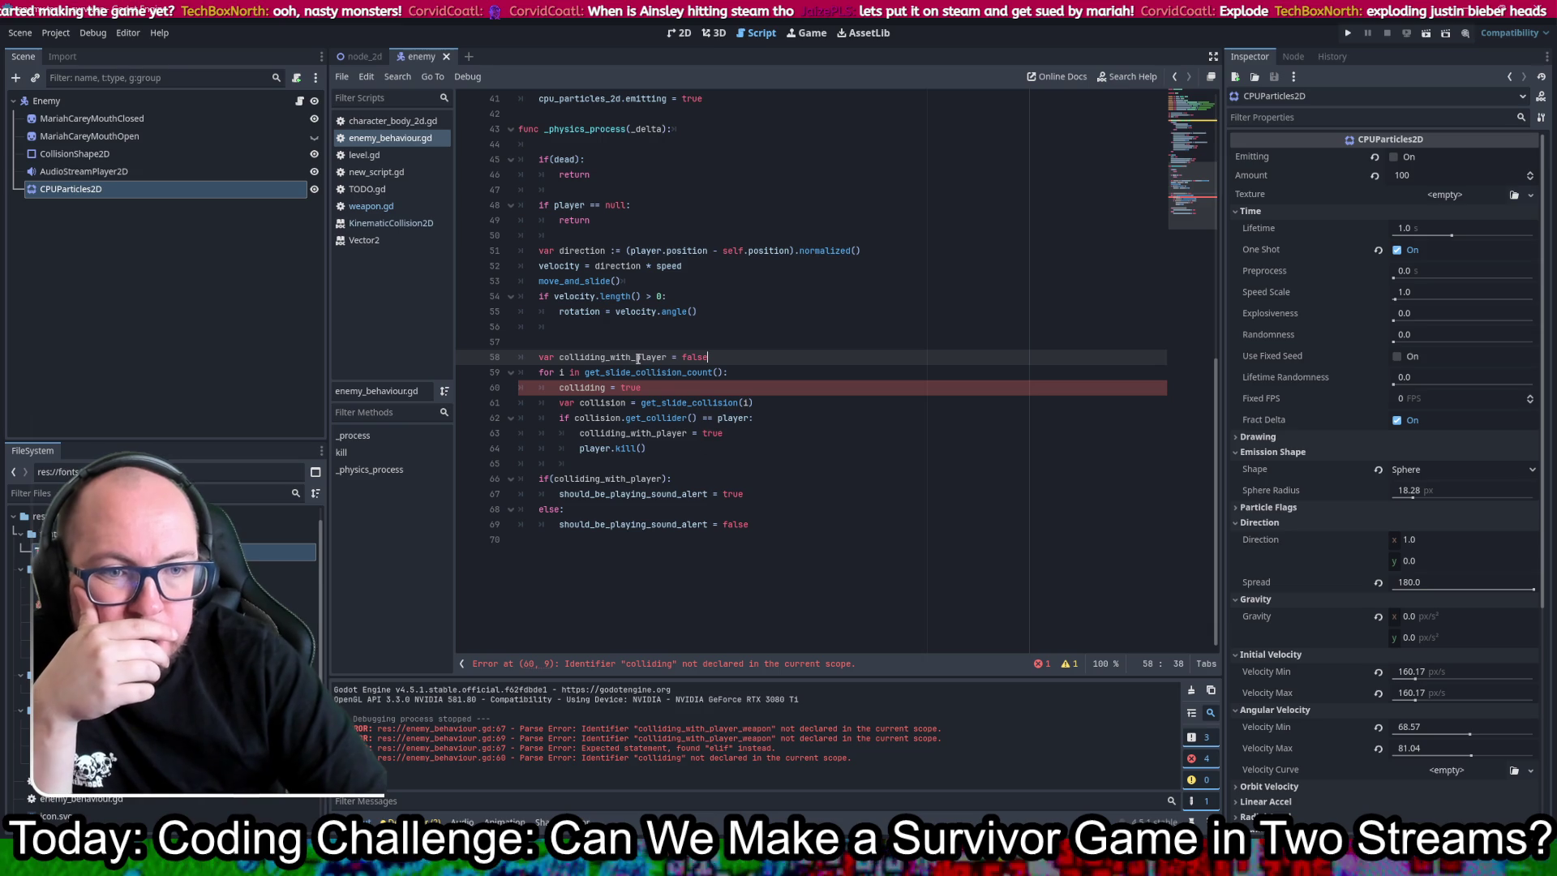
{"action": "left_click_drag", "start_coordinate": [720, 384], "coordinate": [753, 376]}
{"action": "key", "text": "BackSpace"}
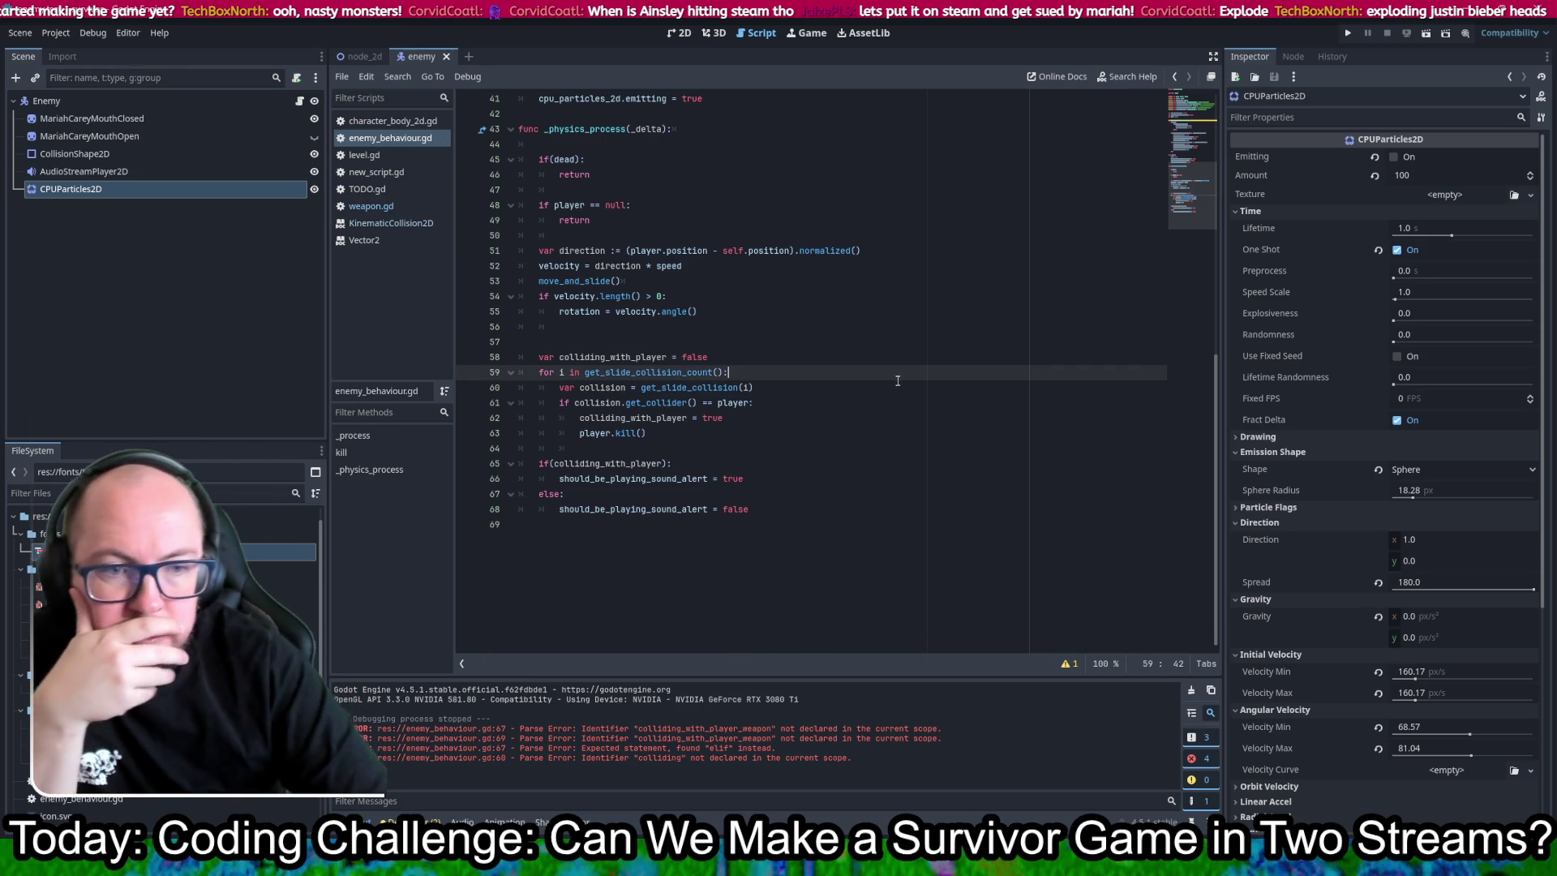
{"action": "left_click", "coordinate": [828, 311]}
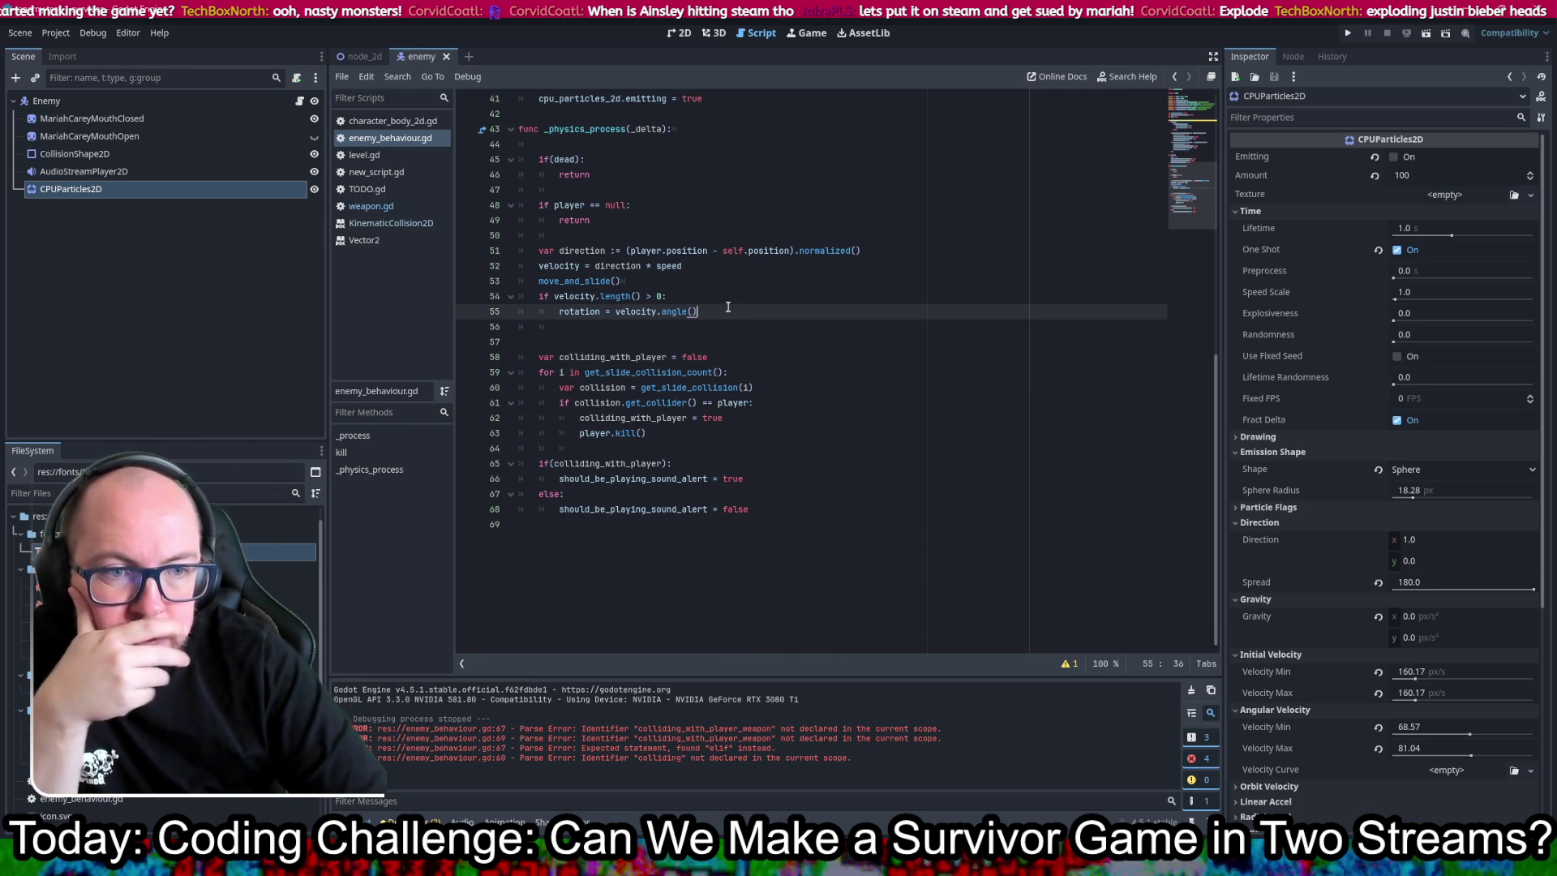
{"action": "key", "text": "Delete"}
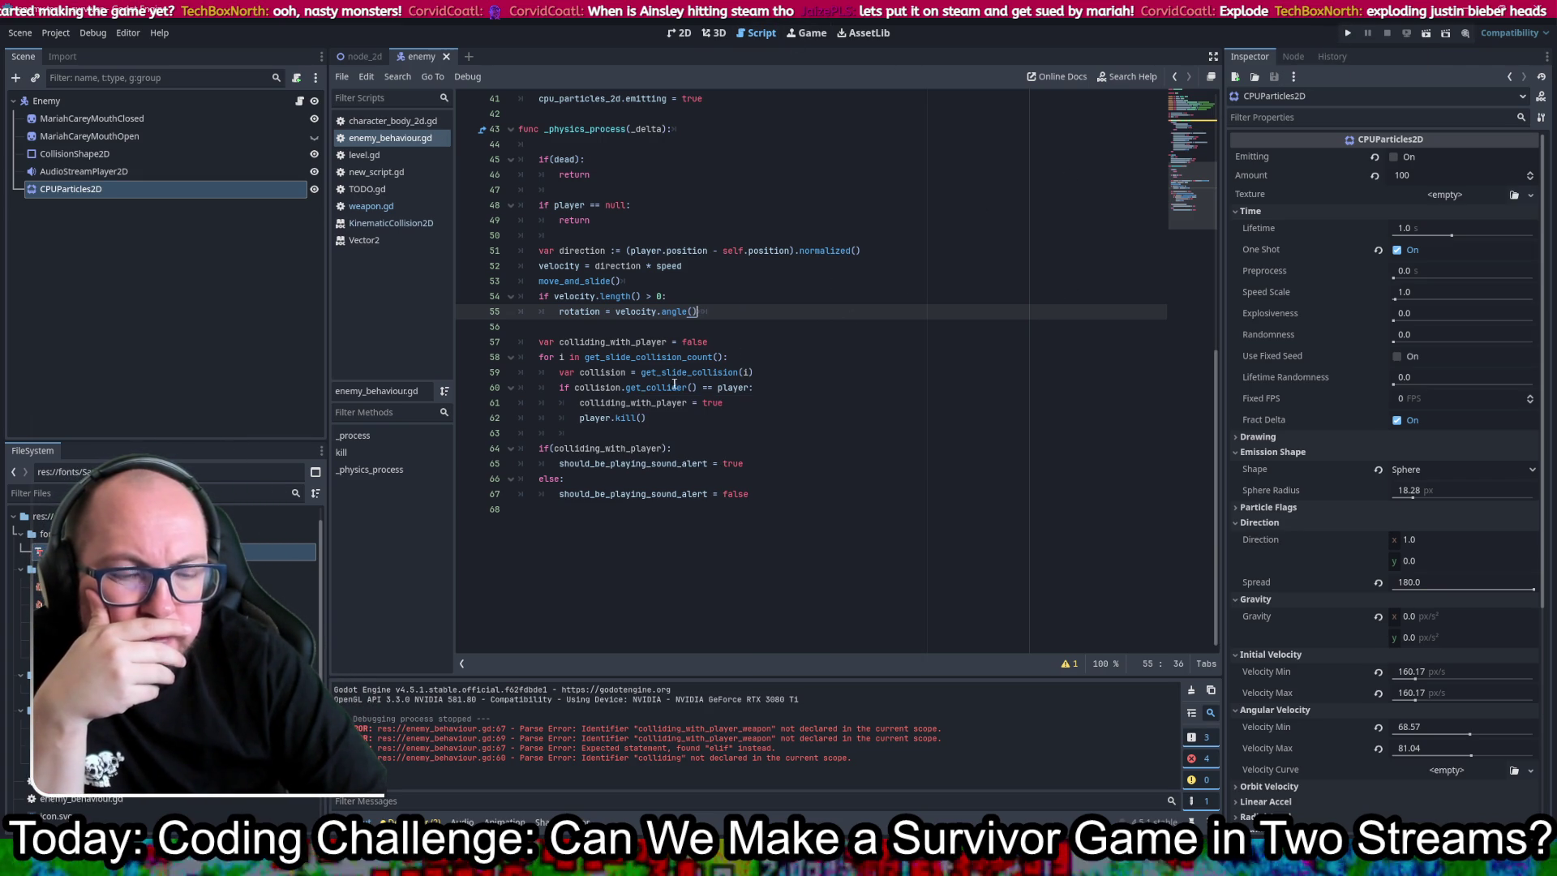
- Select the collision-handling code on lines 57–67
{"action": "mouse_move", "coordinate": [664, 419]}
{"action": "left_mouse_down"}
{"action": "mouse_move", "coordinate": [696, 387]}
{"action": "mouse_move", "coordinate": [670, 344]}
{"action": "left_mouse_up"}
{"action": "left_click", "coordinate": [853, 427]}
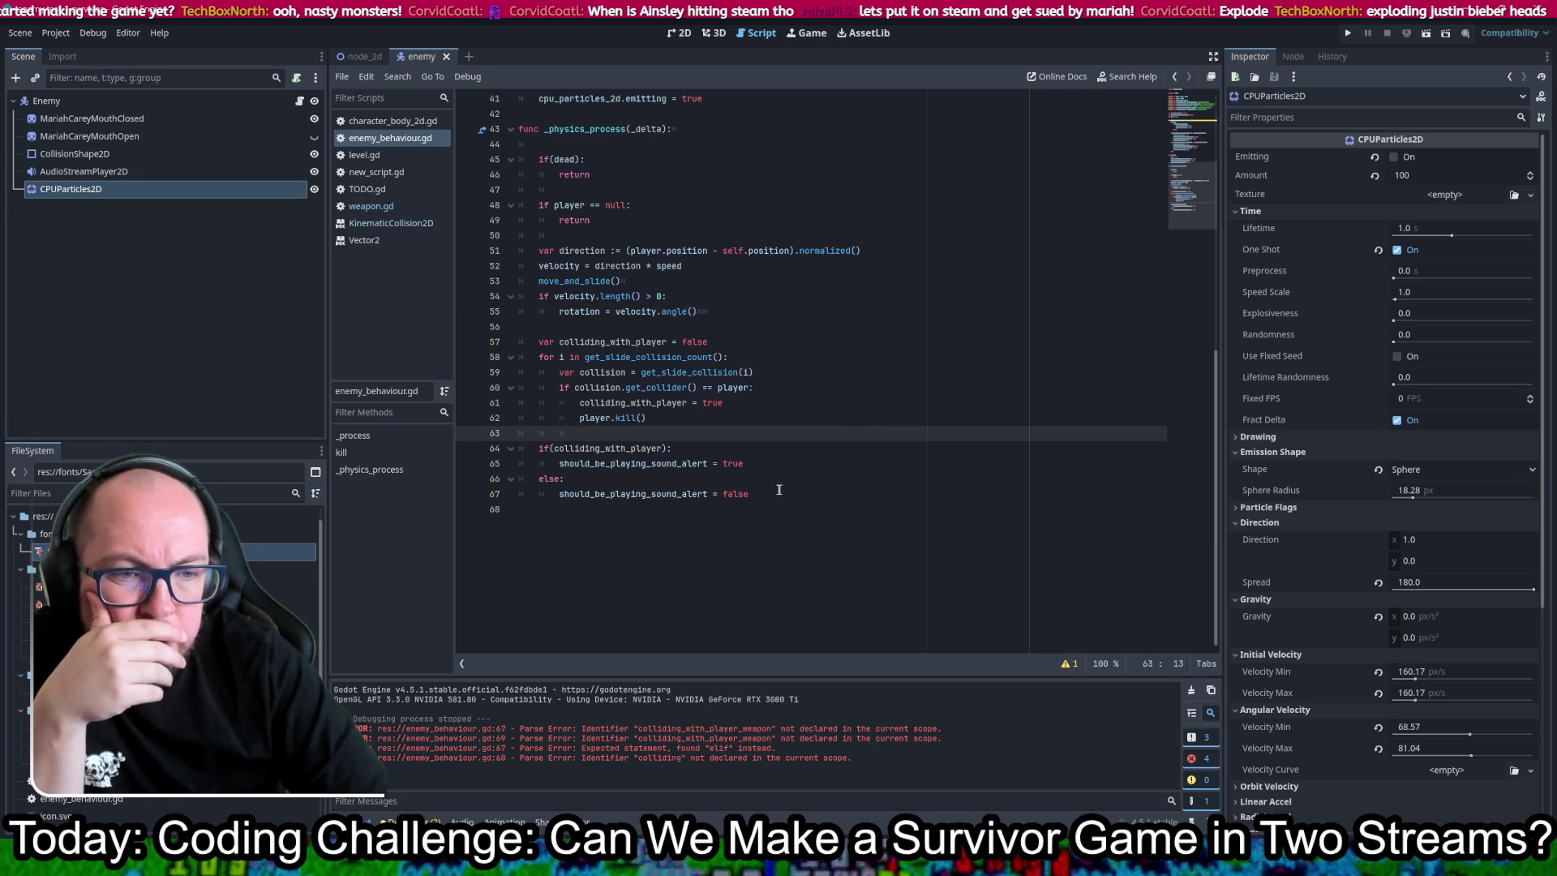
{"action": "left_click_drag", "start_coordinate": [770, 491], "coordinate": [763, 343]}
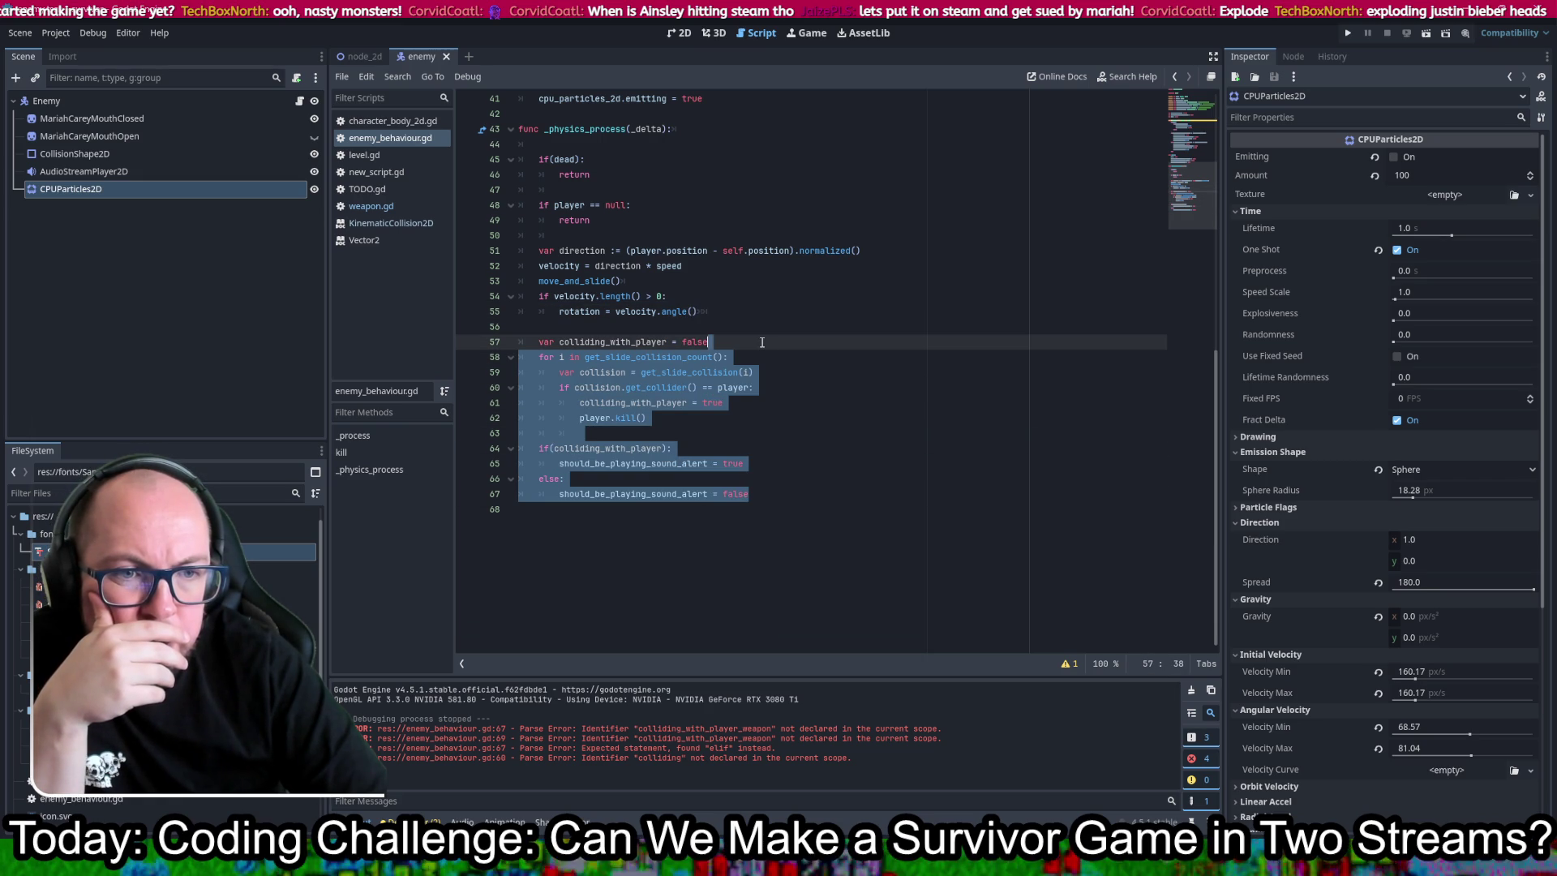
- Comment out the collision-handling block with Ctrl+K and launch a test run of the game
{"action": "key", "text": "ctrl+k"}
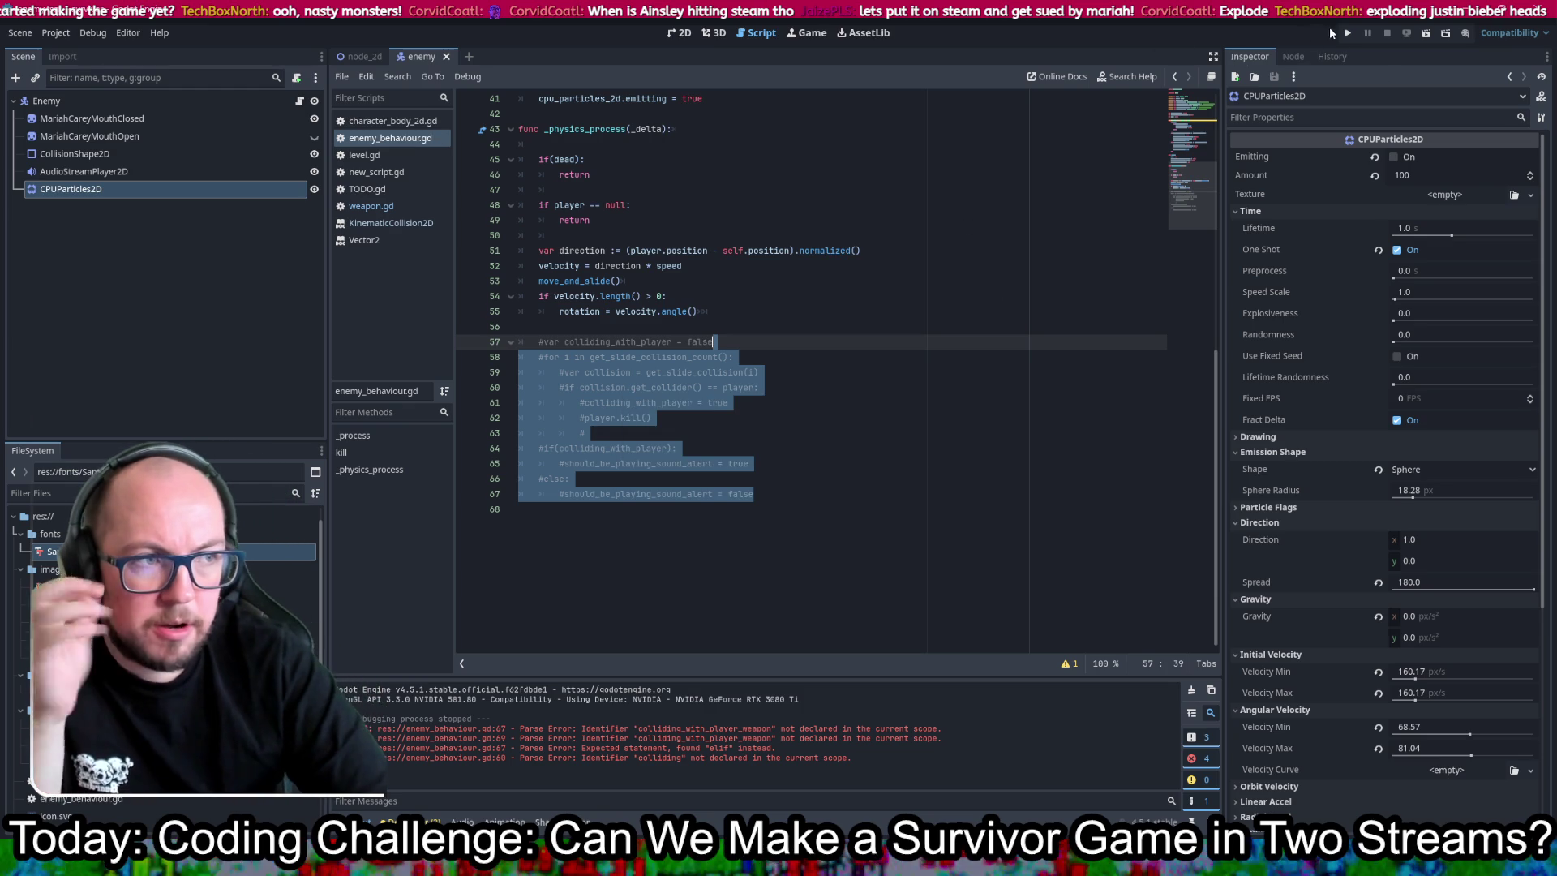
{"action": "left_click", "coordinate": [1349, 34]}
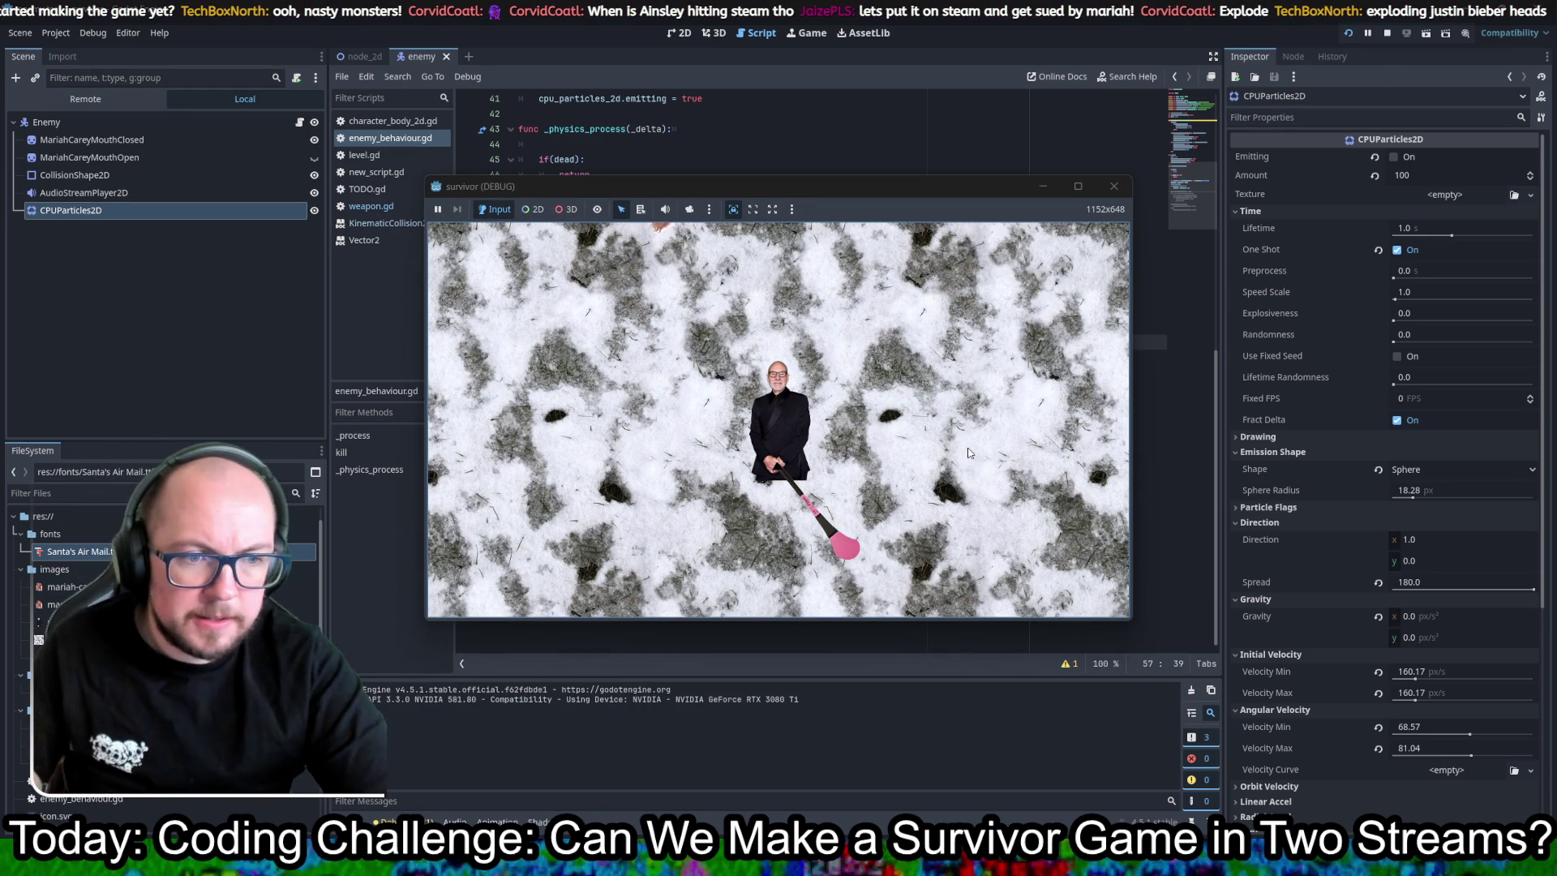
{"action": "key", "text": "Left"}
{"action": "key", "text": "Up"}
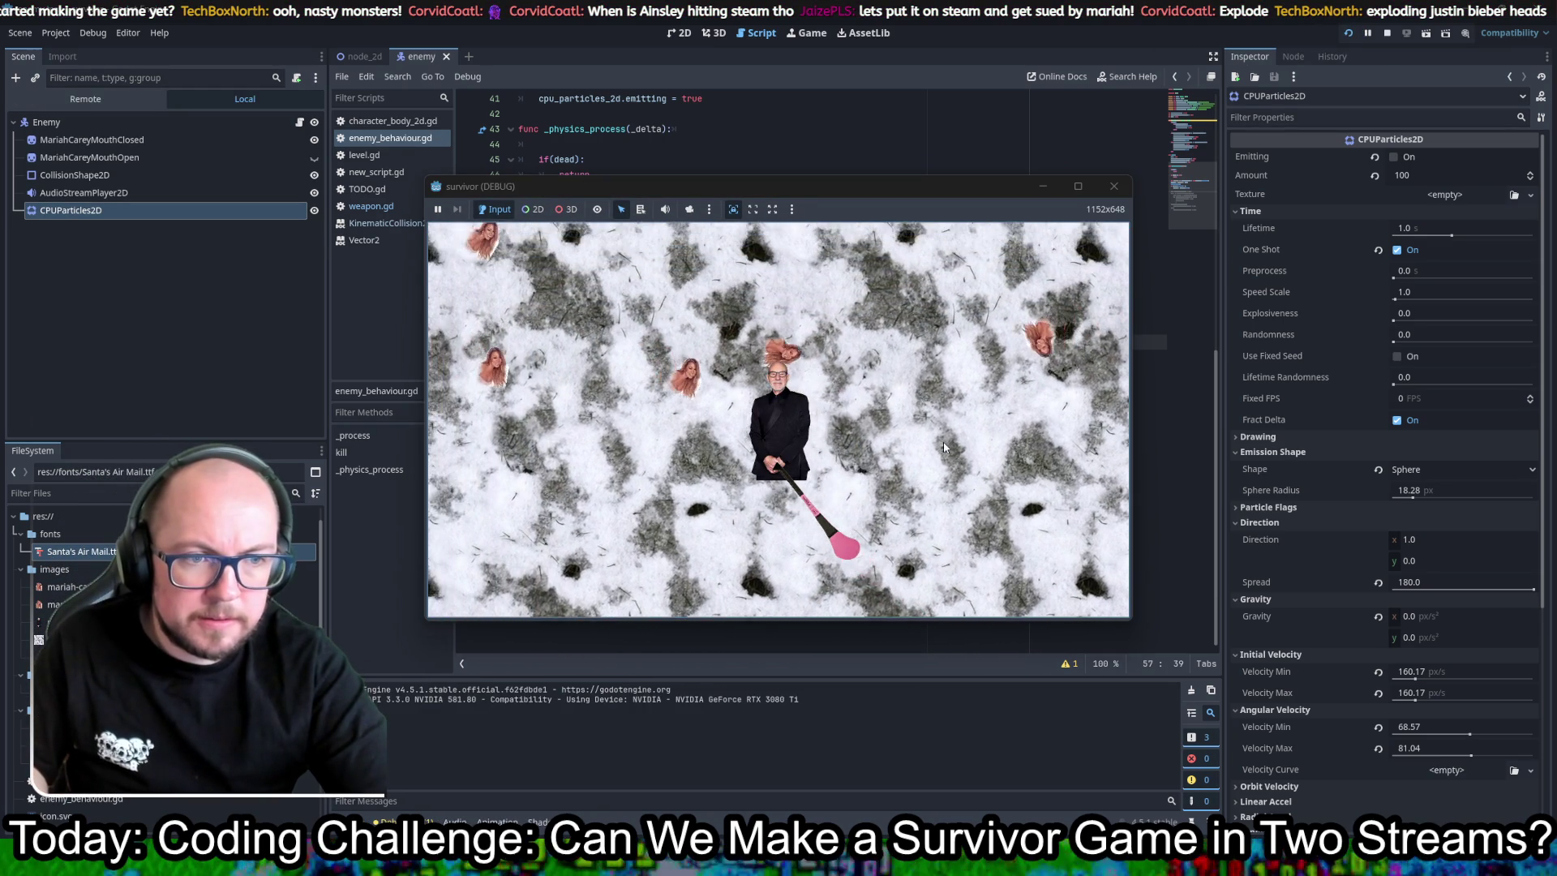
{"action": "key", "text": "Up"}
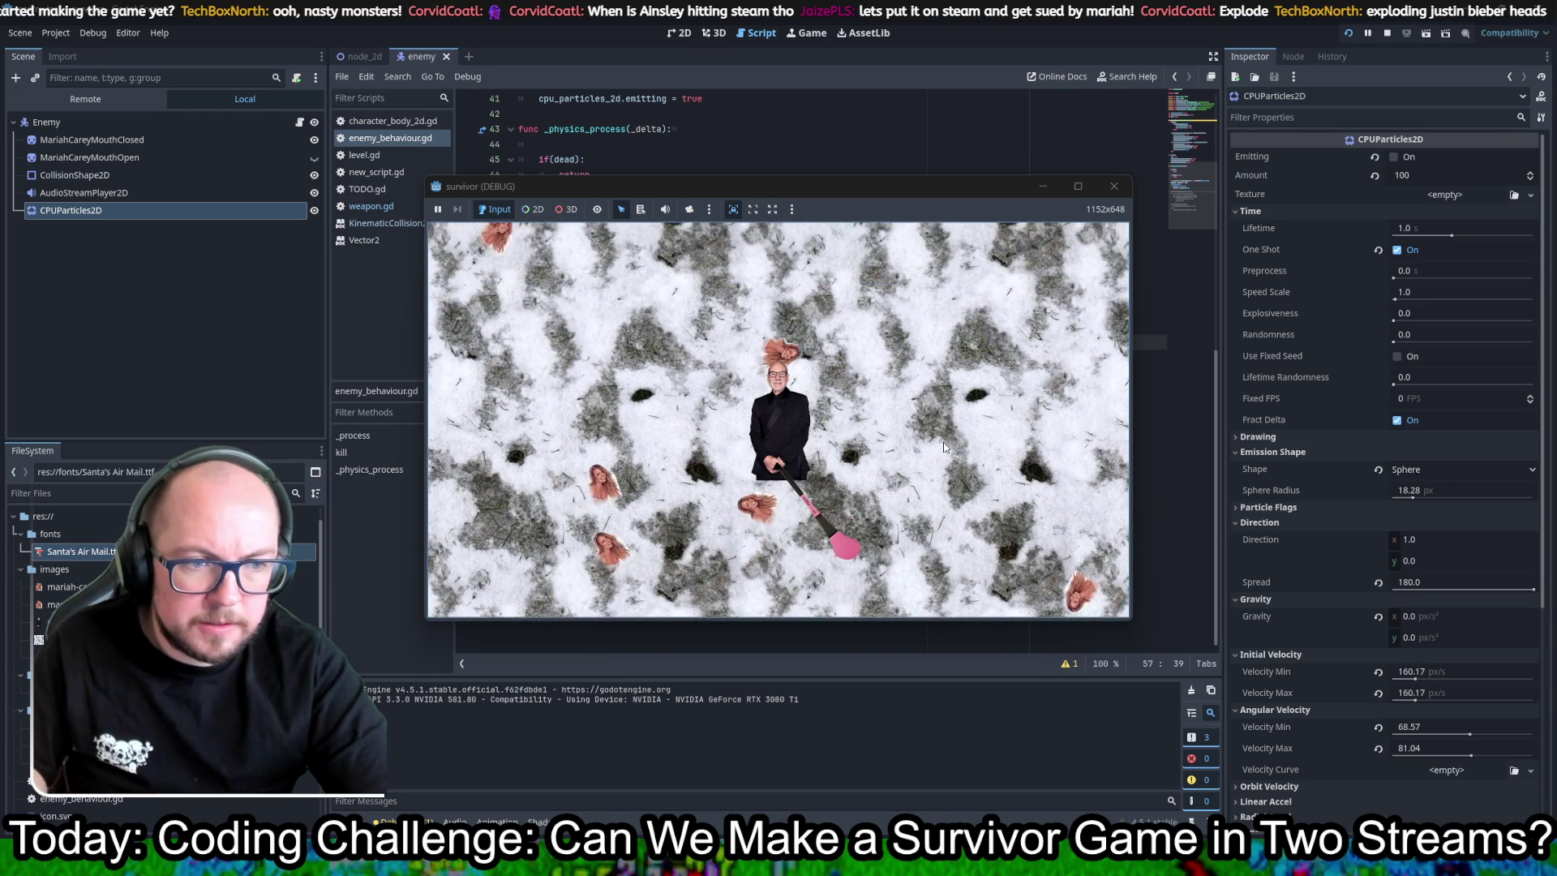
- Walk the player up-left across the snow and back down among enemies, then stop the game
{"action": "key", "text": "Up"}
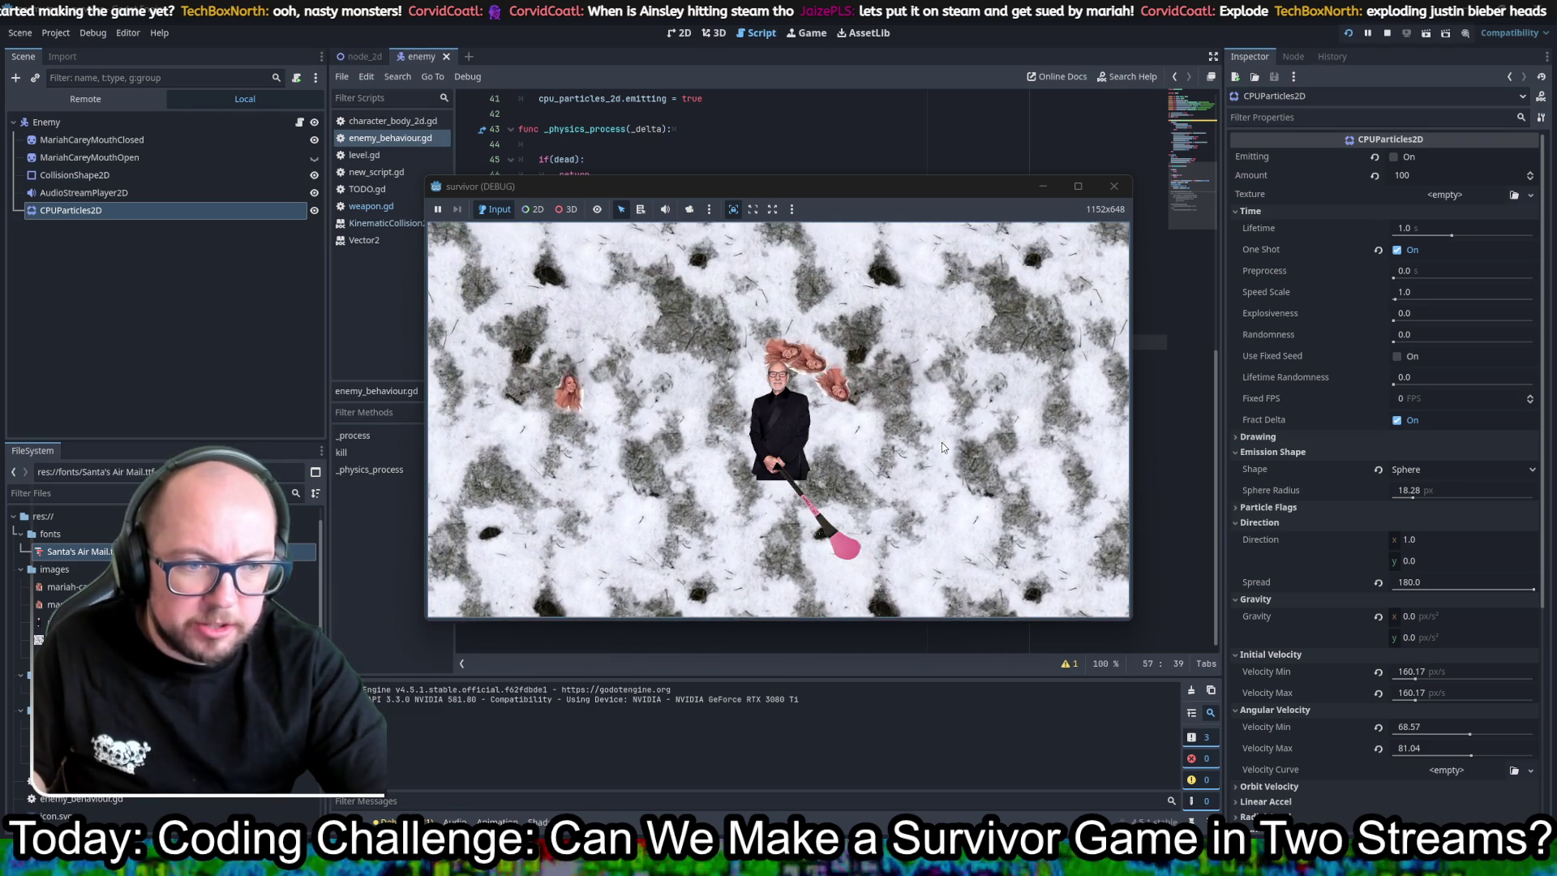
{"action": "key", "text": "Up"}
{"action": "key", "text": "Left"}
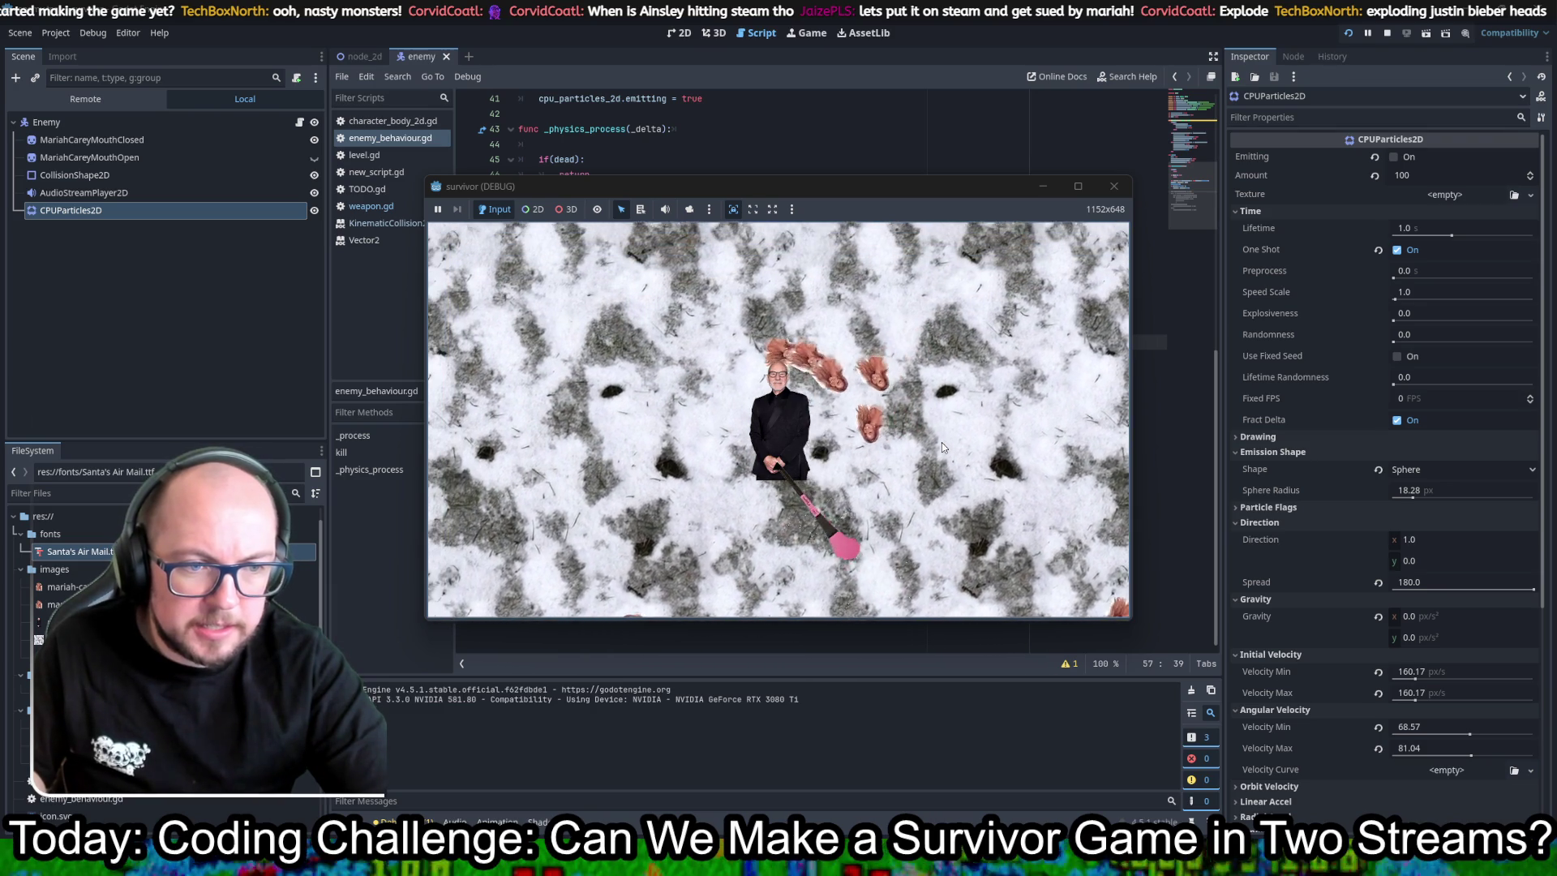
{"action": "key", "text": "Up"}
{"action": "key", "text": "Left"}
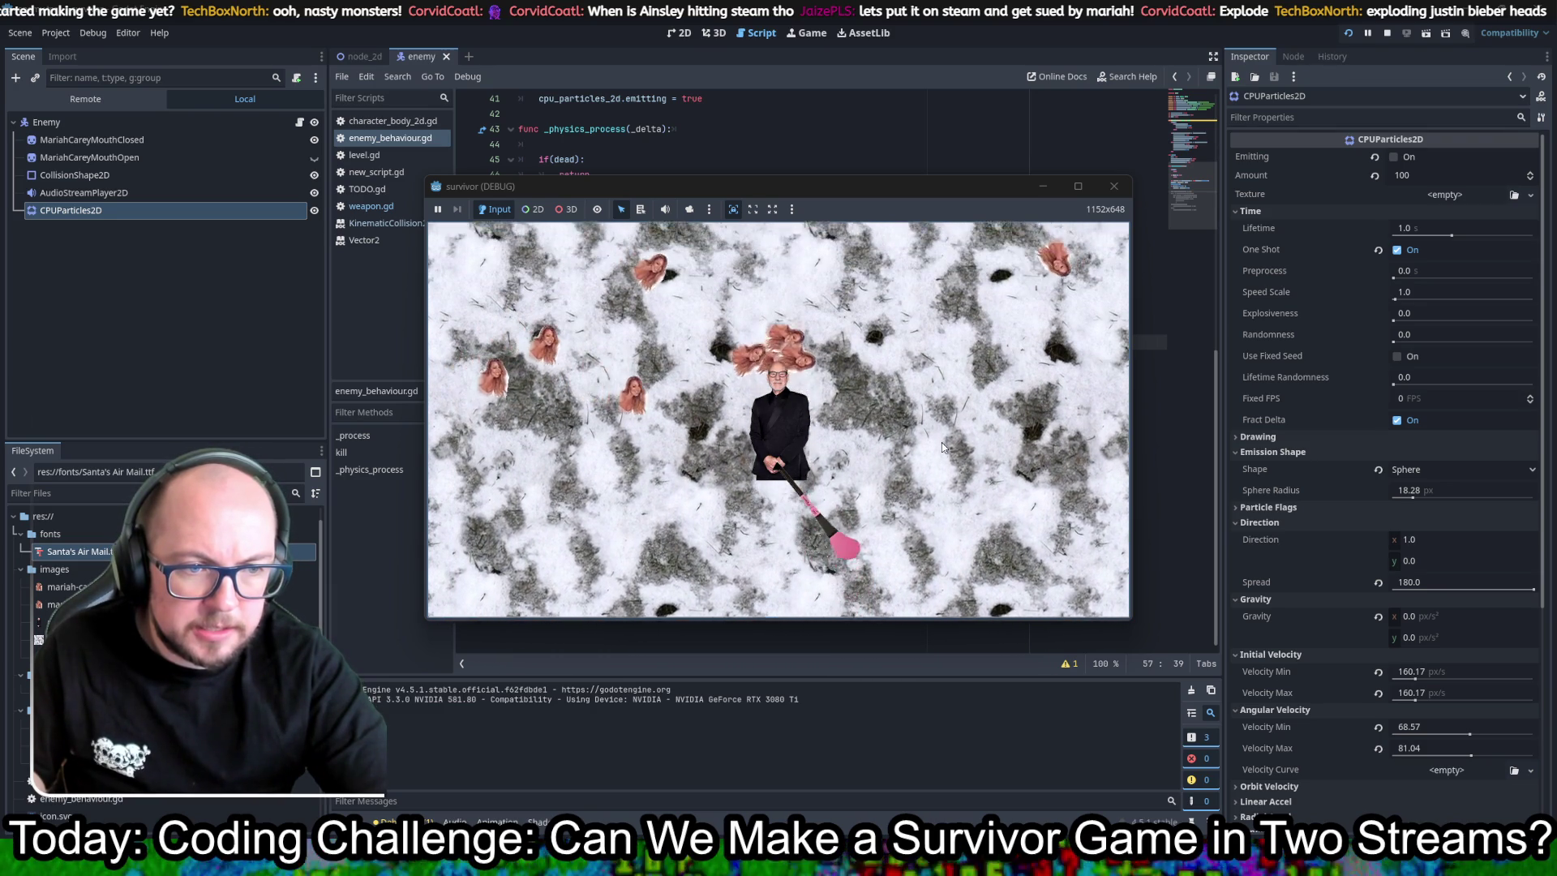
{"action": "key", "text": "Up"}
{"action": "key", "text": "Left"}
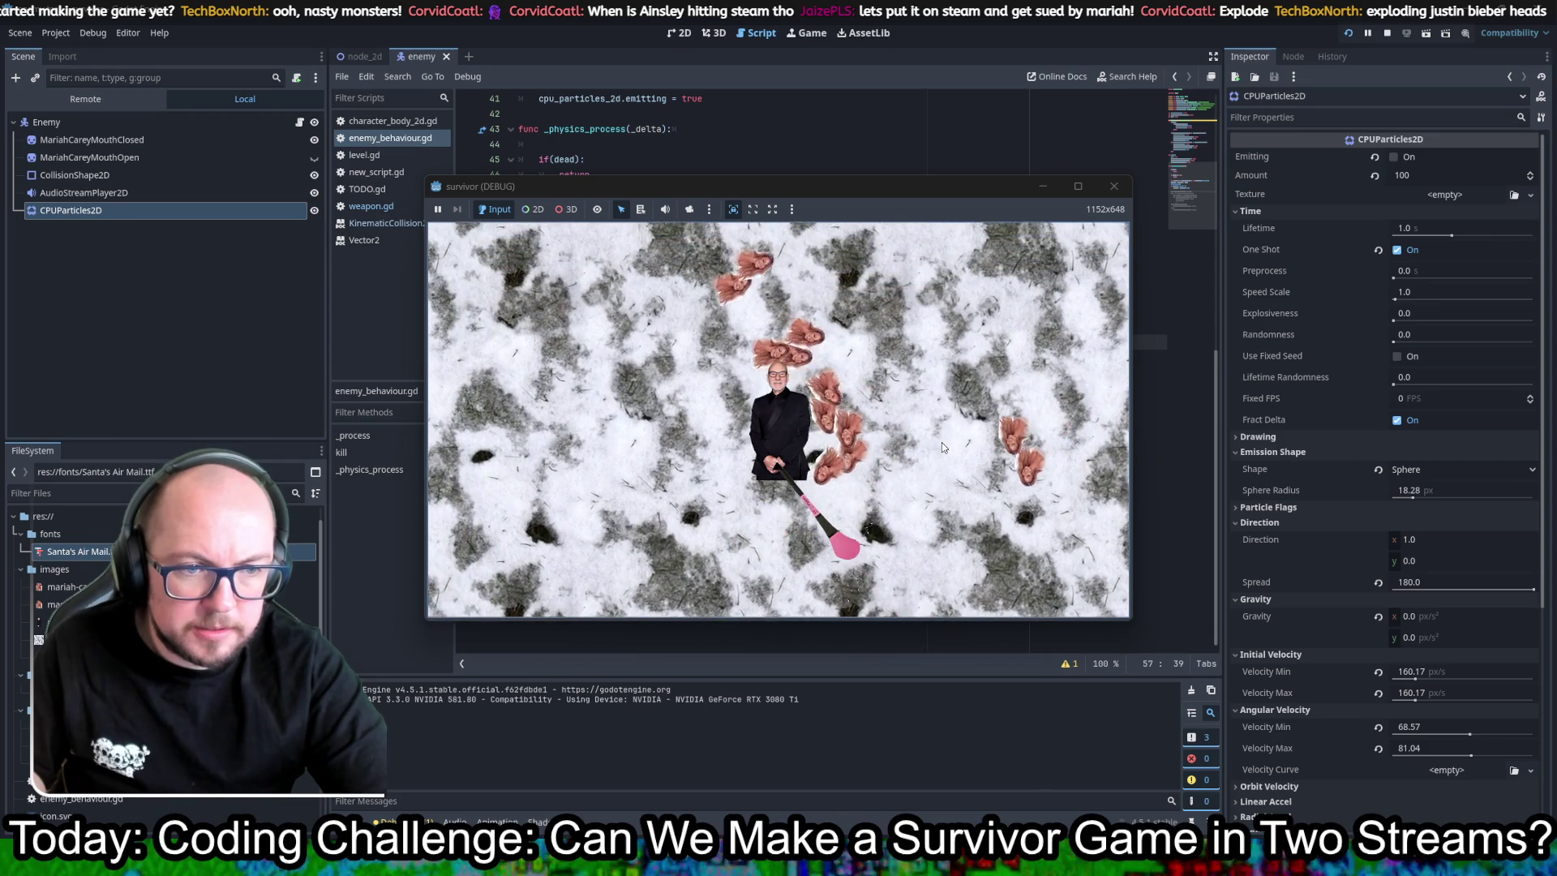
{"action": "key", "text": "Up"}
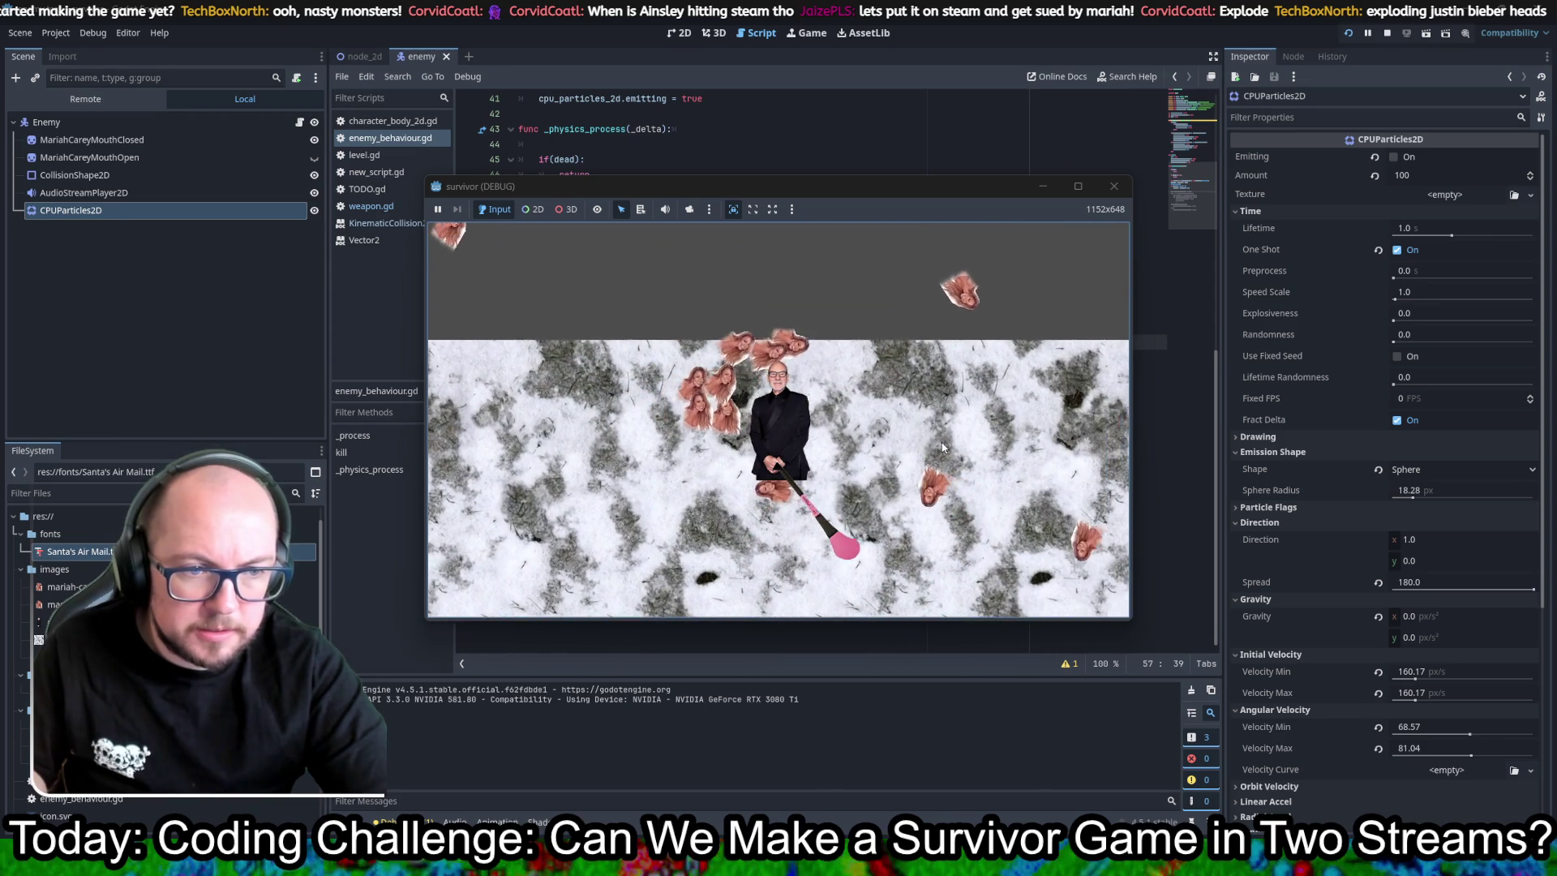
{"action": "key", "text": "Down"}
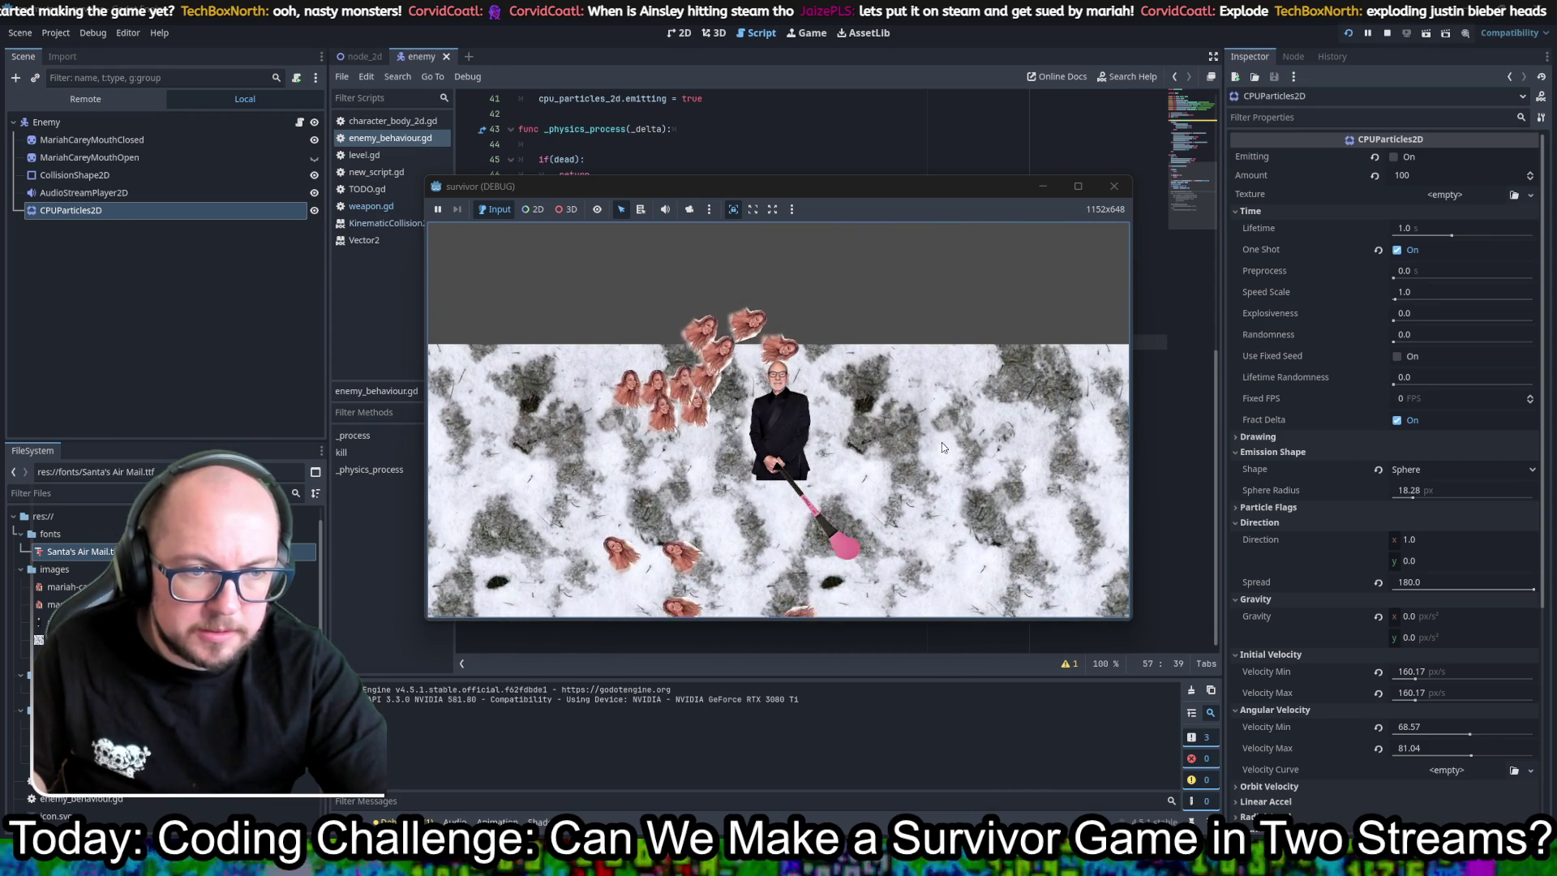
{"action": "key", "text": "Down"}
{"action": "key", "text": "Left"}
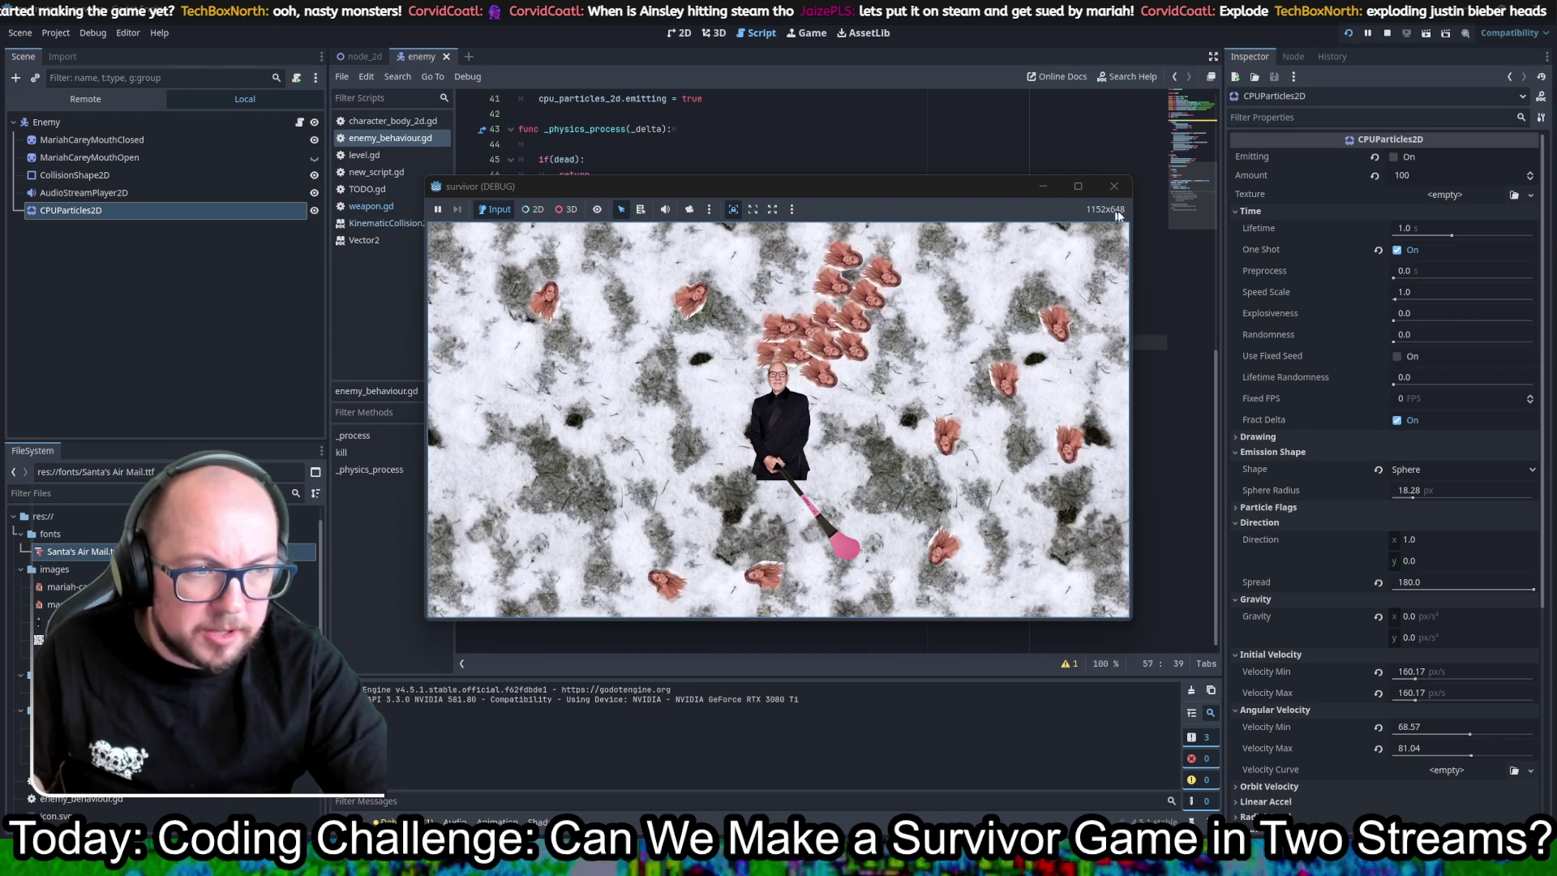
{"action": "left_click", "coordinate": [1113, 186]}
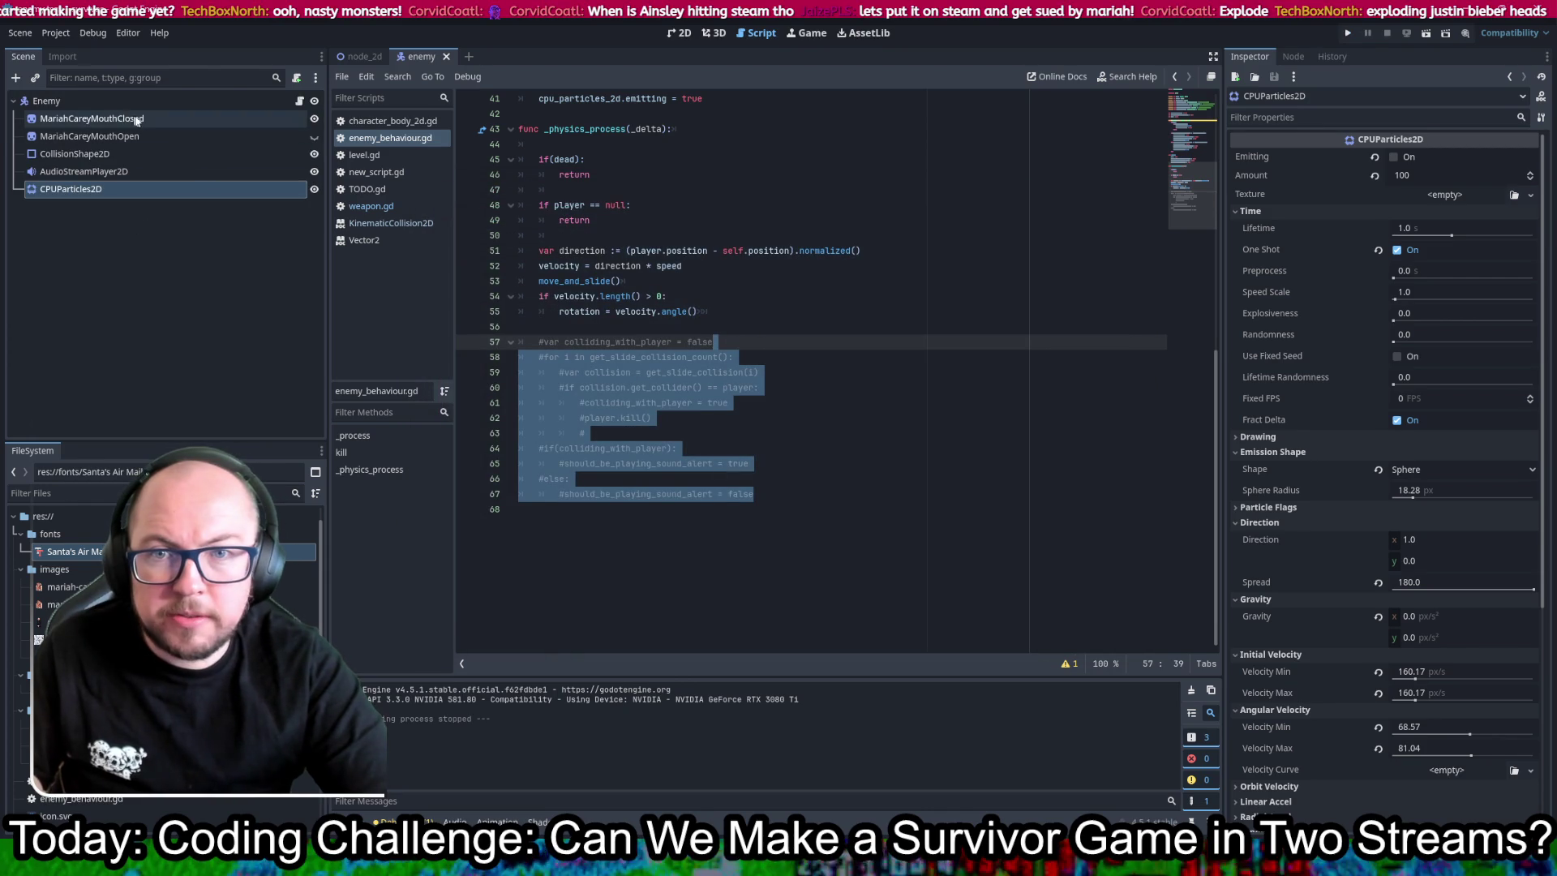
{"action": "left_click", "coordinate": [82, 190]}
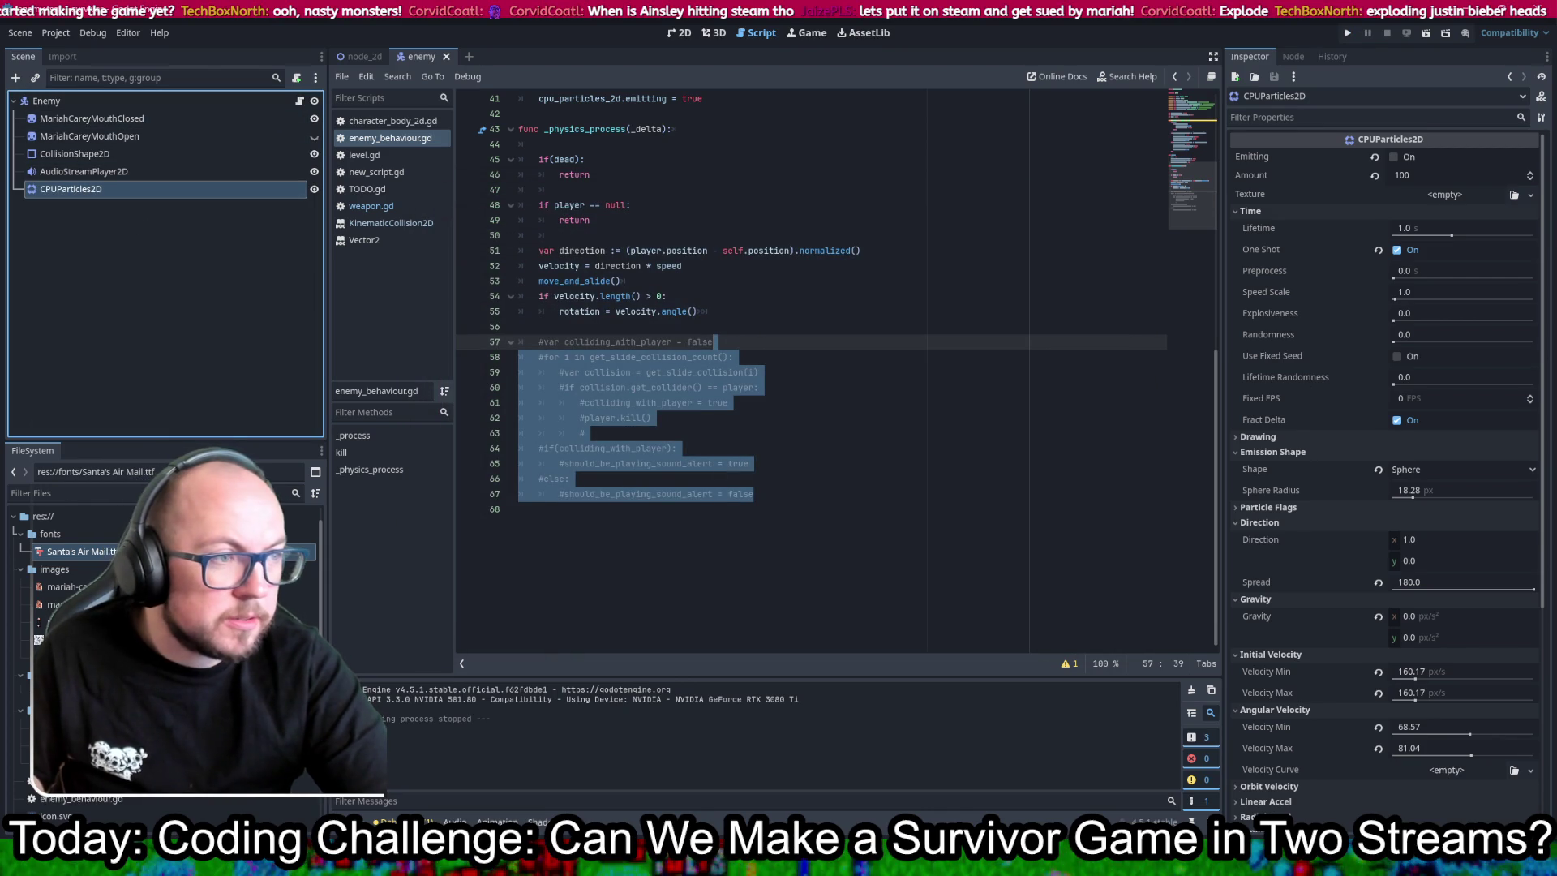
{"action": "left_click", "coordinate": [1444, 197]}
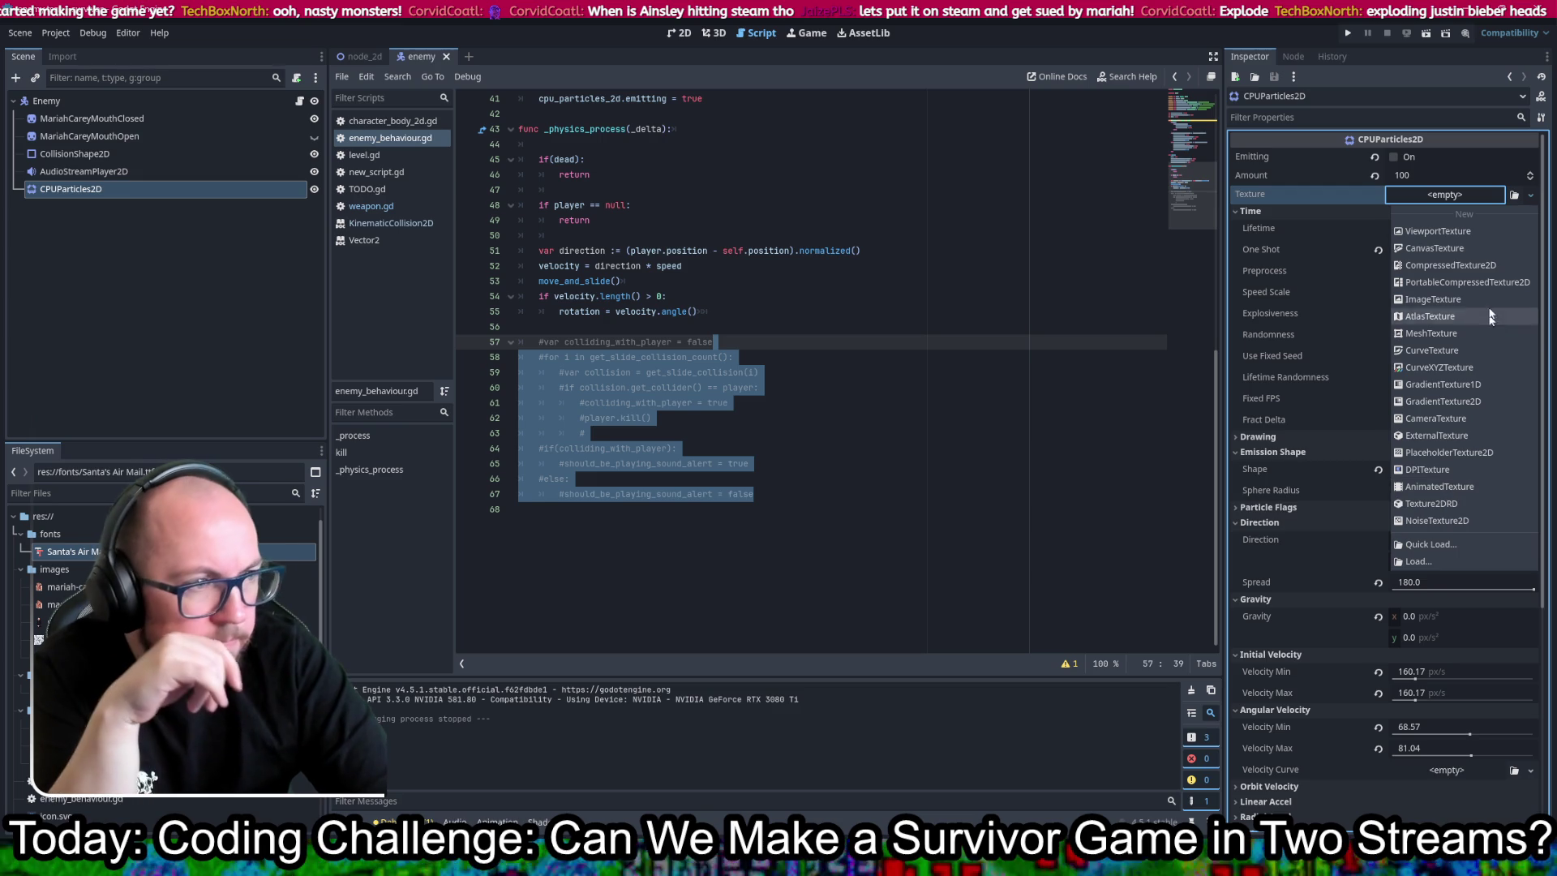
{"action": "left_click", "coordinate": [1462, 246]}
{"action": "left_click", "coordinate": [1493, 197]}
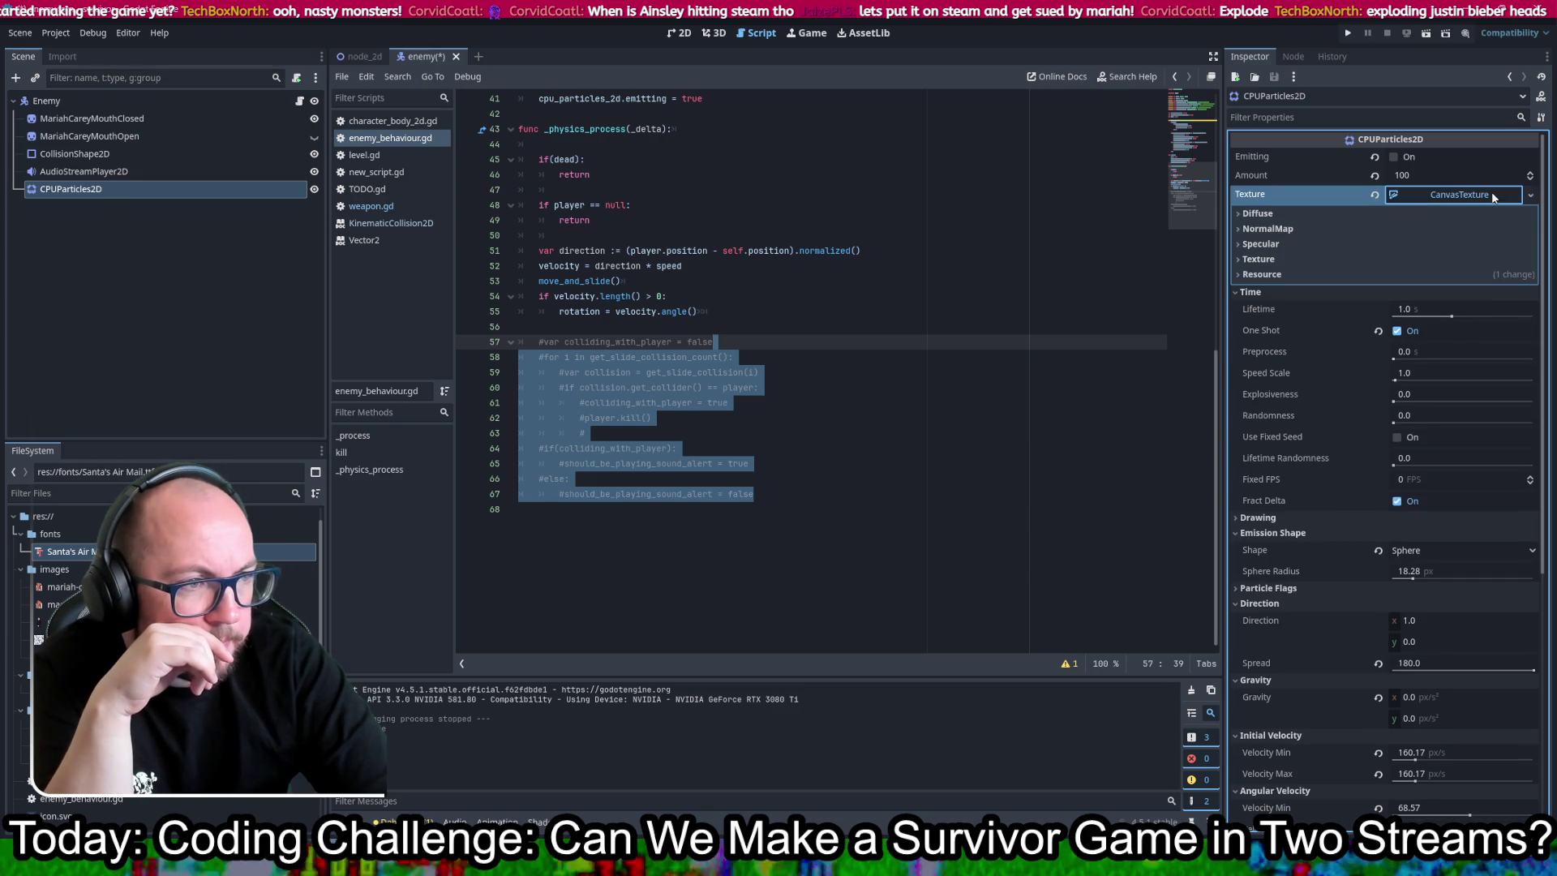
{"action": "left_click", "coordinate": [1246, 215]}
{"action": "left_click", "coordinate": [1248, 247]}
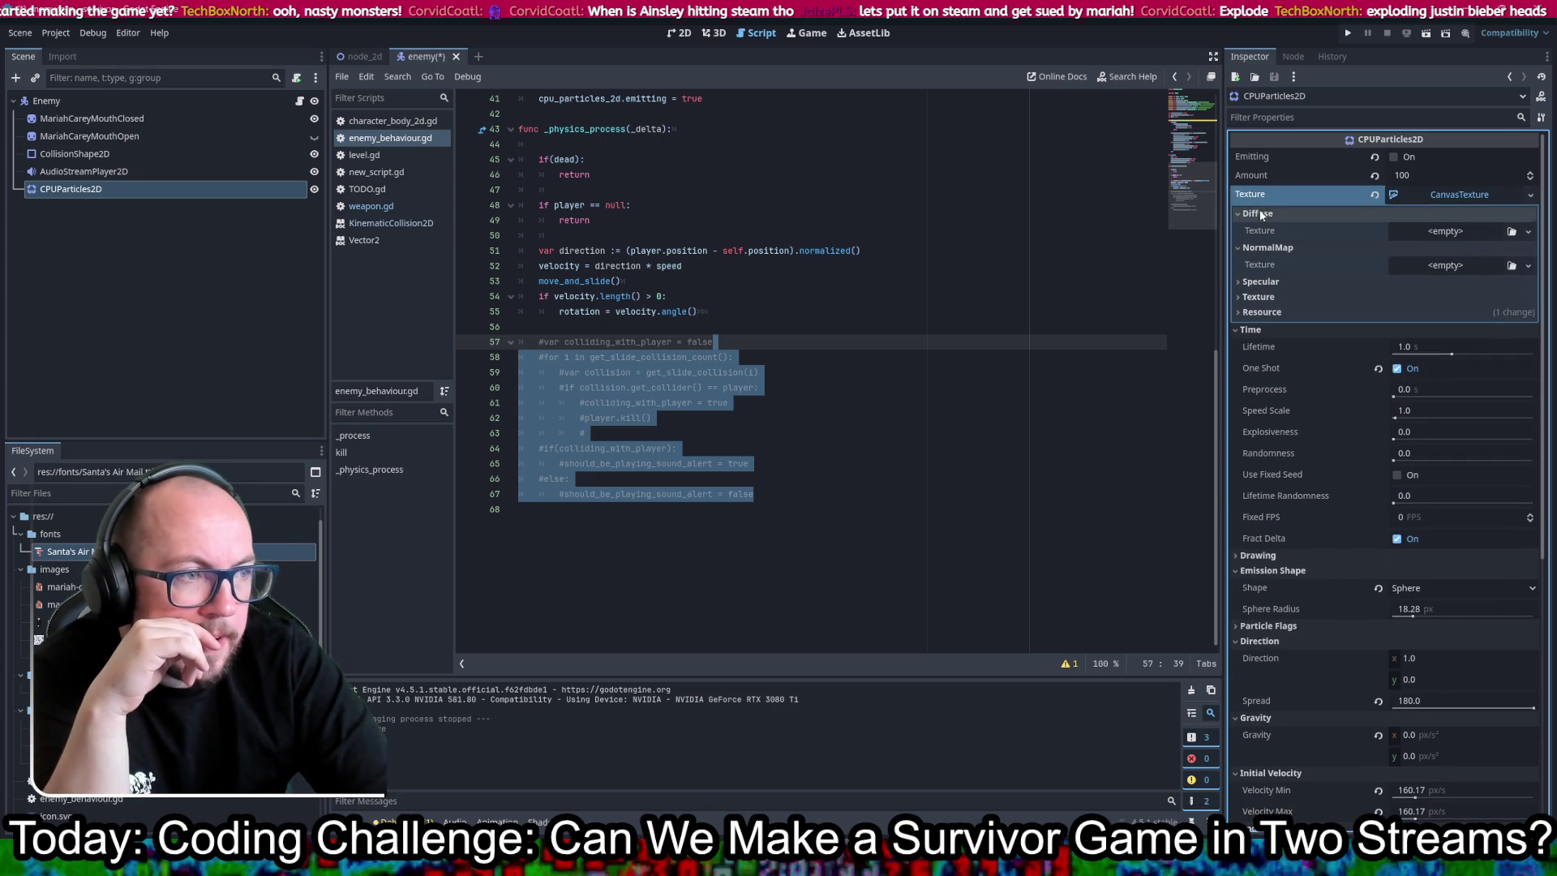
{"action": "left_click", "coordinate": [1473, 227]}
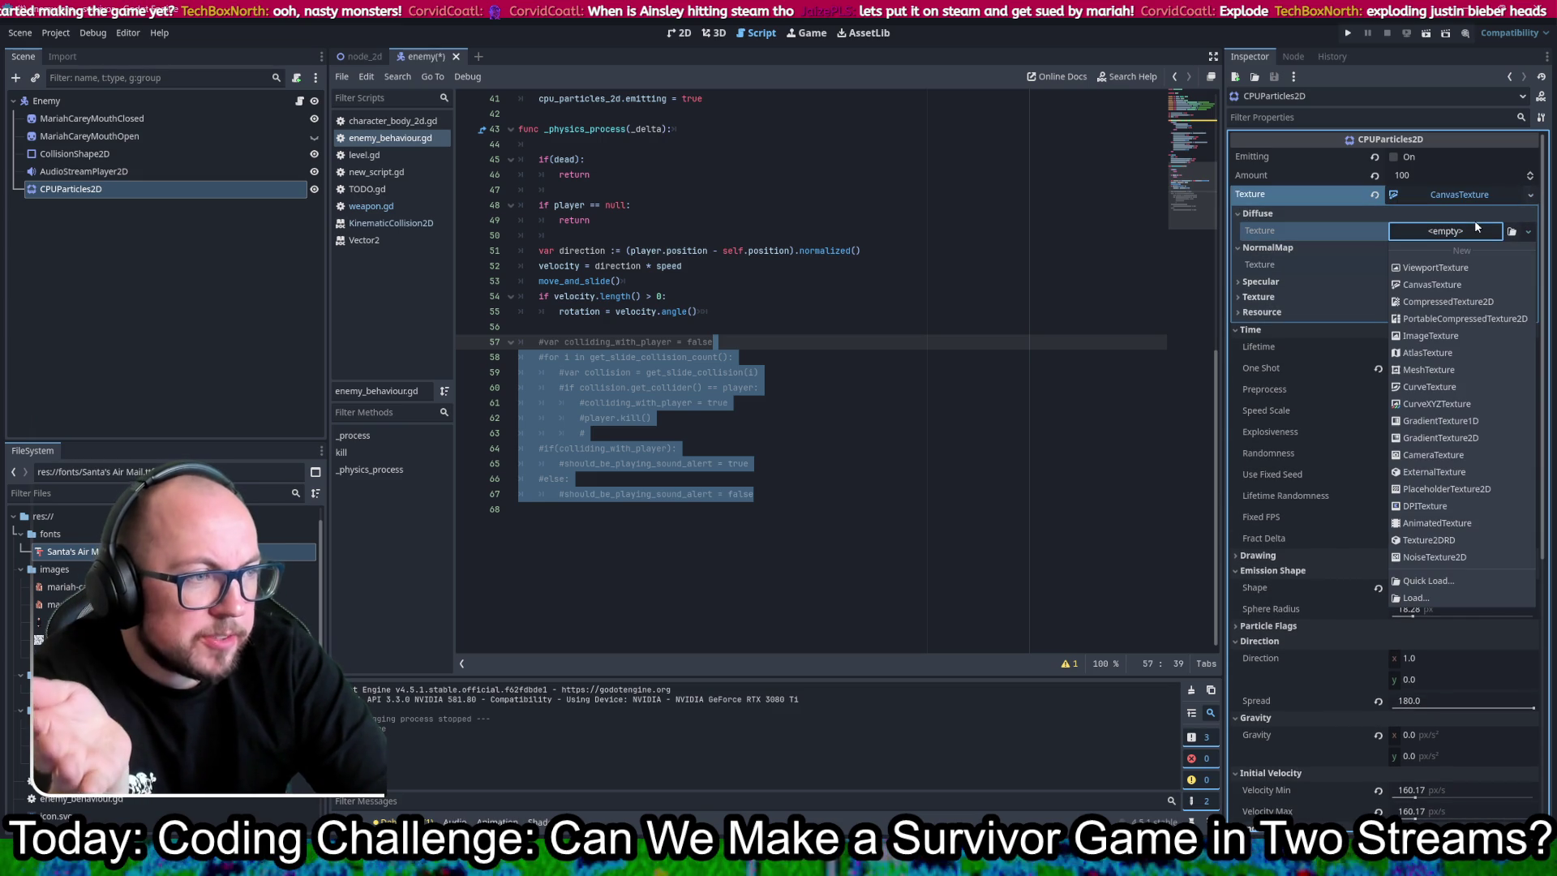
{"action": "left_click", "coordinate": [1476, 228]}
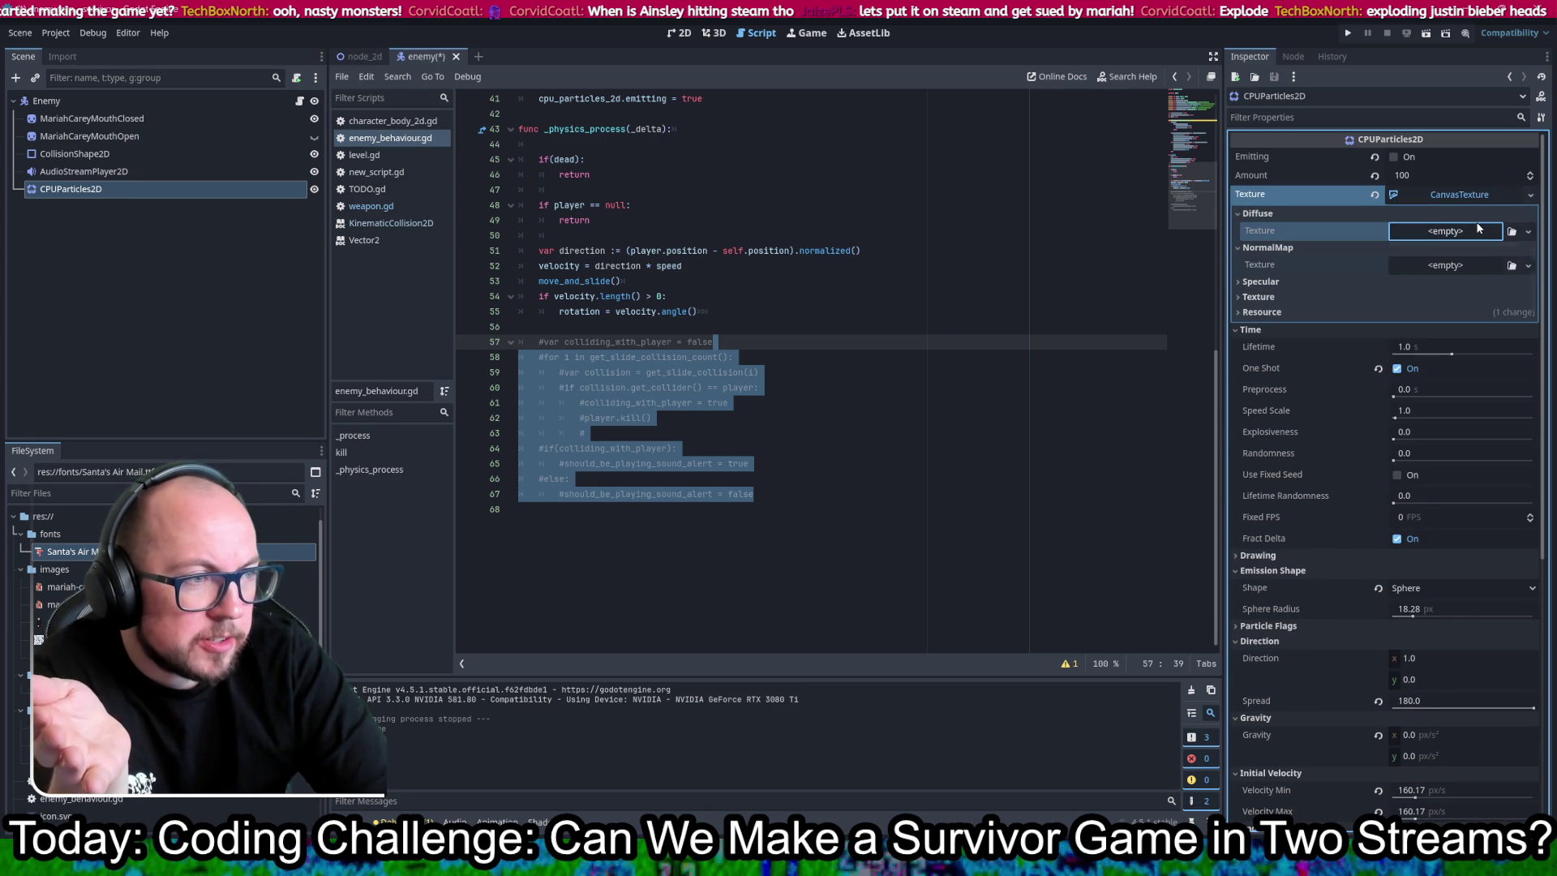
{"action": "left_click", "coordinate": [1375, 196]}
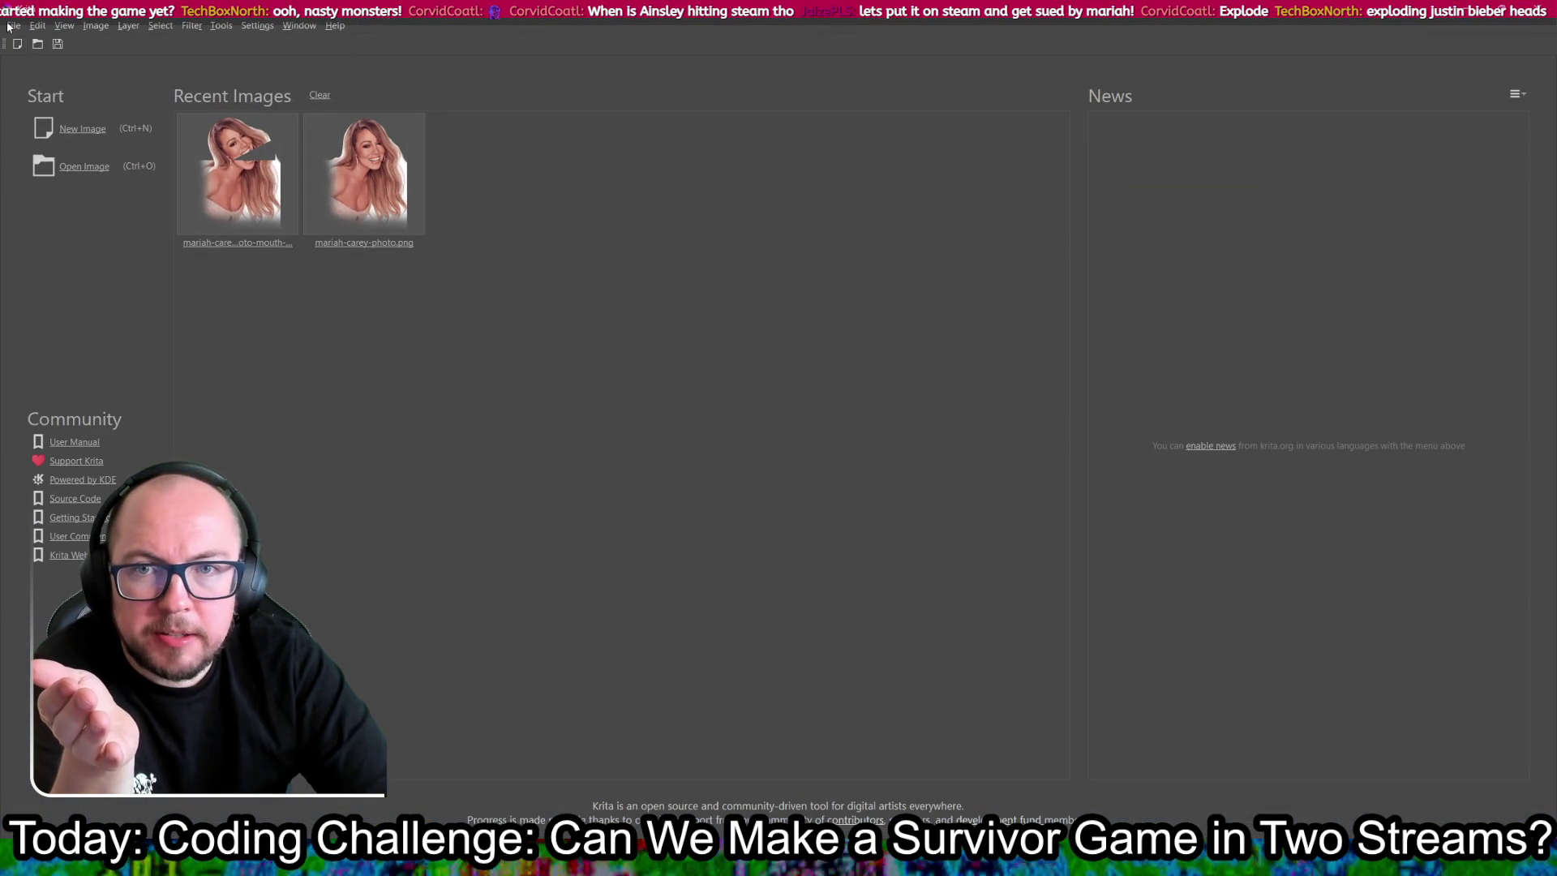
- Create a new 1×1 pixel image in Krita
{"action": "left_click", "coordinate": [9, 27]}
{"action": "key", "text": "Escape"}
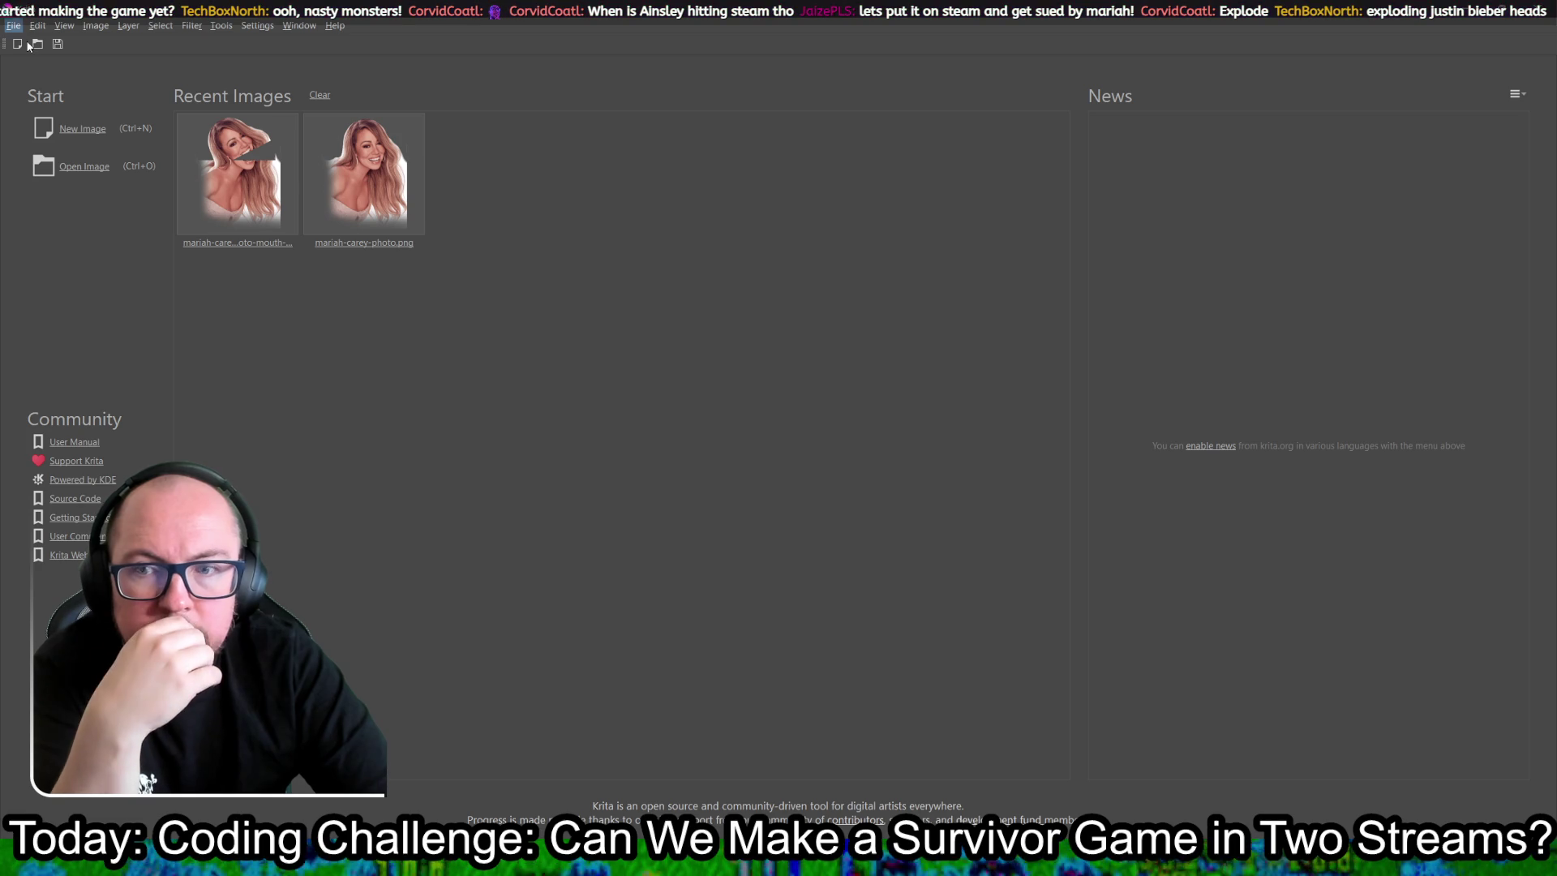
{"action": "left_click", "coordinate": [82, 128]}
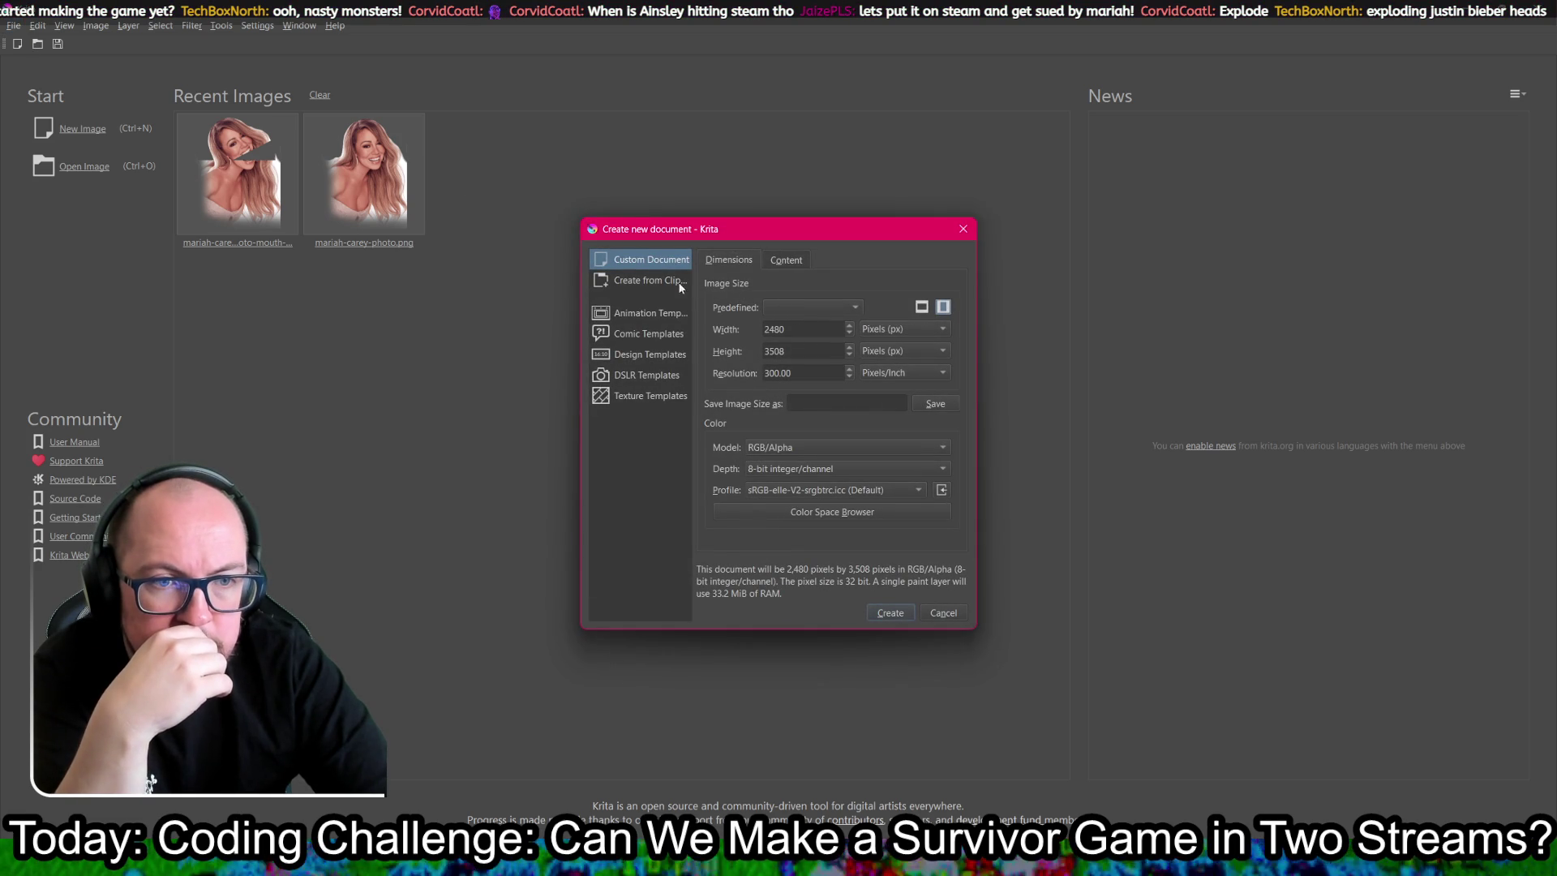
{"action": "double_click", "coordinate": [814, 333]}
{"action": "type", "text": "1"}
{"action": "key", "text": "Tab"}
{"action": "type", "text": "1"}
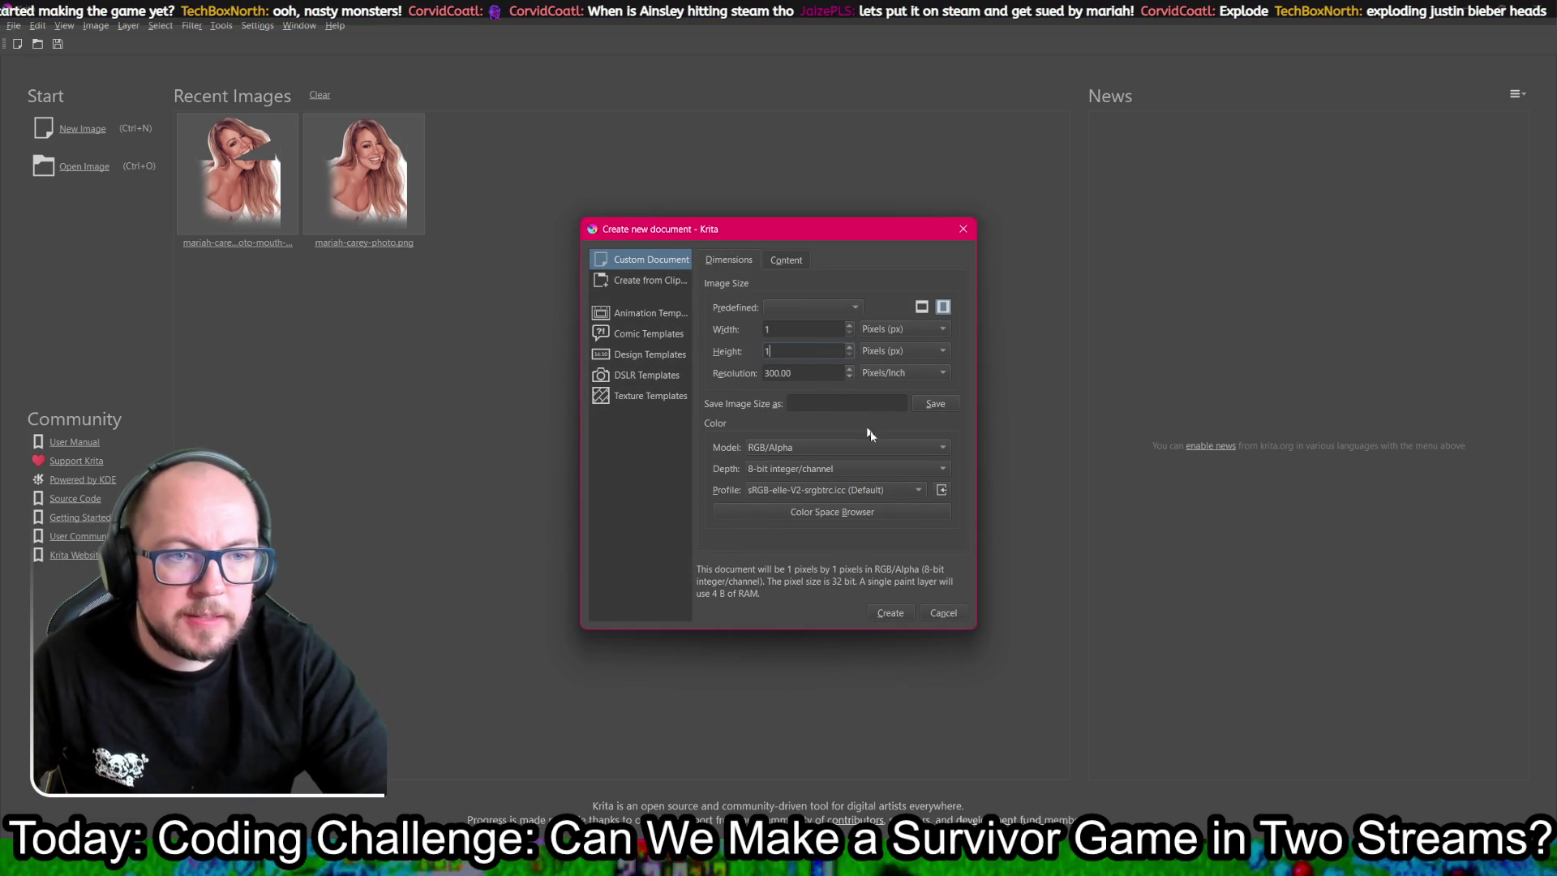
{"action": "left_click", "coordinate": [886, 614]}
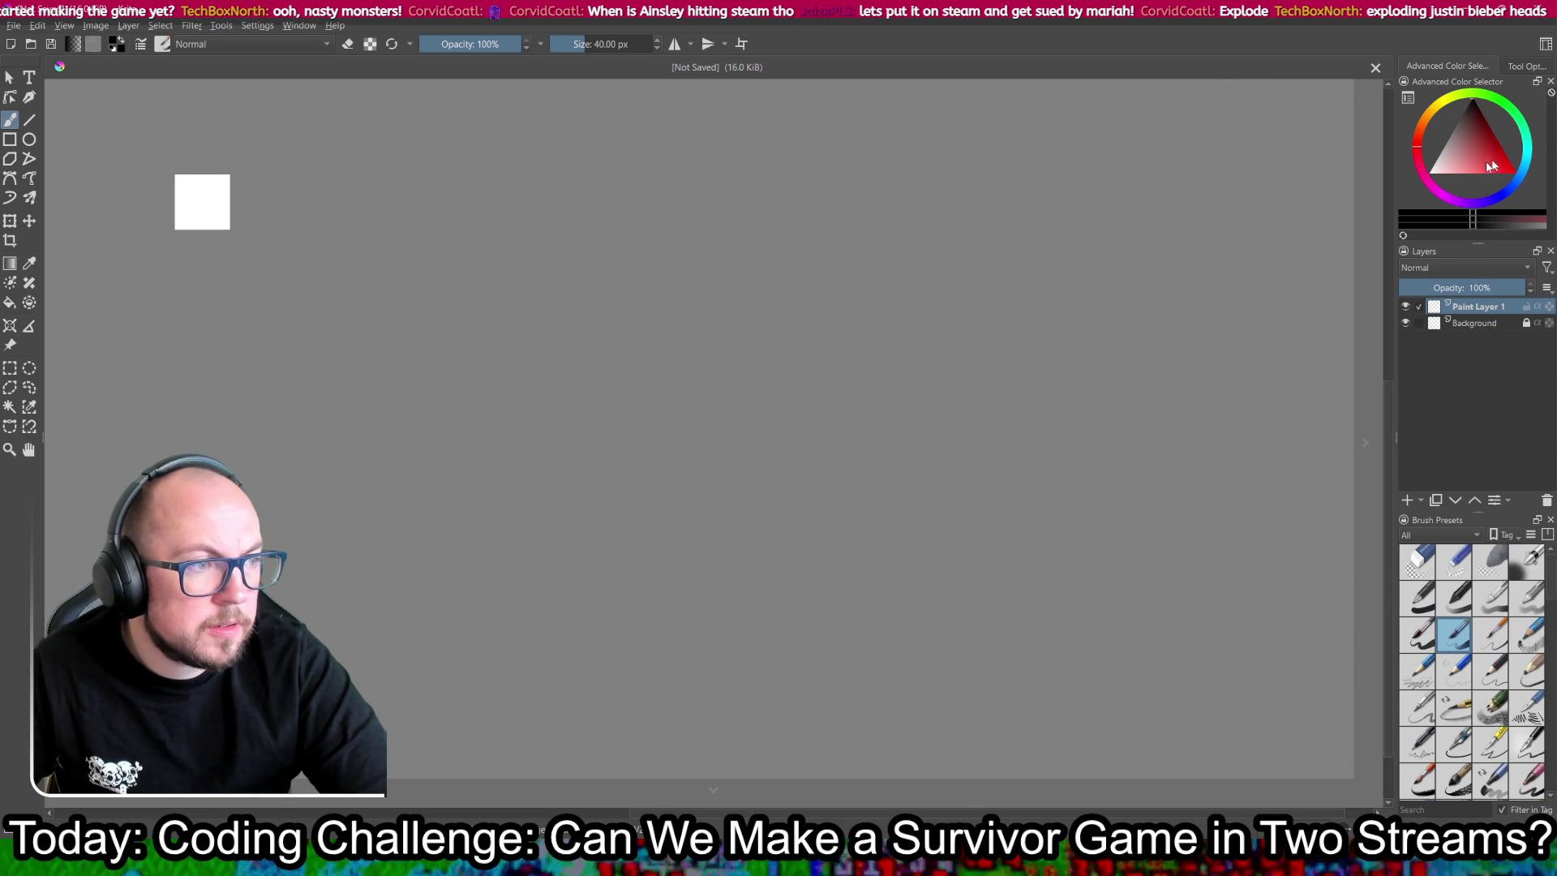
- Pick pure red, fill the whole canvas with it, and start saving under a new name
{"action": "left_click_drag", "start_coordinate": [1492, 166], "coordinate": [1513, 171]}
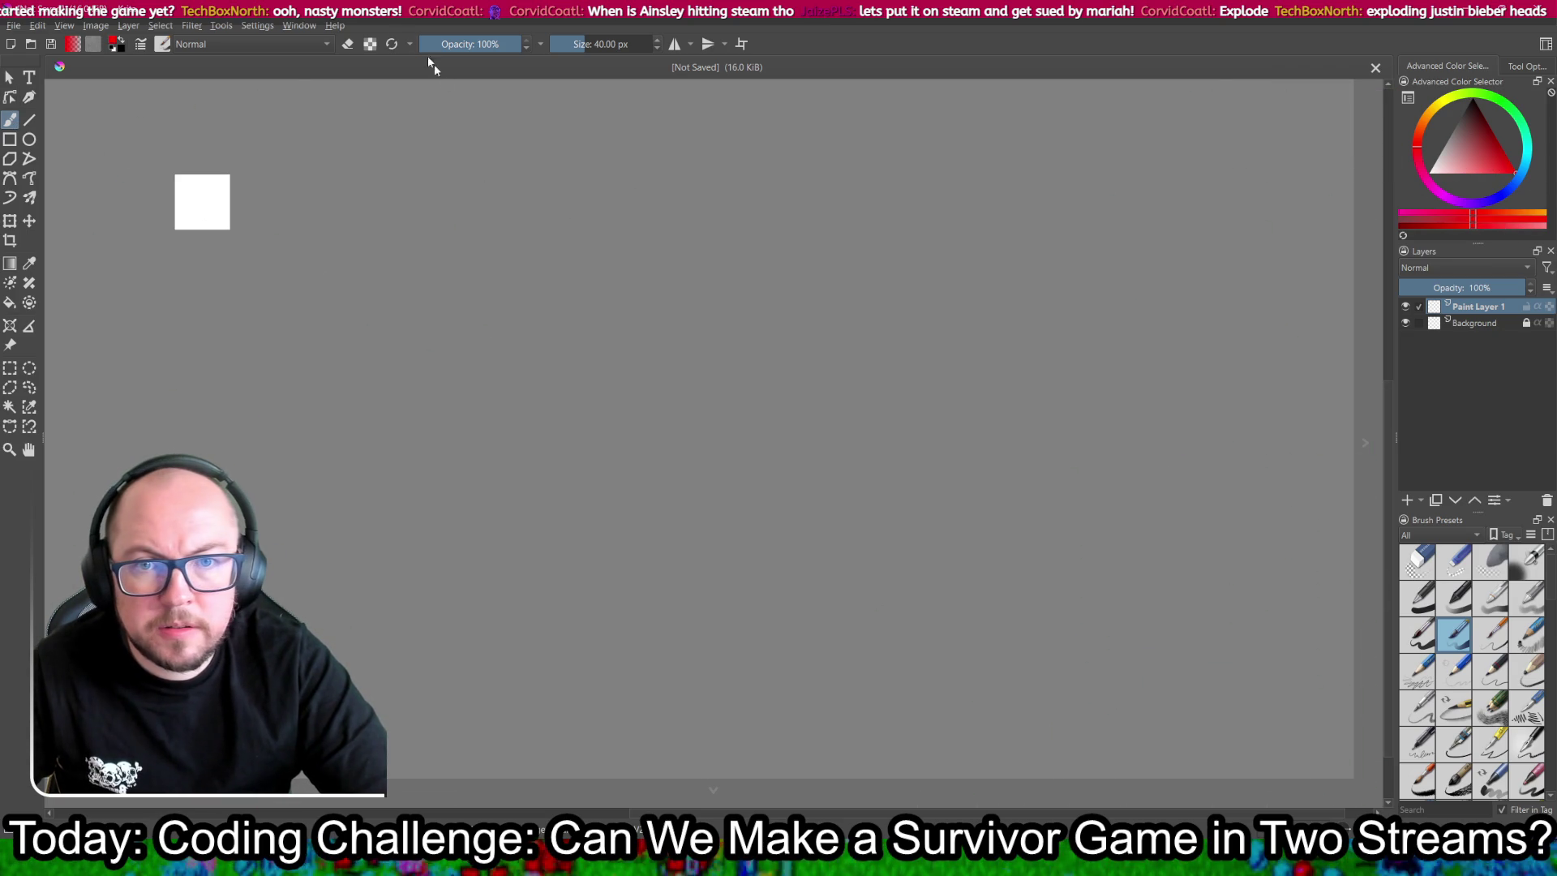
{"action": "key", "text": "shift+BackSpace"}
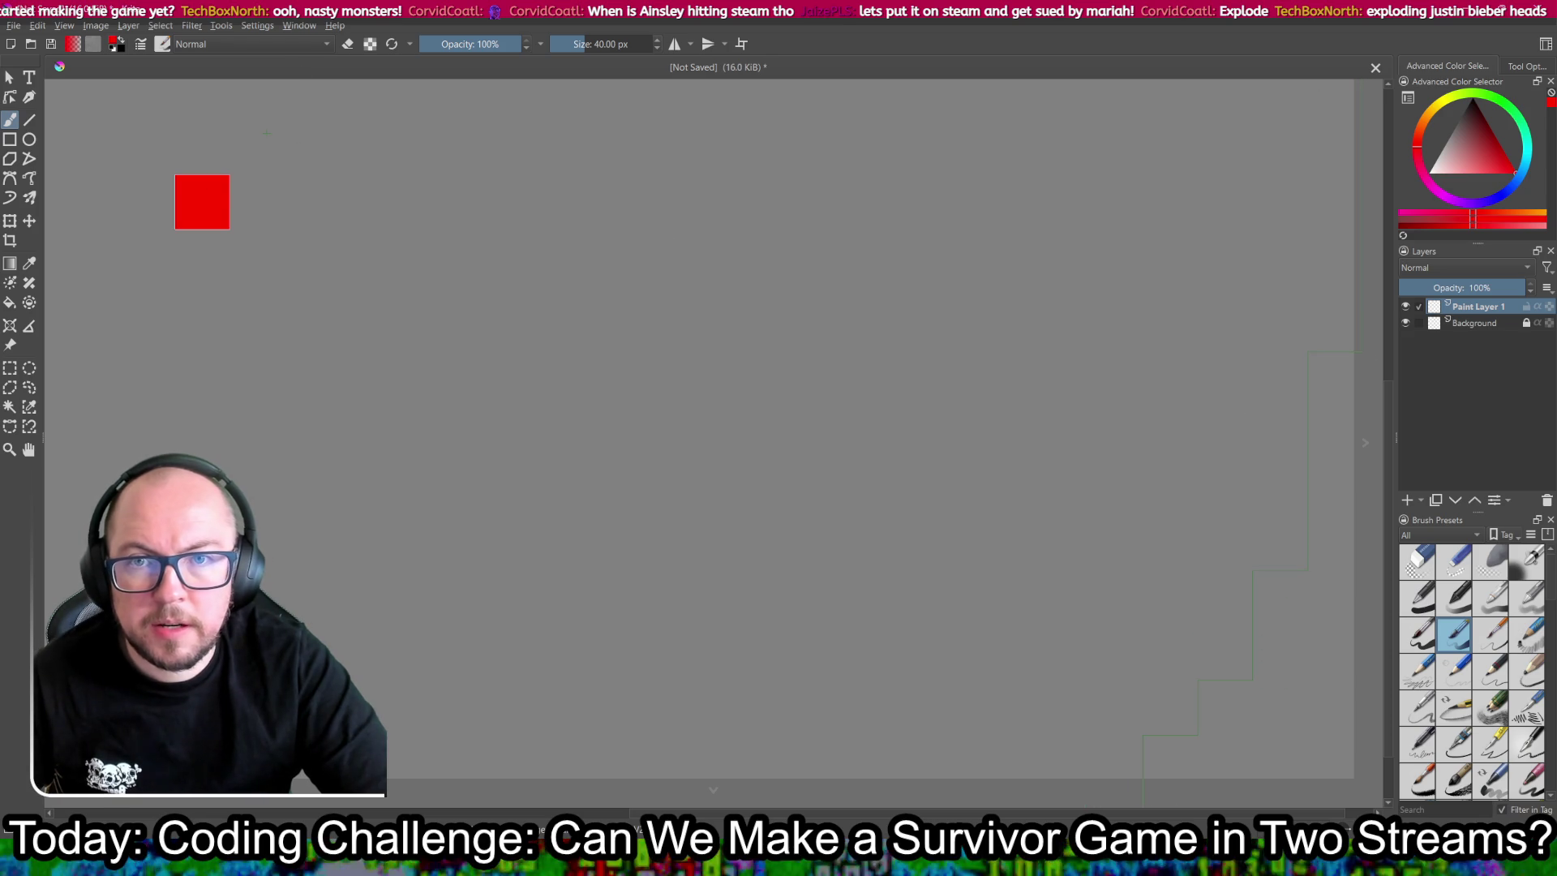
{"action": "key", "text": "ctrl+s"}
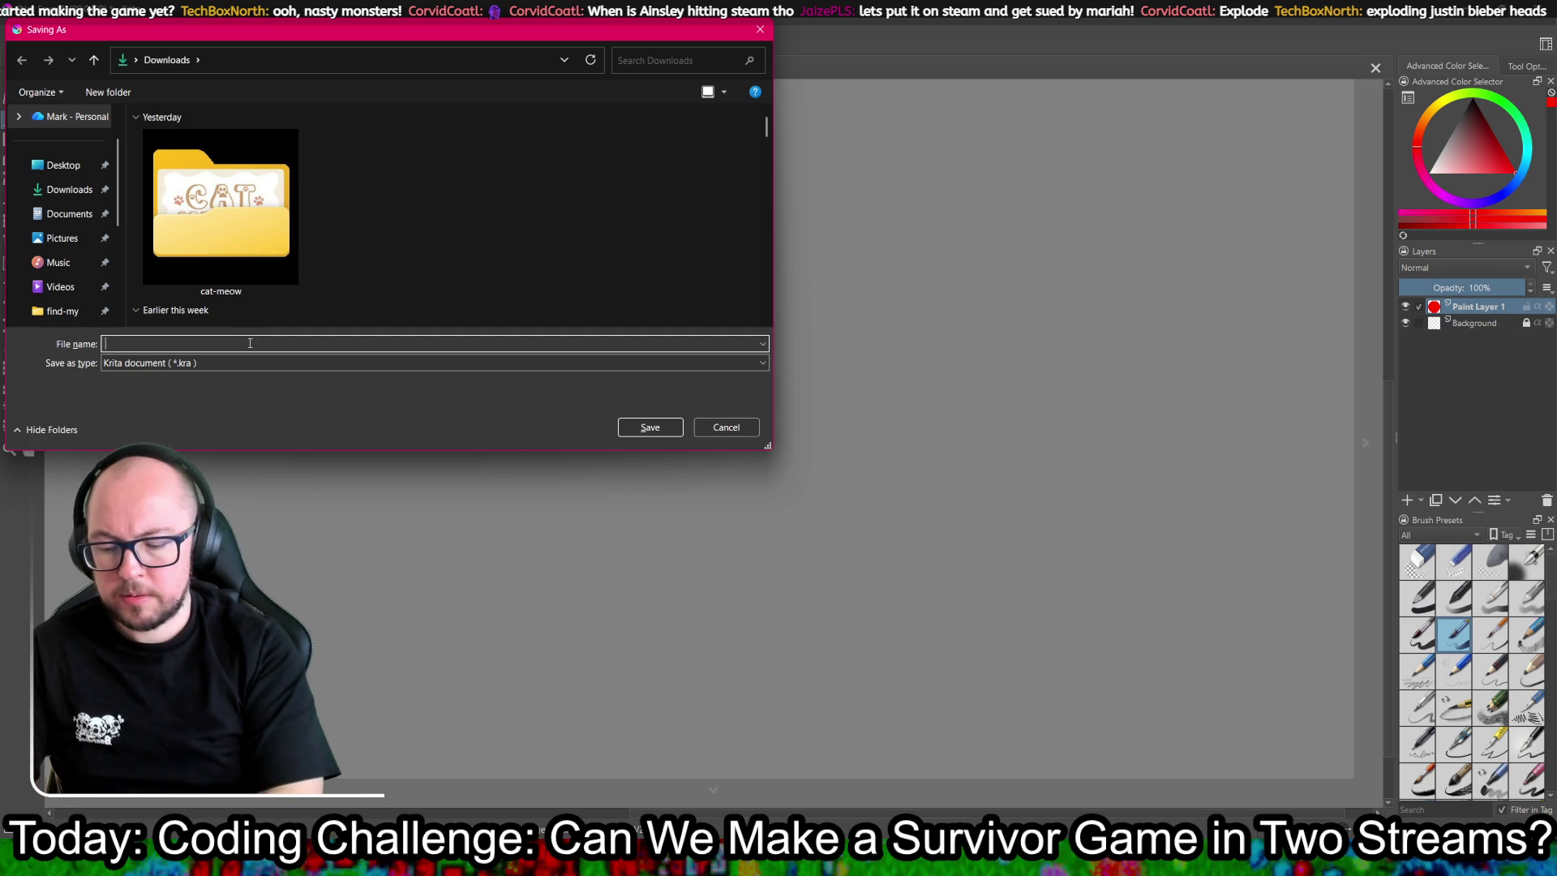
- Save the red image as blood_texture.png in PNG format and return to Godot
{"action": "type", "text": "blood_texture"}
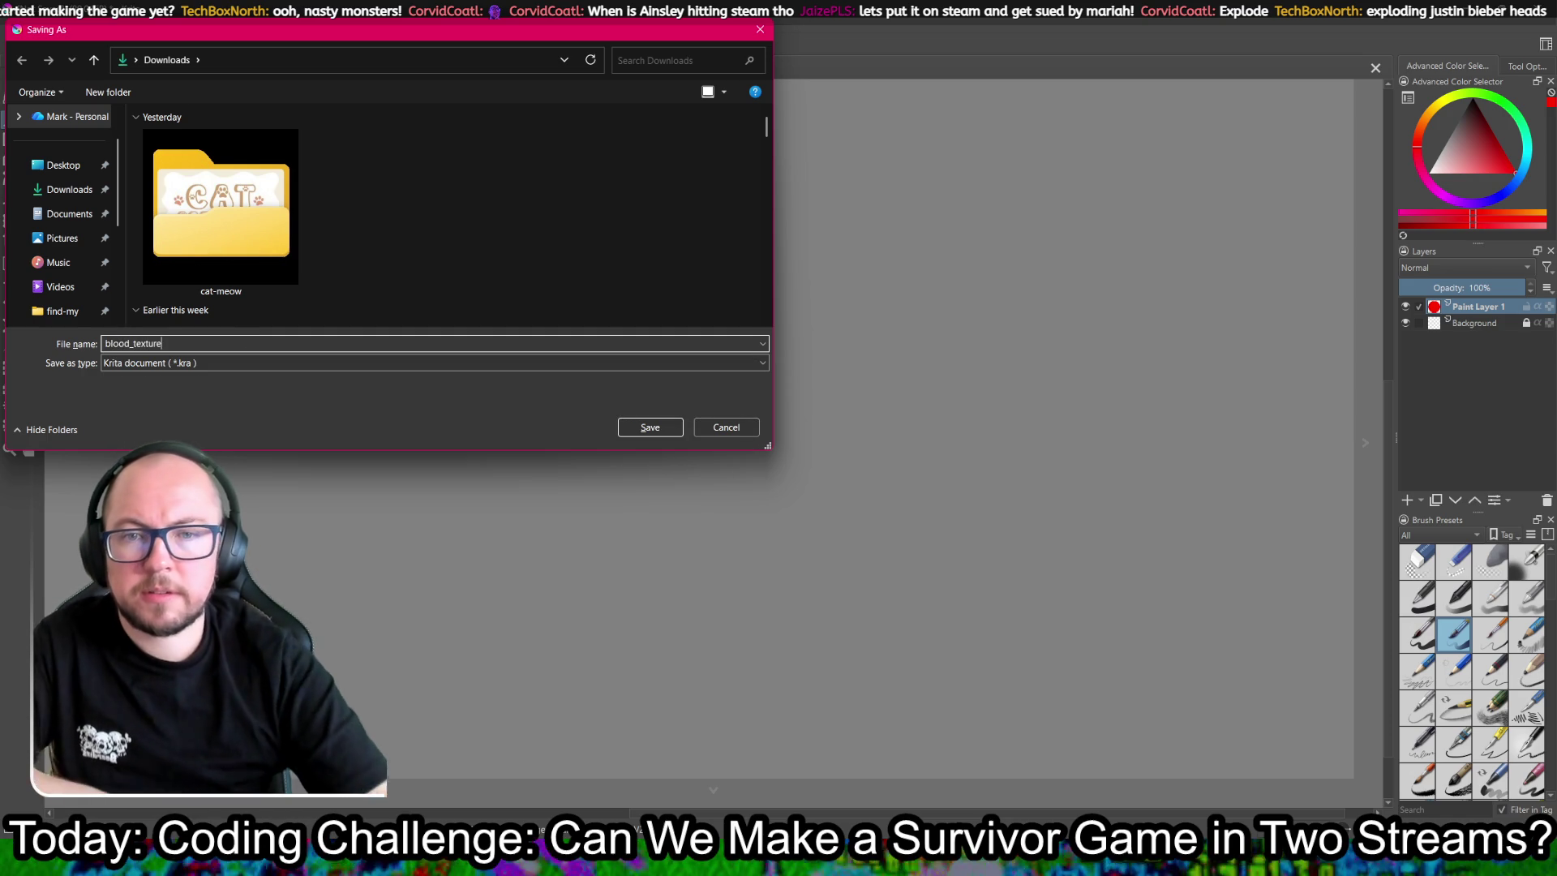
{"action": "left_click", "coordinate": [218, 365]}
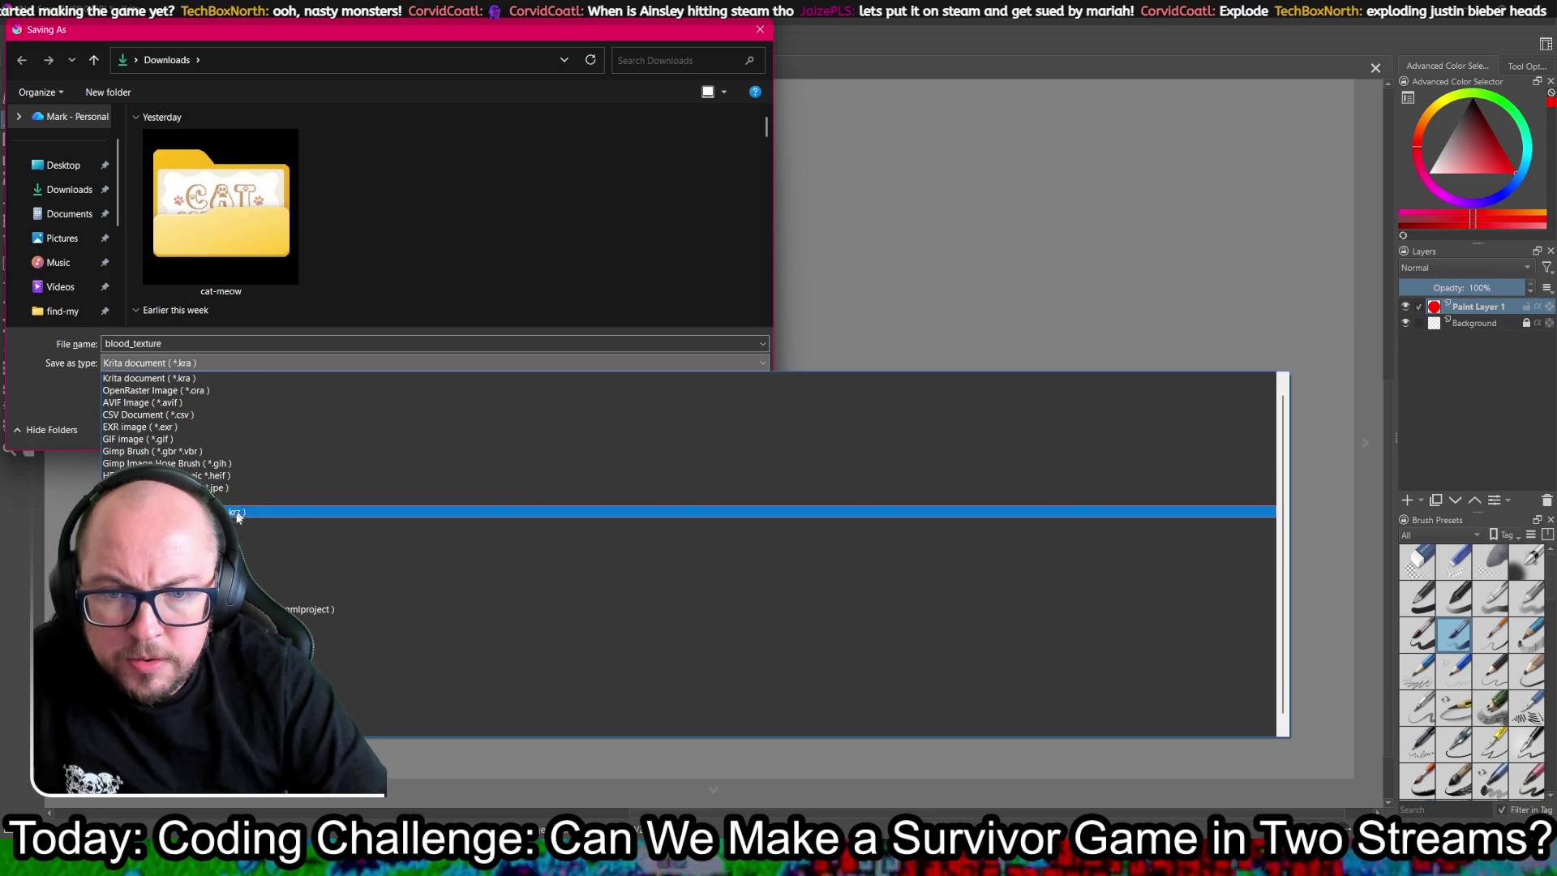
{"action": "left_click", "coordinate": [235, 572]}
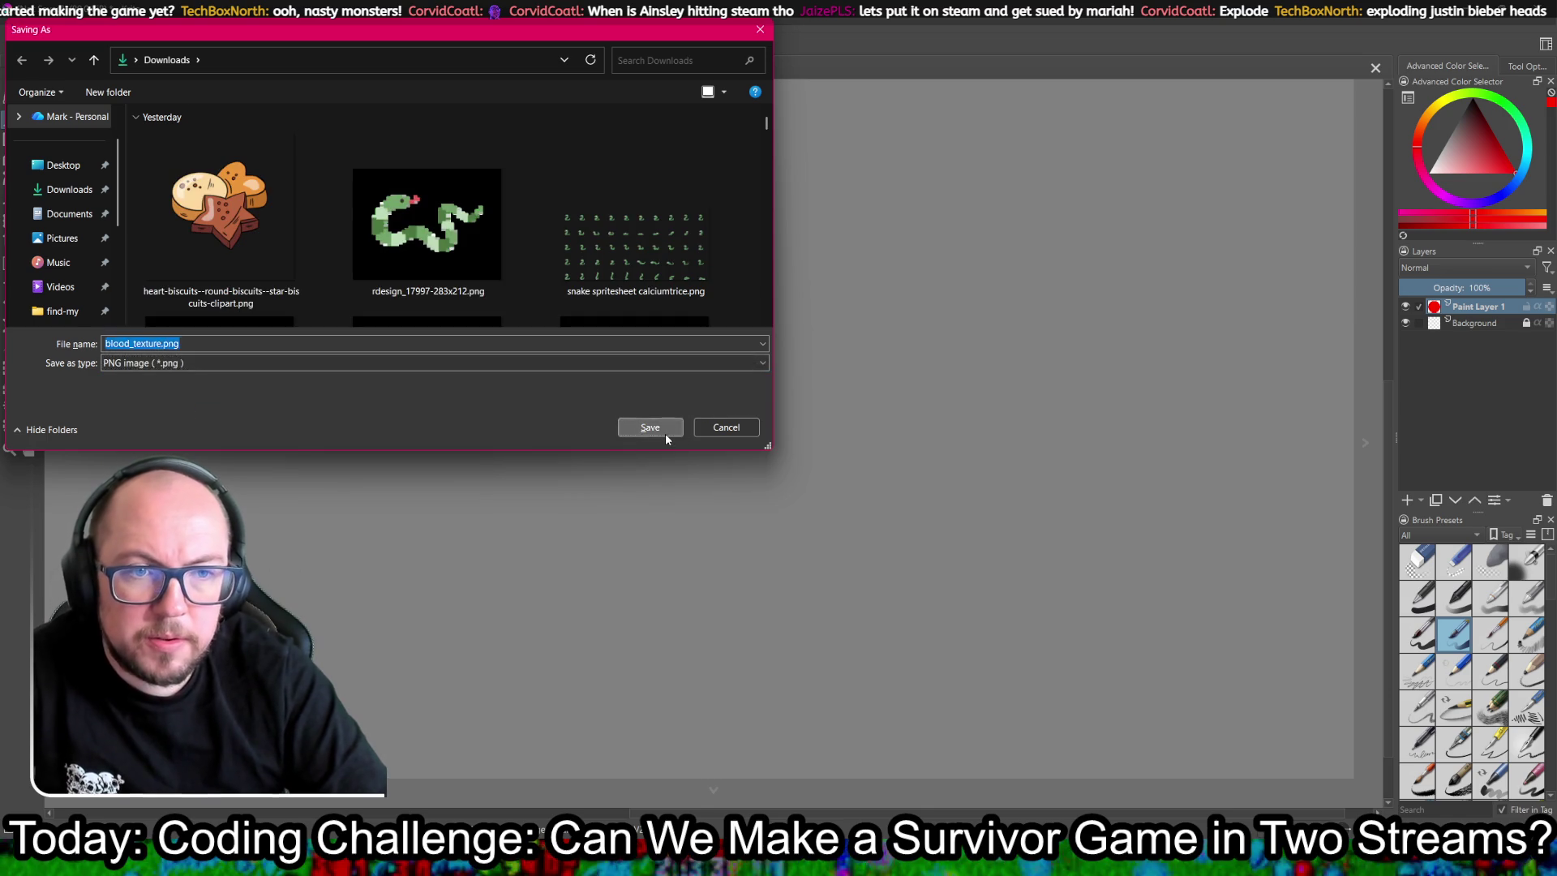
{"action": "left_click", "coordinate": [665, 433]}
{"action": "left_click", "coordinate": [872, 596]}
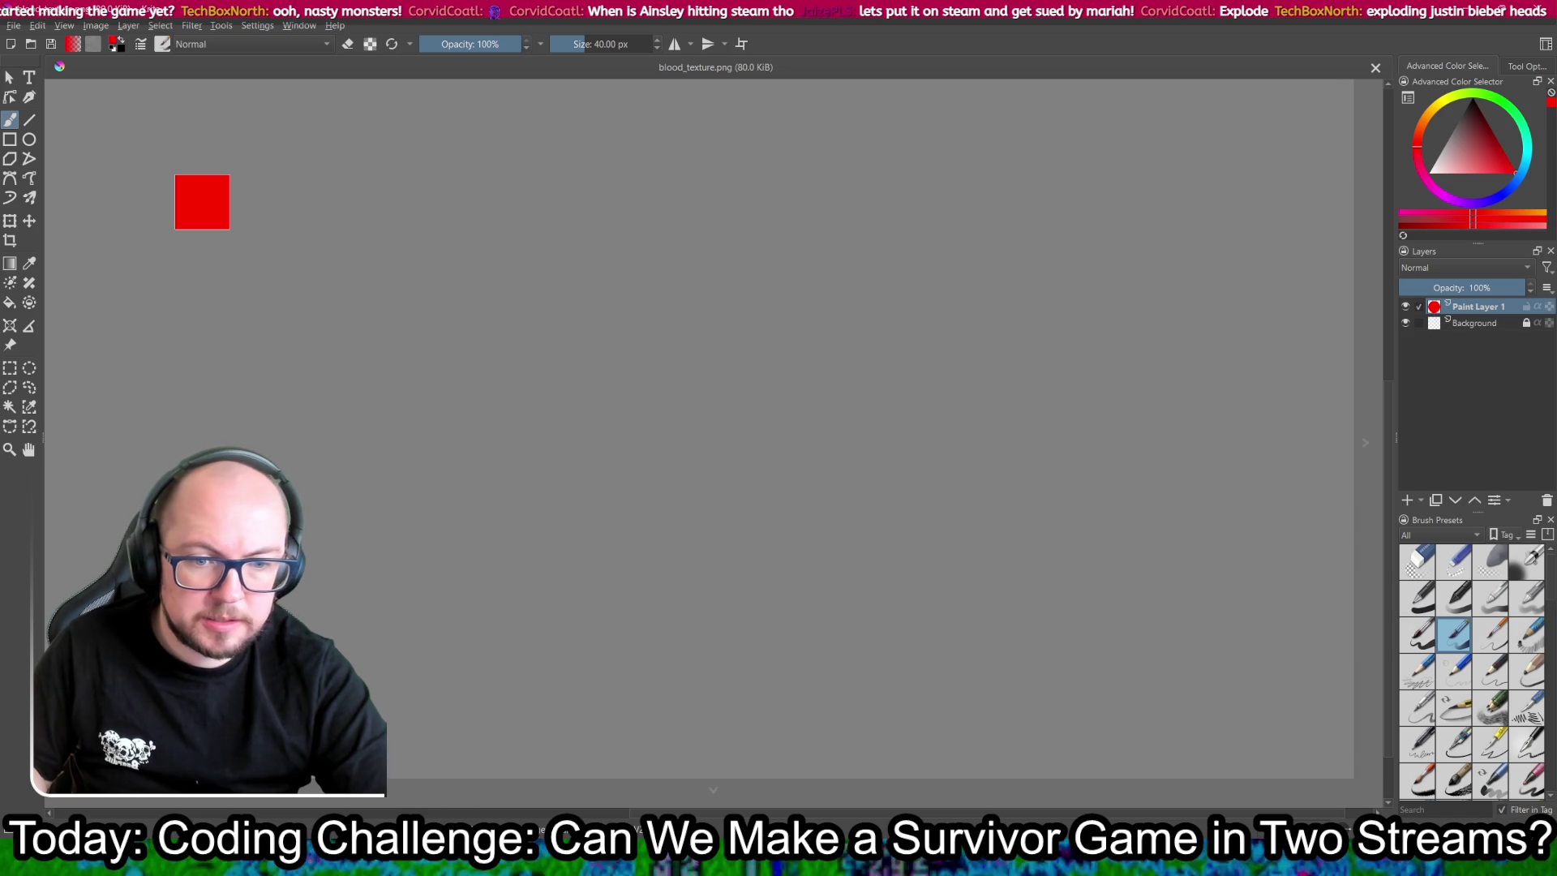
{"action": "key", "text": "alt+Tab"}
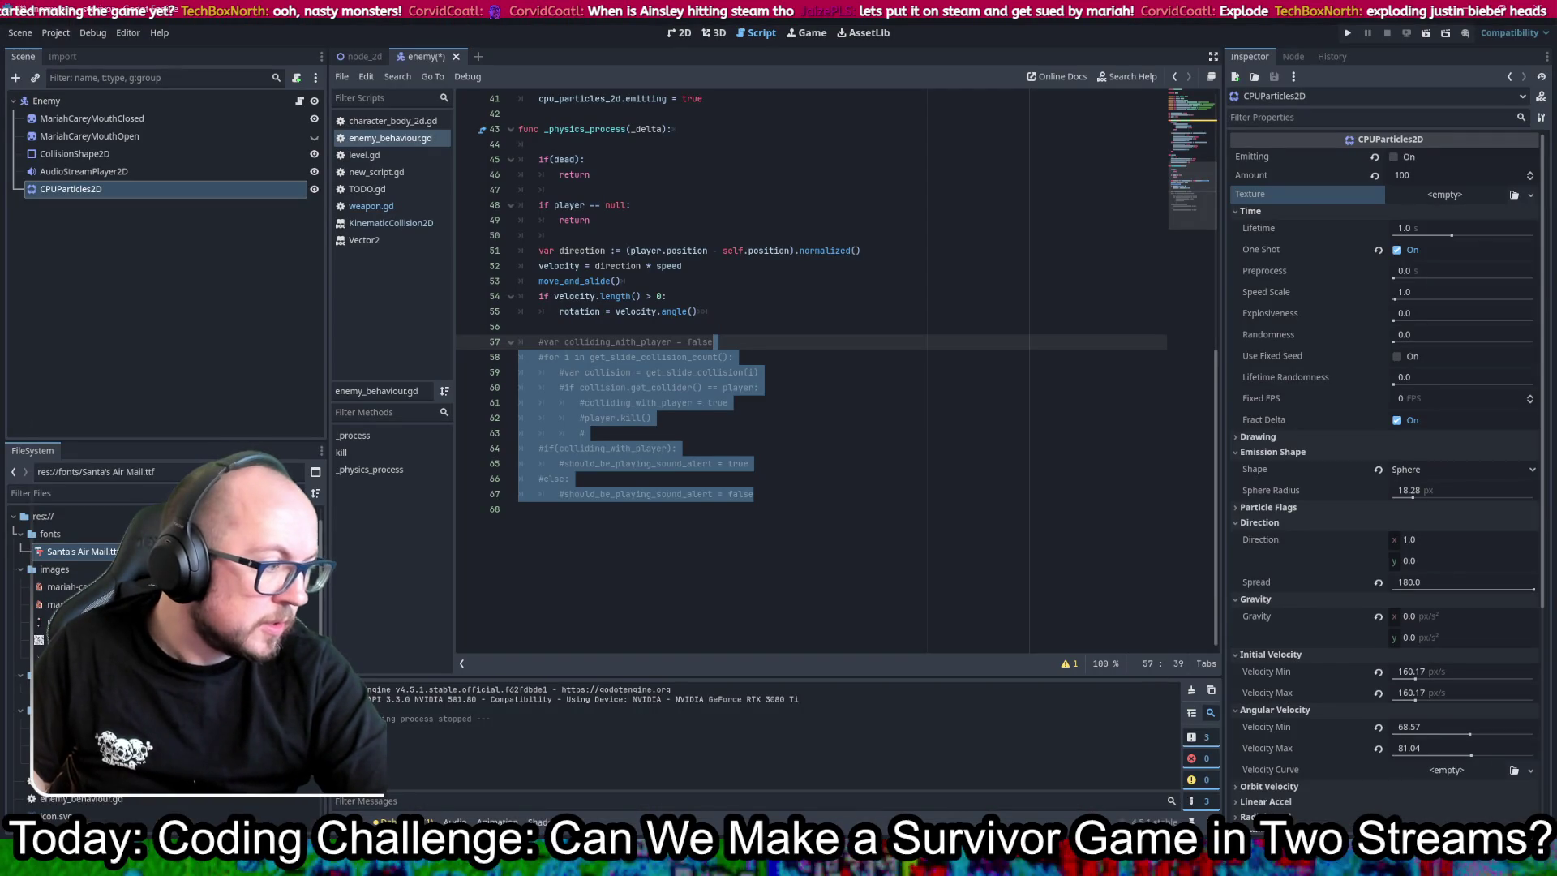
- Assign blood_texture.png as the CPUParticles2D texture
{"action": "key", "text": "super+e"}
{"action": "key", "text": "alt+Tab"}
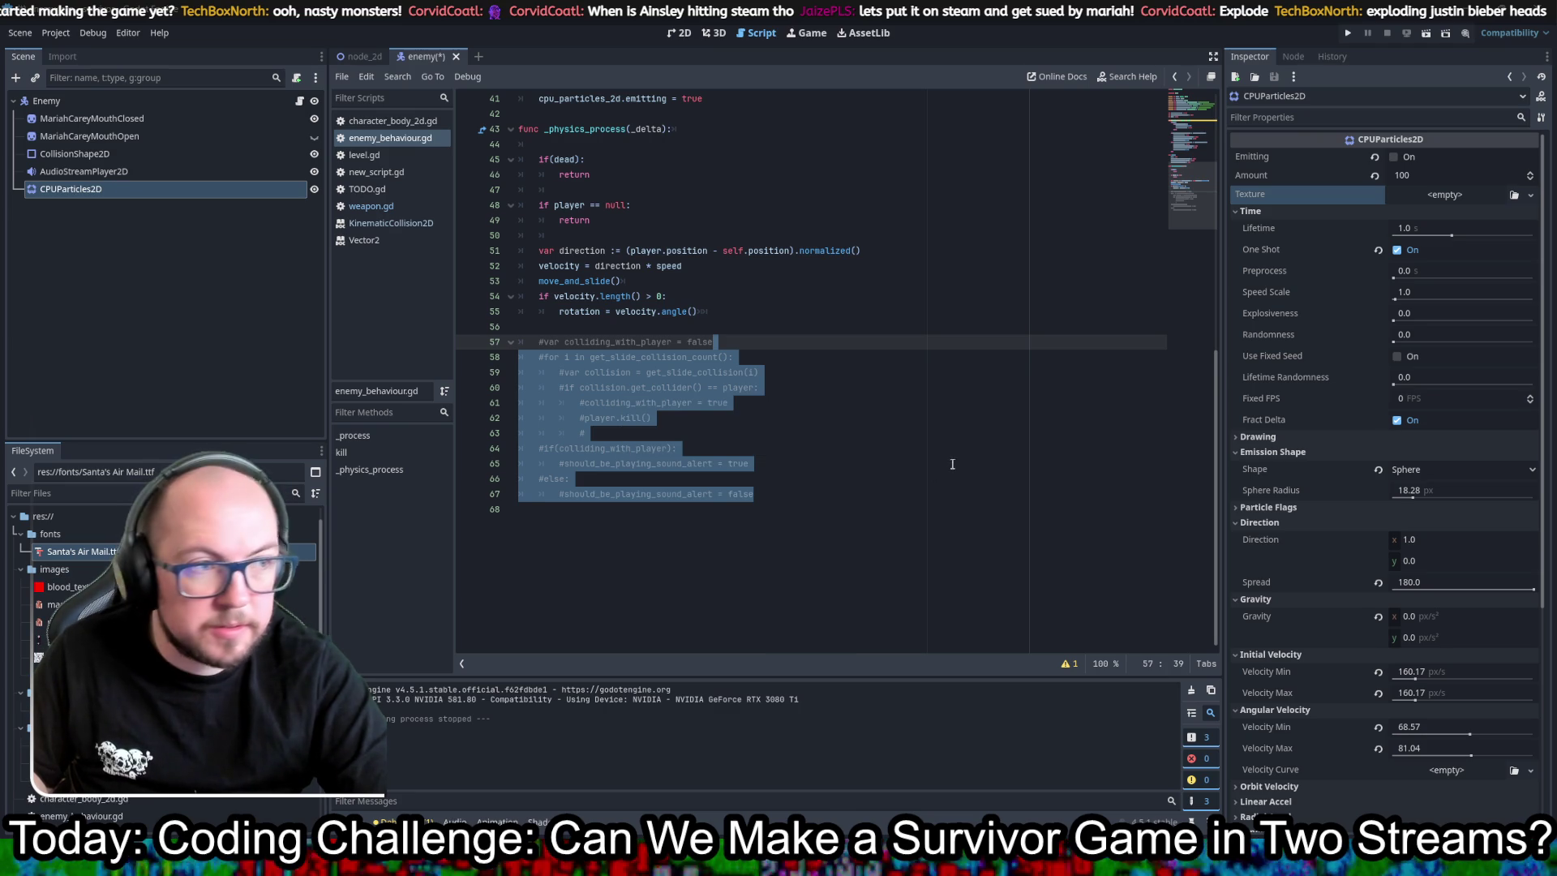
{"action": "mouse_move", "coordinate": [65, 586]}
{"action": "left_mouse_down"}
{"action": "mouse_move", "coordinate": [608, 546]}
{"action": "mouse_move", "coordinate": [1437, 191]}
{"action": "left_mouse_up"}
- Save the enemy scene and run the project to test the particles
{"action": "key", "text": "ctrl+s"}
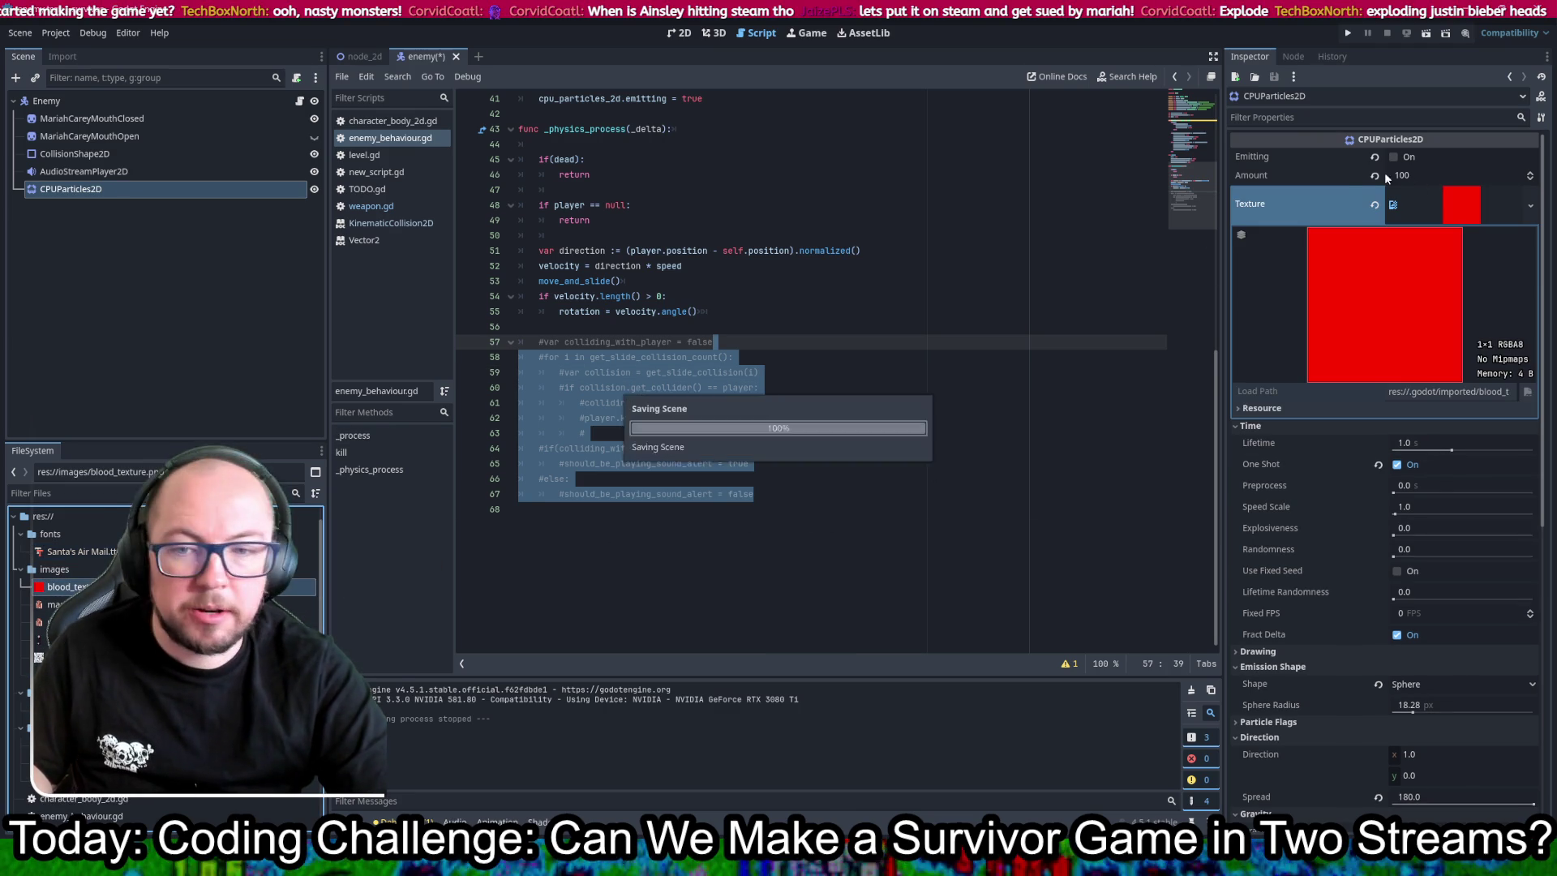
{"action": "left_click", "coordinate": [1348, 33]}
{"action": "left_click", "coordinate": [1348, 32]}
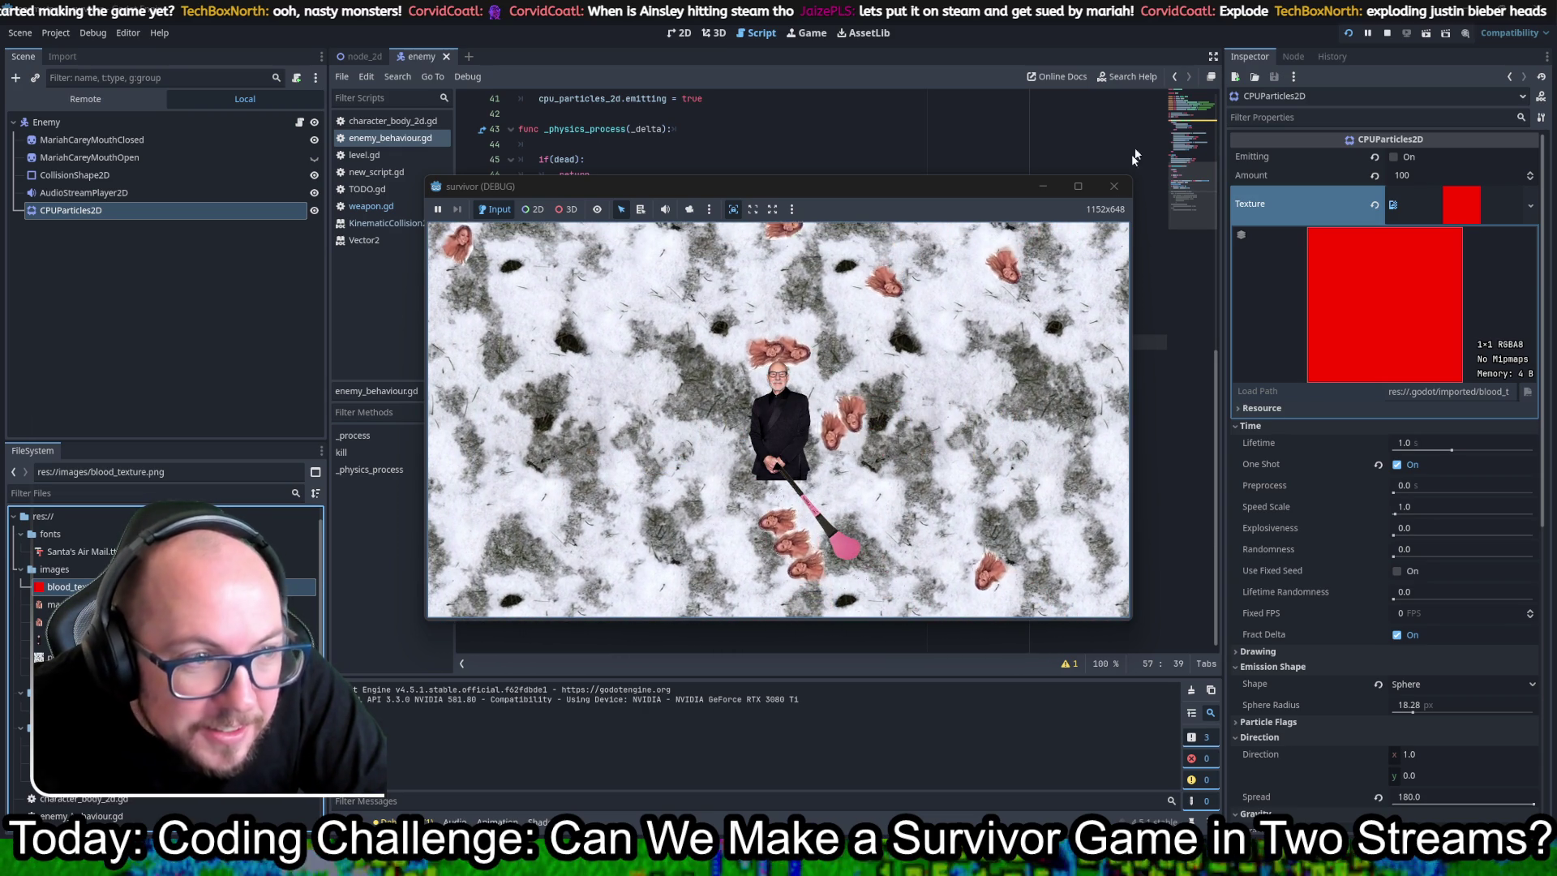
- Stop the running survivor game test from the editor toolbar
{"action": "left_click", "coordinate": [1114, 186]}
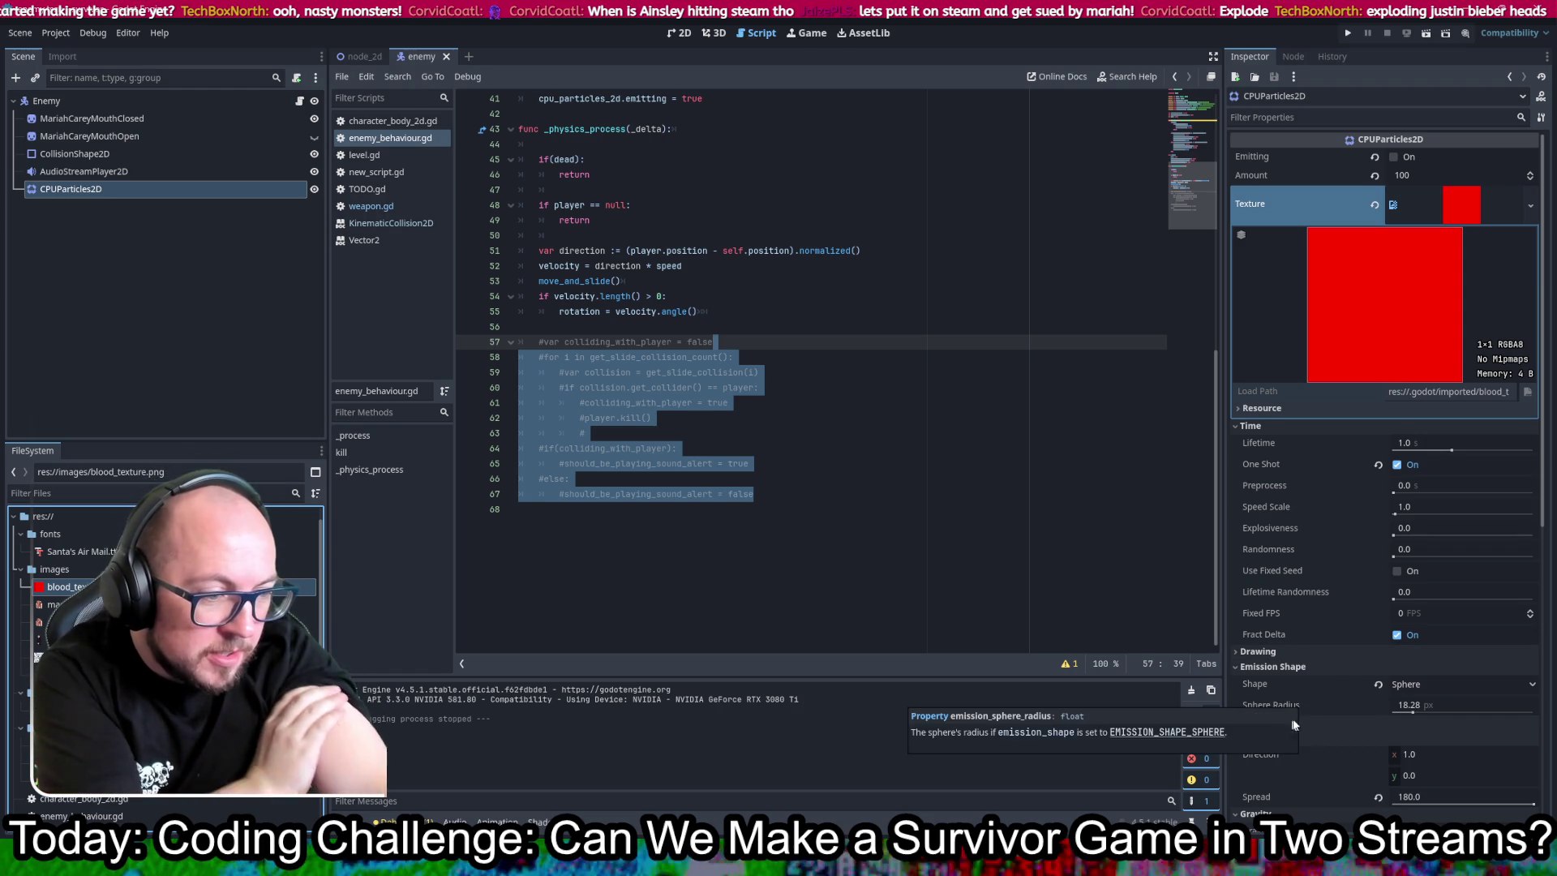
{"action": "scroll", "coordinate": [1291, 718], "scroll_direction": "down", "scroll_amount": 2}
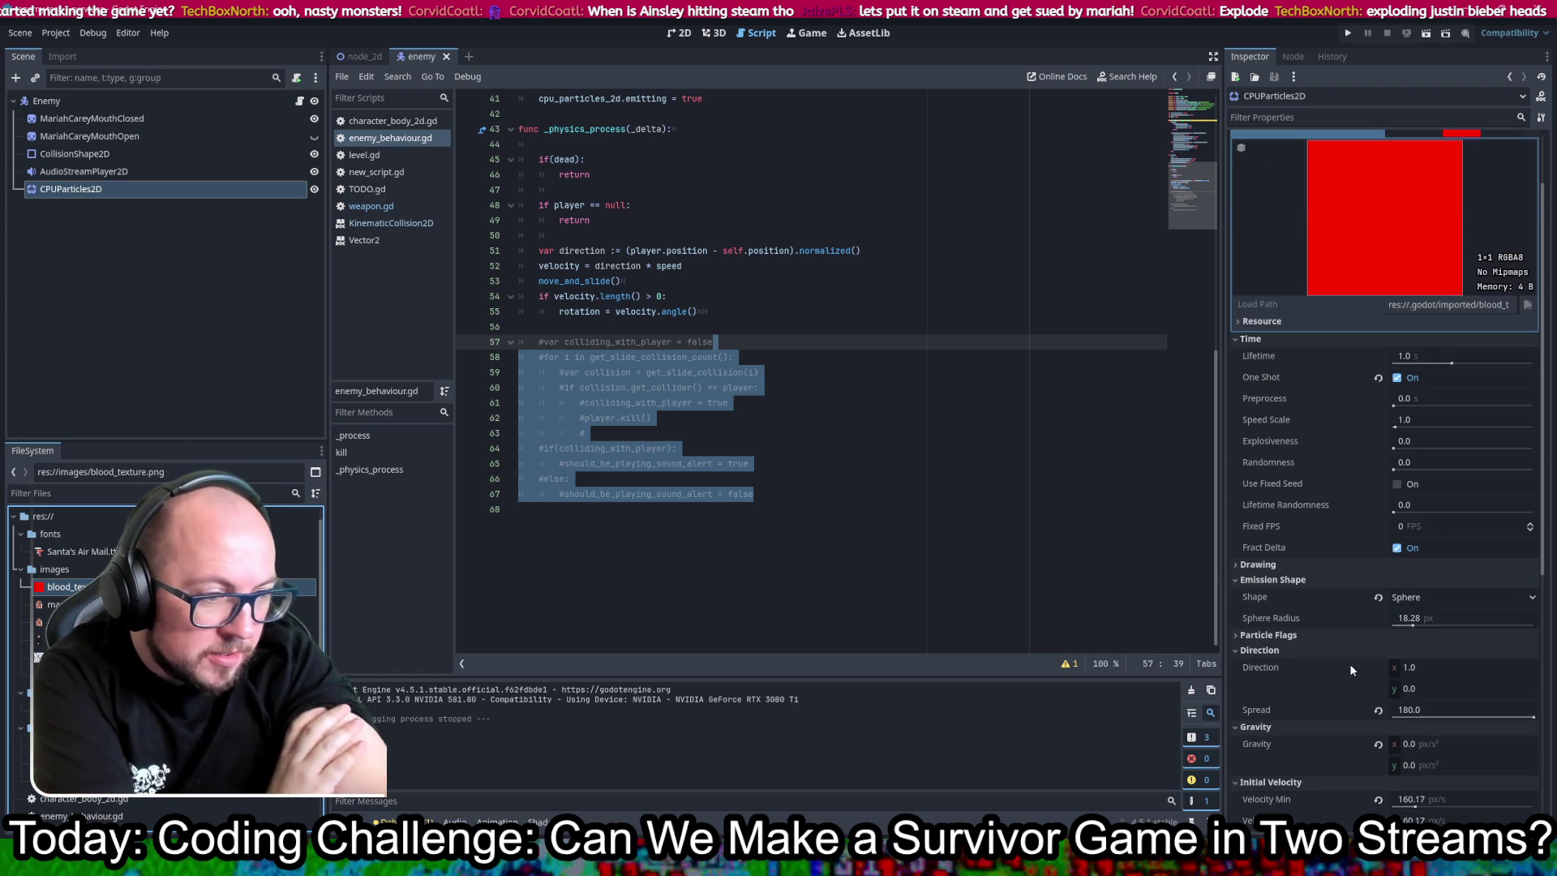
{"action": "left_click", "coordinate": [1325, 566]}
{"action": "scroll", "coordinate": [1325, 596], "scroll_direction": "down", "scroll_amount": 2}
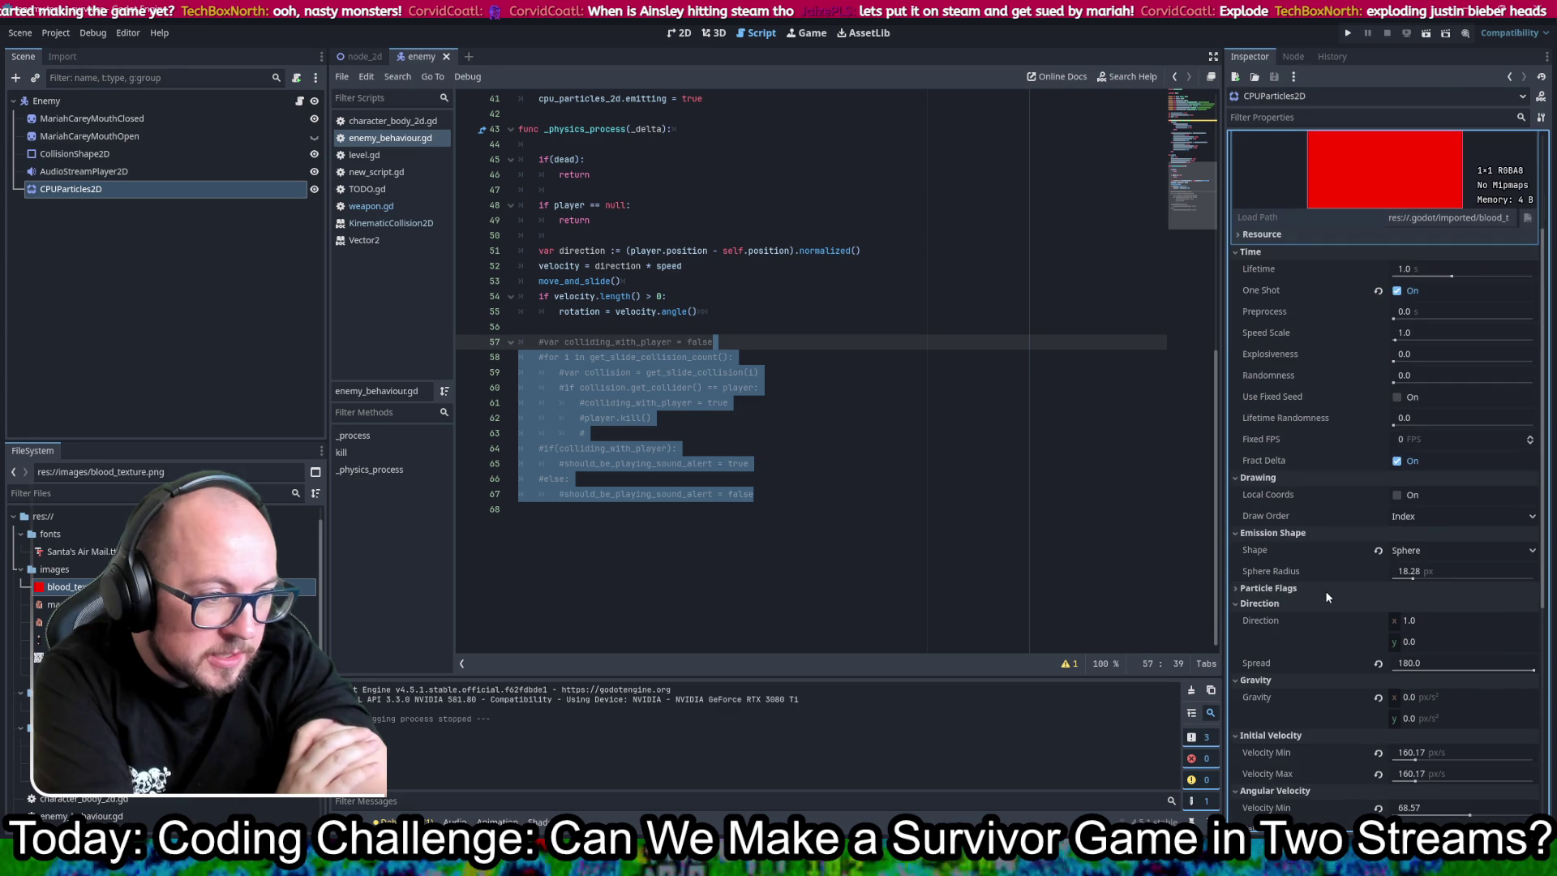
{"action": "scroll", "coordinate": [1325, 592], "scroll_direction": "down", "scroll_amount": 2}
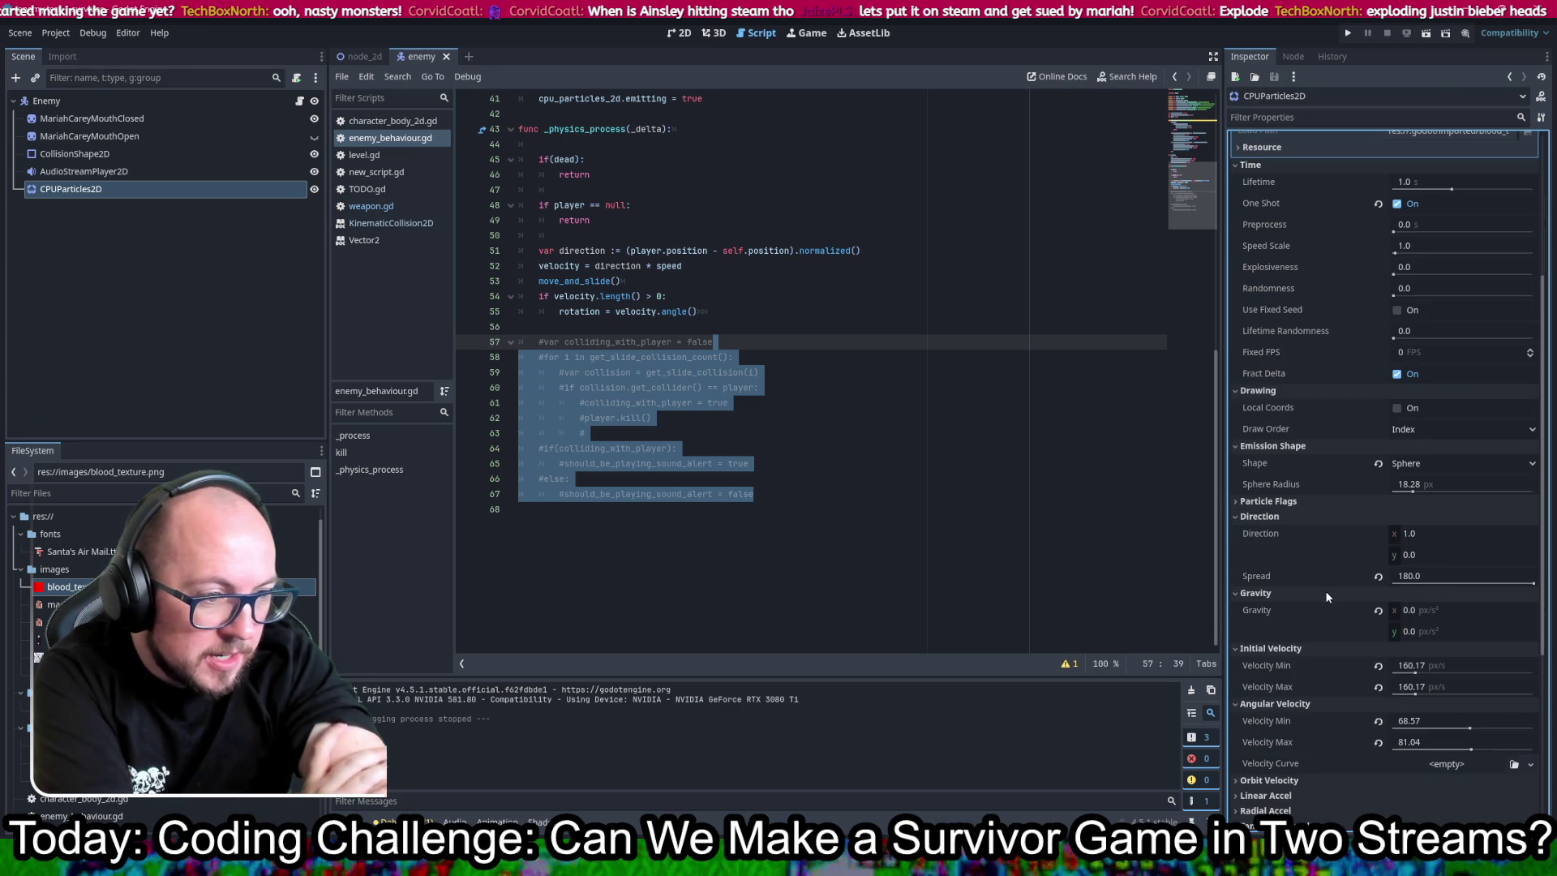
{"action": "scroll", "coordinate": [1325, 596], "scroll_direction": "down", "scroll_amount": 4}
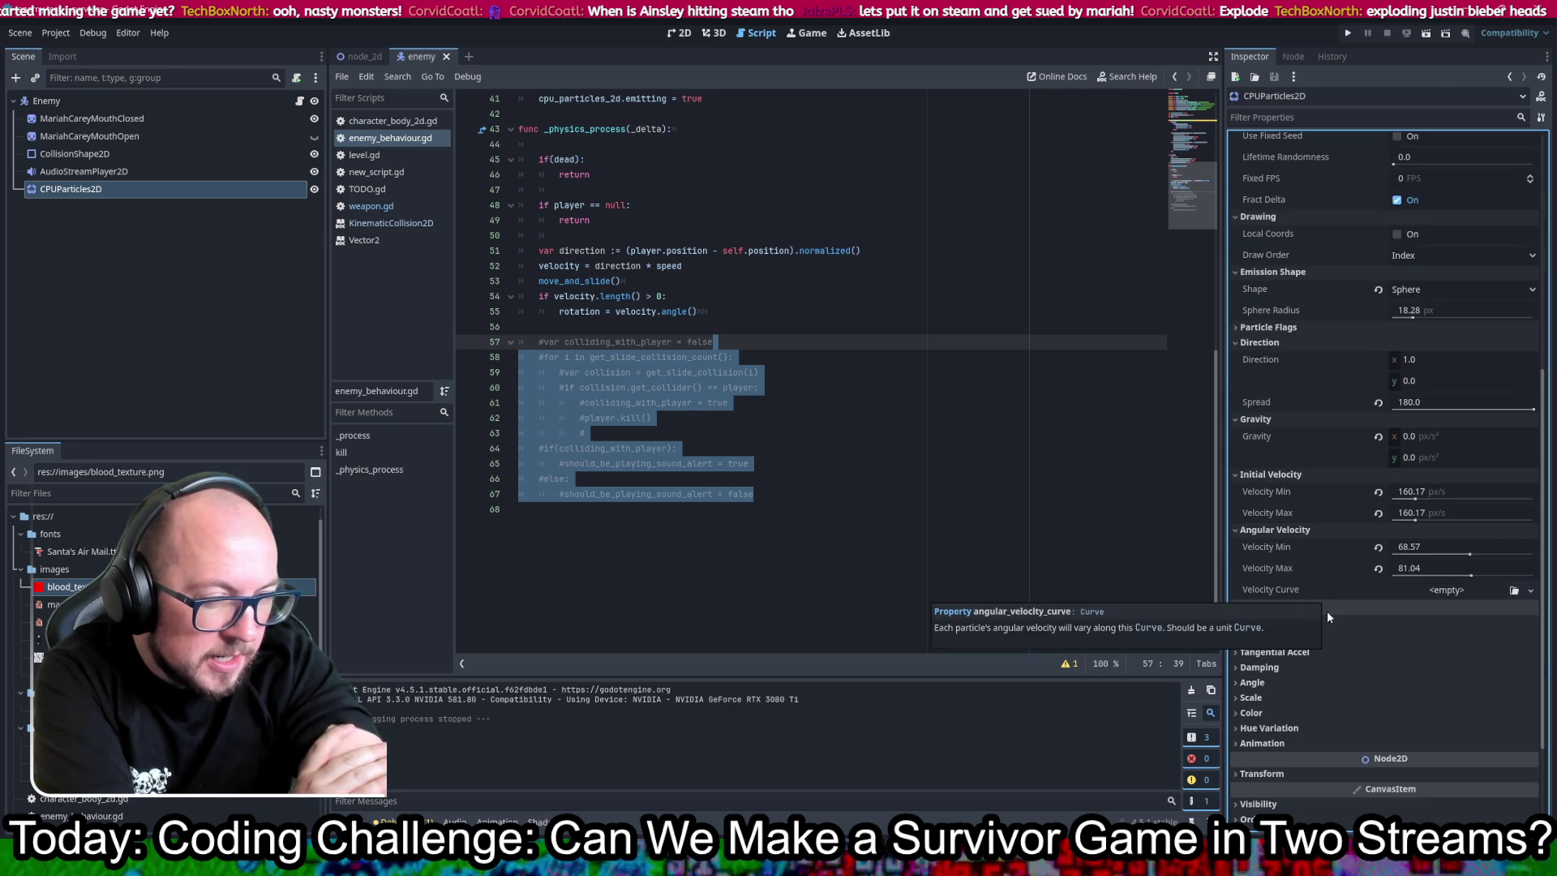
{"action": "scroll", "coordinate": [1354, 643], "scroll_direction": "up", "scroll_amount": 4}
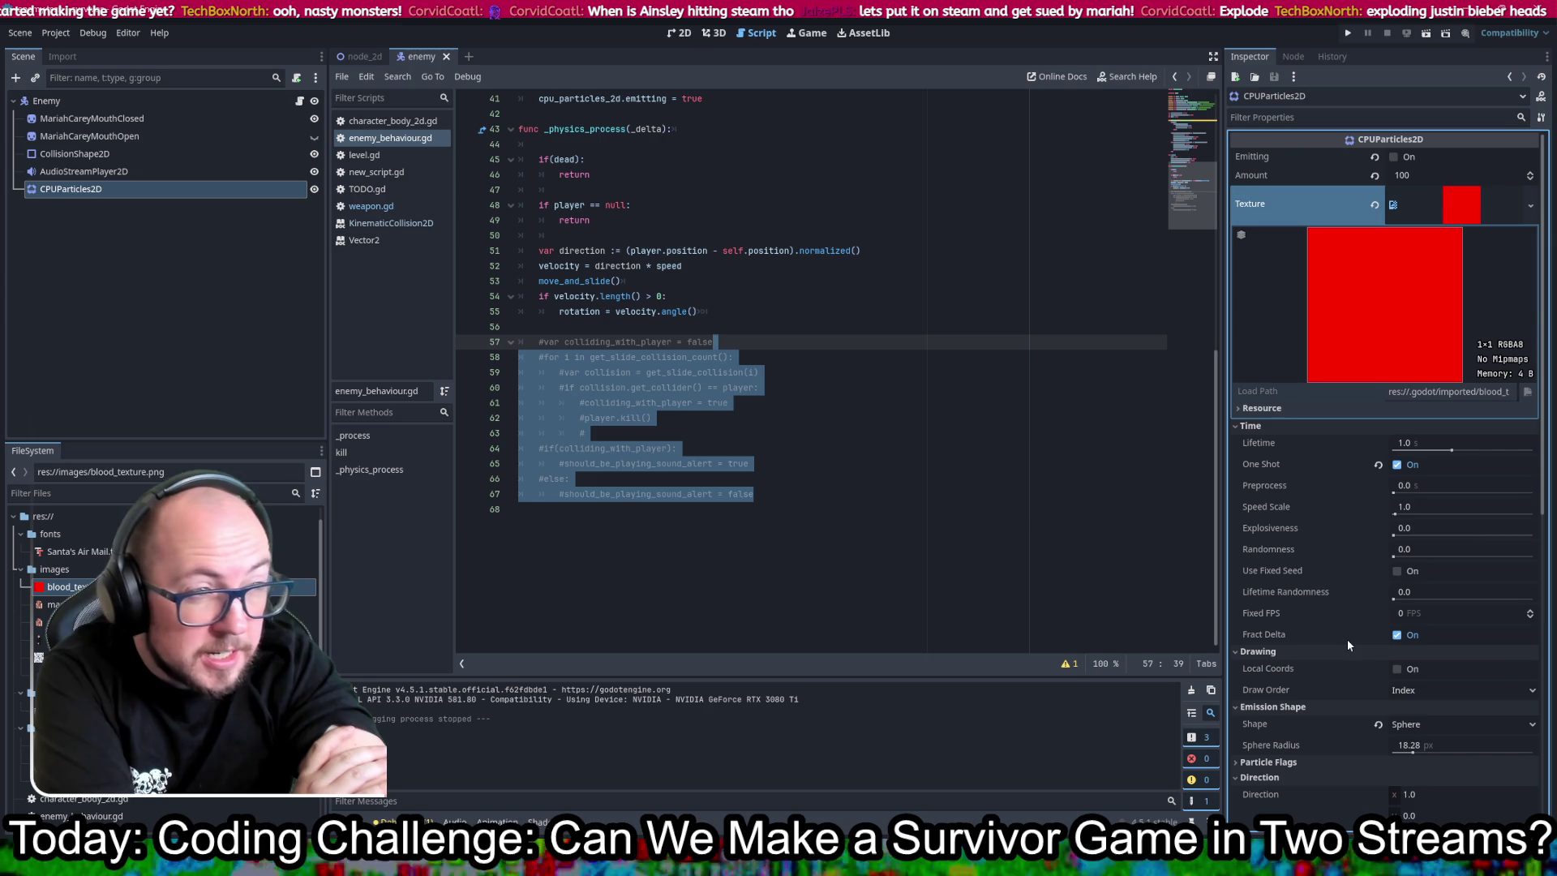
{"action": "scroll", "coordinate": [1346, 640], "scroll_direction": "down", "scroll_amount": 7}
{"action": "scroll", "coordinate": [1345, 639], "scroll_direction": "up", "scroll_amount": 13}
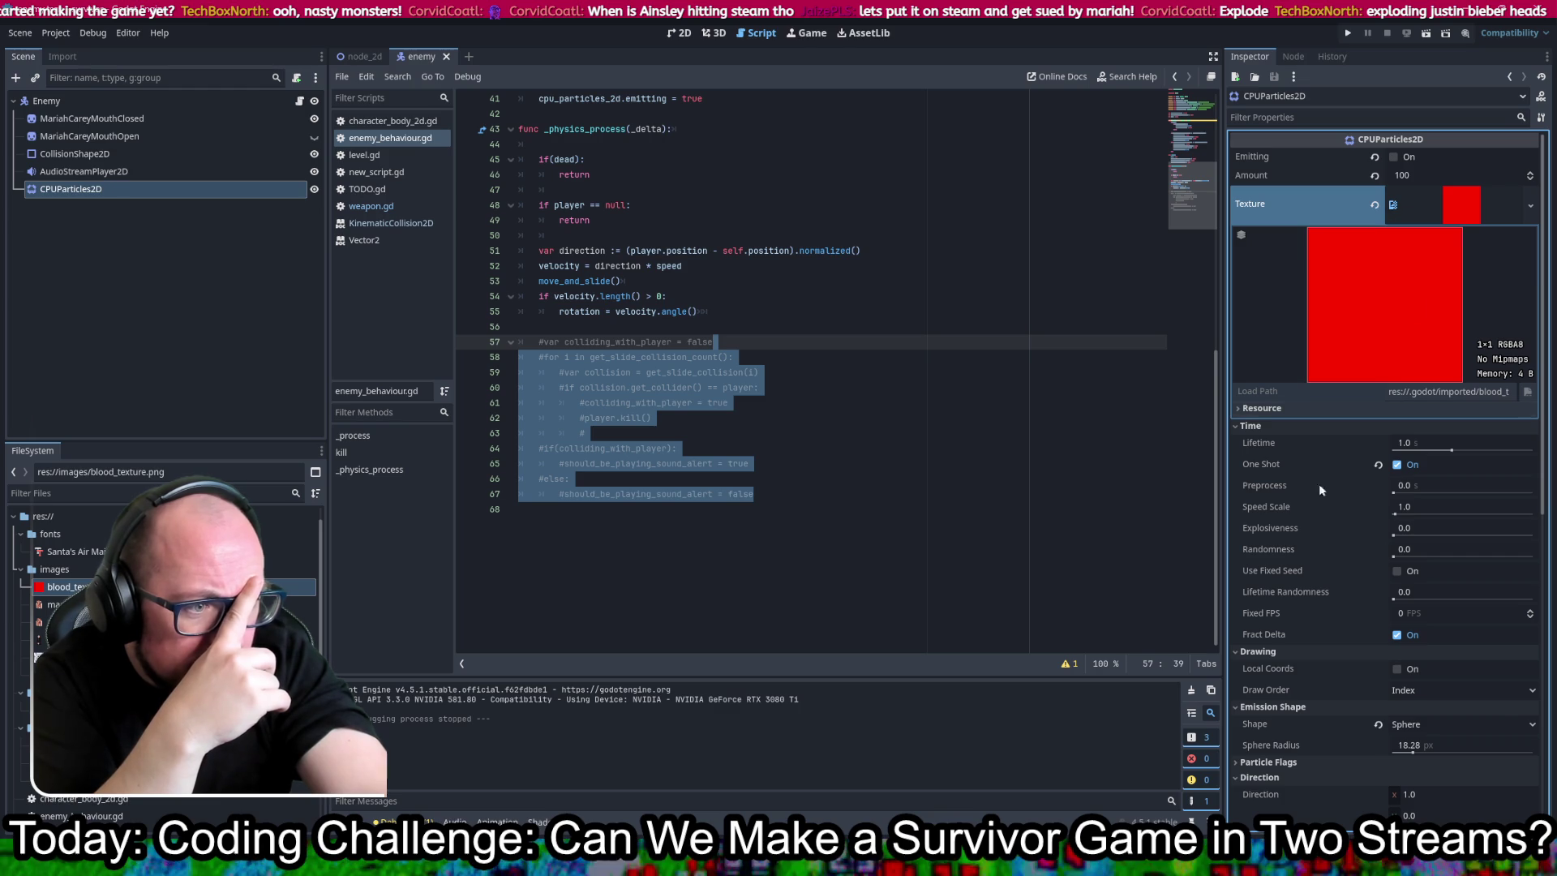
{"action": "mouse_move", "coordinate": [1254, 549]}
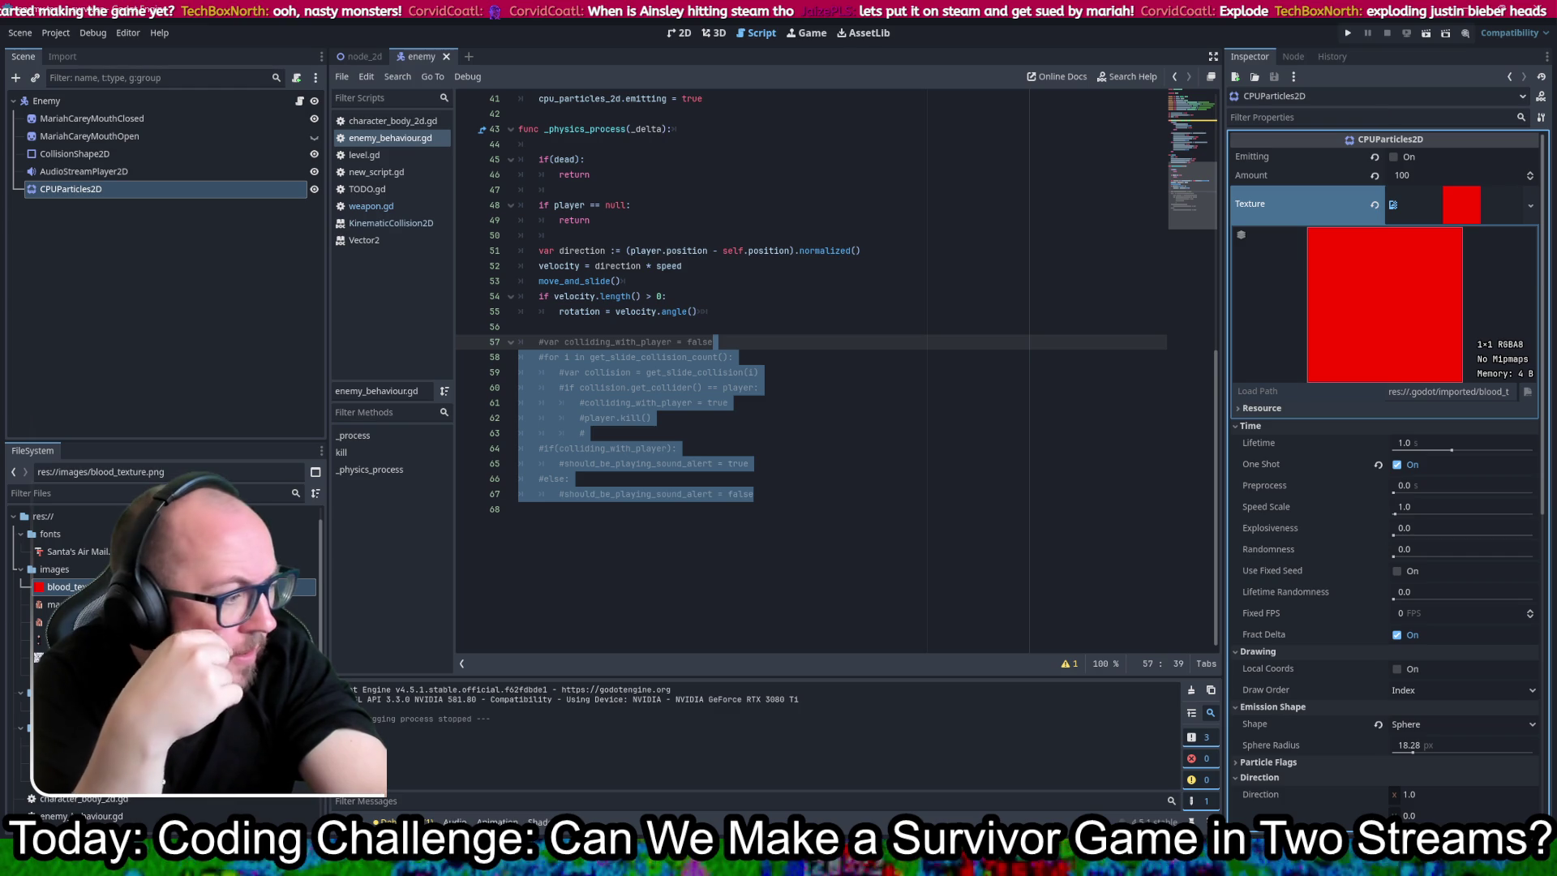
{"action": "key", "text": "alt+Tab"}
{"action": "key", "text": "alt+Tab"}
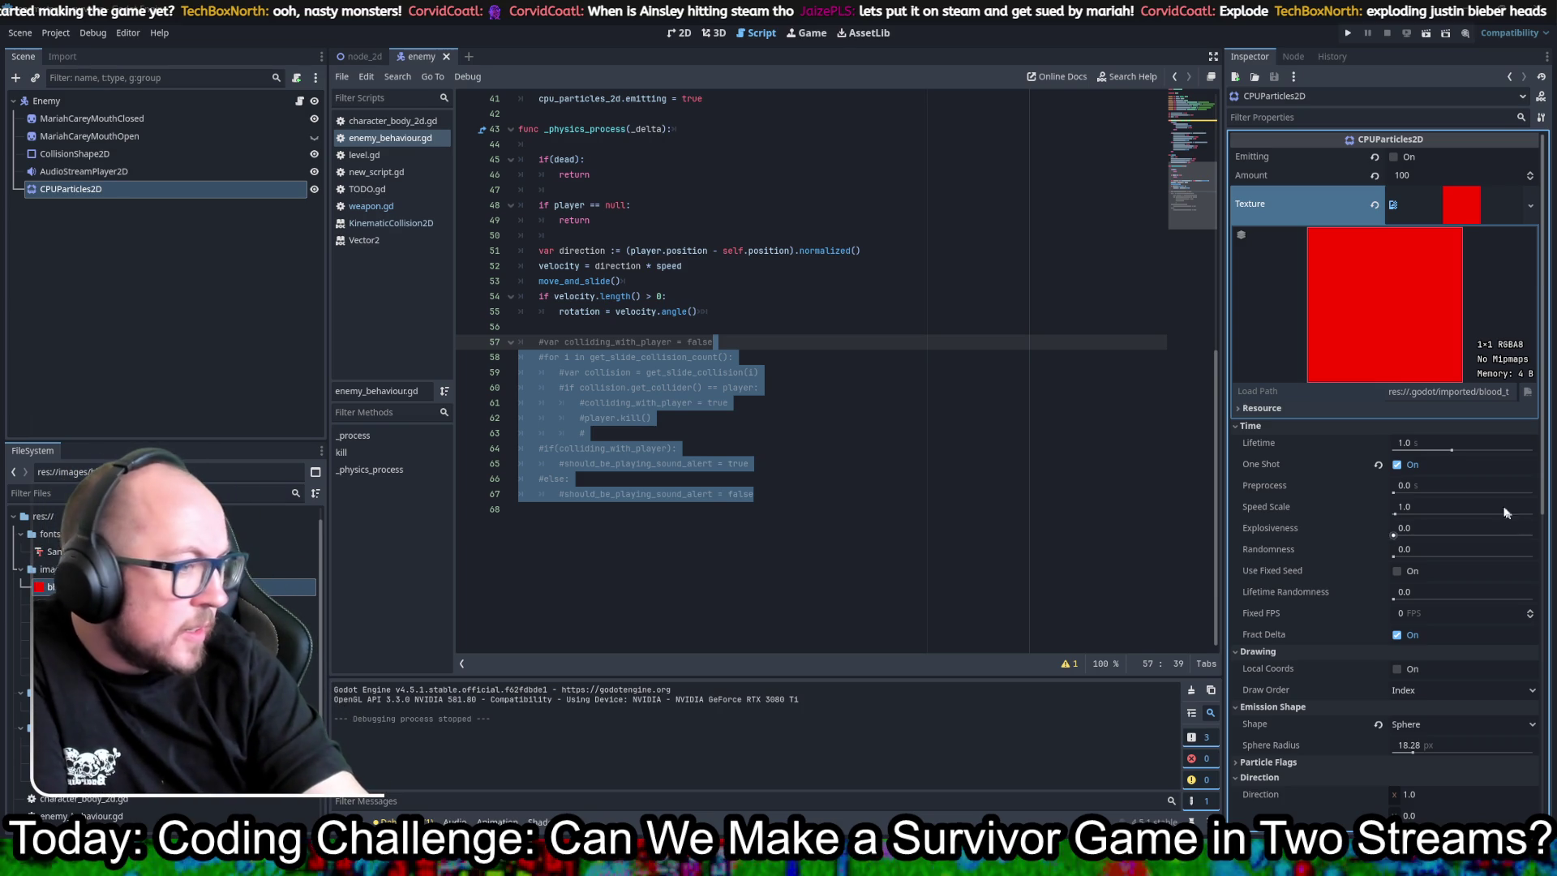
- Filter the Inspector by 'scale' to expand the particle Scale section, then clear the filter
{"action": "left_click", "coordinate": [1342, 114]}
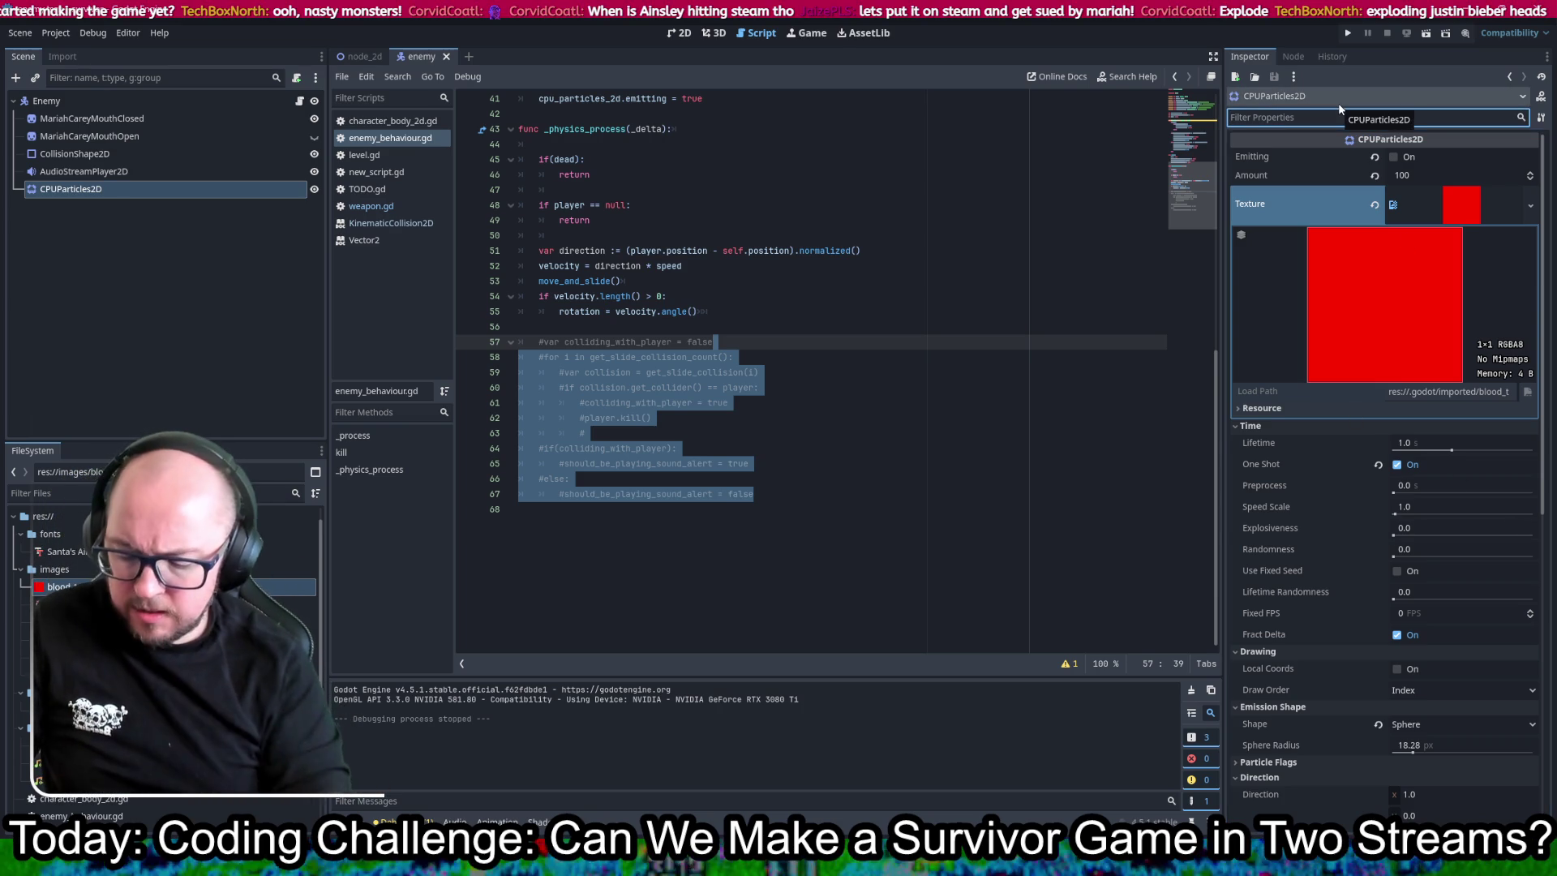
{"action": "type", "text": "scale"}
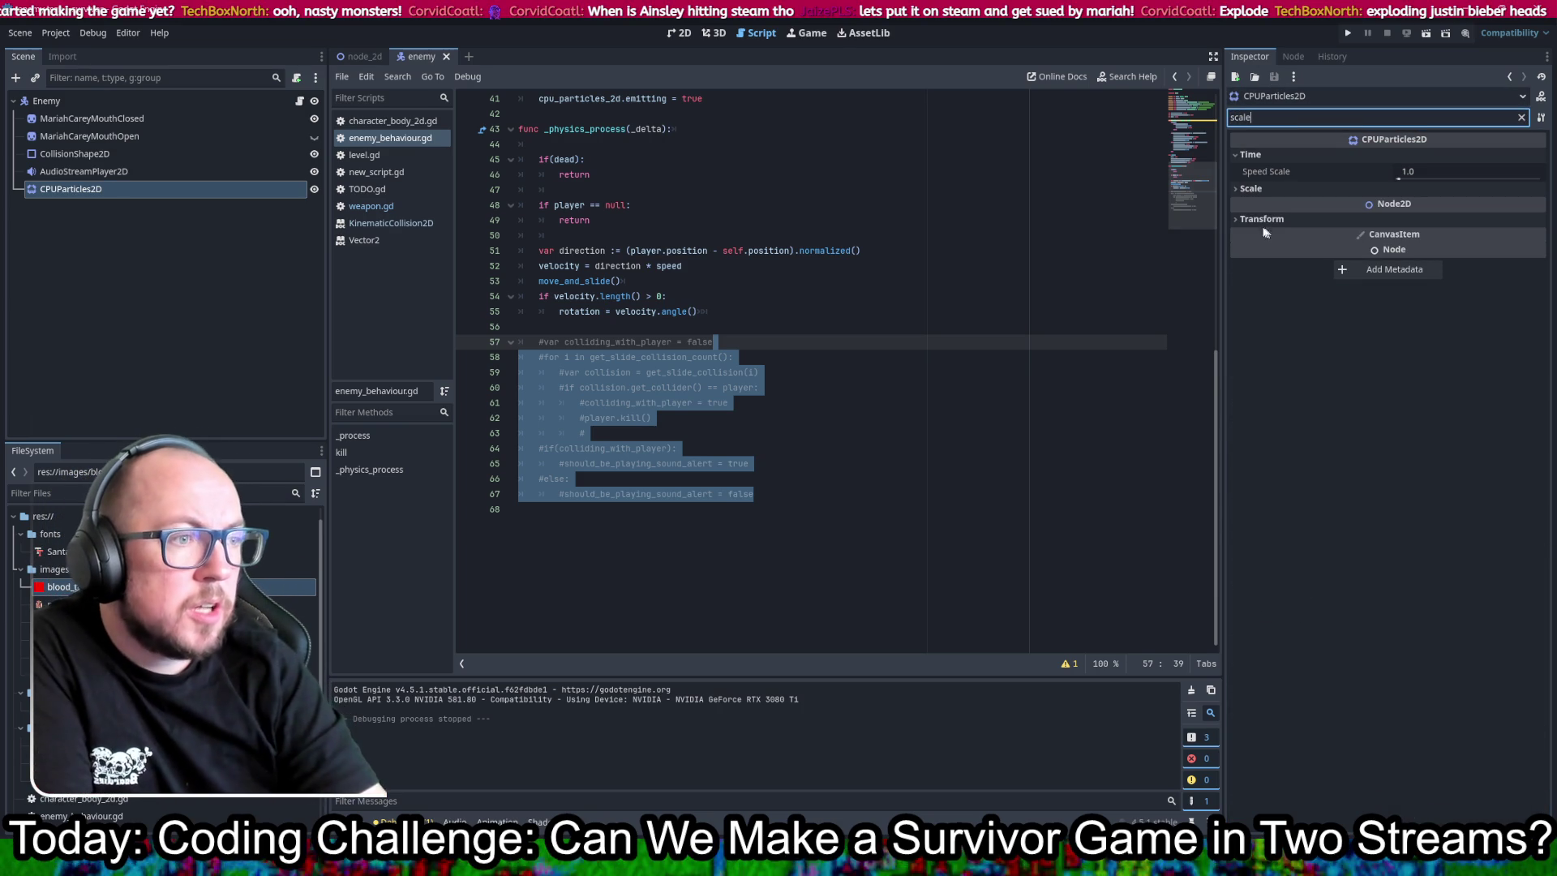
{"action": "left_click", "coordinate": [1255, 189]}
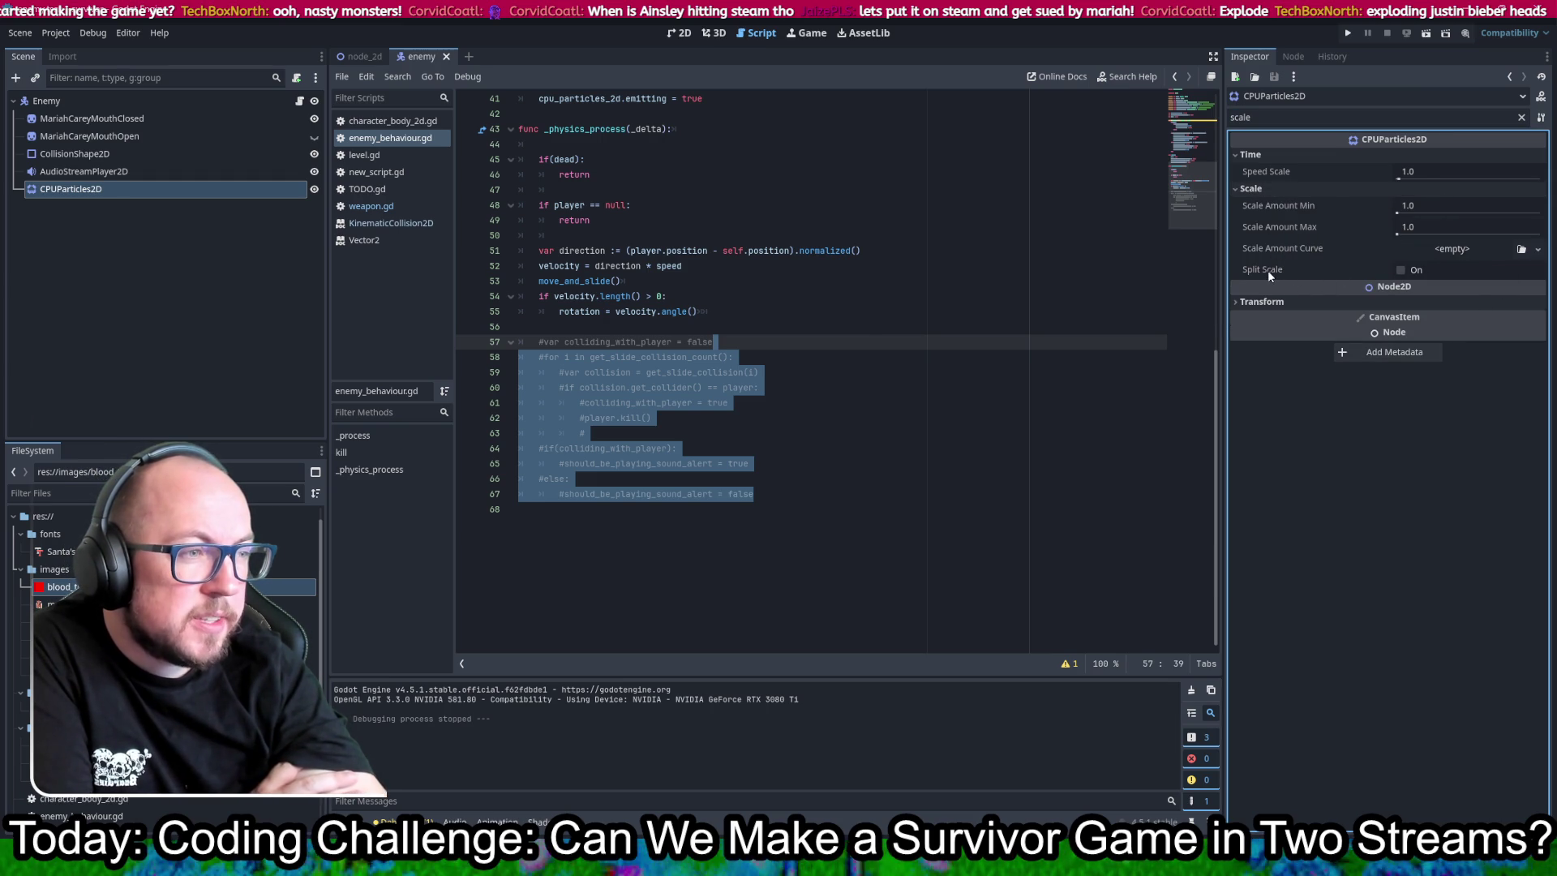
{"action": "mouse_move", "coordinate": [1269, 277]}
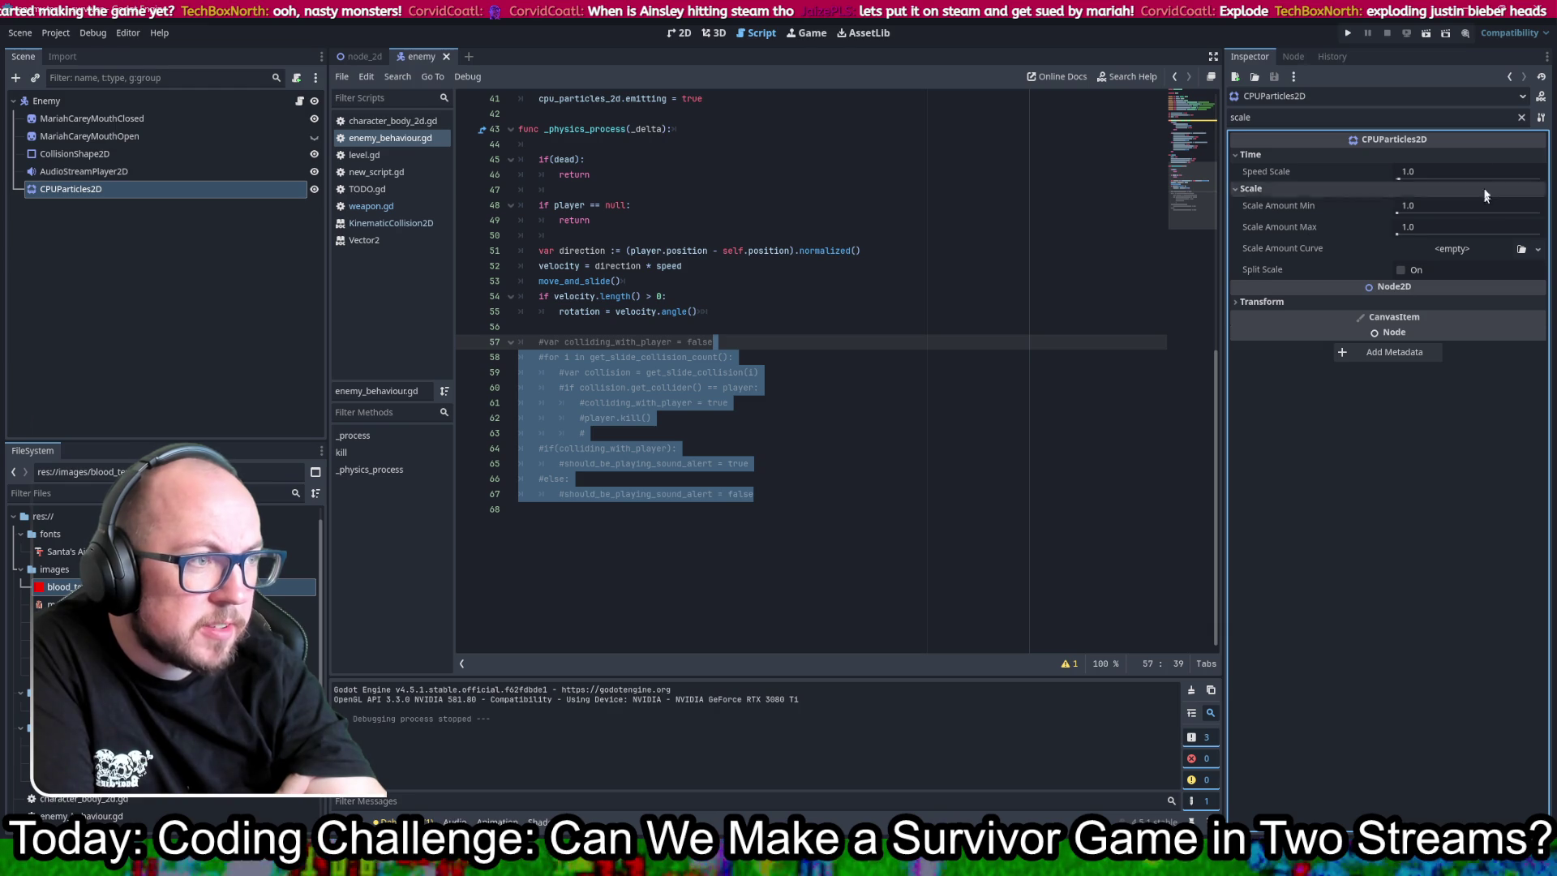
{"action": "left_click", "coordinate": [1517, 115]}
{"action": "left_click", "coordinate": [1464, 203]}
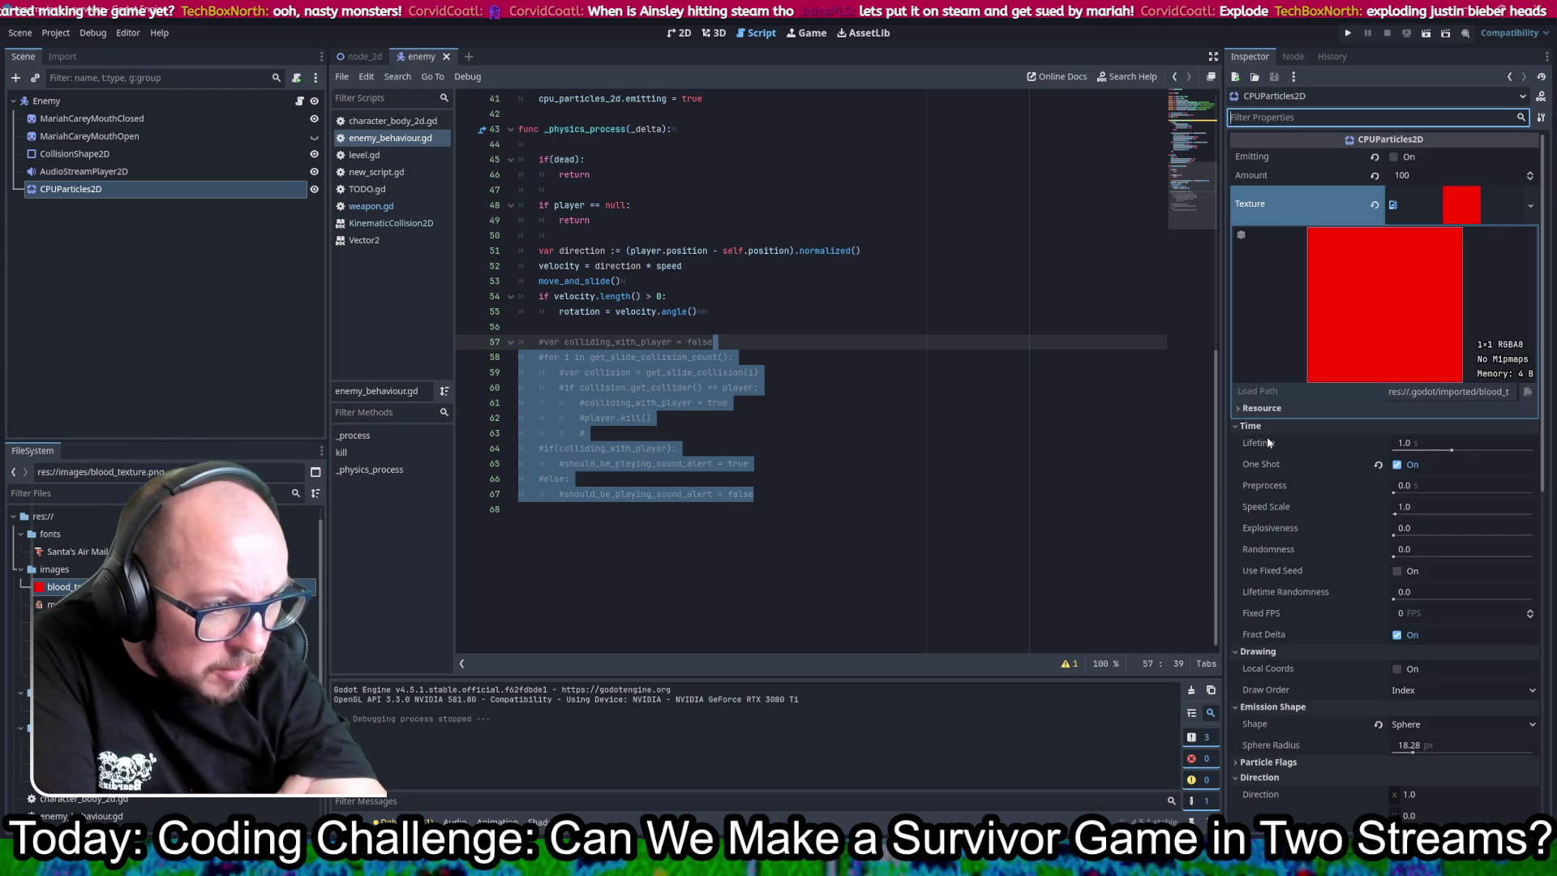
- Set Scale Amount Max to 10.0, keeping Min at 1.0, and run the game
{"action": "mouse_move", "coordinate": [1272, 506]}
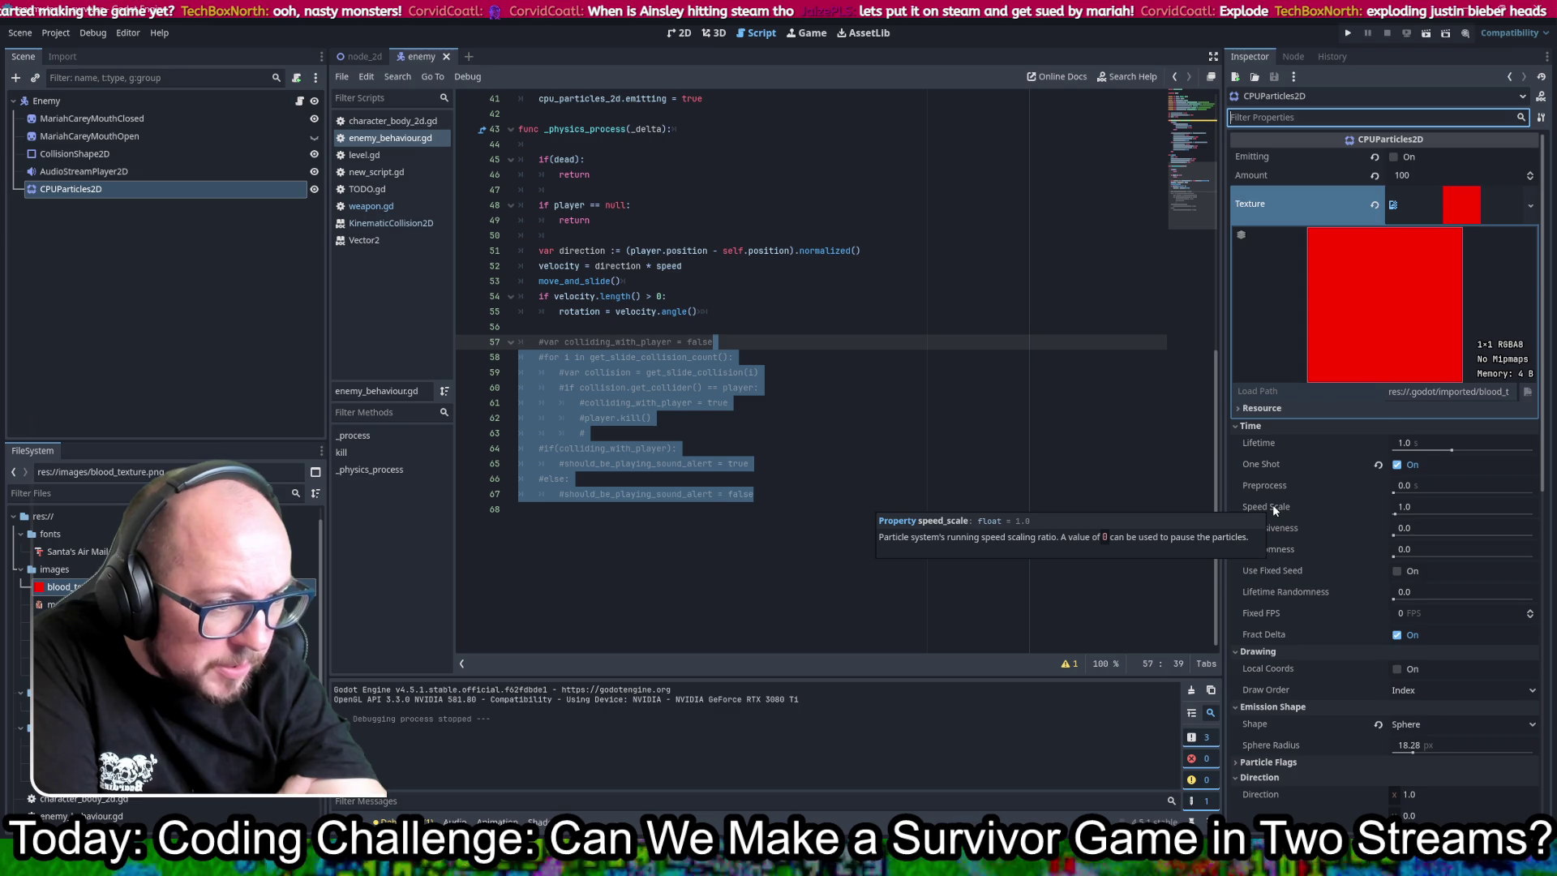
{"action": "scroll", "coordinate": [1272, 504], "scroll_direction": "down", "scroll_amount": 5}
{"action": "scroll", "coordinate": [1314, 527], "scroll_direction": "down", "scroll_amount": 2}
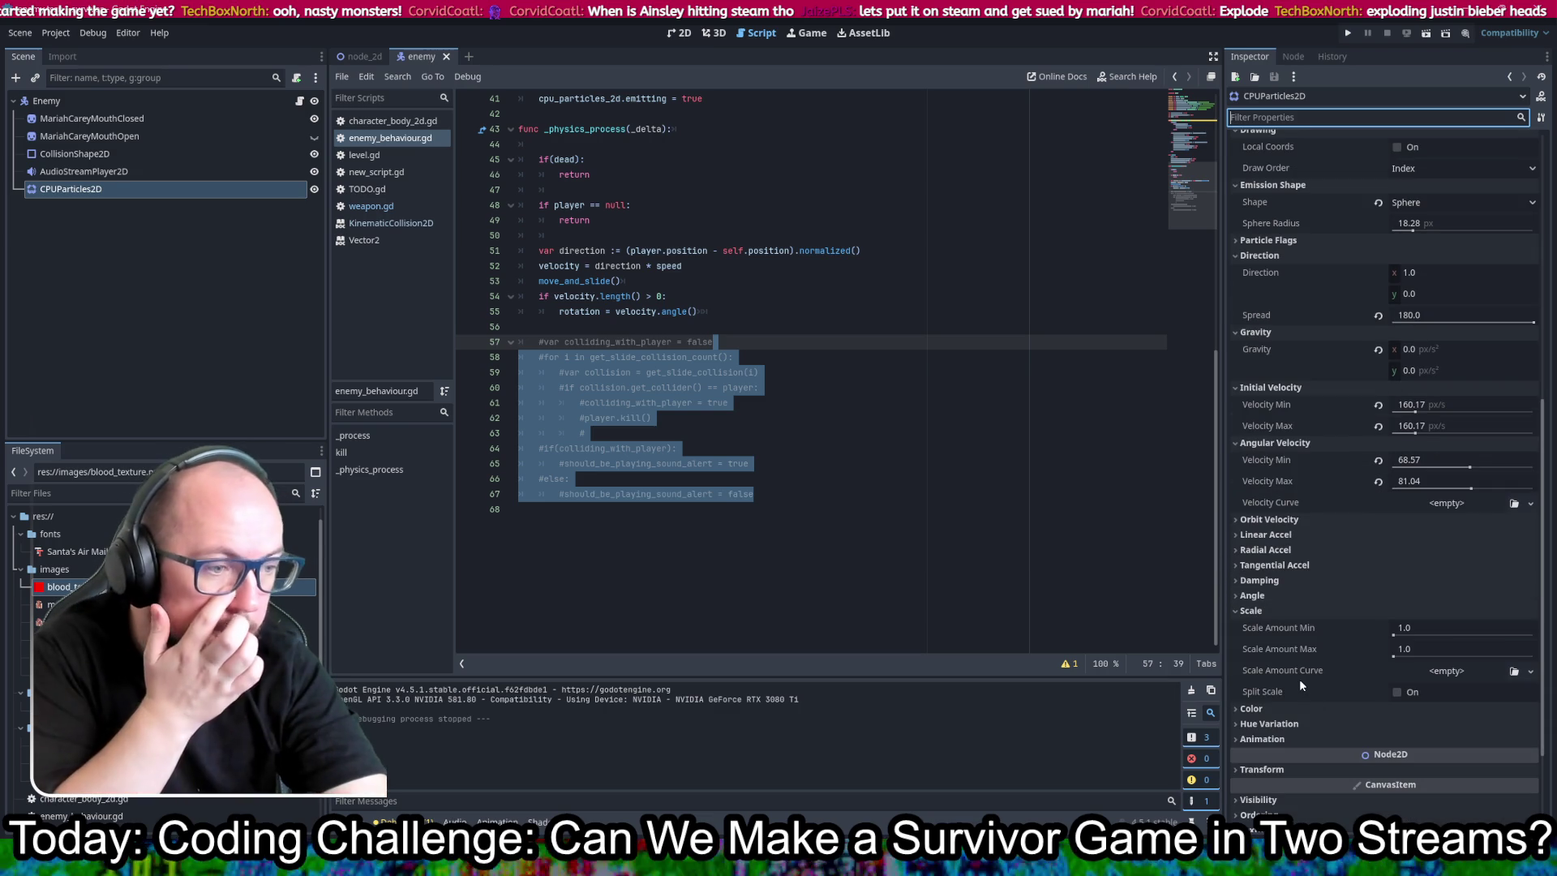
{"action": "left_click", "coordinate": [1342, 708]}
{"action": "scroll", "coordinate": [1341, 702], "scroll_direction": "down", "scroll_amount": 2}
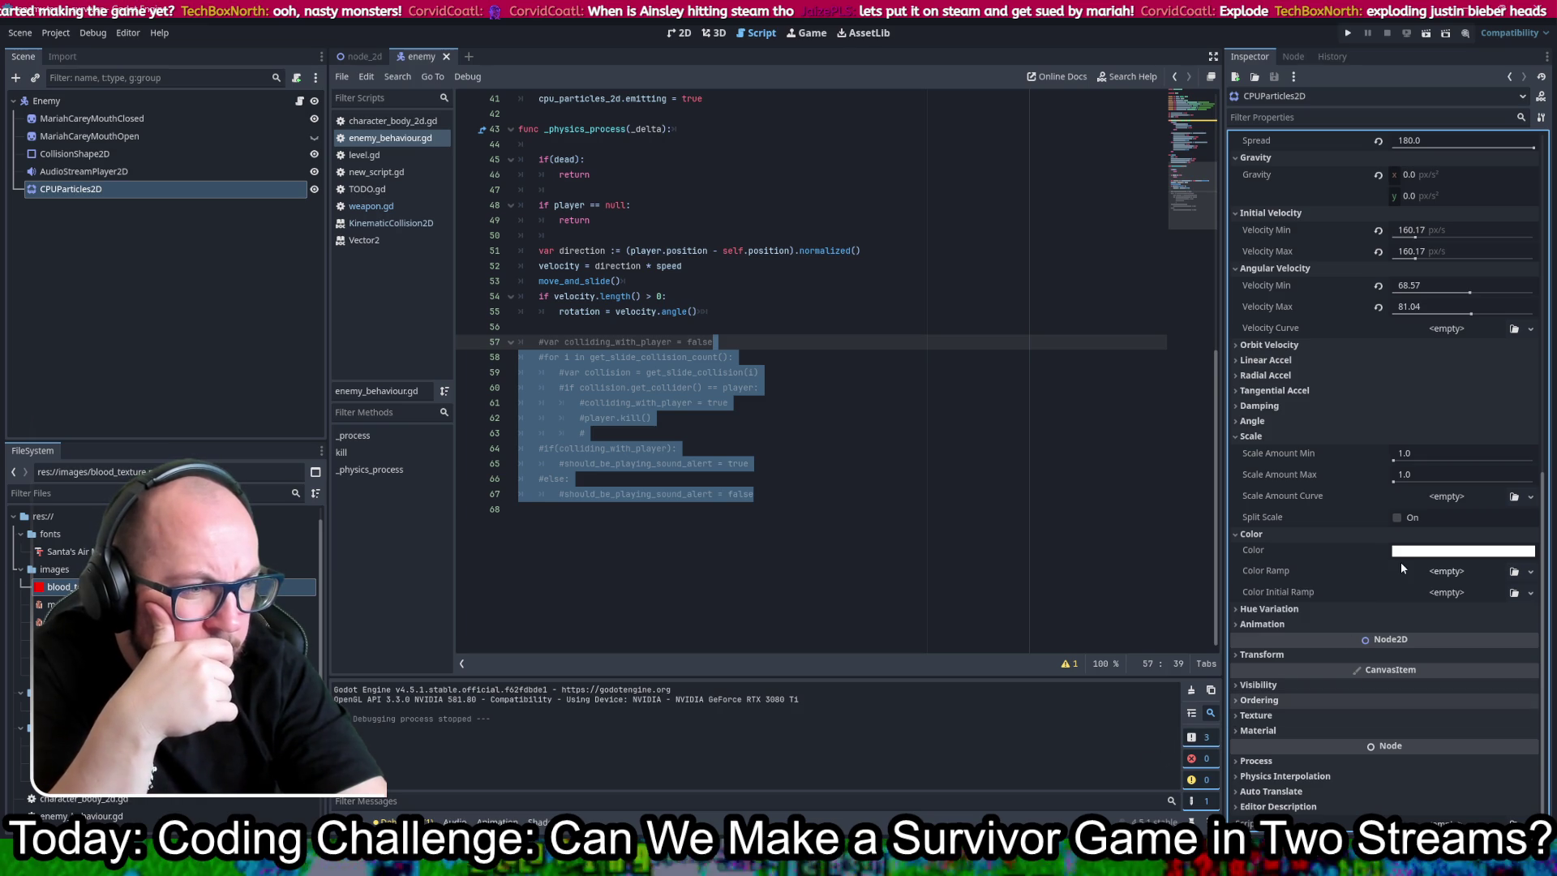
{"action": "left_click", "coordinate": [1416, 454]}
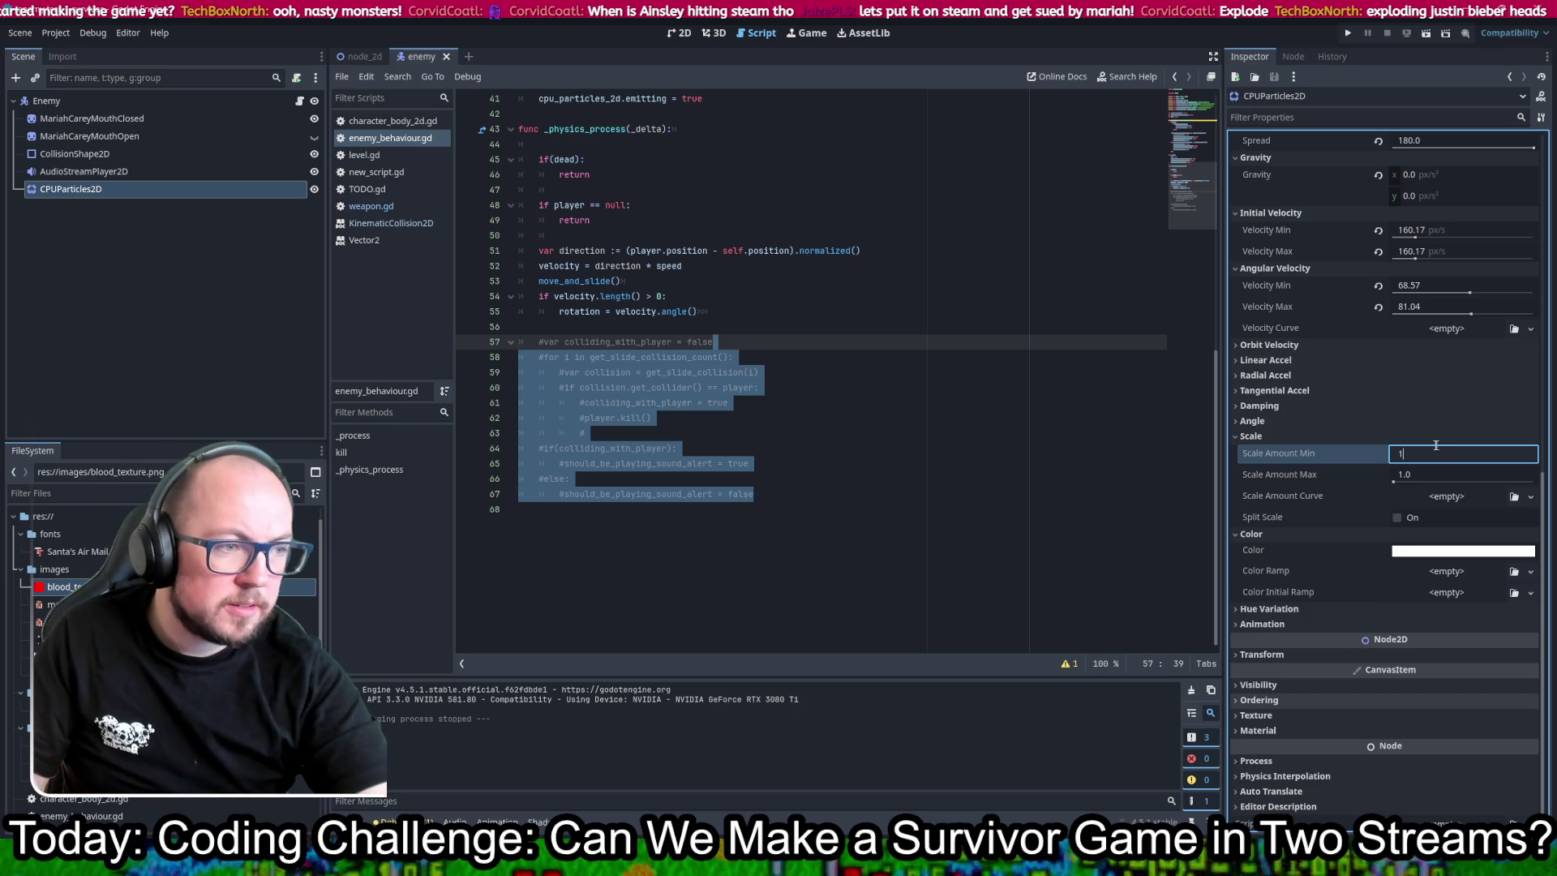
{"action": "left_click", "coordinate": [1441, 476]}
{"action": "type", "text": "10"}
{"action": "key", "text": "Return"}
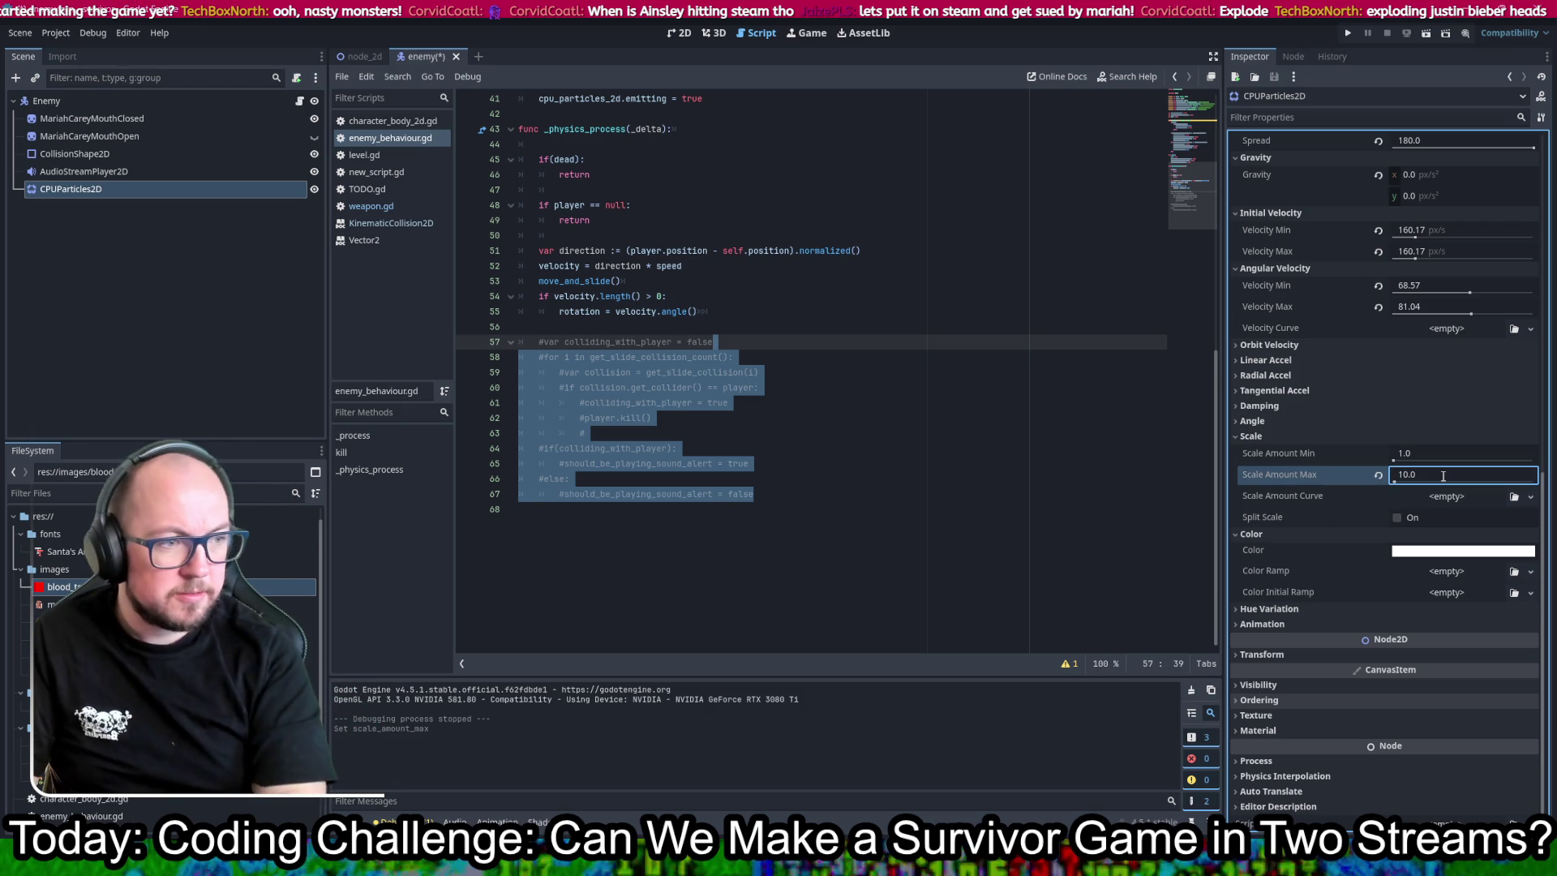
{"action": "left_click", "coordinate": [1346, 34]}
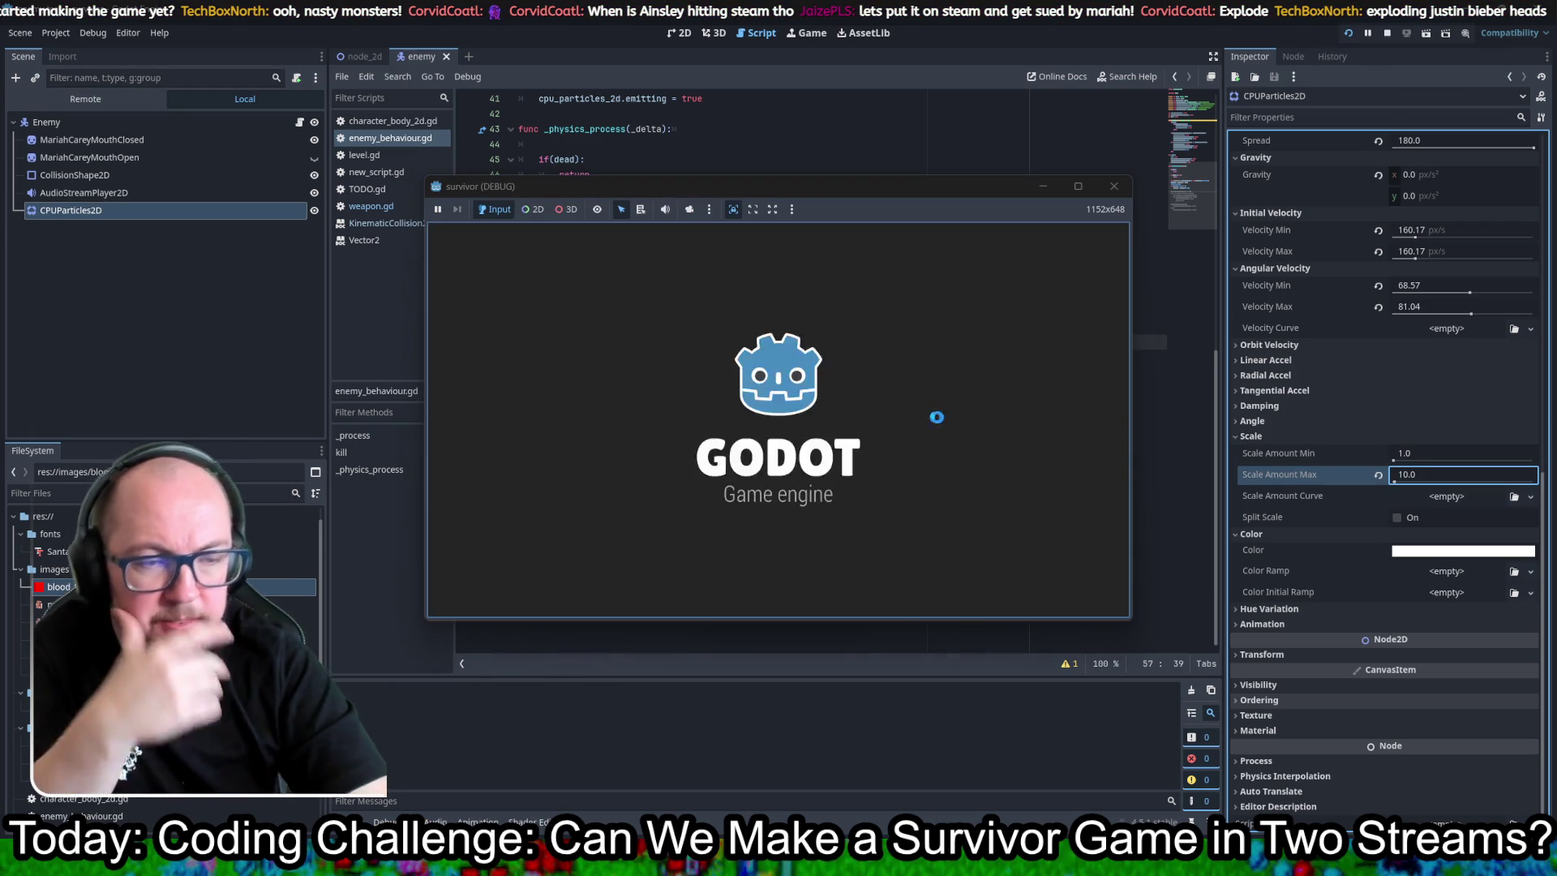
- Walk the player around the snowfield with the arrow keys, killing all surrounding enemies
{"action": "key", "text": "Up"}
{"action": "key", "text": "Left"}
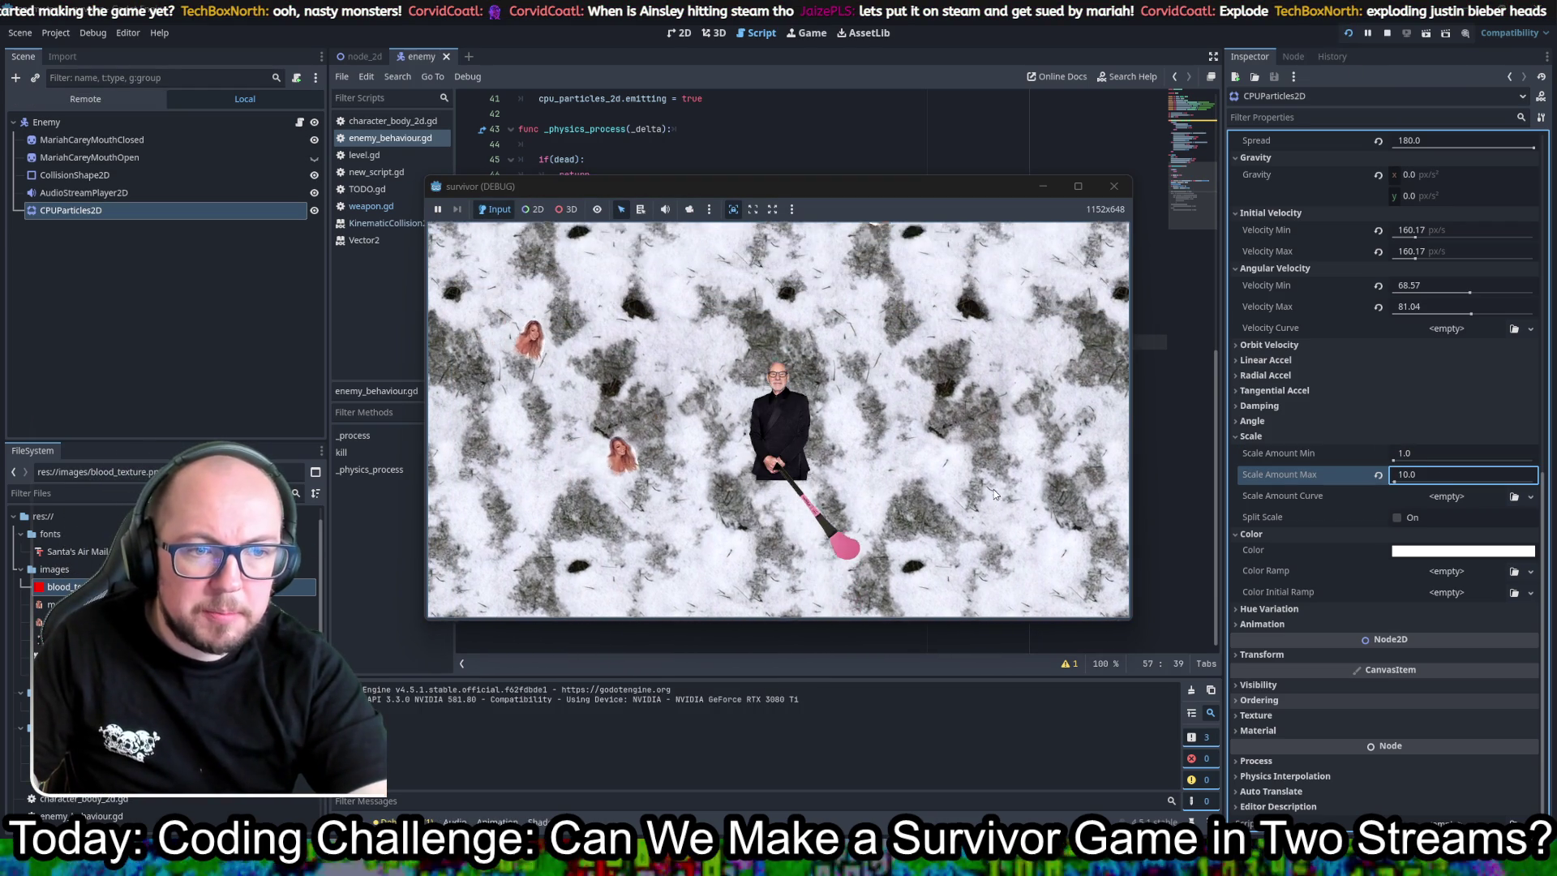
{"action": "key", "text": "Up"}
{"action": "key", "text": "Left"}
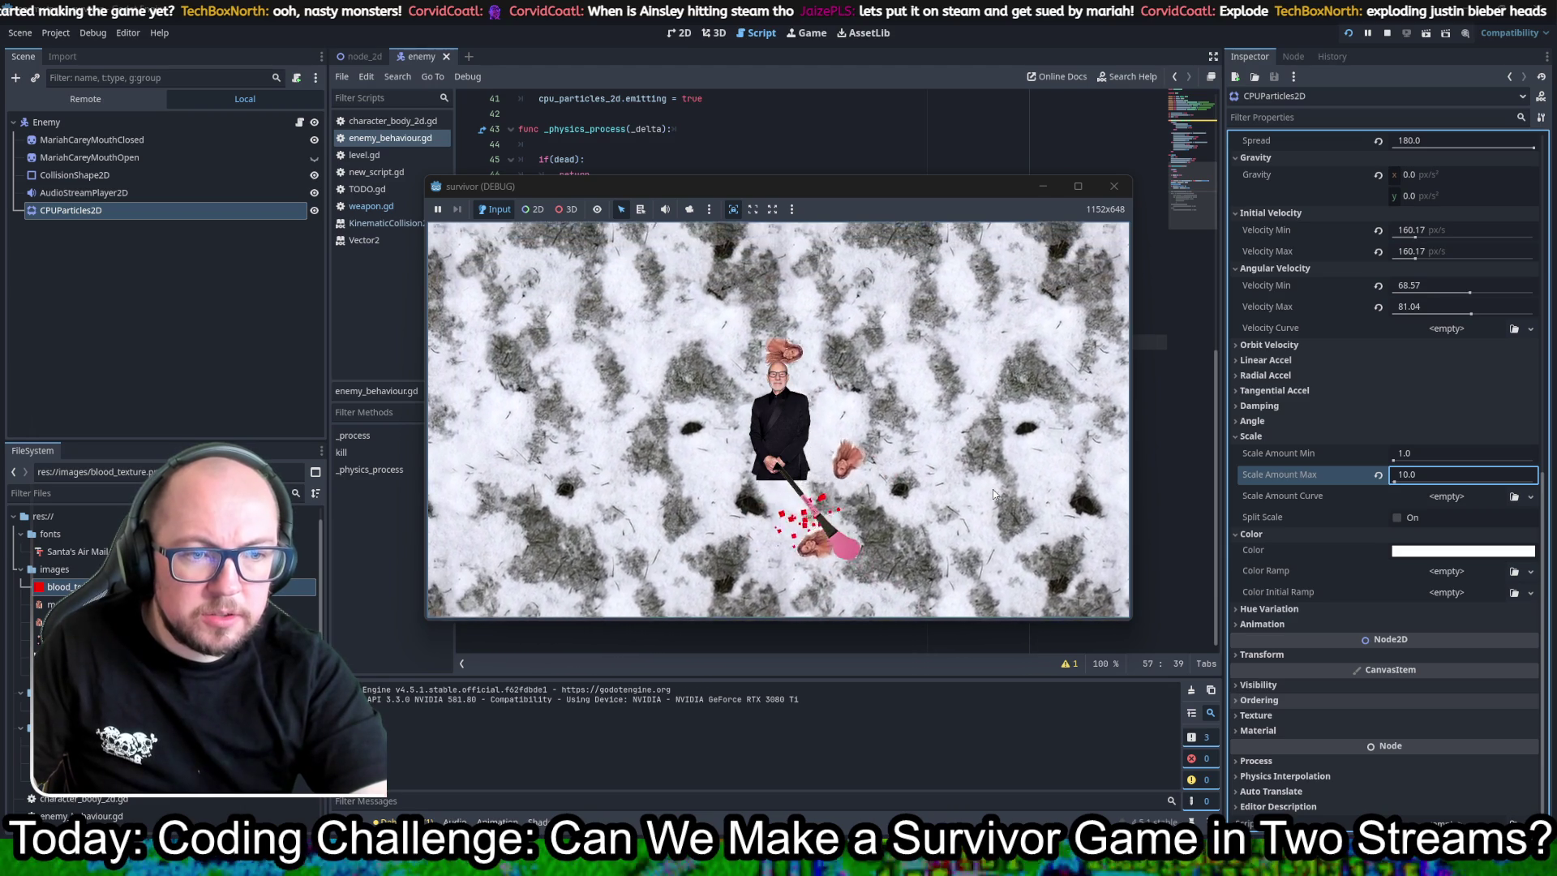
{"action": "key", "text": "Down"}
{"action": "key", "text": "Left"}
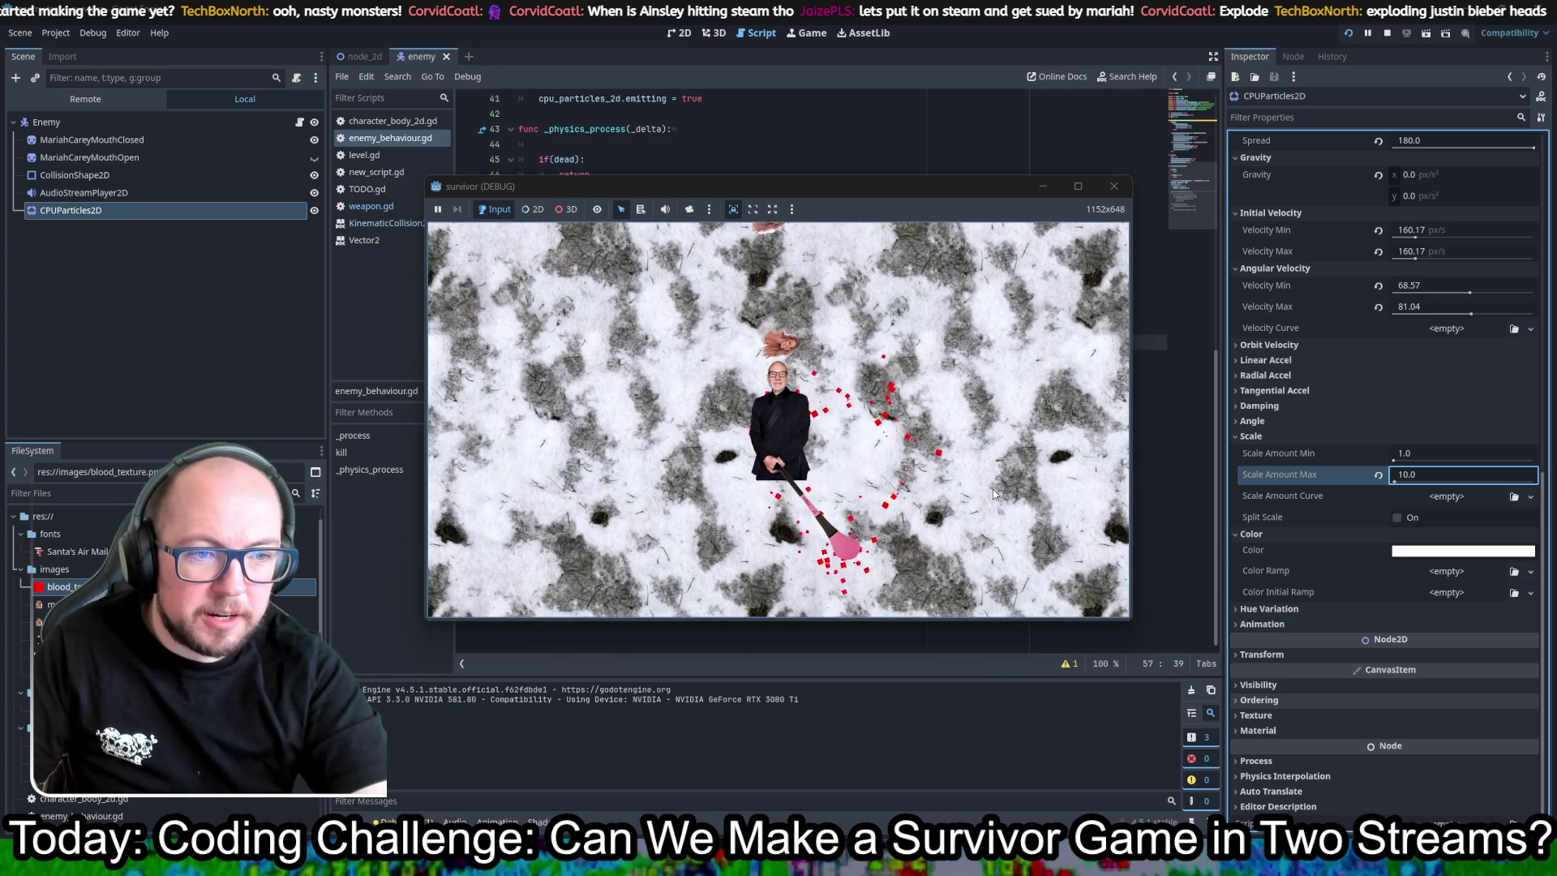
{"action": "key", "text": "Up"}
{"action": "key", "text": "Left"}
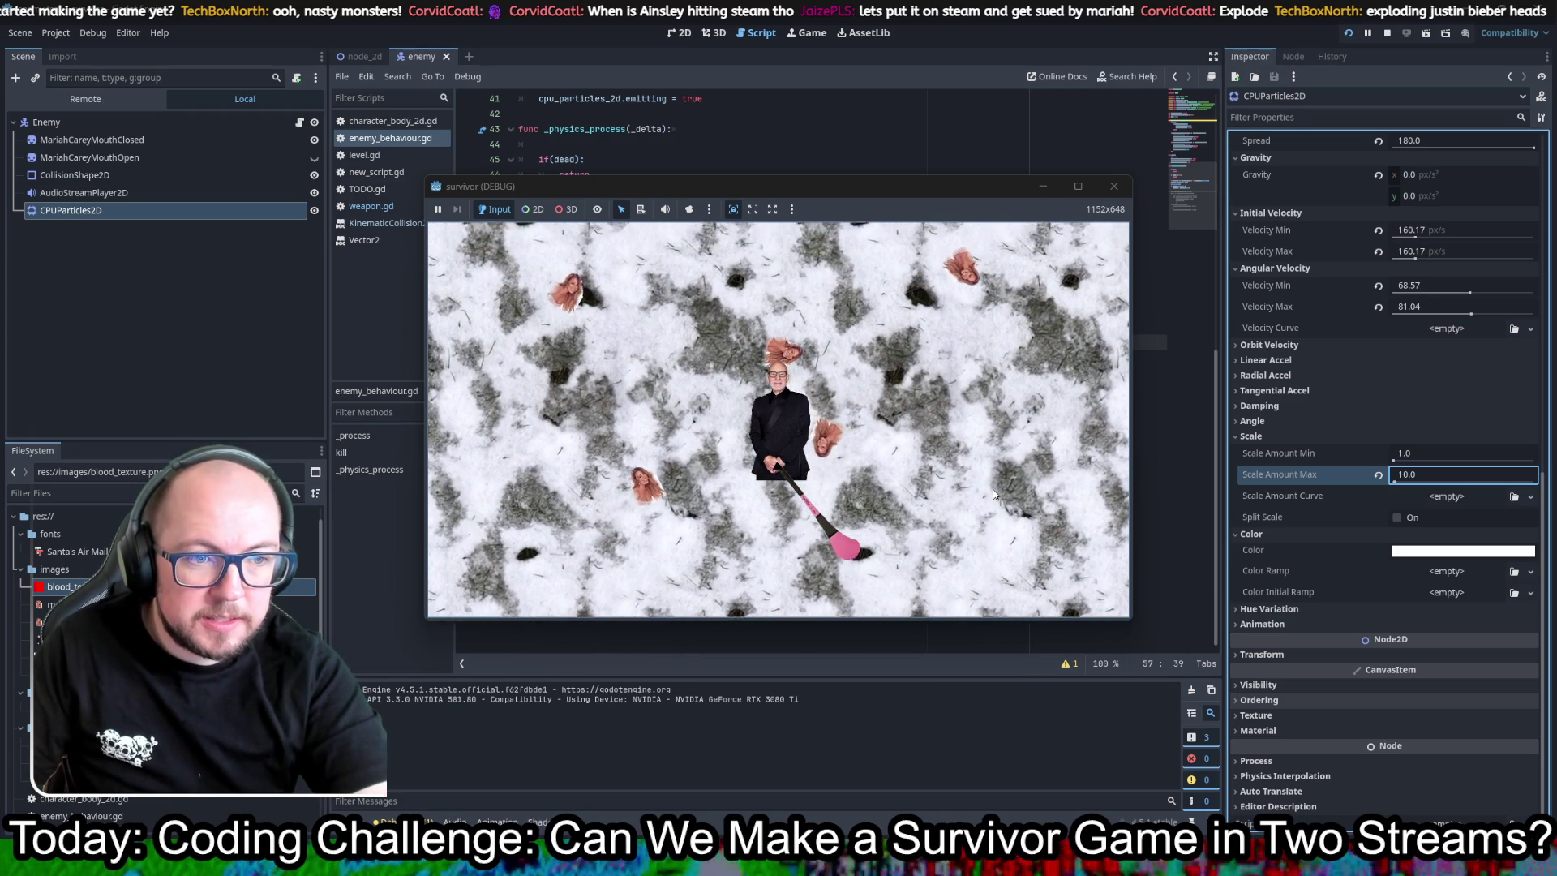
{"action": "key", "text": "Up"}
{"action": "key", "text": "Left"}
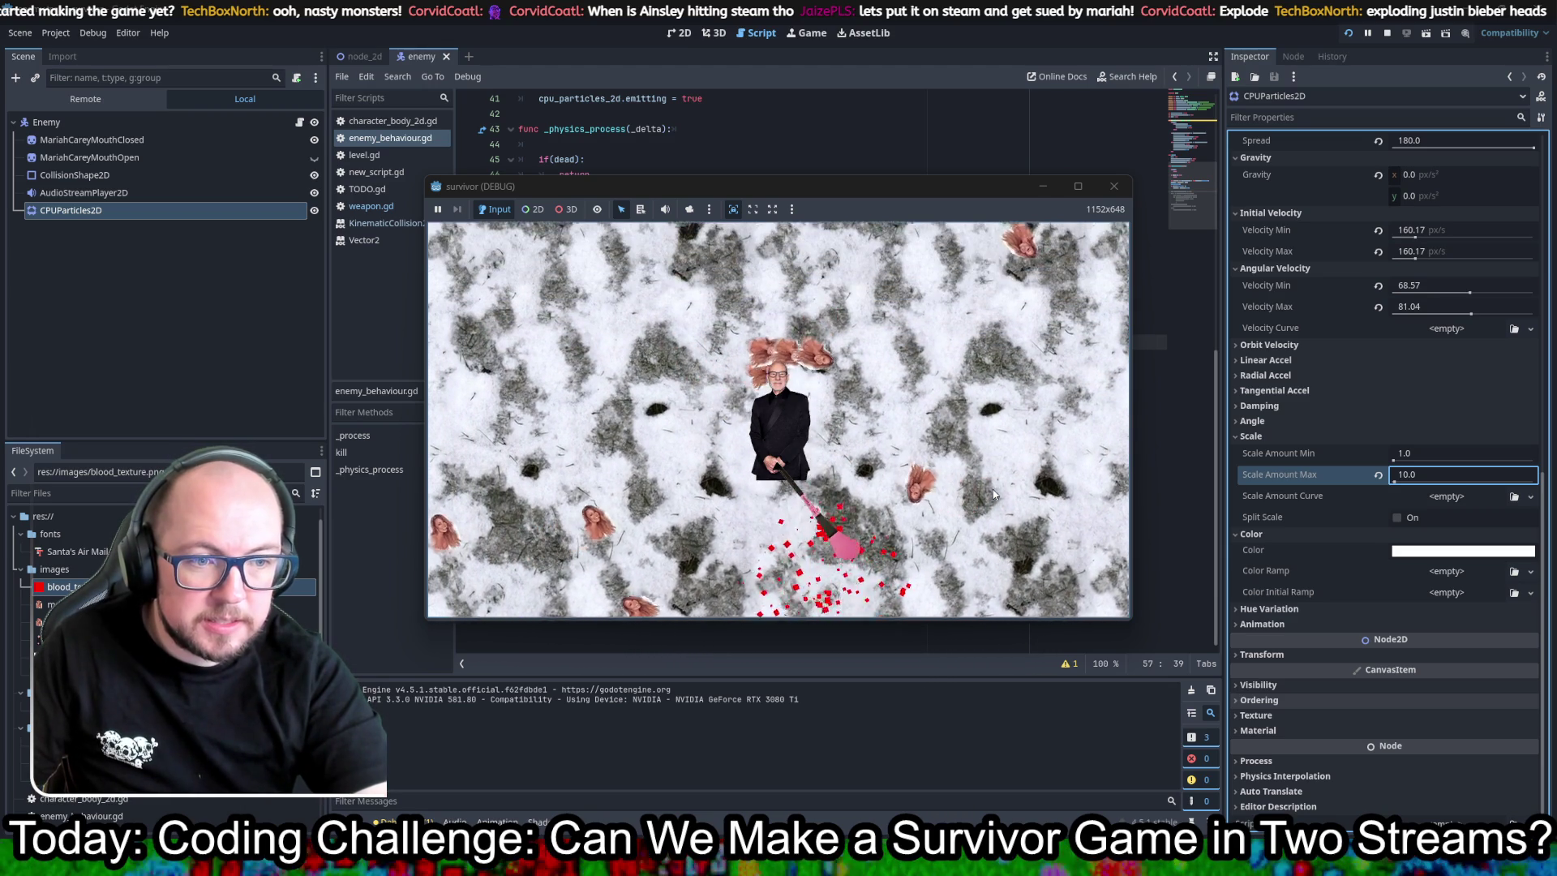
{"action": "key", "text": "Up"}
{"action": "key", "text": "Left"}
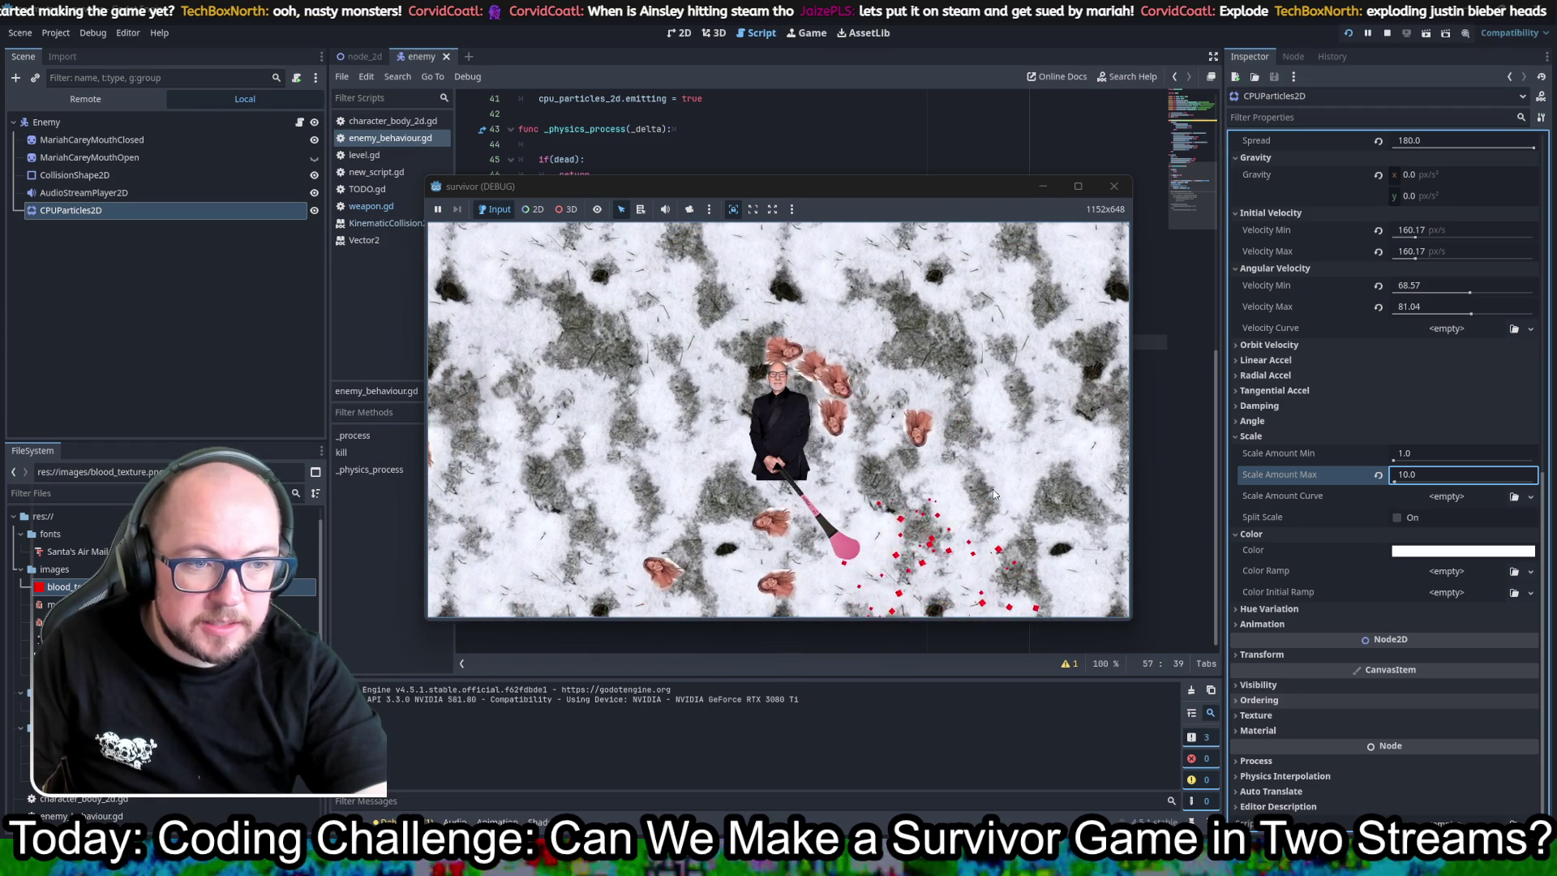
{"action": "key", "text": "Up"}
{"action": "key", "text": "Left"}
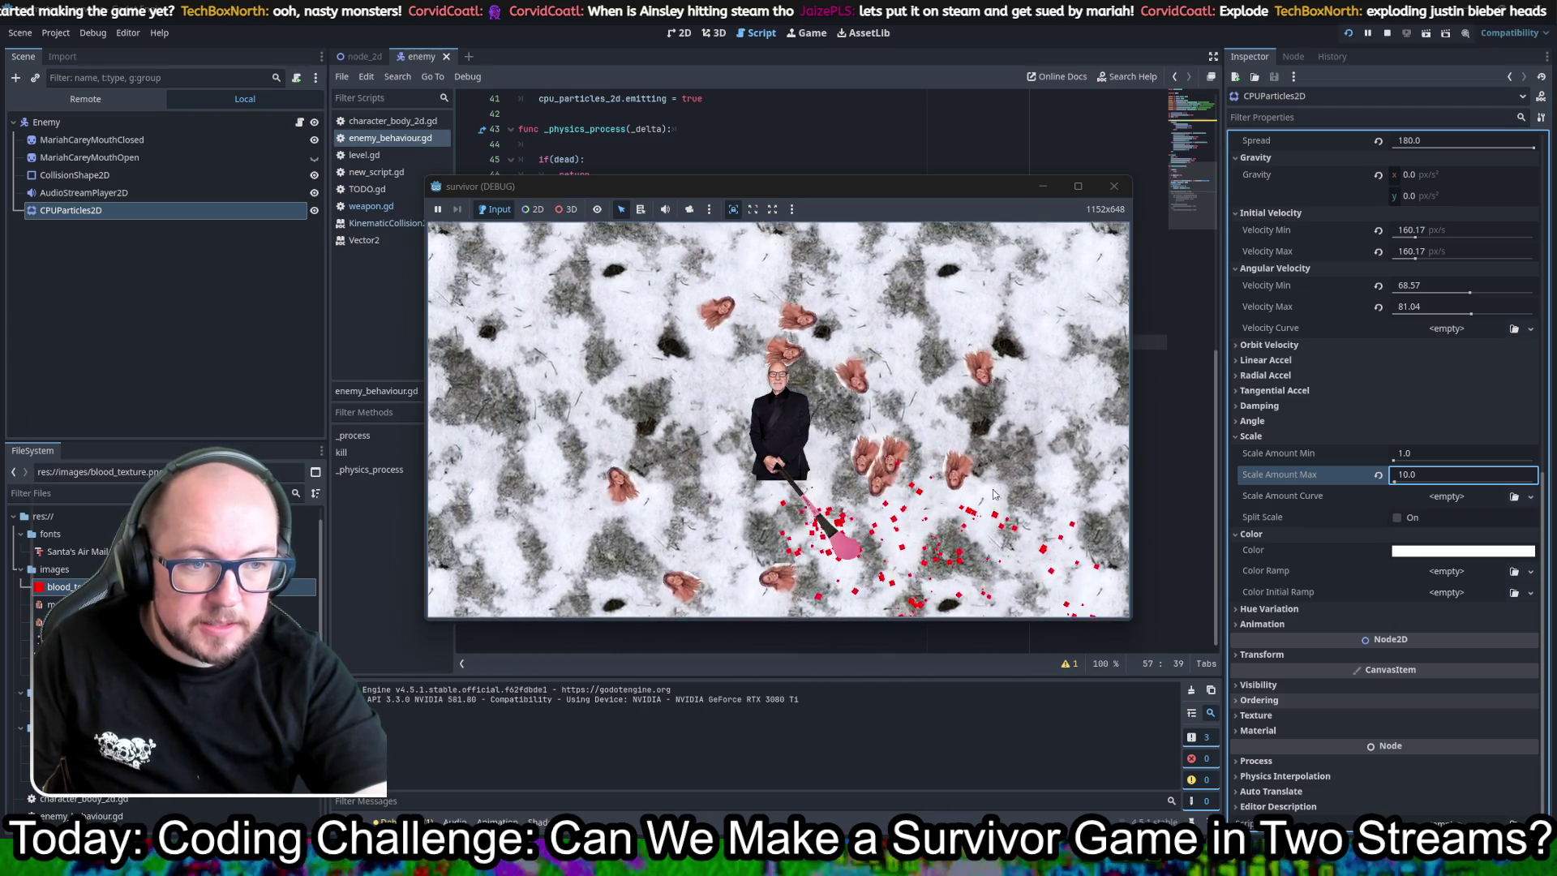
{"action": "key", "text": "Up"}
{"action": "key", "text": "Left"}
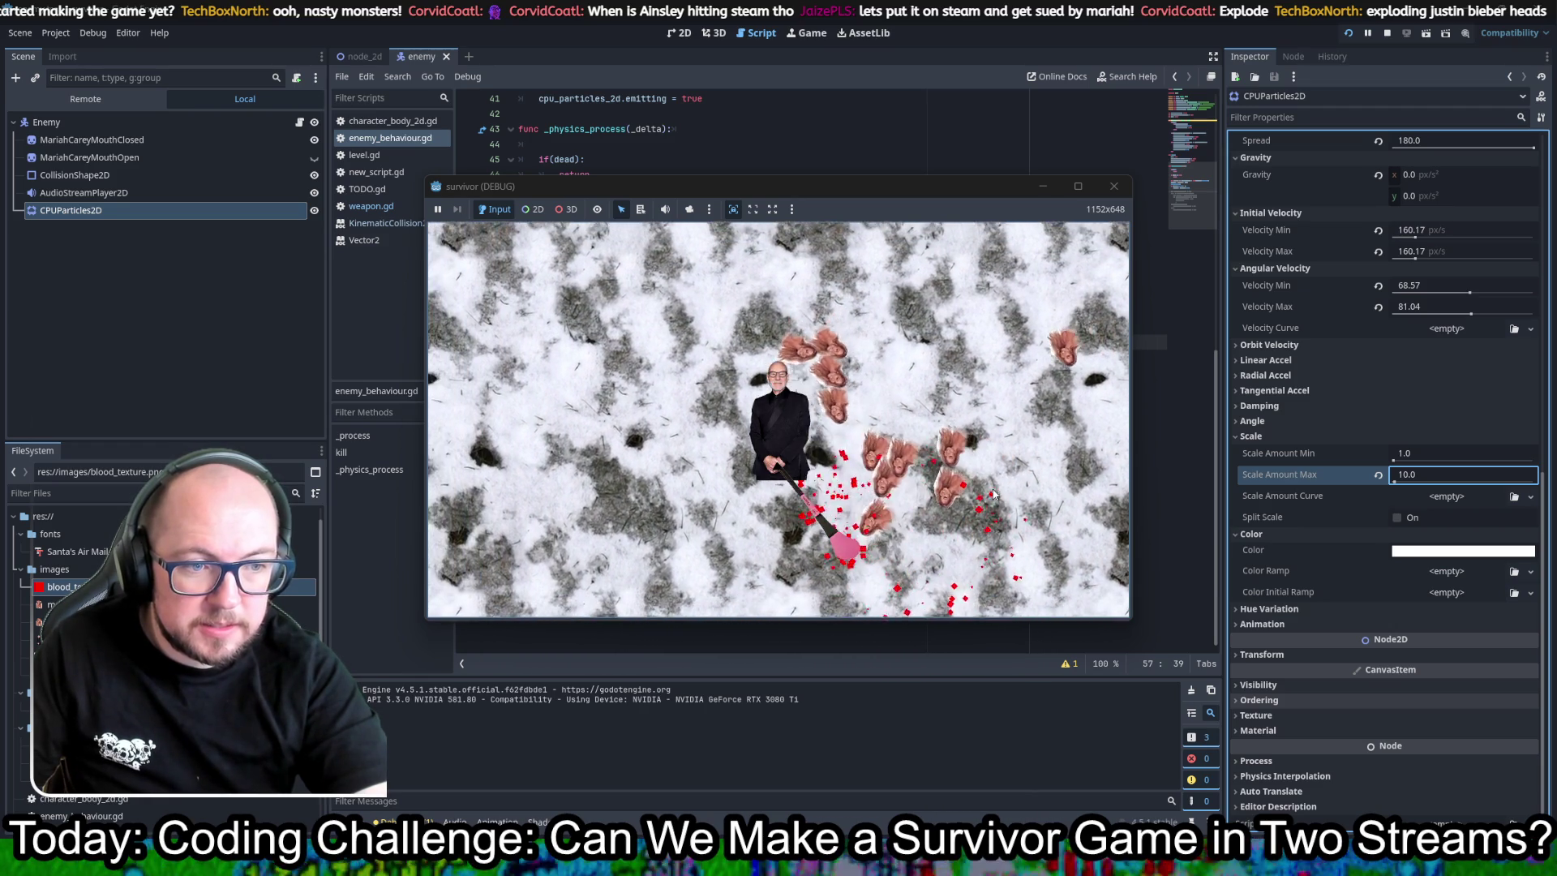
{"action": "key", "text": "Up"}
{"action": "key", "text": "Left"}
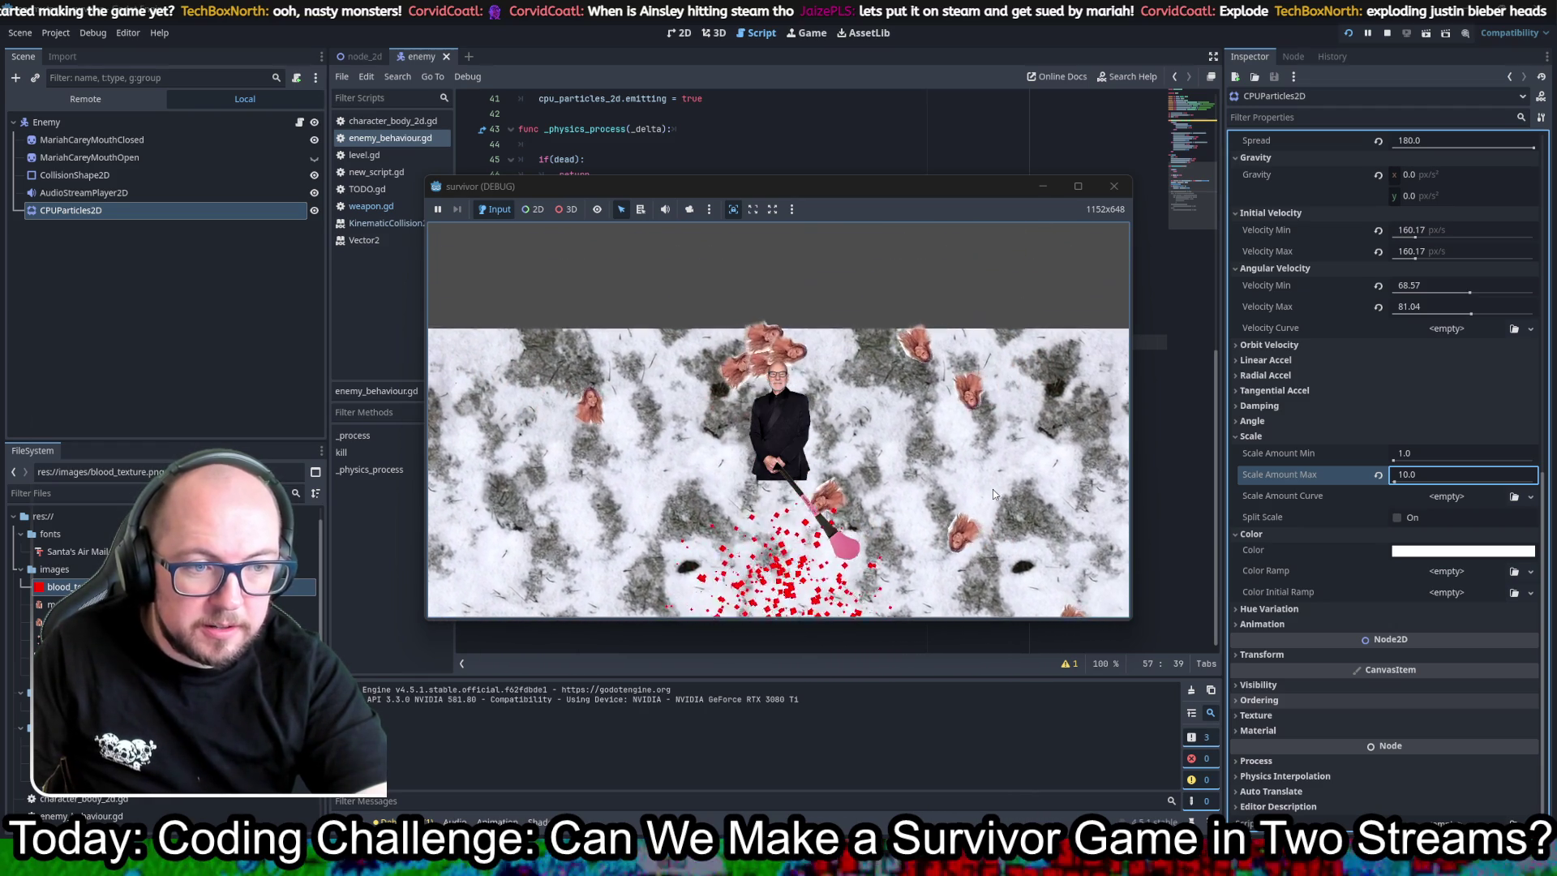
{"action": "key", "text": "Down"}
{"action": "key", "text": "Right"}
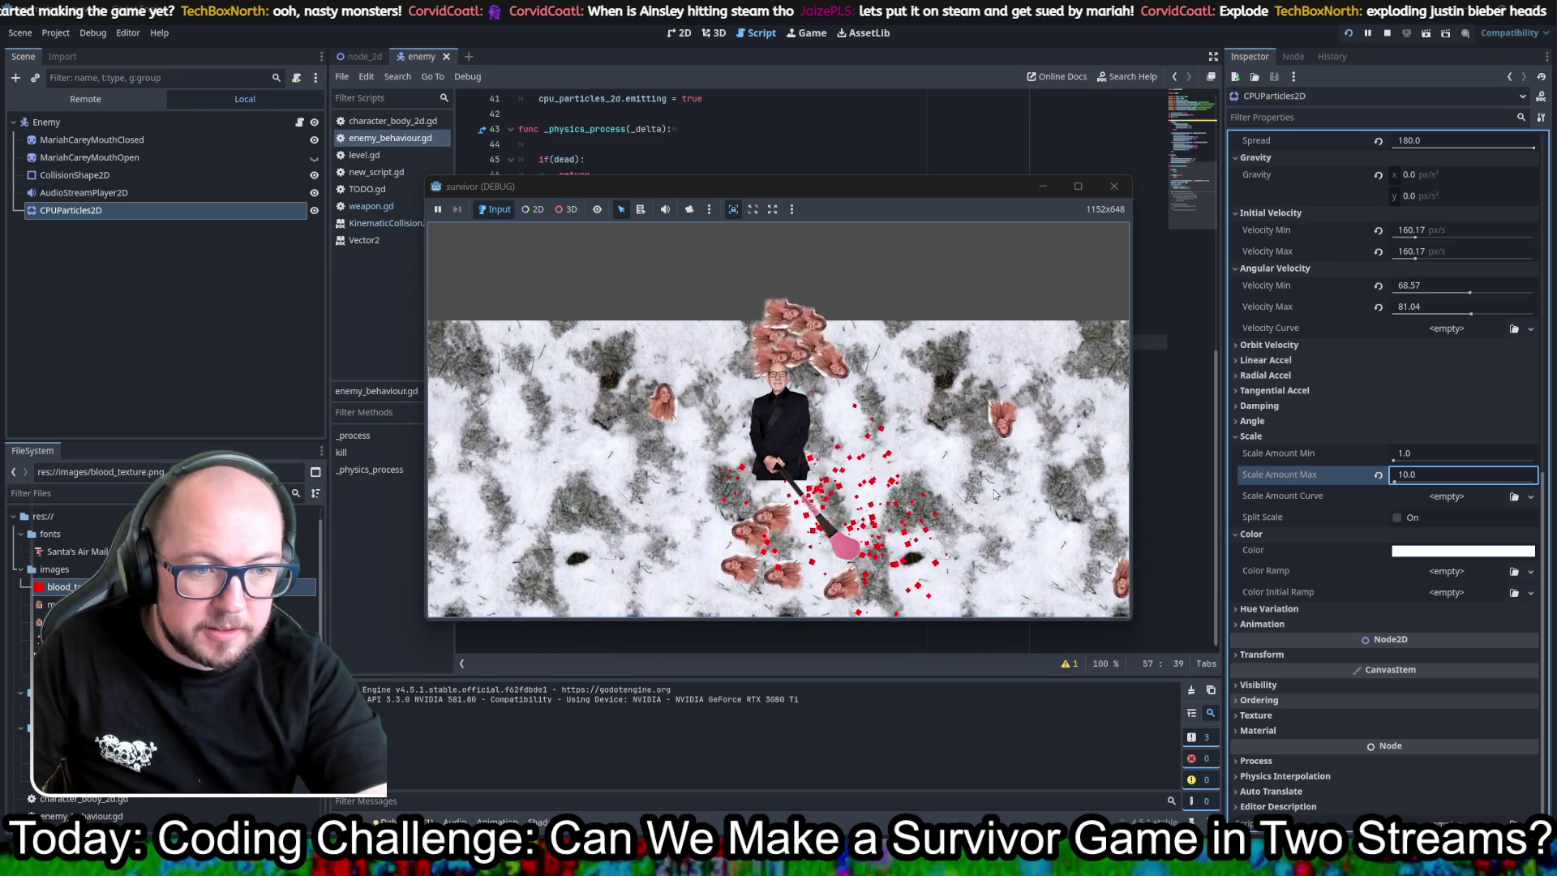
{"action": "key", "text": "Left"}
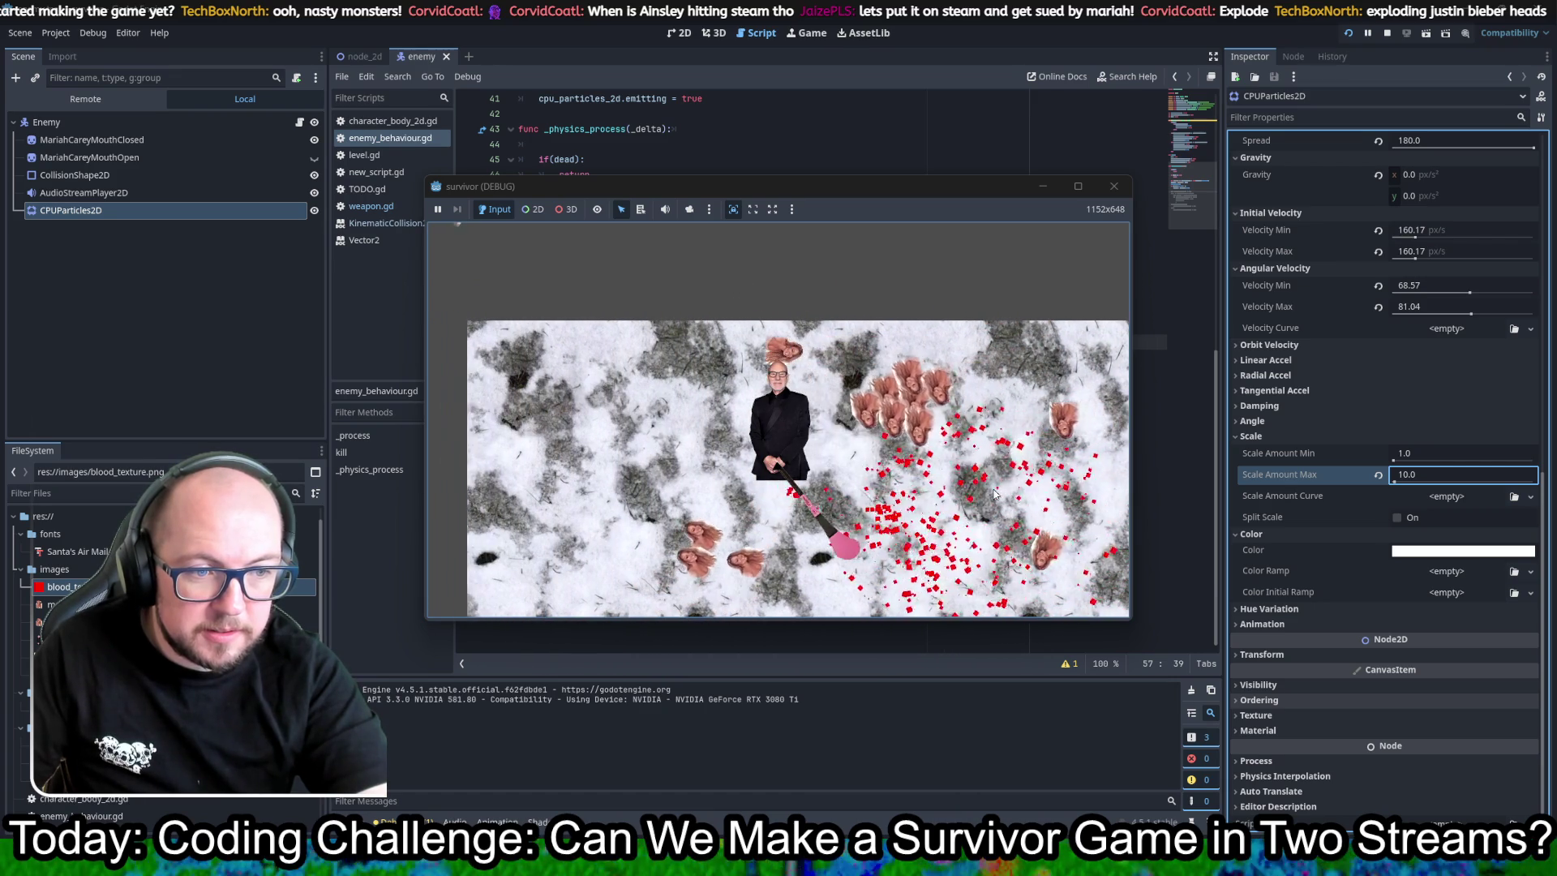
{"action": "key", "text": "Left"}
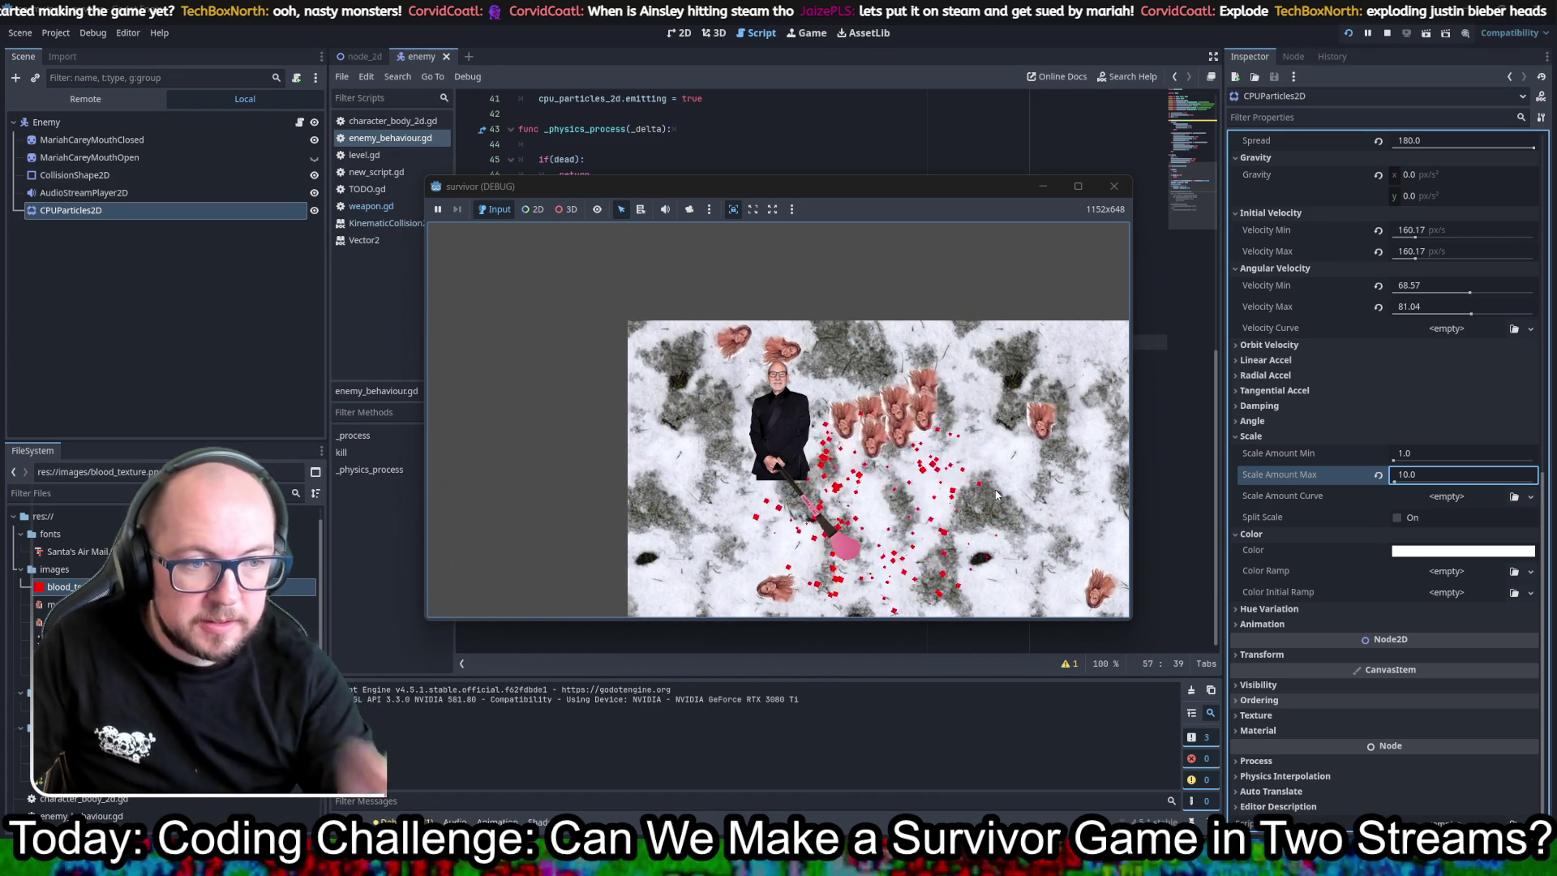
{"action": "key", "text": "Down"}
{"action": "key", "text": "Right"}
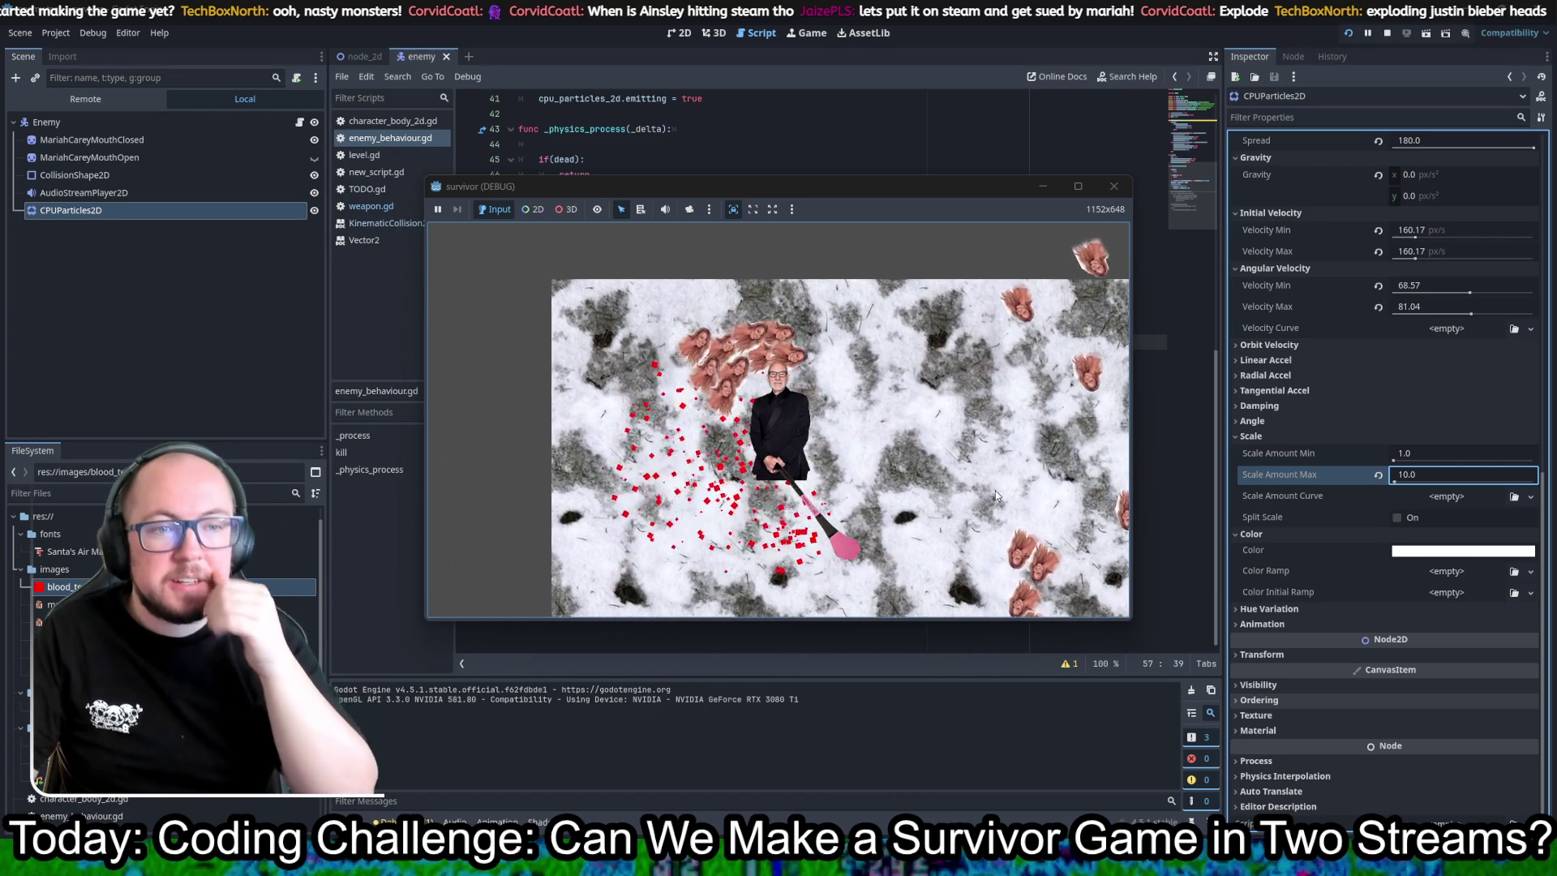
{"action": "key", "text": "Up"}
{"action": "key", "text": "Right"}
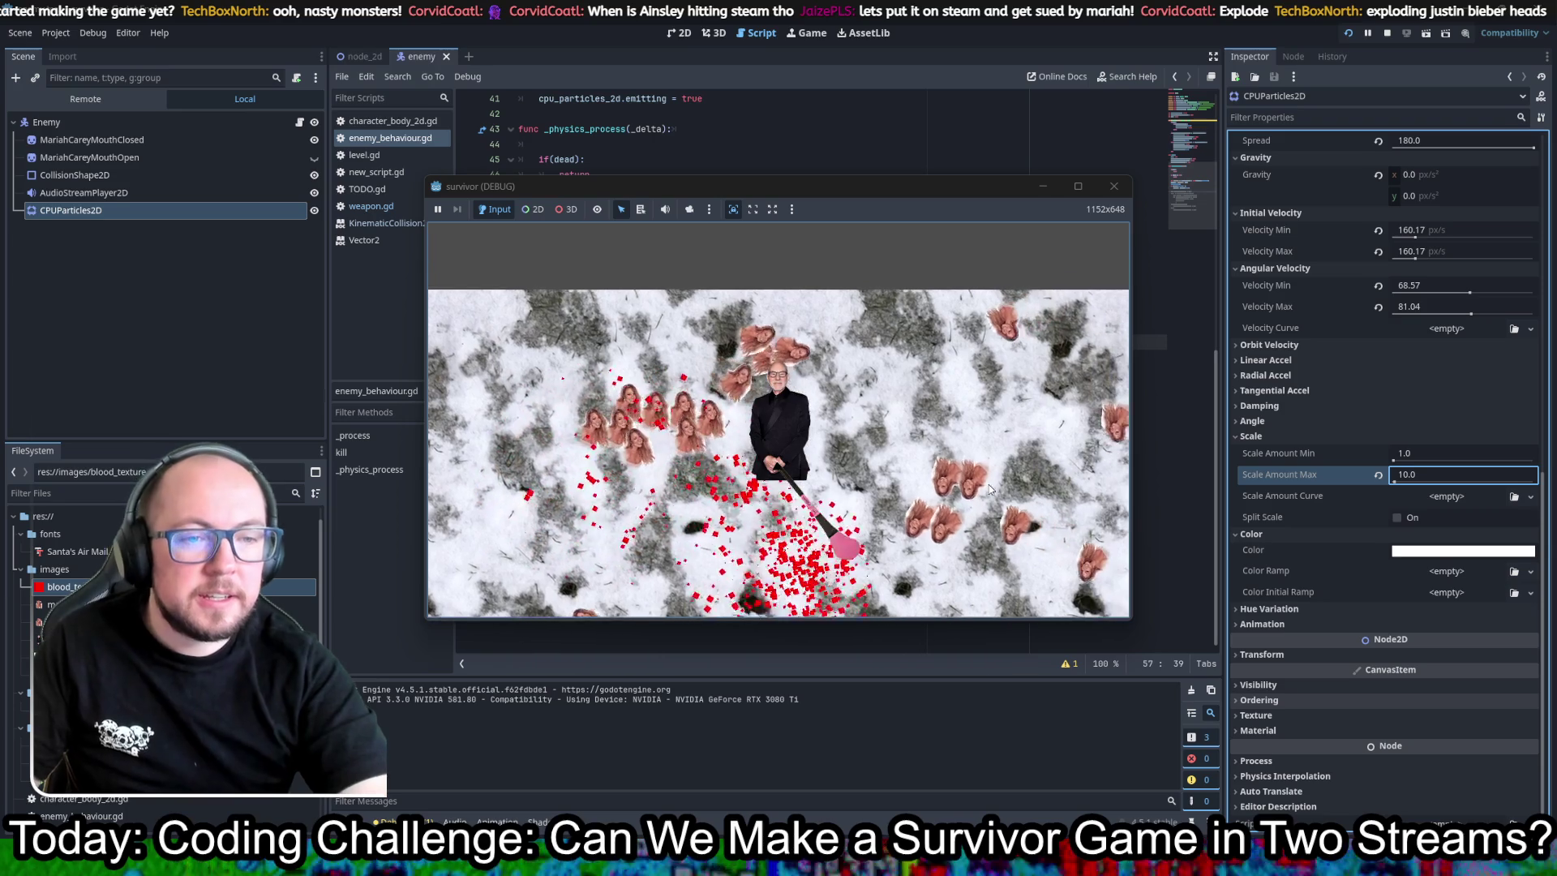
{"action": "key", "text": "Down"}
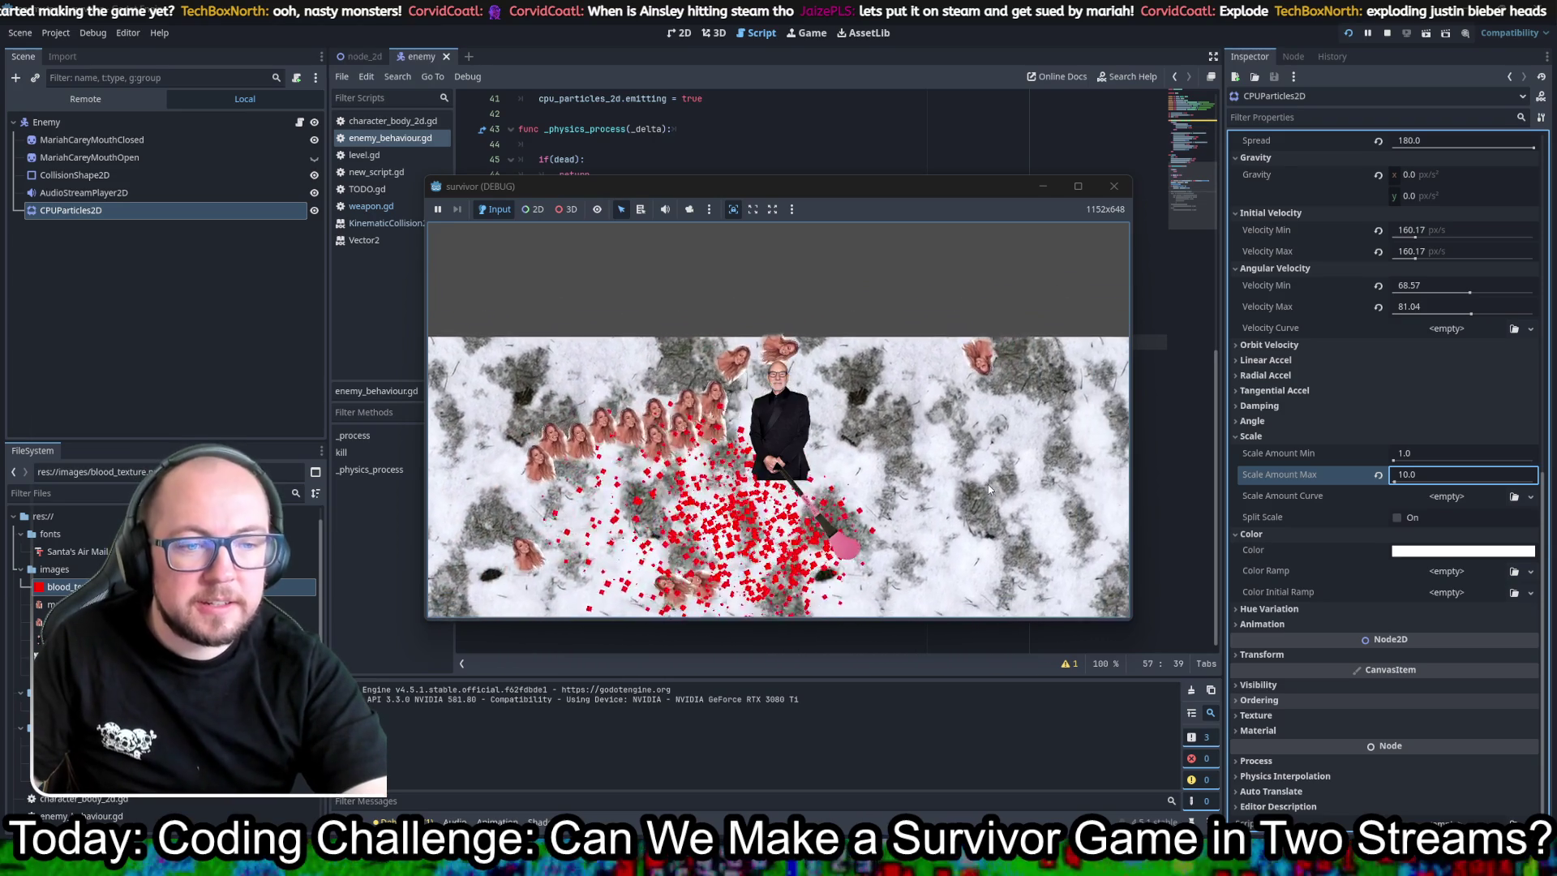
{"action": "key", "text": "Down"}
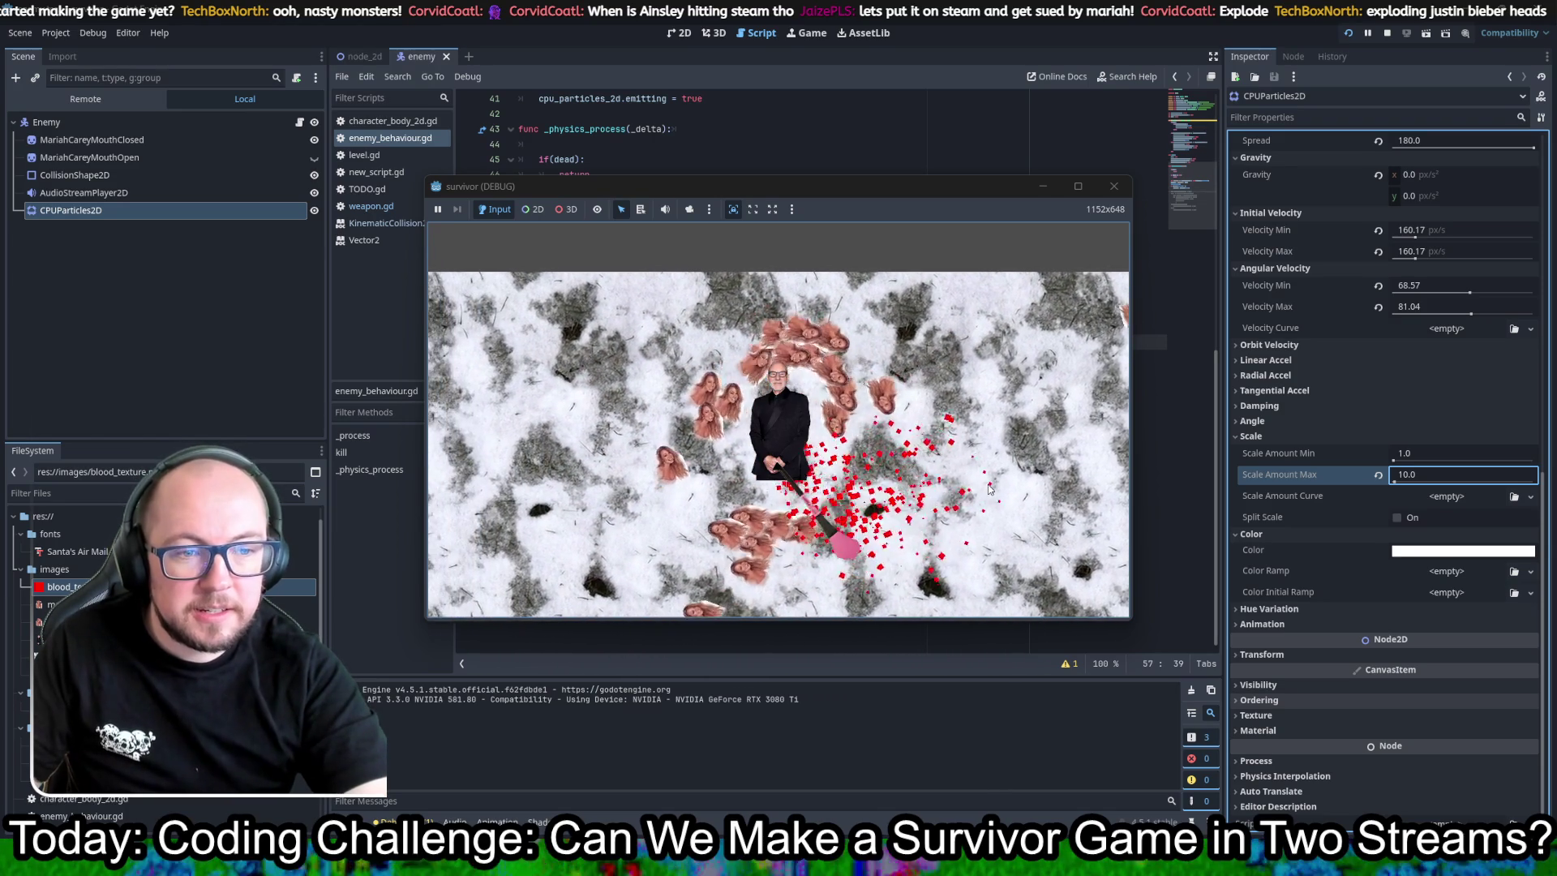
{"action": "key", "text": "Down"}
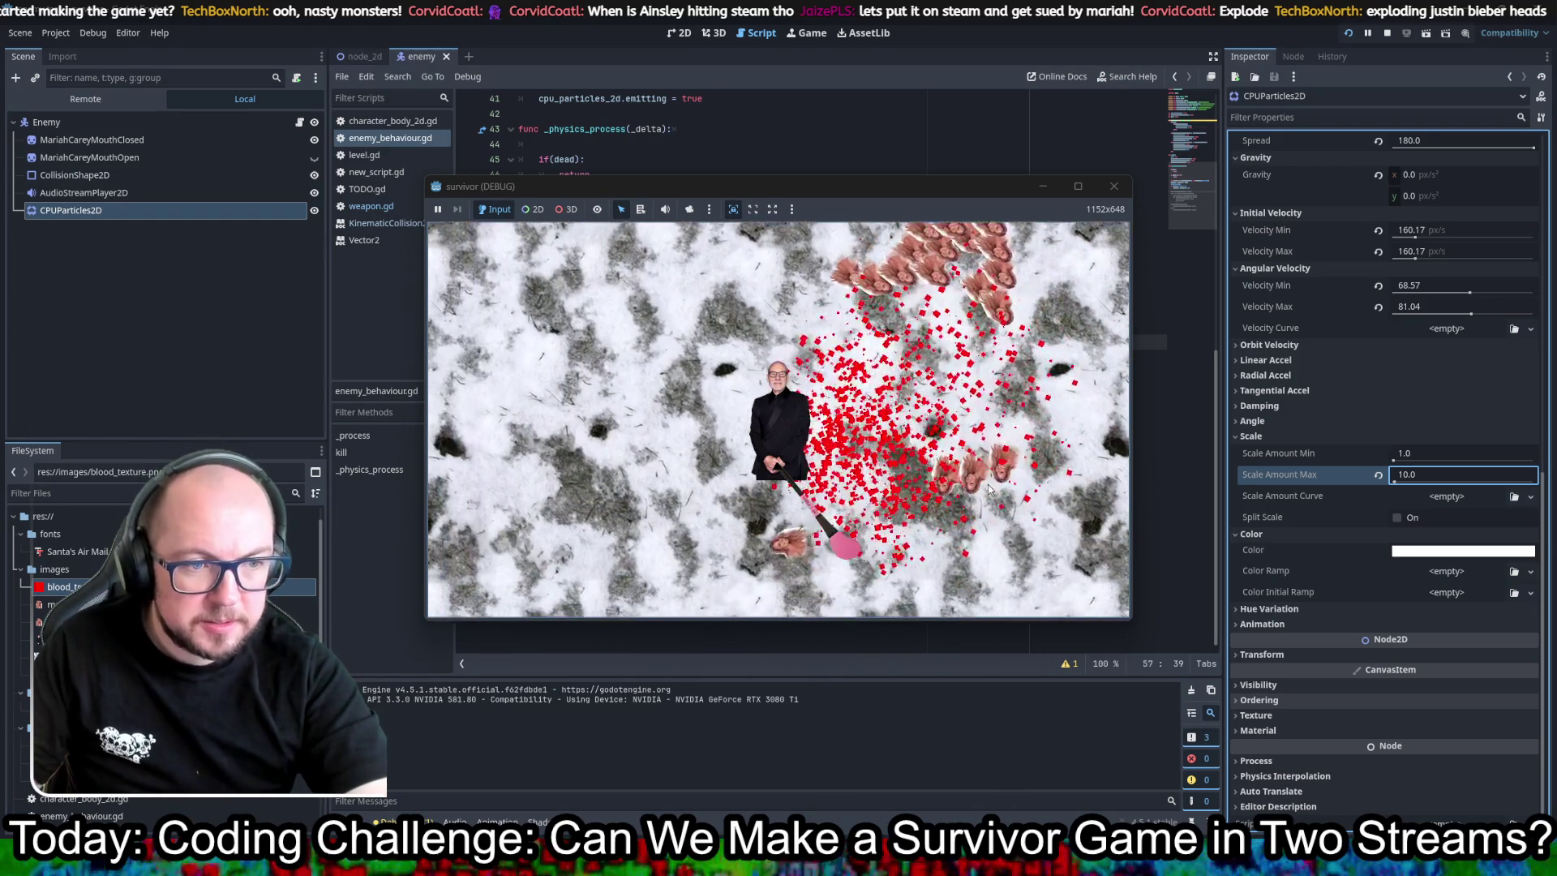
{"action": "key", "text": "Left"}
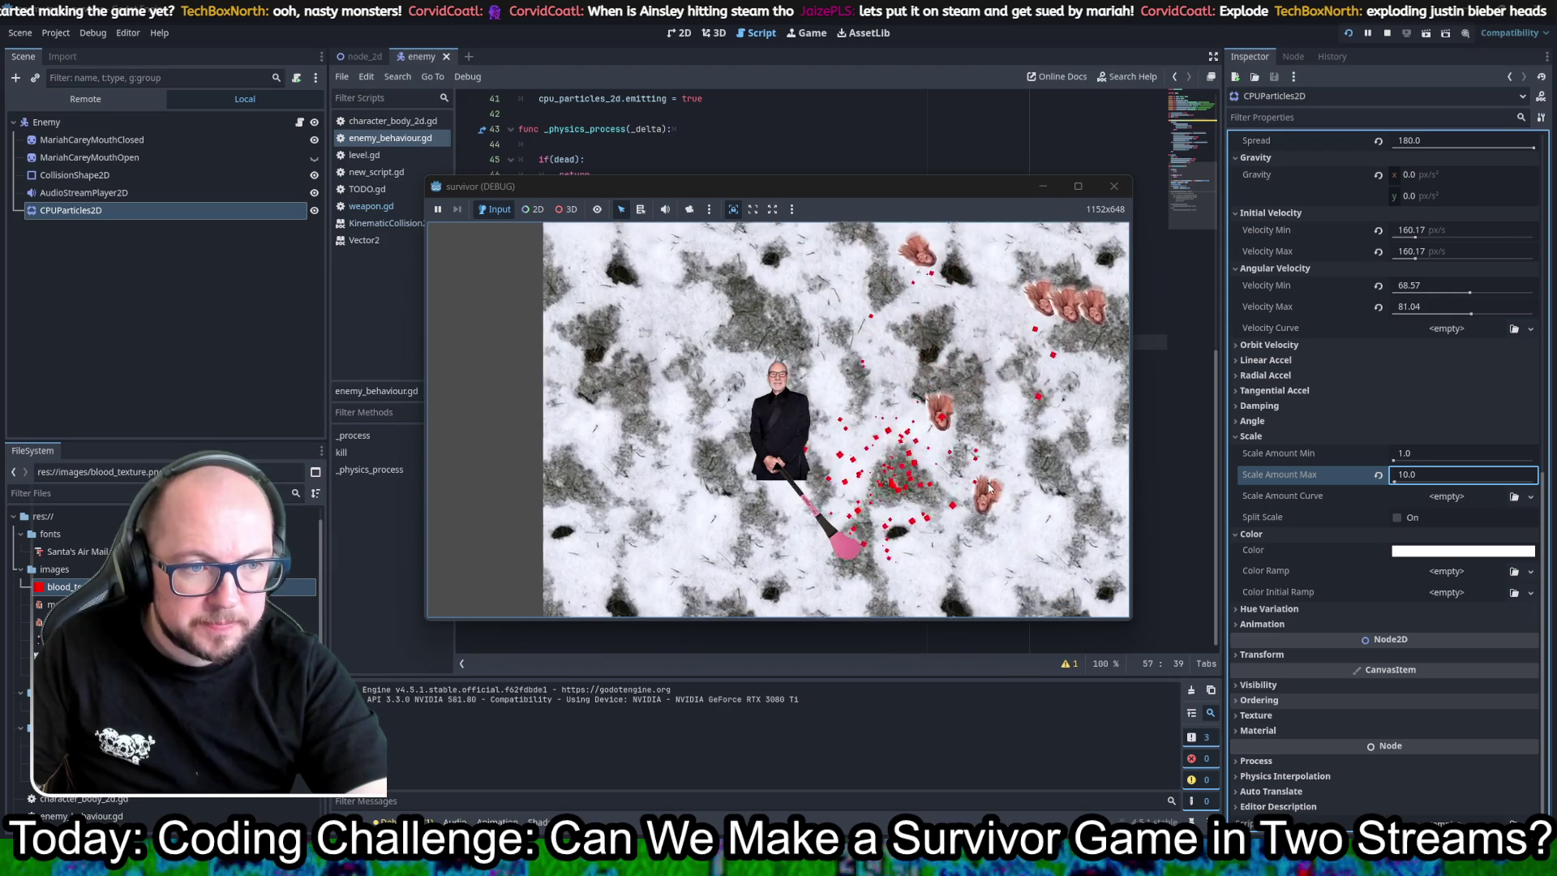
{"action": "key", "text": "Left"}
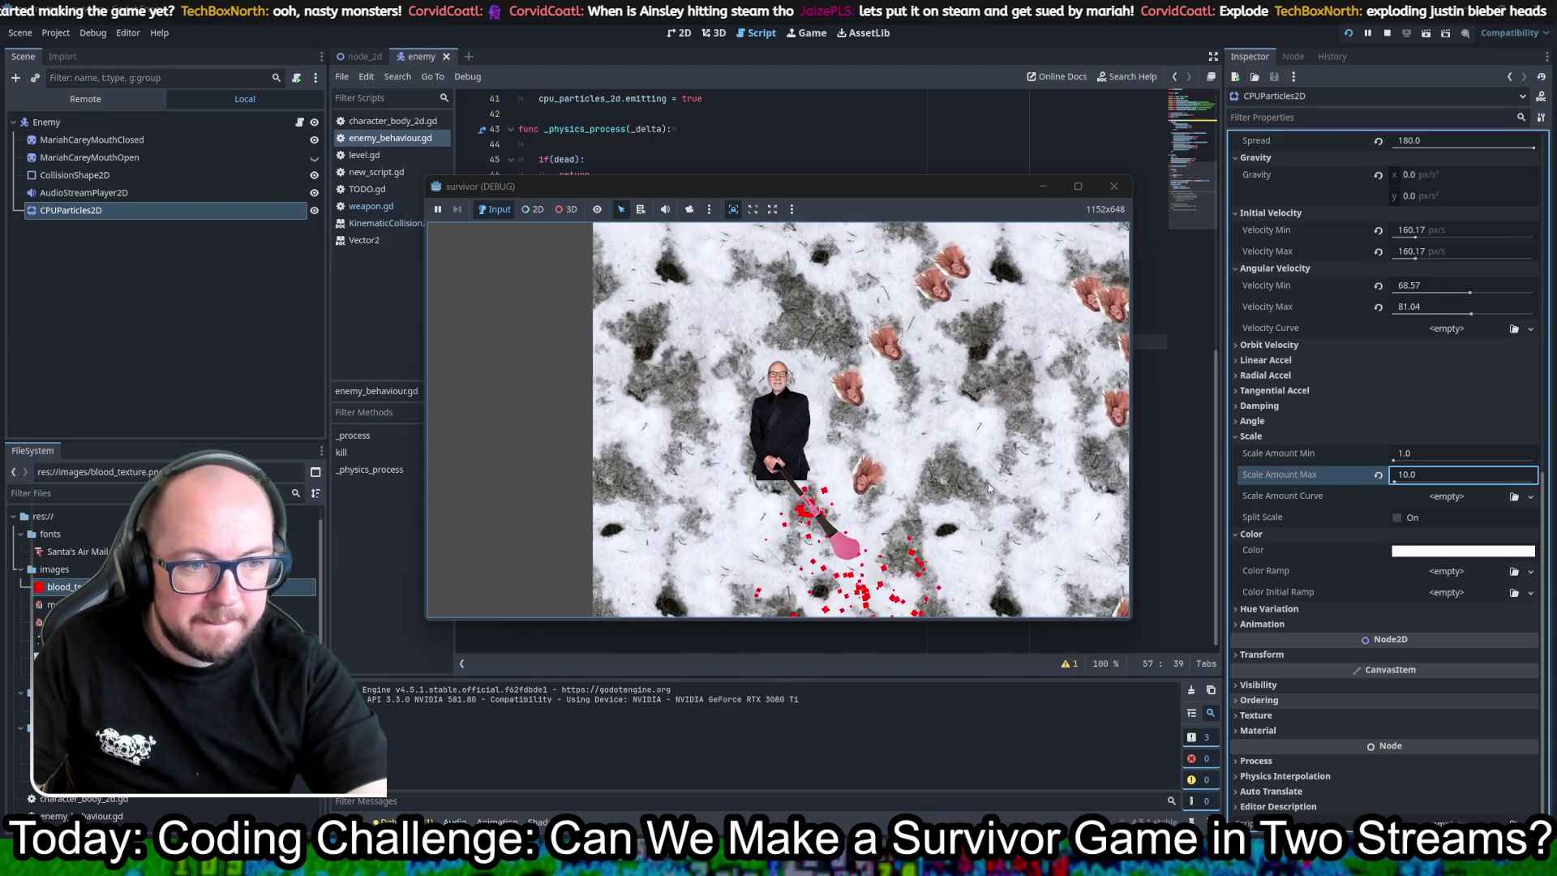
{"action": "key", "text": "Up"}
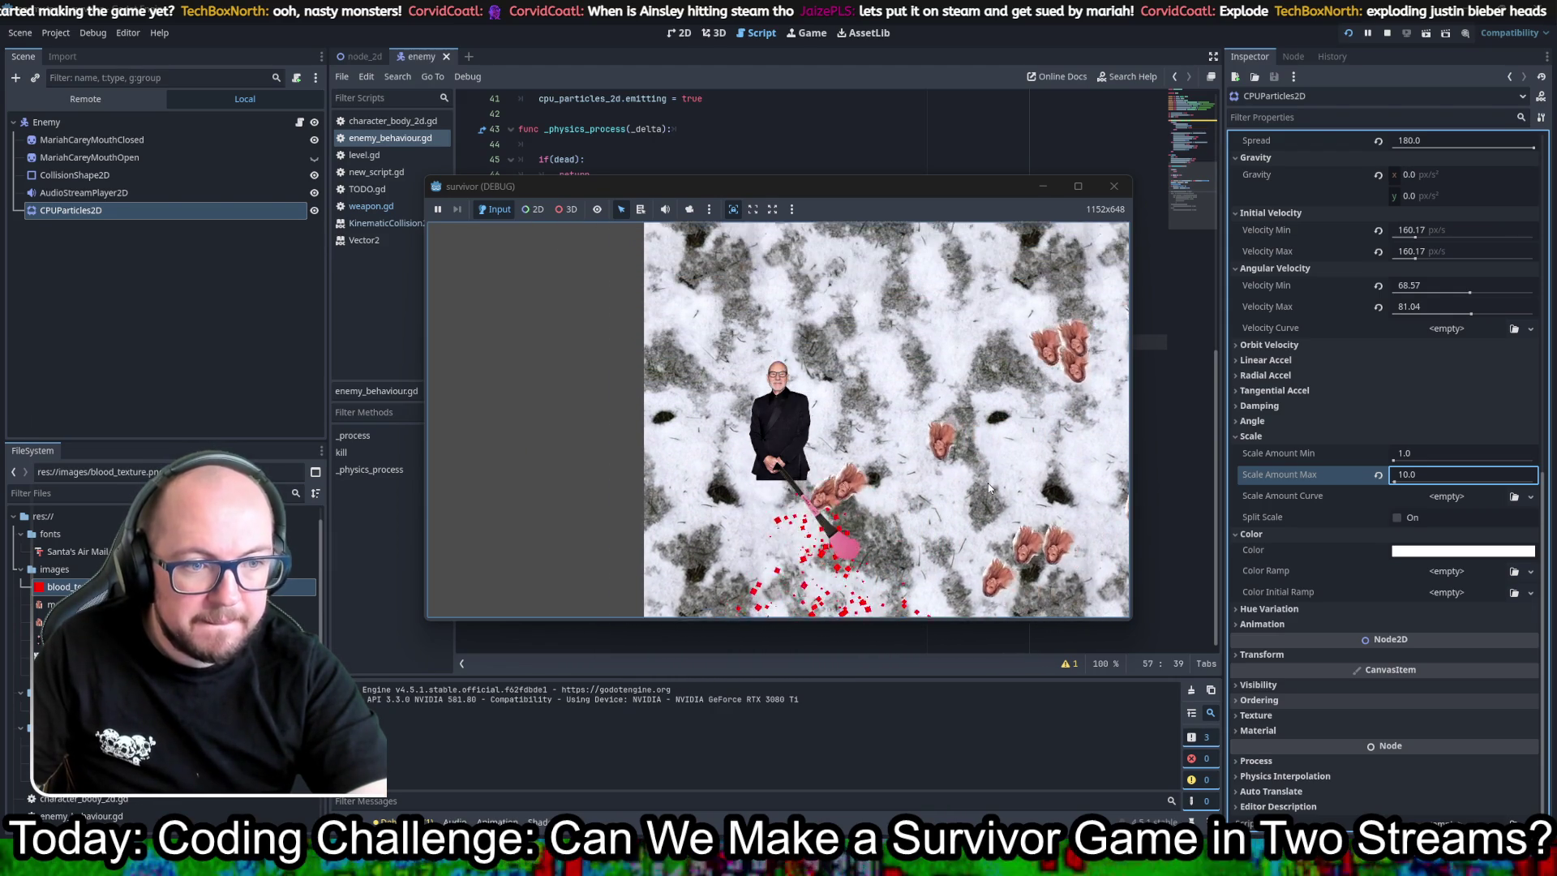
{"action": "key", "text": "Right"}
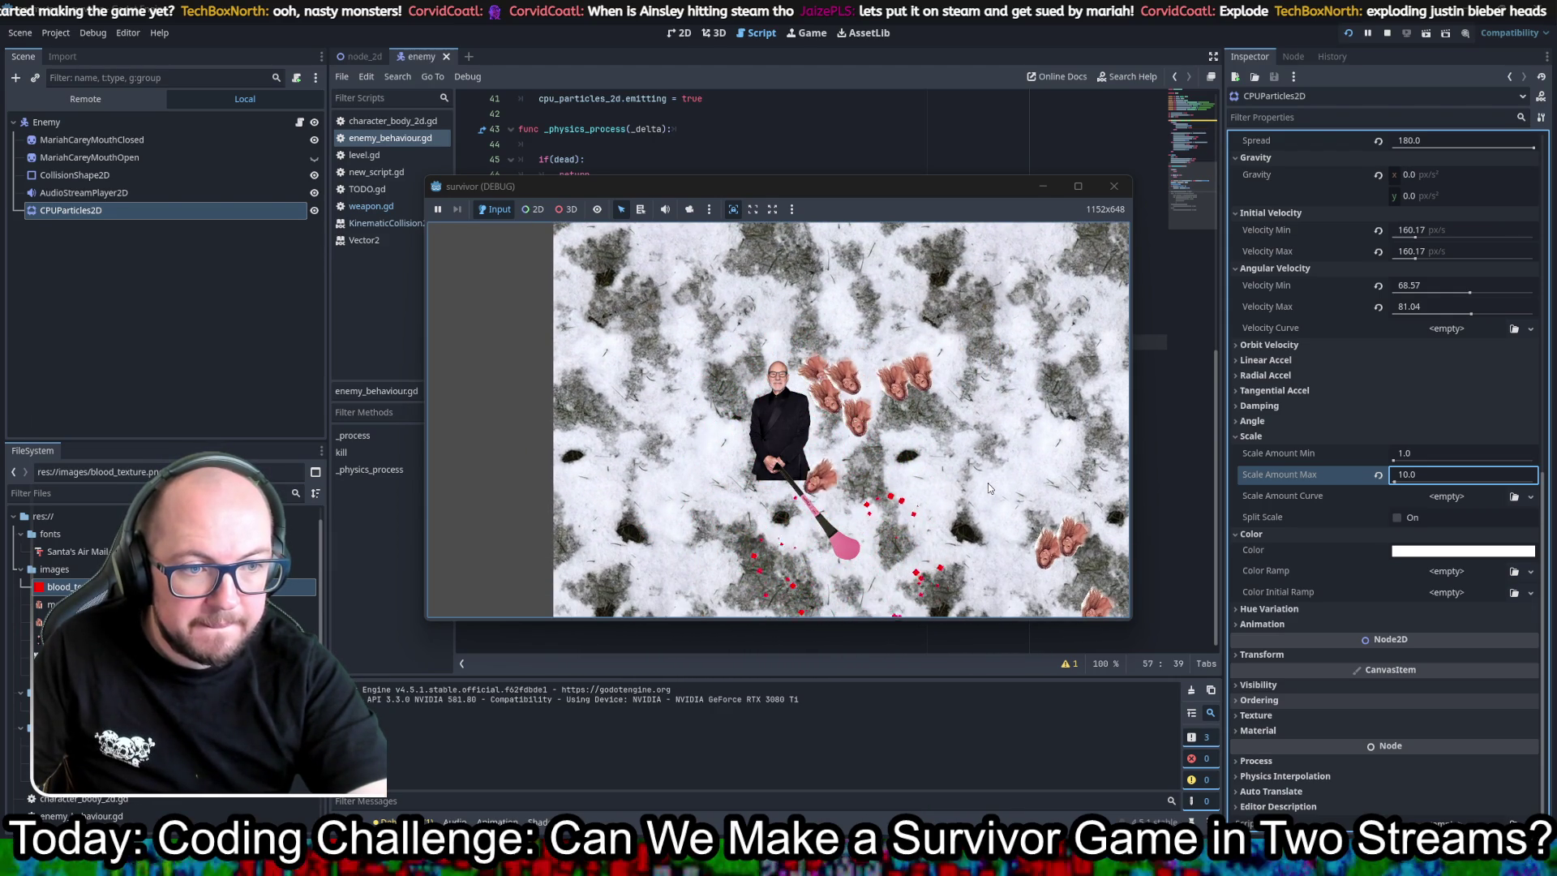
{"action": "key", "text": "Up"}
{"action": "key", "text": "Left"}
{"action": "key", "text": "Up"}
{"action": "key", "text": "Right"}
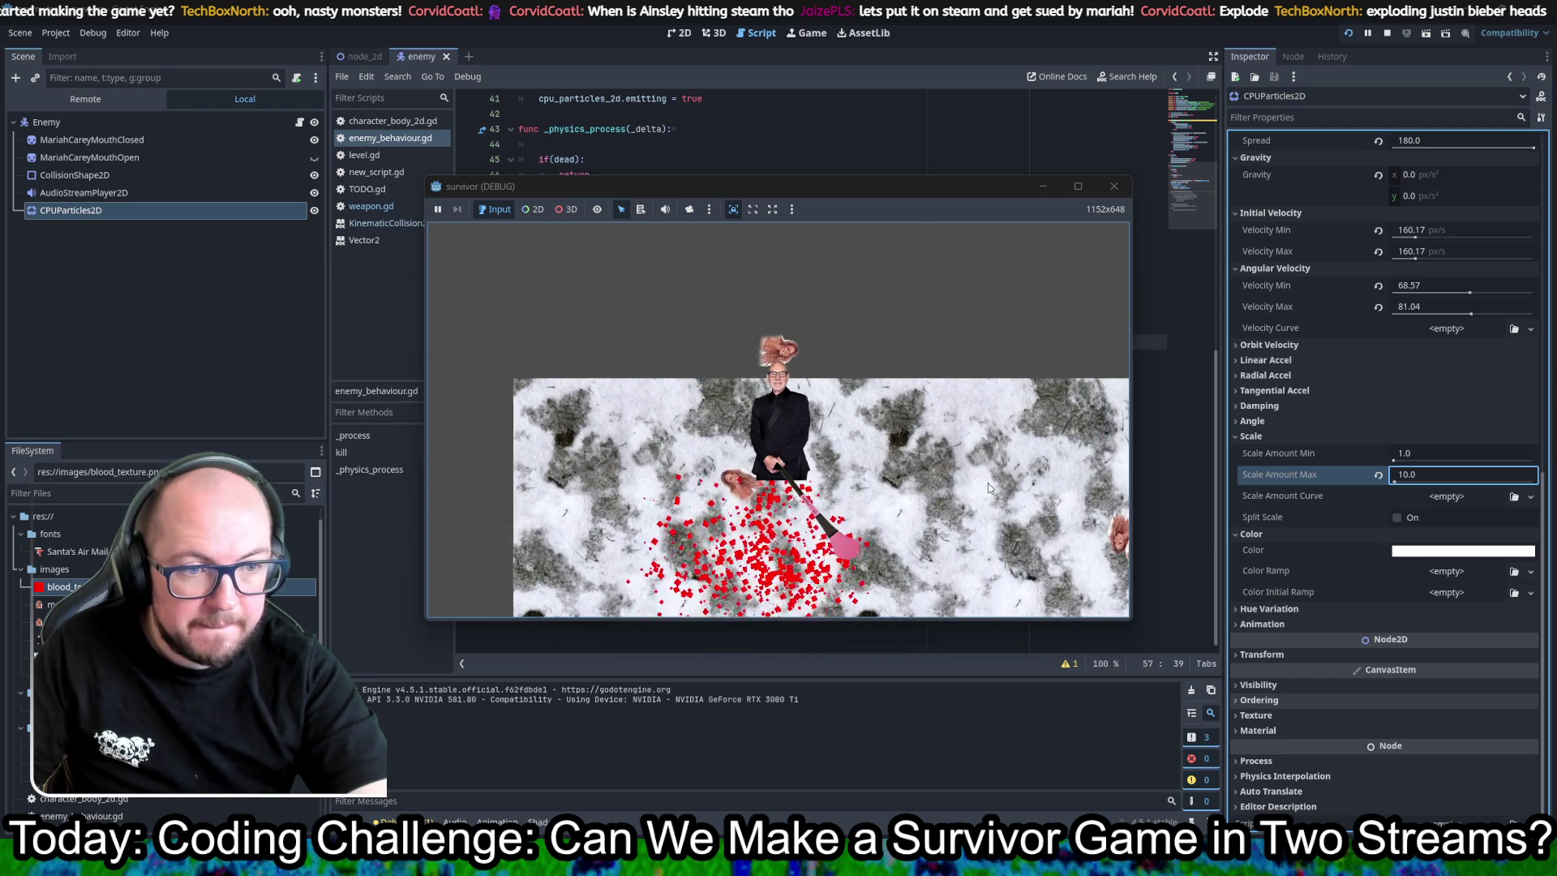
{"action": "key", "text": "Right"}
{"action": "key", "text": "Up"}
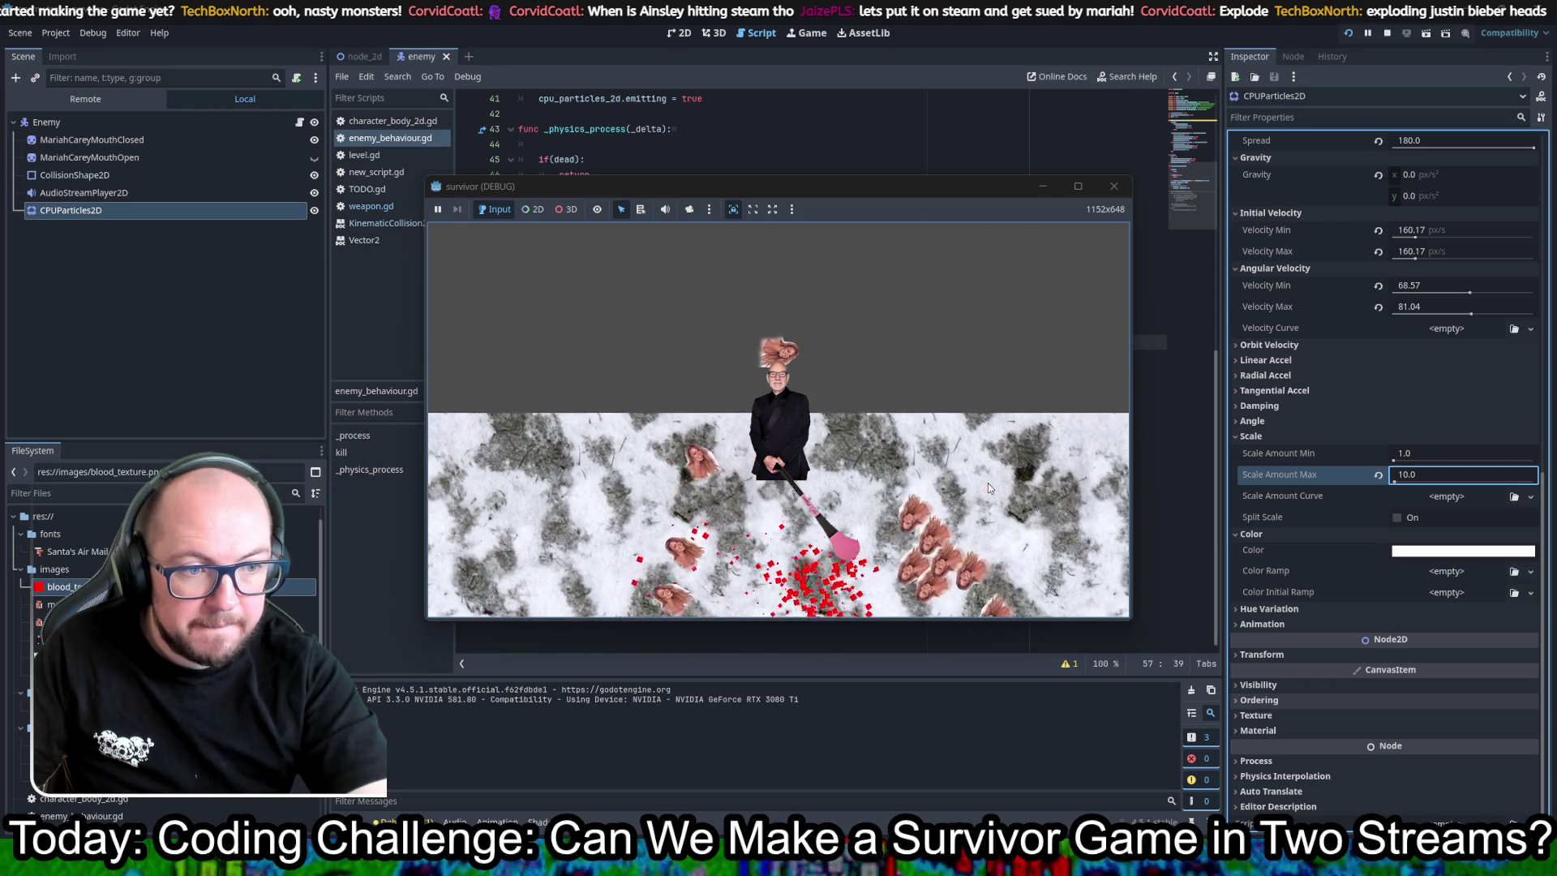
{"action": "key", "text": "Down"}
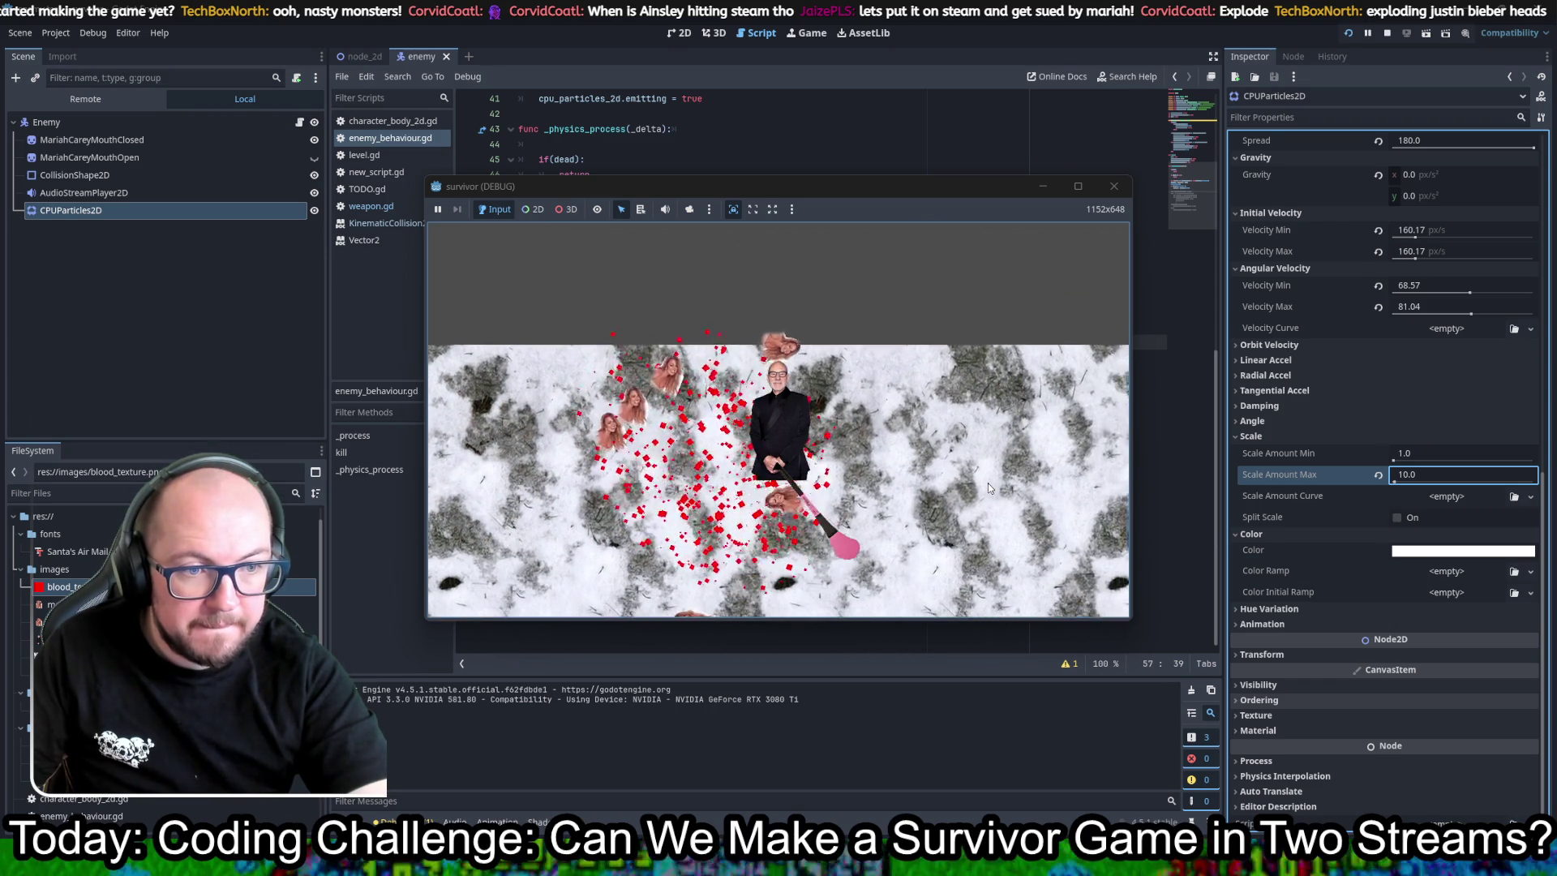
{"action": "key", "text": "Down"}
{"action": "key", "text": "Left"}
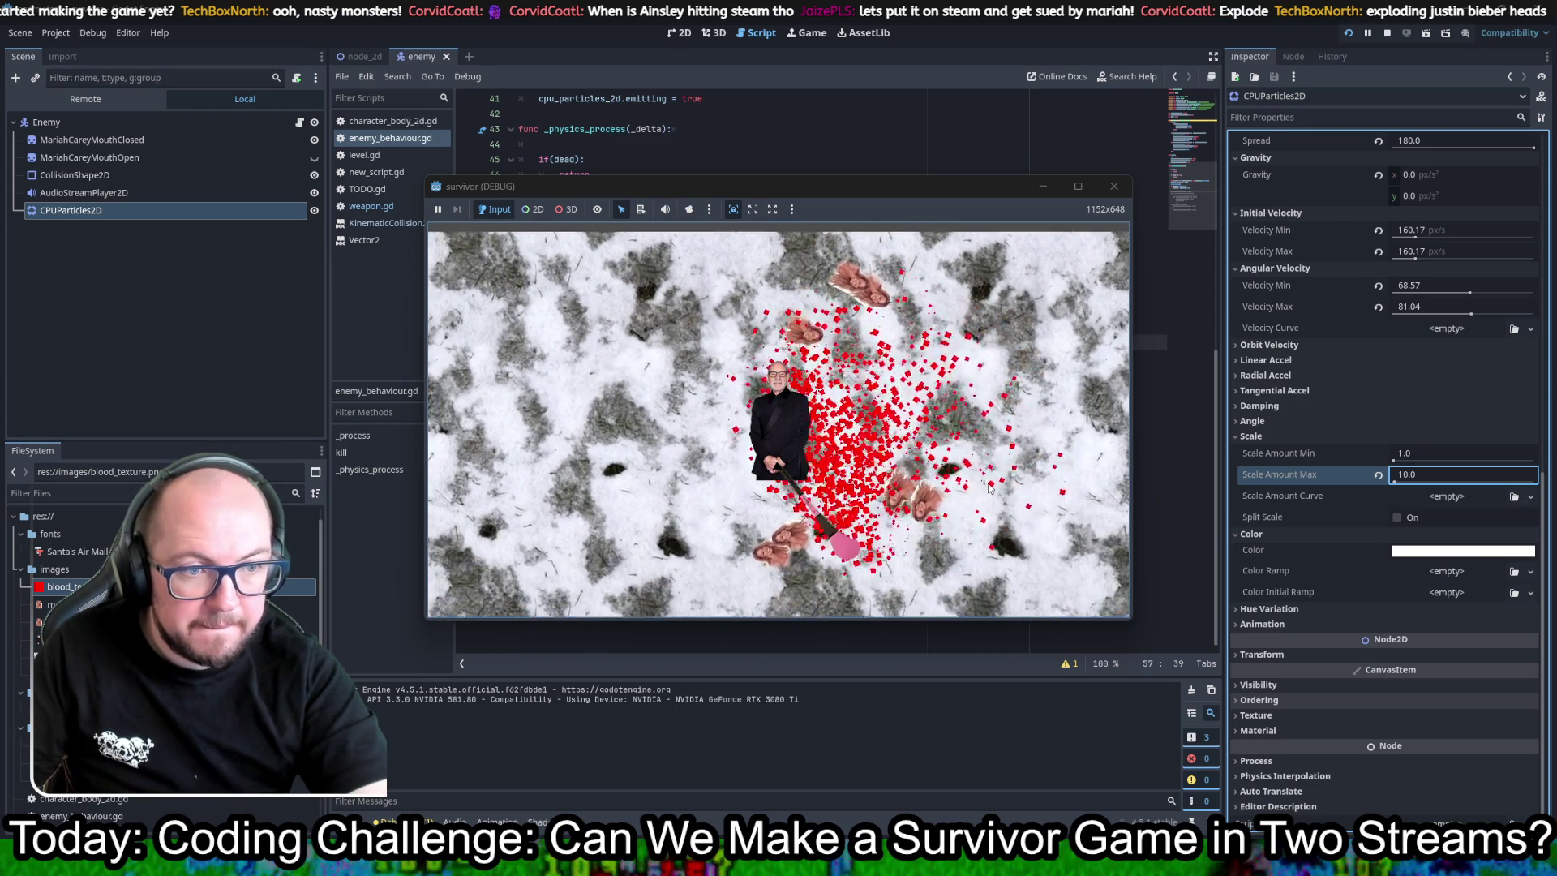
{"action": "key", "text": "Down"}
{"action": "key", "text": "Left"}
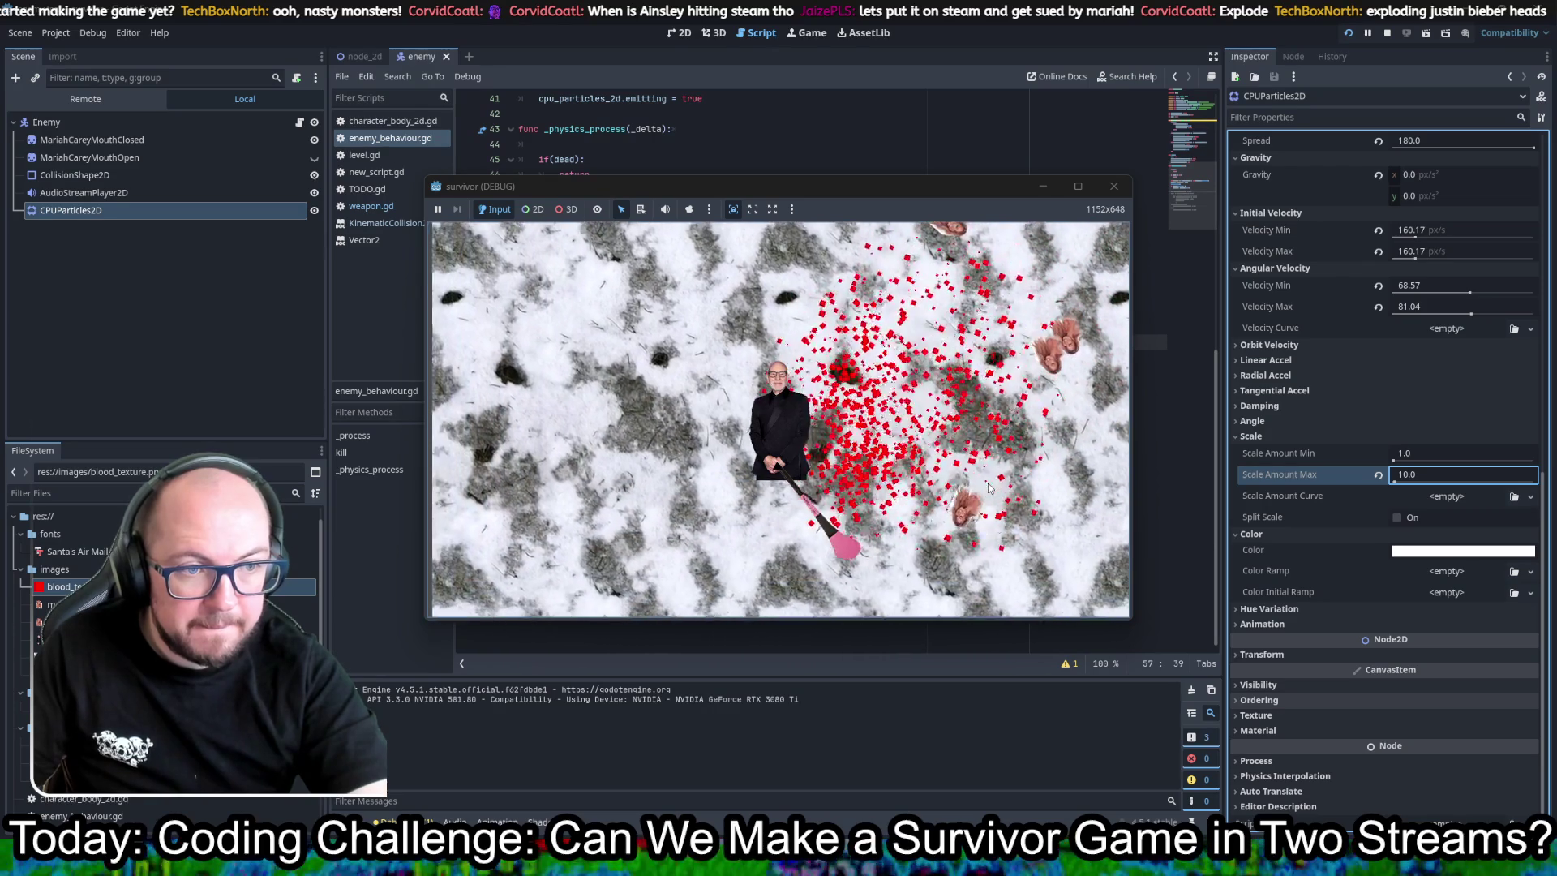
{"action": "key", "text": "Up"}
{"action": "key", "text": "Right"}
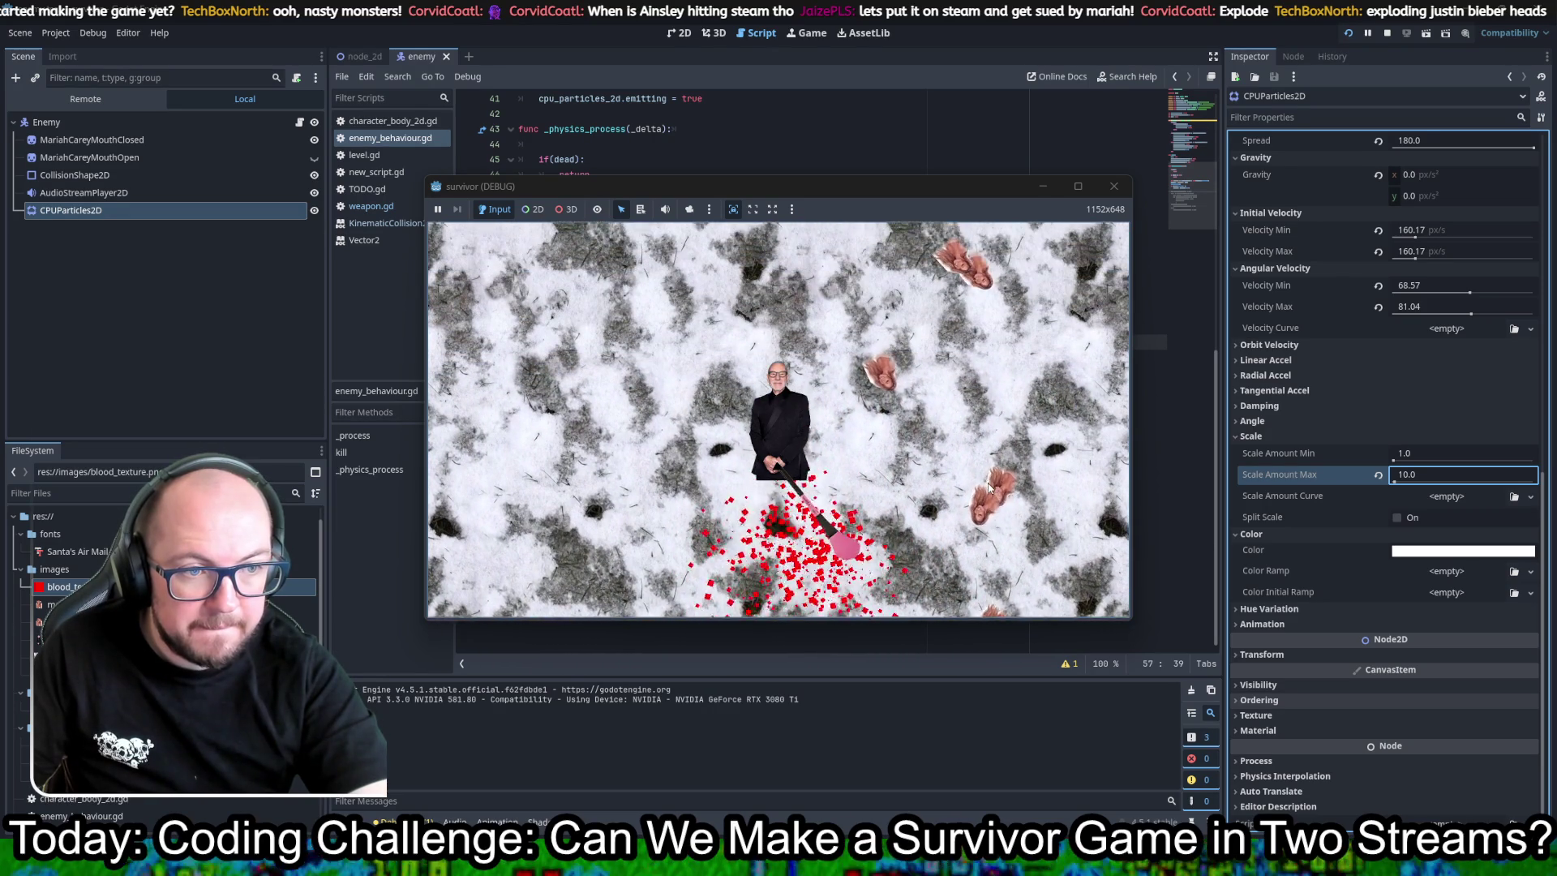
{"action": "key", "text": "Down"}
{"action": "key", "text": "Left"}
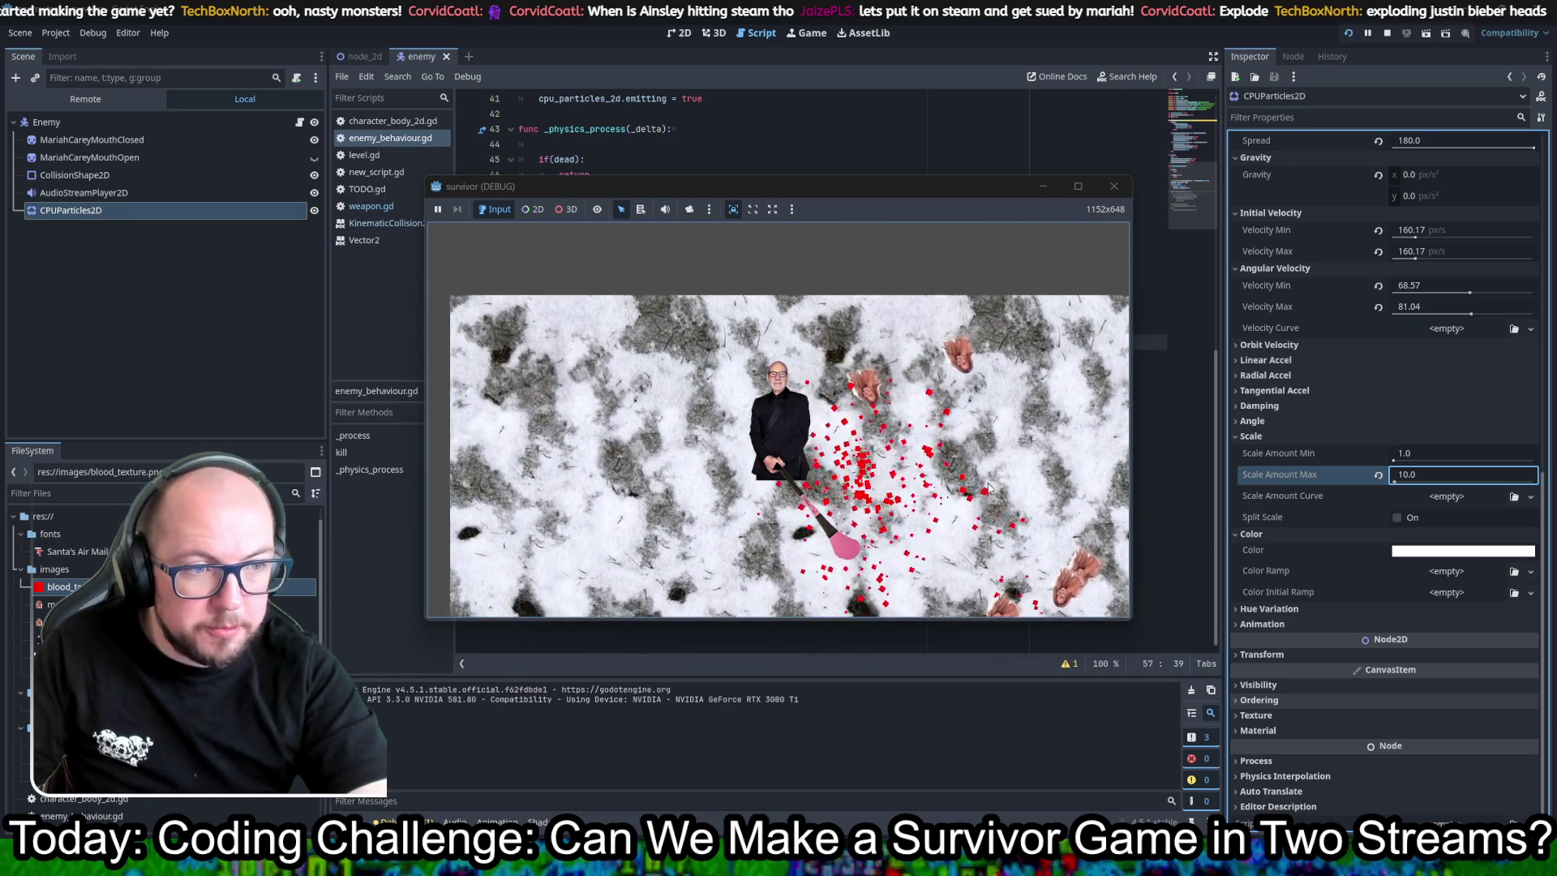
{"action": "key", "text": "Down"}
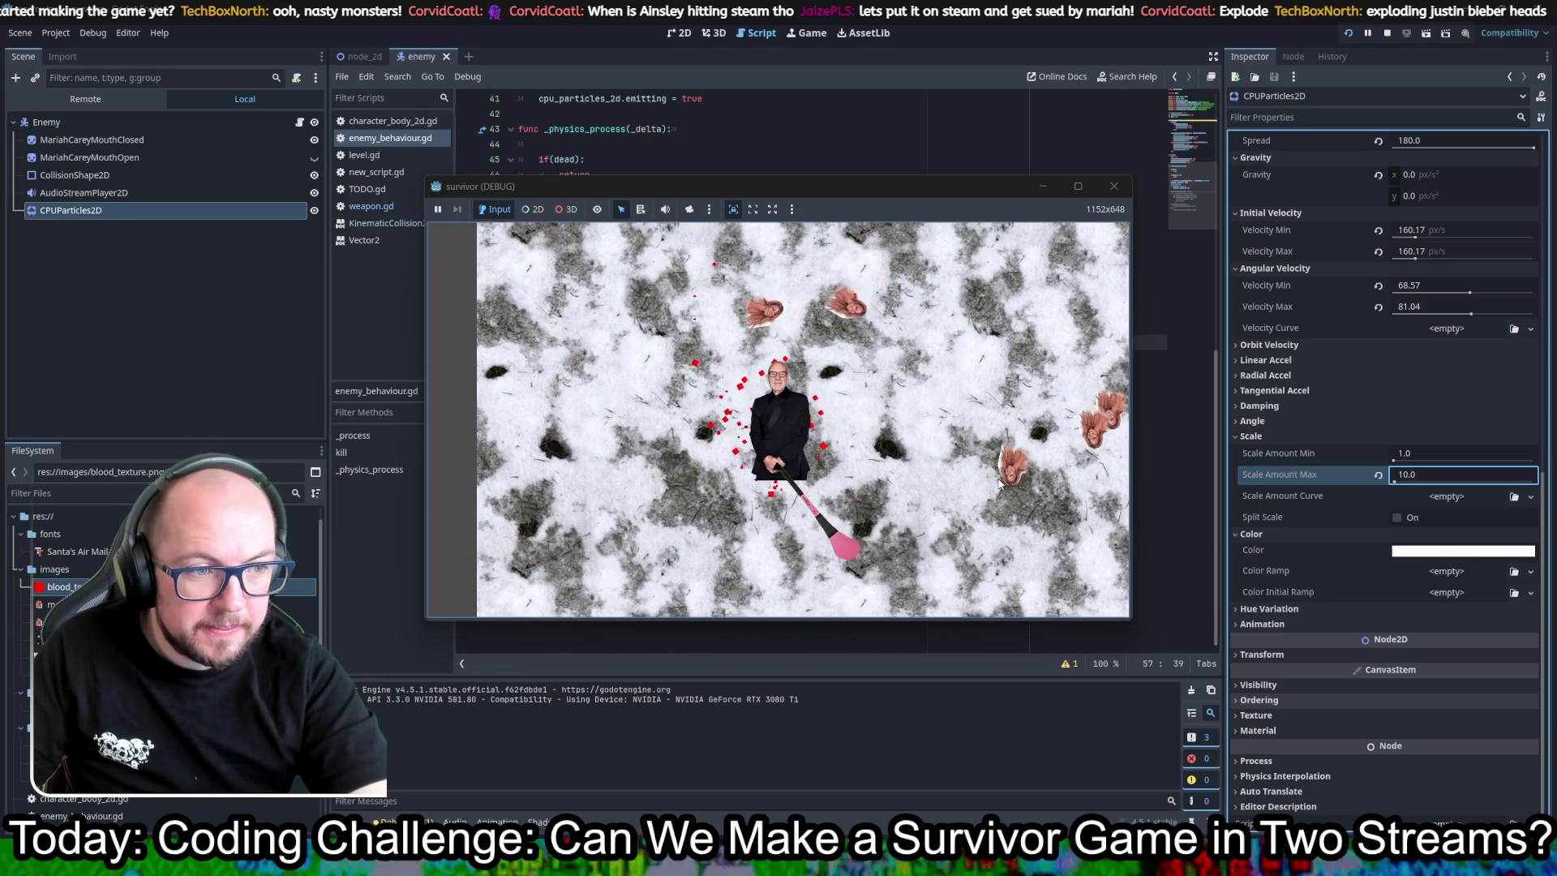
{"action": "key", "text": "Down"}
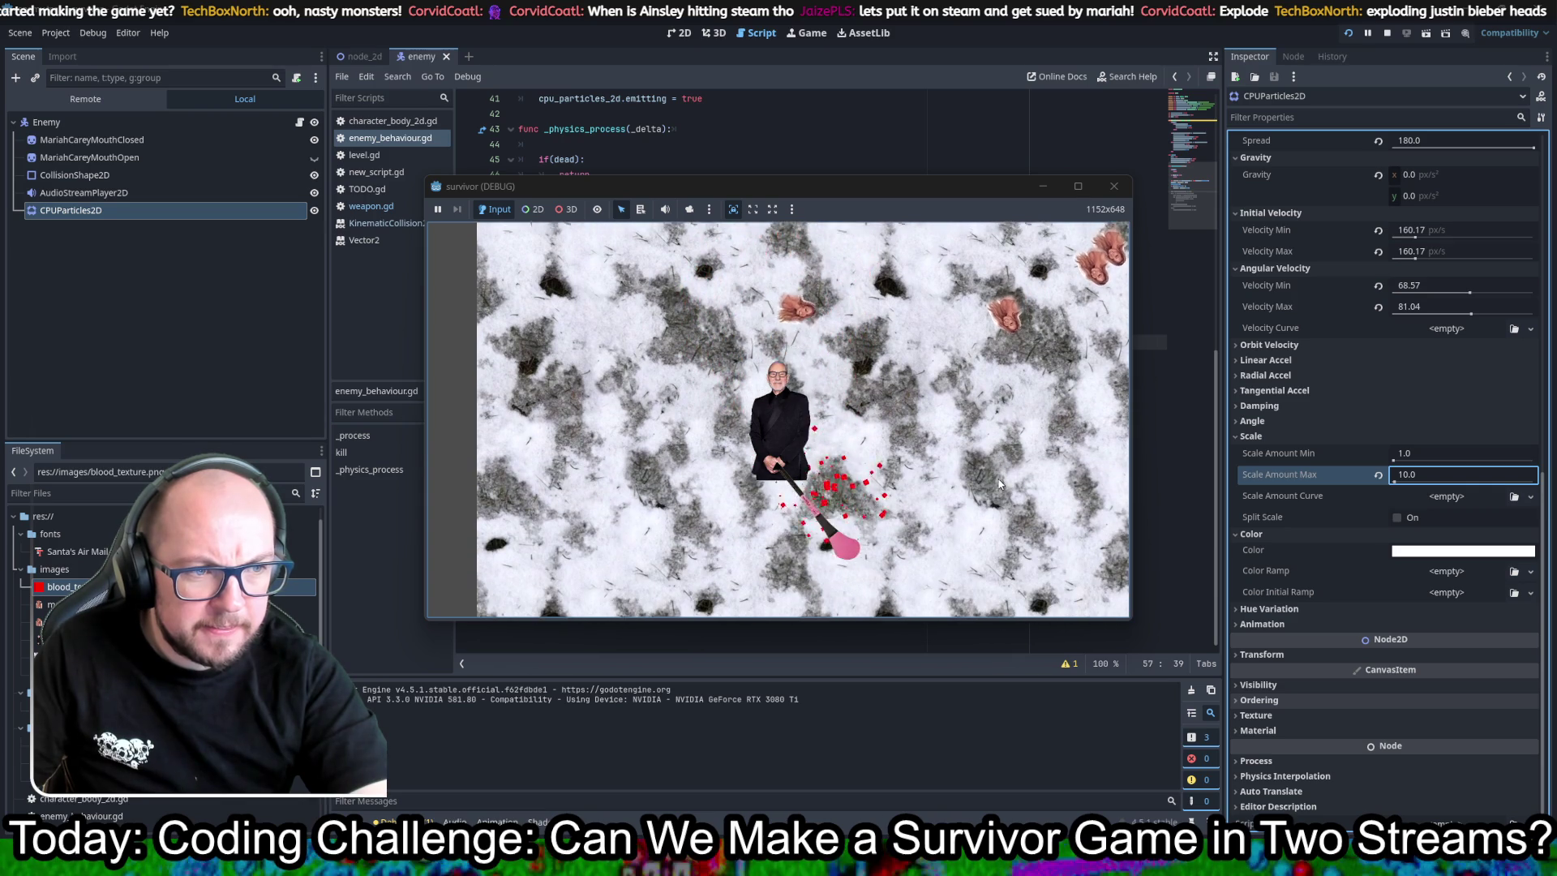
{"action": "key", "text": "Up"}
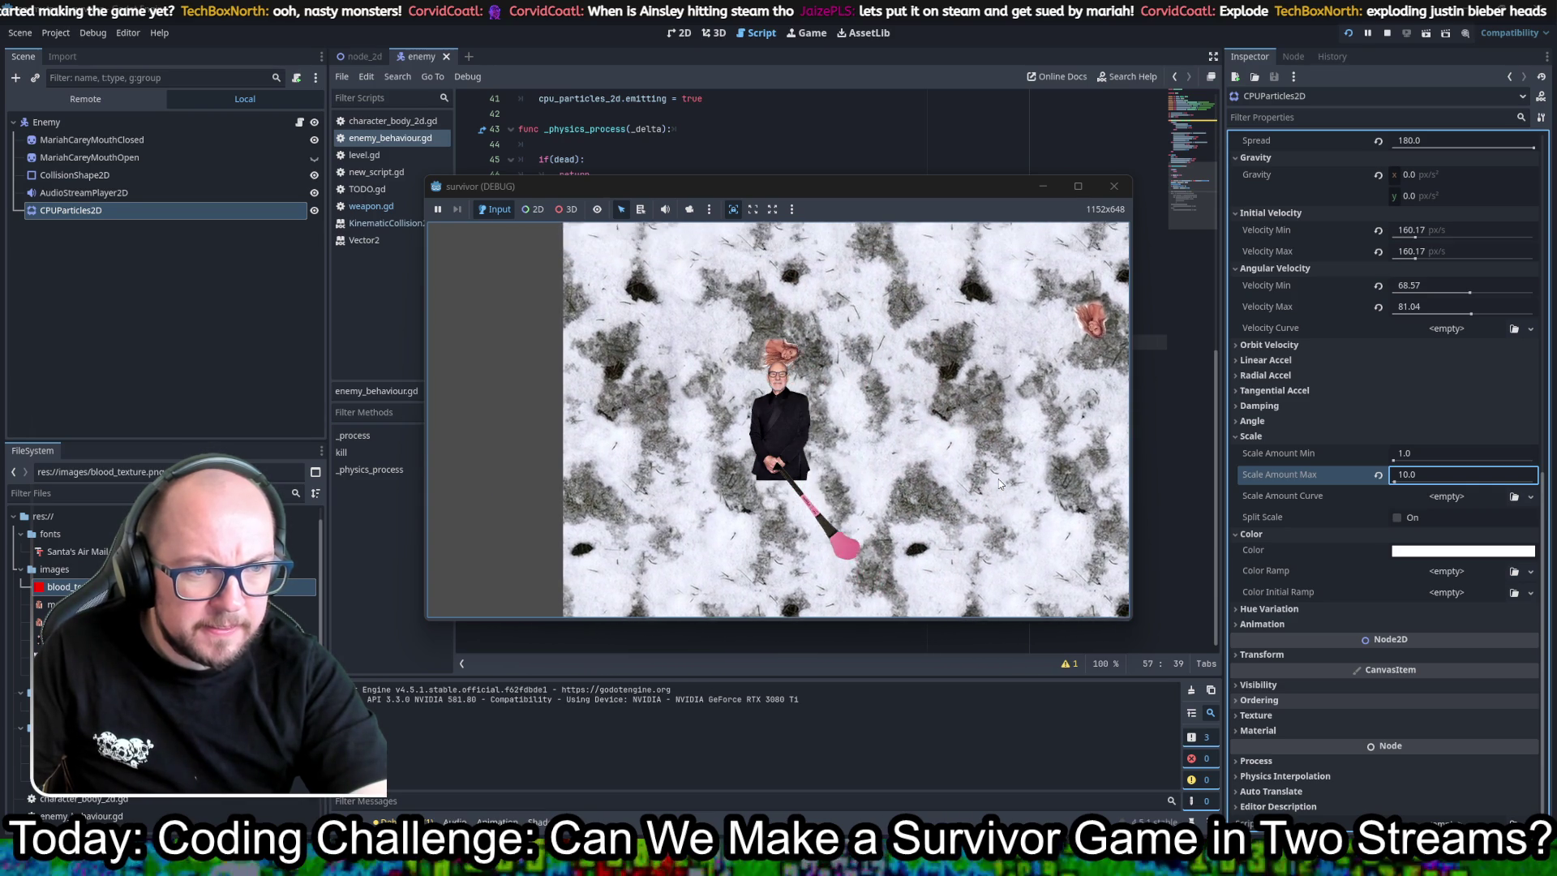
{"action": "key", "text": "Up"}
{"action": "key", "text": "Right"}
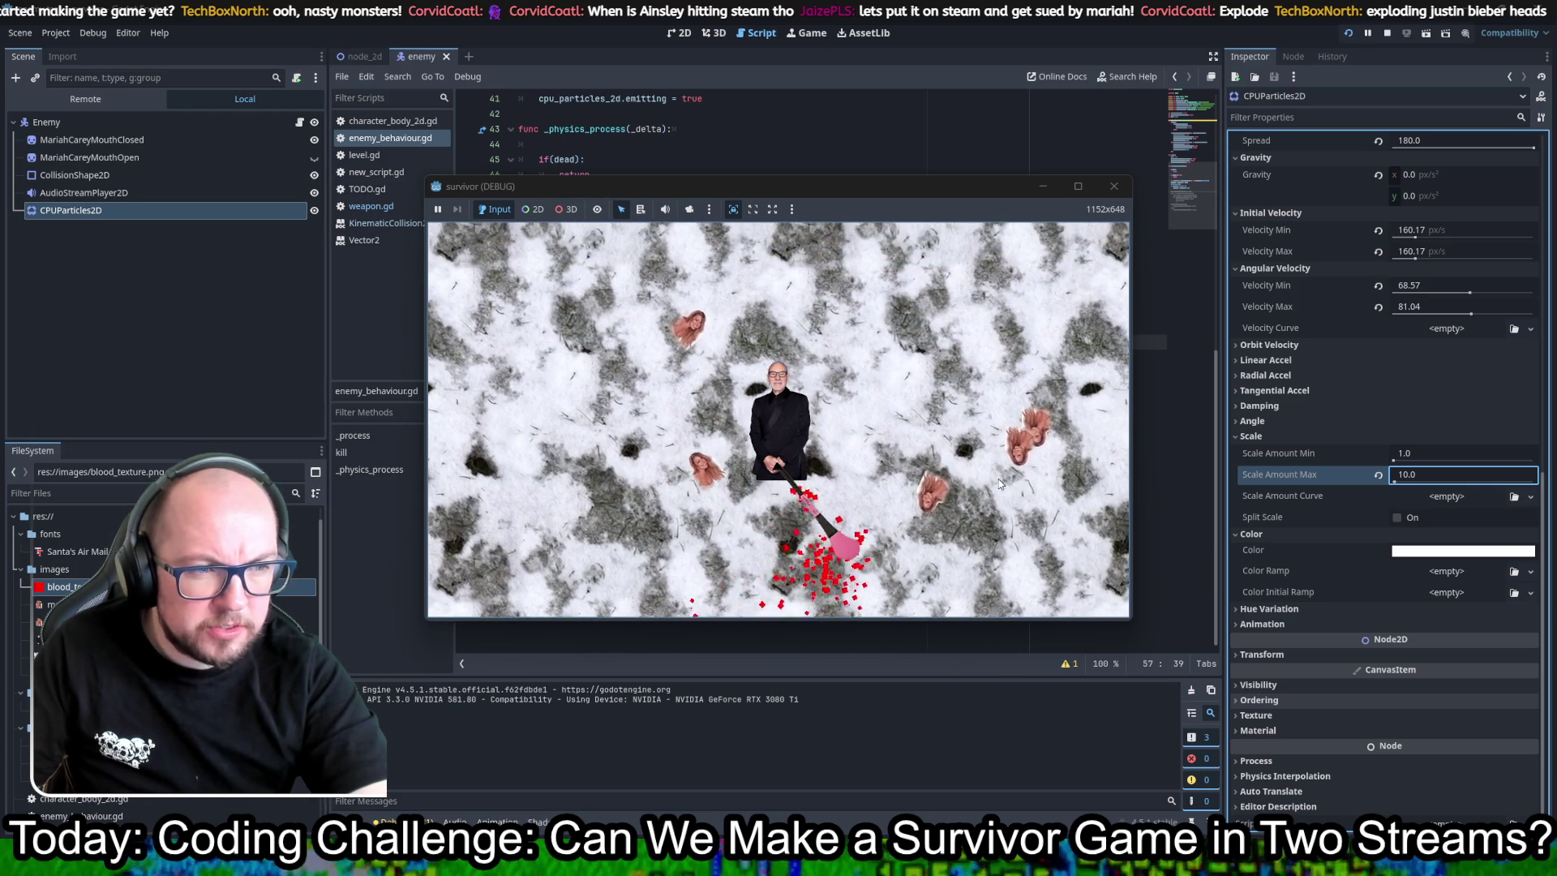
{"action": "key", "text": "Up"}
{"action": "key", "text": "Right"}
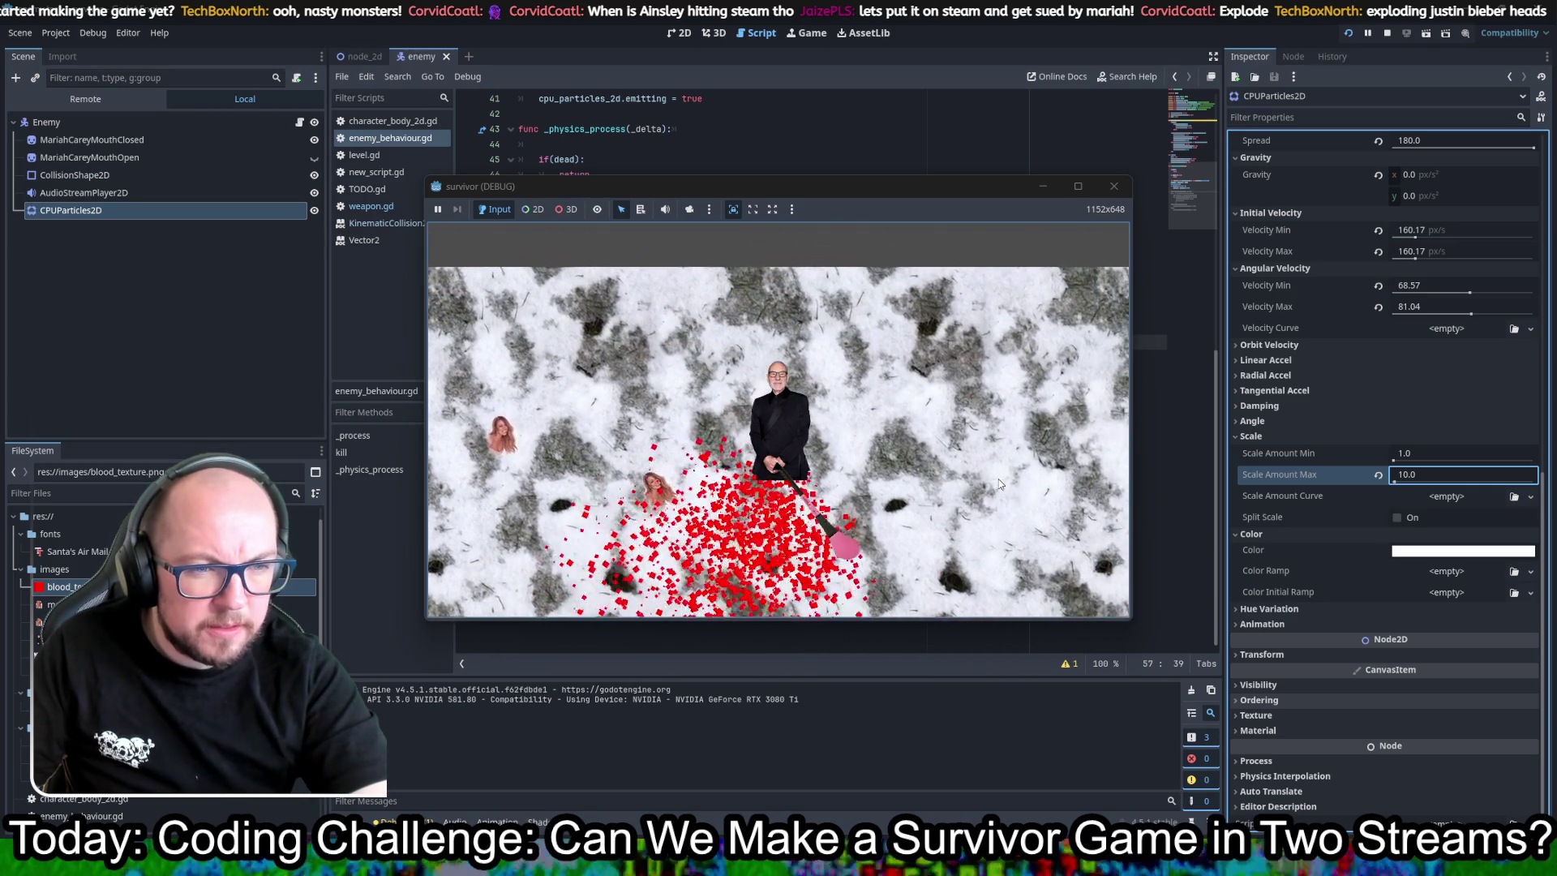
{"action": "key", "text": "Up"}
{"action": "key", "text": "Left"}
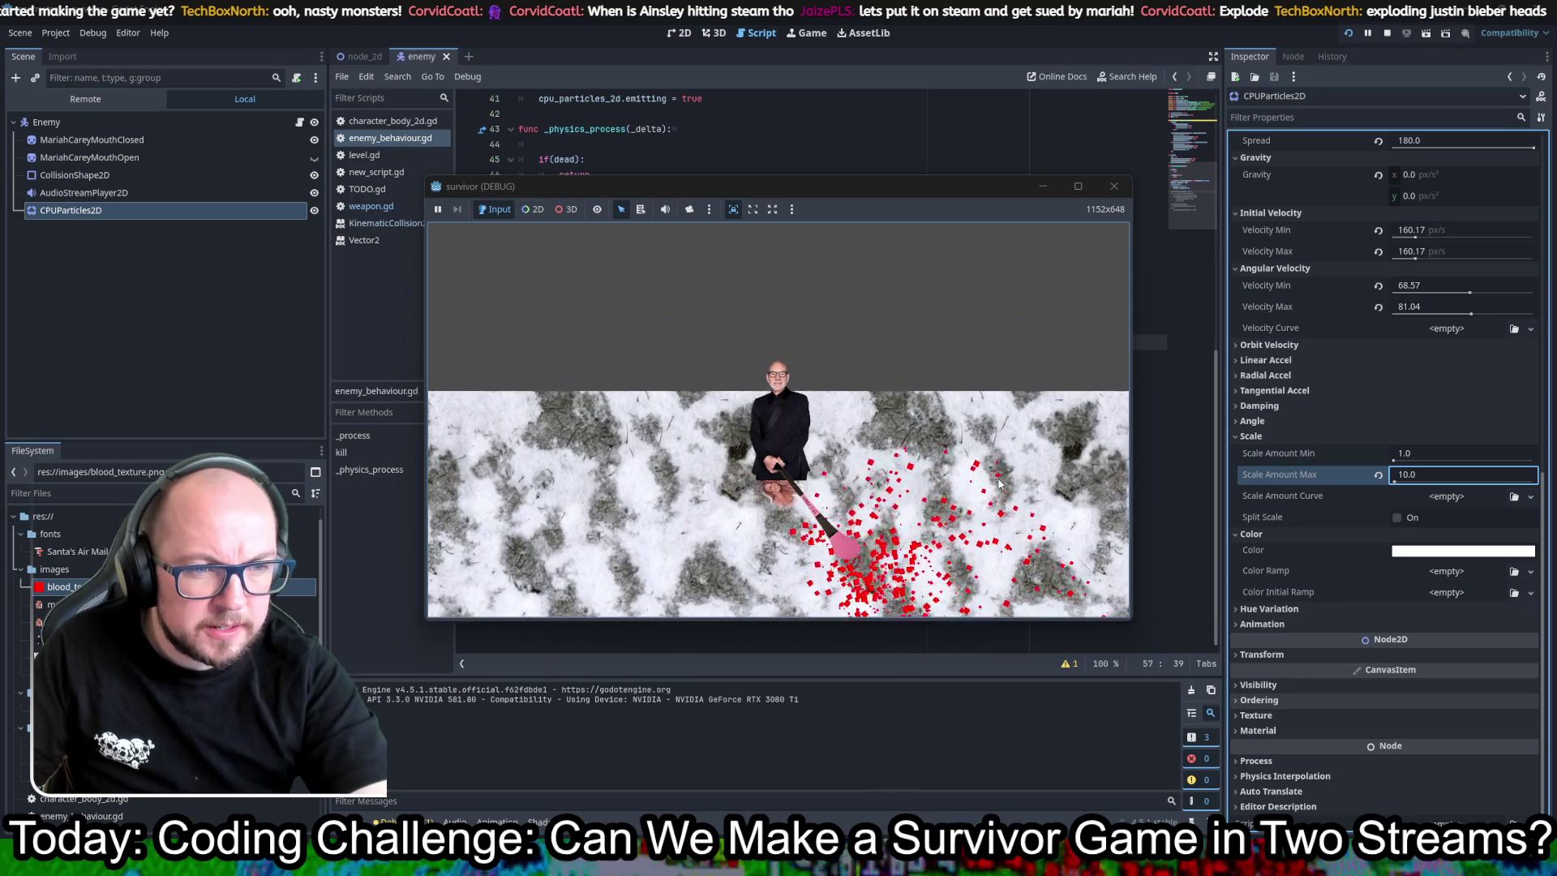
{"action": "key", "text": "Down"}
{"action": "key", "text": "Left"}
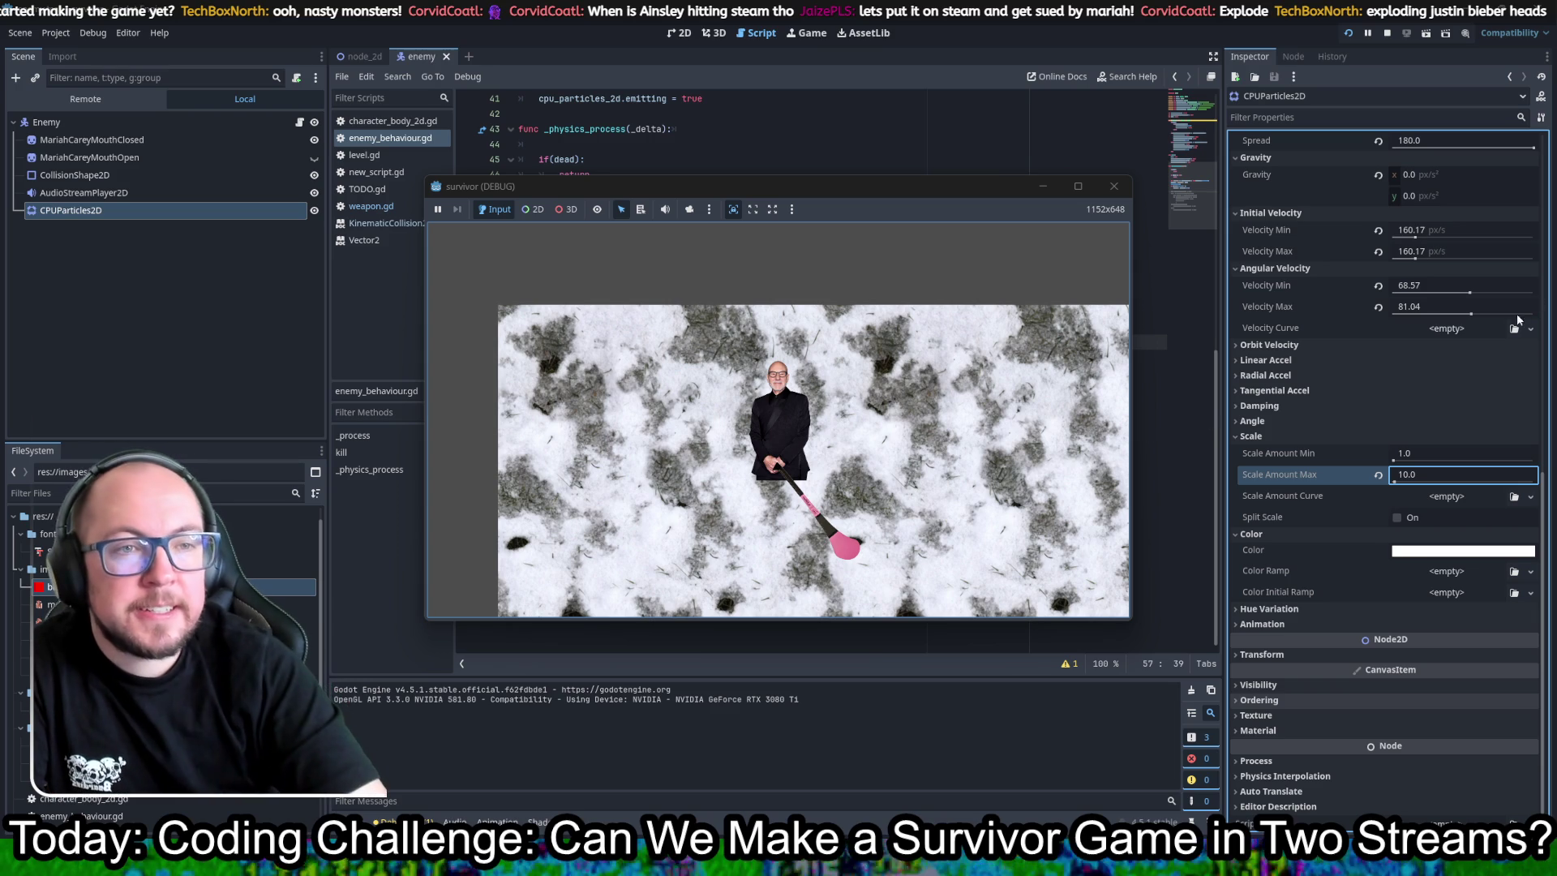
- Stop the test game and drag the collision shape node into the script as a reference
{"action": "left_click", "coordinate": [1124, 185]}
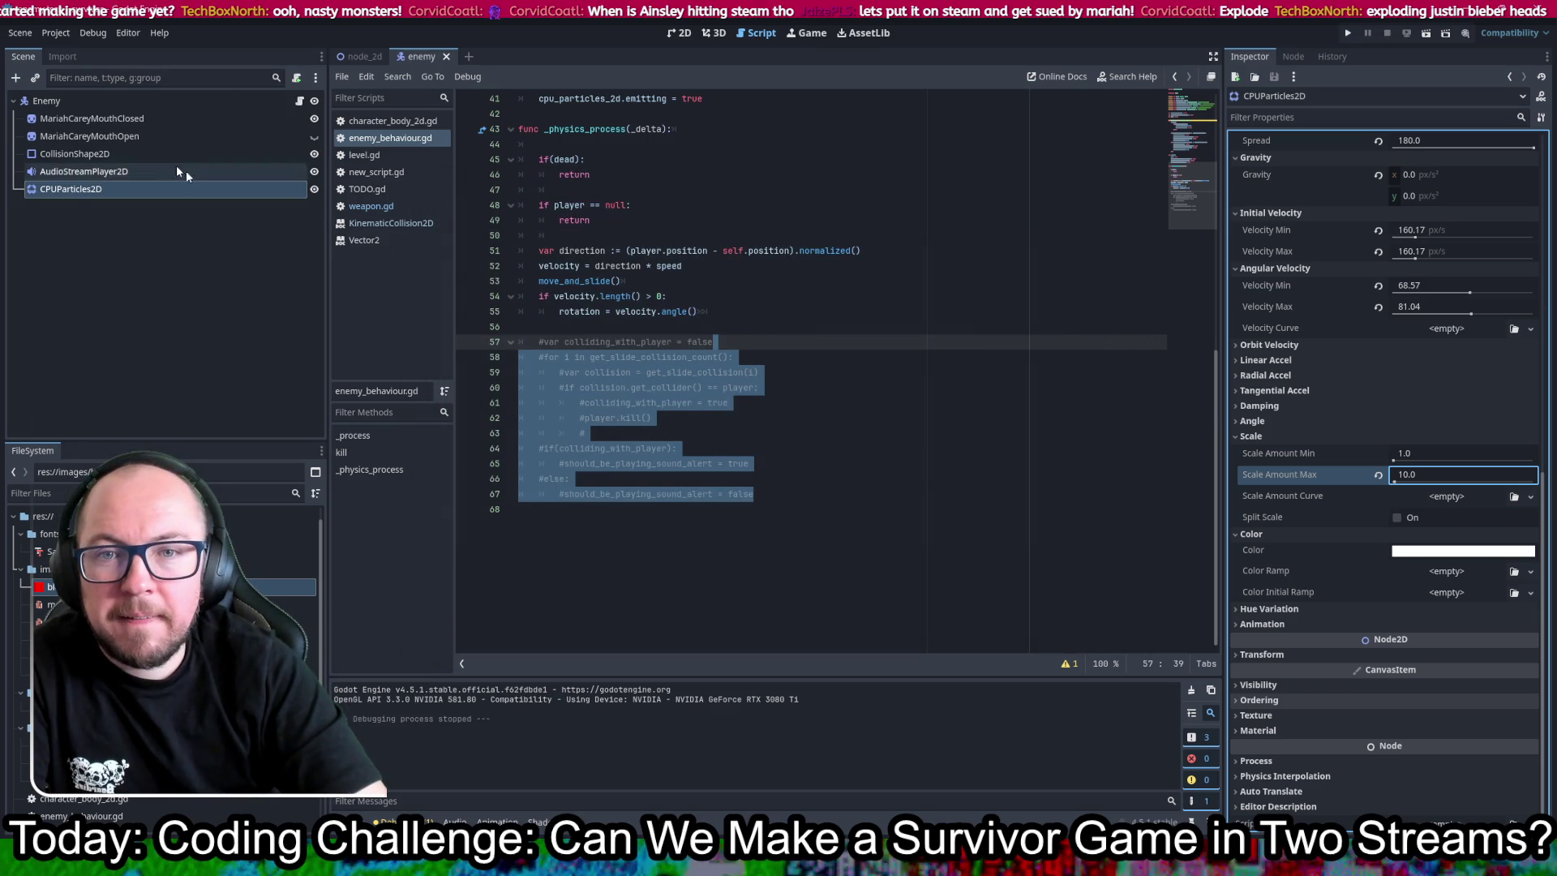
{"action": "left_click", "coordinate": [120, 154]}
{"action": "scroll", "coordinate": [695, 465], "scroll_direction": "up", "scroll_amount": 10}
{"action": "mouse_move", "coordinate": [62, 157]}
{"action": "left_mouse_down"}
{"action": "mouse_move", "coordinate": [514, 292]}
{"action": "mouse_move", "coordinate": [570, 284]}
{"action": "left_mouse_up"}
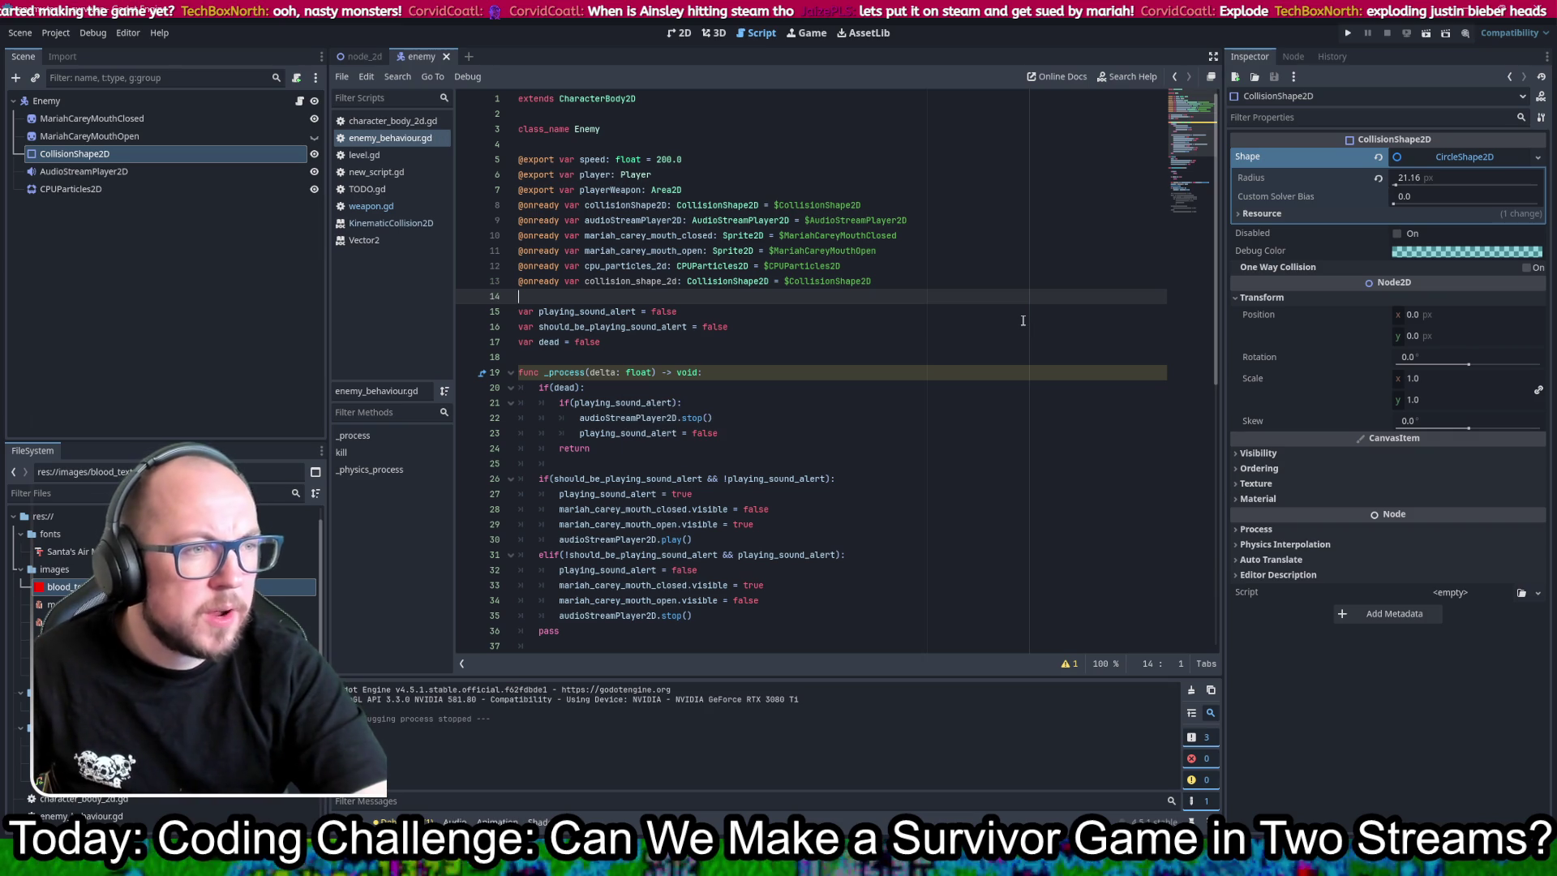
- Inspect the Enemy root node's collision layer and mask properties
{"action": "left_click", "coordinate": [49, 102]}
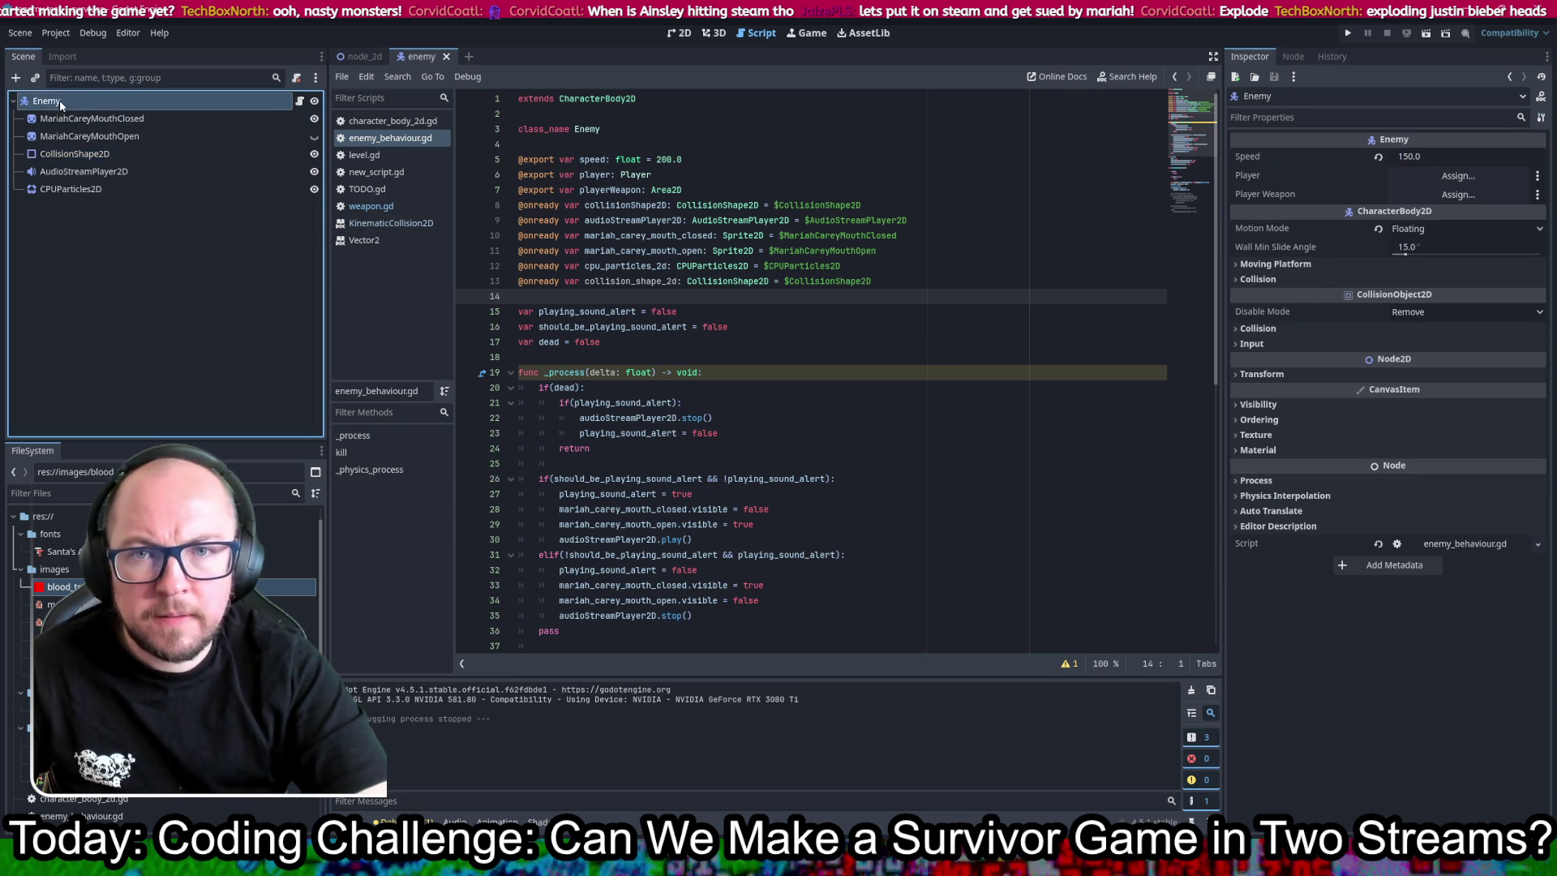
{"action": "left_click", "coordinate": [61, 102]}
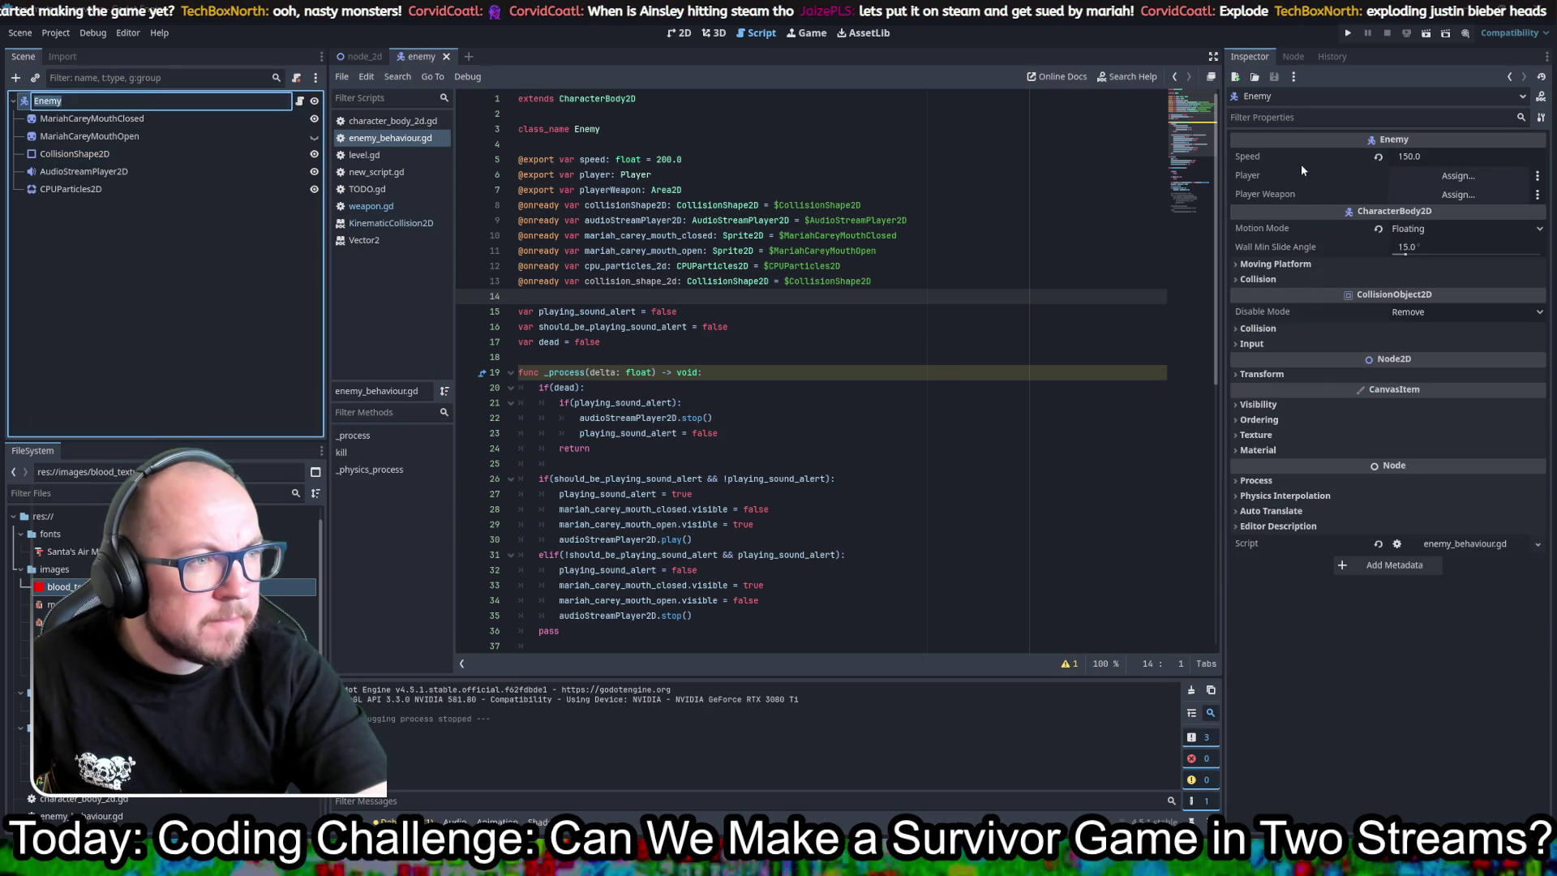
{"action": "left_click", "coordinate": [1281, 279]}
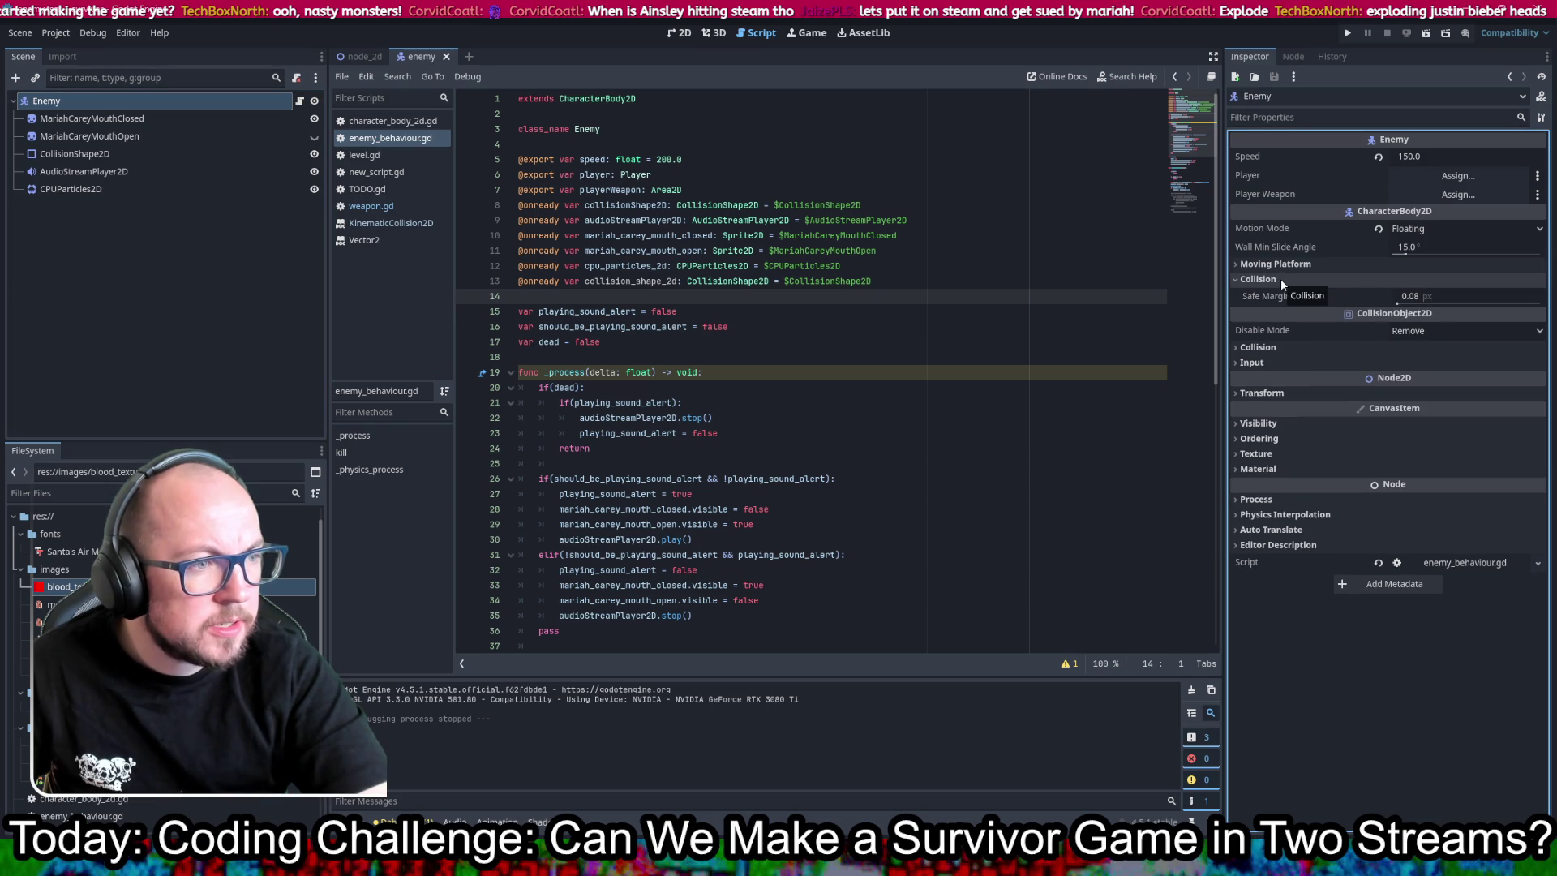
{"action": "left_click", "coordinate": [1260, 348]}
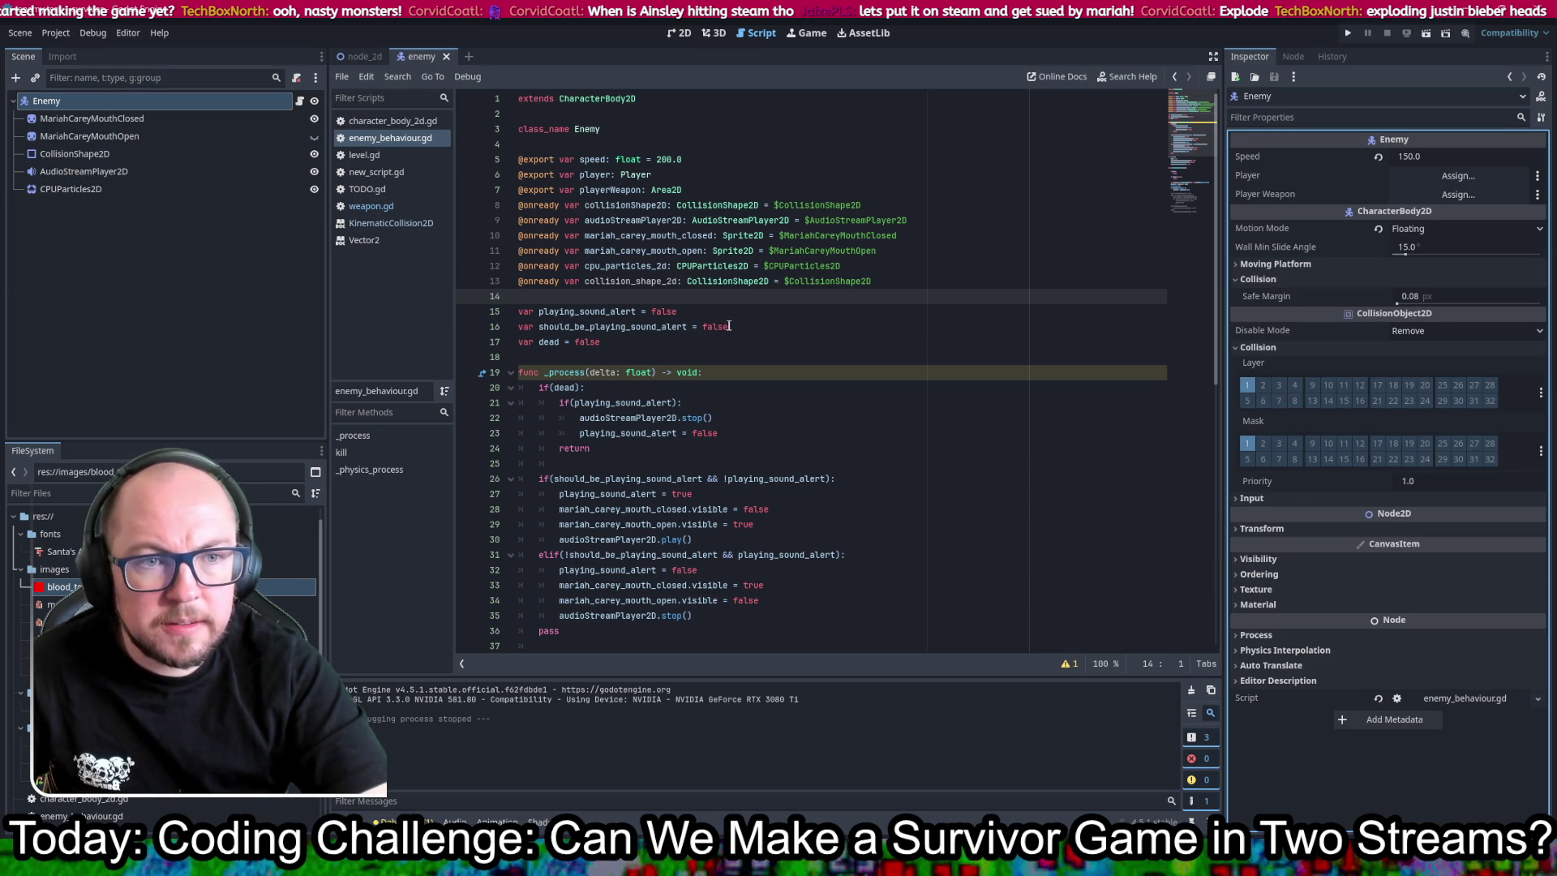
- Delete the duplicate collision_shape_2d reference line from the script
{"action": "double_click", "coordinate": [620, 281]}
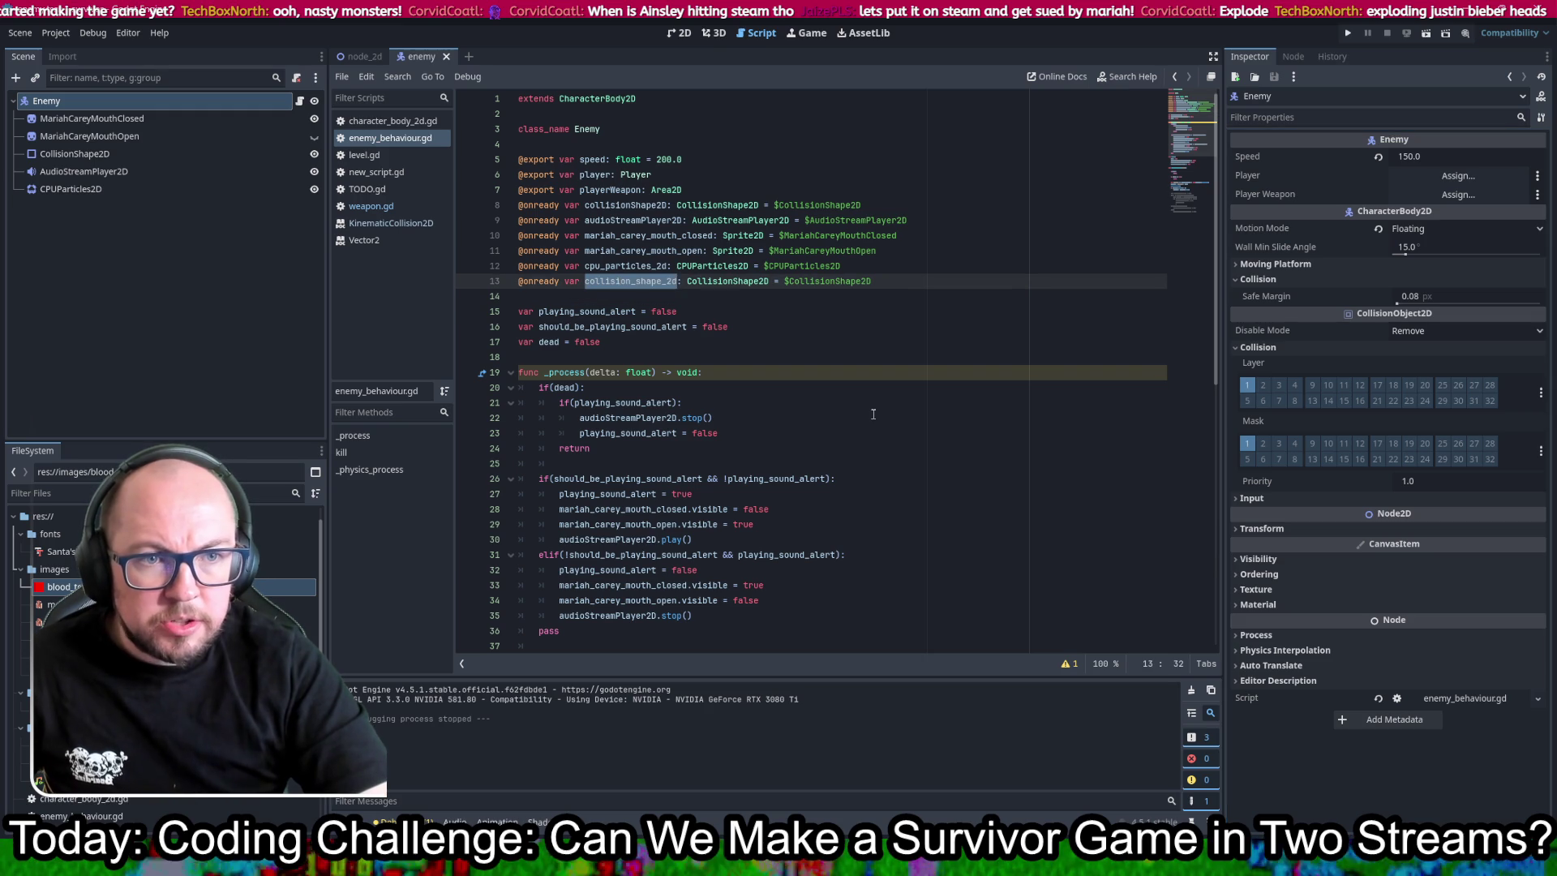
{"action": "left_click_drag", "start_coordinate": [865, 303], "coordinate": [901, 267]}
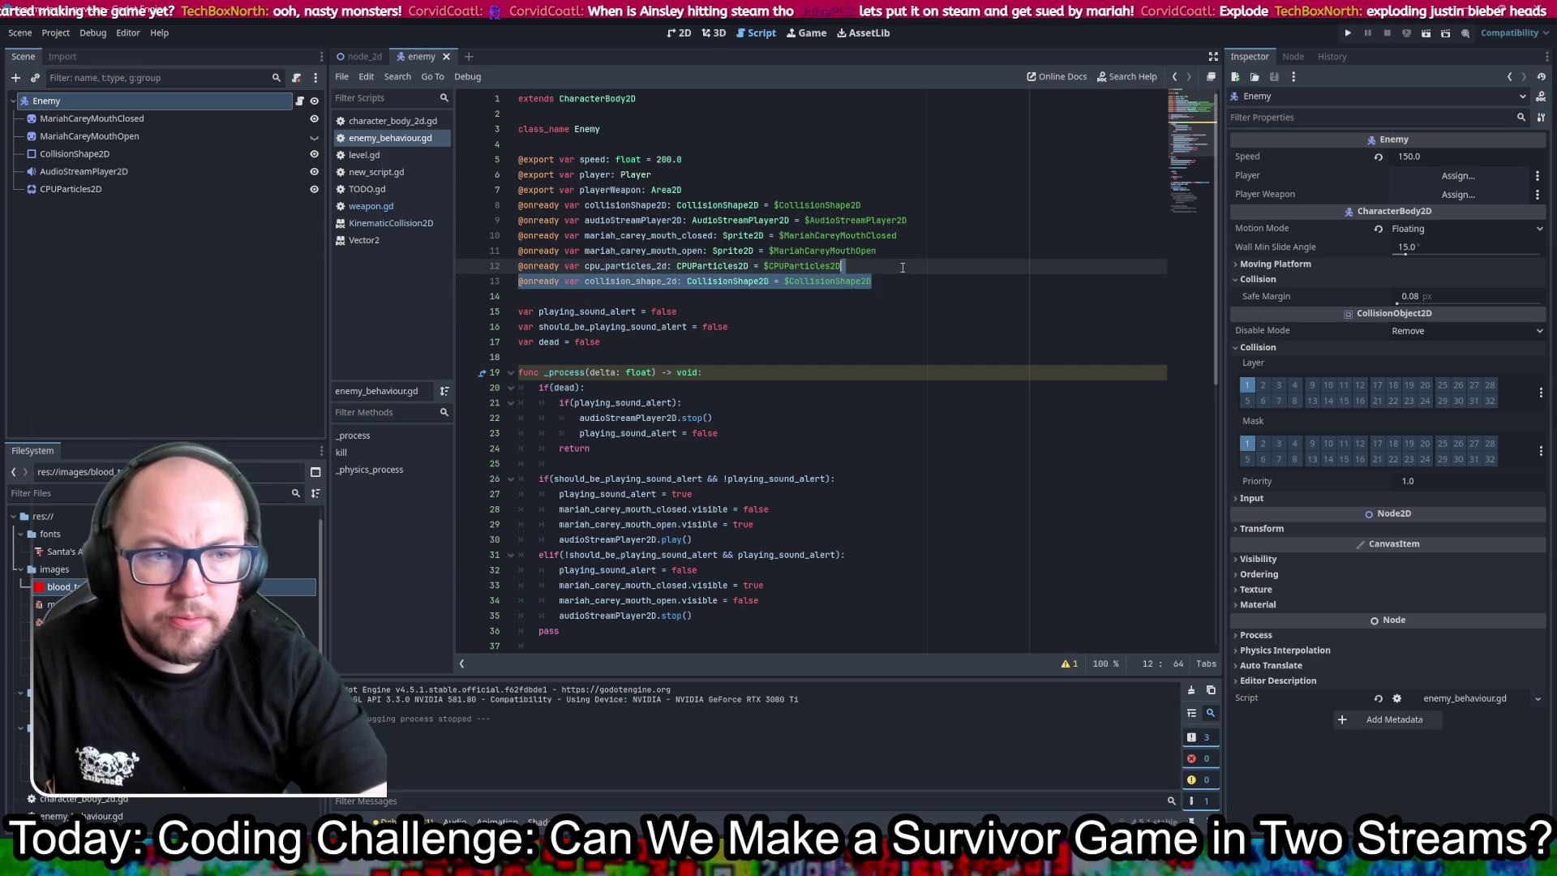
{"action": "key", "text": "BackSpace"}
- Add a collisionShape2D.disabled line after the particle emitting line in kill()
{"action": "double_click", "coordinate": [625, 204]}
{"action": "key", "text": "ctrl+c"}
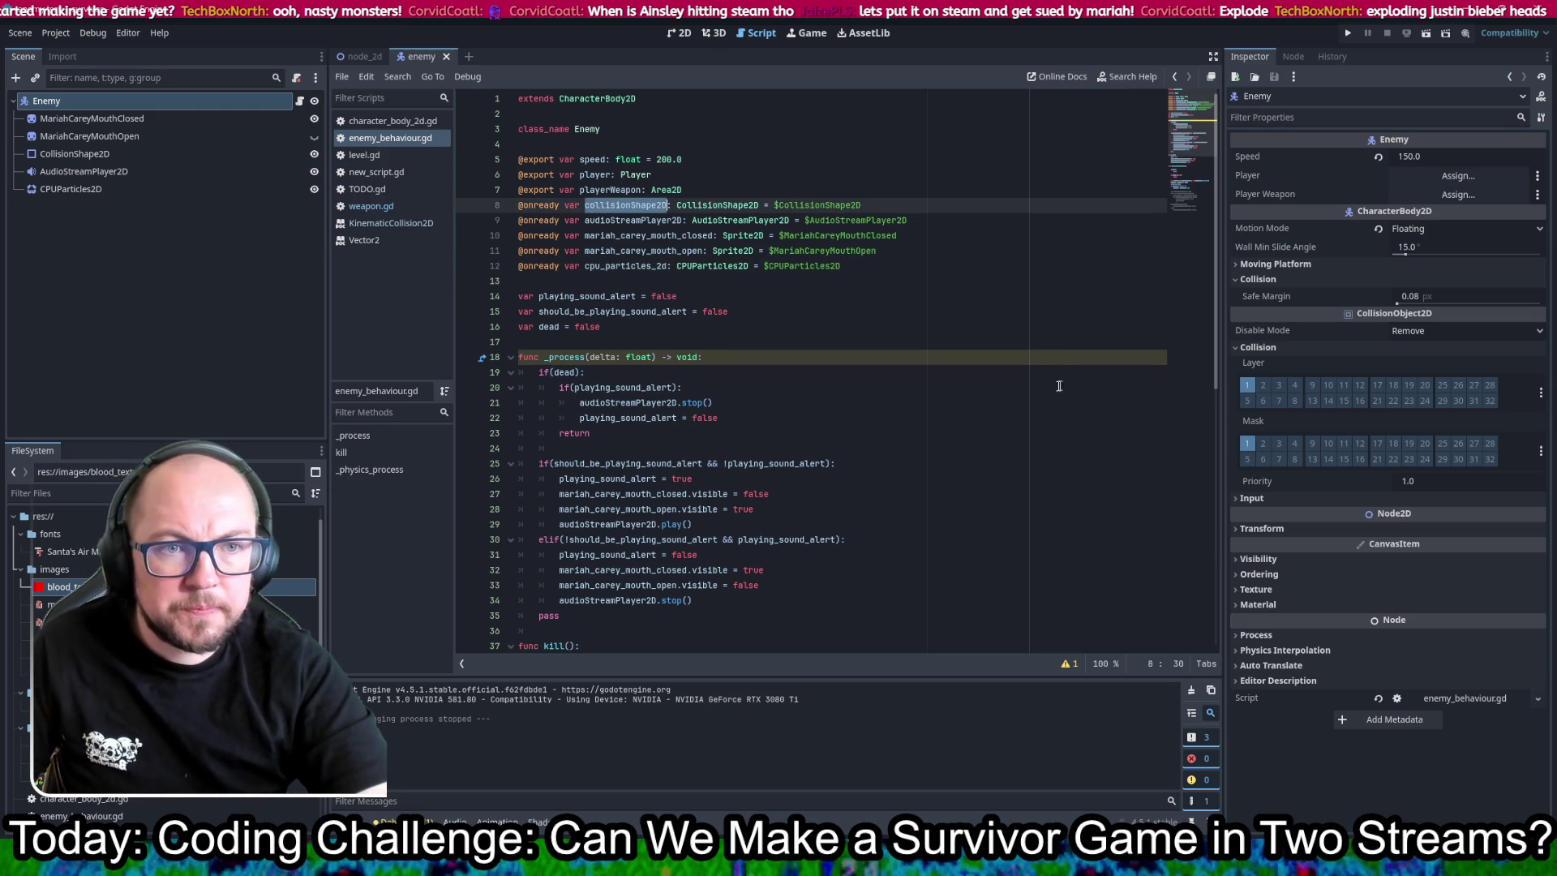
{"action": "scroll", "coordinate": [975, 391], "scroll_direction": "down", "scroll_amount": 10}
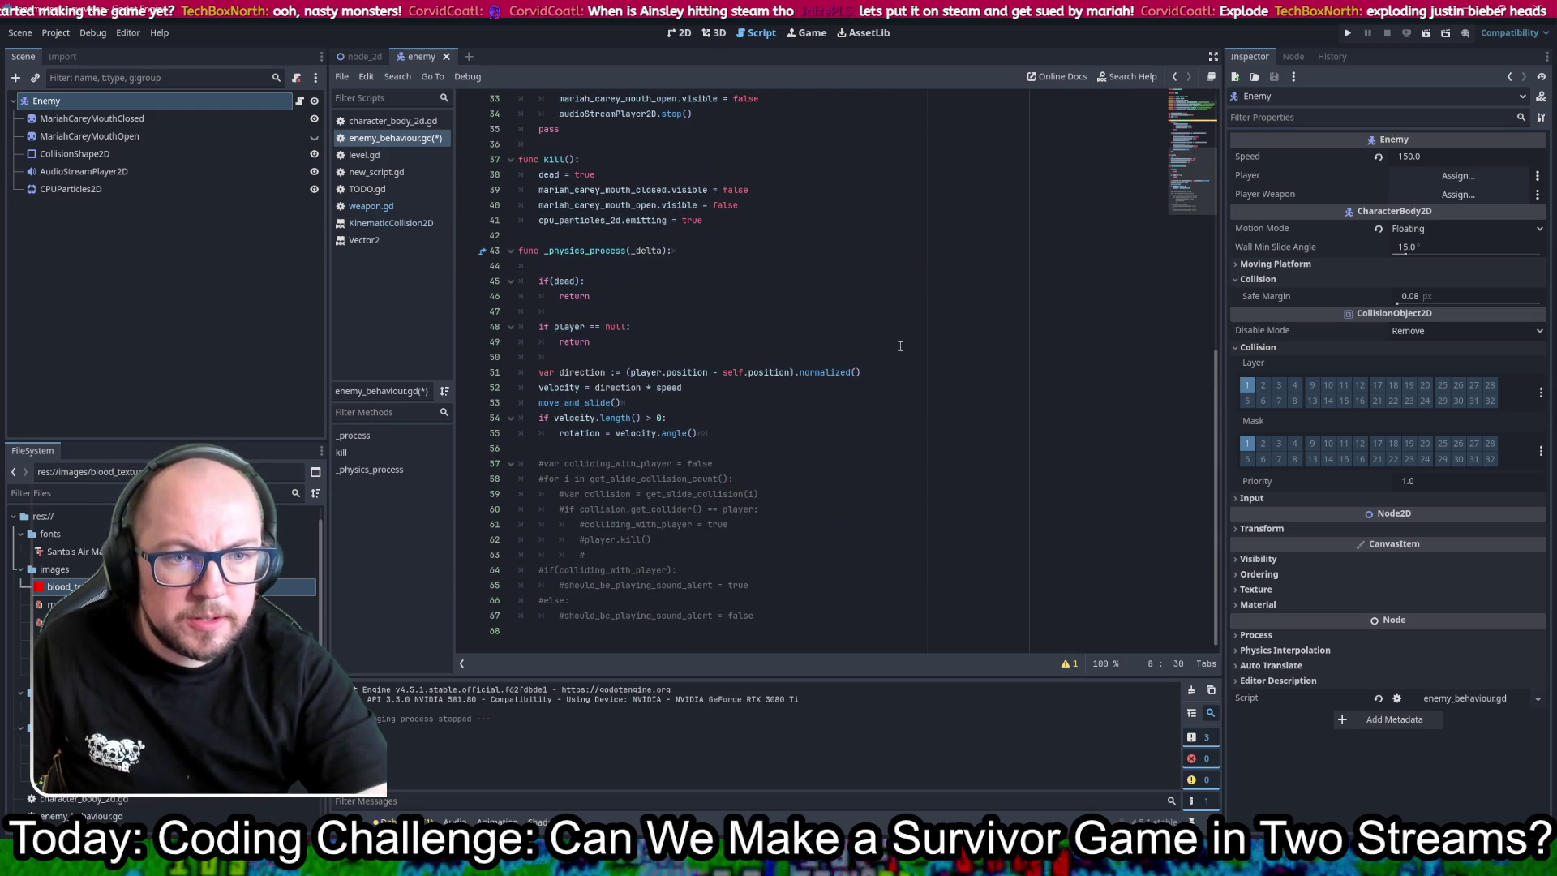
{"action": "scroll", "coordinate": [900, 345], "scroll_direction": "up", "scroll_amount": 8}
{"action": "left_click", "coordinate": [716, 585]}
{"action": "key", "text": "Return"}
{"action": "key", "text": "ctrl+v"}
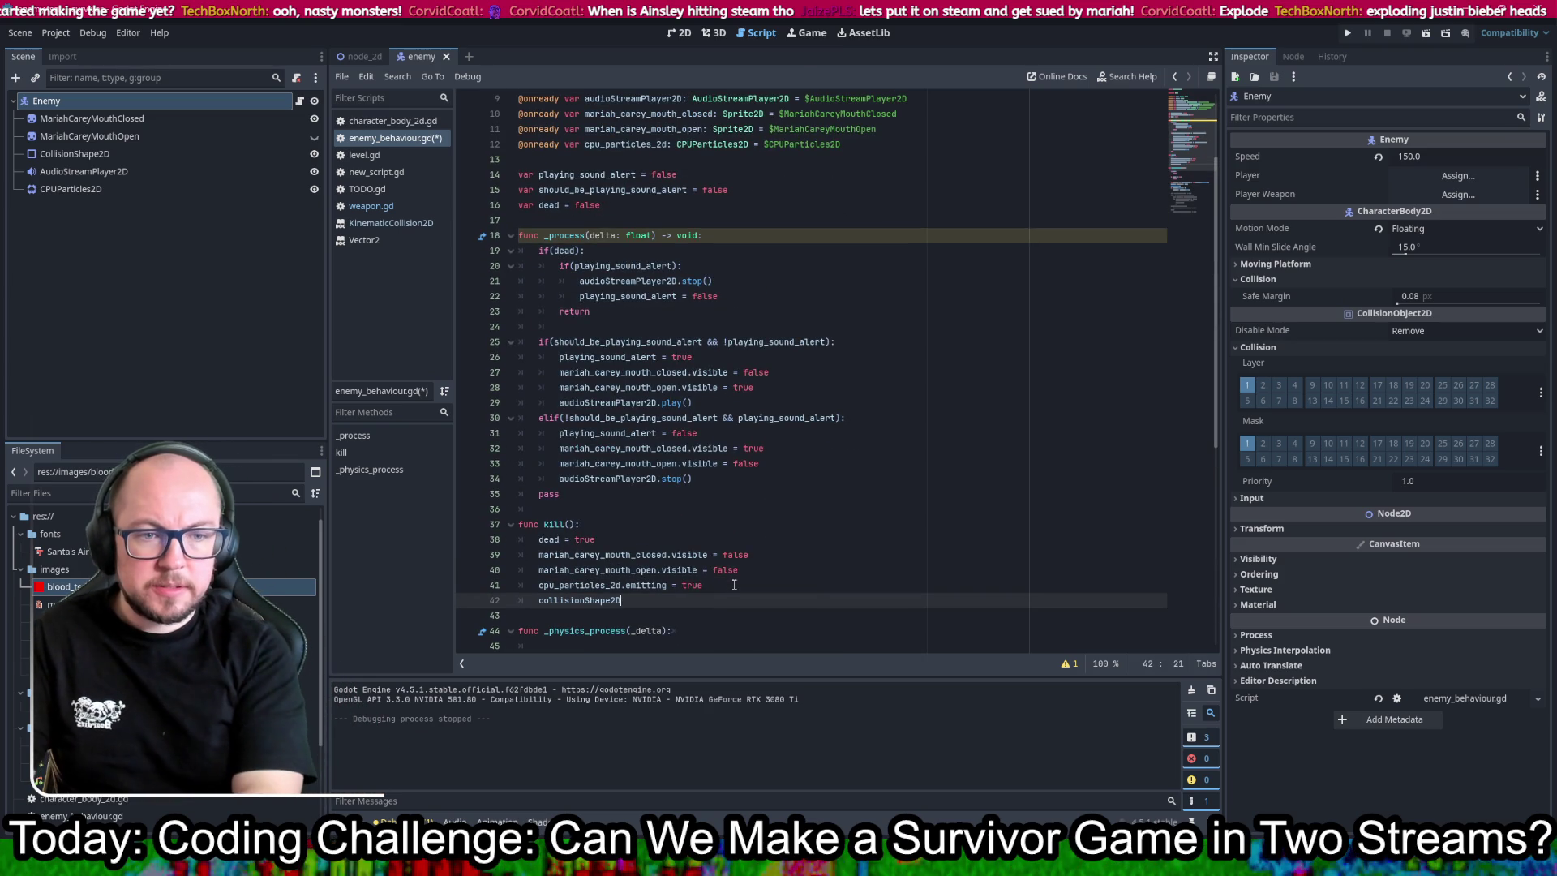
{"action": "type", "text": "disabled = true"}
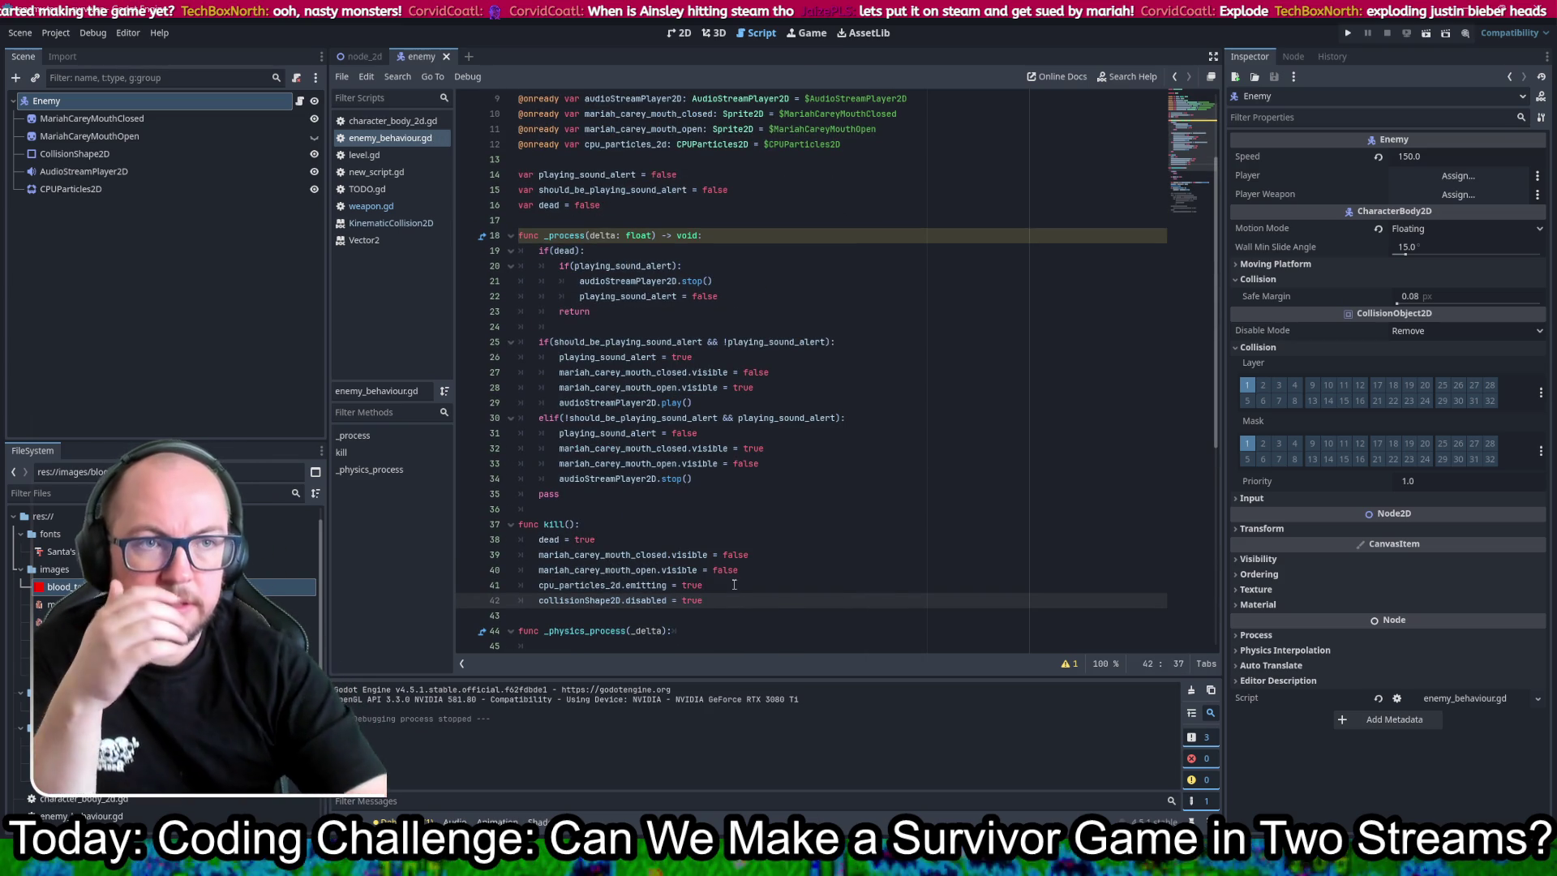
- Play-test the game, walking the player through enemies to watch them burst into red blood, then stop the run
{"action": "left_click", "coordinate": [1348, 34]}
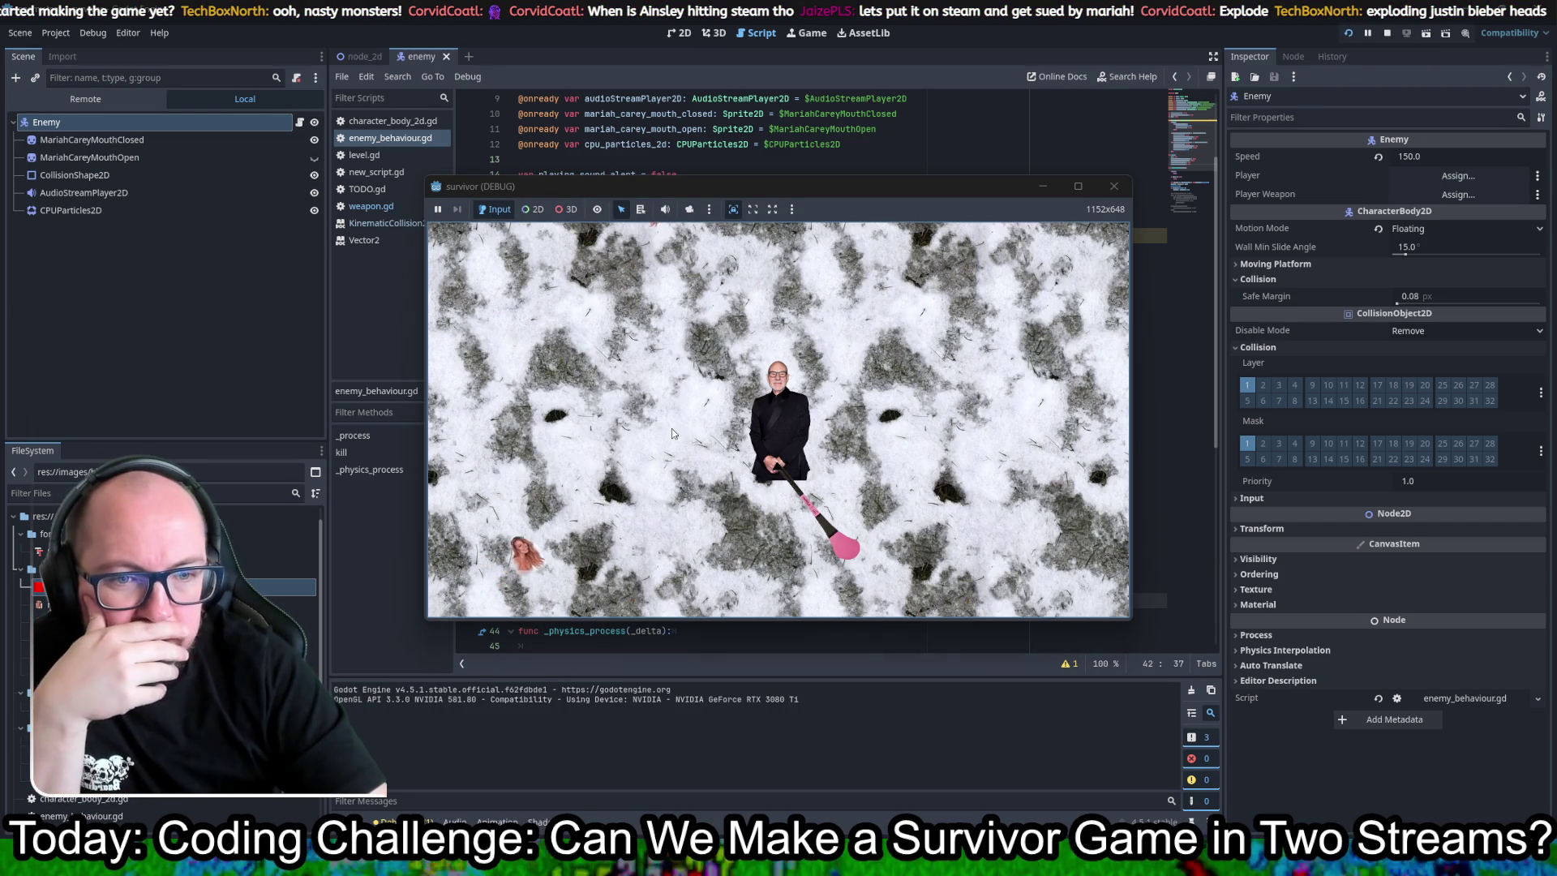
{"action": "key", "text": "Up"}
{"action": "key", "text": "Left"}
{"action": "key", "text": "Up"}
{"action": "key", "text": "Left"}
{"action": "key", "text": "Down"}
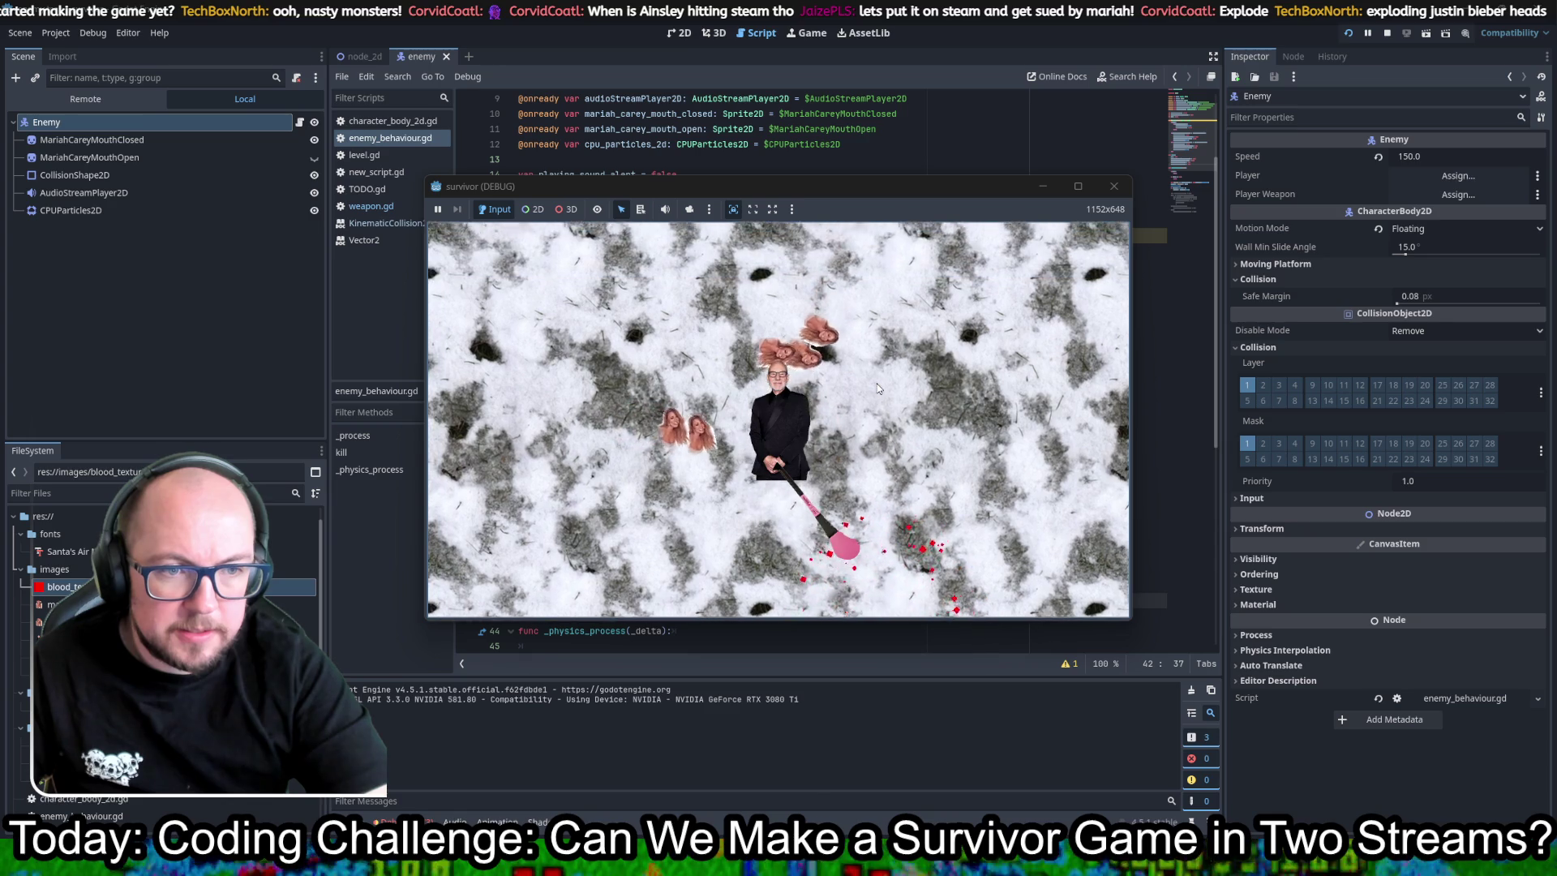
{"action": "key", "text": "Up"}
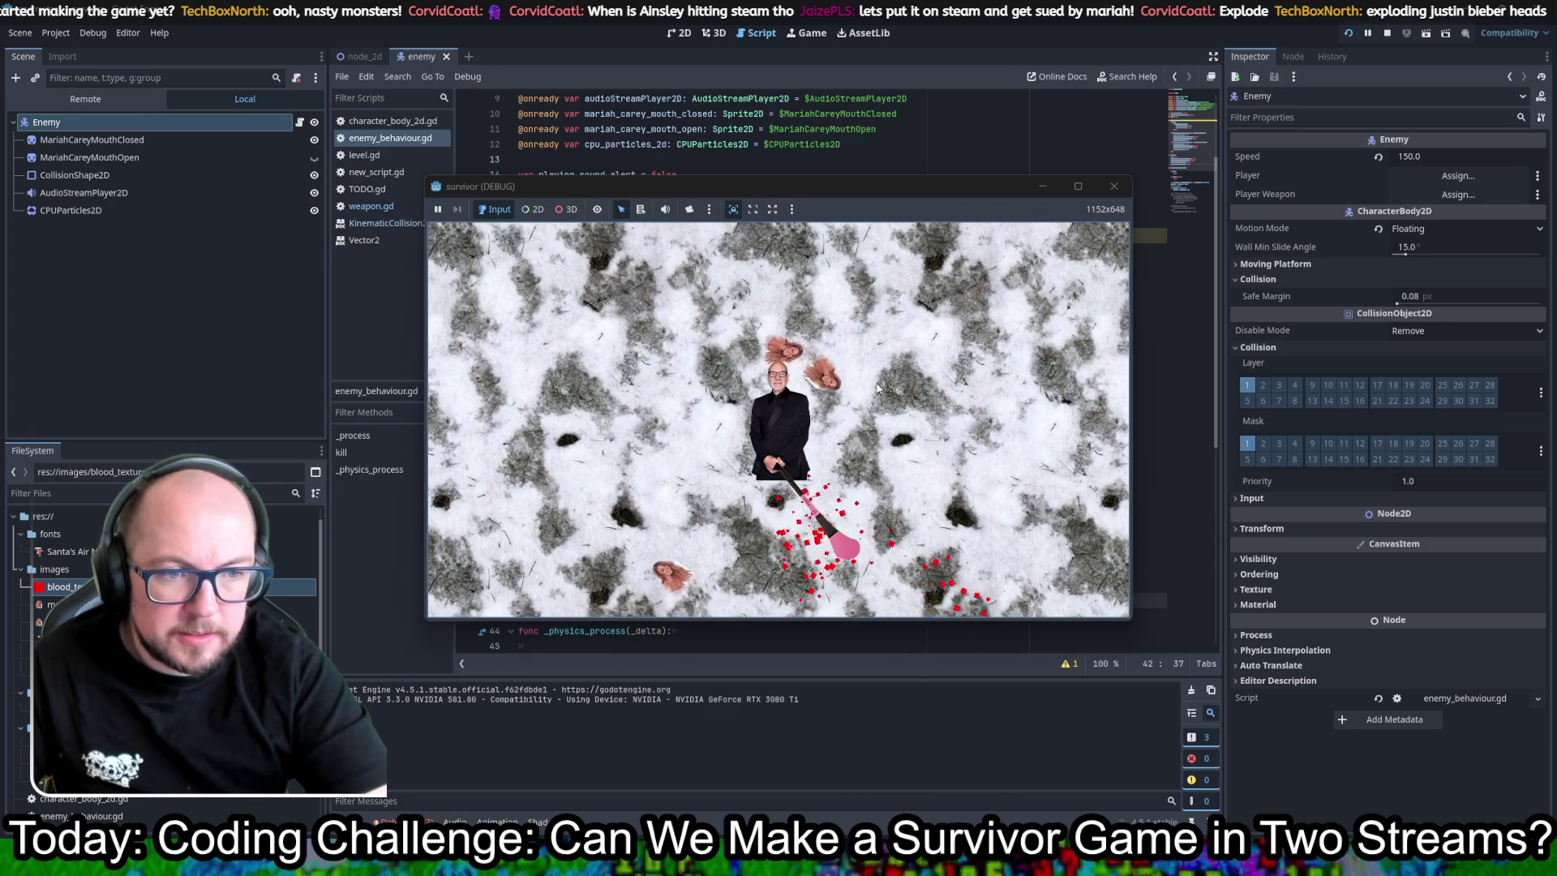
{"action": "key", "text": "Down"}
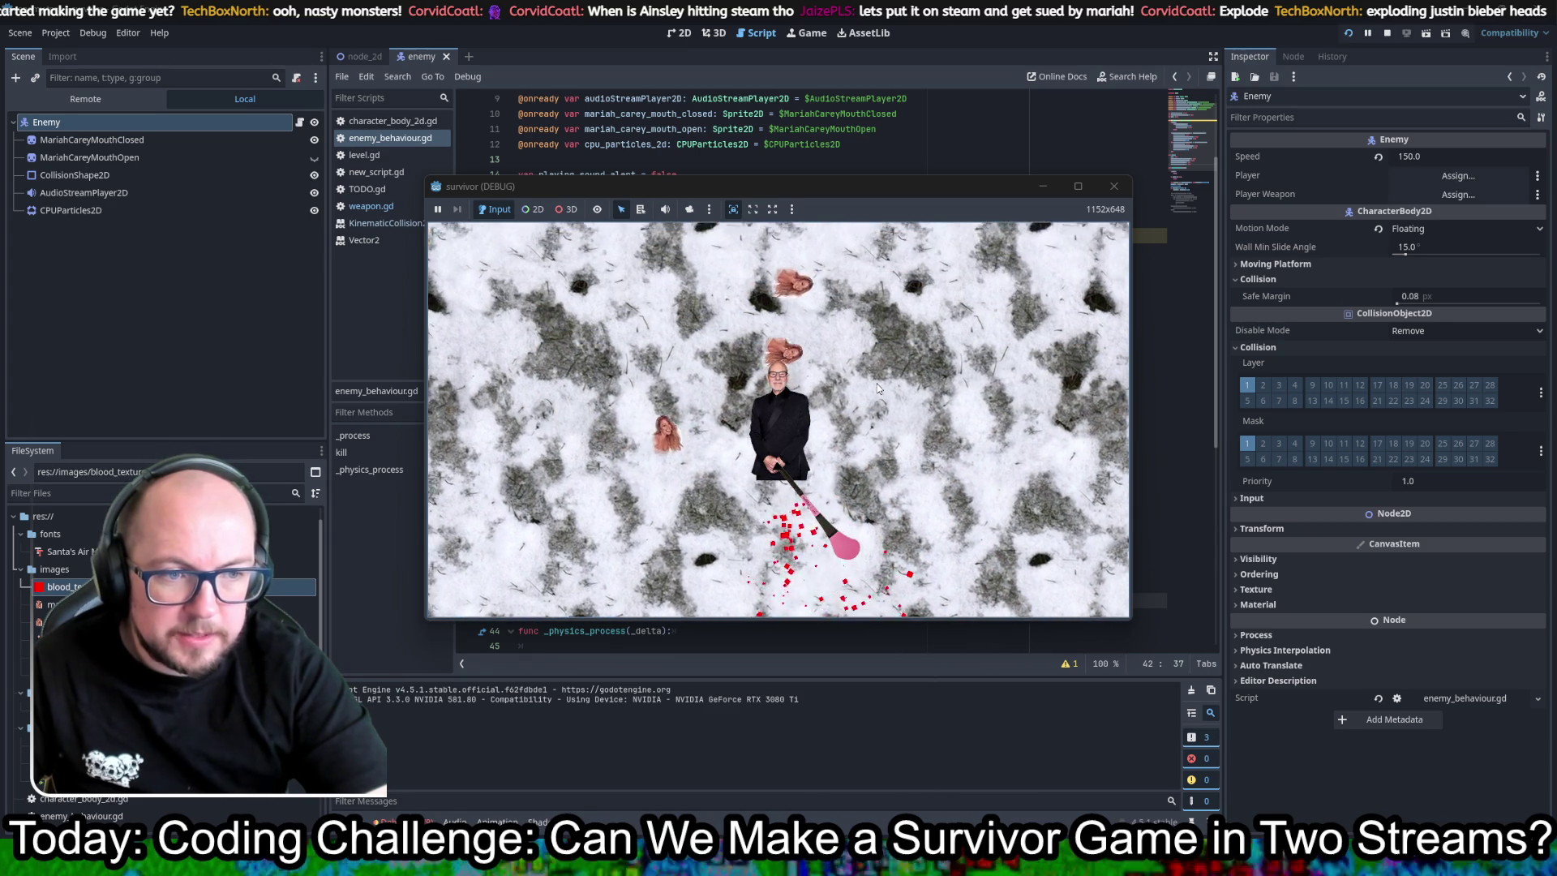
{"action": "key", "text": "Up"}
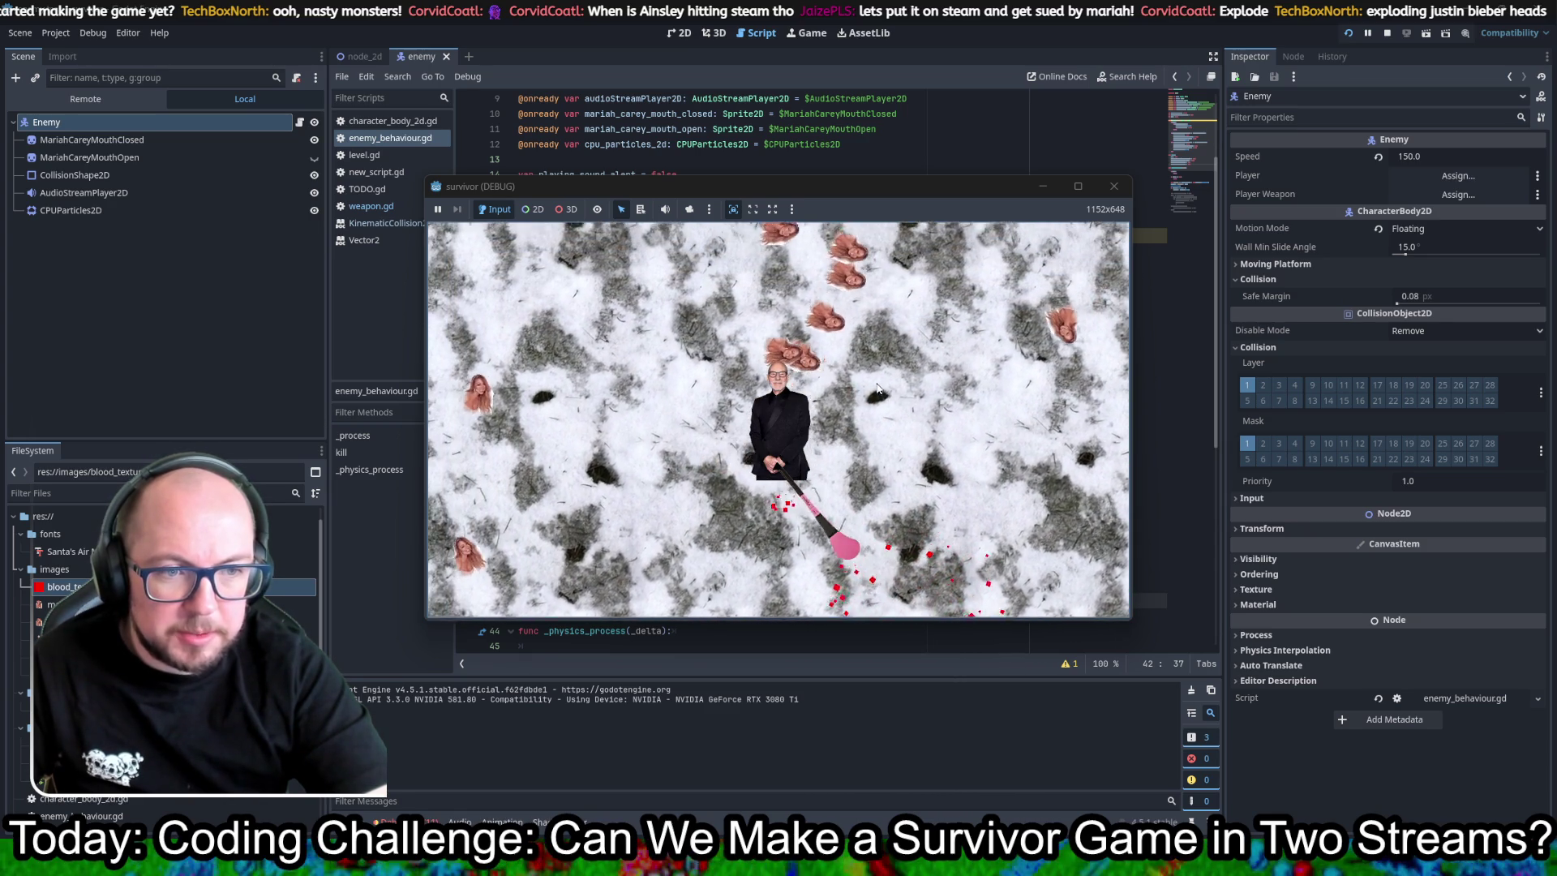
{"action": "key", "text": "Up"}
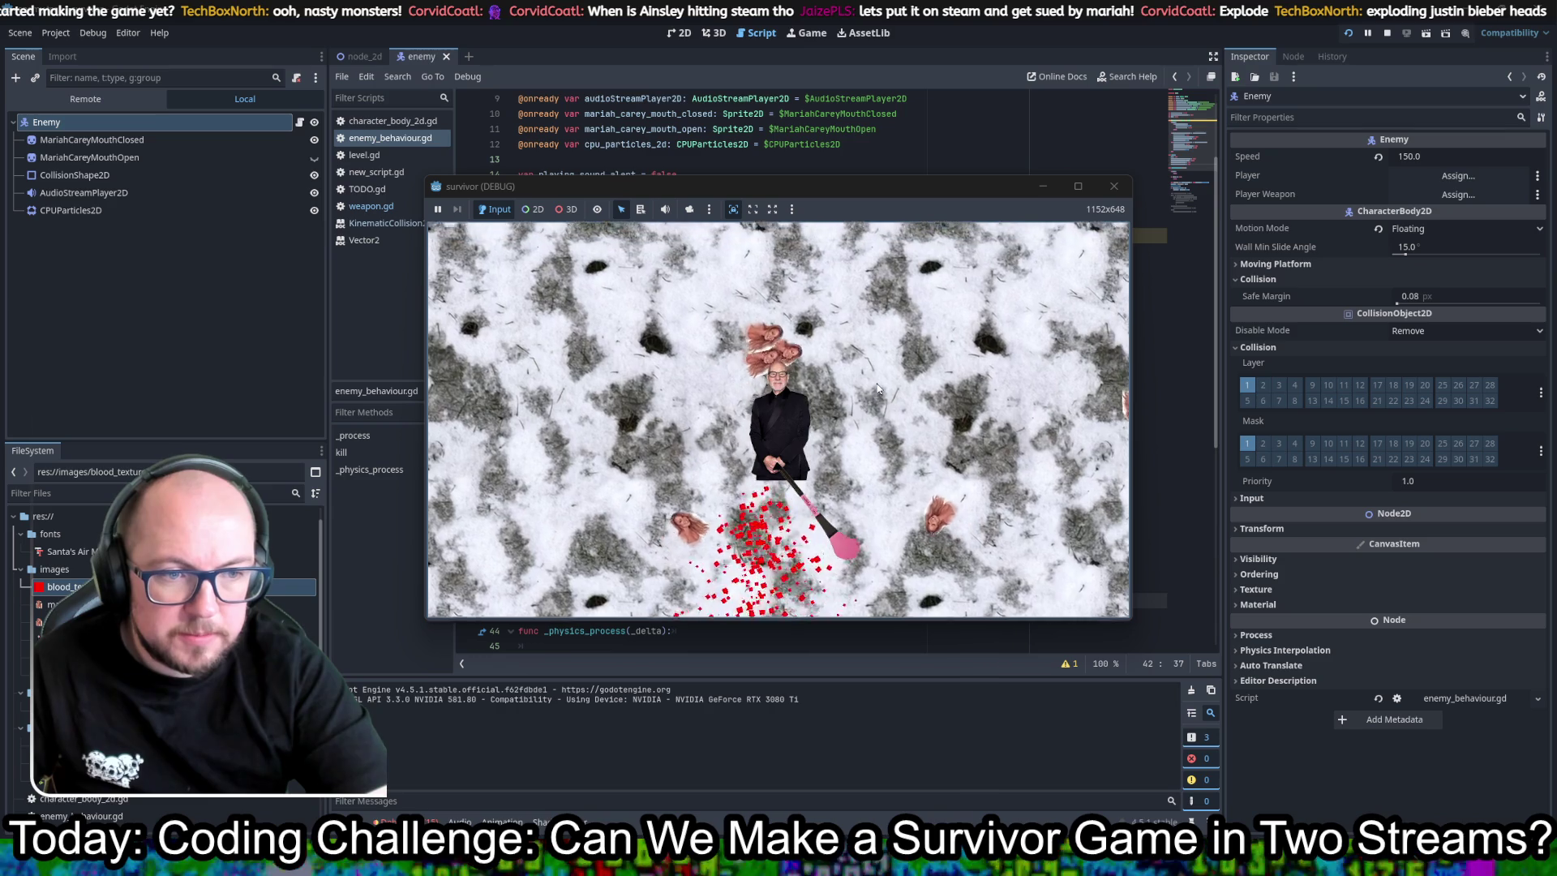
{"action": "key", "text": "Up"}
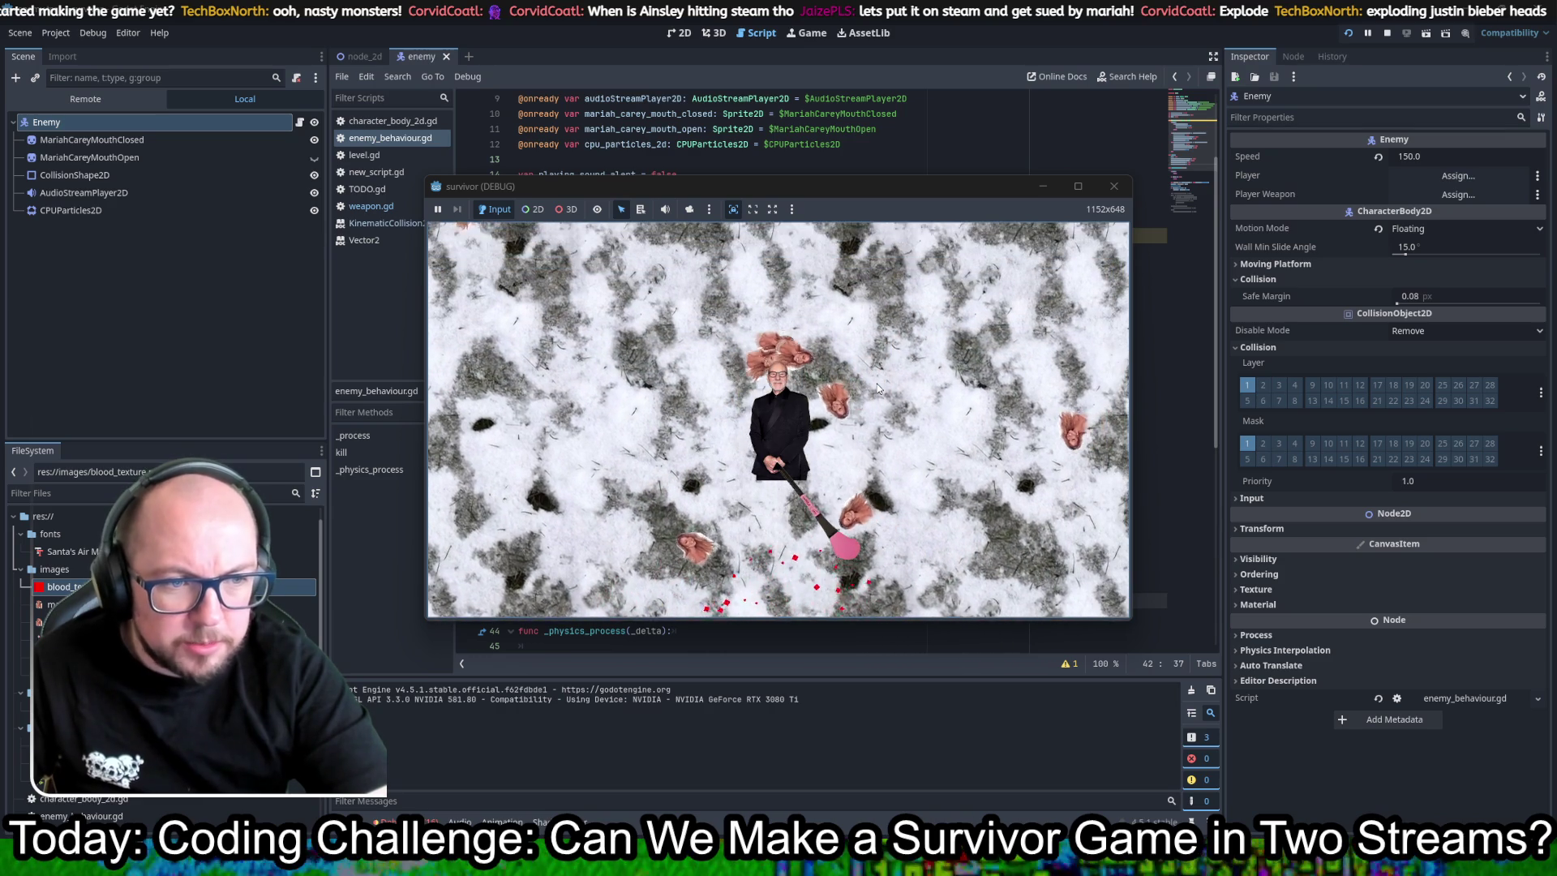
{"action": "key", "text": "Right"}
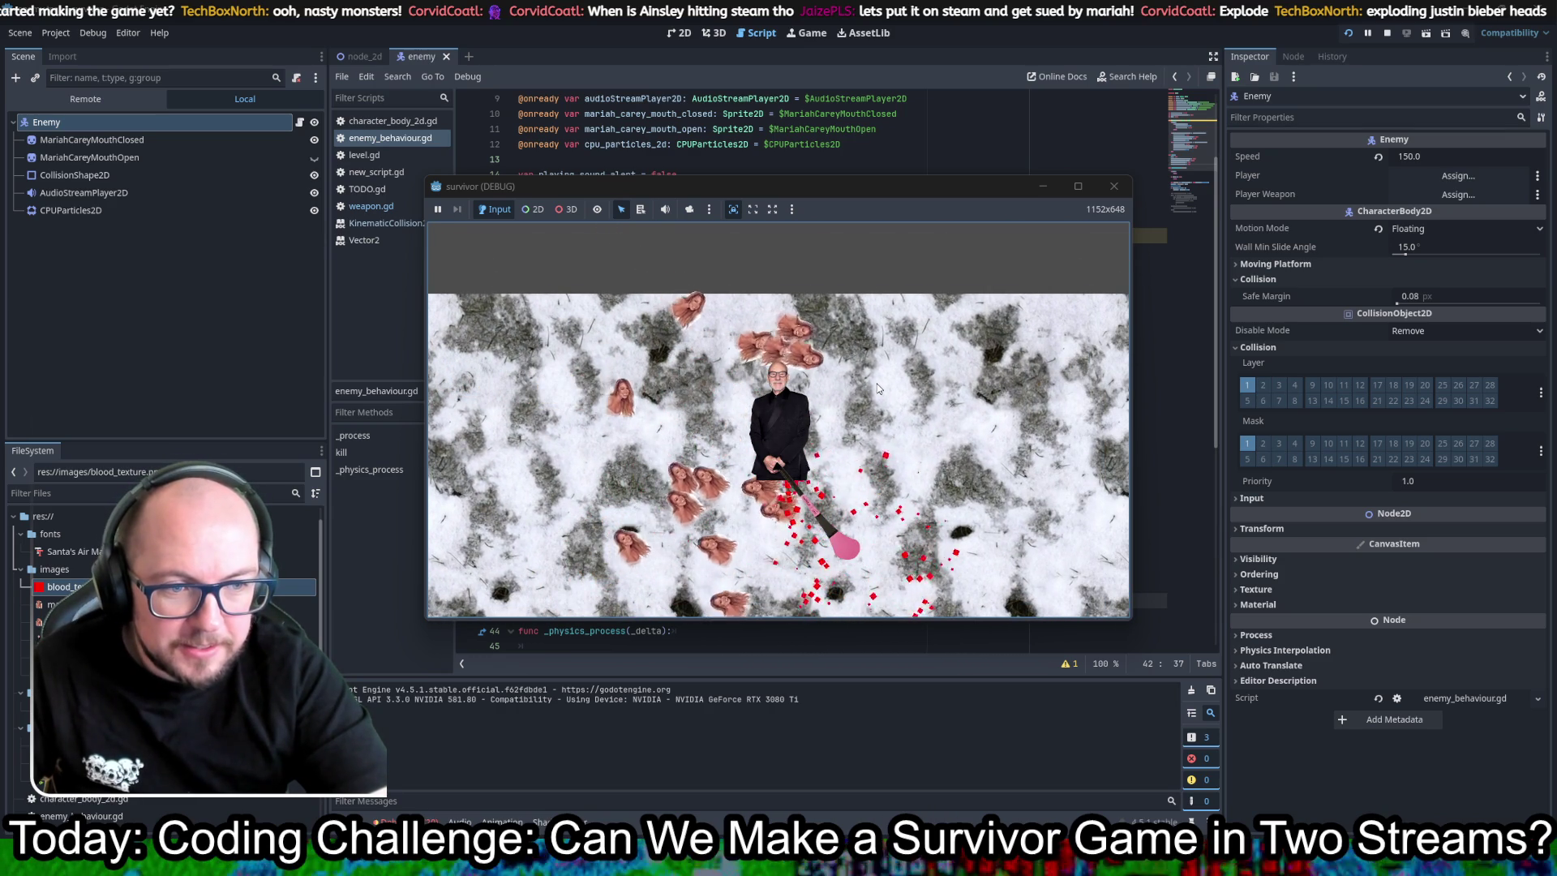
{"action": "key", "text": "Left"}
{"action": "key", "text": "Right"}
{"action": "key", "text": "Up"}
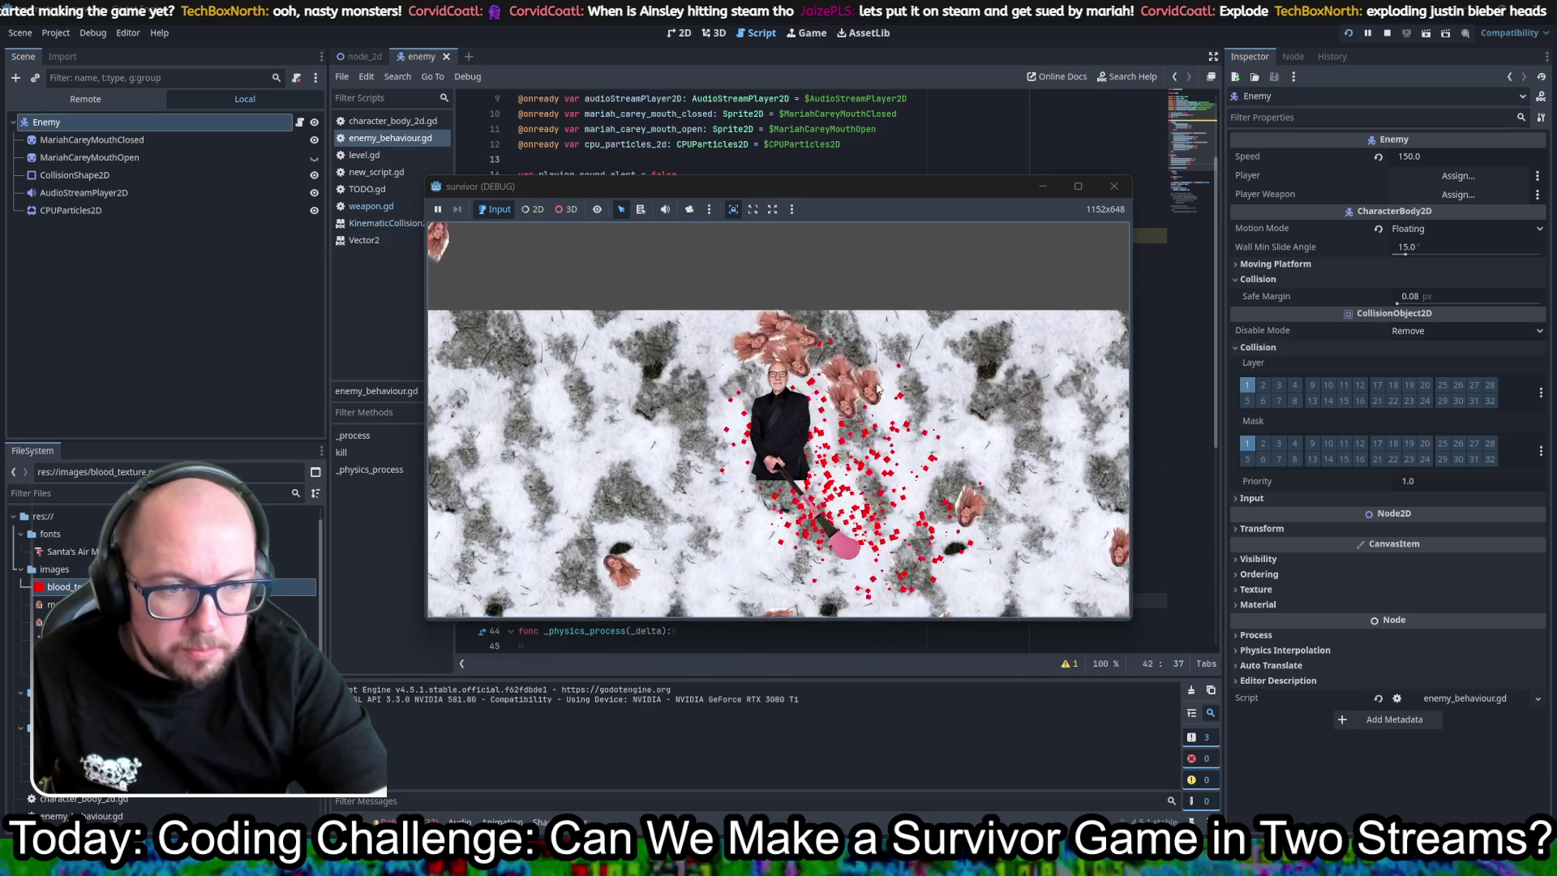
{"action": "key", "text": "Right"}
{"action": "key", "text": "Down"}
{"action": "key", "text": "Down"}
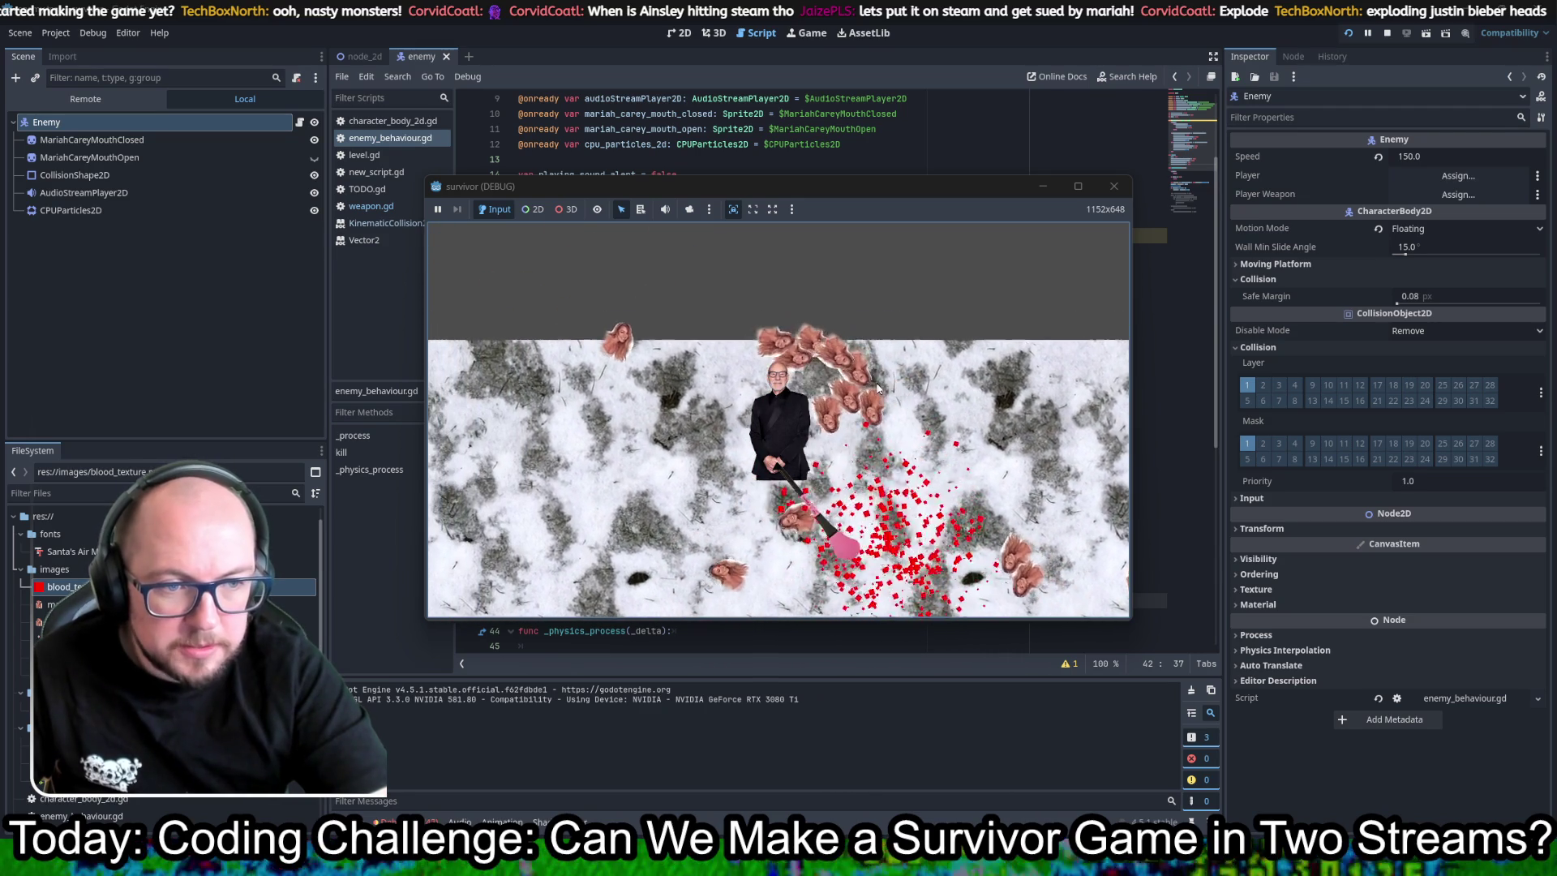
{"action": "key", "text": "Left"}
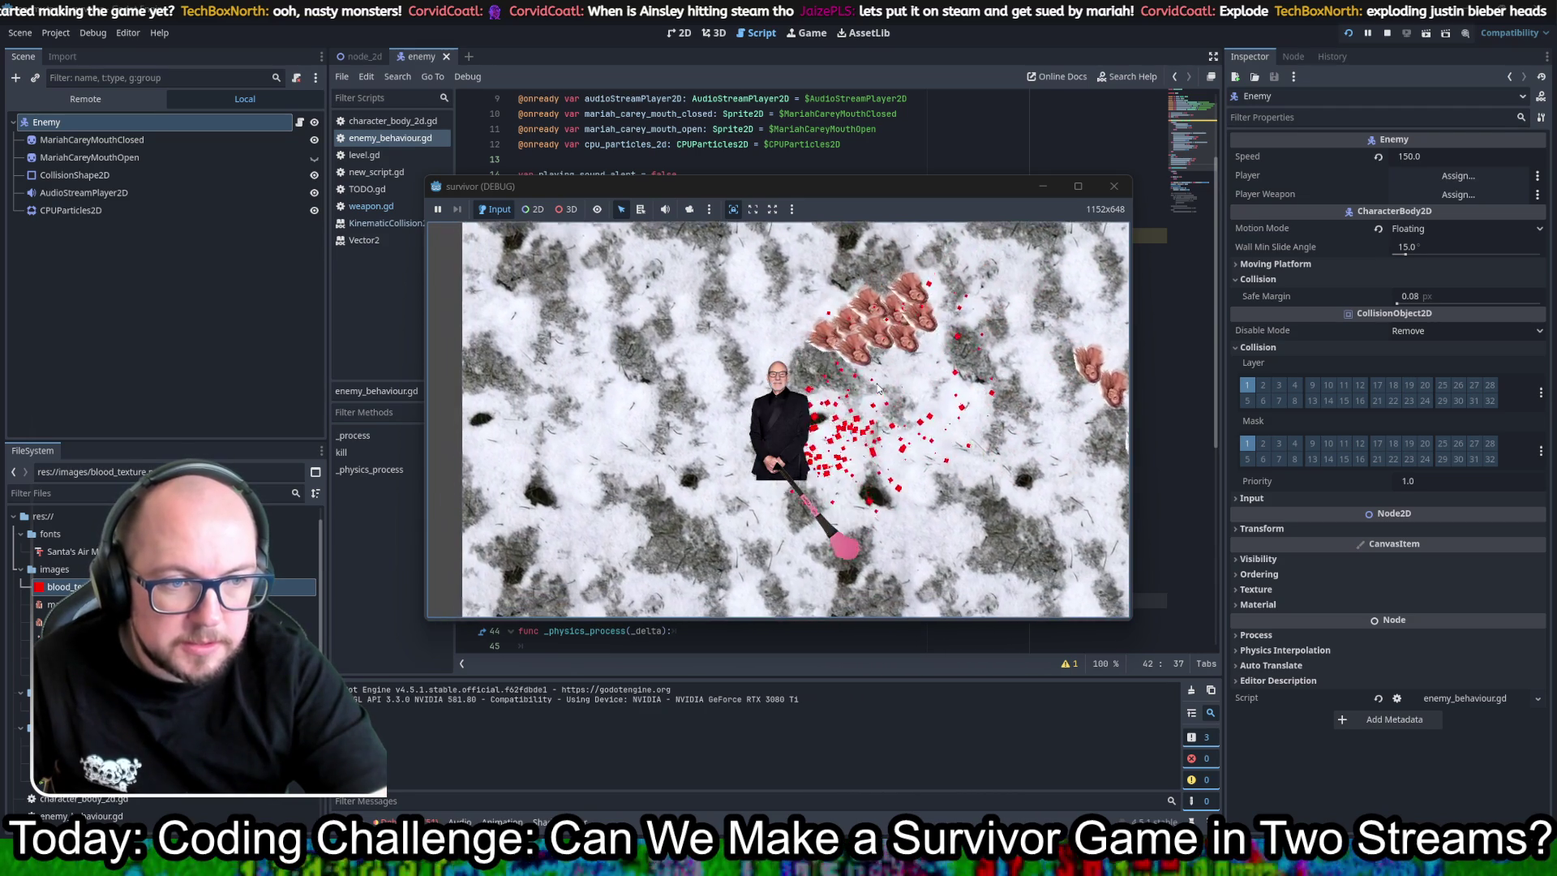
{"action": "key", "text": "Right"}
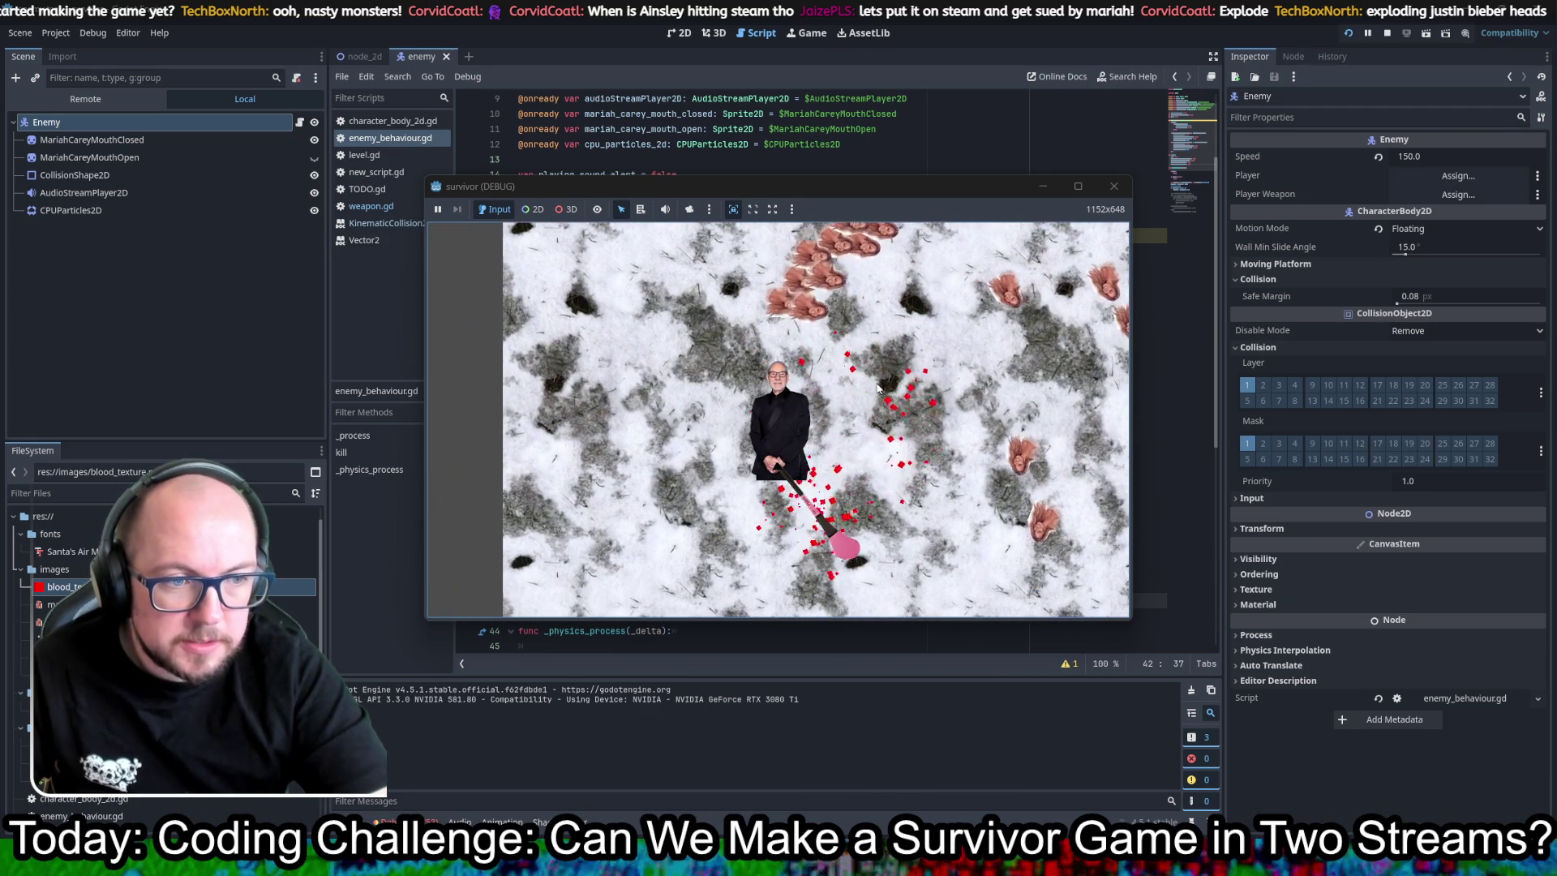
{"action": "key", "text": "Down"}
{"action": "key", "text": "Up"}
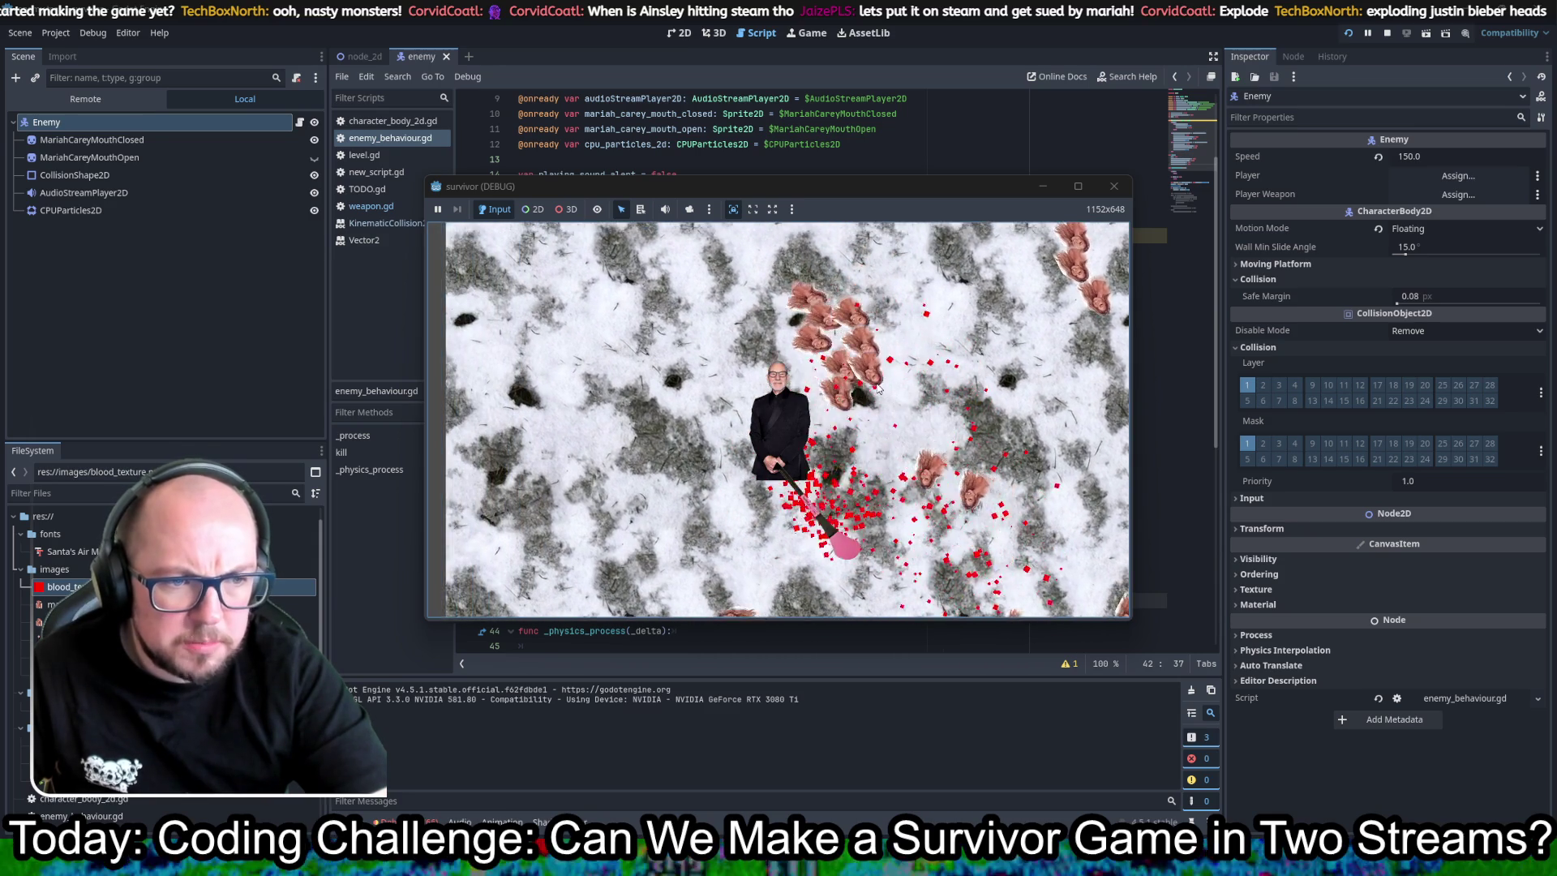
{"action": "key", "text": "Up"}
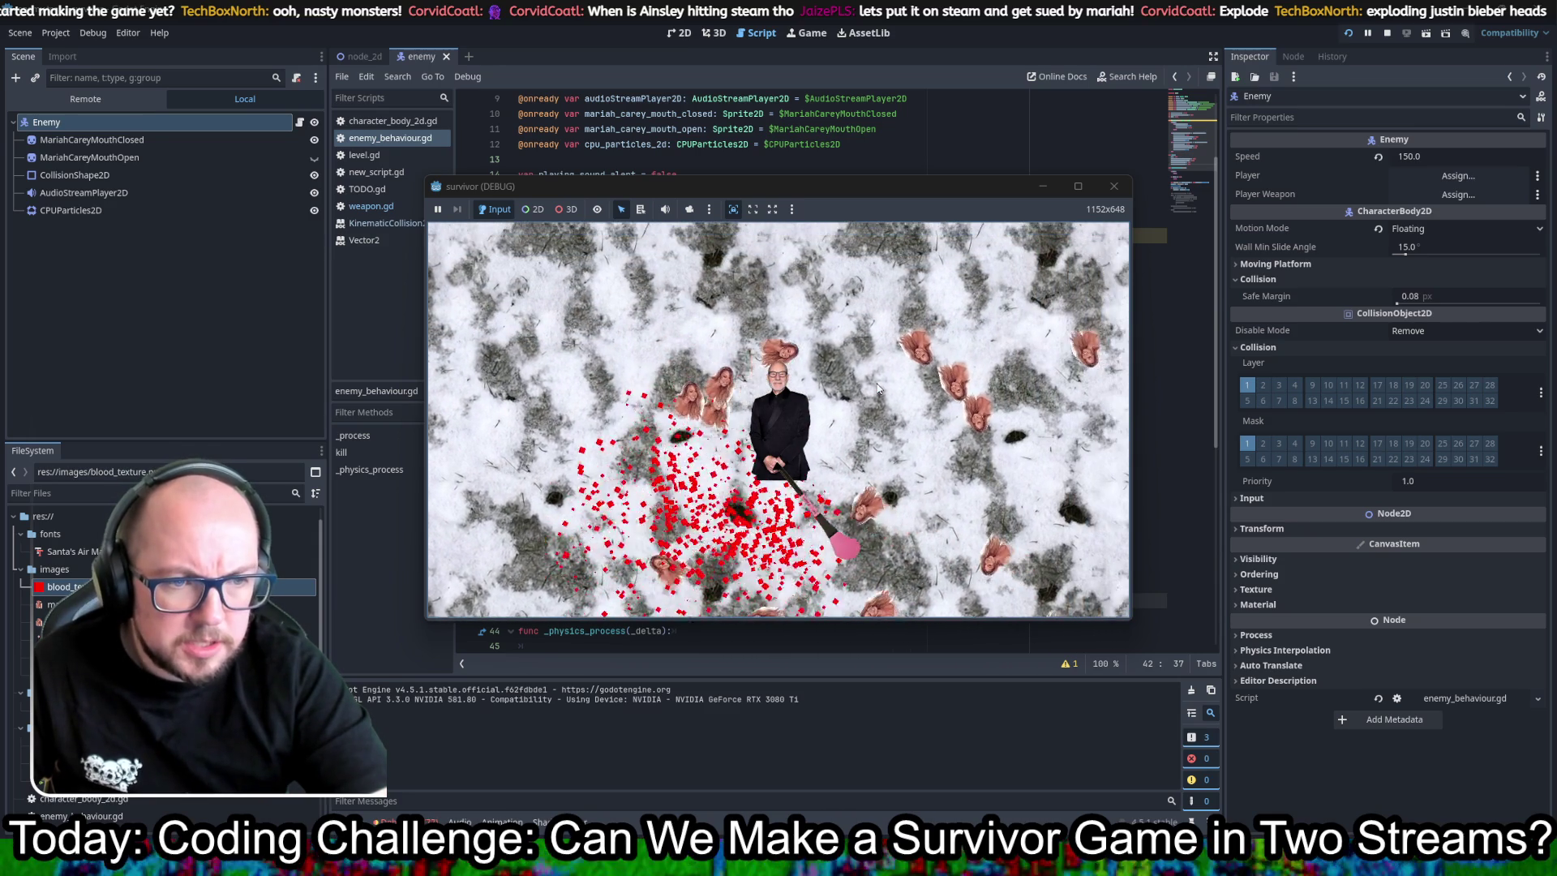
{"action": "key", "text": "Up"}
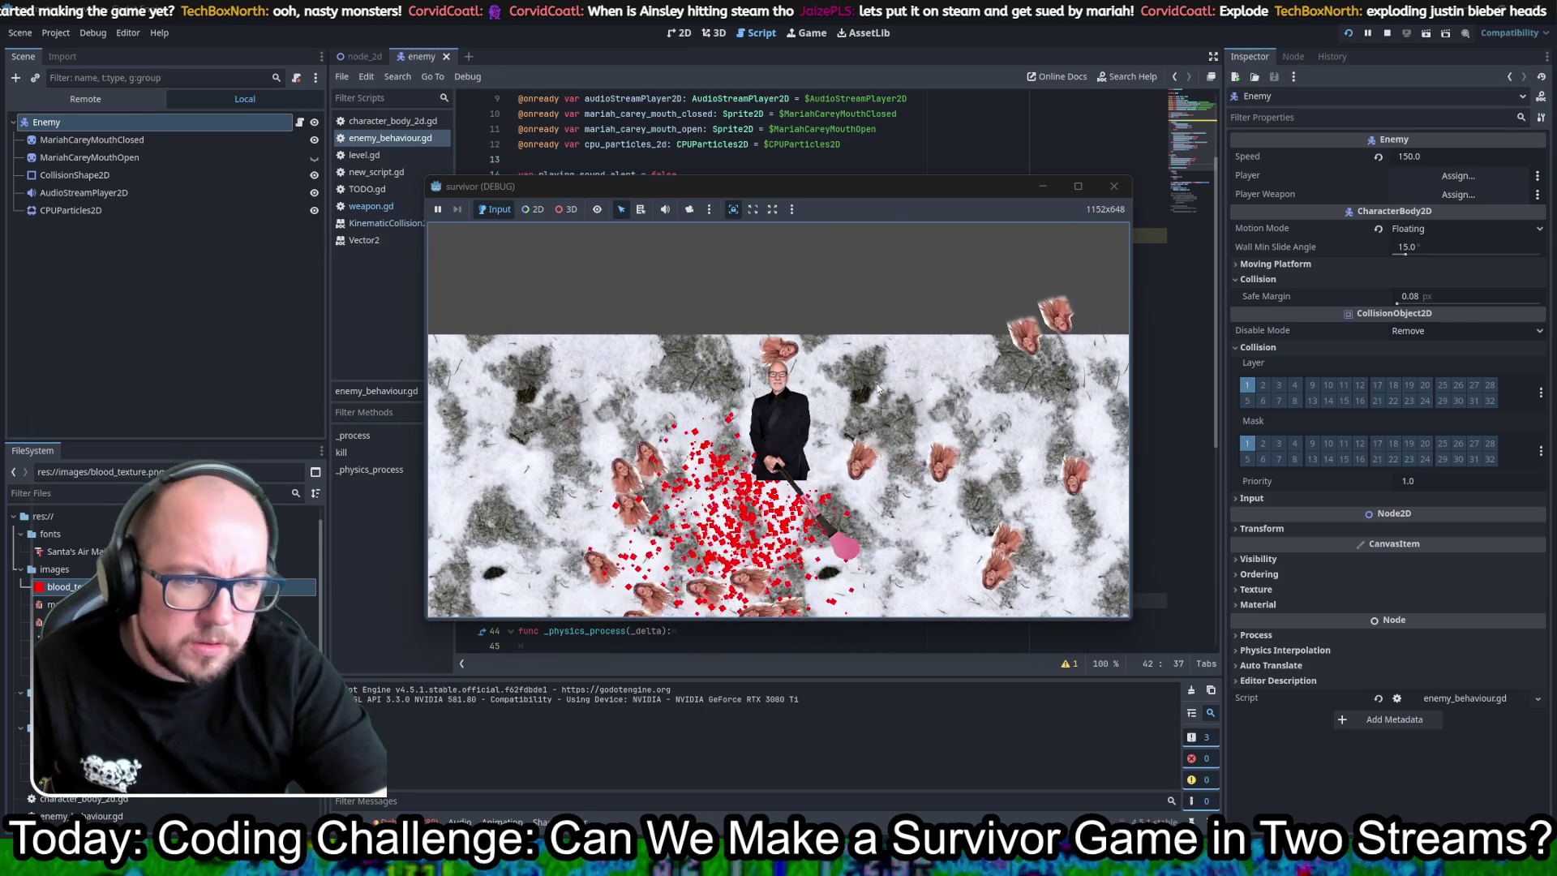
{"action": "key", "text": "Left"}
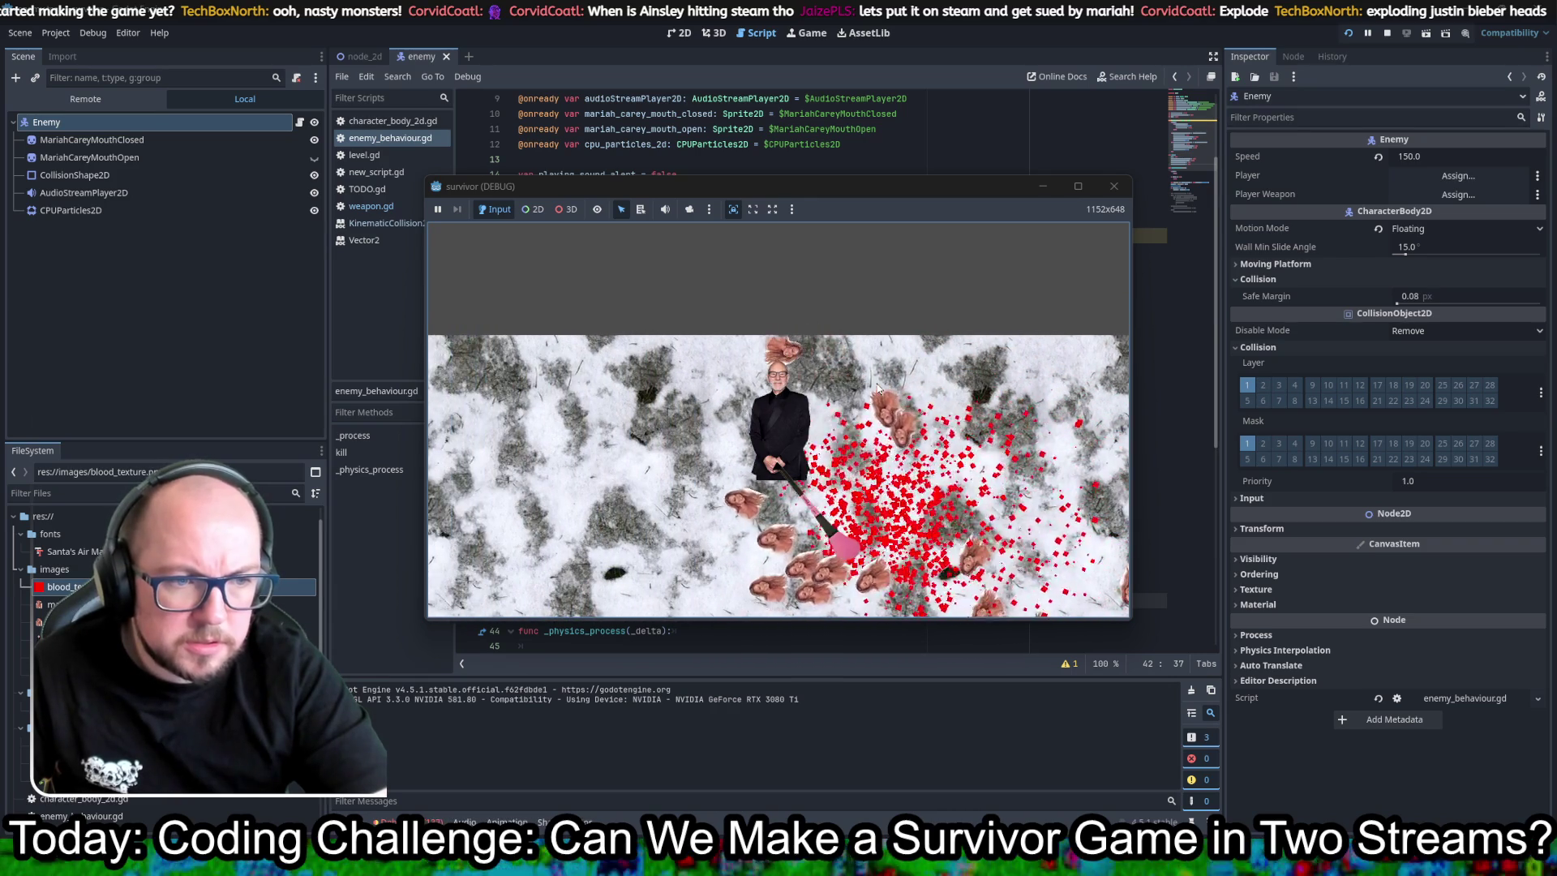
{"action": "key", "text": "Down"}
{"action": "key", "text": "Left"}
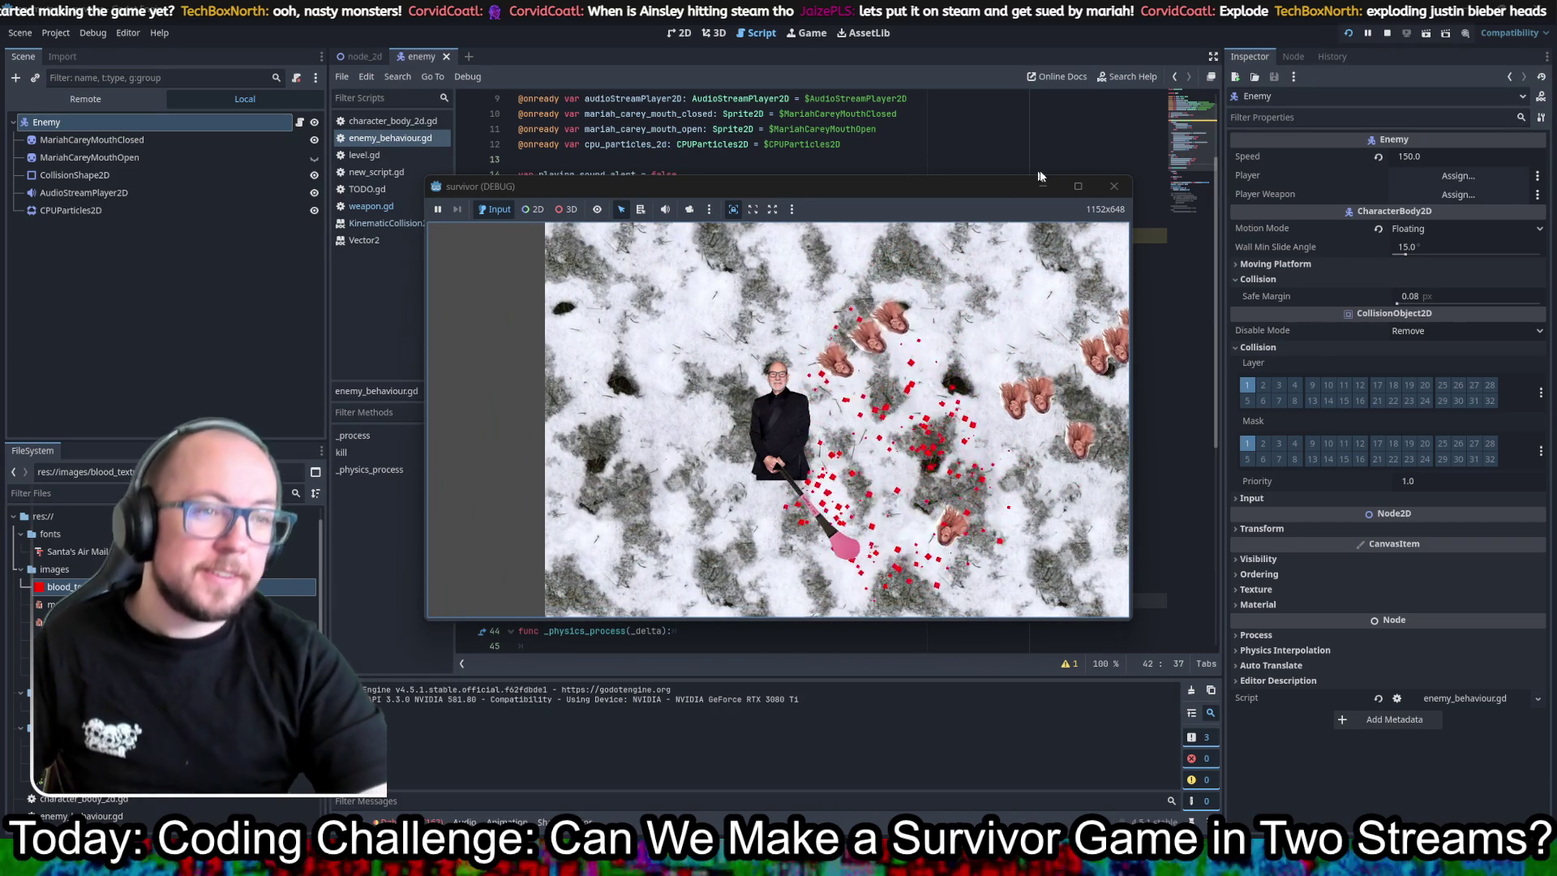
{"action": "left_click", "coordinate": [1114, 186]}
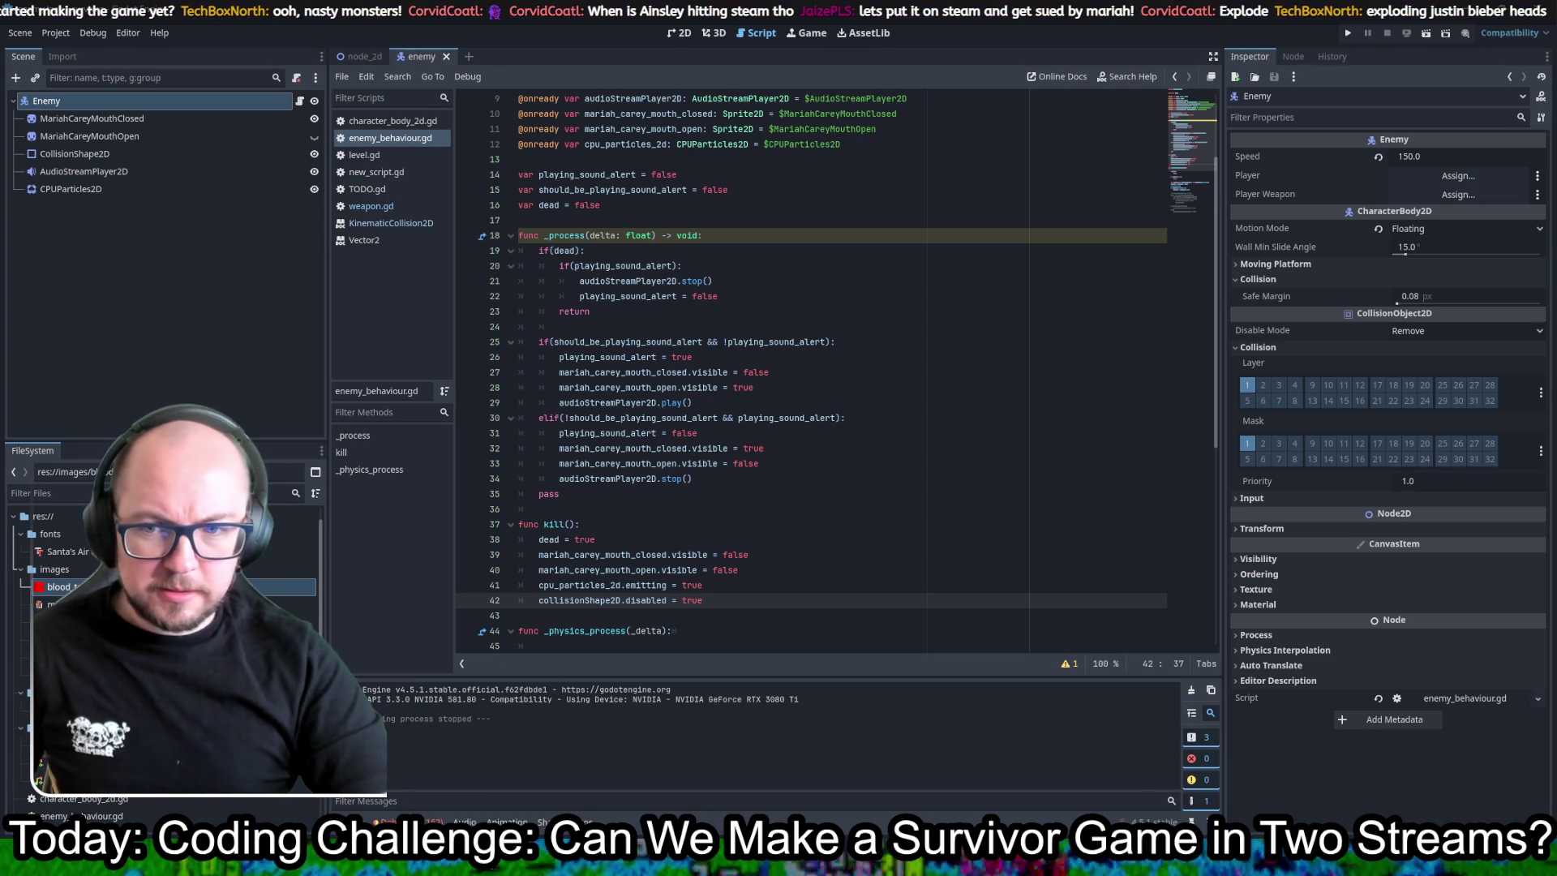
{"action": "key", "text": "alt+Tab"}
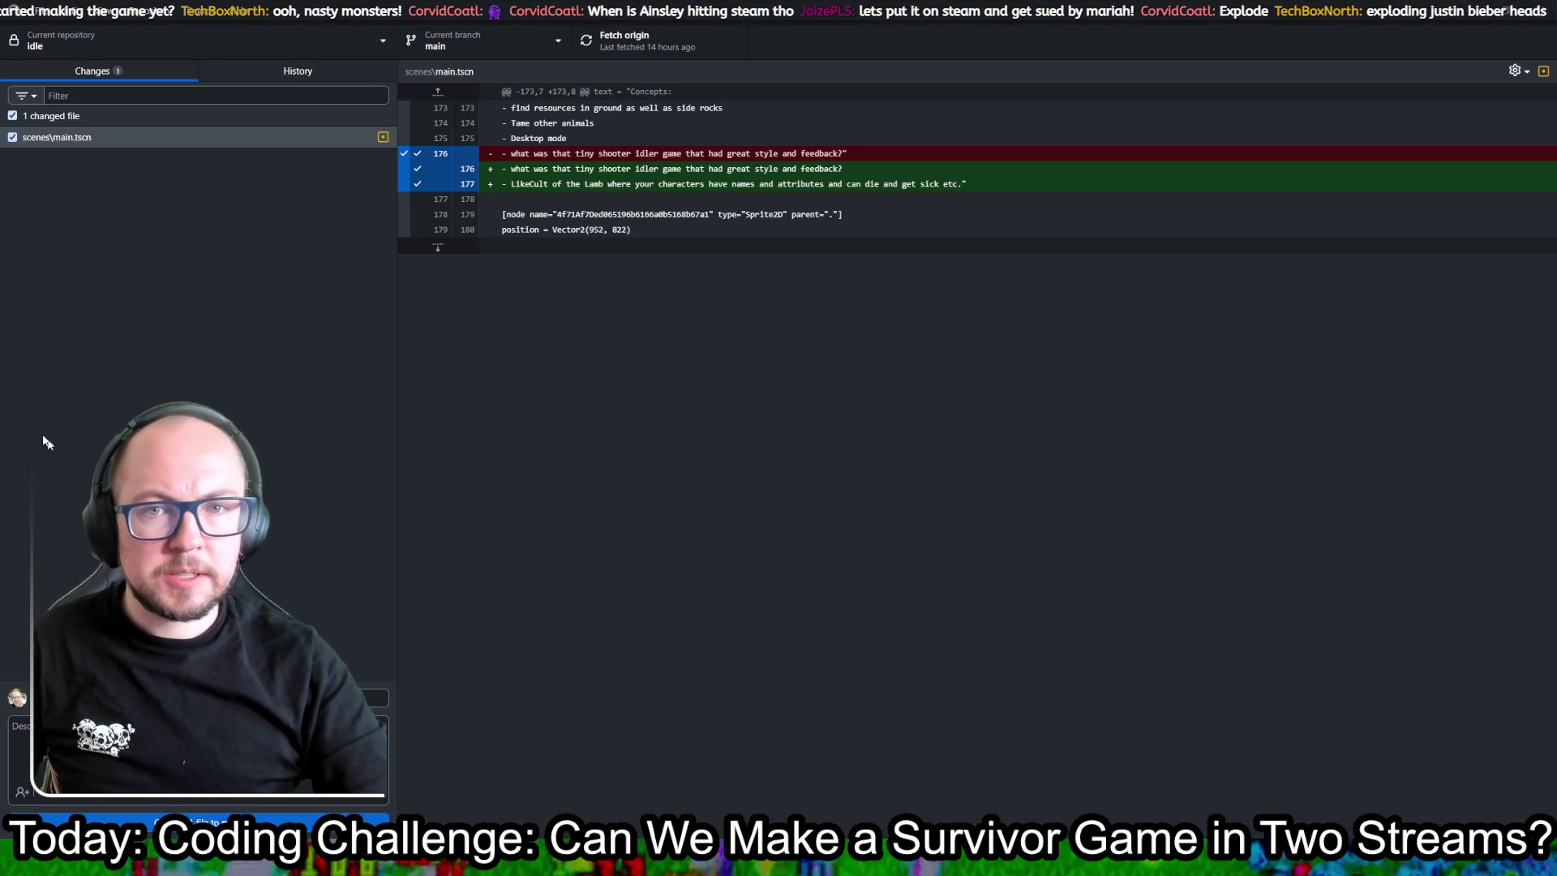
- Switch to the survivor repository, commit all nine changed files to main, and push to origin
{"action": "left_click", "coordinate": [315, 40]}
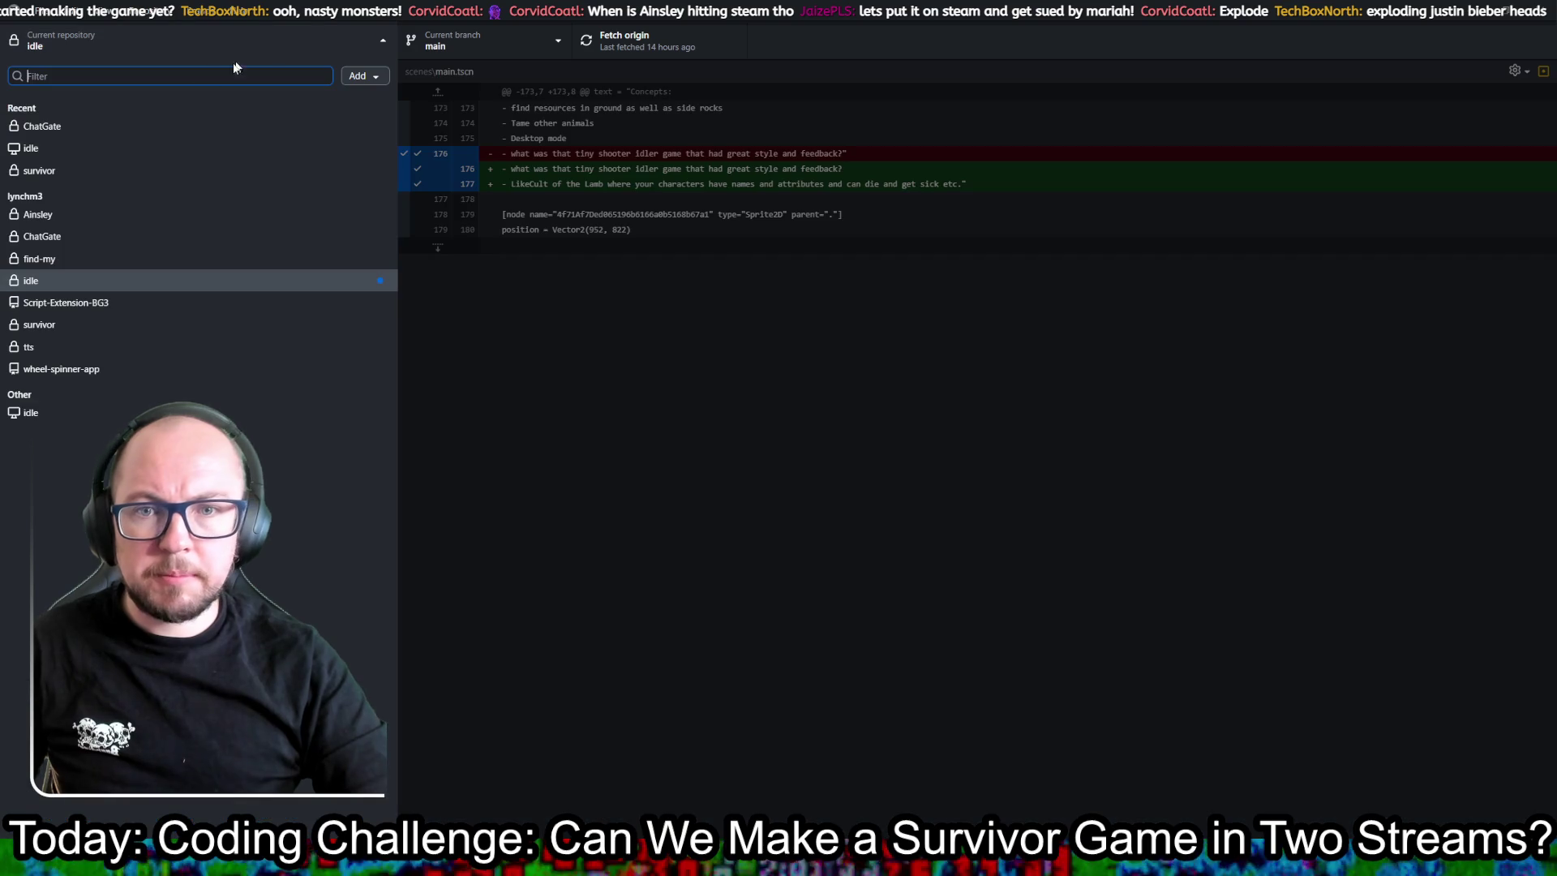
{"action": "left_click", "coordinate": [40, 324]}
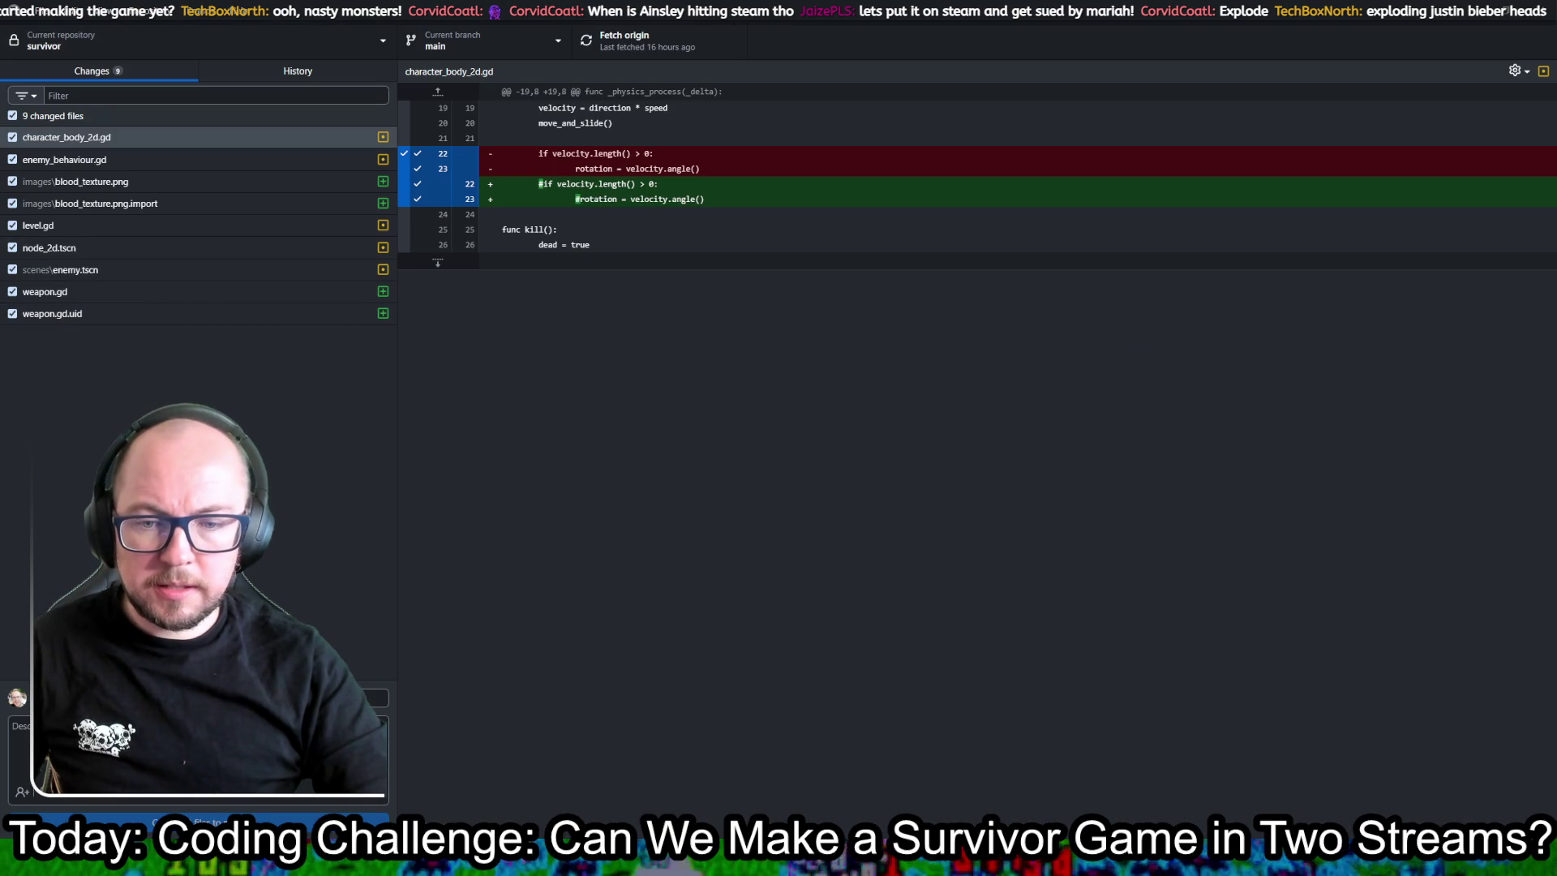
{"action": "left_click", "coordinate": [357, 698]}
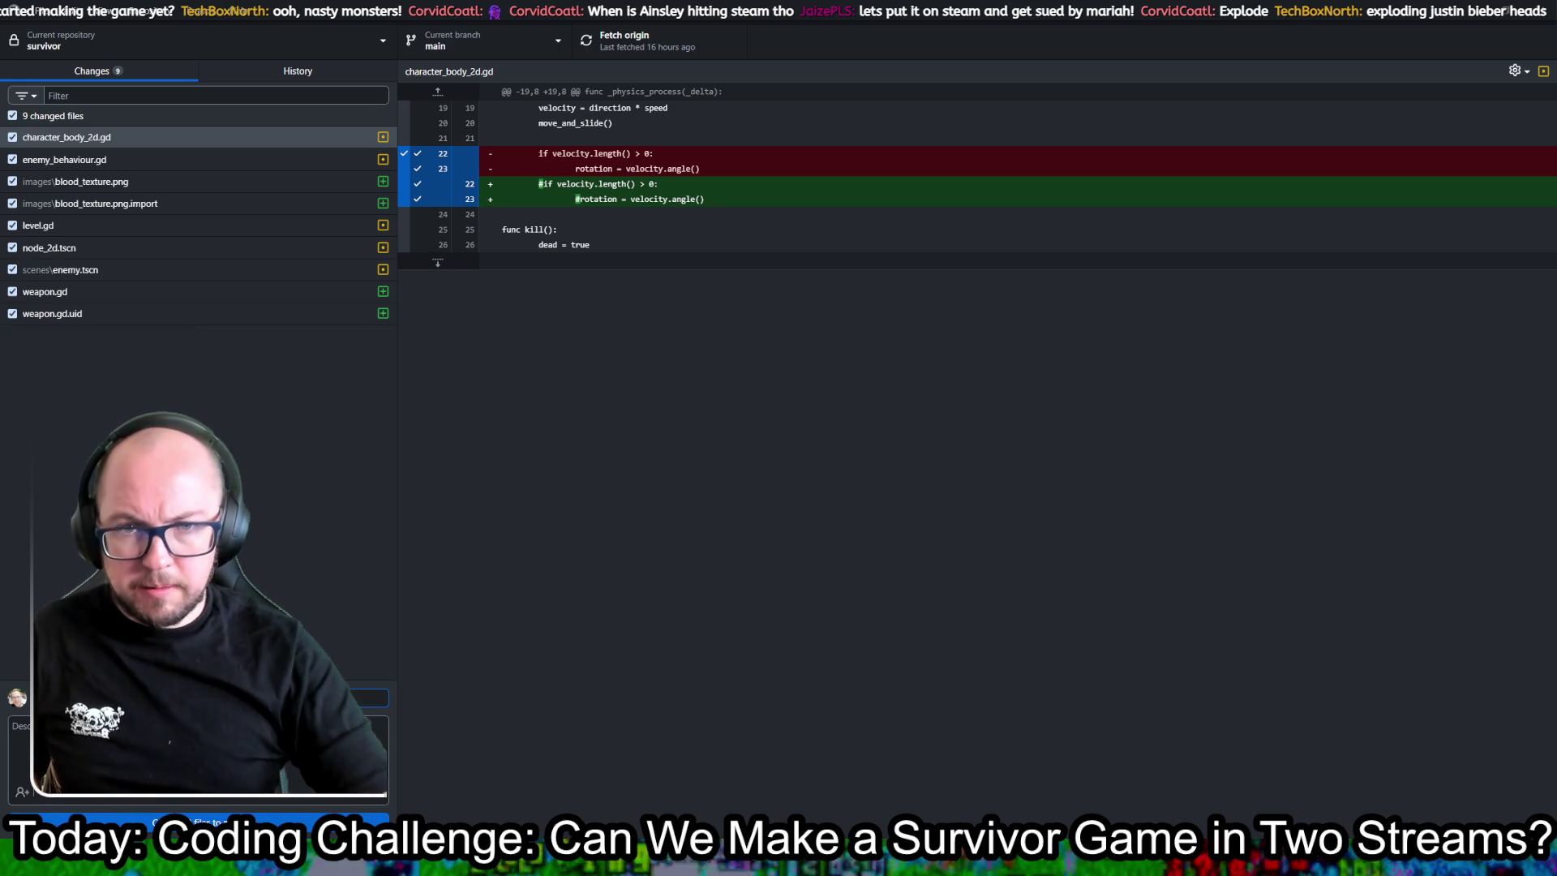
{"action": "left_click", "coordinate": [272, 823]}
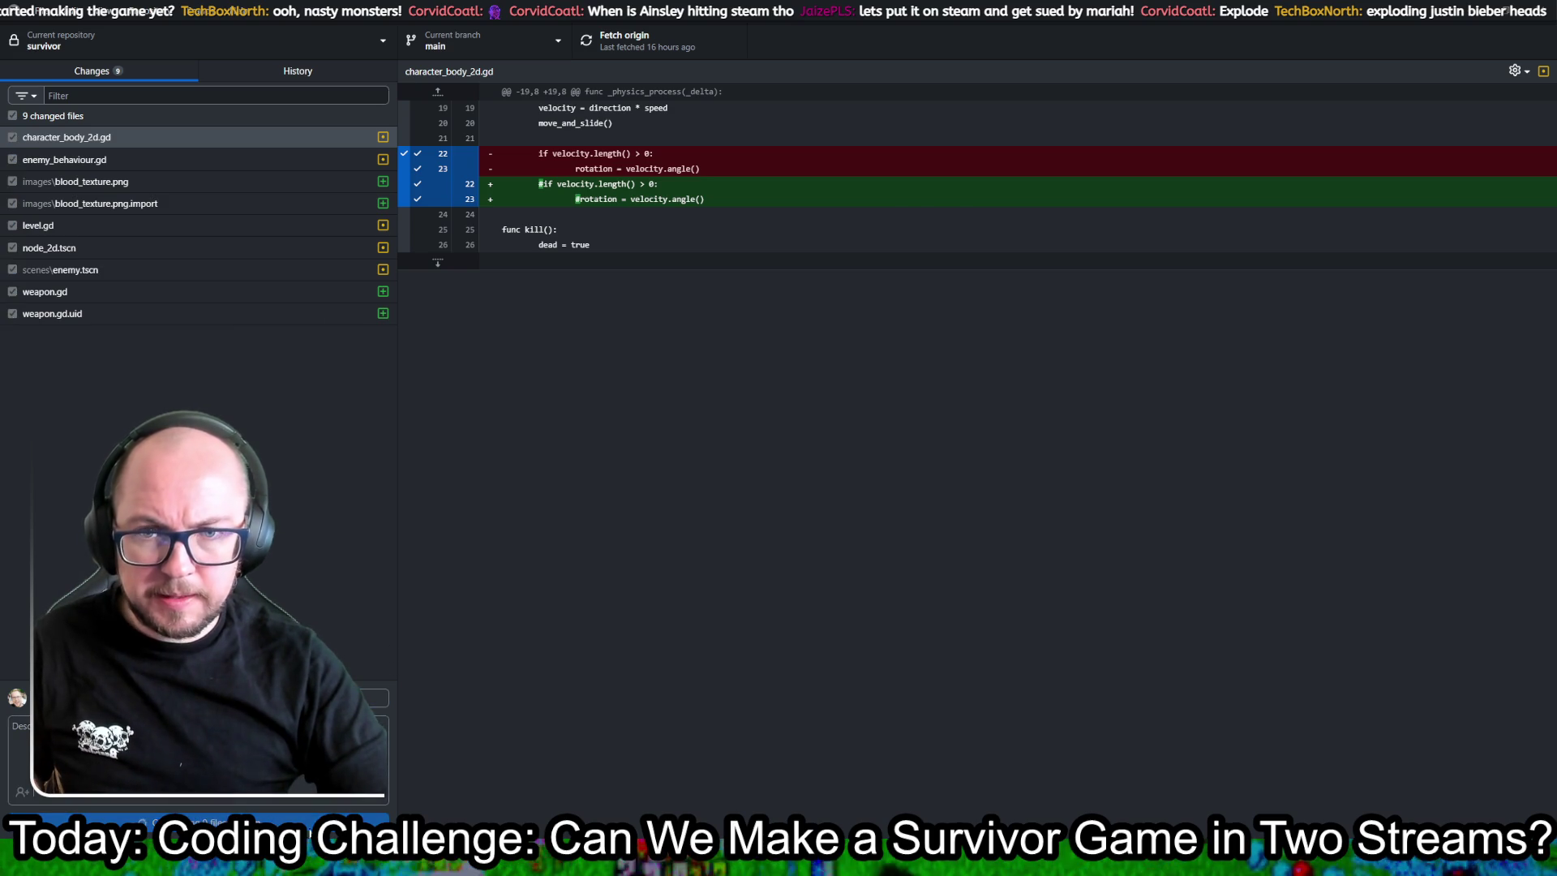
{"action": "left_click", "coordinate": [641, 40]}
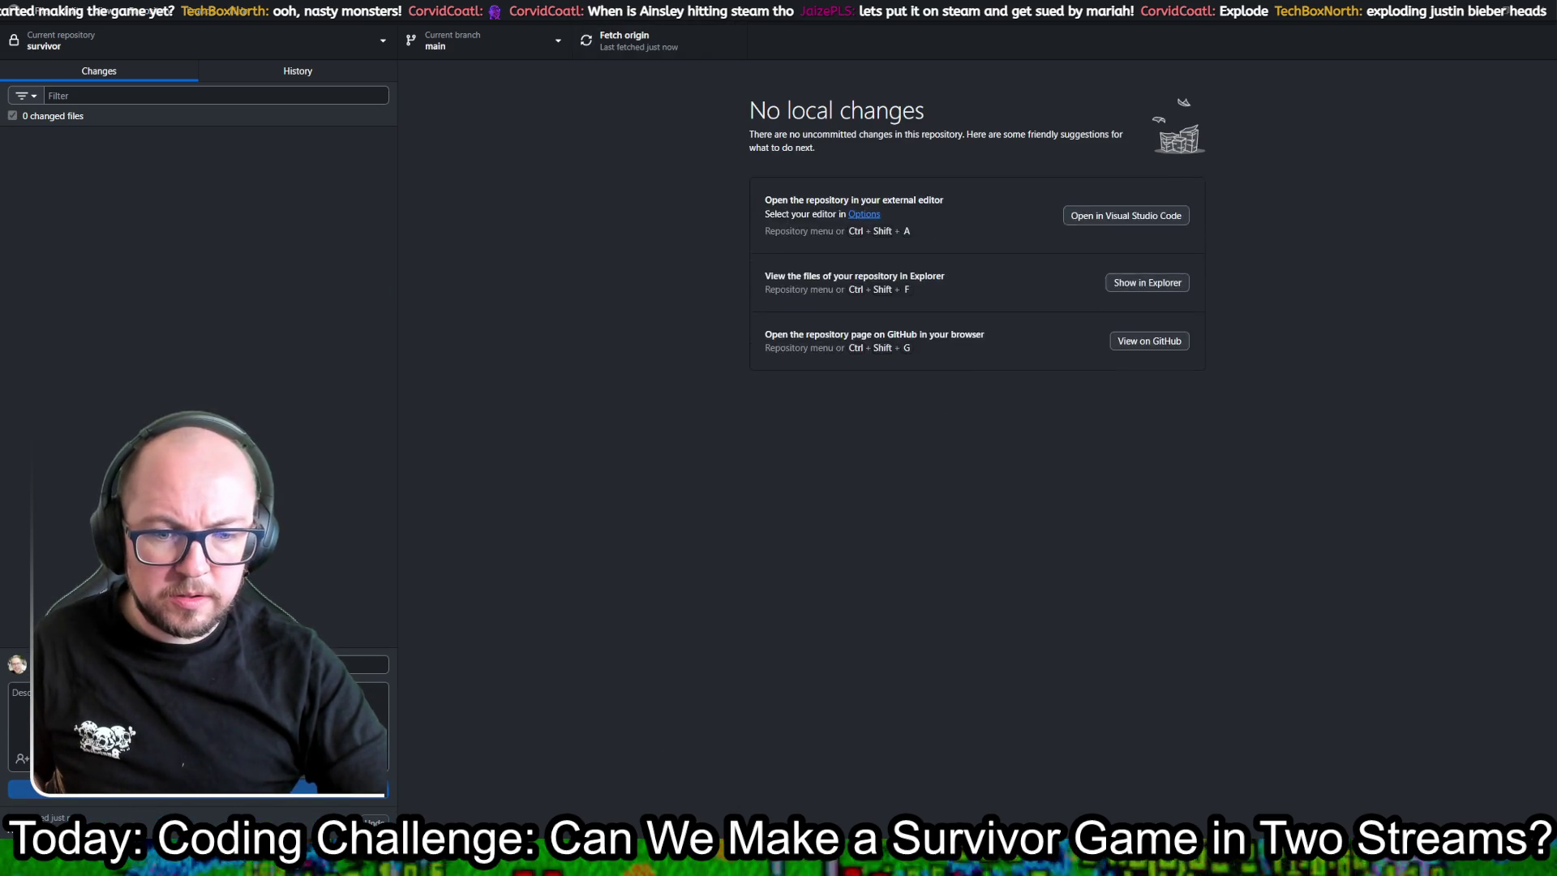
- Return from GitHub Desktop to the Godot editor
{"action": "key", "text": "alt+Tab"}
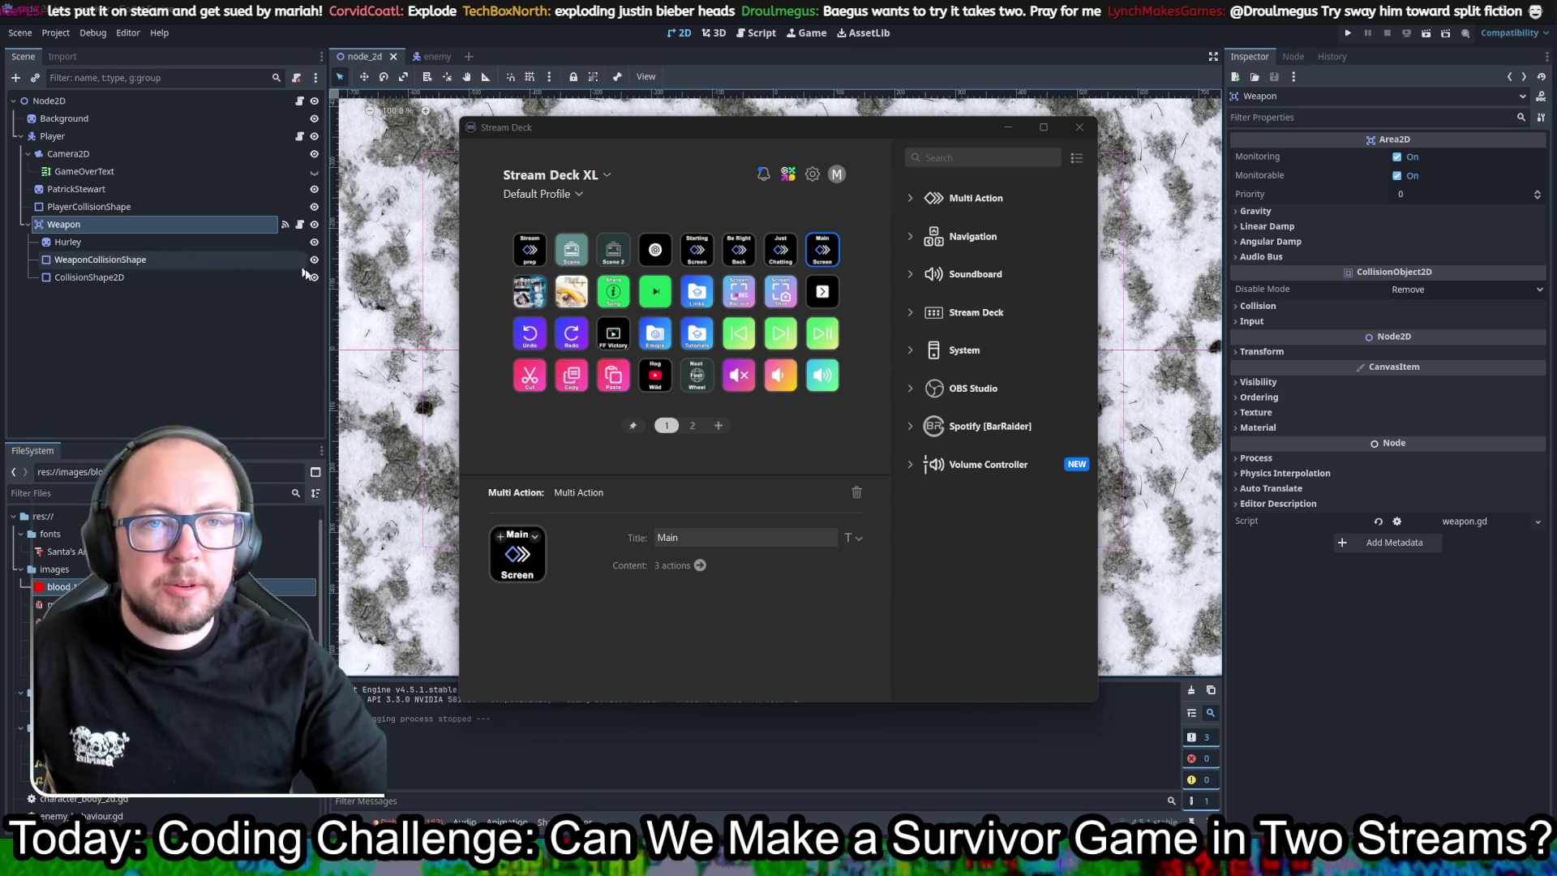
- Close the Stream Deck window, open the Enemy scene, then bring up its enemy_behaviour.gd script
{"action": "left_click", "coordinate": [430, 7]}
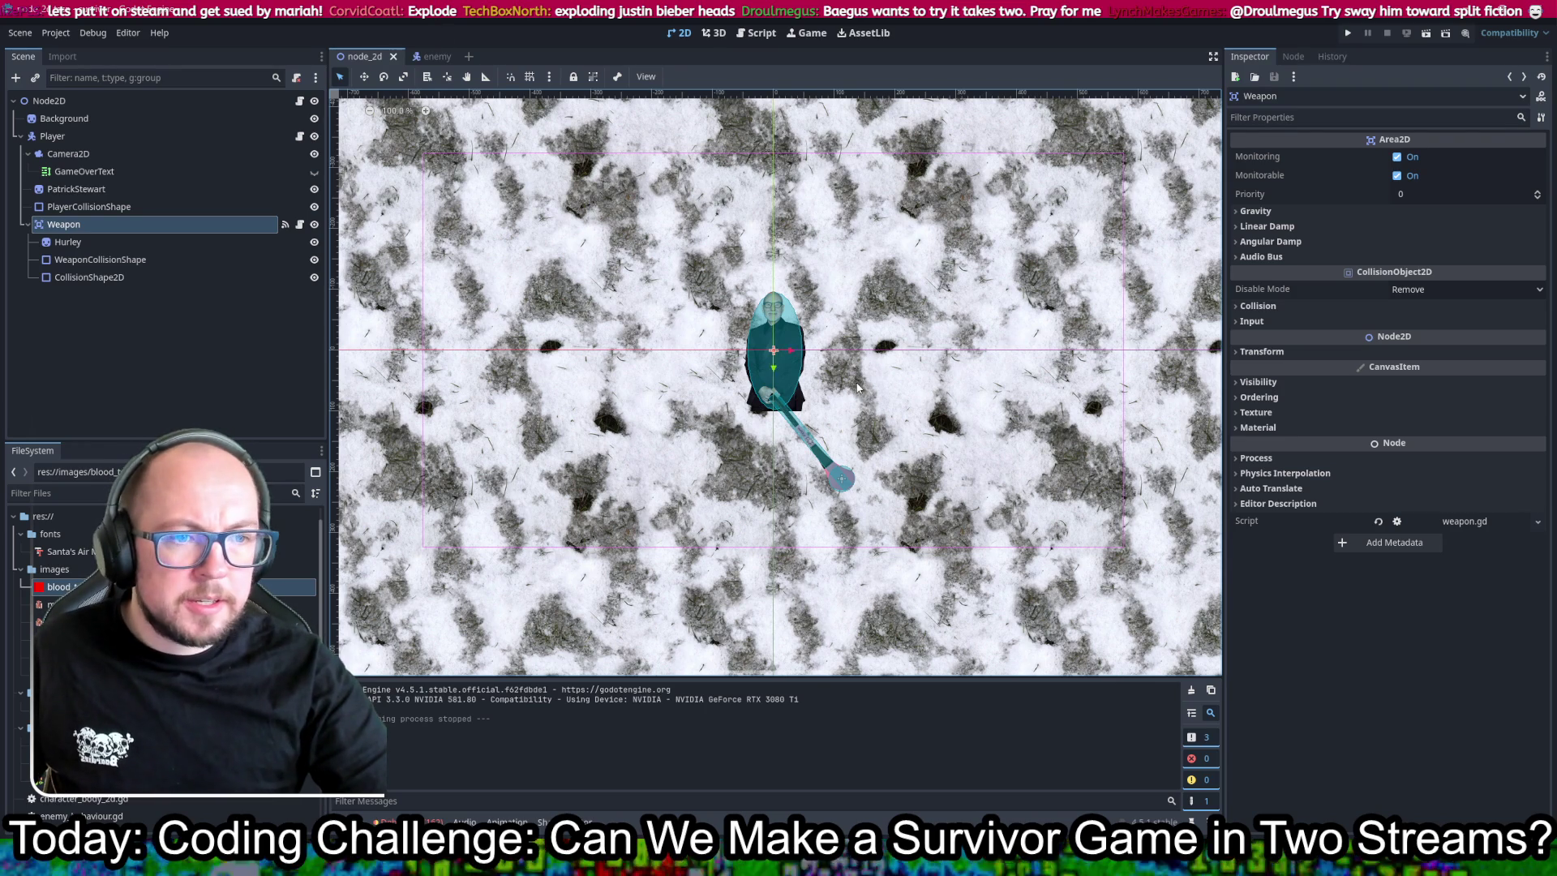
{"action": "scroll", "coordinate": [857, 387], "scroll_direction": "down", "scroll_amount": 5}
{"action": "scroll", "coordinate": [856, 388], "scroll_direction": "up", "scroll_amount": 5}
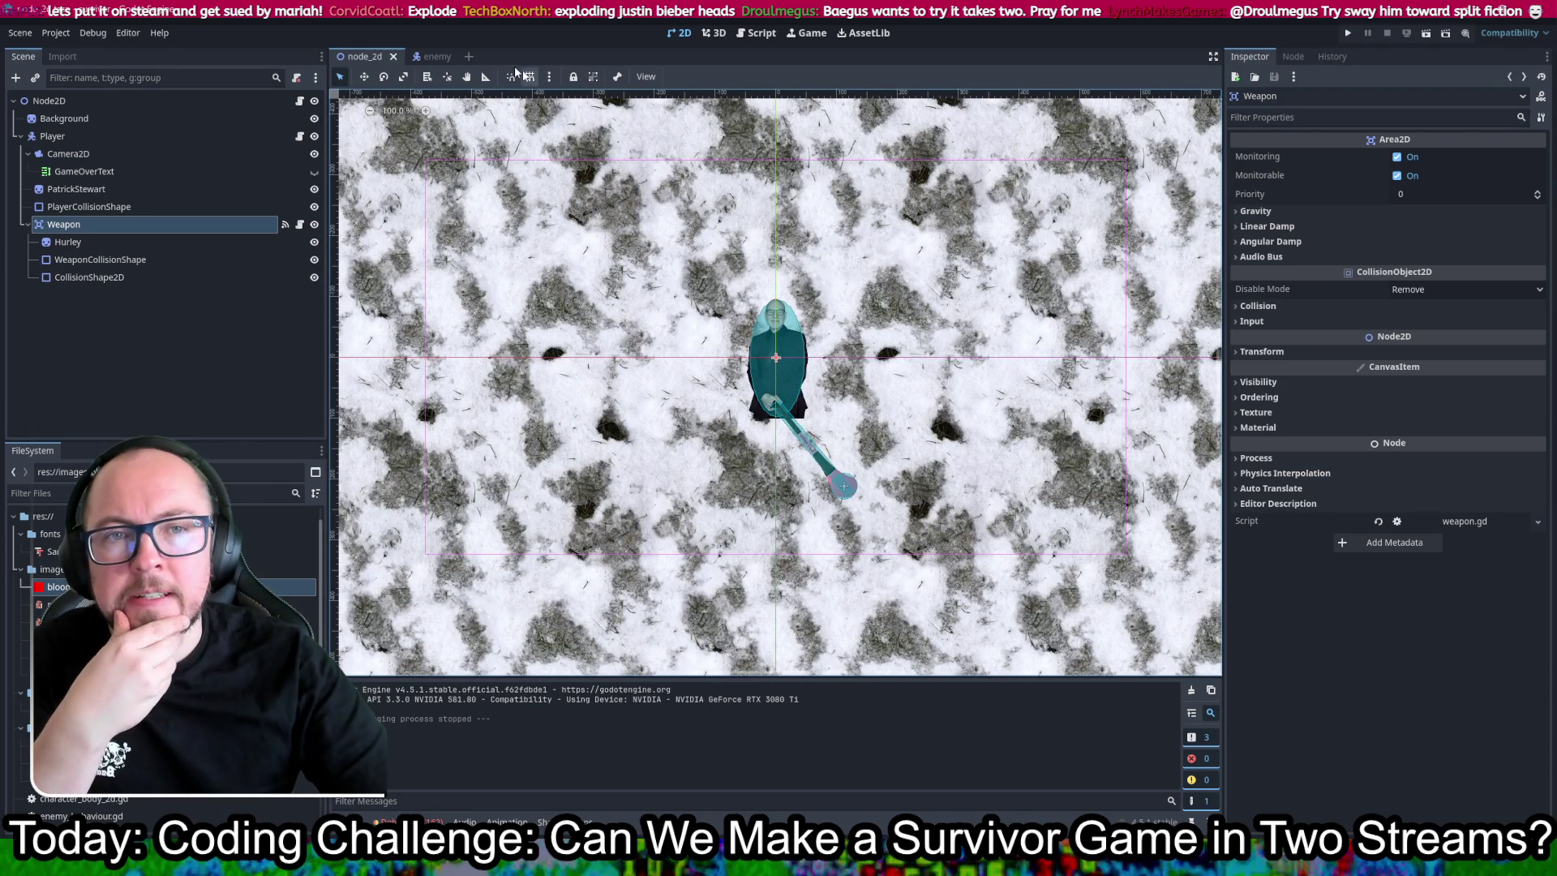
{"action": "left_click", "coordinate": [423, 56]}
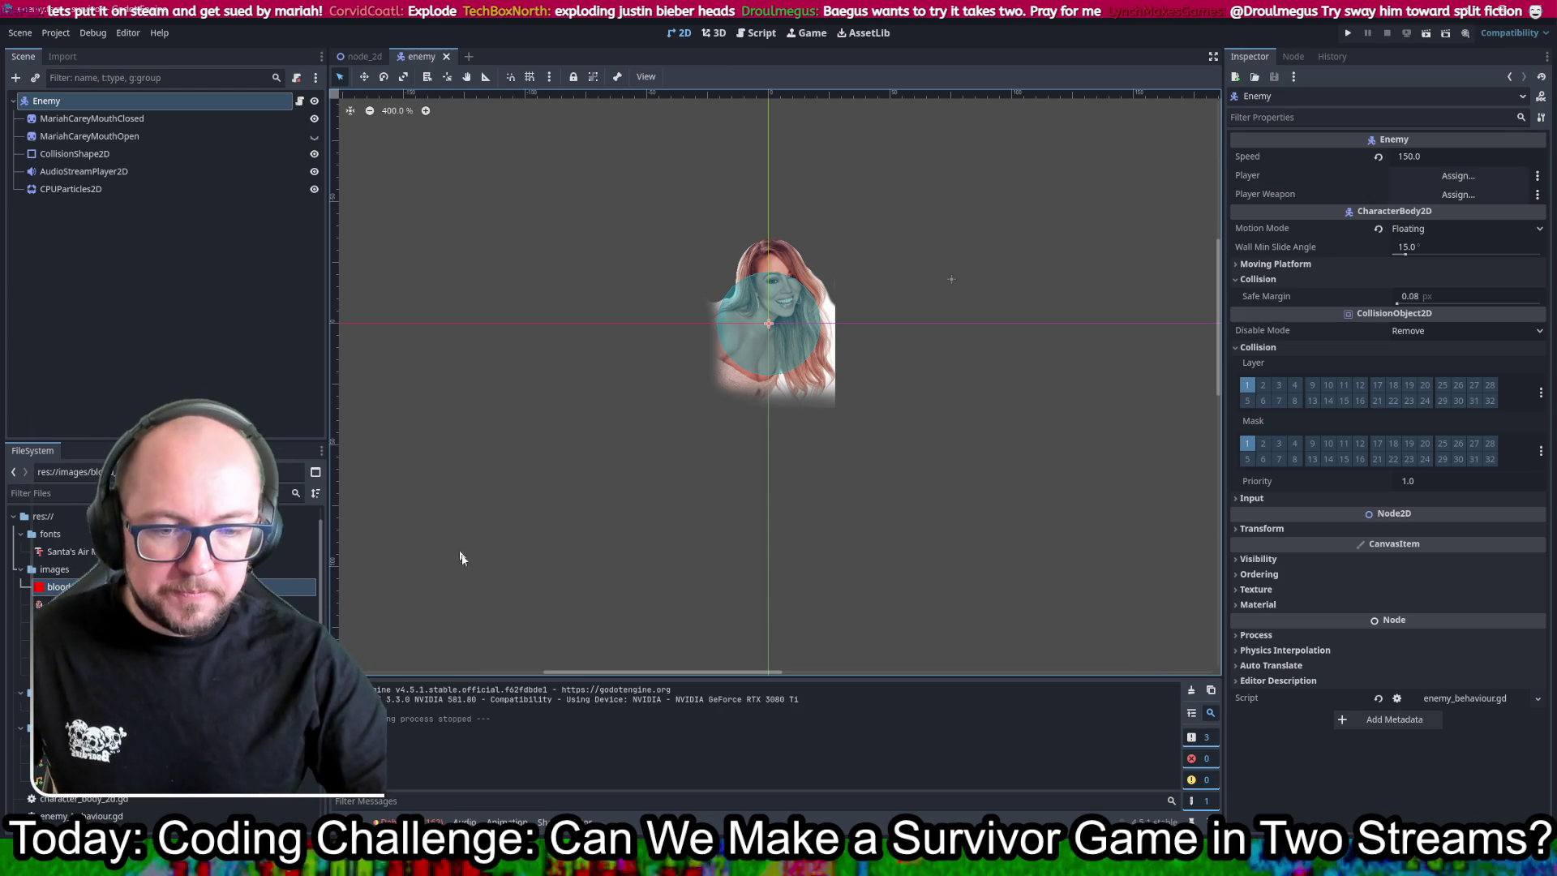
{"action": "left_click", "coordinate": [756, 33]}
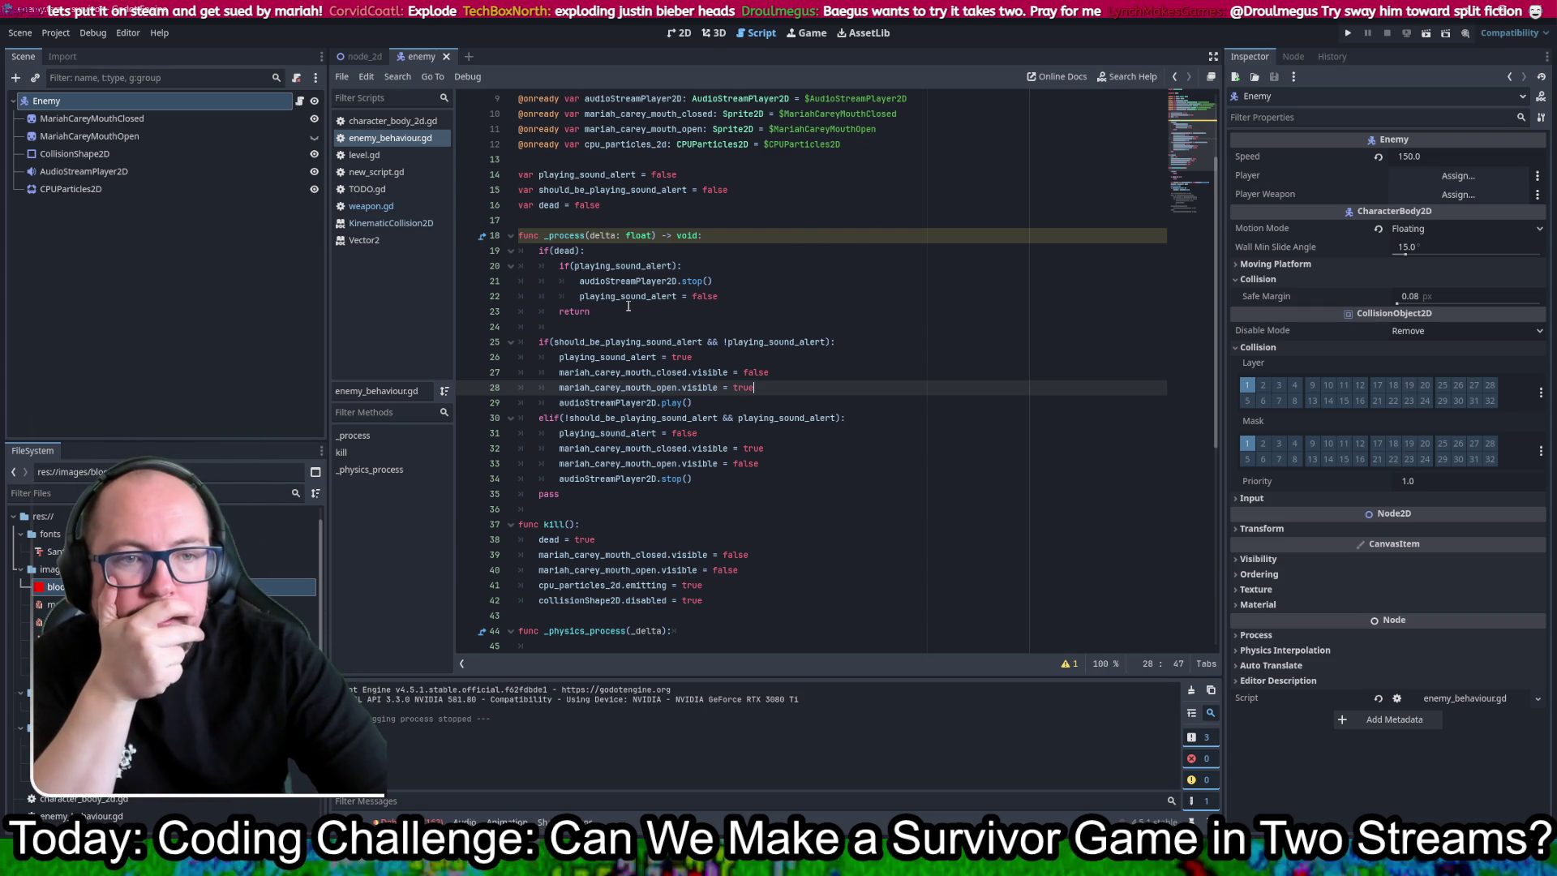
- Declare var queued_free = false below the dead flag
{"action": "left_click", "coordinate": [639, 206]}
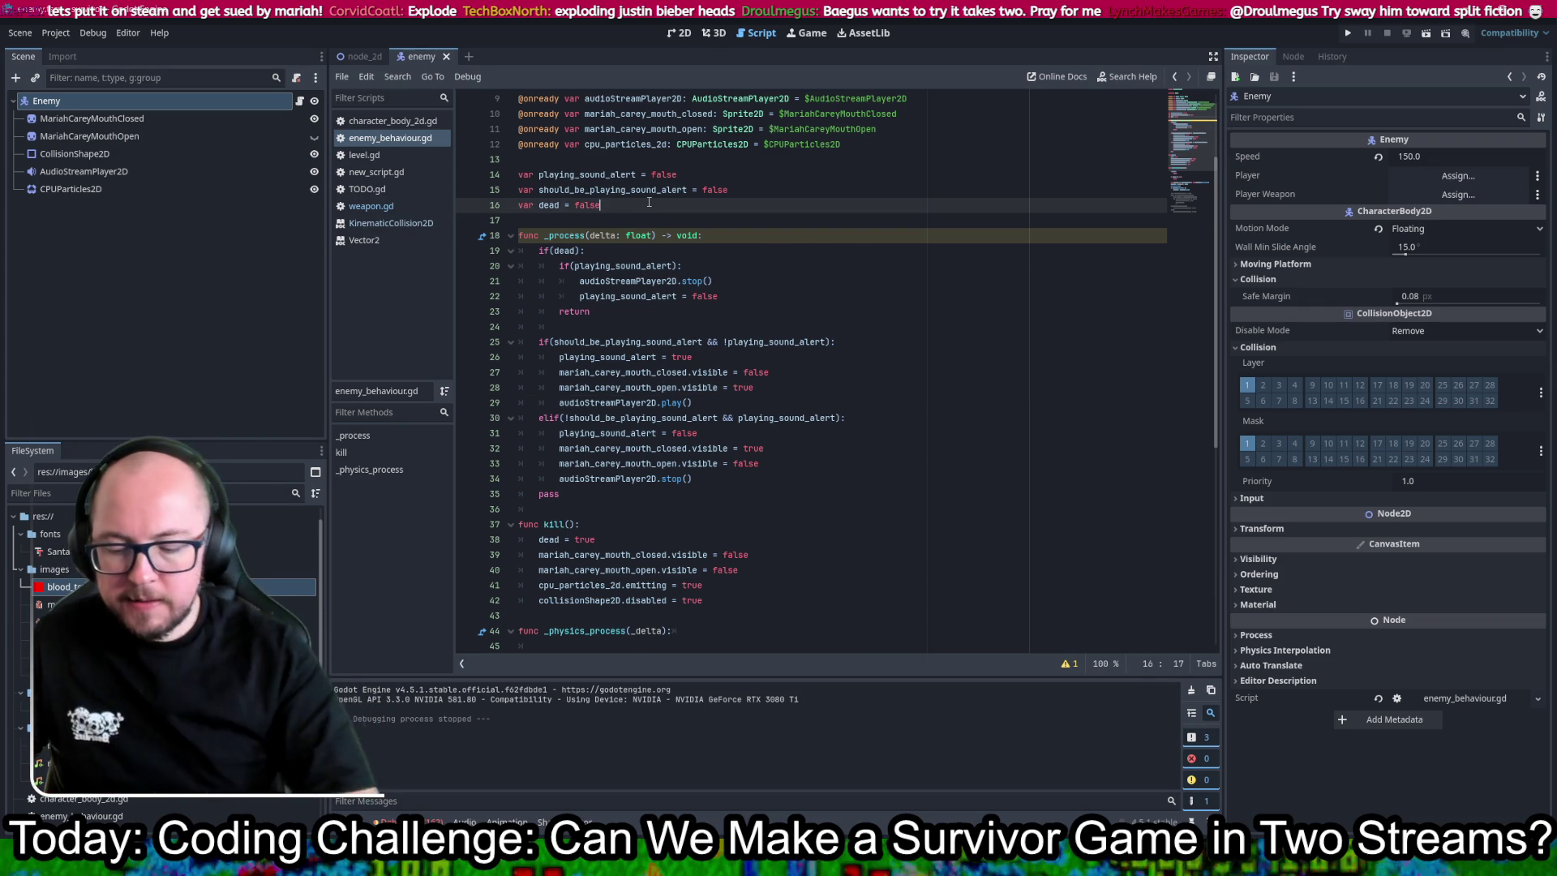
{"action": "key", "text": "Return"}
{"action": "type", "text": "var "}
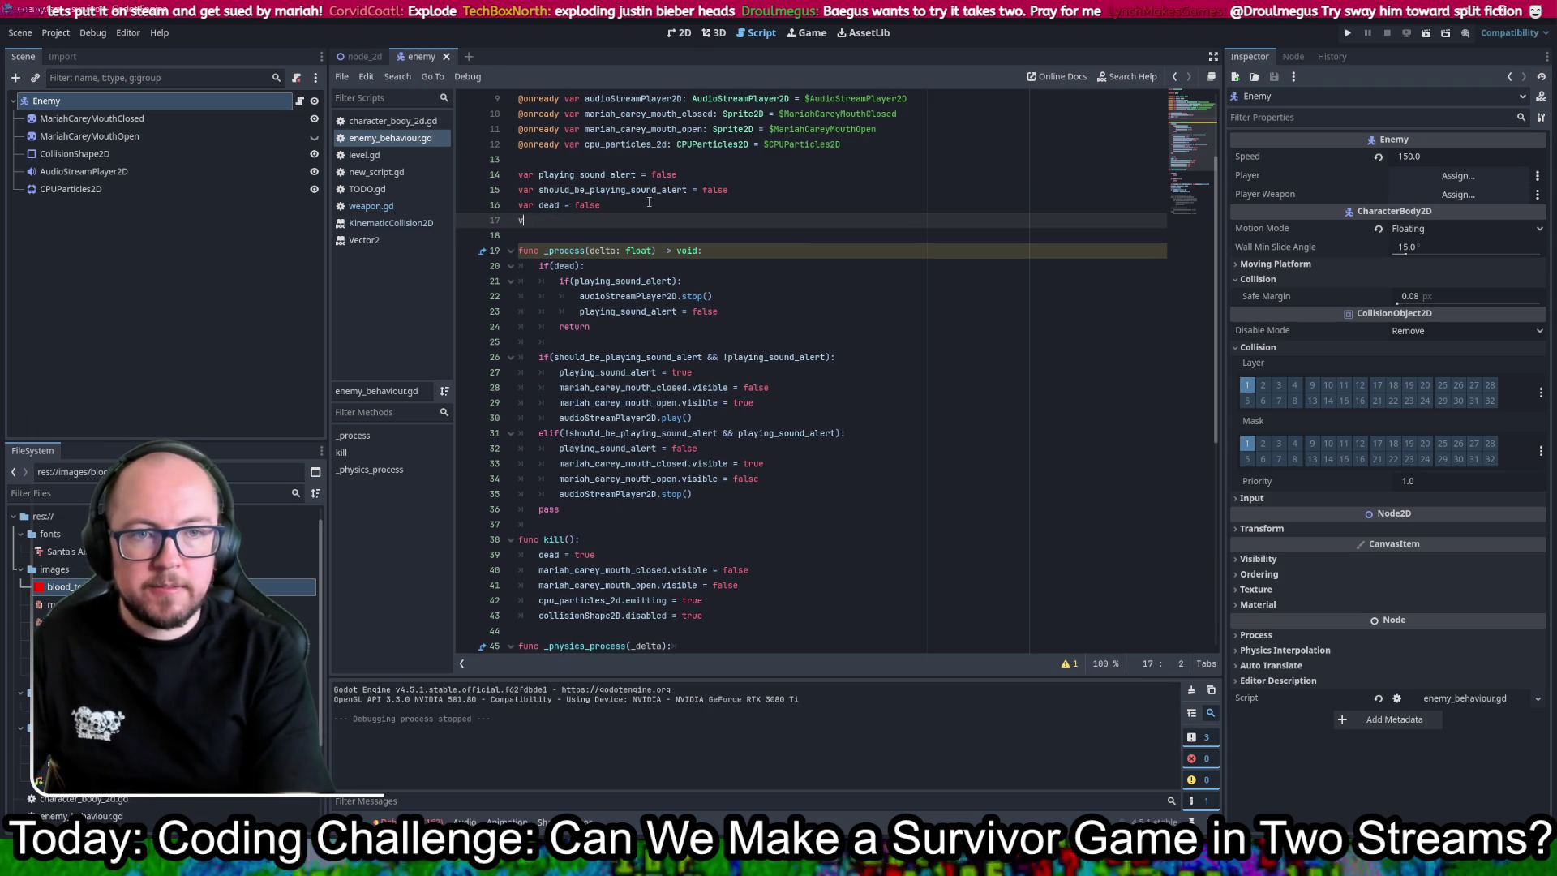
{"action": "type", "text": "d"}
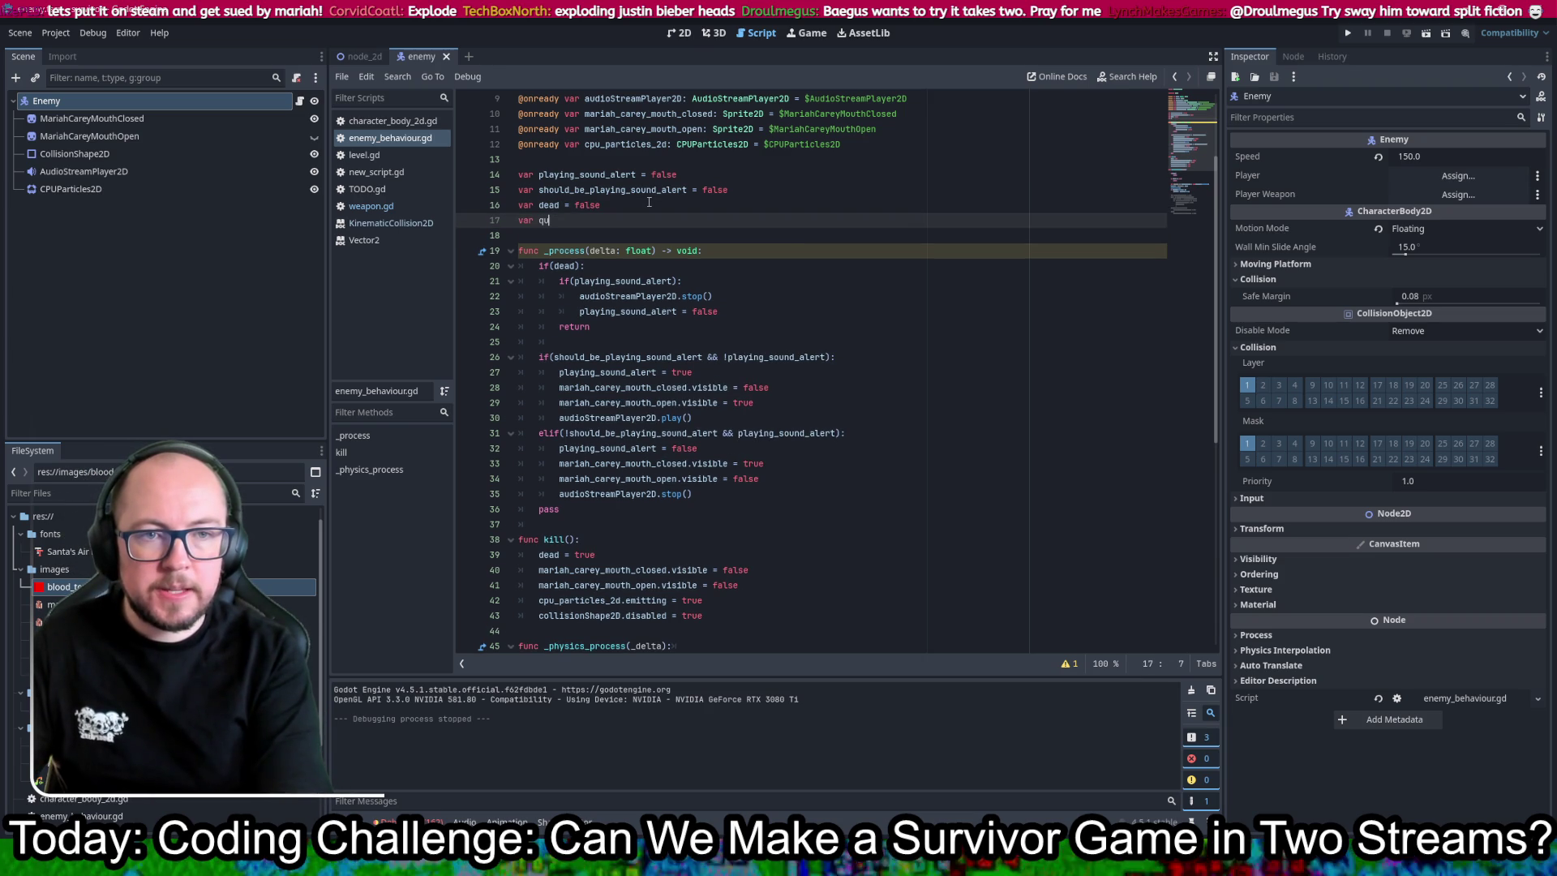
{"action": "type", "text": "eued_free = false"}
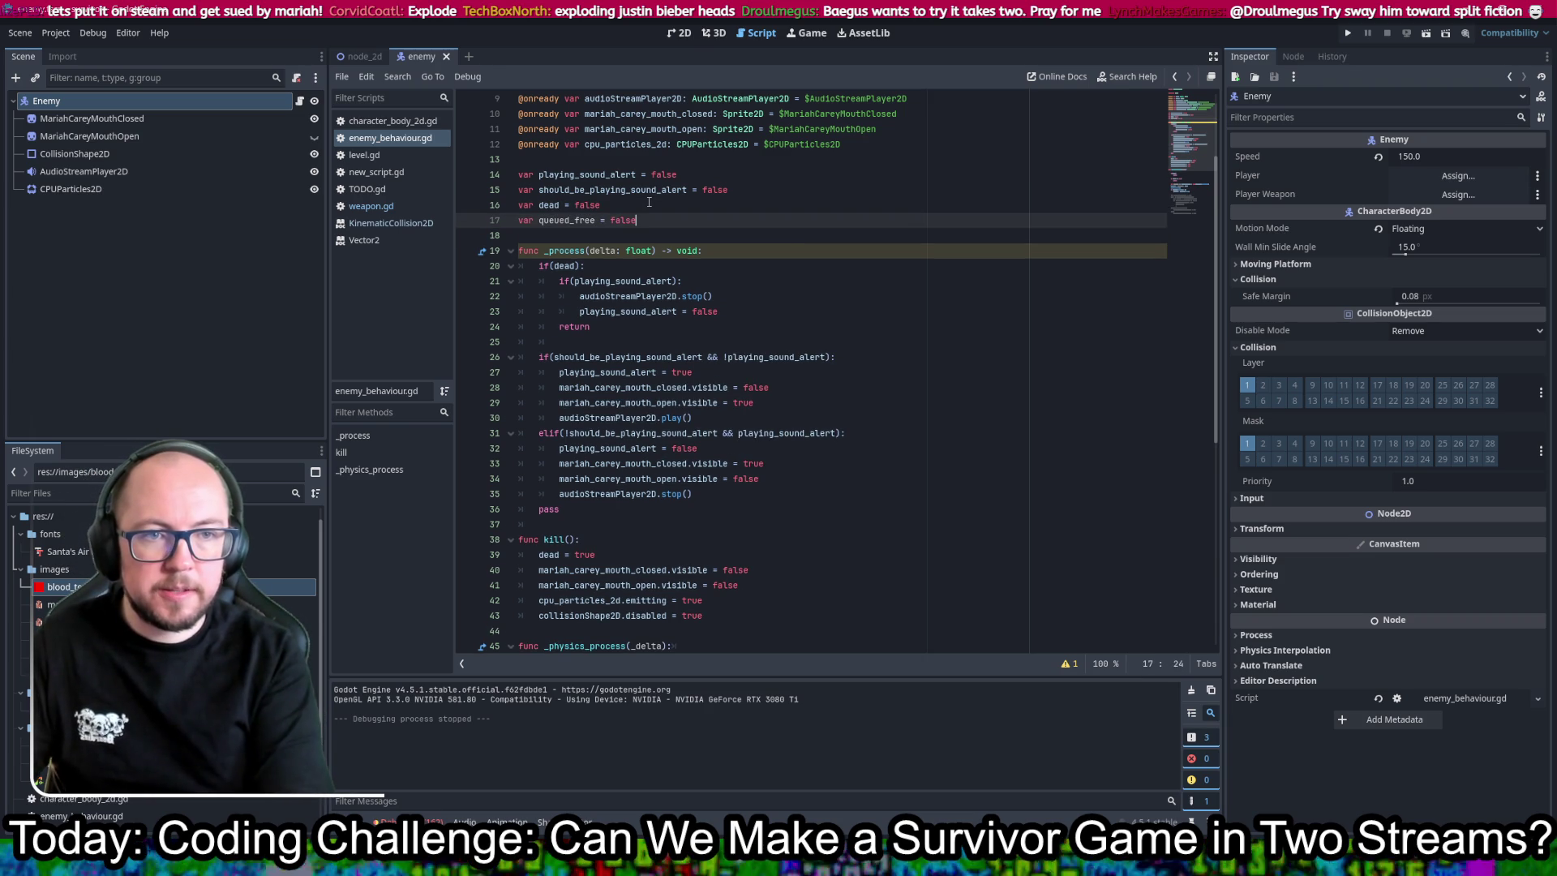
- Under if(dead), add an if(!queued_free): block awaiting a 2.0-second timer before queue_free()
{"action": "left_click", "coordinate": [774, 312]}
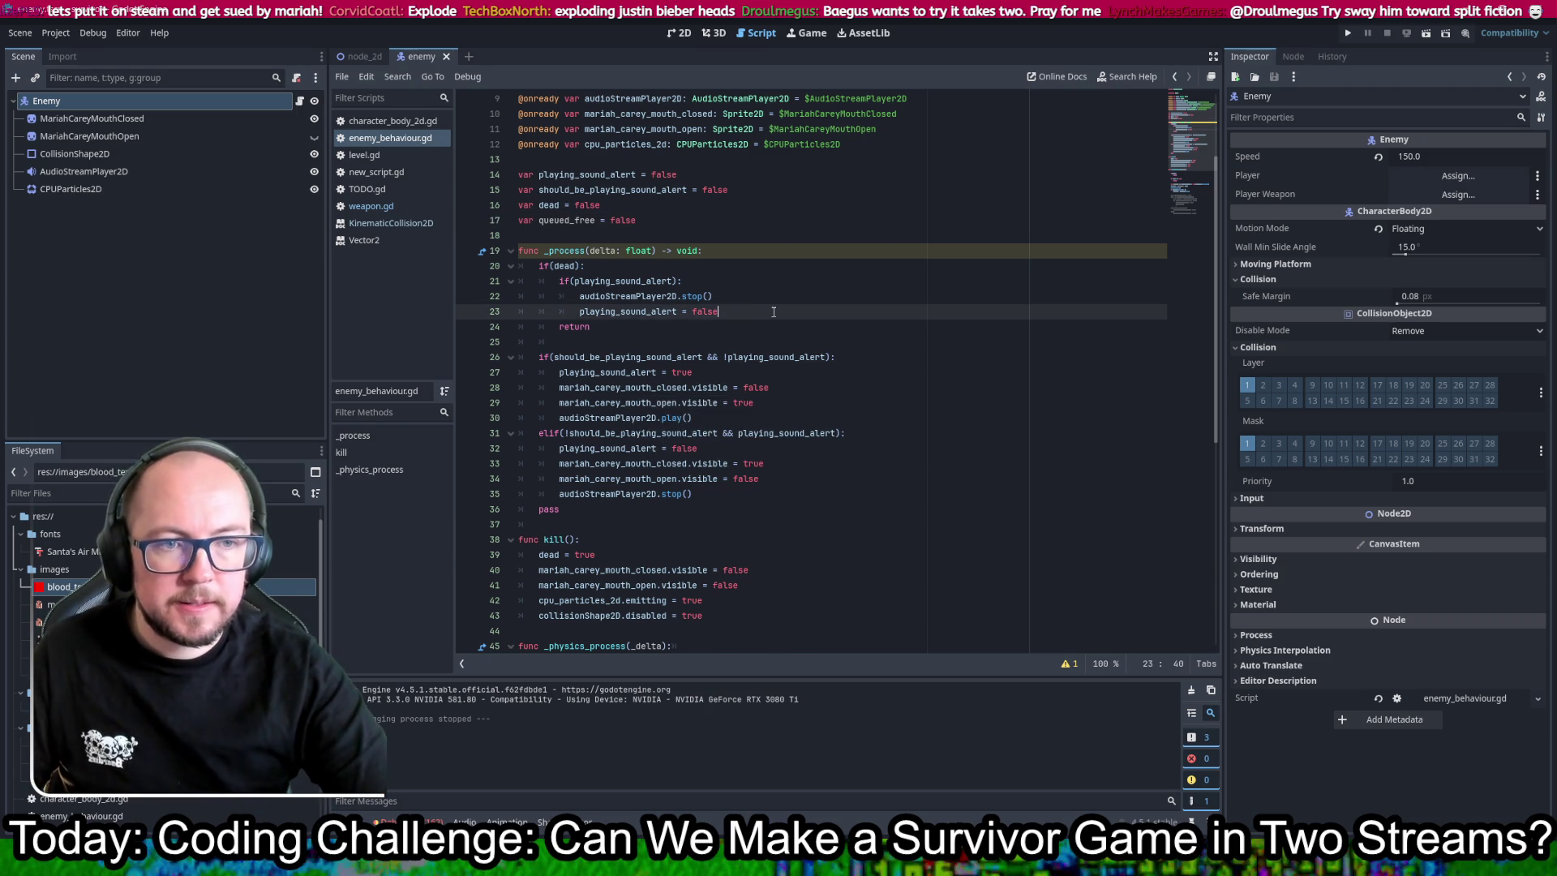
{"action": "key", "text": "Return"}
{"action": "type", "text": "if "}
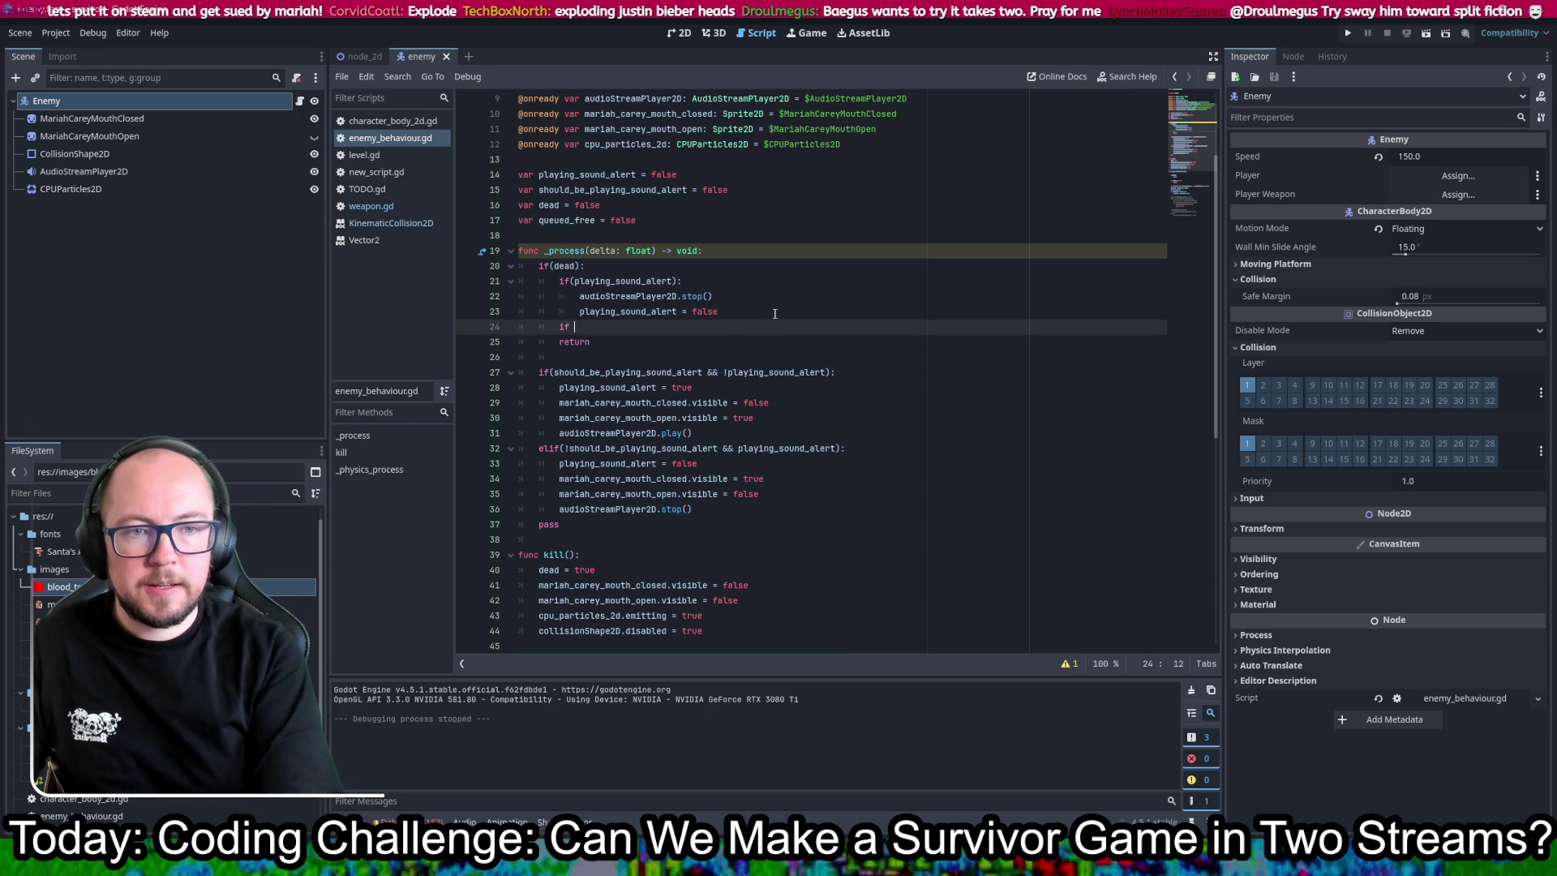
{"action": "type", "text": "(!queu"}
{"action": "key", "text": "Return"}
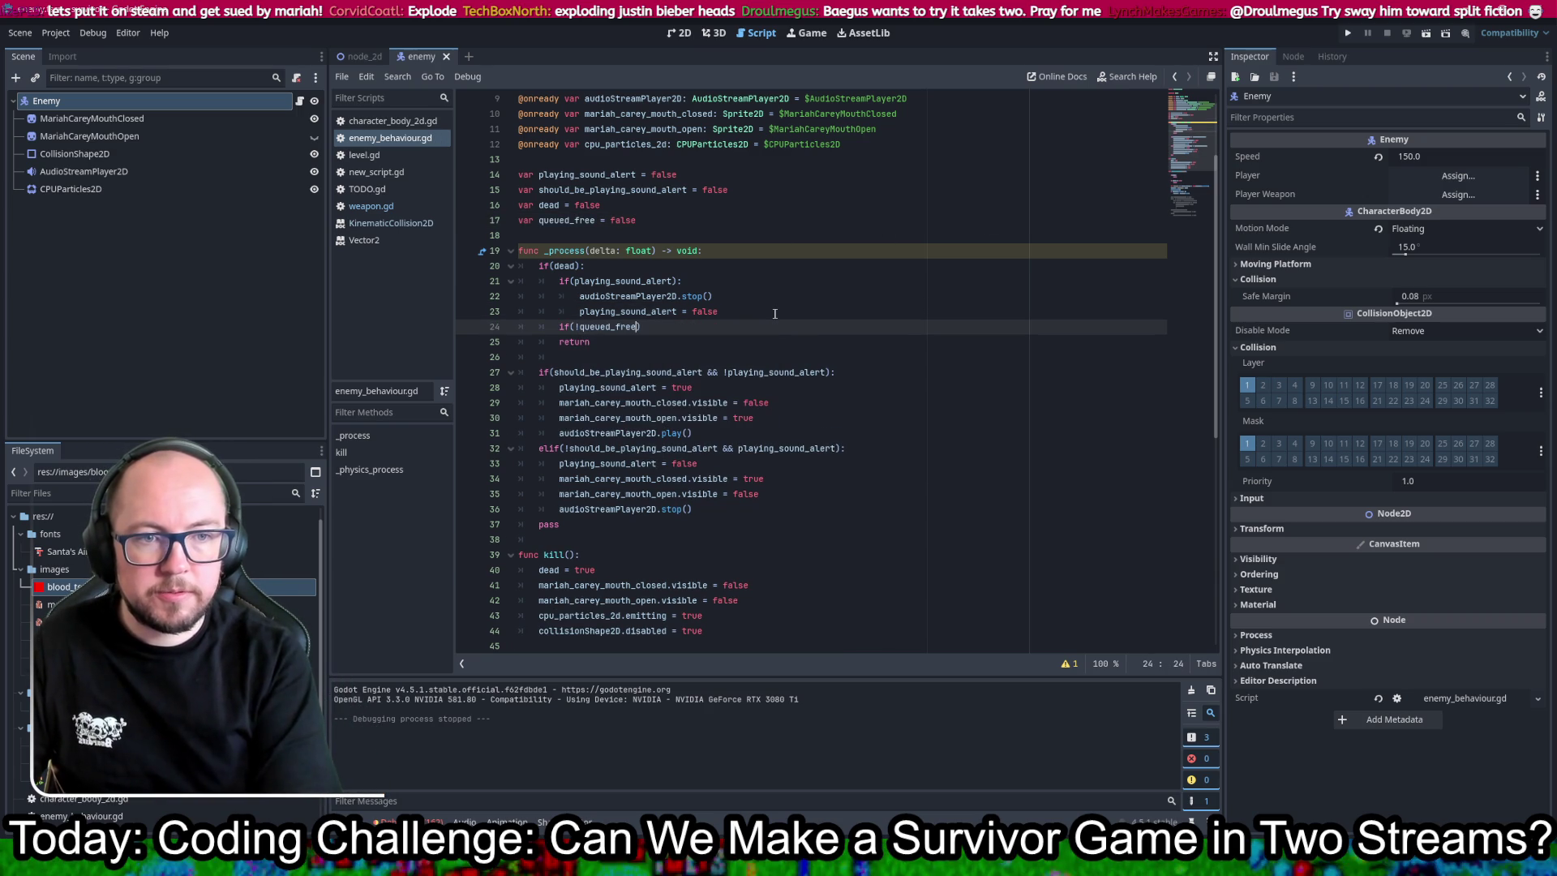
{"action": "key", "text": "End"}
{"action": "type", "text": ":"}
{"action": "key", "text": "Return"}
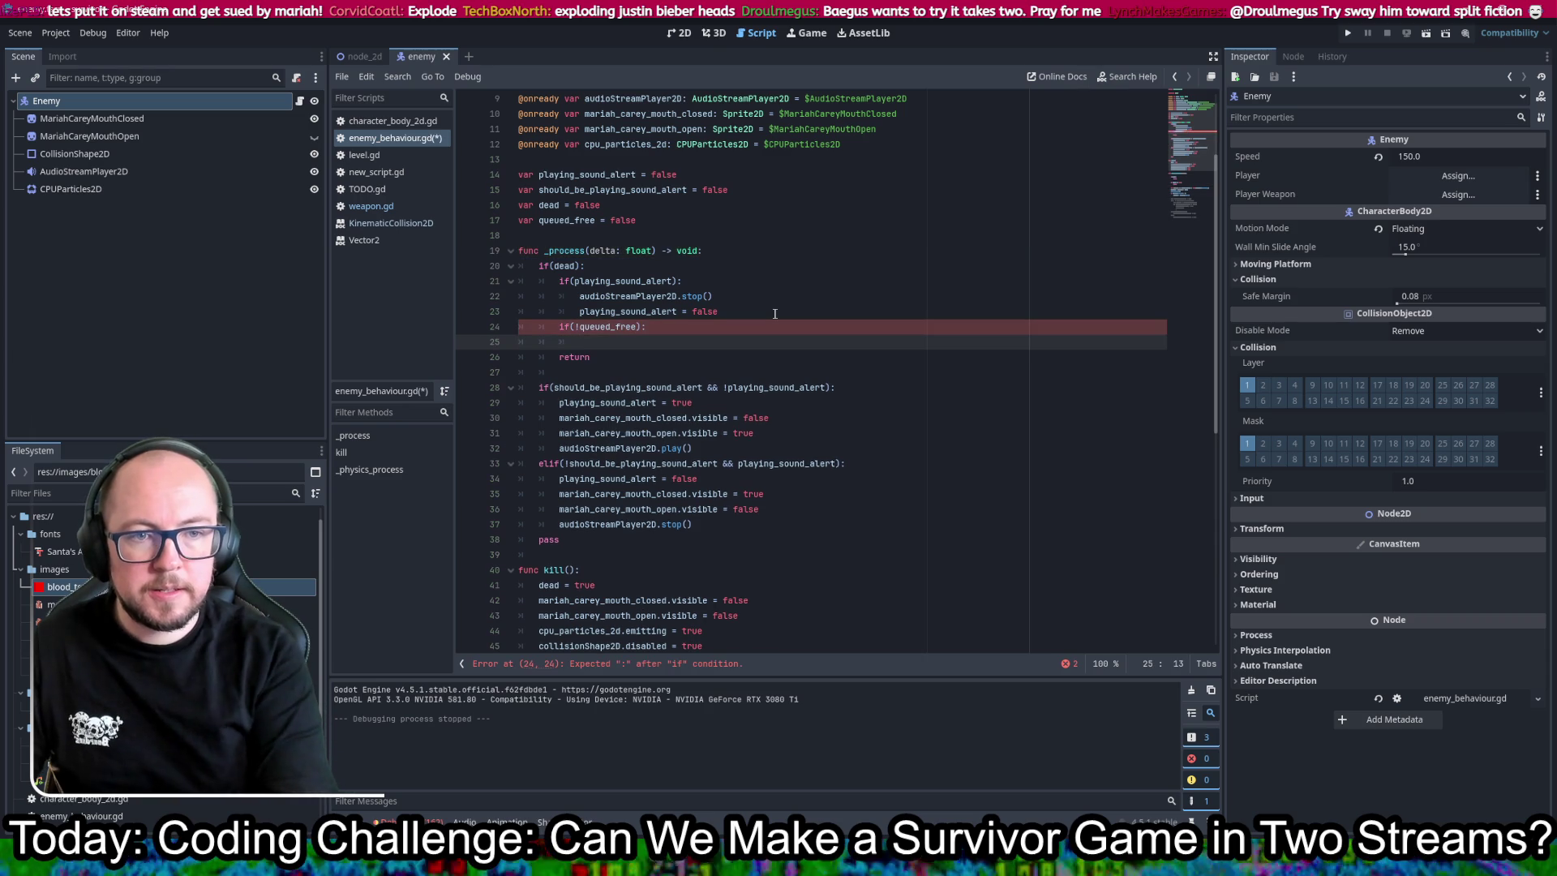
{"action": "type", "text": "await get_tree().create_timer(2.0).timeout     queue_free()"}
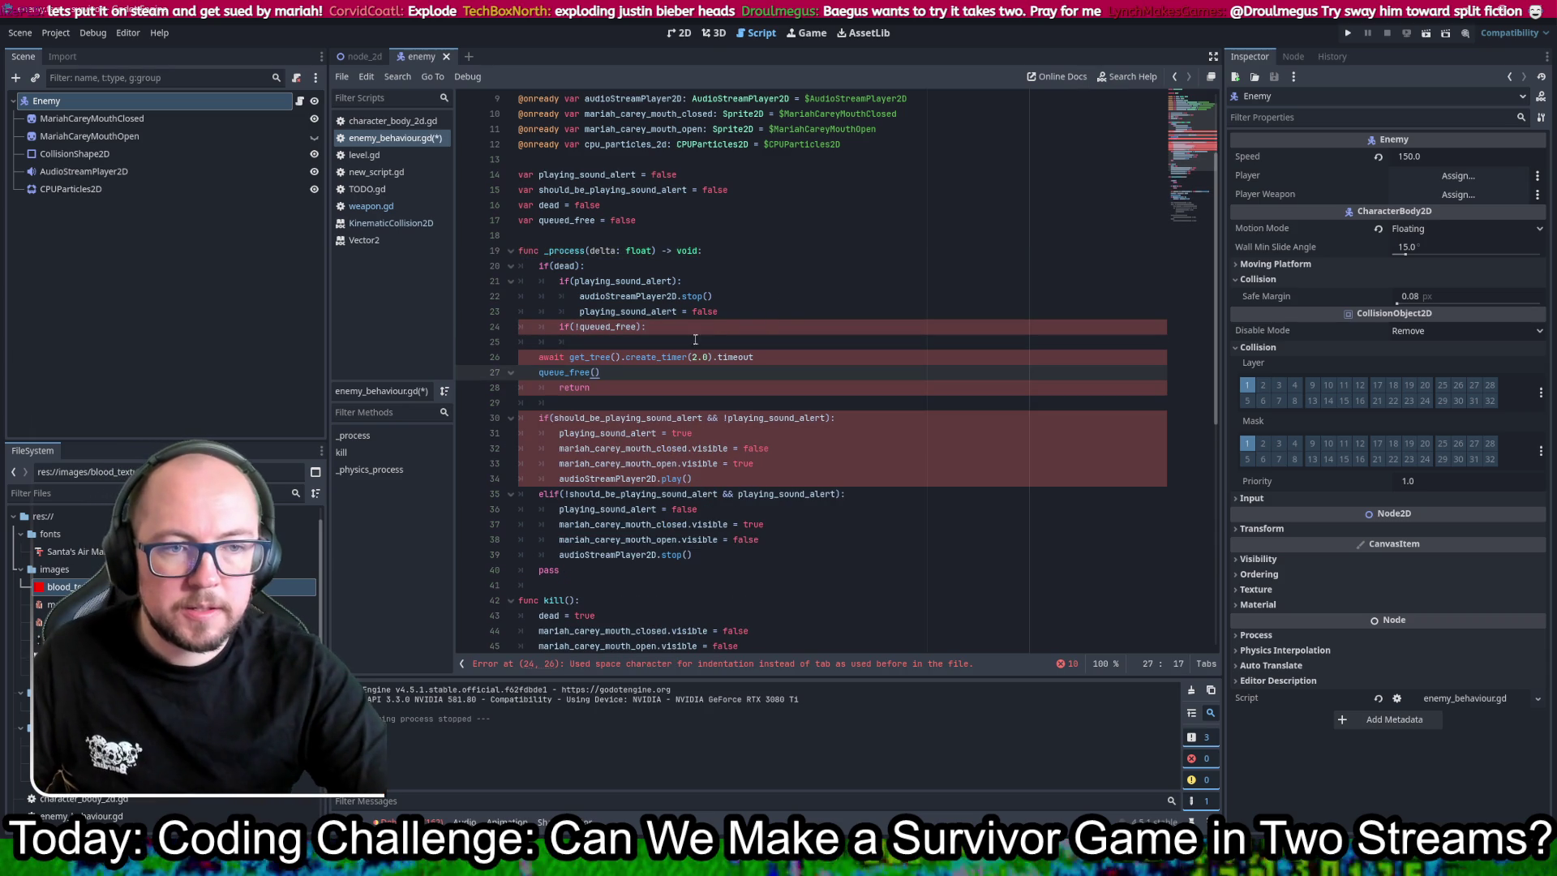
{"action": "left_click", "coordinate": [523, 343]}
{"action": "key", "text": "BackSpace"}
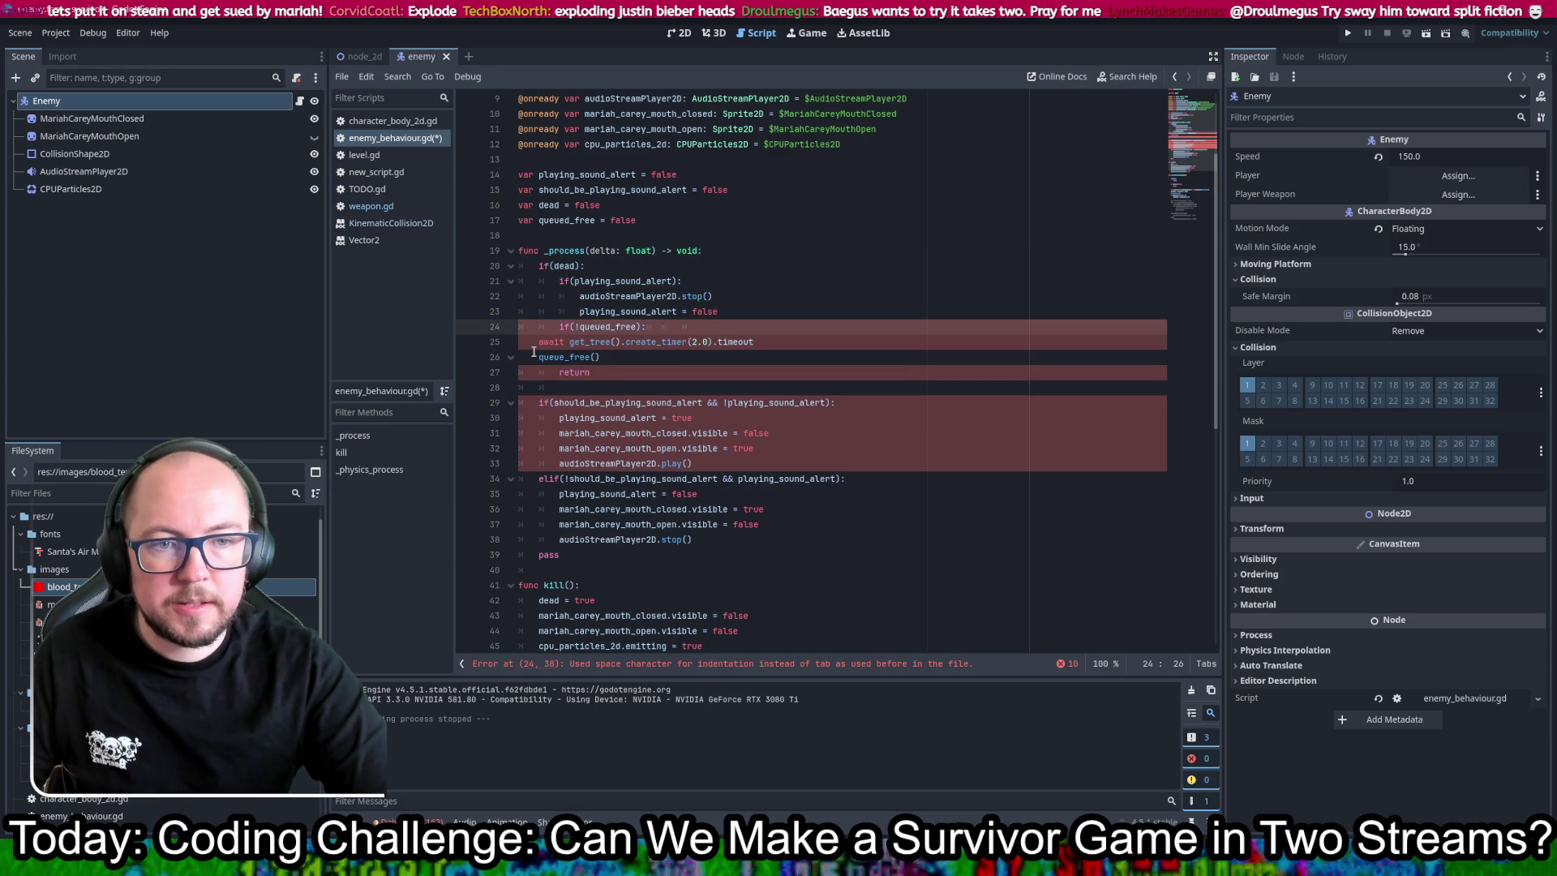
{"action": "left_click", "coordinate": [533, 343]}
{"action": "key", "text": "Tab"}
{"action": "key", "text": "Tab"}
{"action": "left_click", "coordinate": [536, 356]}
{"action": "key", "text": "Tab"}
{"action": "key", "text": "Tab"}
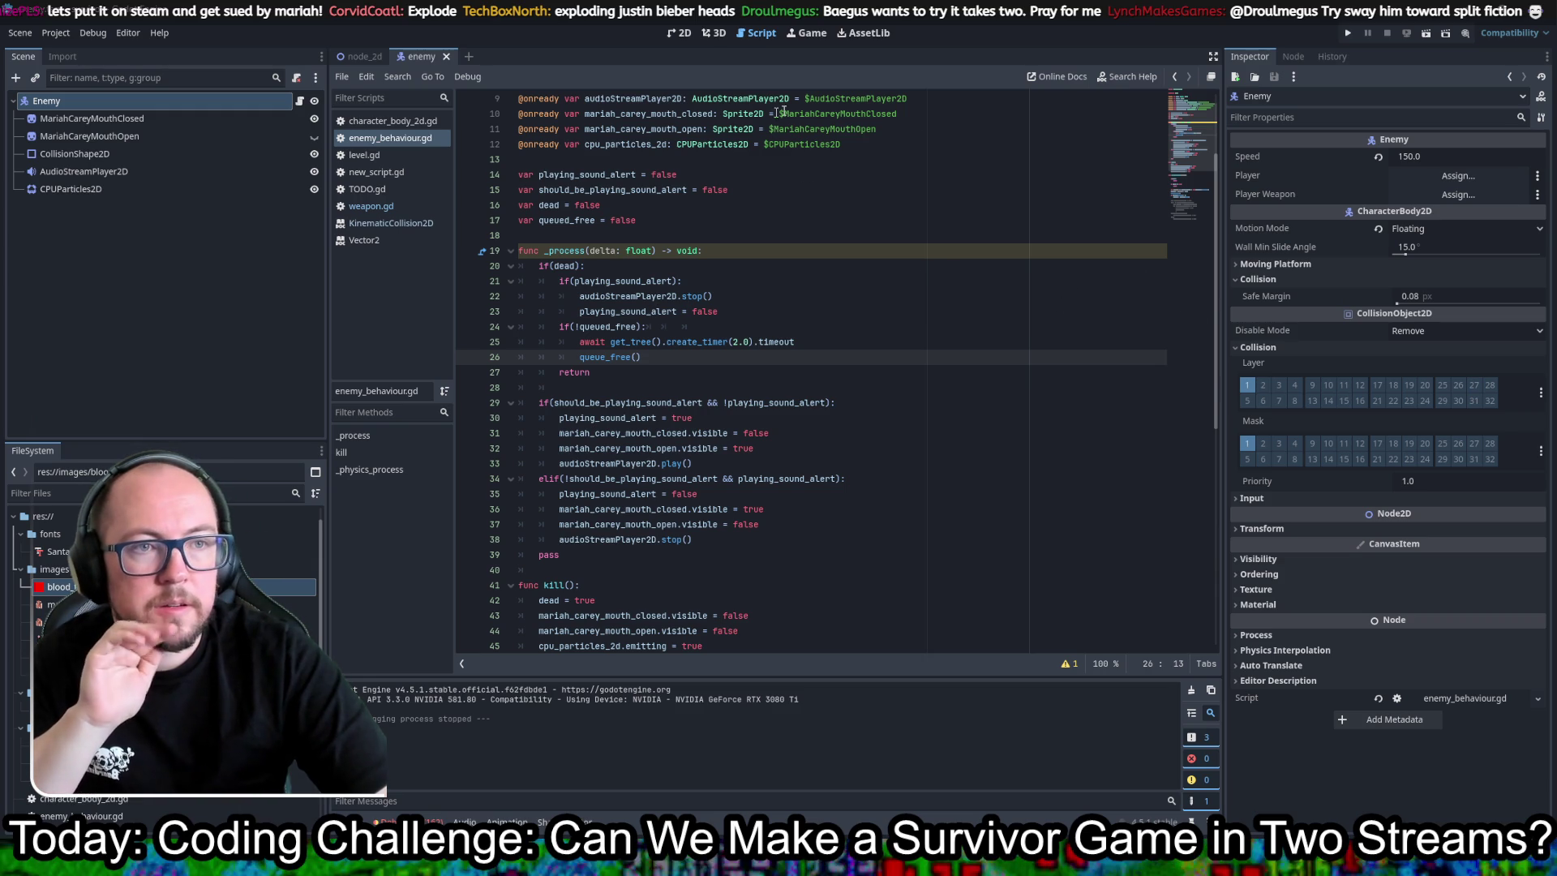
- Rename the _process parameter delta to _delta and run the game
{"action": "left_click", "coordinate": [589, 251]}
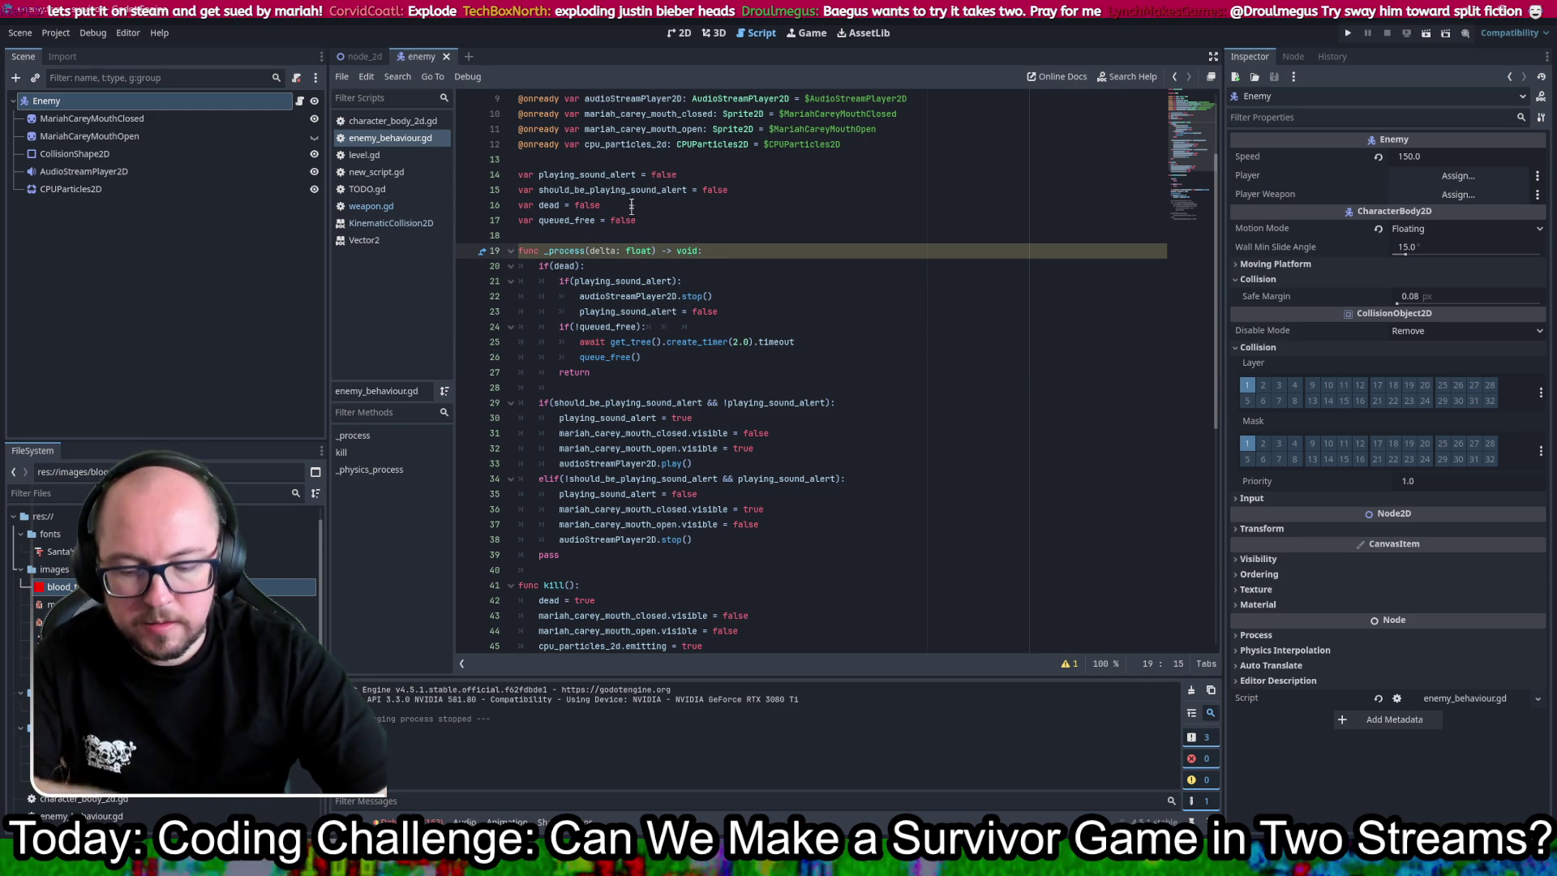
{"action": "type", "text": "_"}
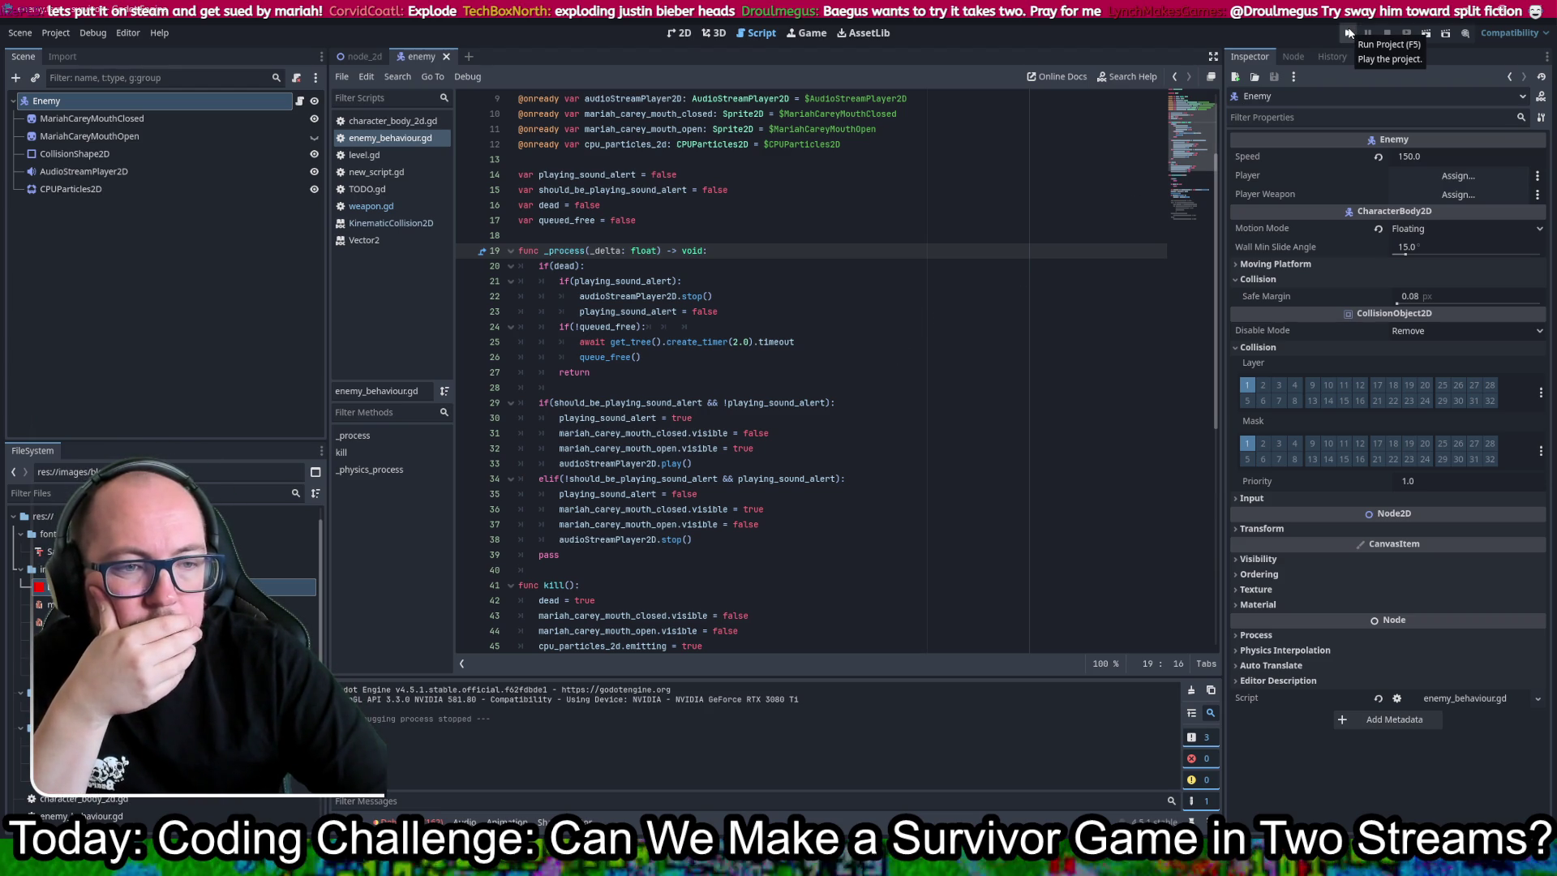
{"action": "left_click", "coordinate": [1348, 33]}
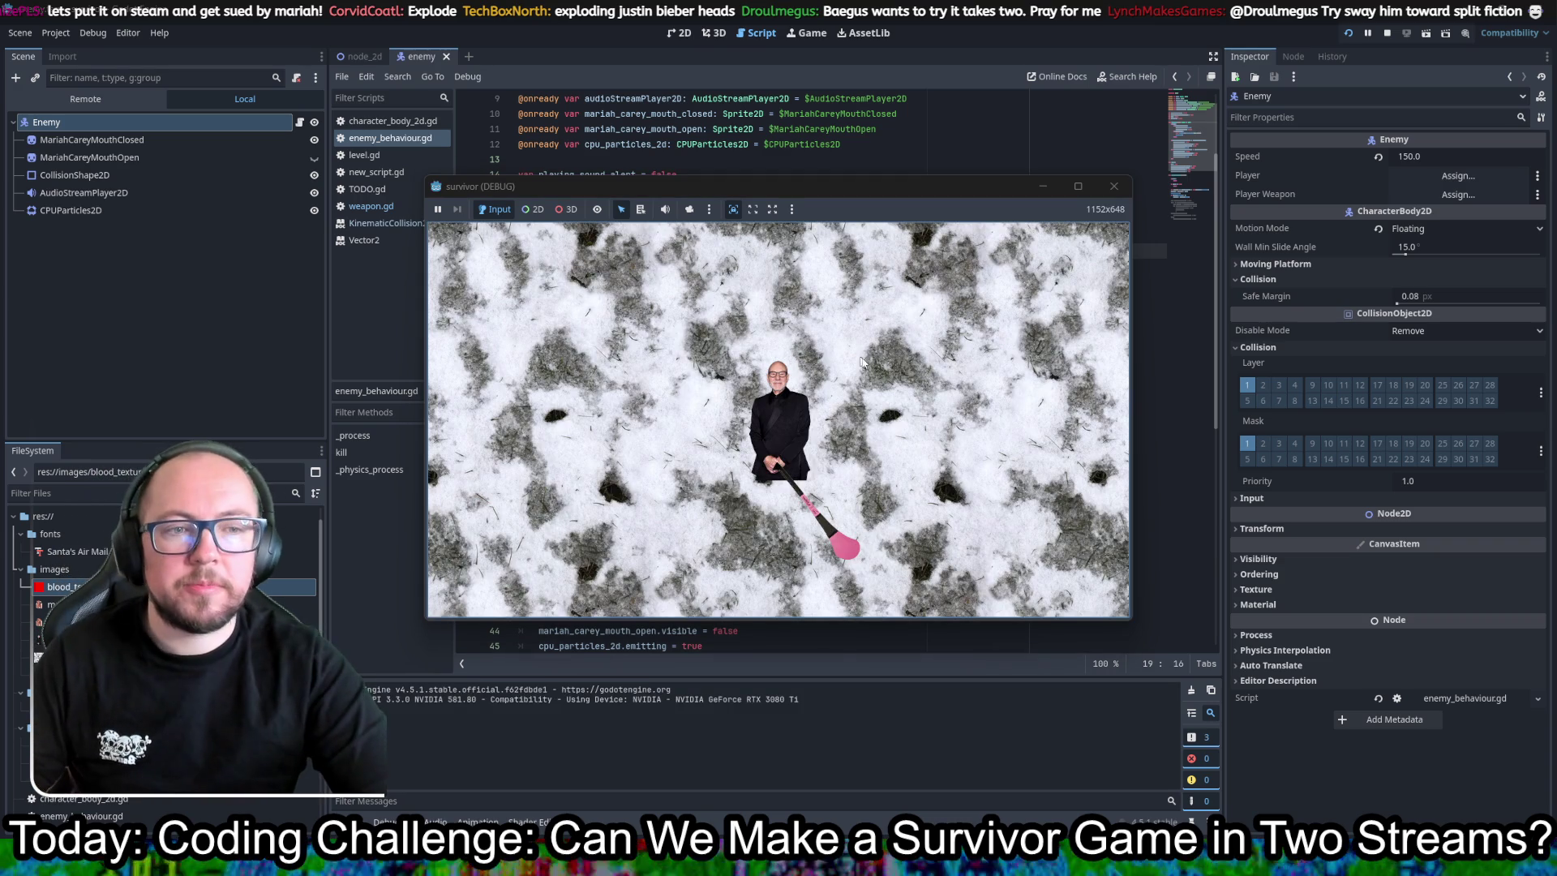
- Steer the player into the enemy cluster to kill enemies, then close the survivor (DEBUG) window
{"action": "key", "text": "w+d"}
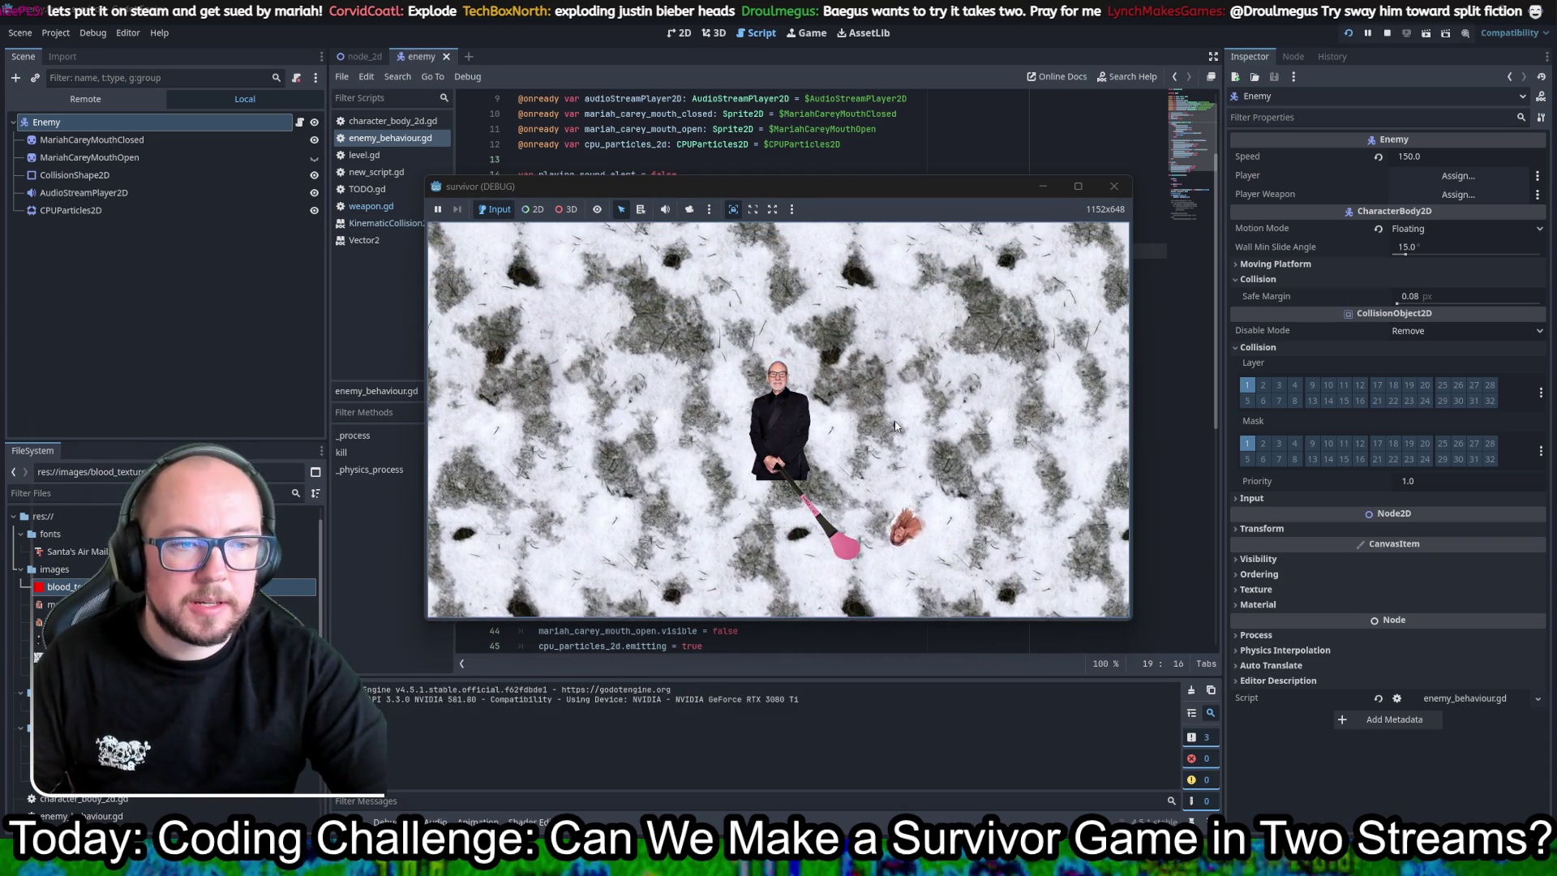
{"action": "key", "text": "w"}
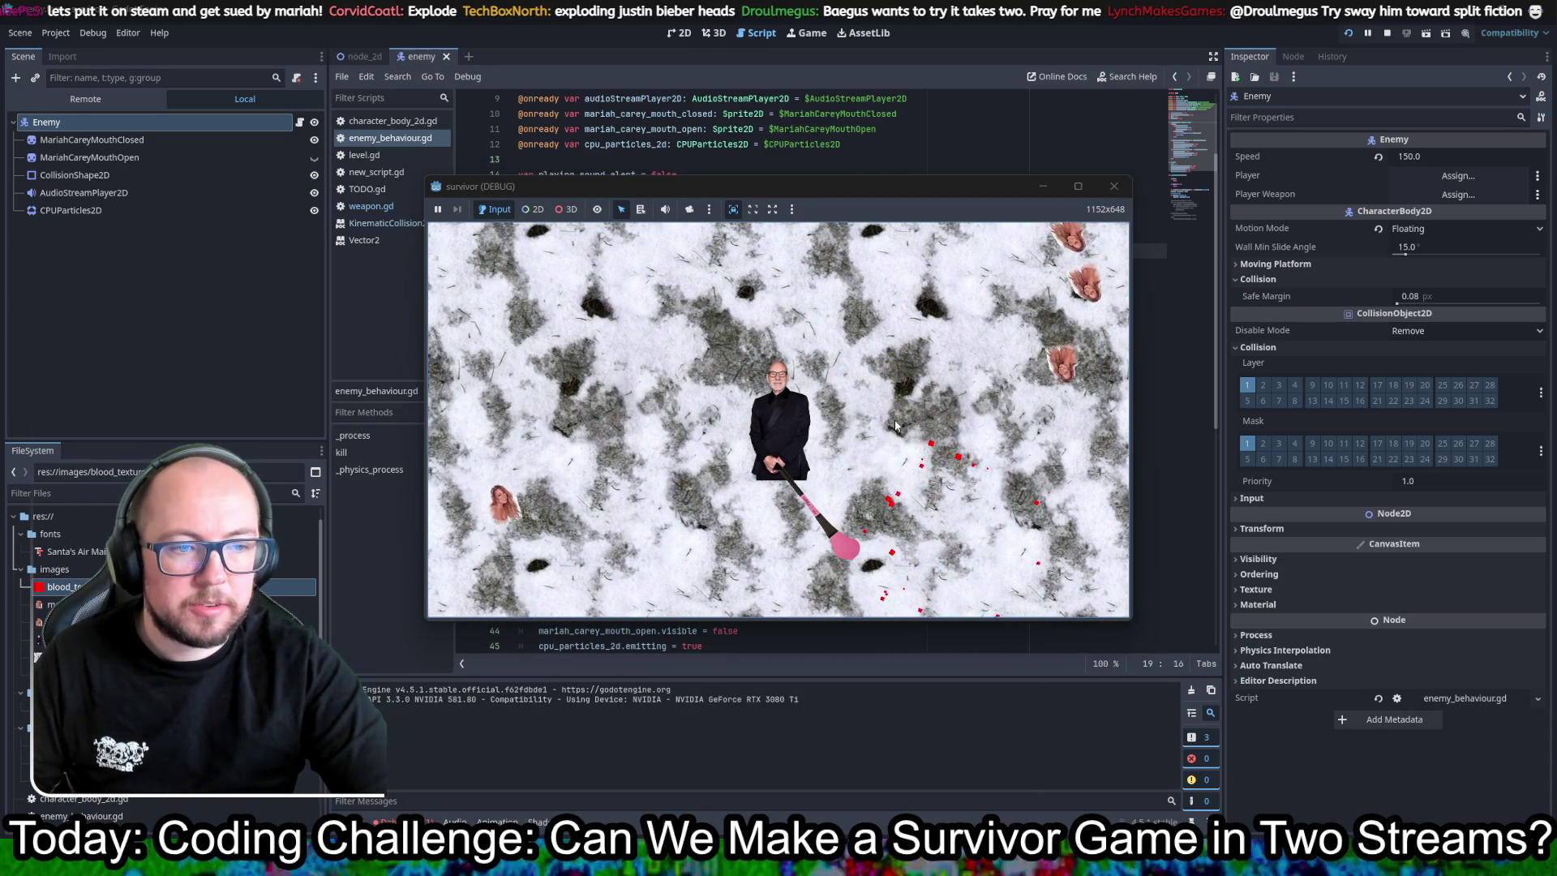
{"action": "key", "text": "w"}
{"action": "key", "text": "w"}
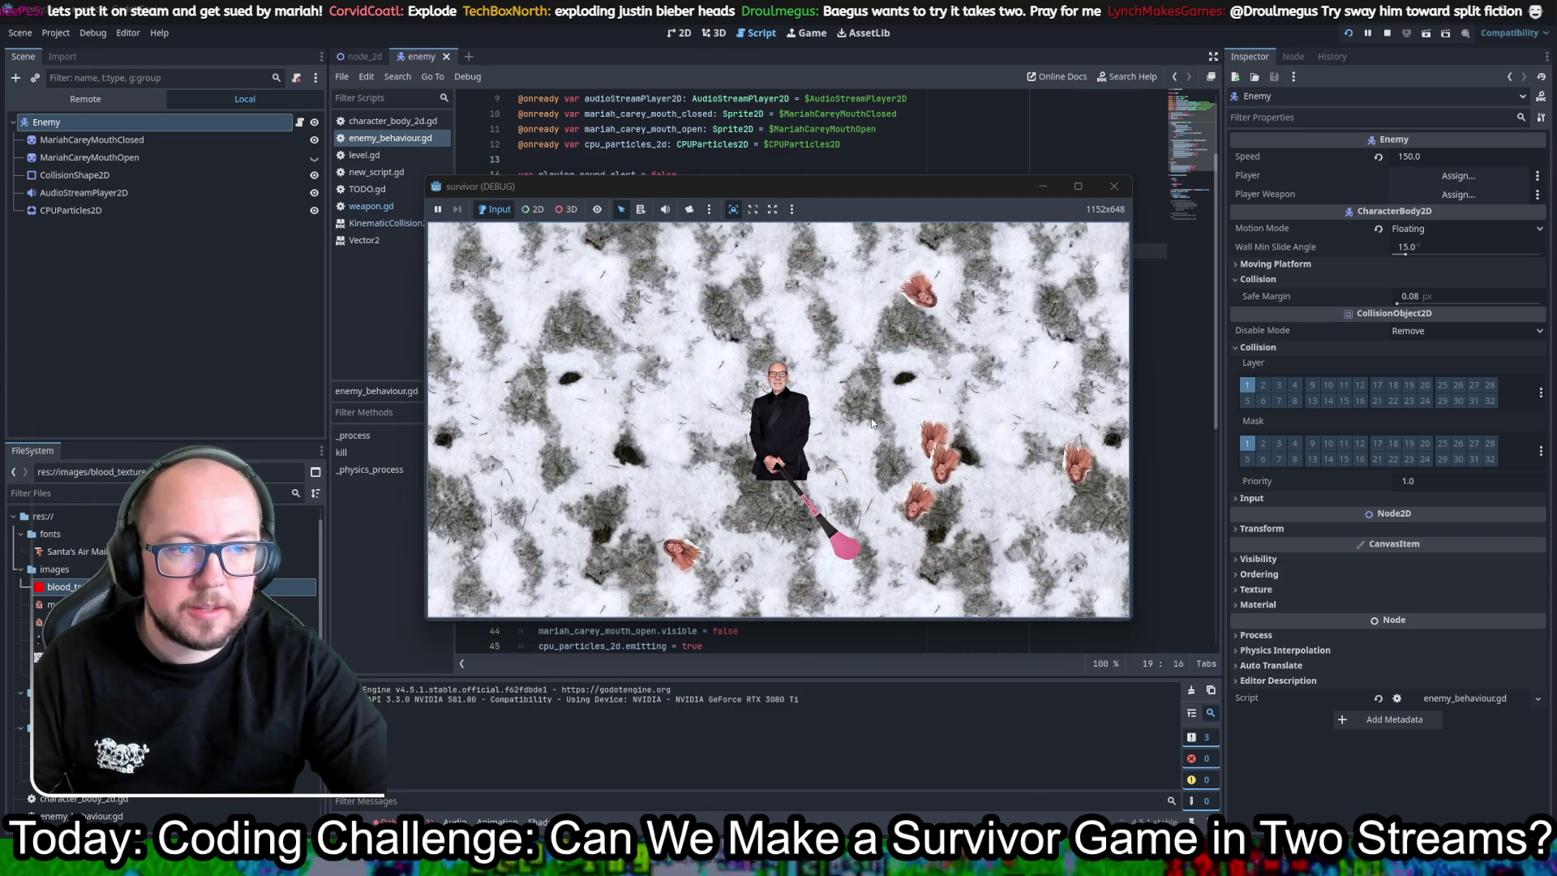
{"action": "key", "text": "w"}
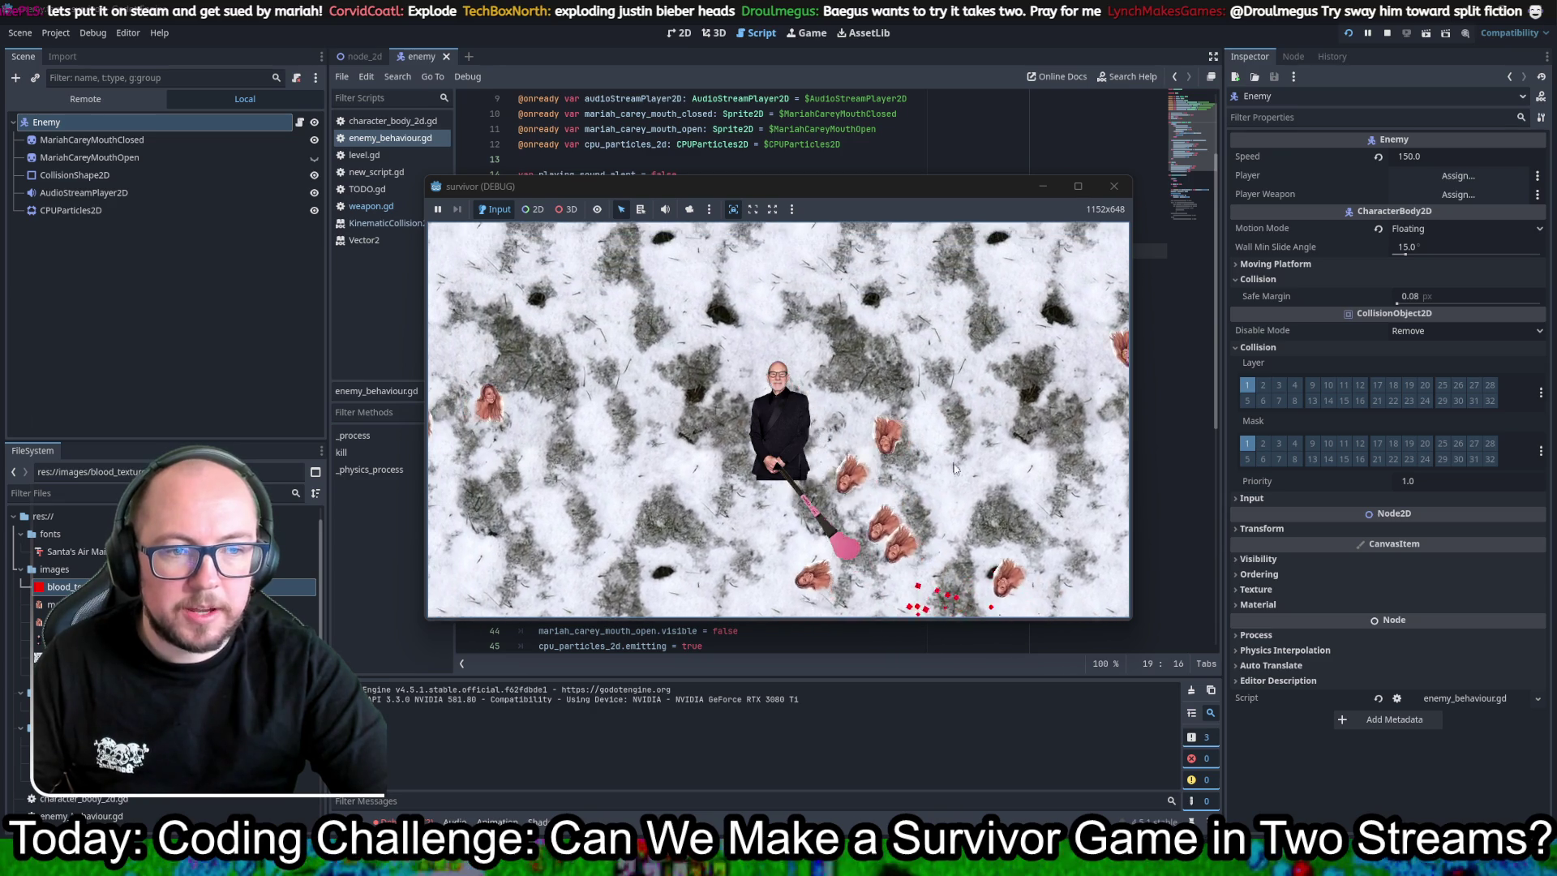
{"action": "key", "text": "w"}
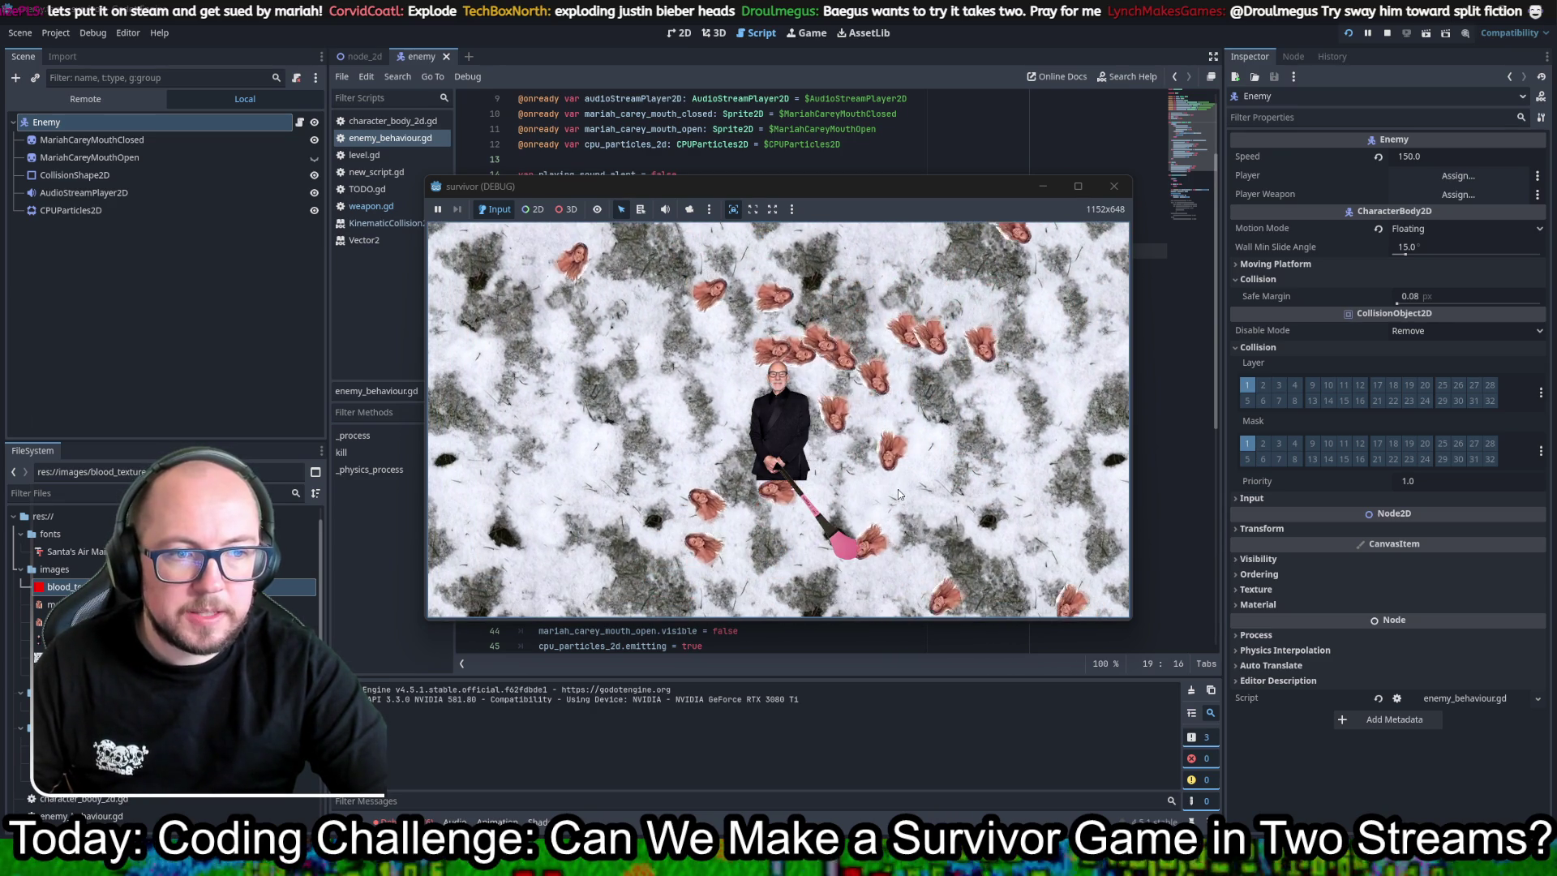
{"action": "key", "text": "a"}
{"action": "key", "text": "a"}
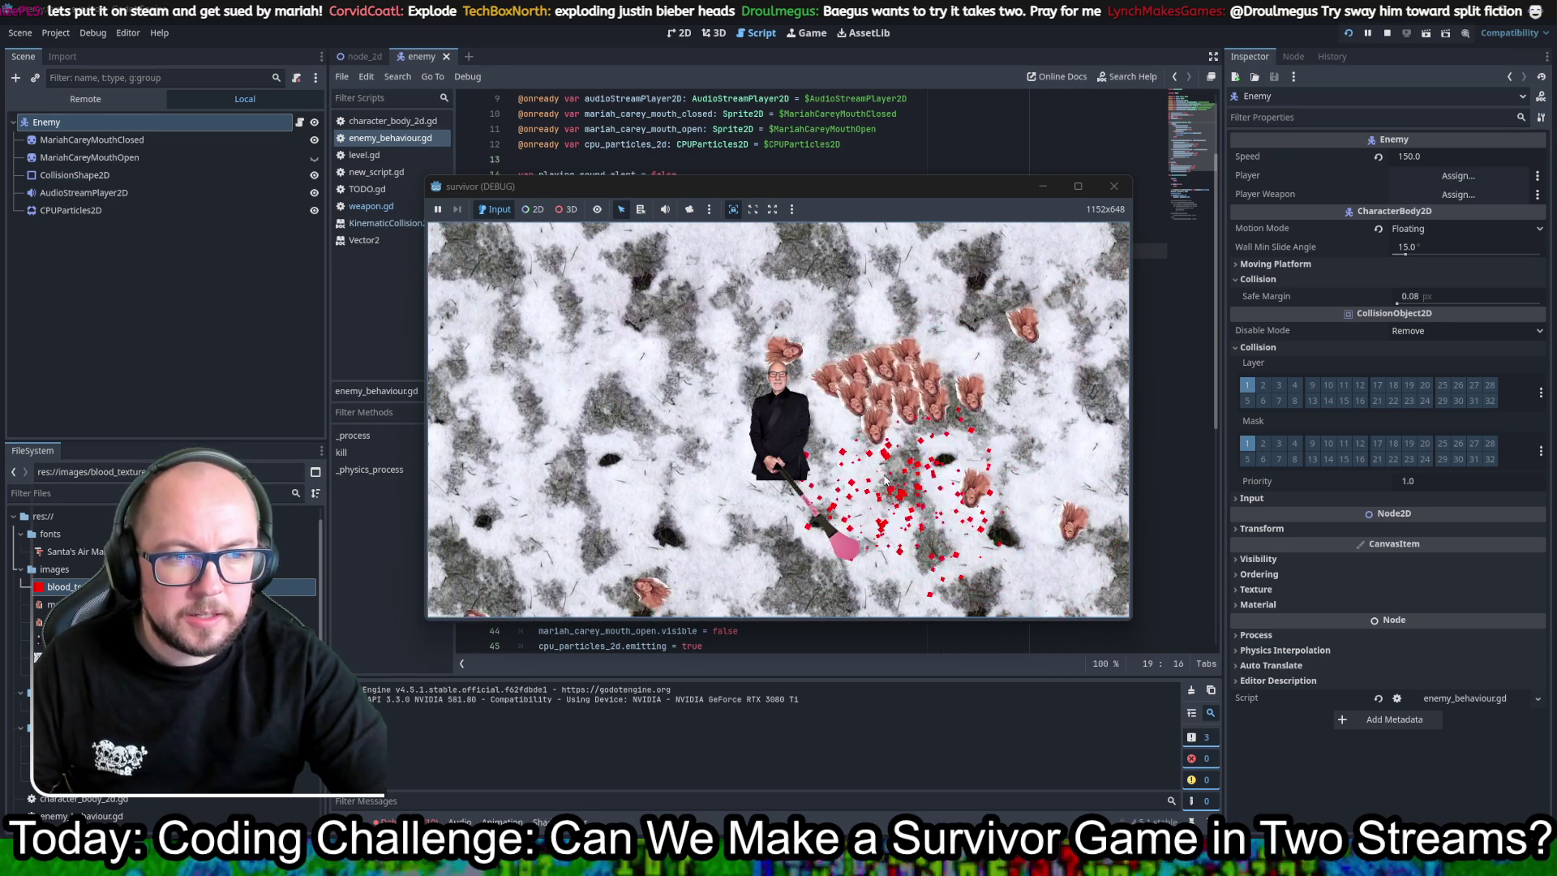
{"action": "key", "text": "Up"}
{"action": "key", "text": "Right"}
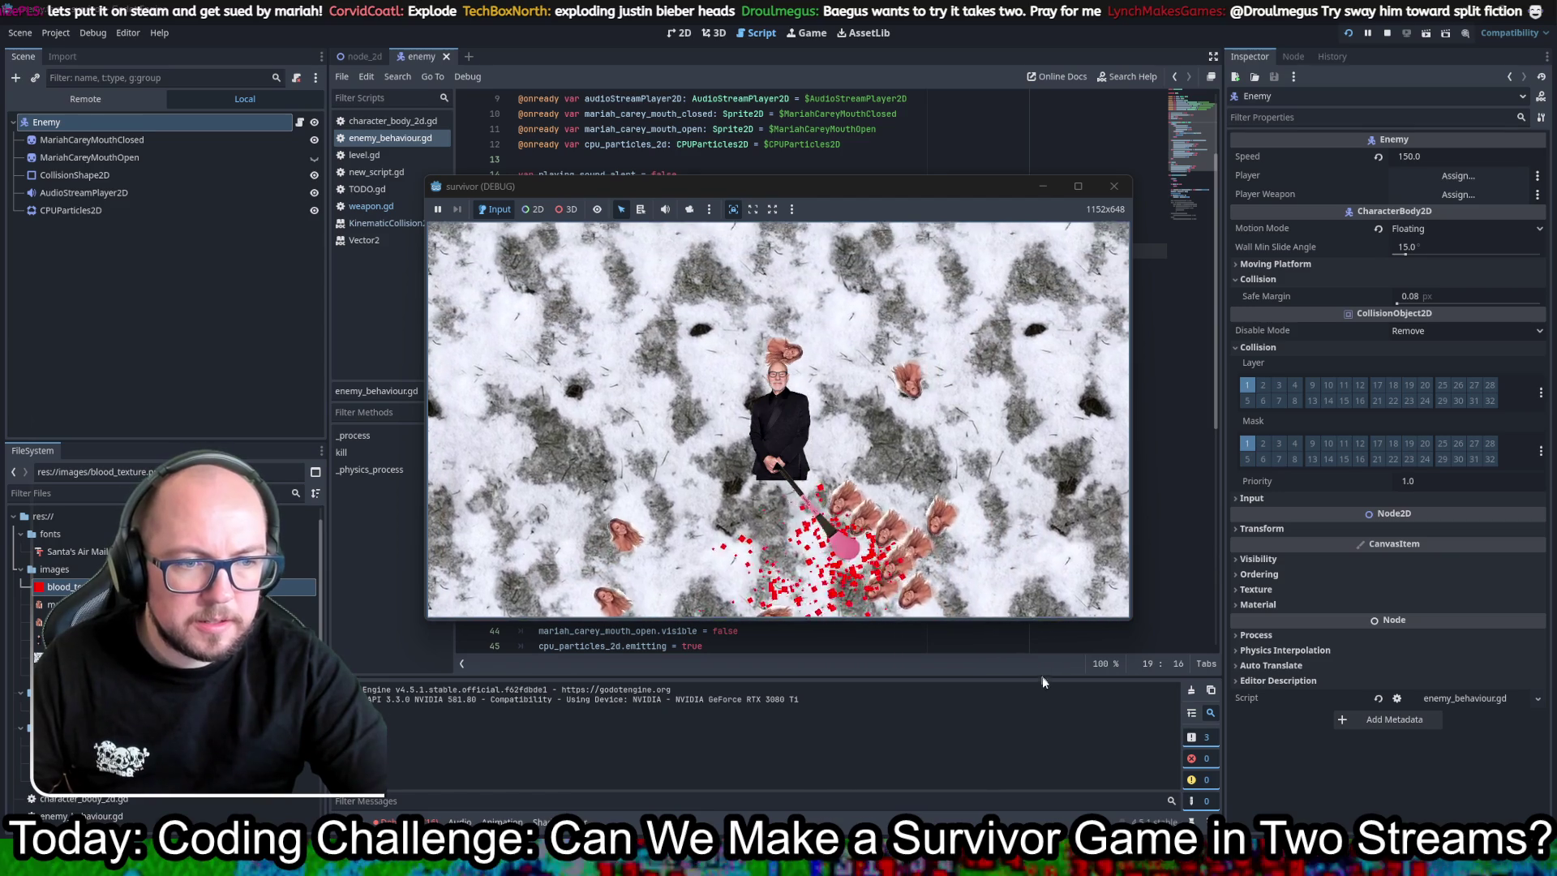
{"action": "key", "text": "Up"}
{"action": "key", "text": "Left"}
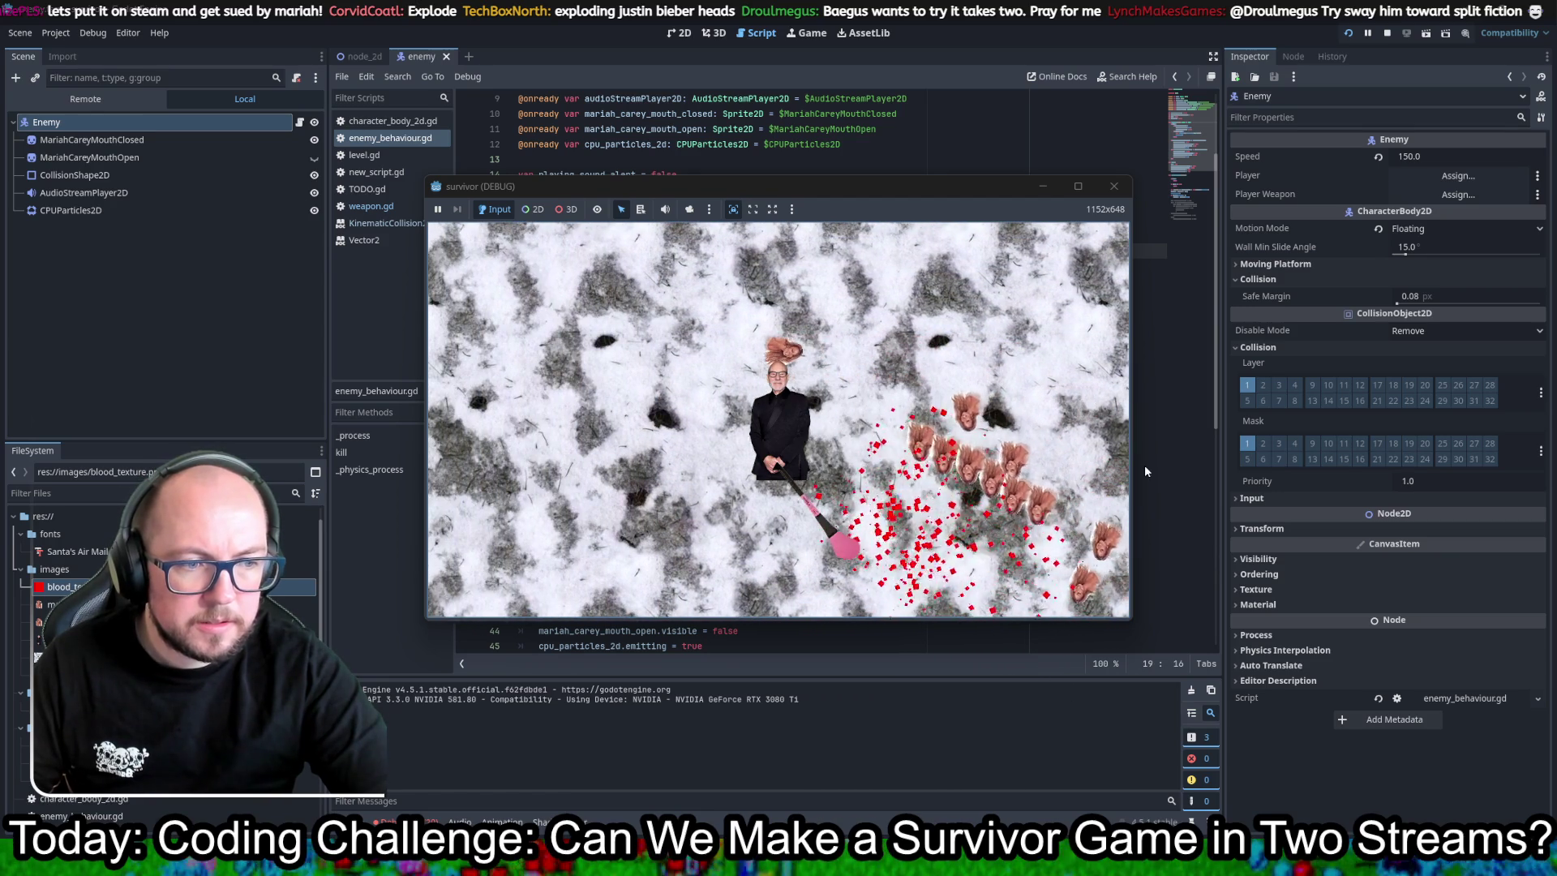
{"action": "key", "text": "Down"}
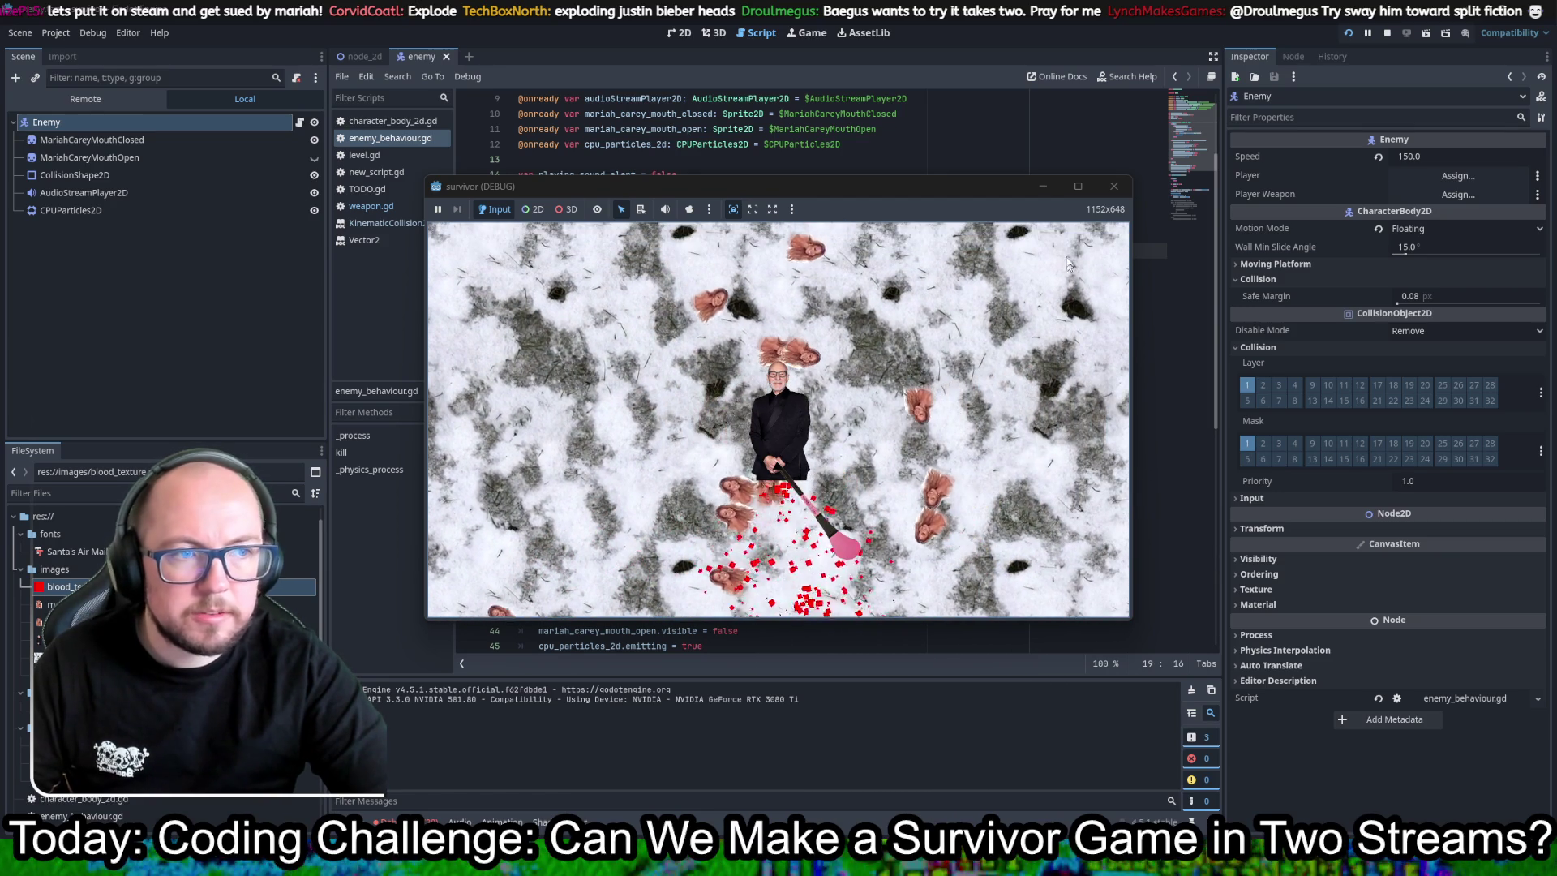
{"action": "left_click", "coordinate": [1114, 186]}
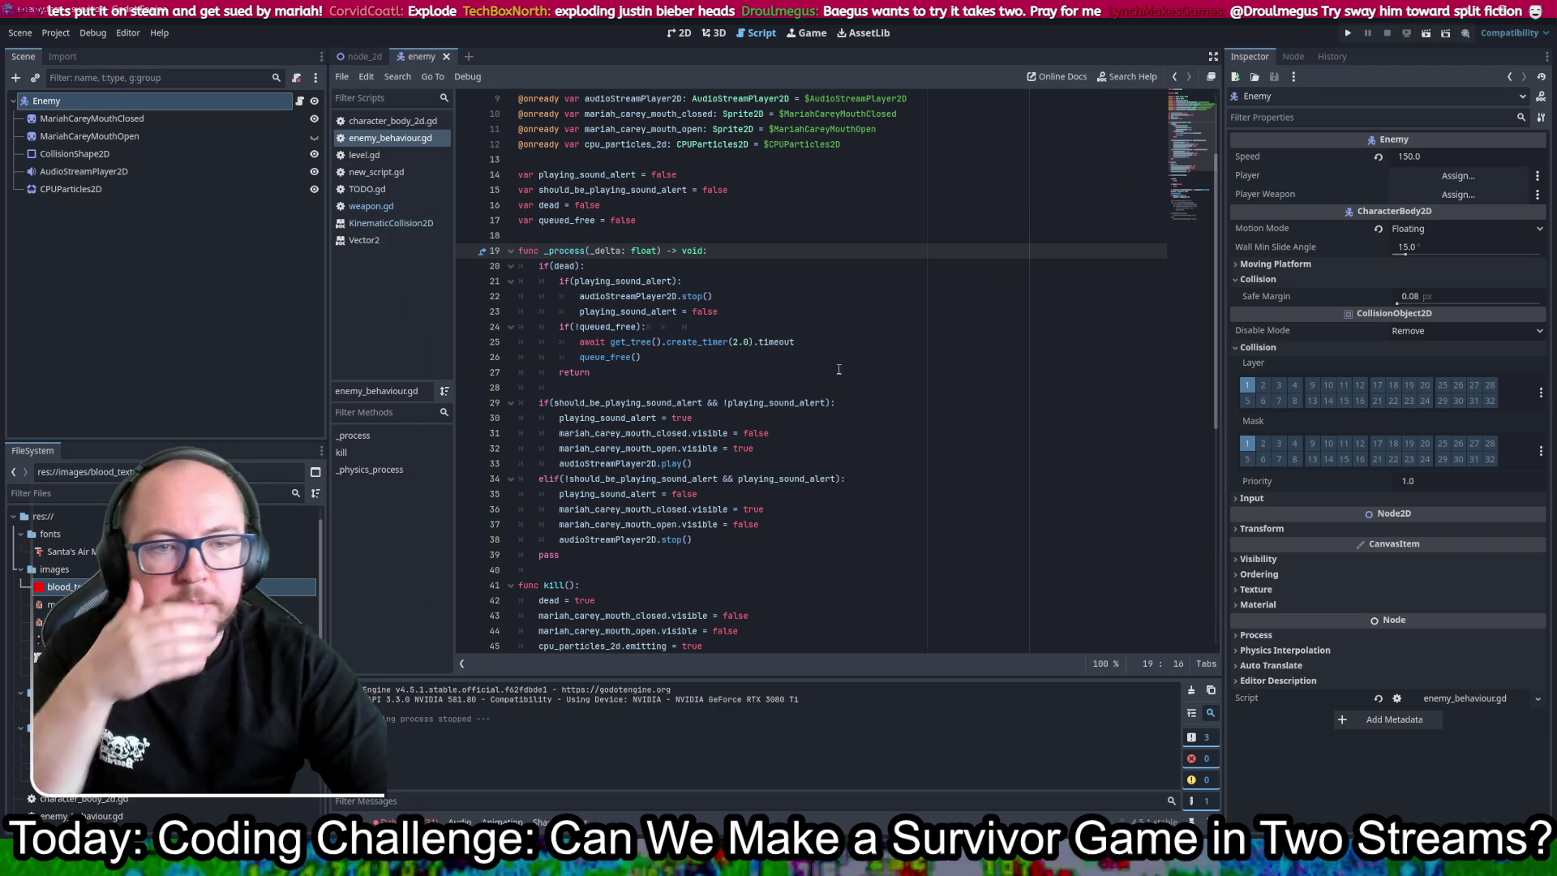
- Open the Debugger's Errors (31) list and jump to the line-46 error
{"action": "scroll", "coordinate": [835, 341], "scroll_direction": "down", "scroll_amount": 4}
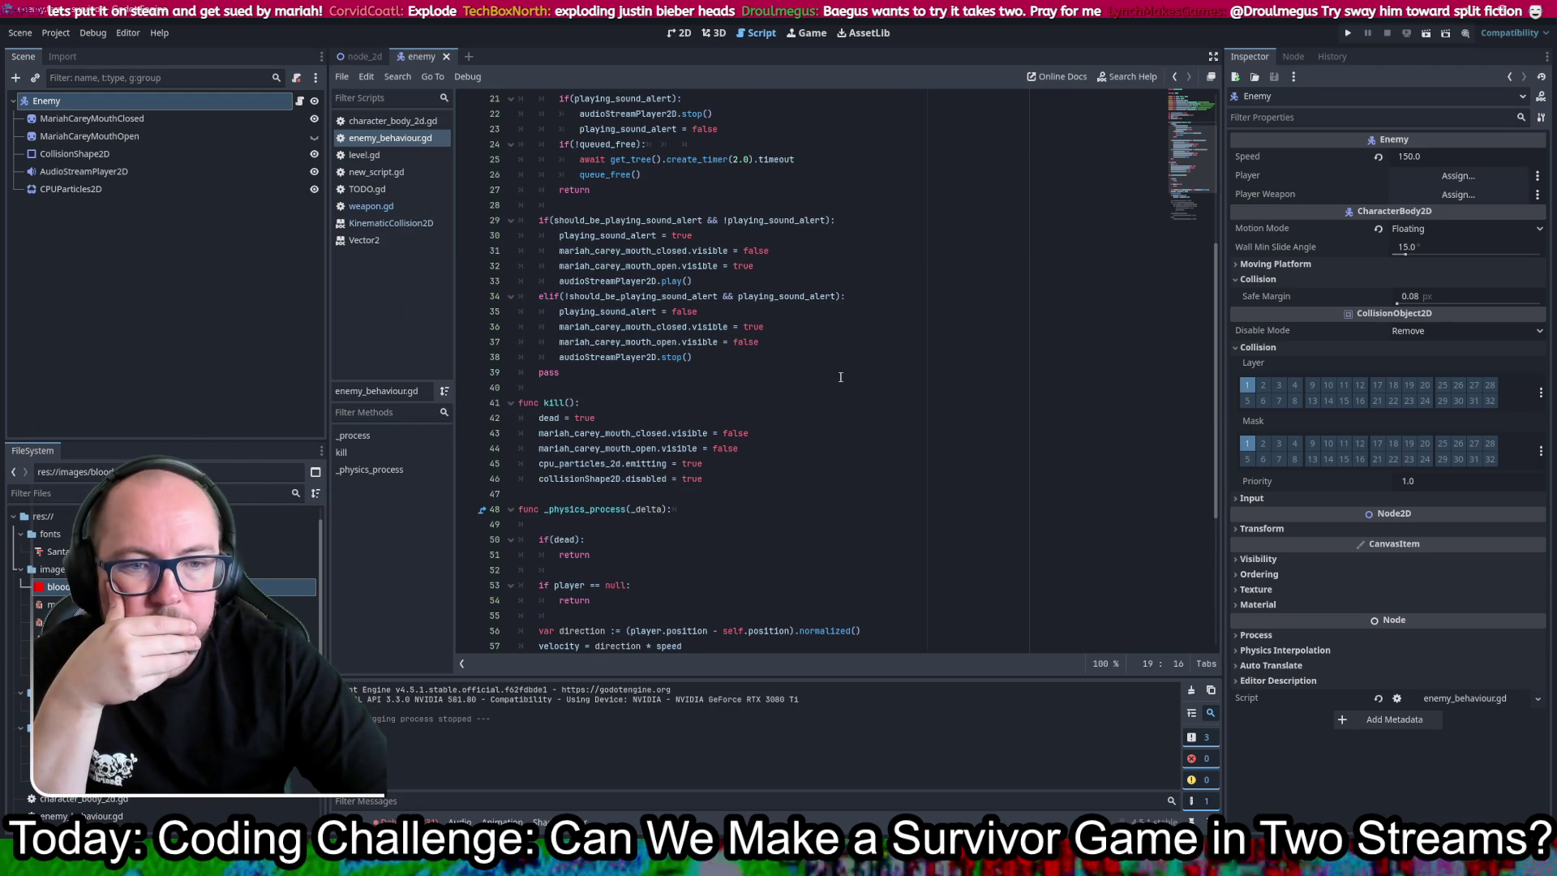
{"action": "left_click", "coordinate": [397, 822]}
{"action": "left_click", "coordinate": [432, 670]}
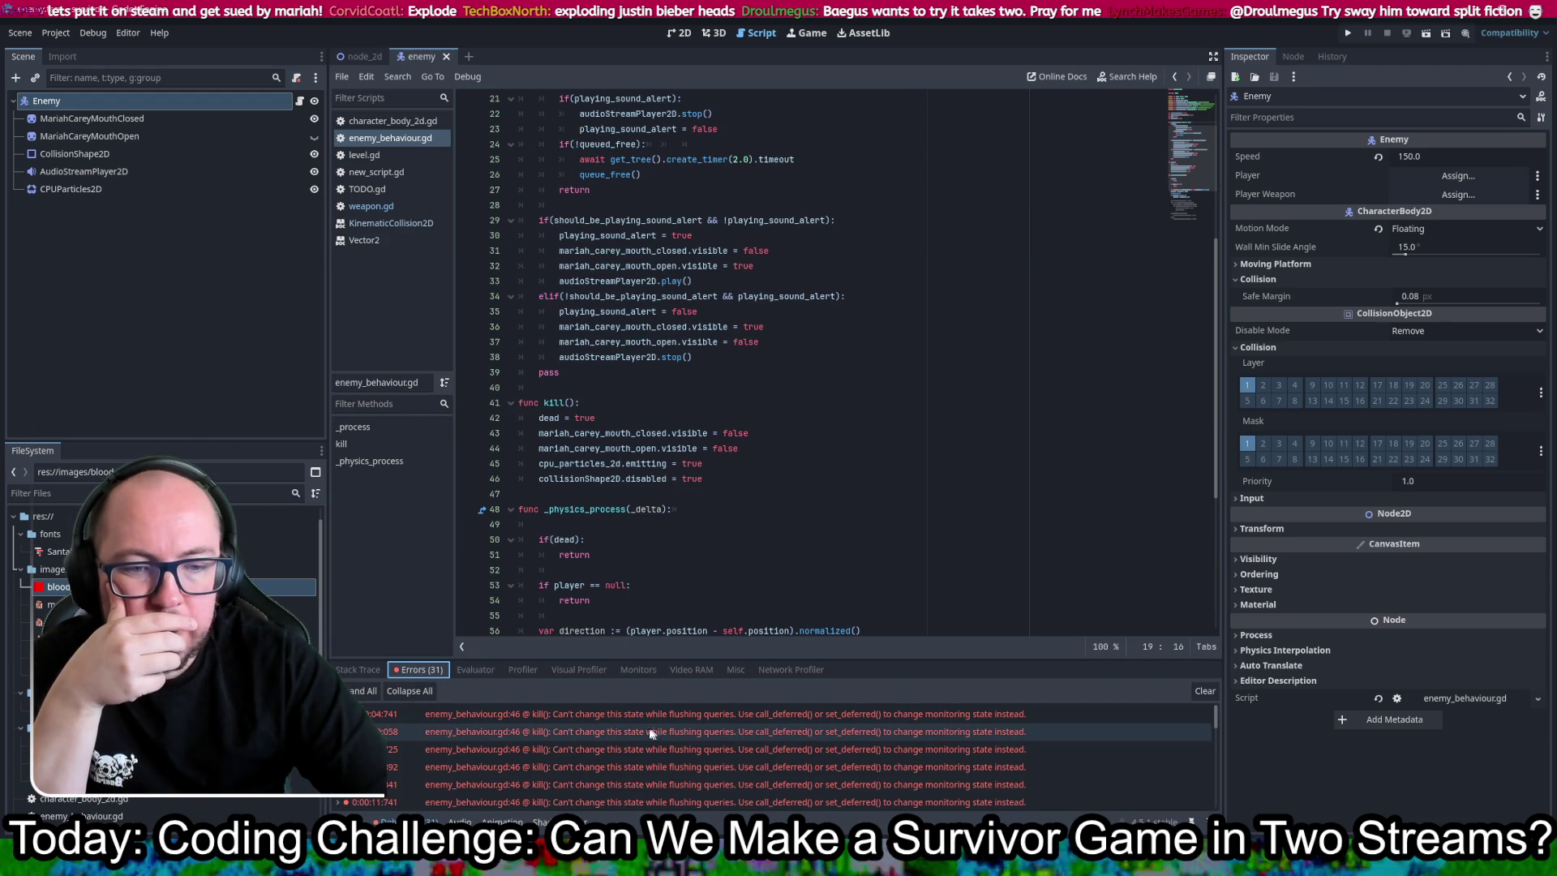
{"action": "left_click", "coordinate": [635, 717]}
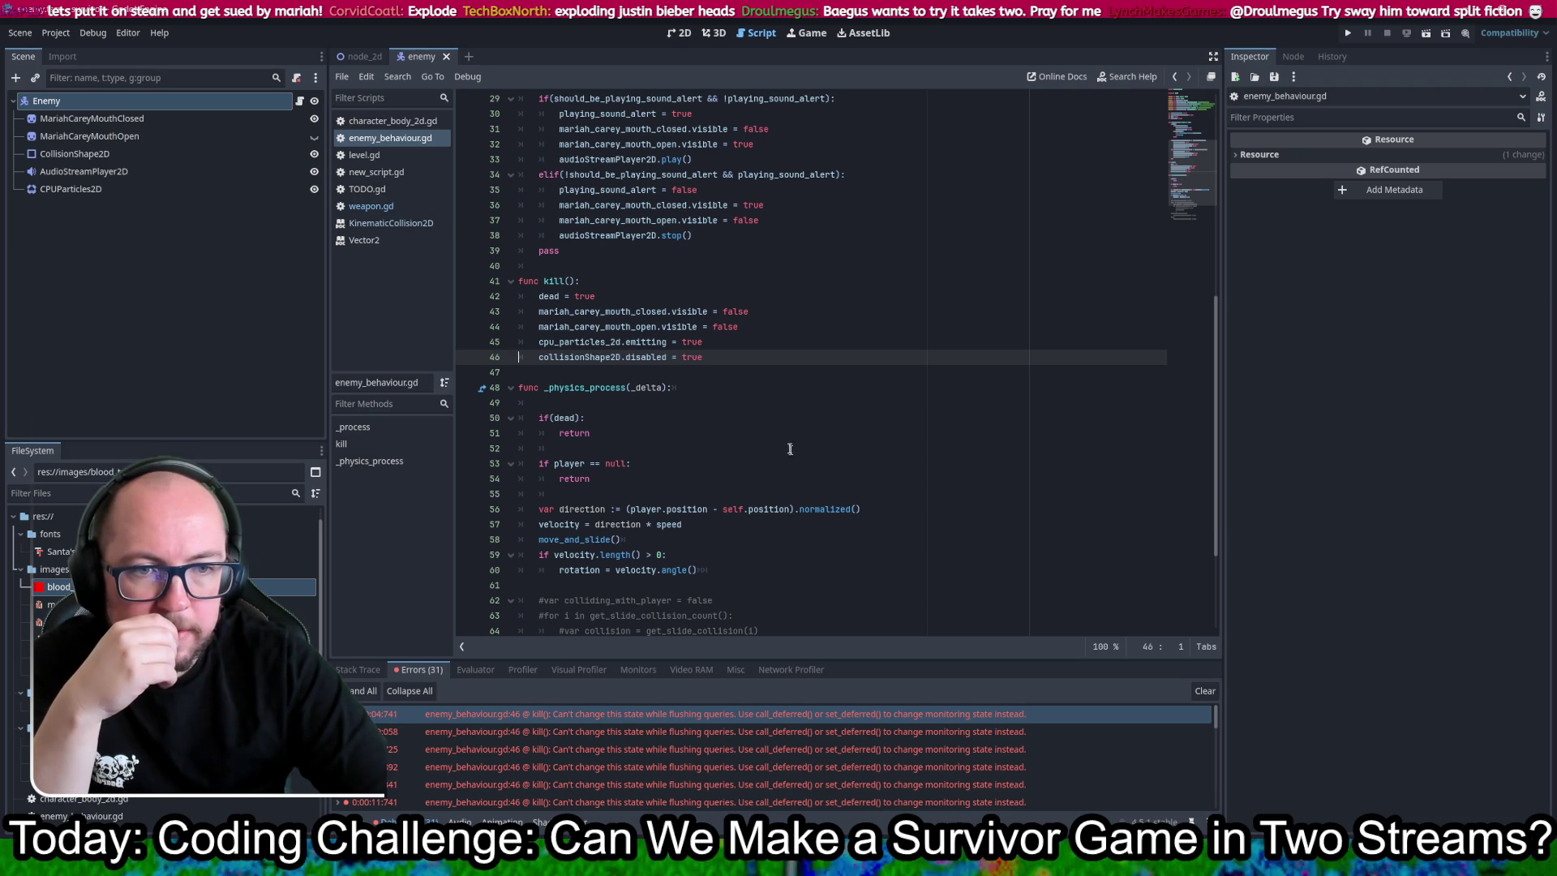
- Move collisionShape2D.disabled = true from kill() into the if(!queued_free) block and save
{"action": "scroll", "coordinate": [787, 434], "scroll_direction": "up", "scroll_amount": 2}
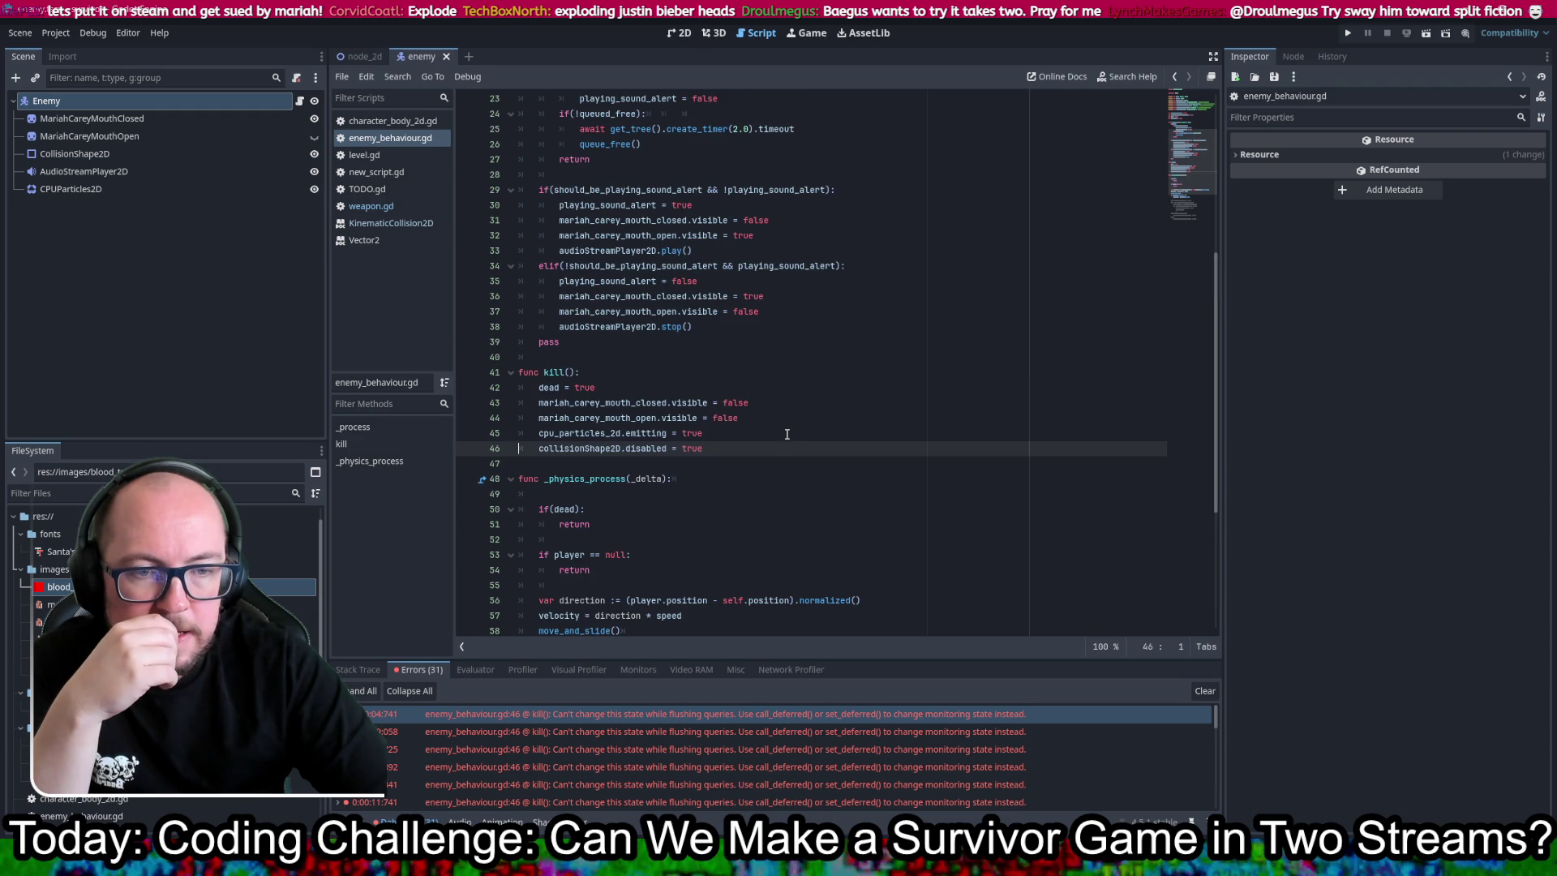
{"action": "scroll", "coordinate": [786, 433], "scroll_direction": "up", "scroll_amount": 3}
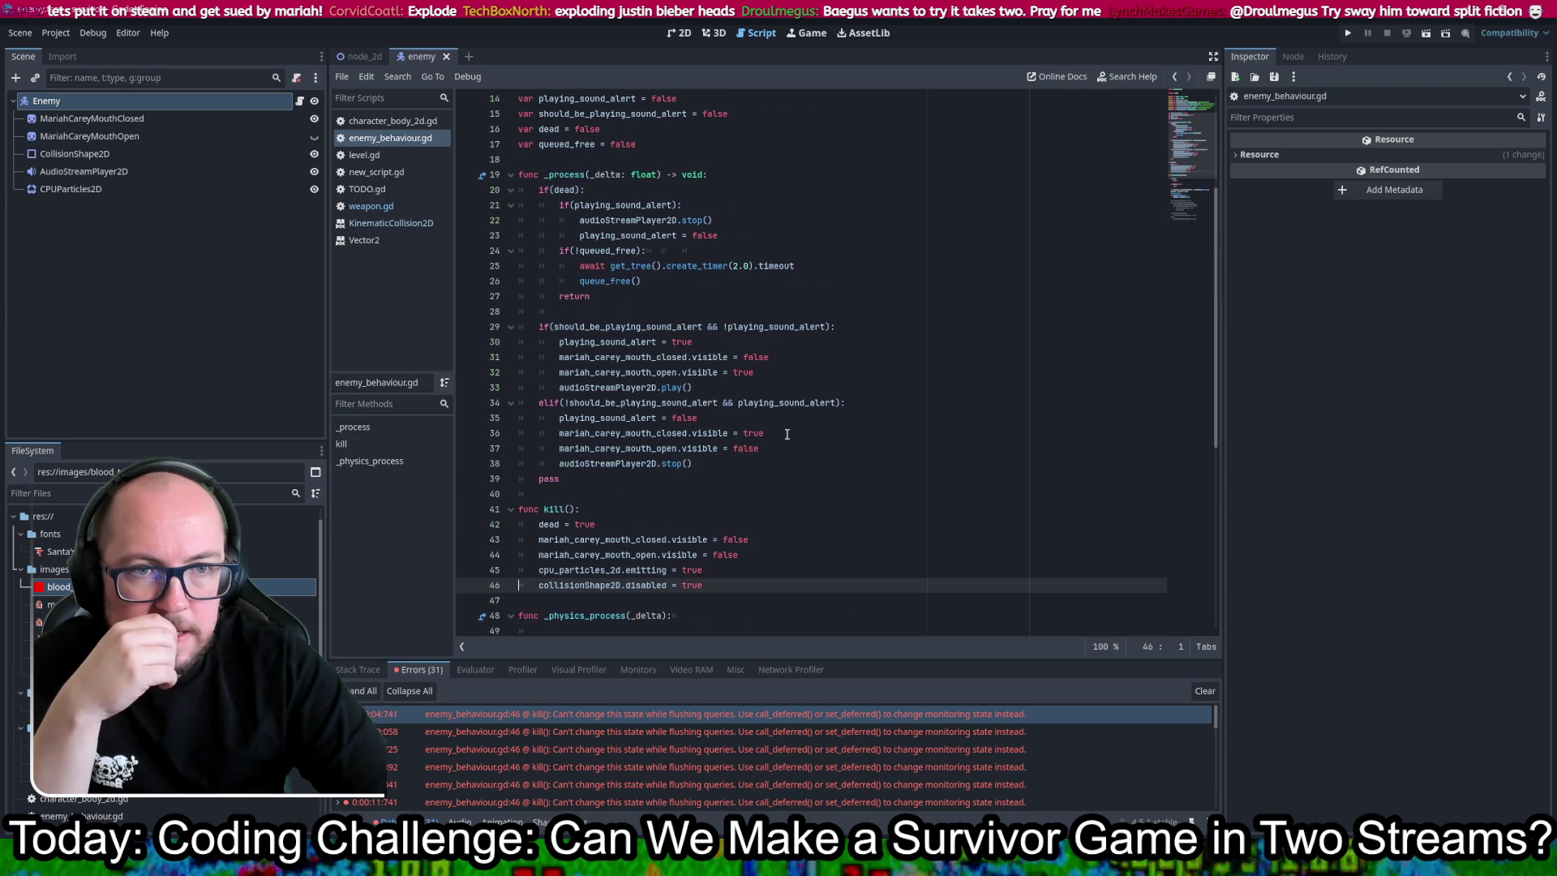
{"action": "left_click", "coordinate": [722, 581], "text": "shift"}
{"action": "key", "text": "BackSpace"}
{"action": "key", "text": "BackSpace"}
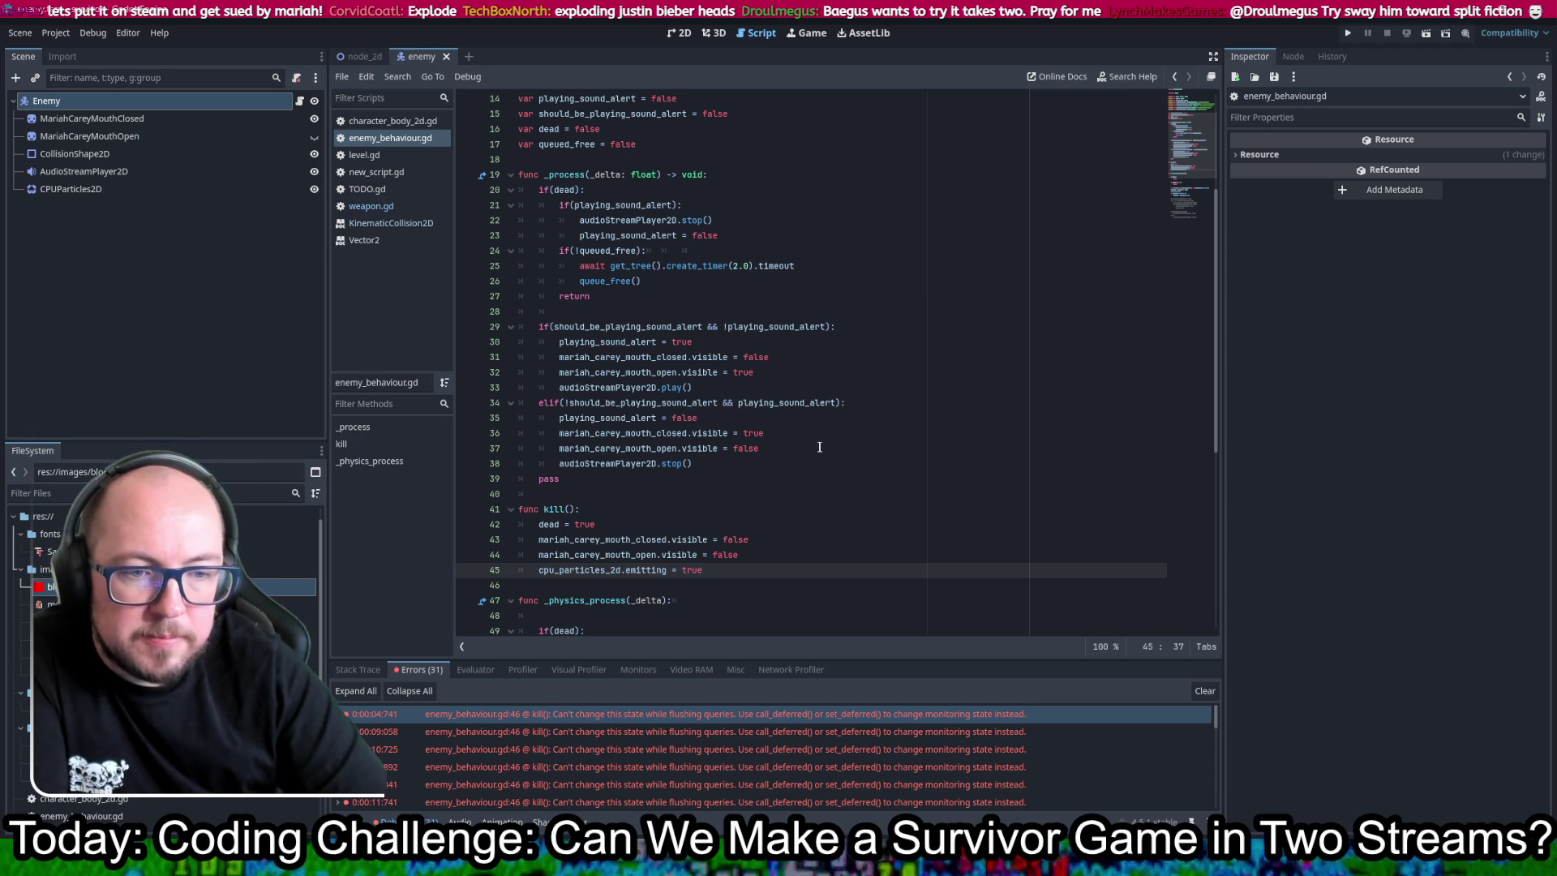
{"action": "left_click", "coordinate": [782, 257]}
{"action": "key", "text": "Return"}
{"action": "type", "text": "collisionShape2D.disabled = true"}
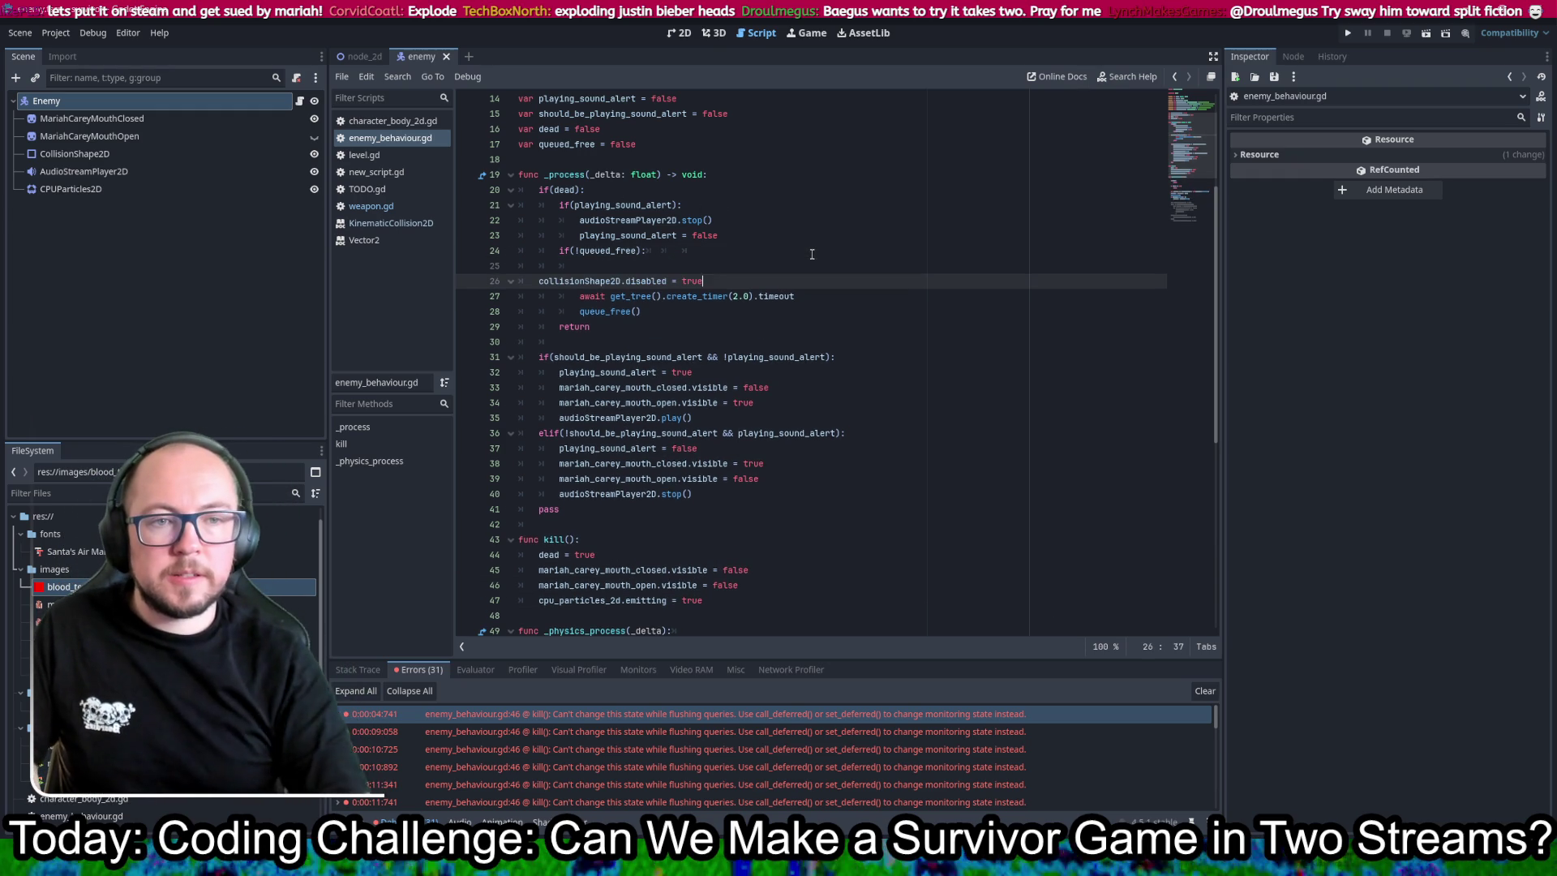
{"action": "key", "text": "Tab"}
{"action": "key", "text": "Tab"}
{"action": "key", "text": "ctrl+s"}
{"action": "left_click", "coordinate": [737, 254]}
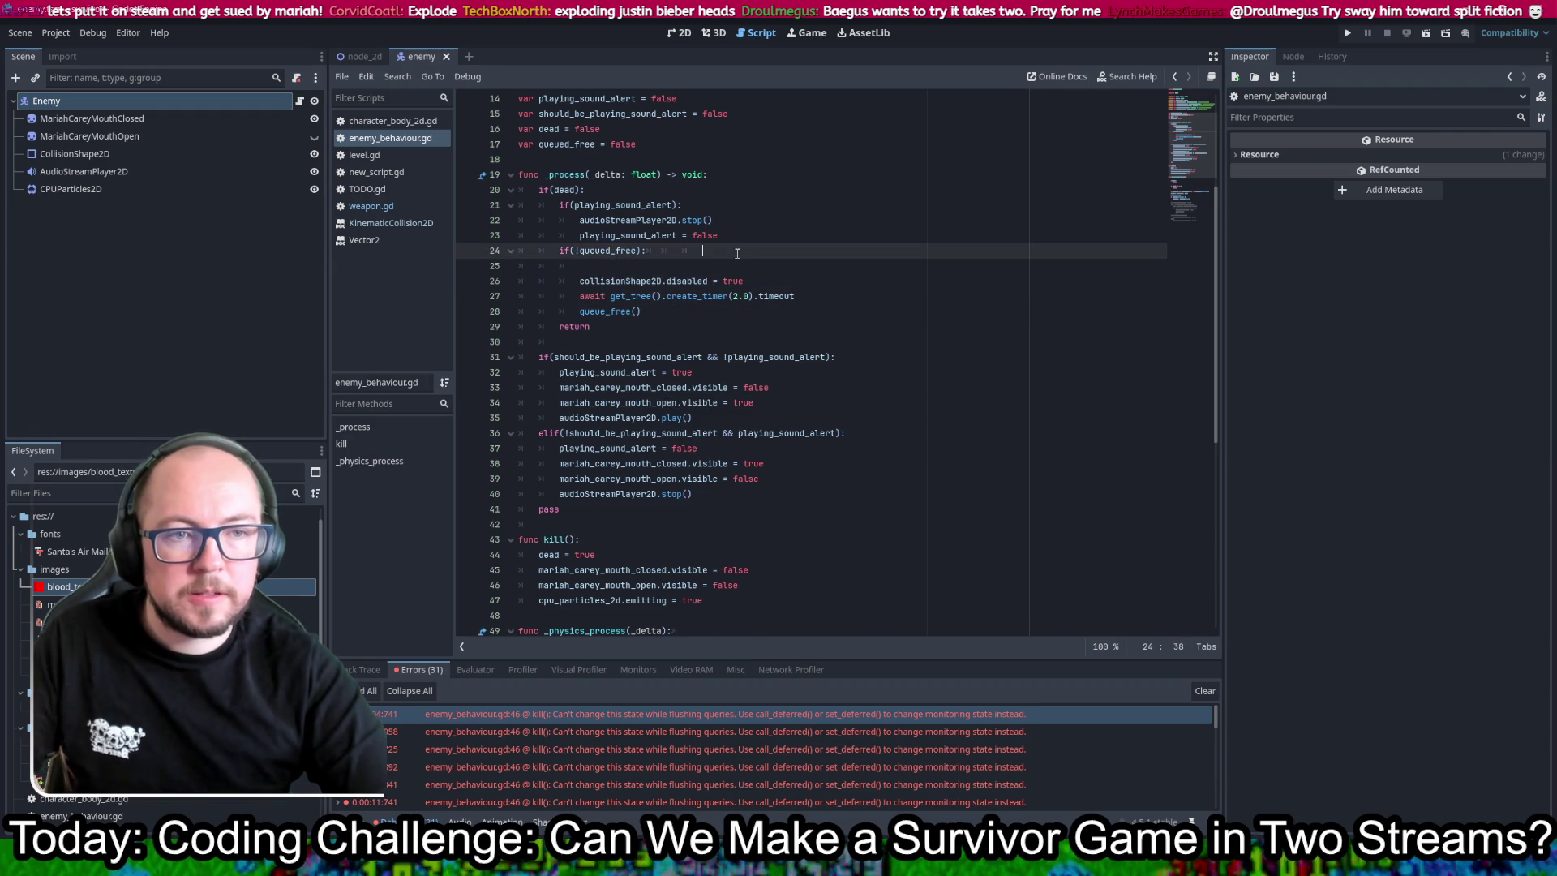
{"action": "key", "text": "BackSpace"}
{"action": "key", "text": "Delete"}
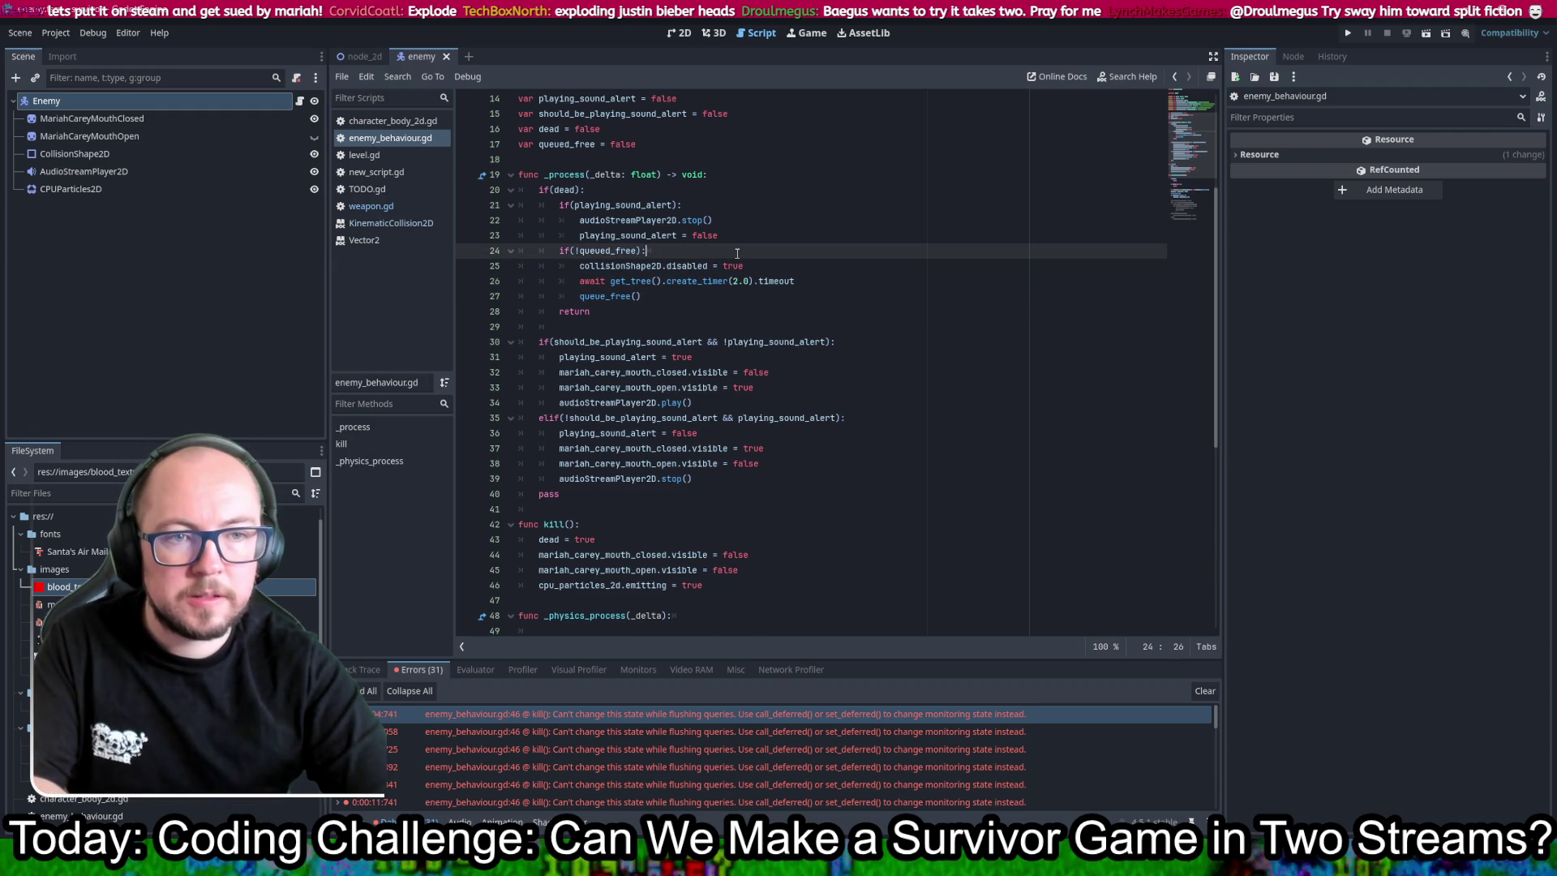
- Run the game again, walk the player among enemies to confirm no errors, then close it
{"action": "left_click", "coordinate": [1348, 33]}
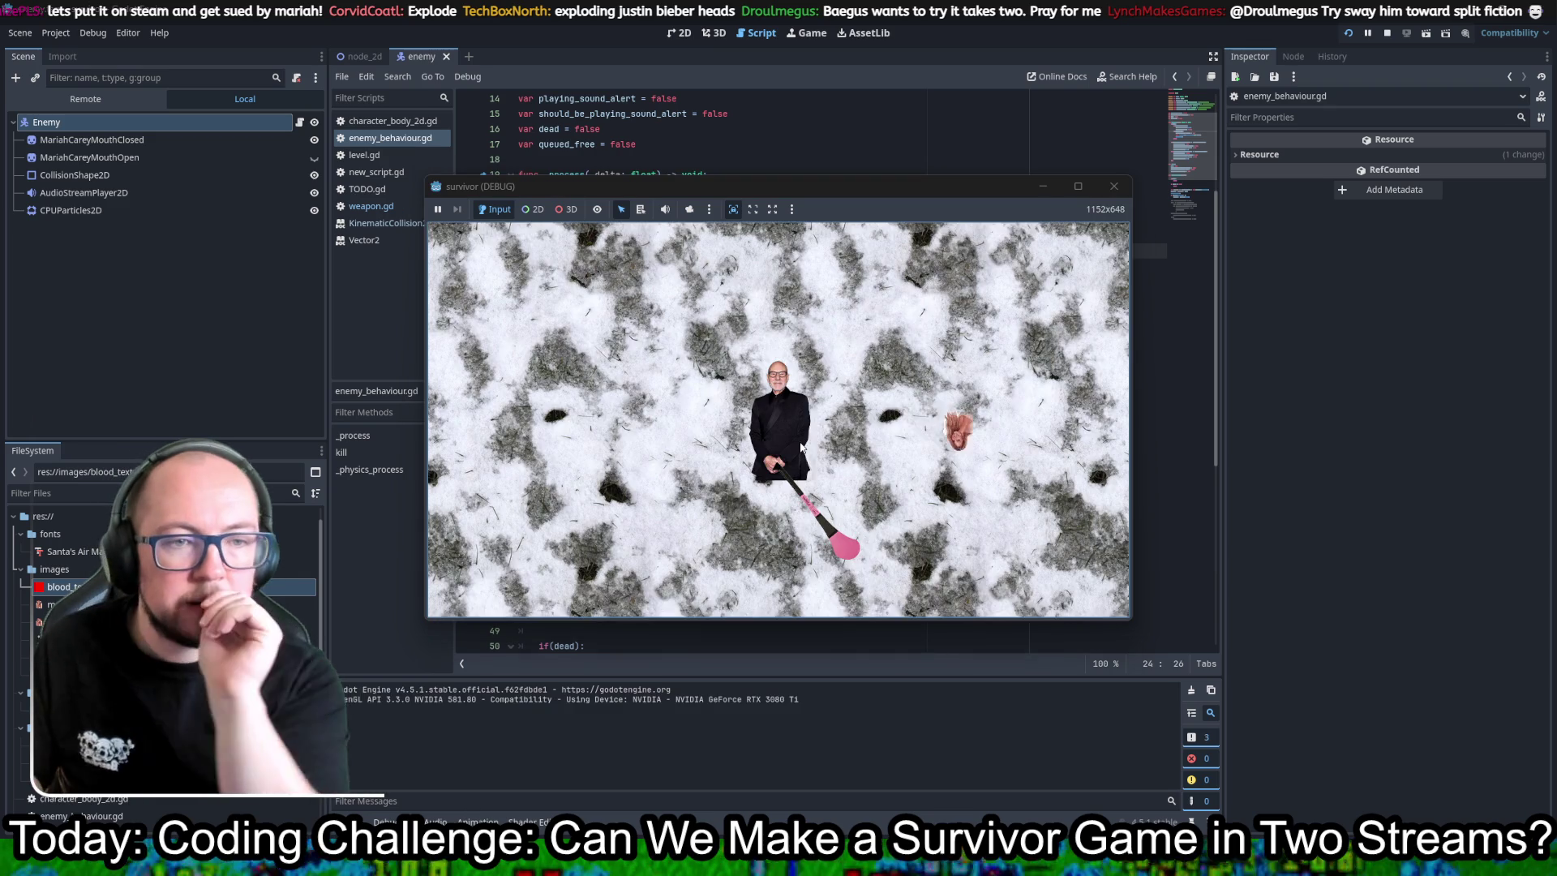
{"action": "key", "text": "w"}
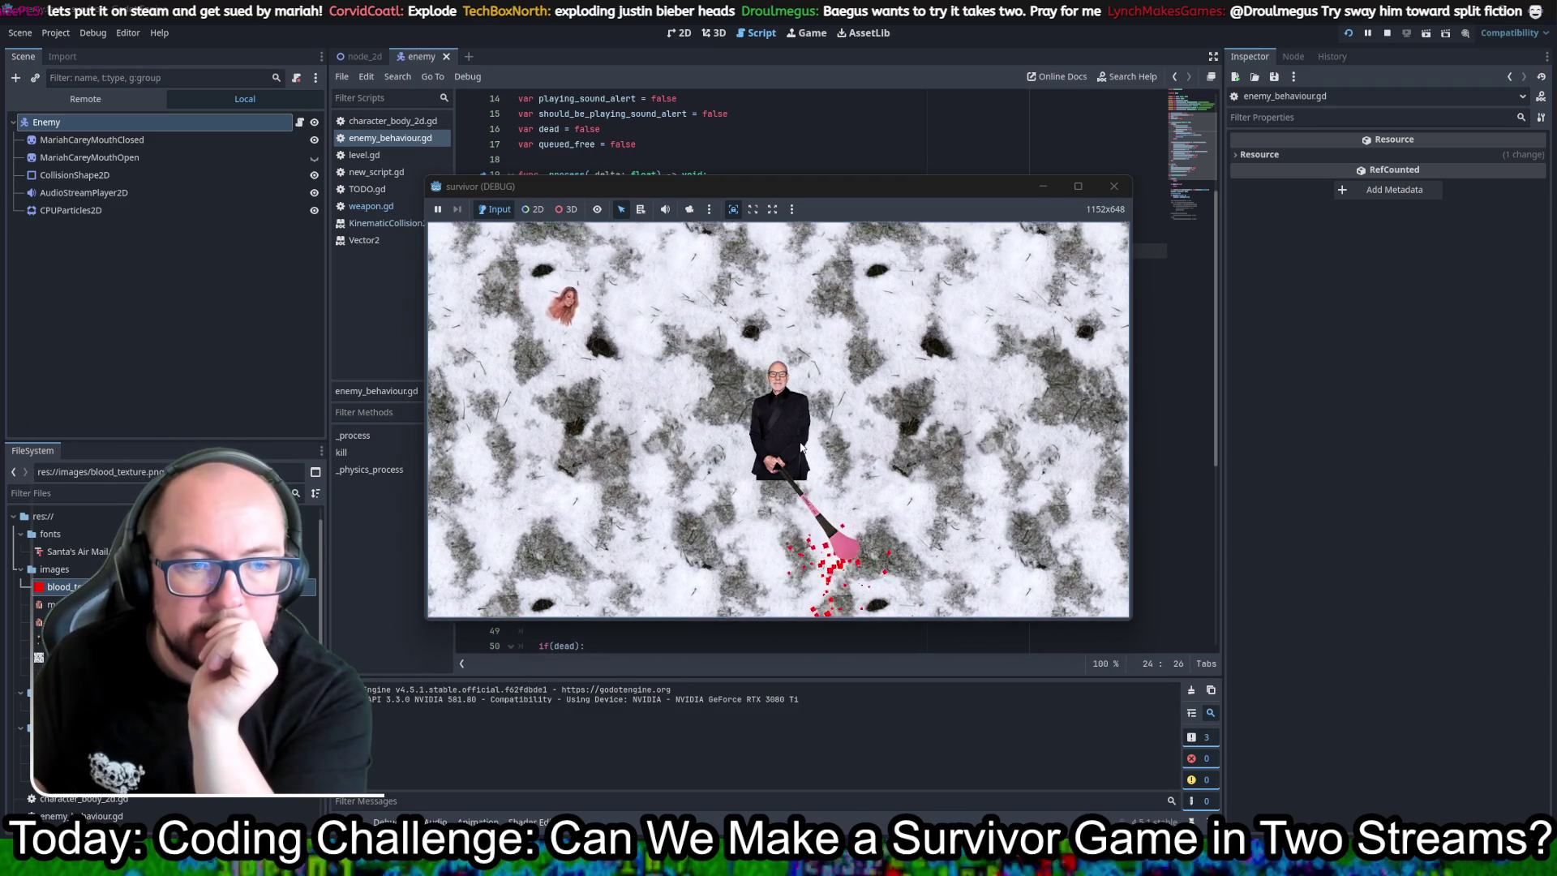
{"action": "key", "text": "w"}
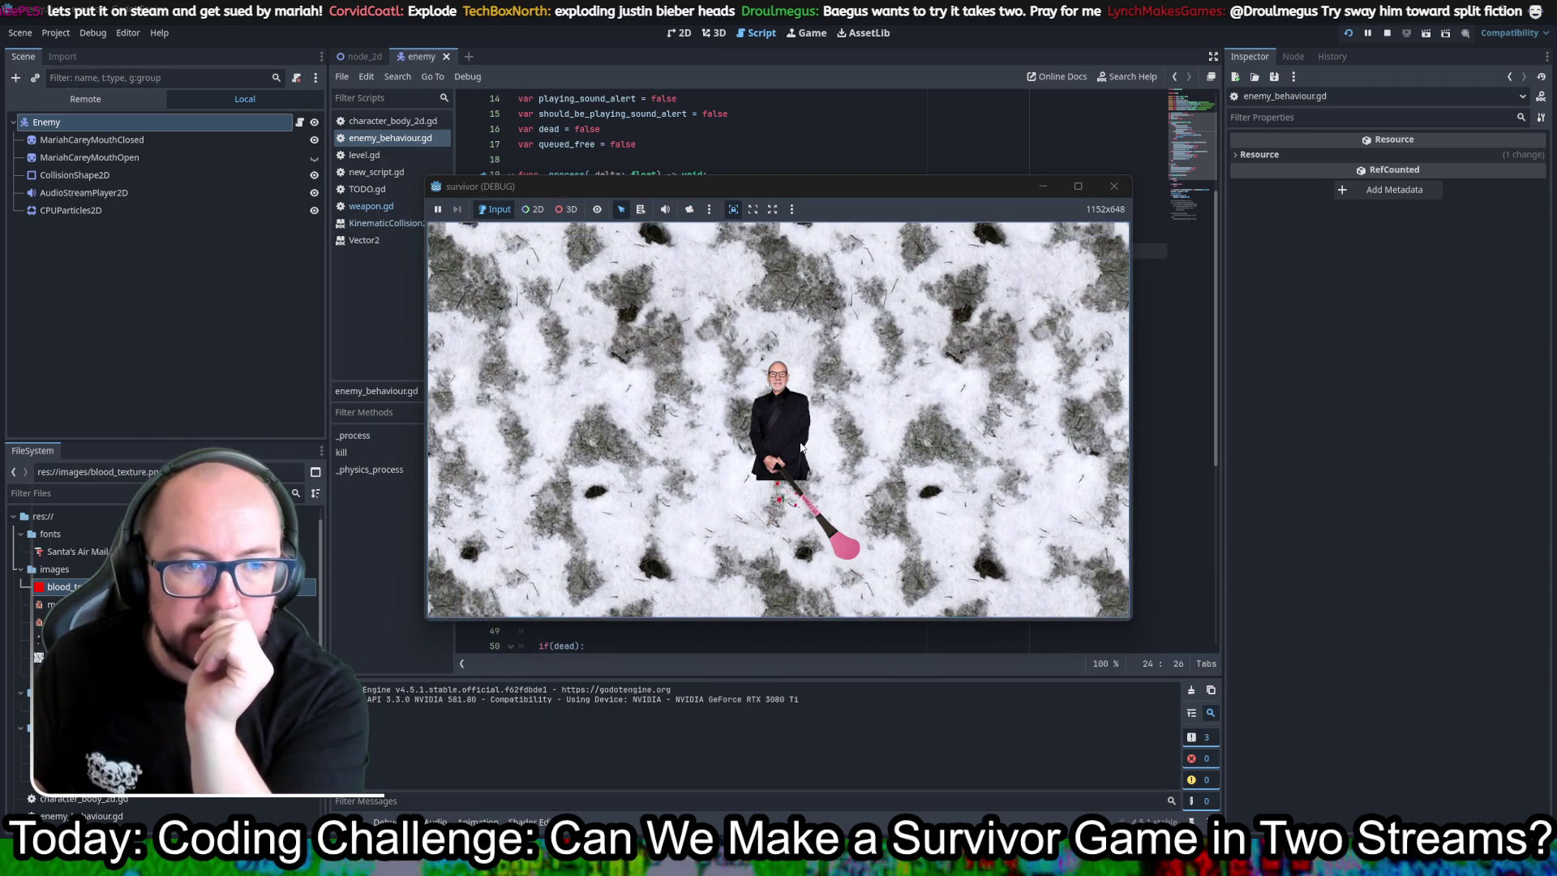
{"action": "key", "text": "w"}
{"action": "key", "text": "a"}
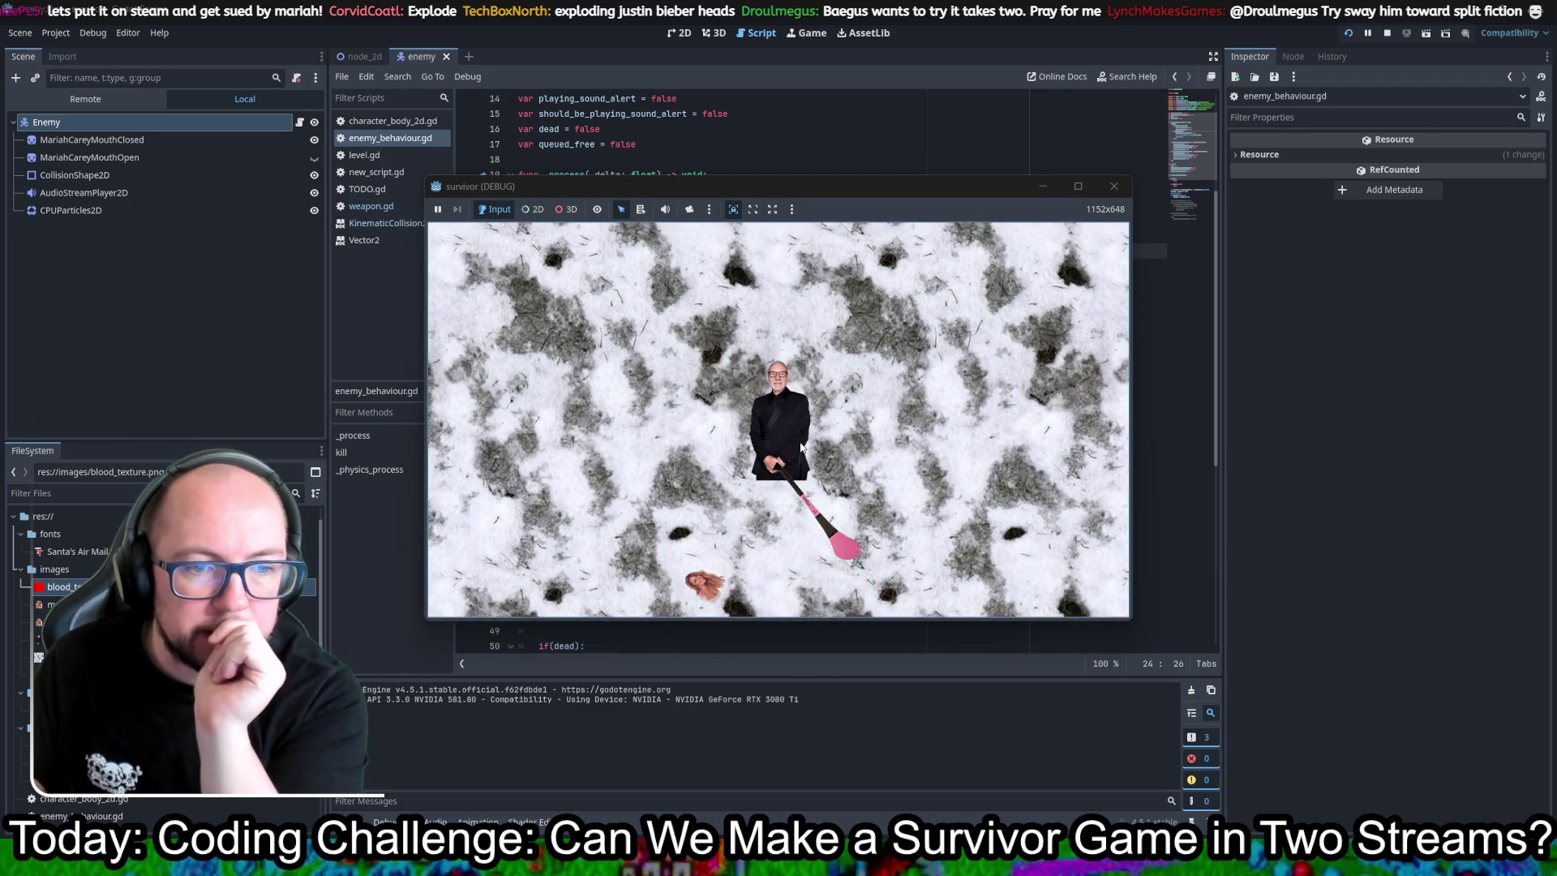
{"action": "key", "text": "w"}
{"action": "key", "text": "a"}
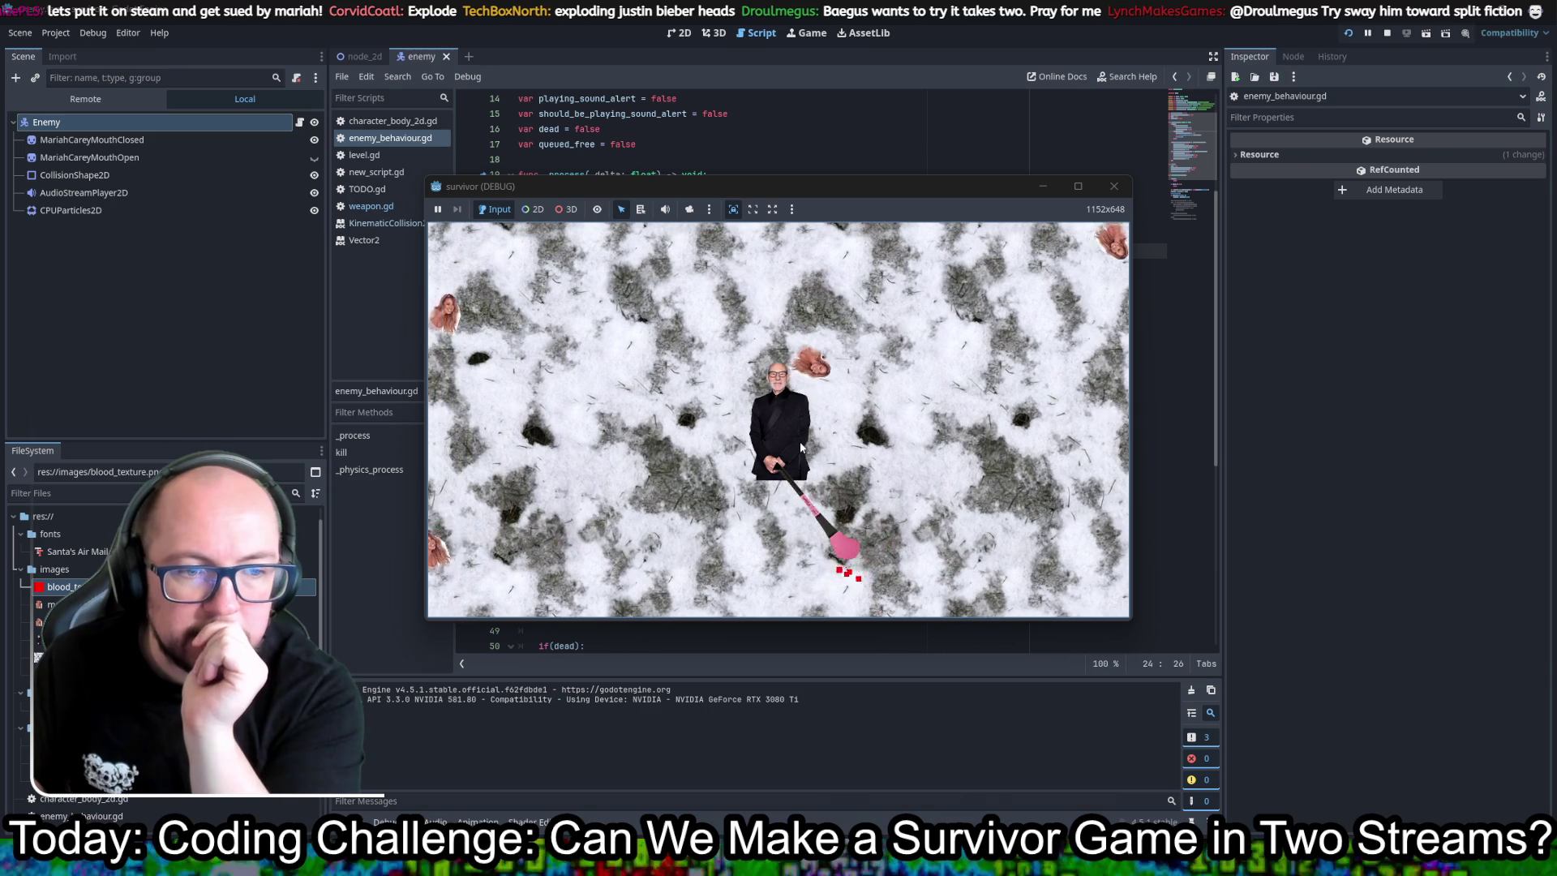
{"action": "key", "text": "w"}
{"action": "key", "text": "a"}
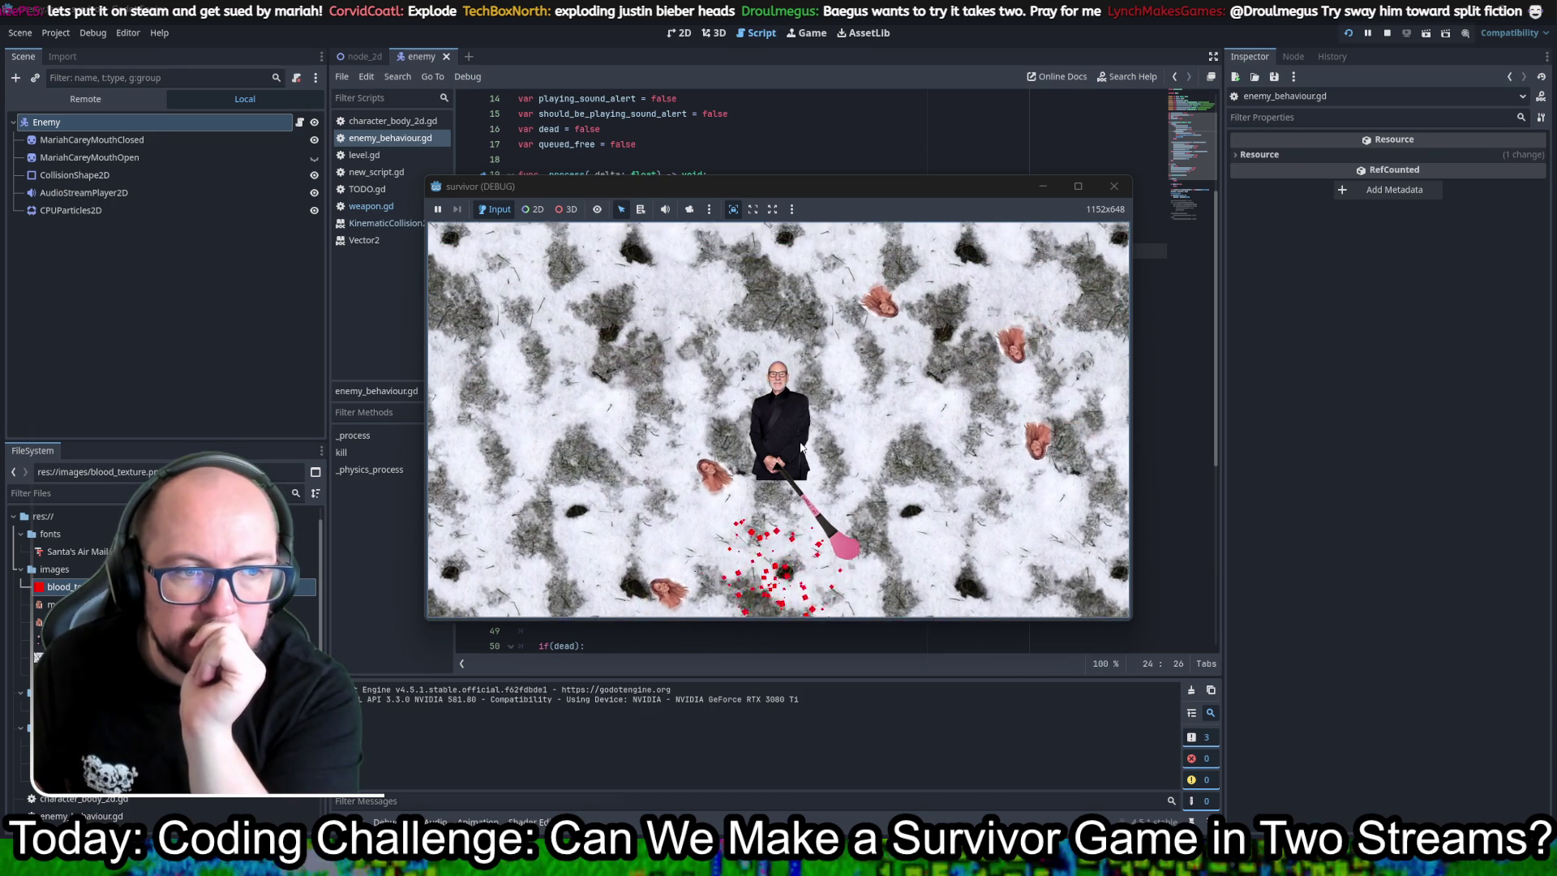
{"action": "key", "text": "w"}
{"action": "key", "text": "a"}
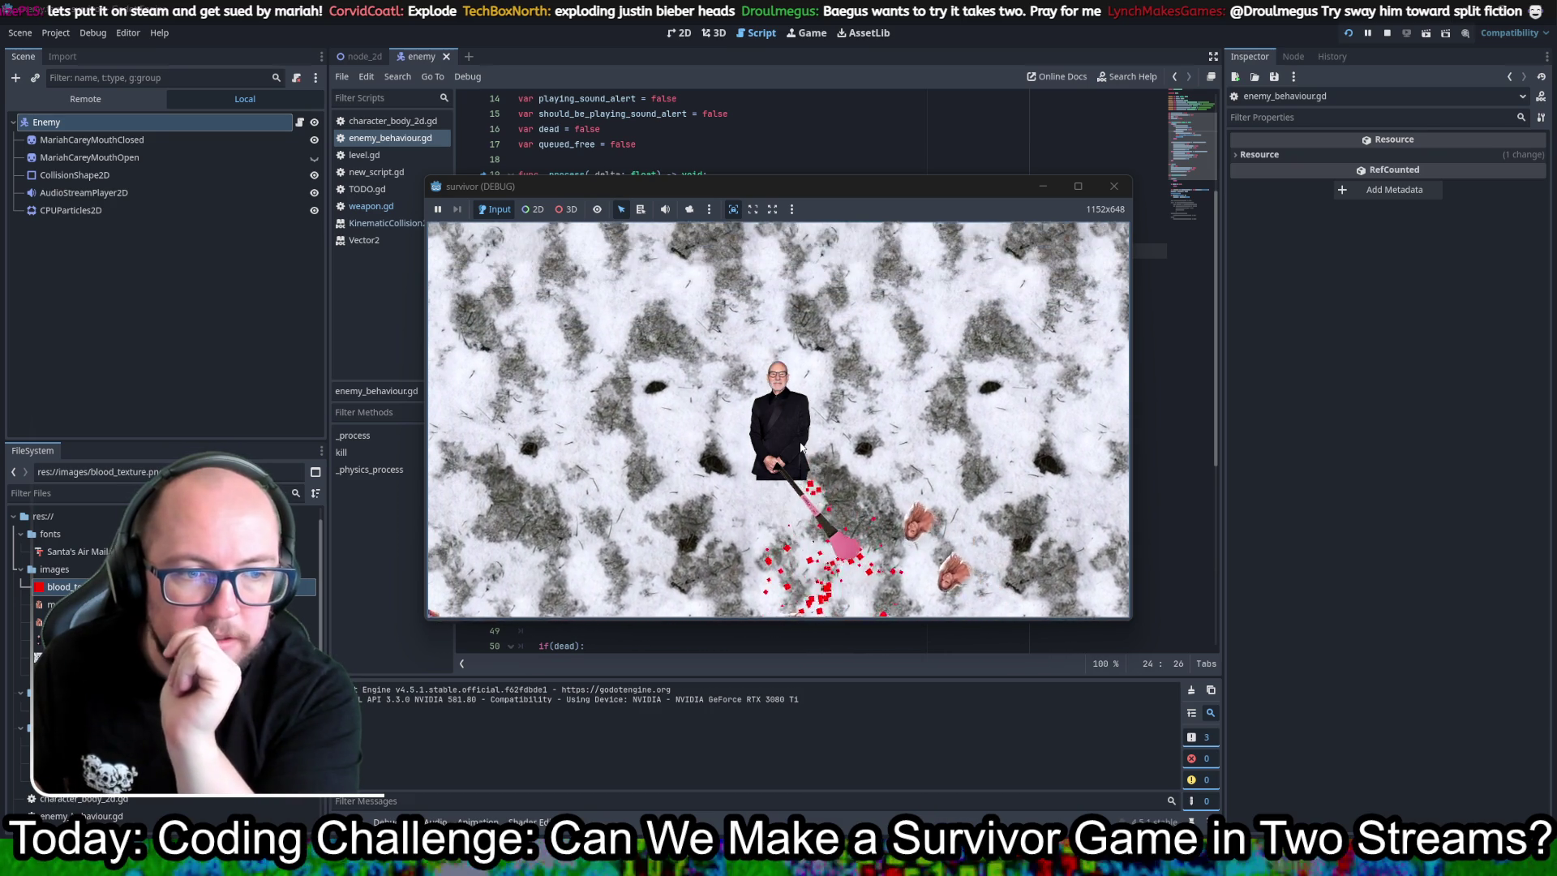
{"action": "key", "text": "w"}
{"action": "key", "text": "a"}
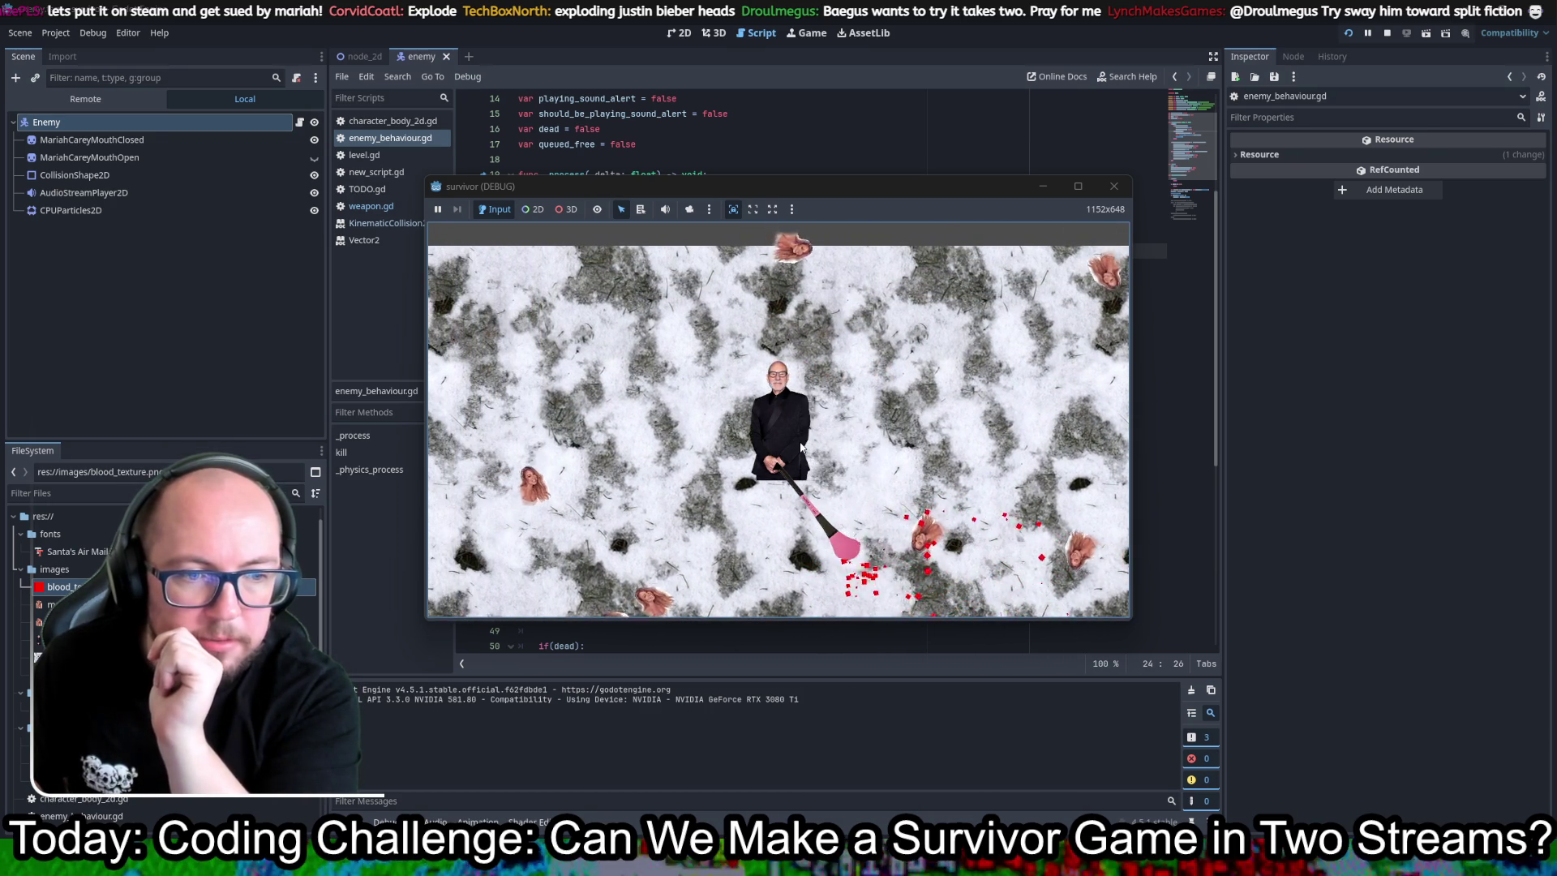
{"action": "key", "text": "s"}
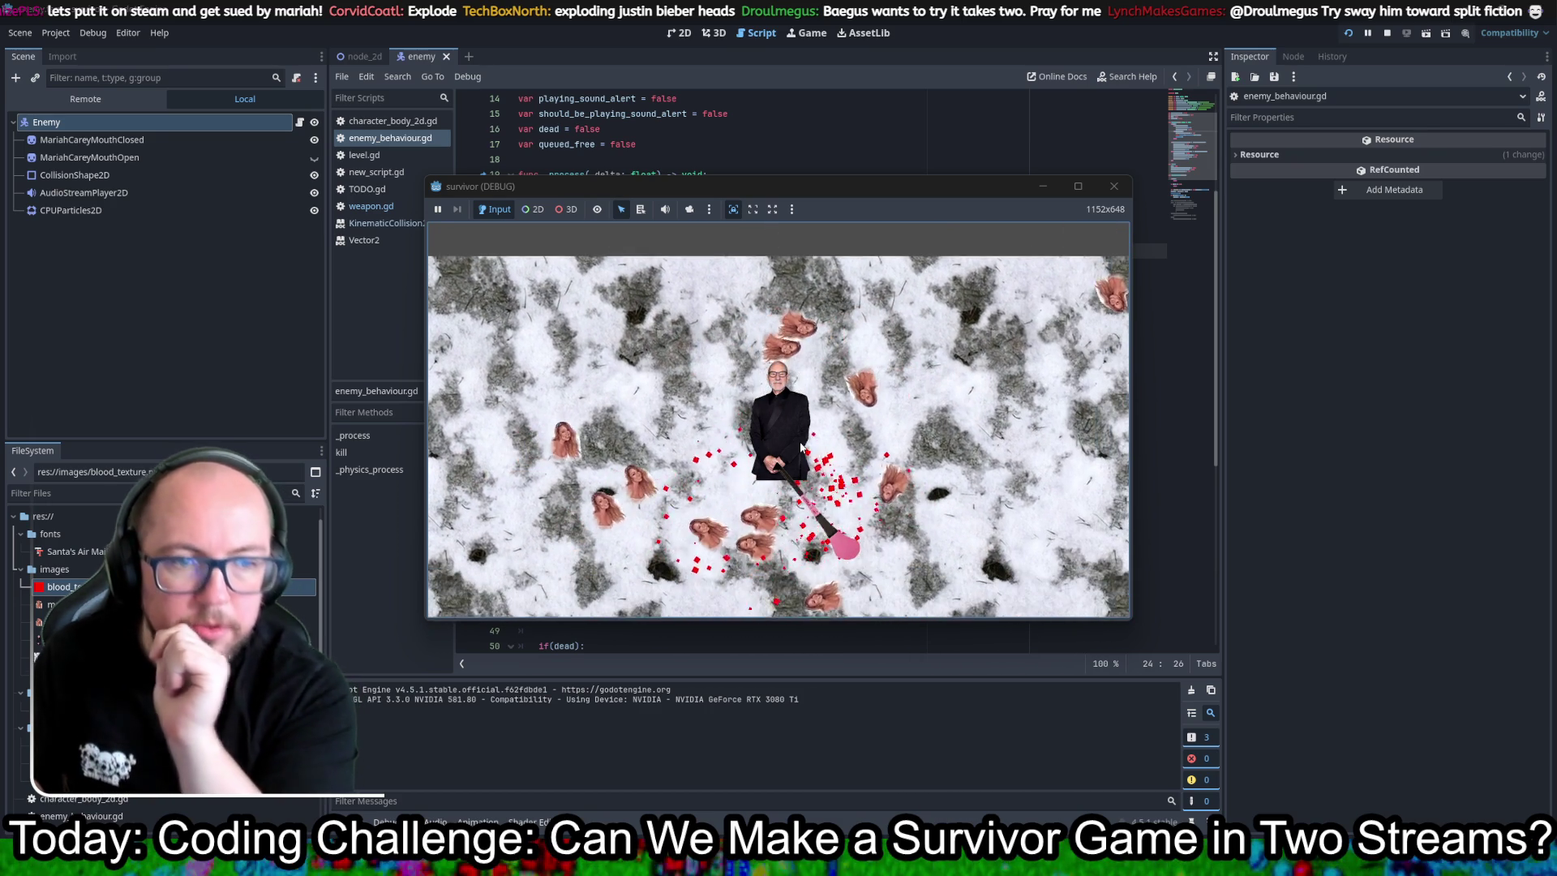
{"action": "key", "text": "a"}
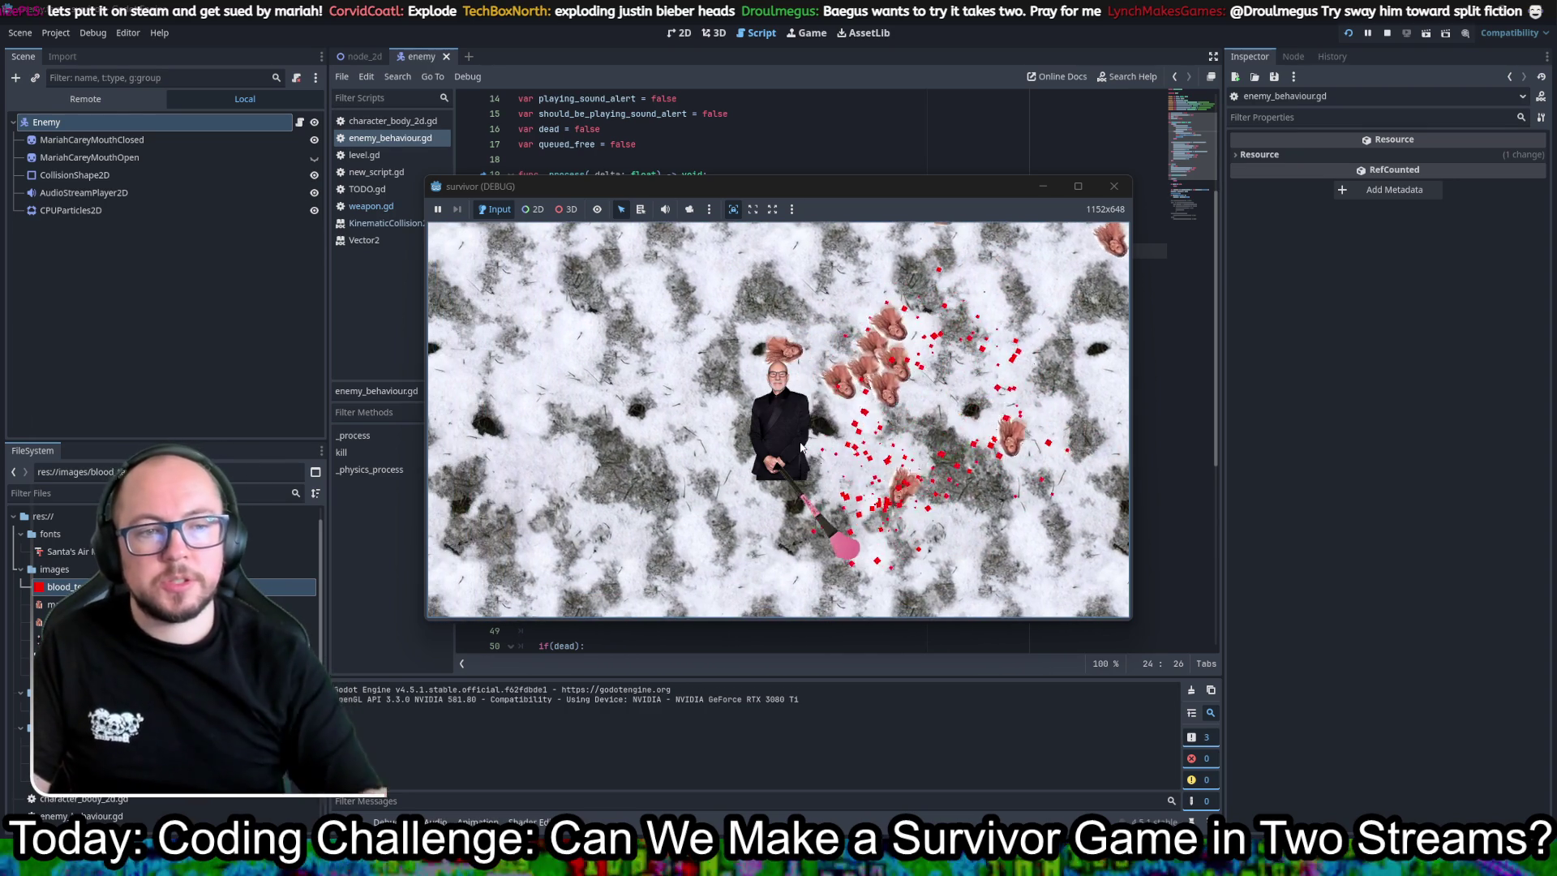
{"action": "key", "text": "w"}
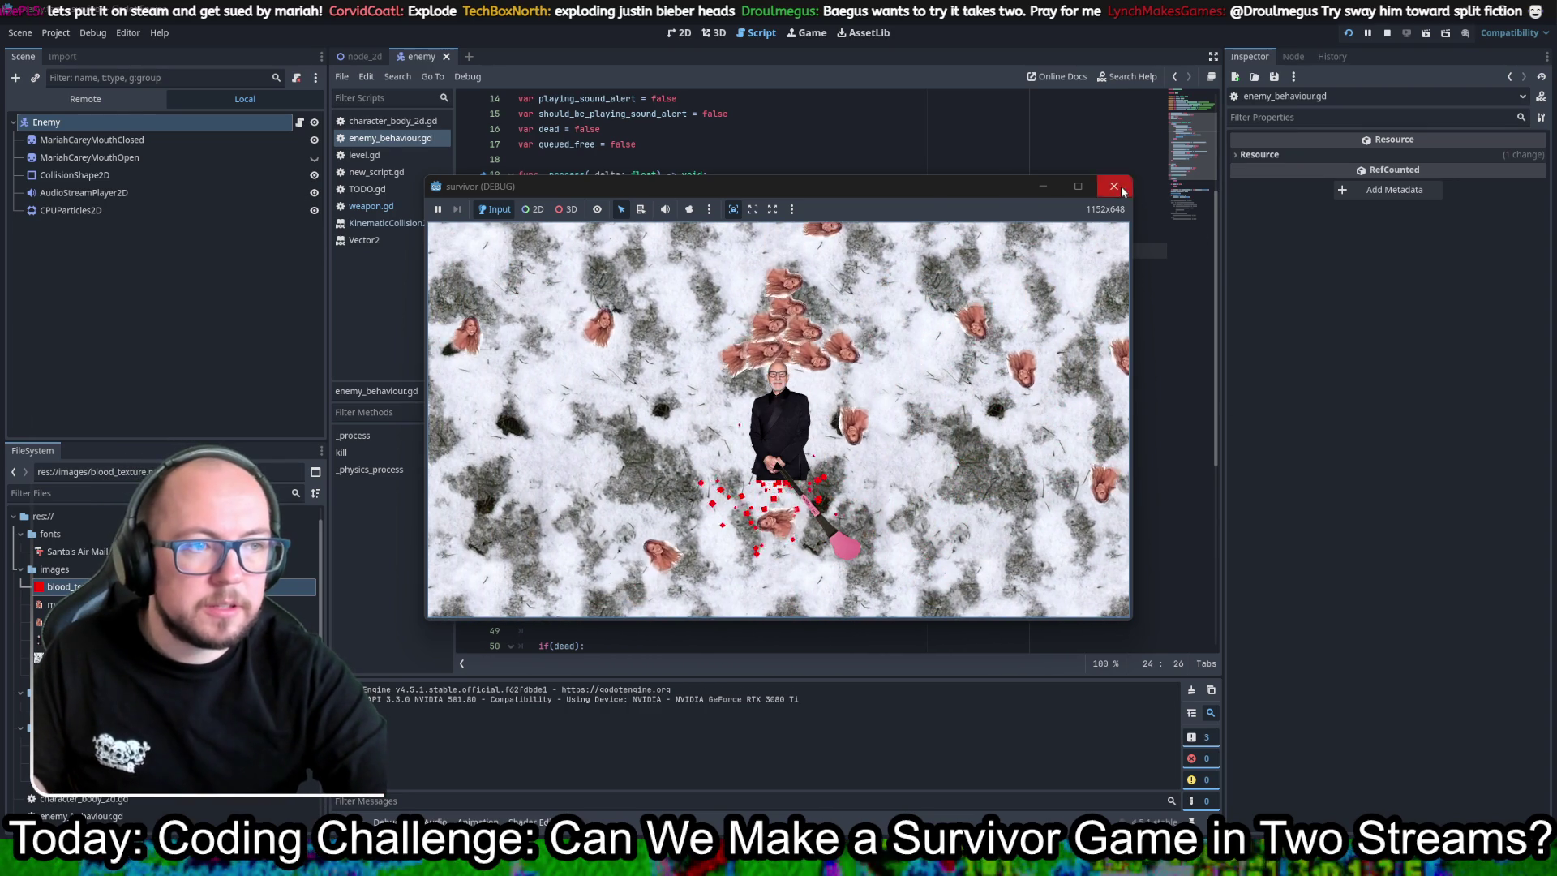
{"action": "left_click", "coordinate": [1113, 187]}
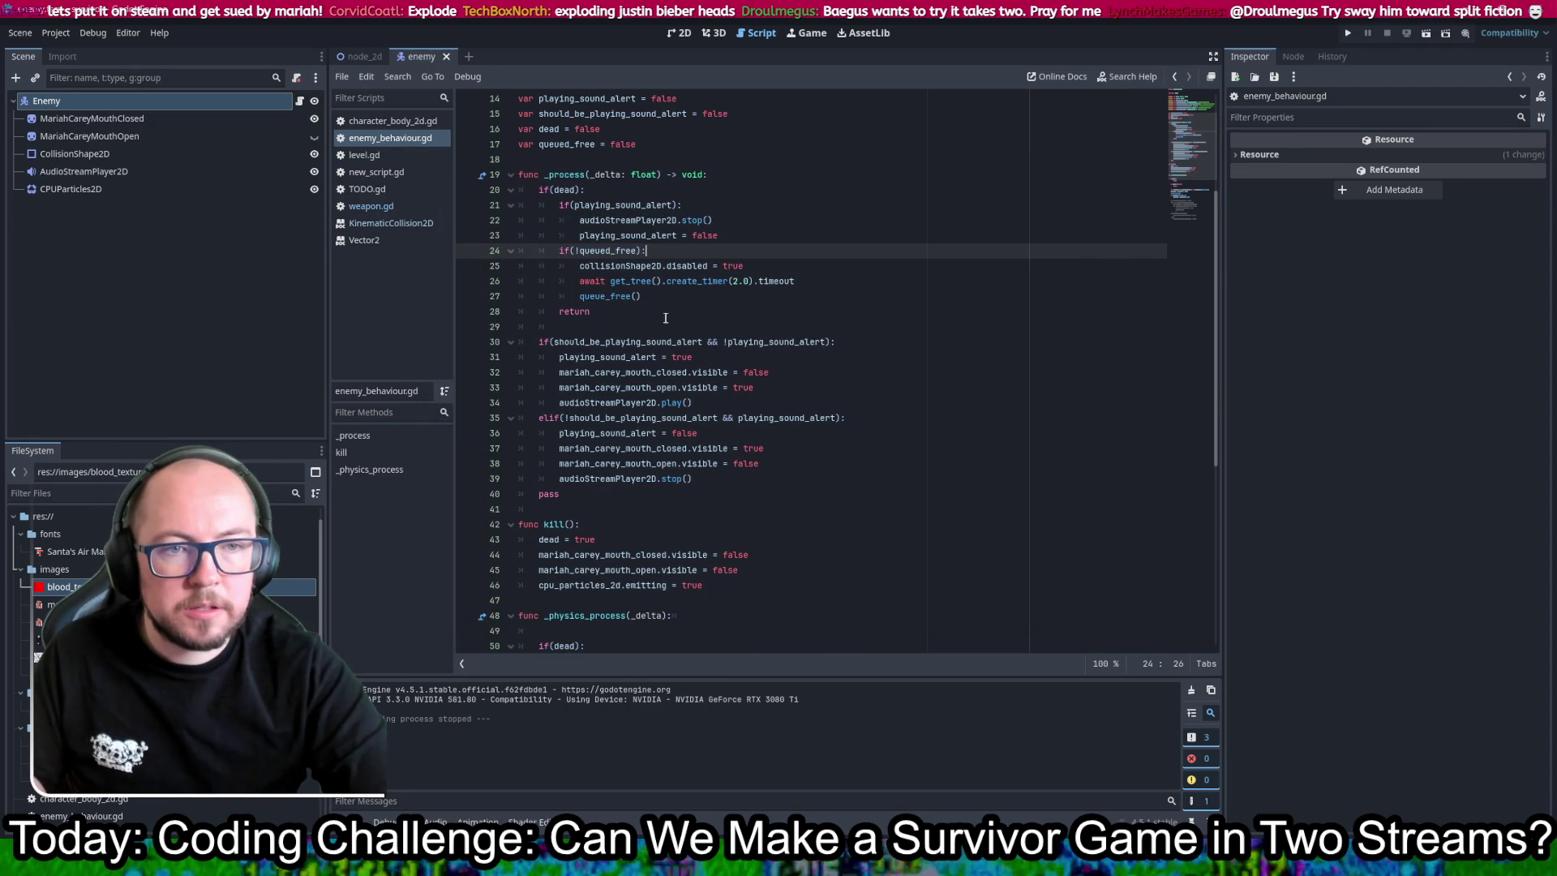
{"action": "double_click", "coordinate": [606, 250]}
{"action": "key", "text": "ctrl+c"}
{"action": "left_click", "coordinate": [694, 257]}
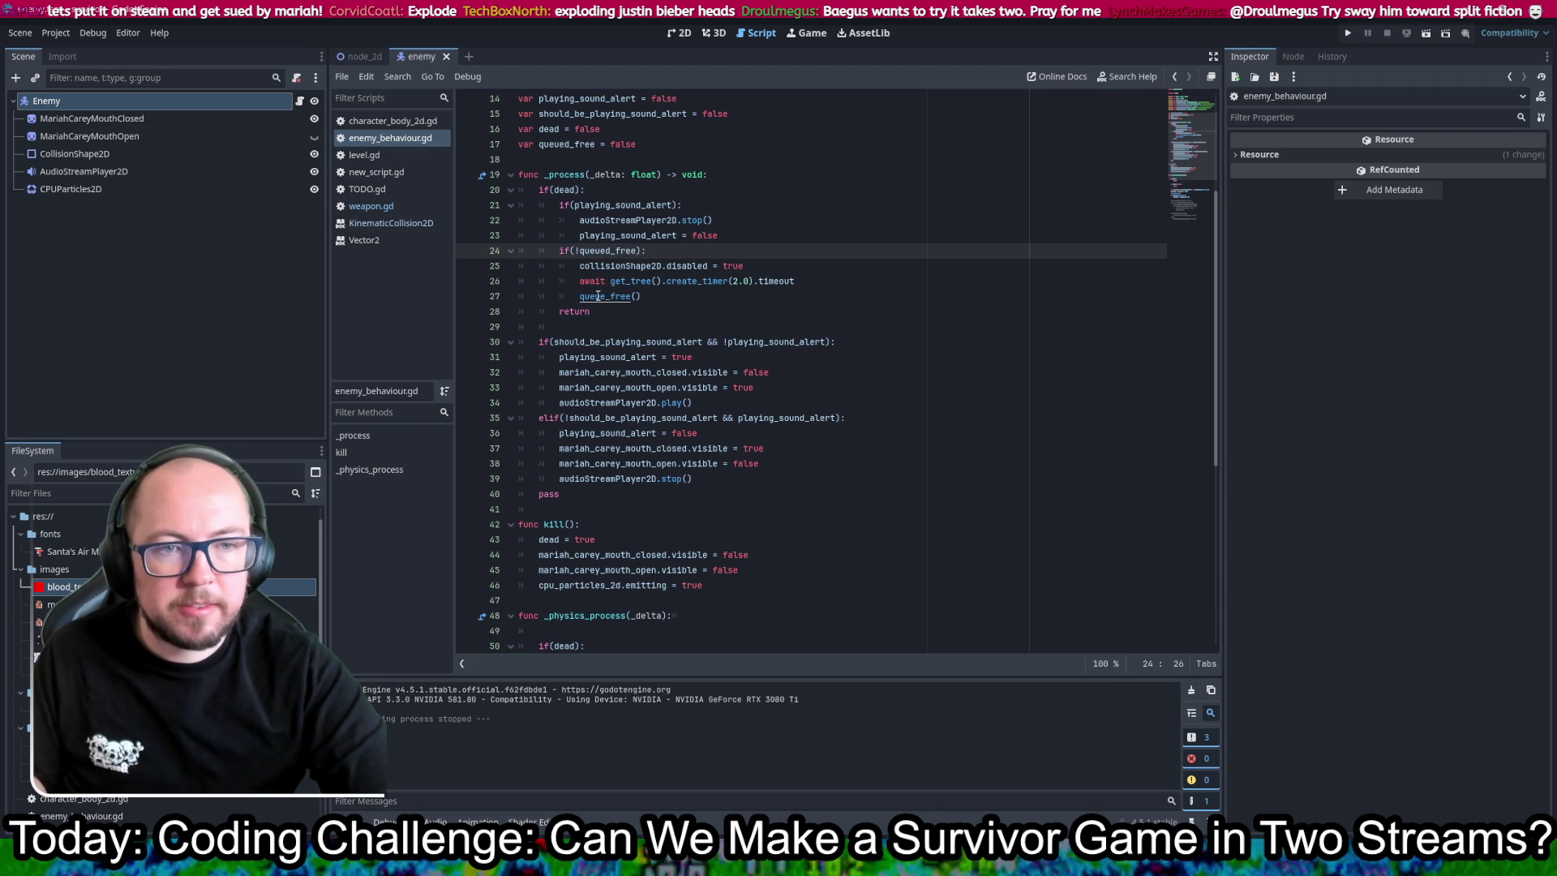
{"action": "left_click_drag", "start_coordinate": [654, 296], "coordinate": [579, 296]}
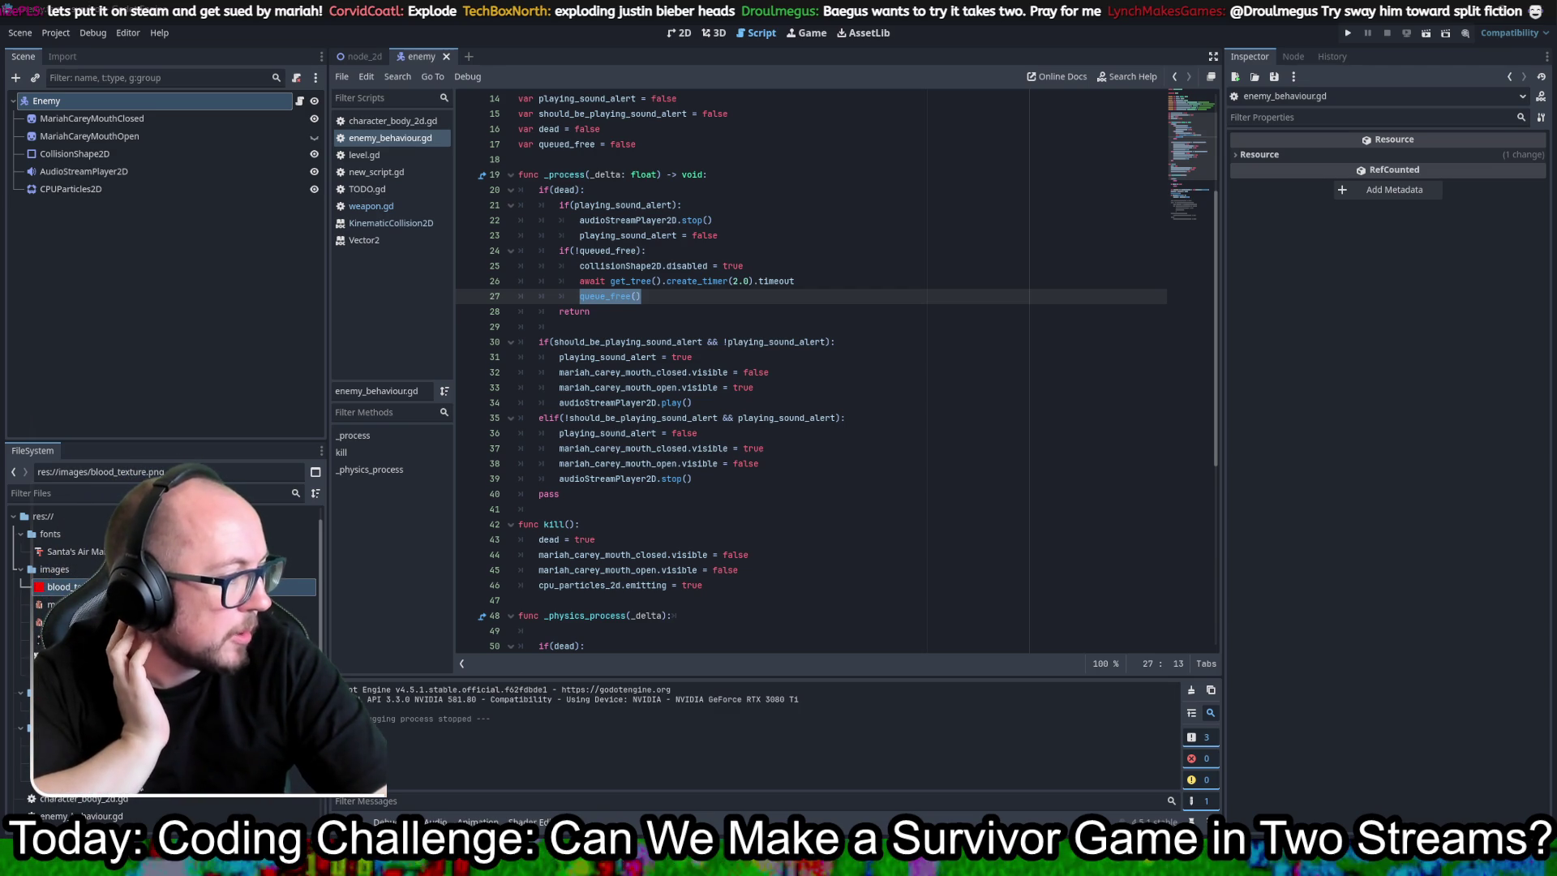
{"action": "left_click", "coordinate": [762, 280]}
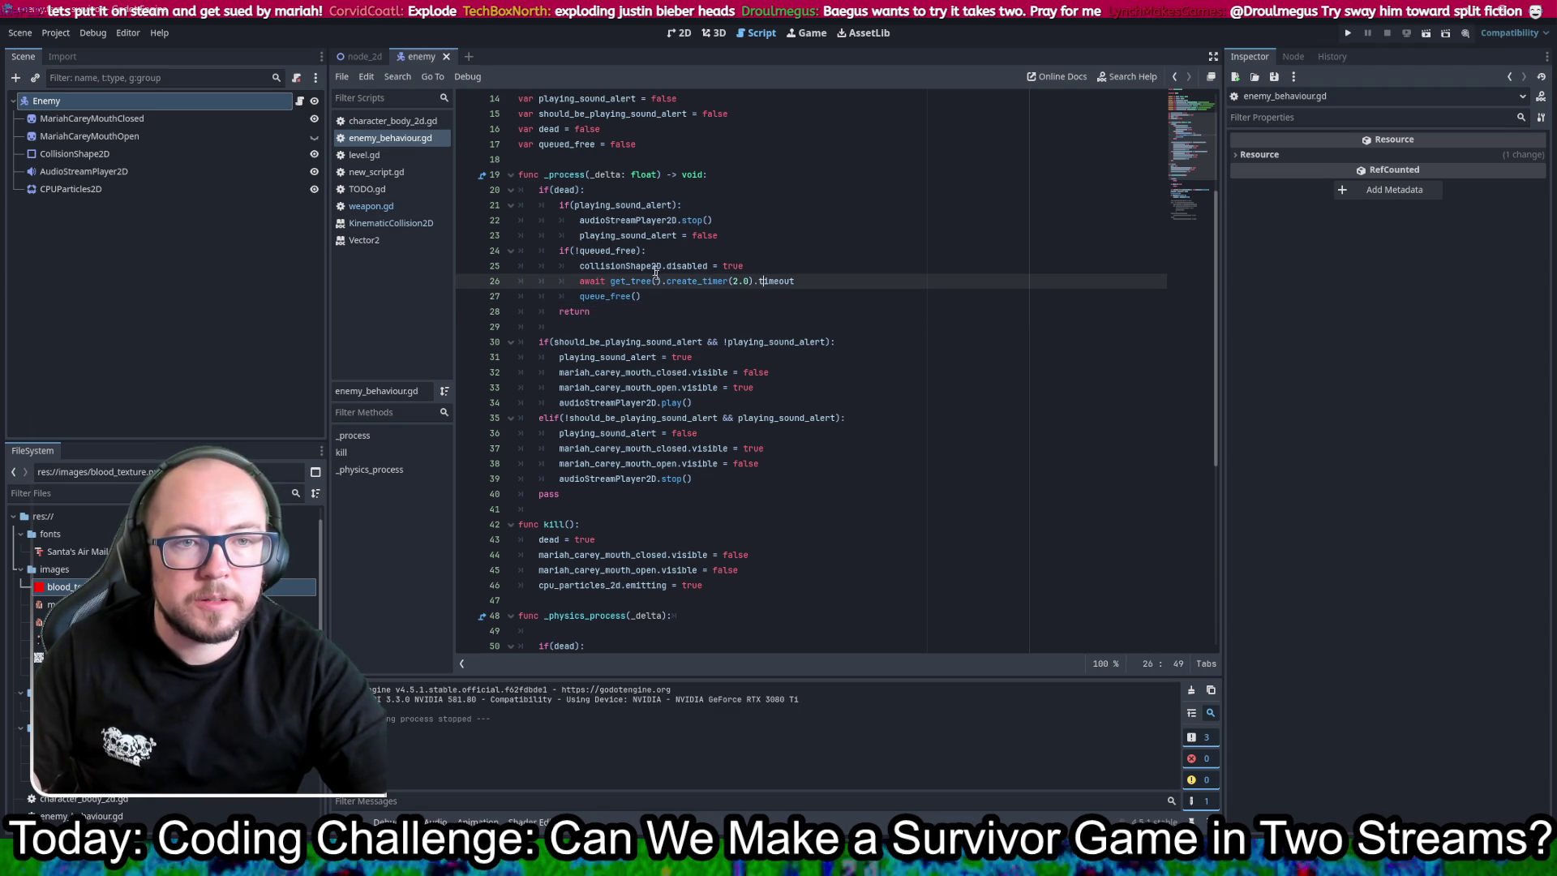
- Add a queued_free = true line at the top of the if(!queued_free) block
{"action": "double_click", "coordinate": [606, 251]}
{"action": "key", "text": "End"}
{"action": "key", "text": "Return"}
{"action": "key", "text": "ctrl+v"}
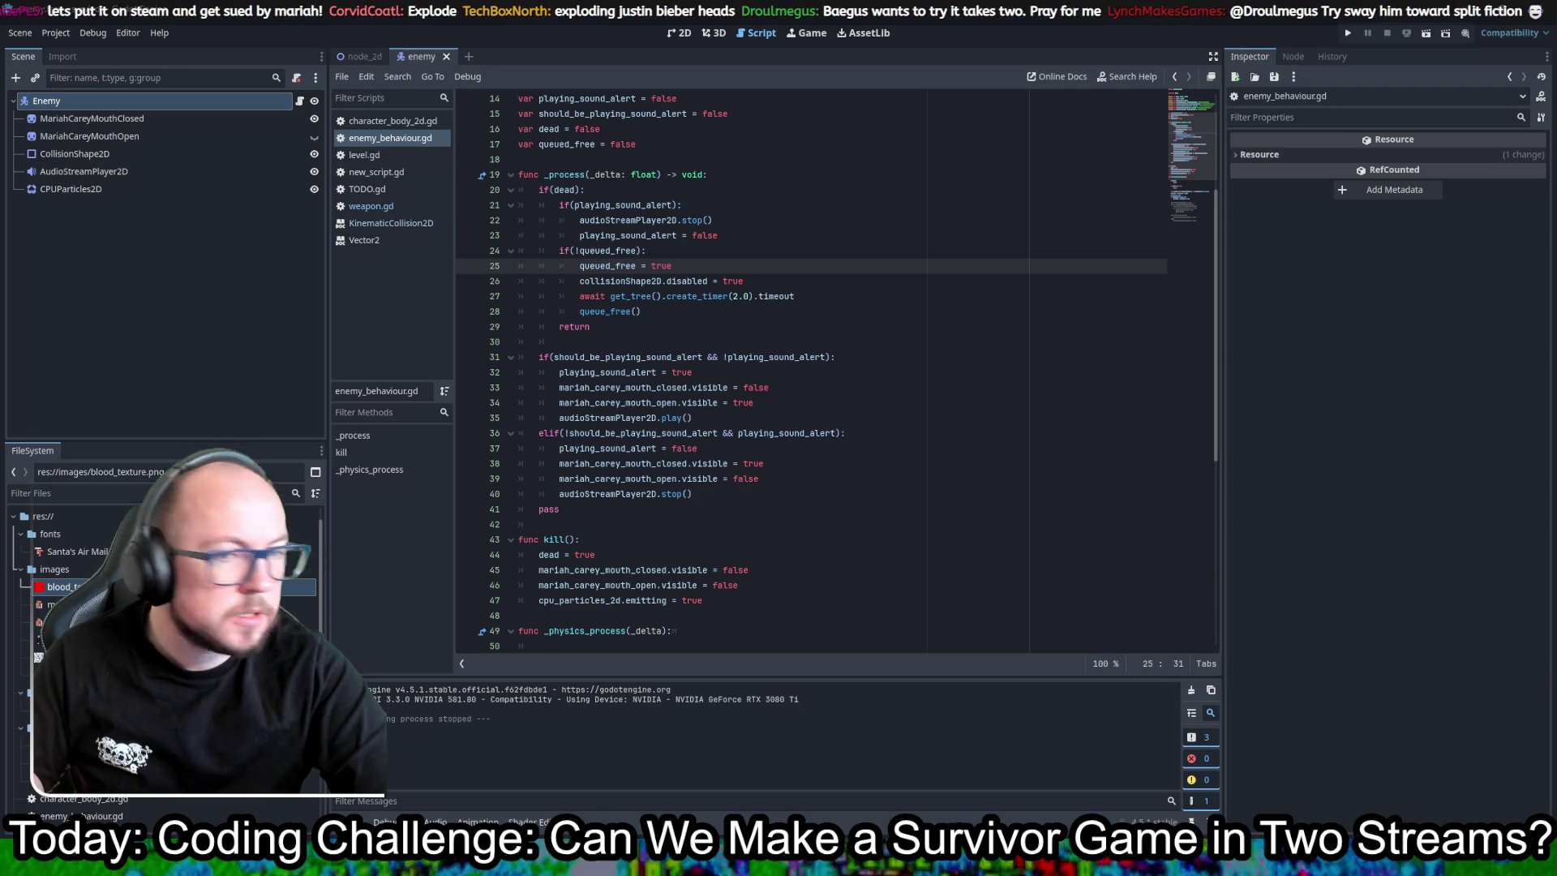
{"action": "left_click", "coordinate": [573, 510]}
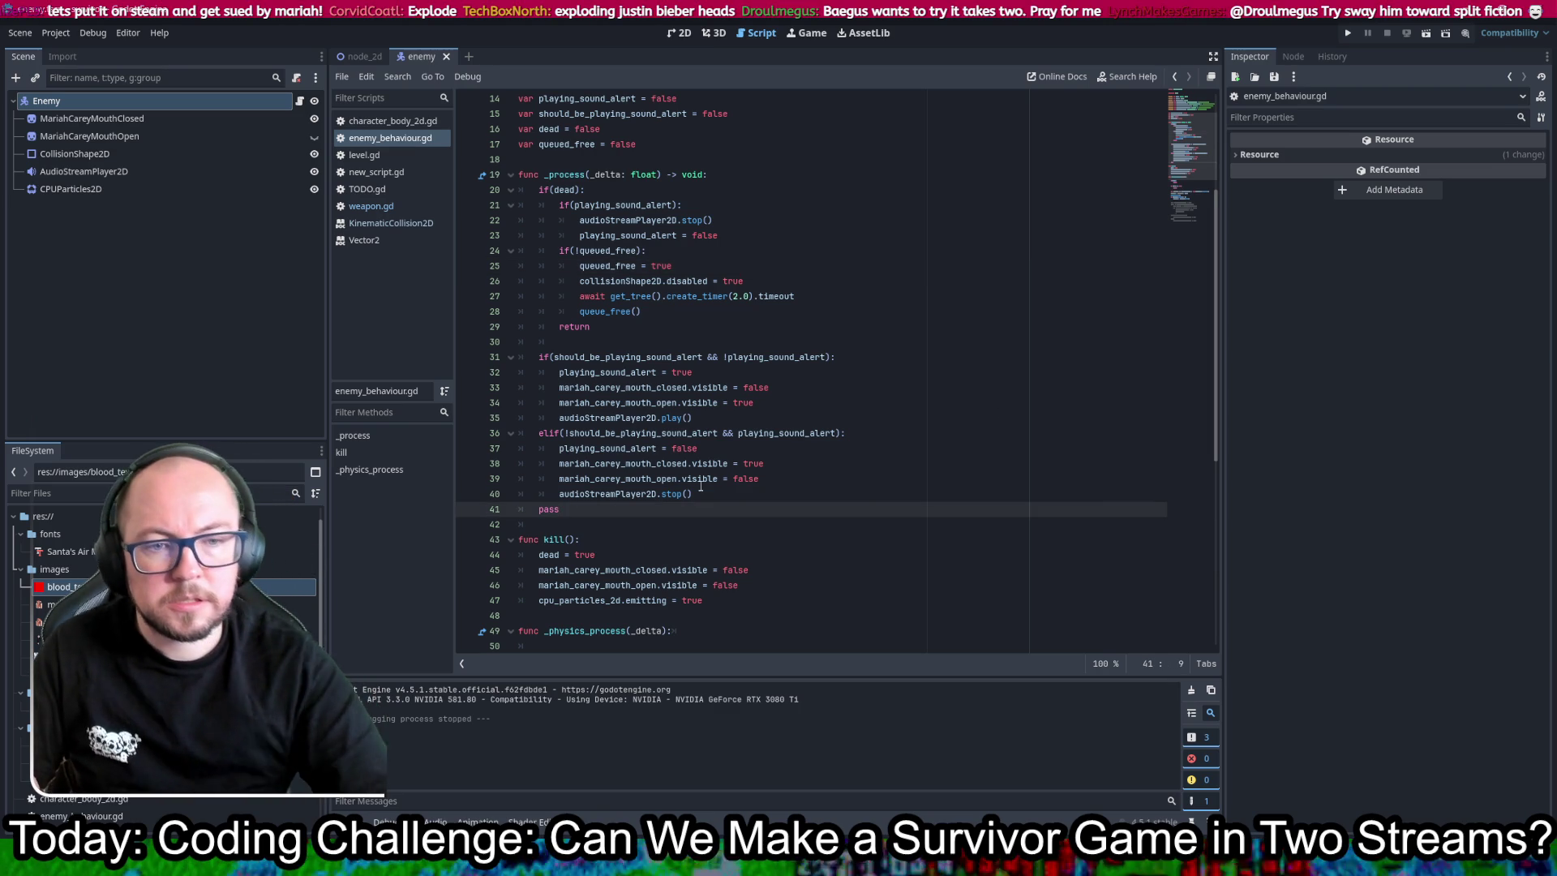
- Create a destroy_after(seconds: float) function and call destroy_after(2.0) in _process
{"action": "key", "text": "Return"}
{"action": "key", "text": "Return"}
{"action": "type", "text": "fu"}
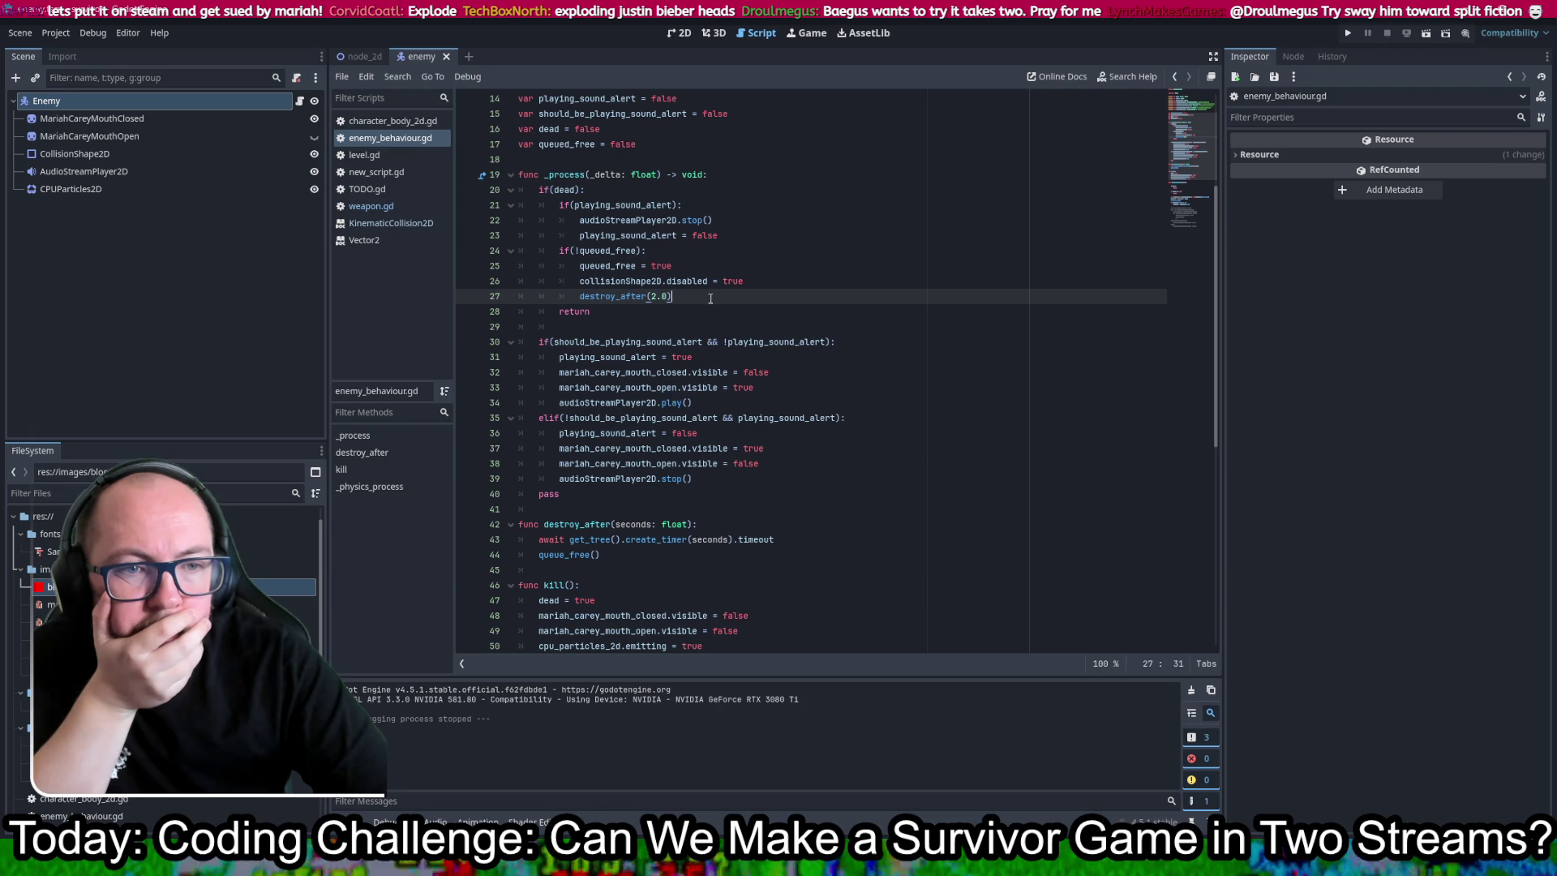
{"action": "key", "text": "Return"}
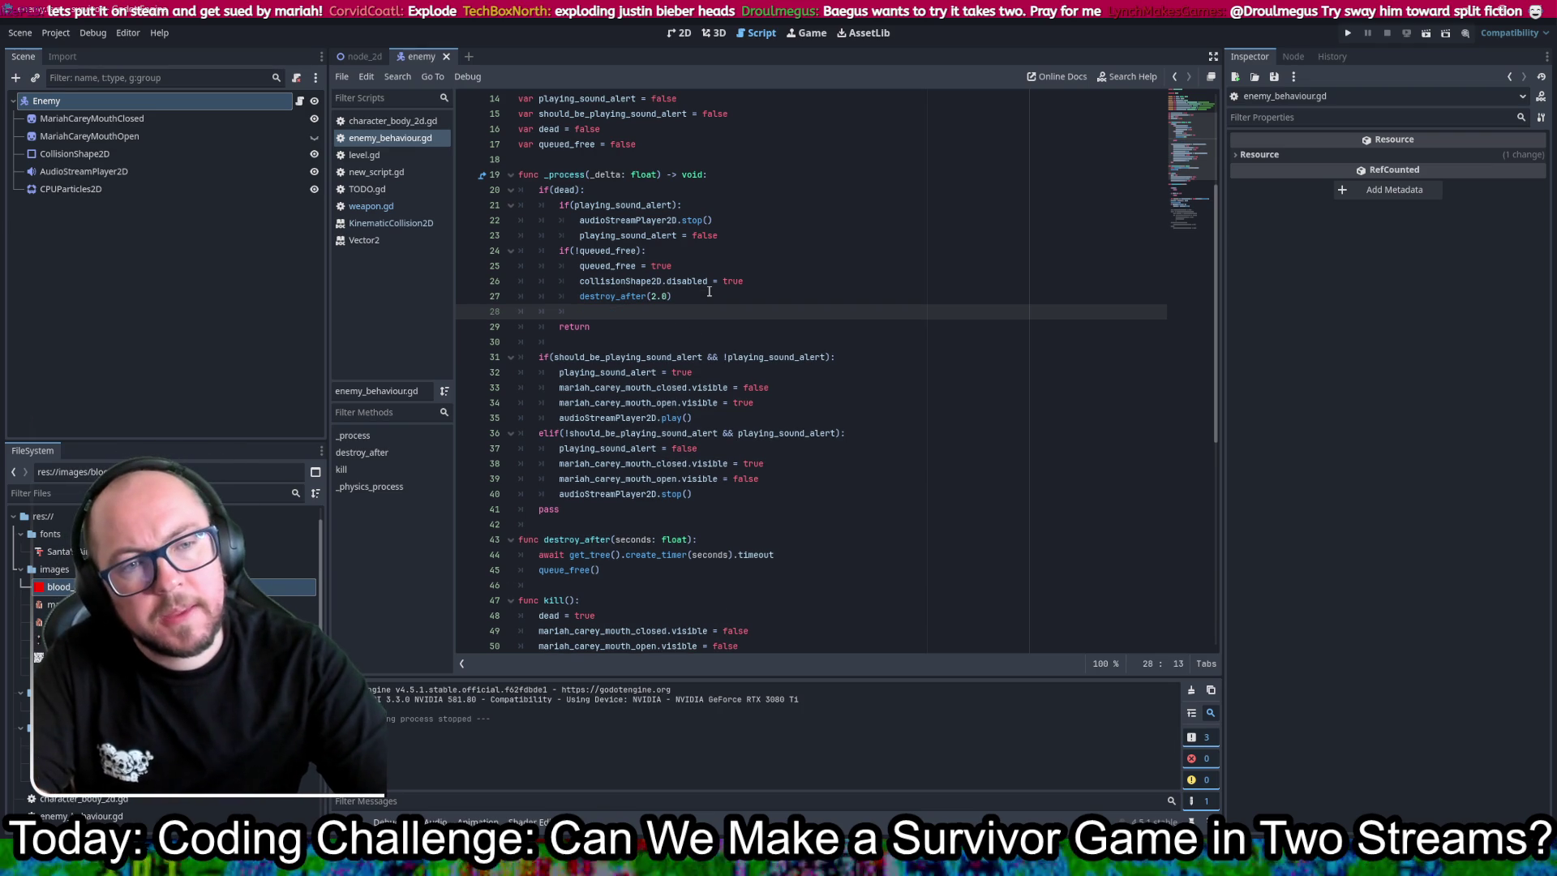
- Add print("TEST") after the destroy_after call, save the script, and launch the game
{"action": "type", "text": "print"}
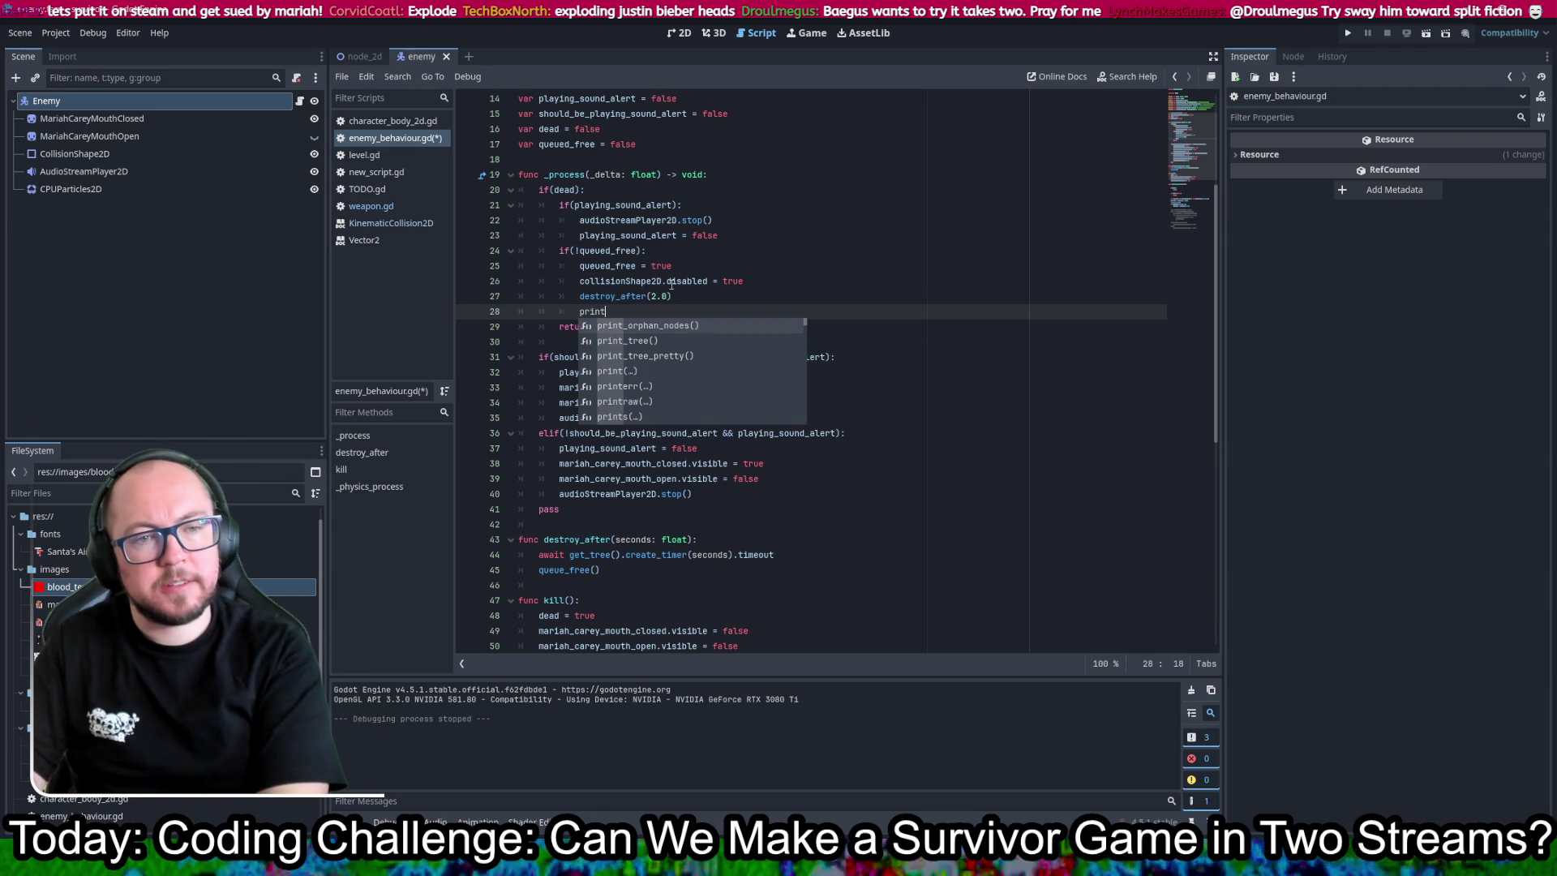
{"action": "key", "text": "Down"}
{"action": "key", "text": "Down"}
{"action": "key", "text": "Down"}
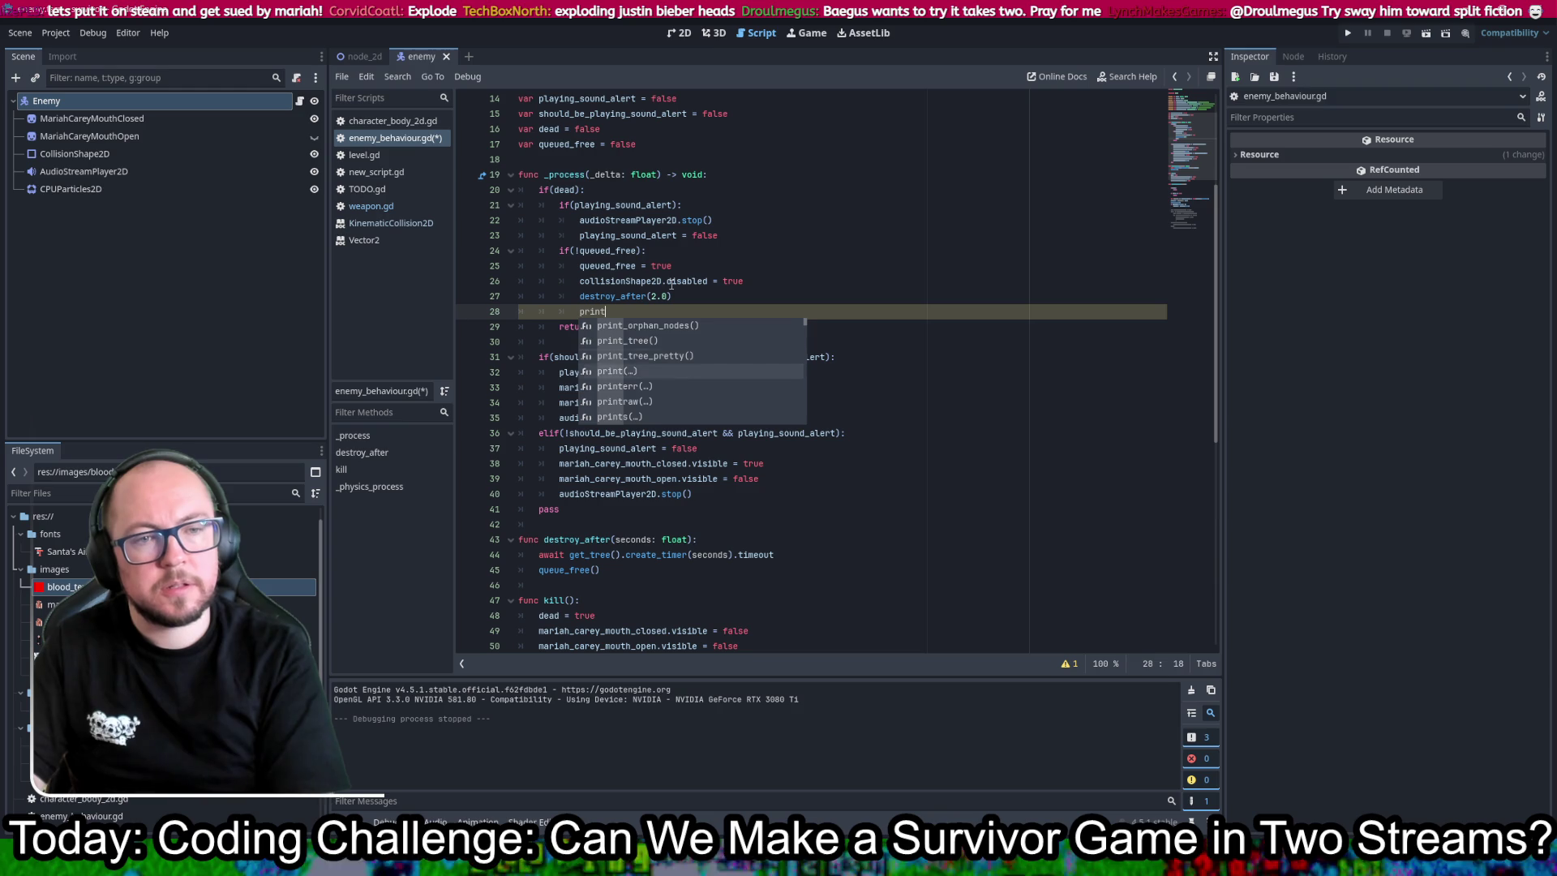
{"action": "key", "text": "Return"}
{"action": "type", "text": "\""}
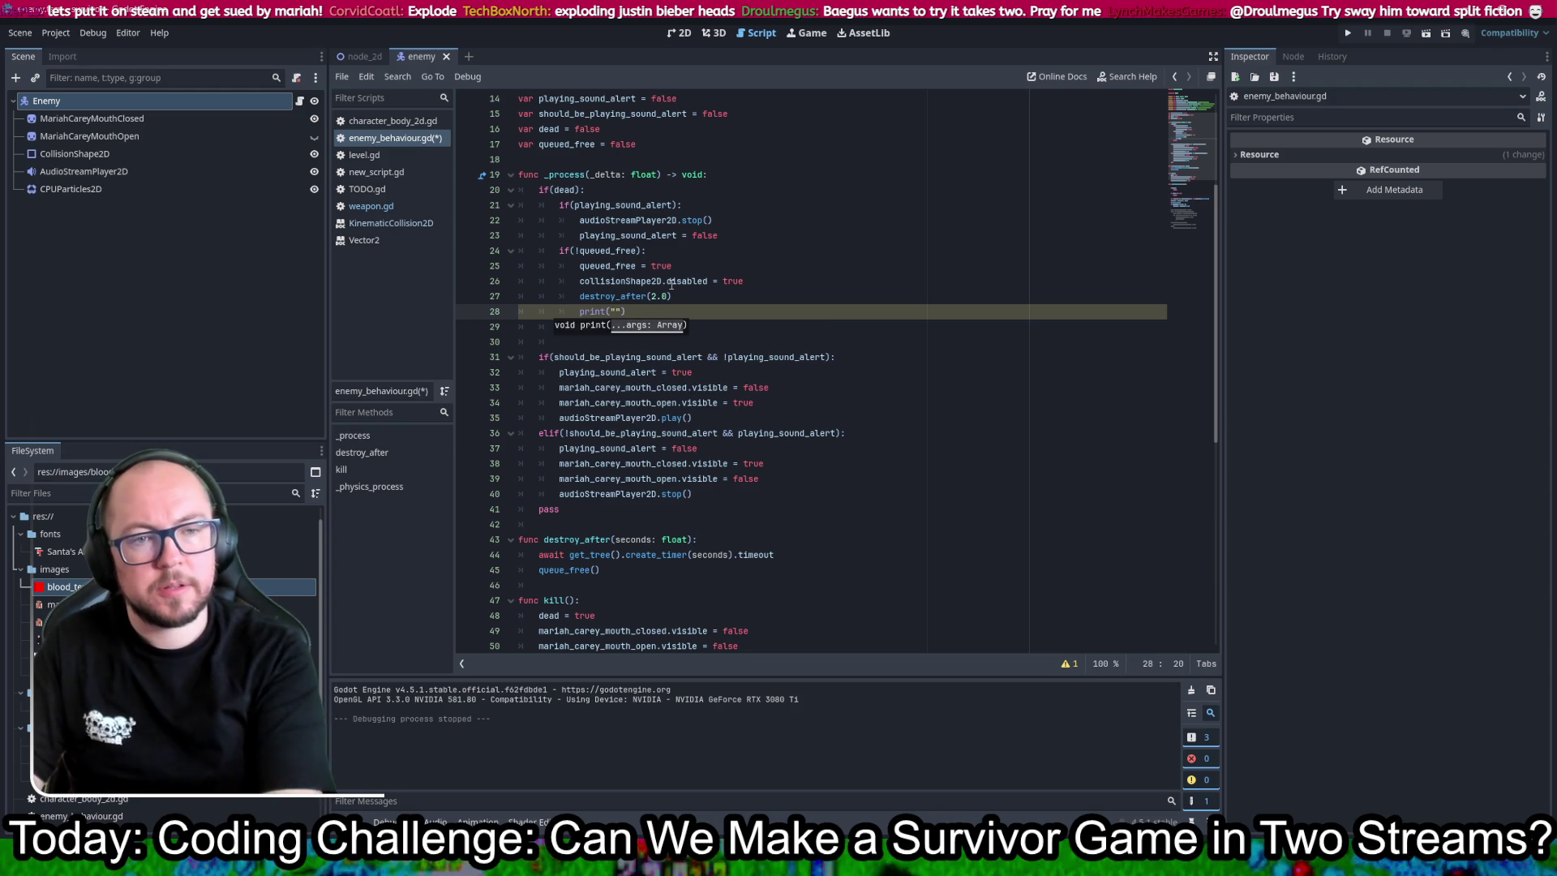
{"action": "type", "text": "TEST"}
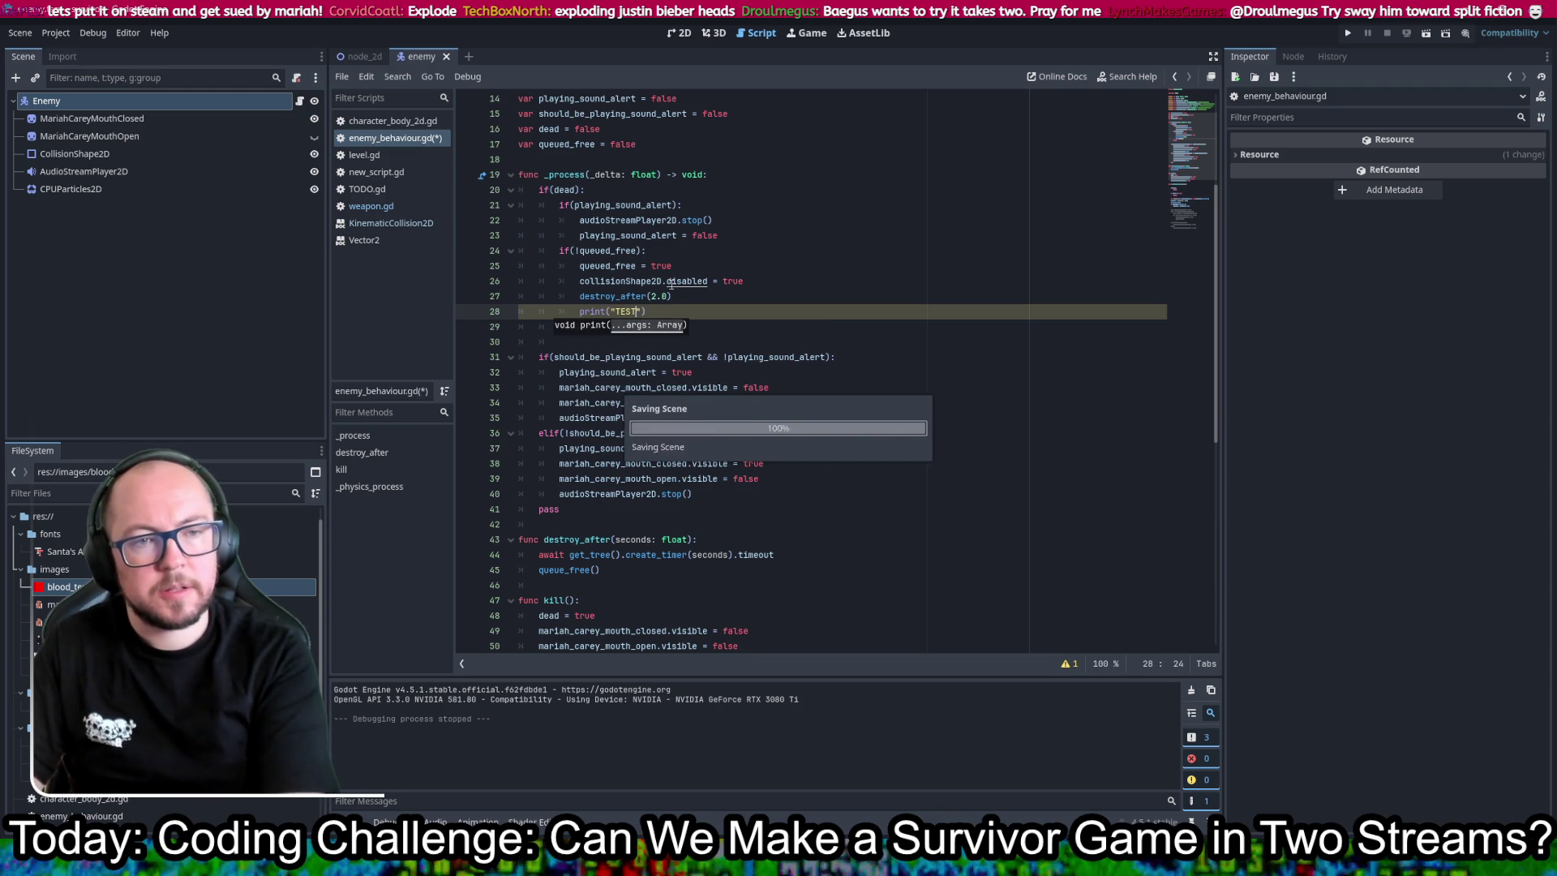
{"action": "key", "text": "ctrl+s"}
{"action": "left_click", "coordinate": [781, 232]}
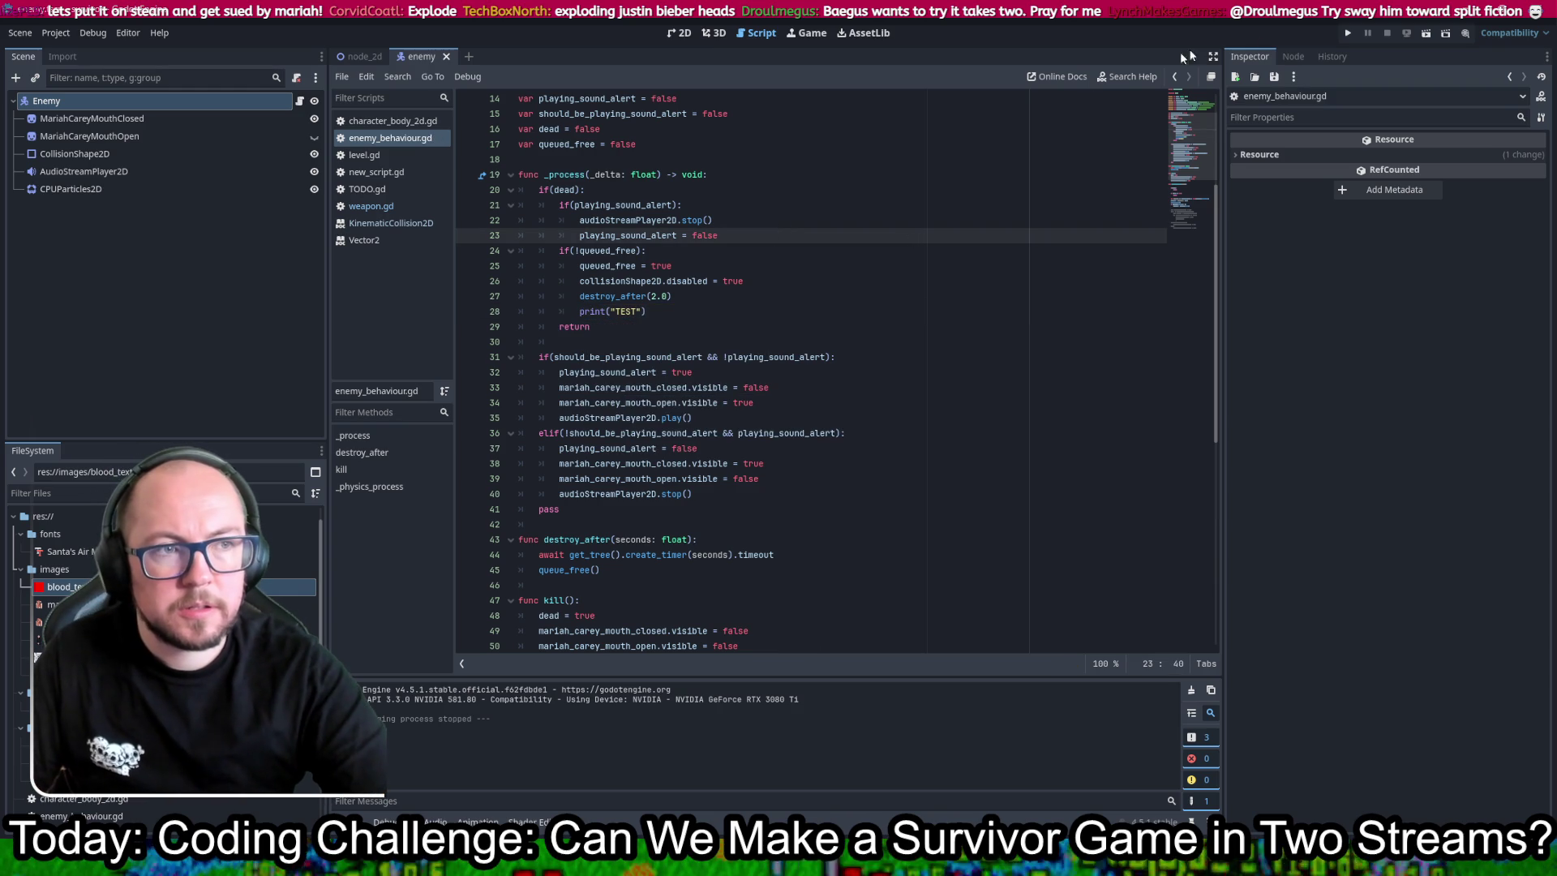
{"action": "left_click", "coordinate": [1348, 33]}
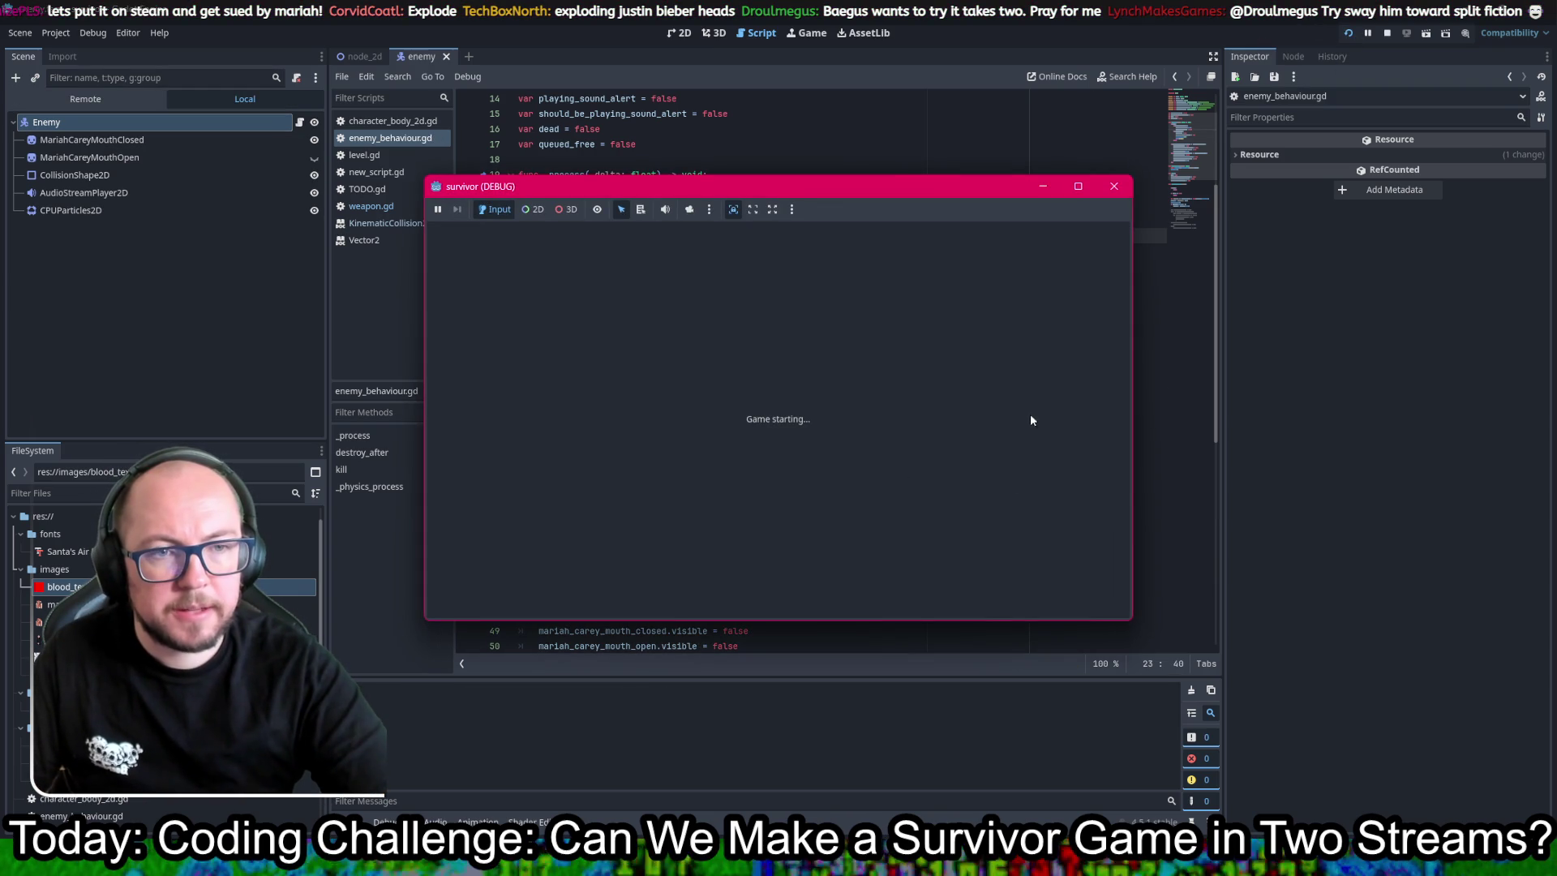
{"action": "key", "text": "w+d"}
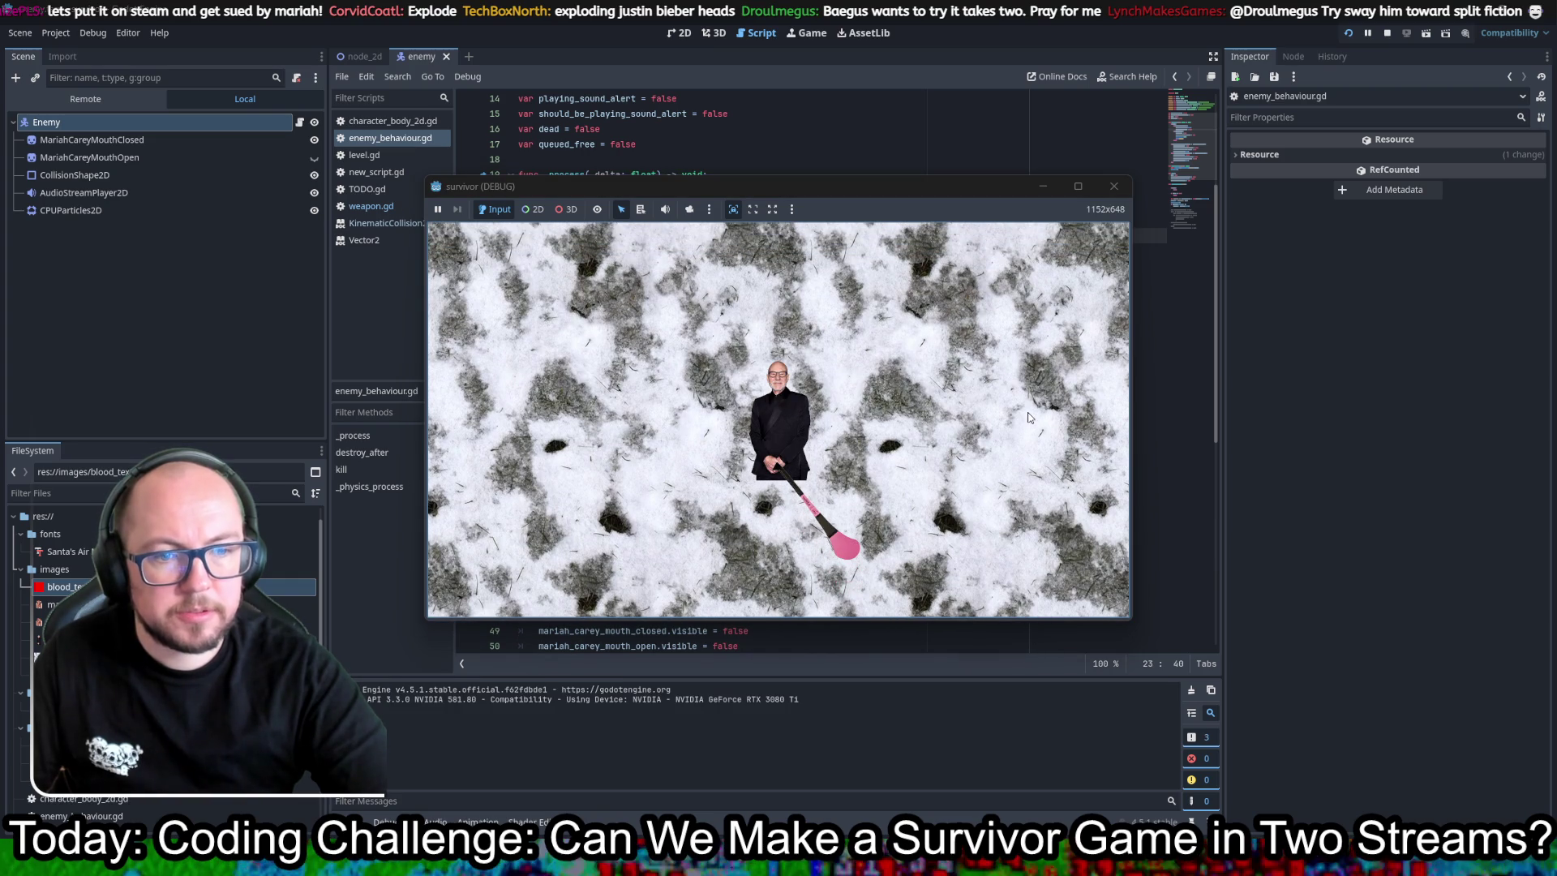
{"action": "key", "text": "w+d"}
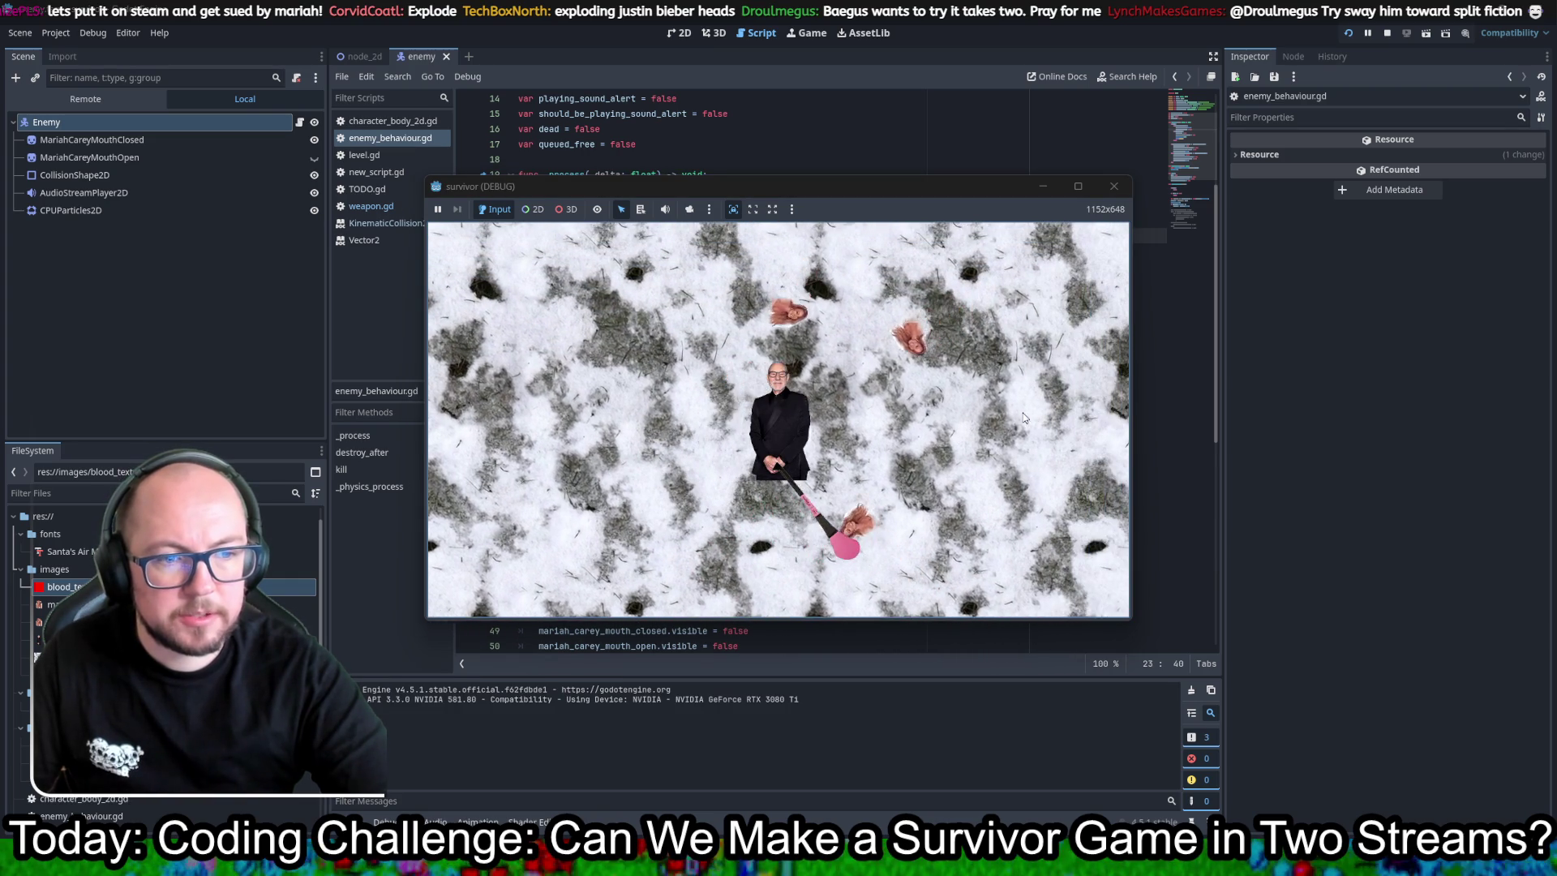
{"action": "key", "text": "w+a"}
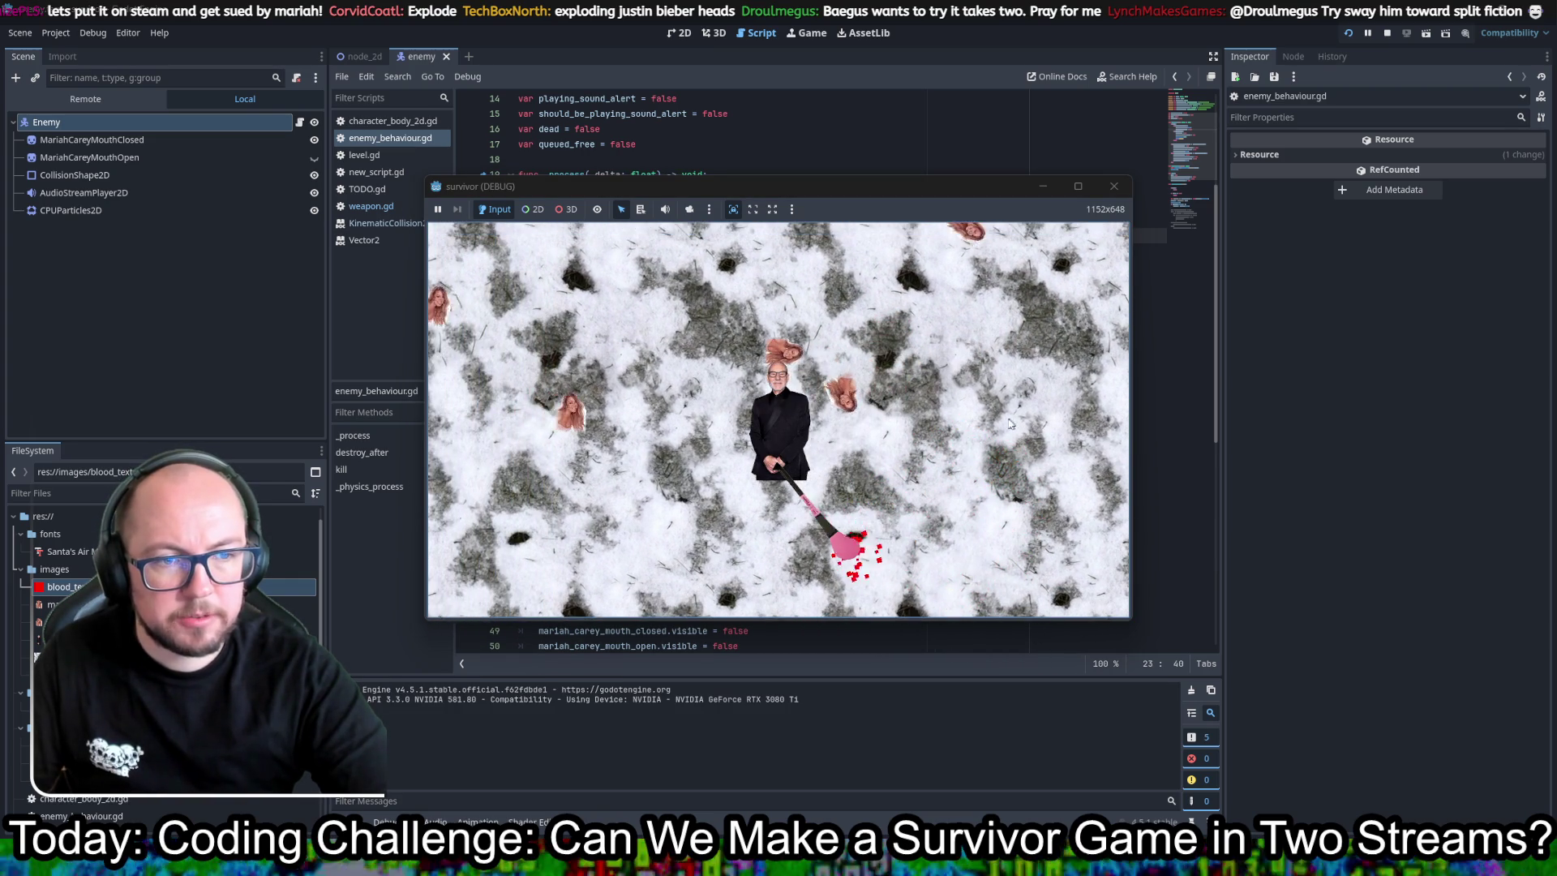
{"action": "key", "text": "w+a"}
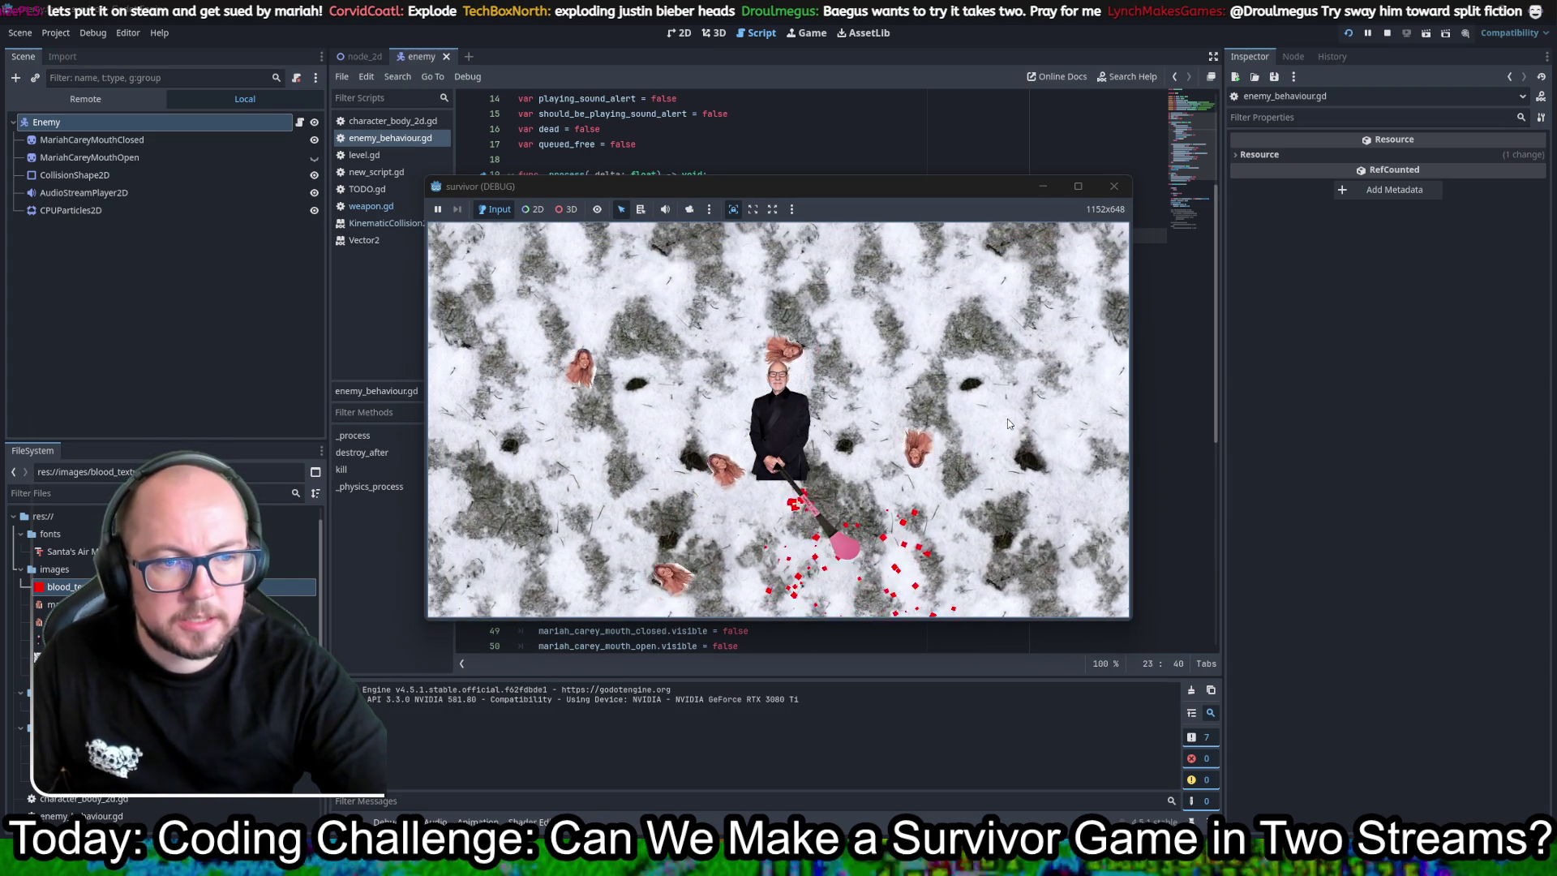
{"action": "key", "text": "w+a"}
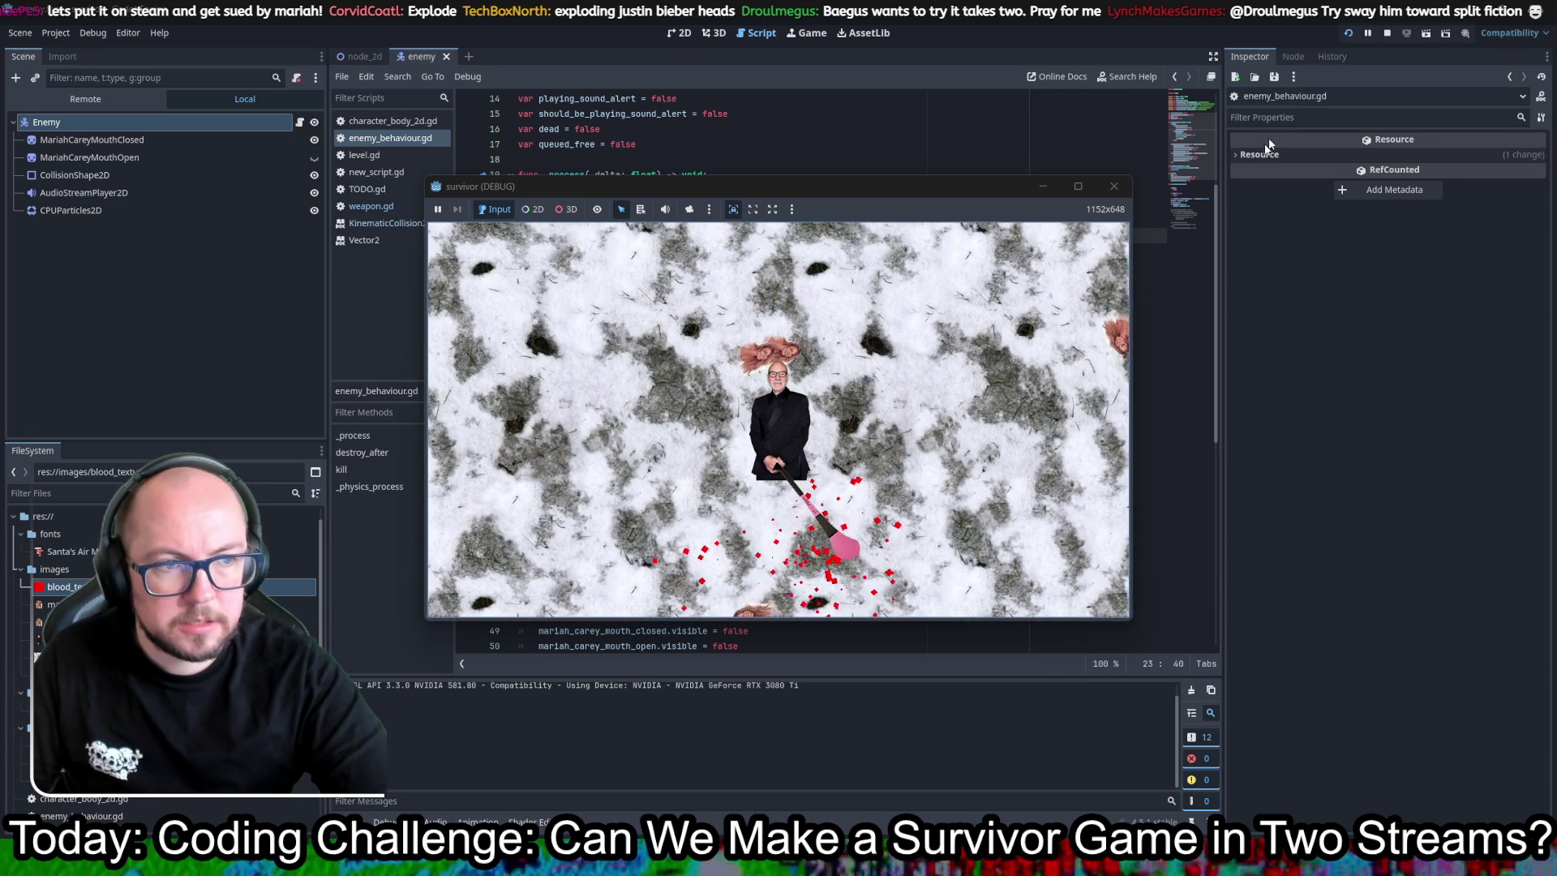
{"action": "key", "text": "F8"}
{"action": "left_click", "coordinate": [854, 324]}
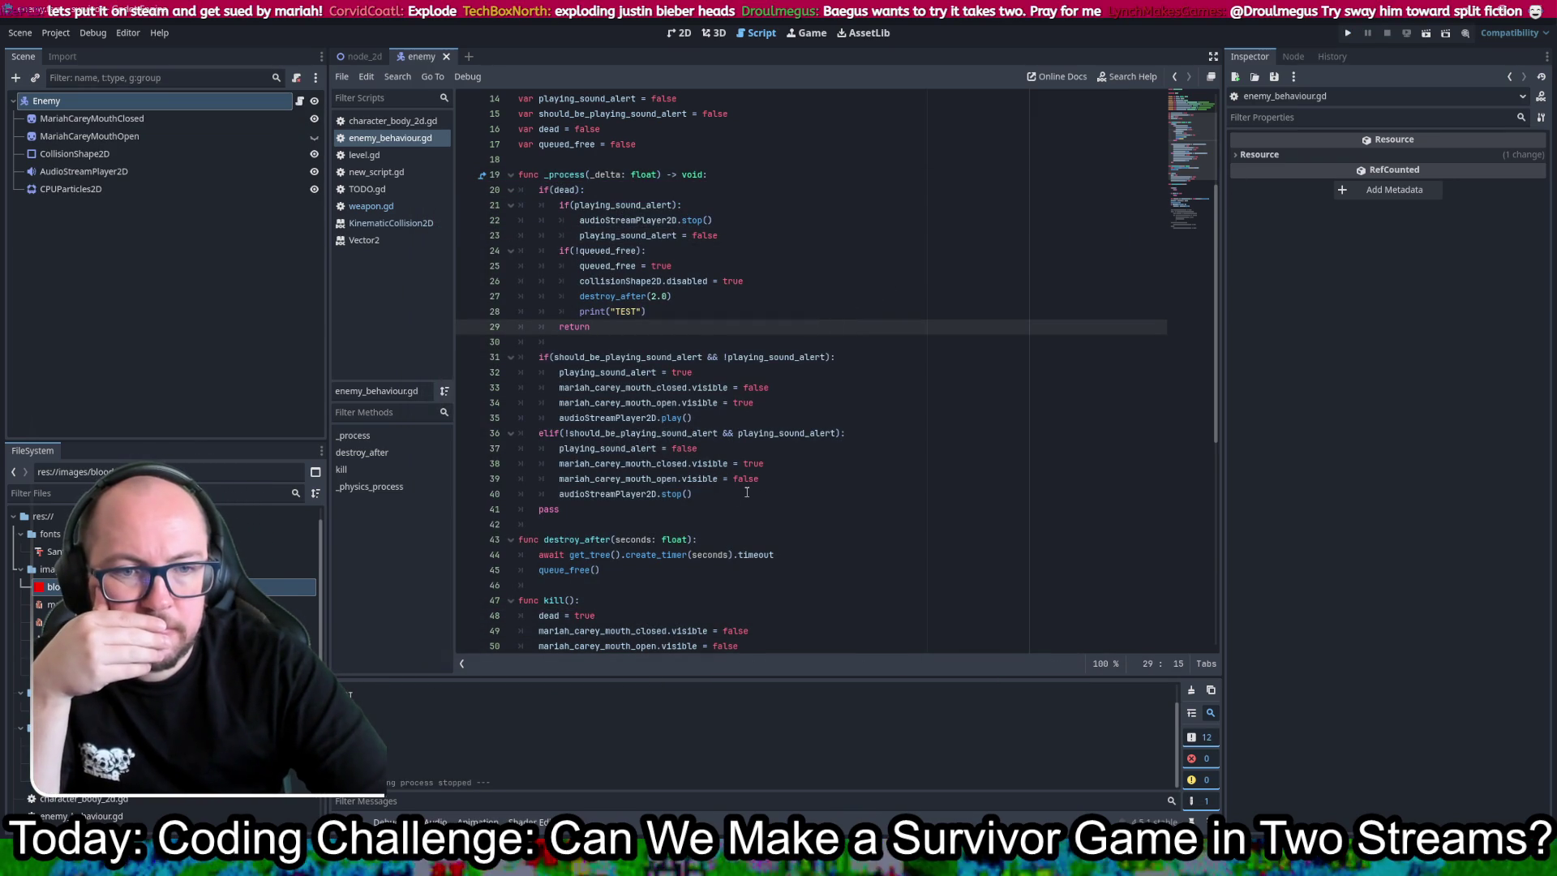
{"action": "scroll", "coordinate": [730, 486], "scroll_direction": "down", "scroll_amount": 3}
{"action": "double_click", "coordinate": [590, 418]}
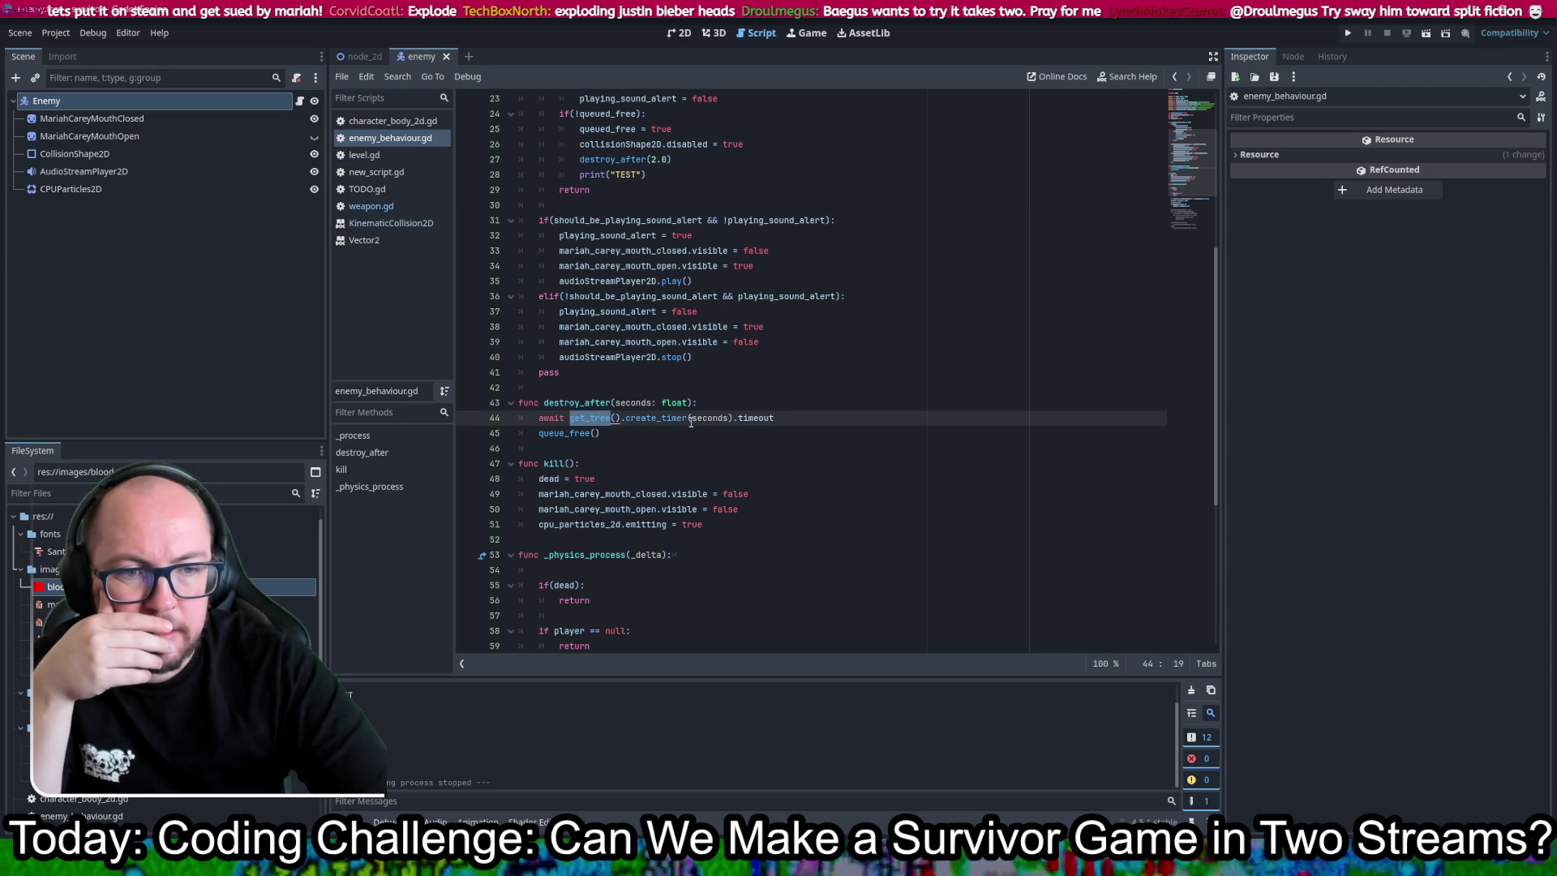
{"action": "left_click", "coordinate": [635, 432]}
{"action": "double_click", "coordinate": [544, 430]}
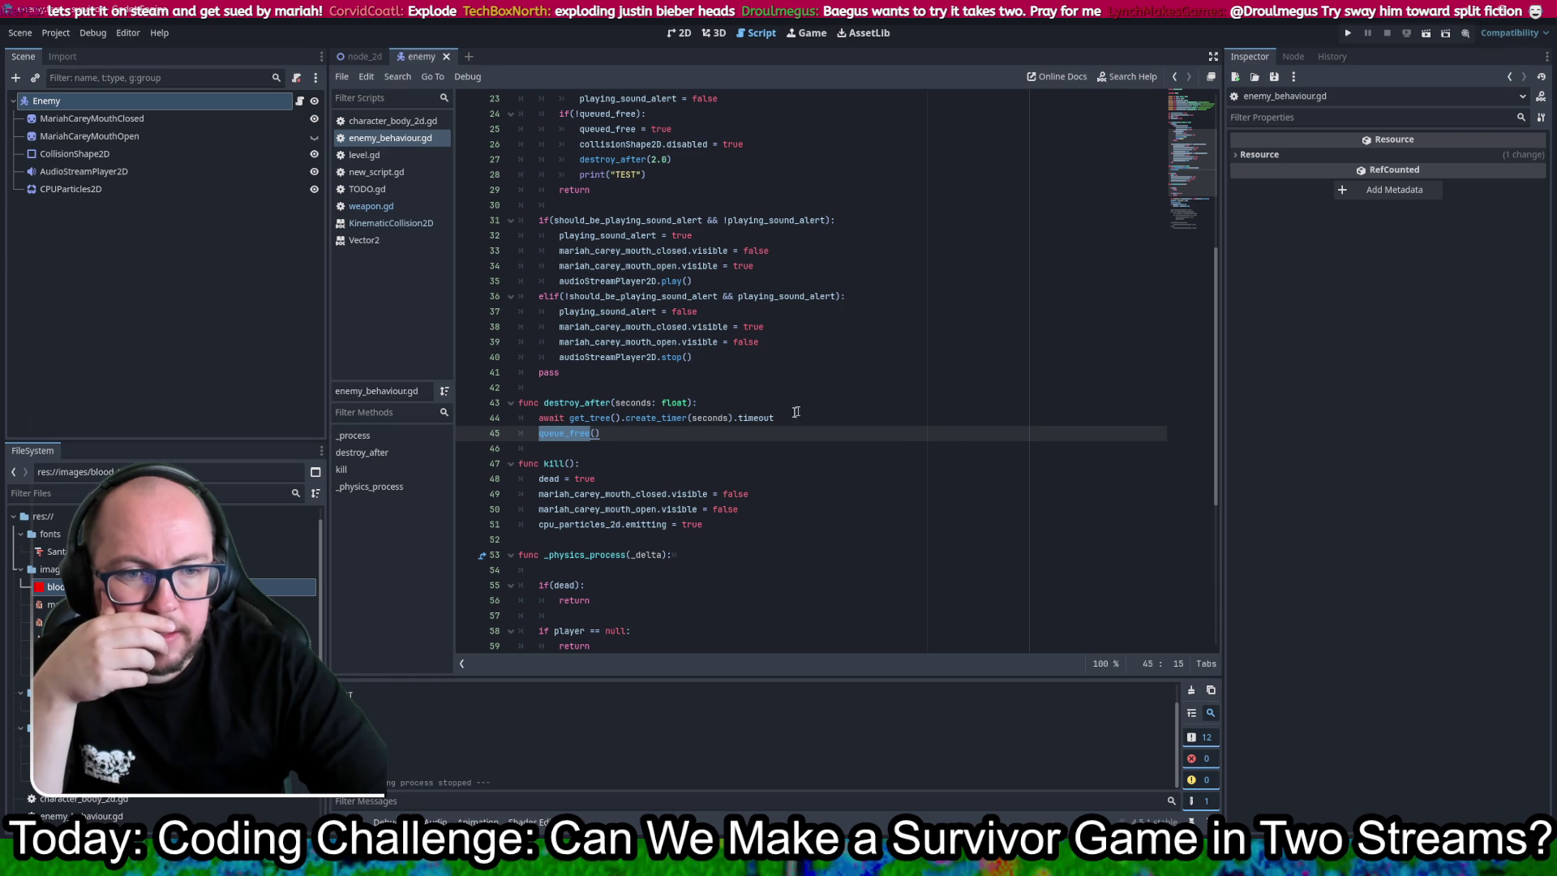
{"action": "left_click", "coordinate": [811, 417]}
{"action": "key", "text": "shift+Up"}
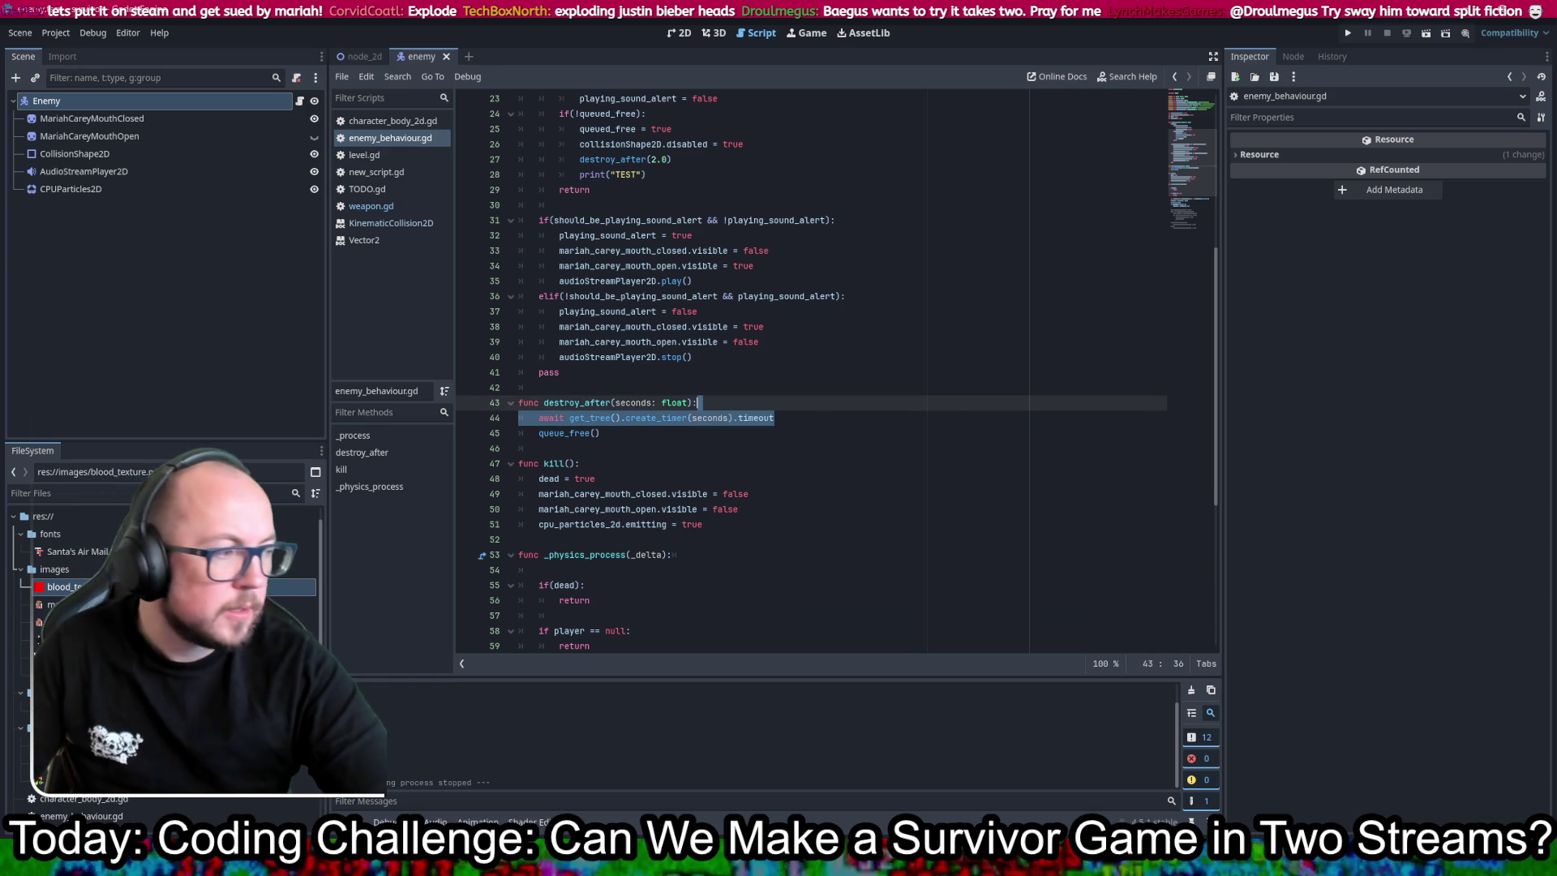
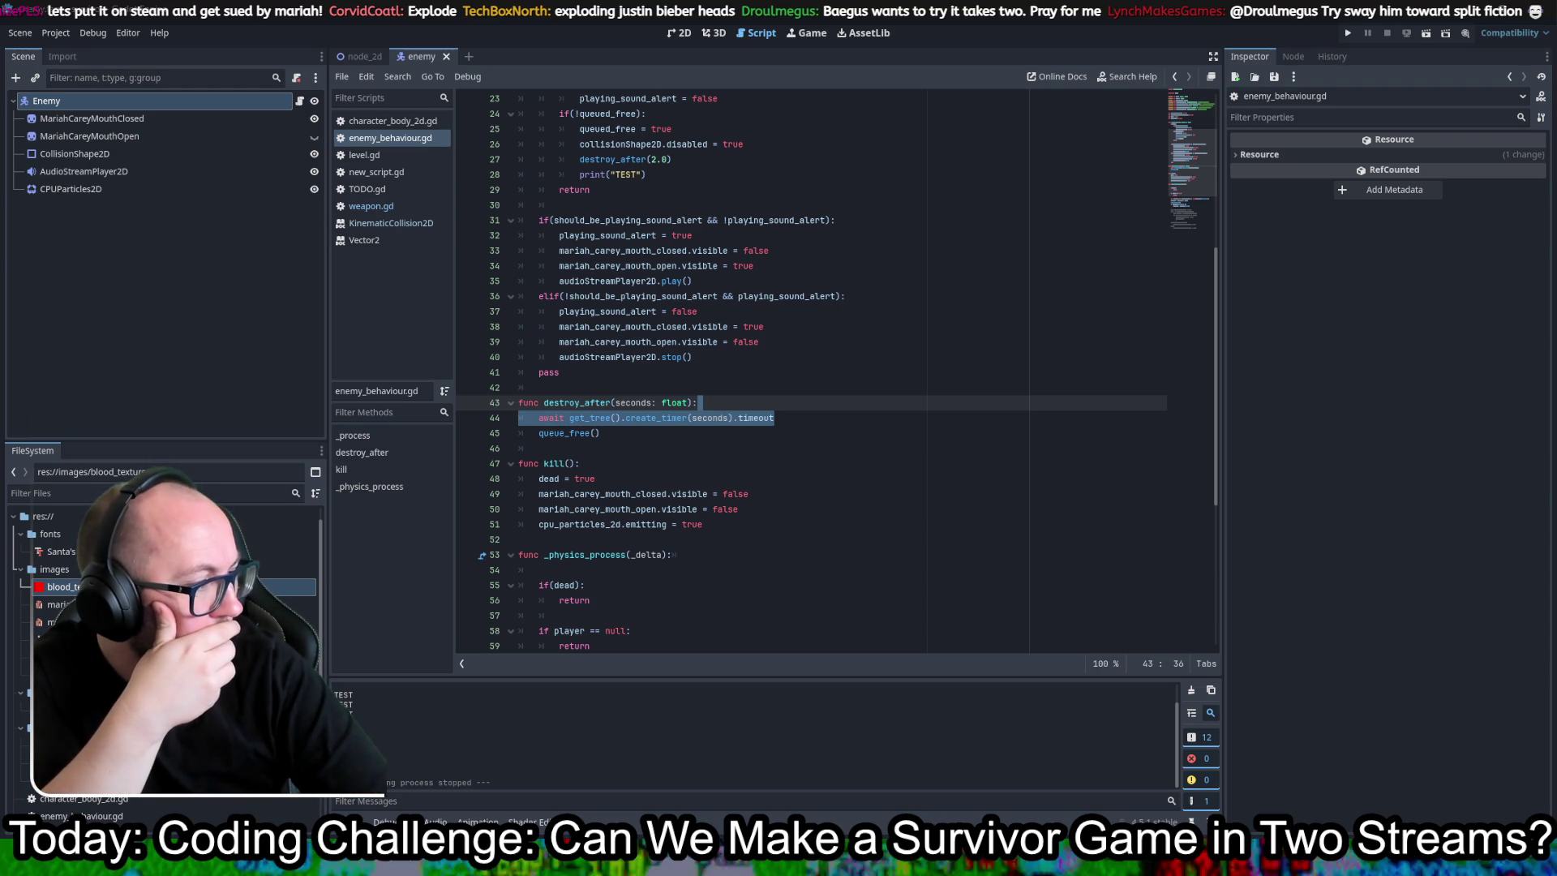
- Select and review the _process and destroy_after code in enemy_behaviour.gd
{"action": "scroll", "coordinate": [953, 384], "scroll_direction": "up", "scroll_amount": 2}
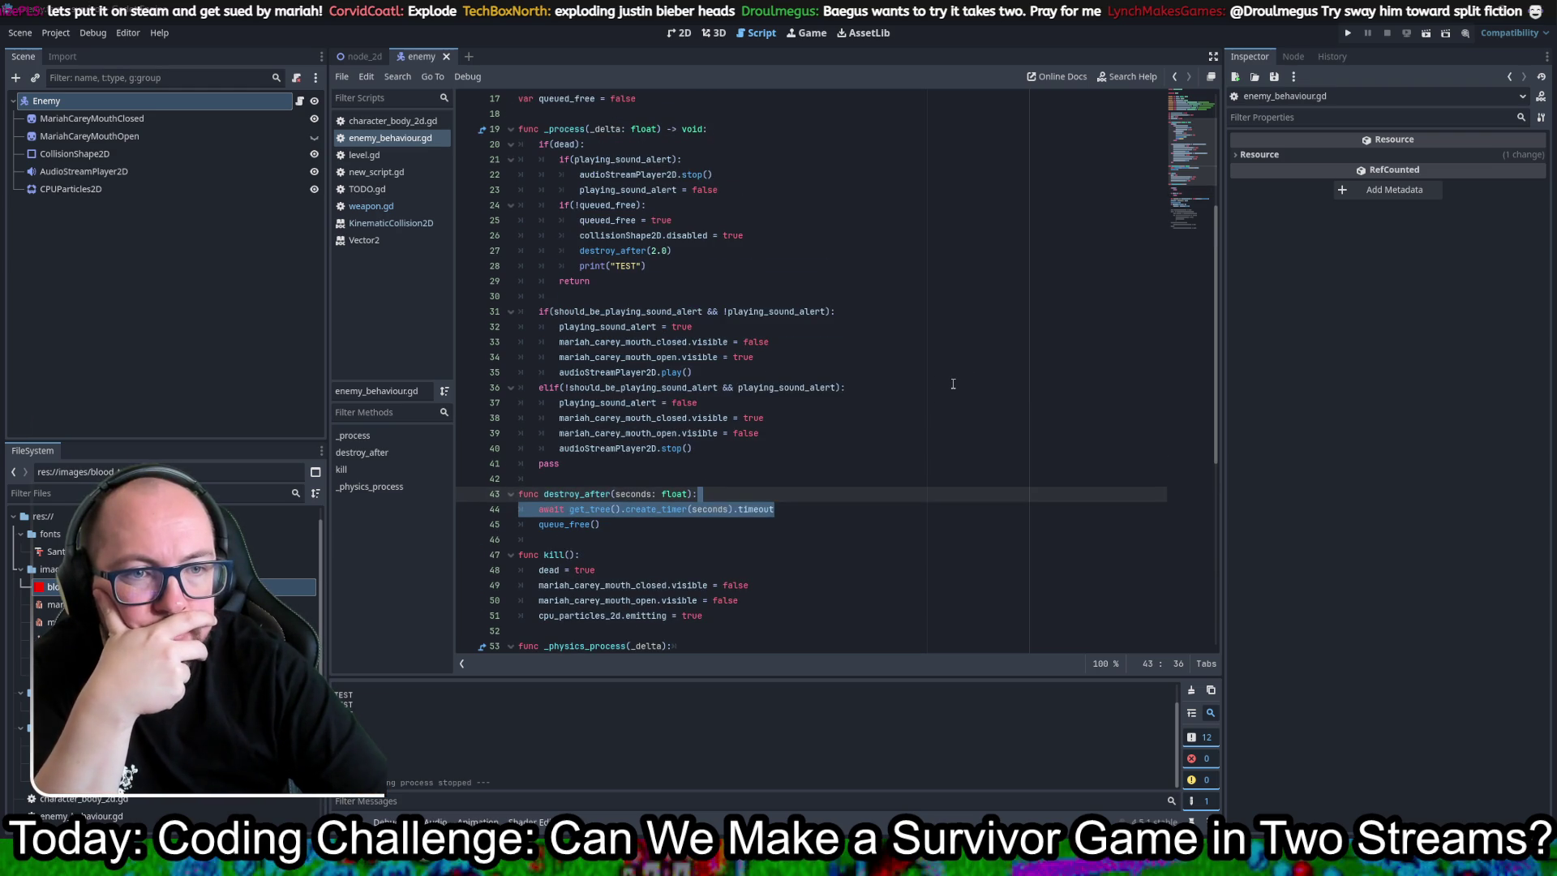
{"action": "left_click", "coordinate": [926, 381]}
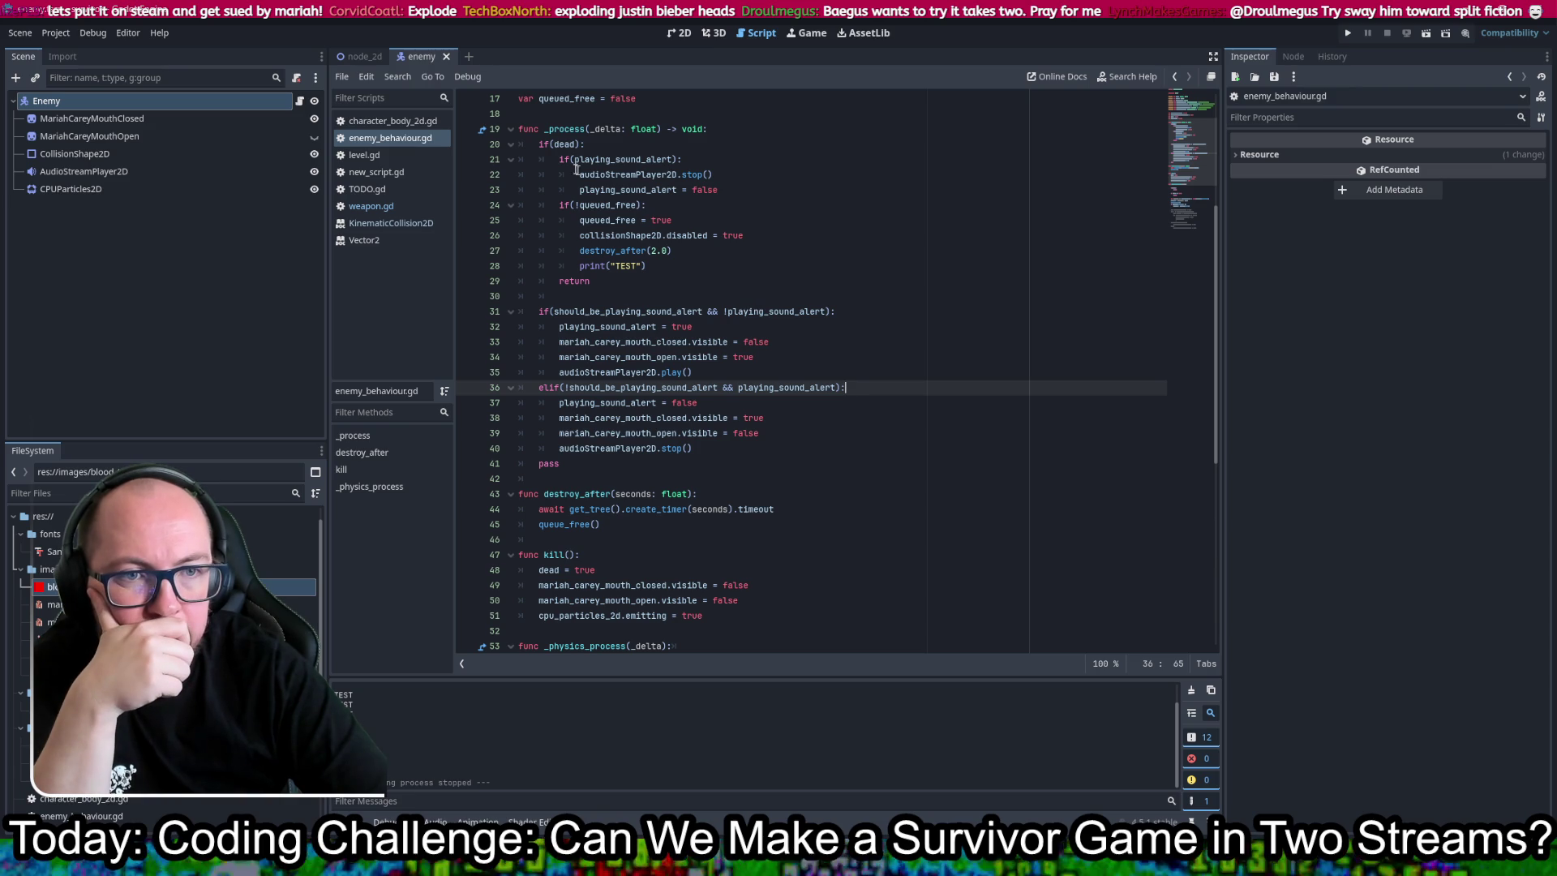
{"action": "mouse_move", "coordinate": [518, 128]}
{"action": "left_mouse_down"}
{"action": "mouse_move", "coordinate": [772, 515]}
{"action": "mouse_move", "coordinate": [600, 524]}
{"action": "left_mouse_up"}
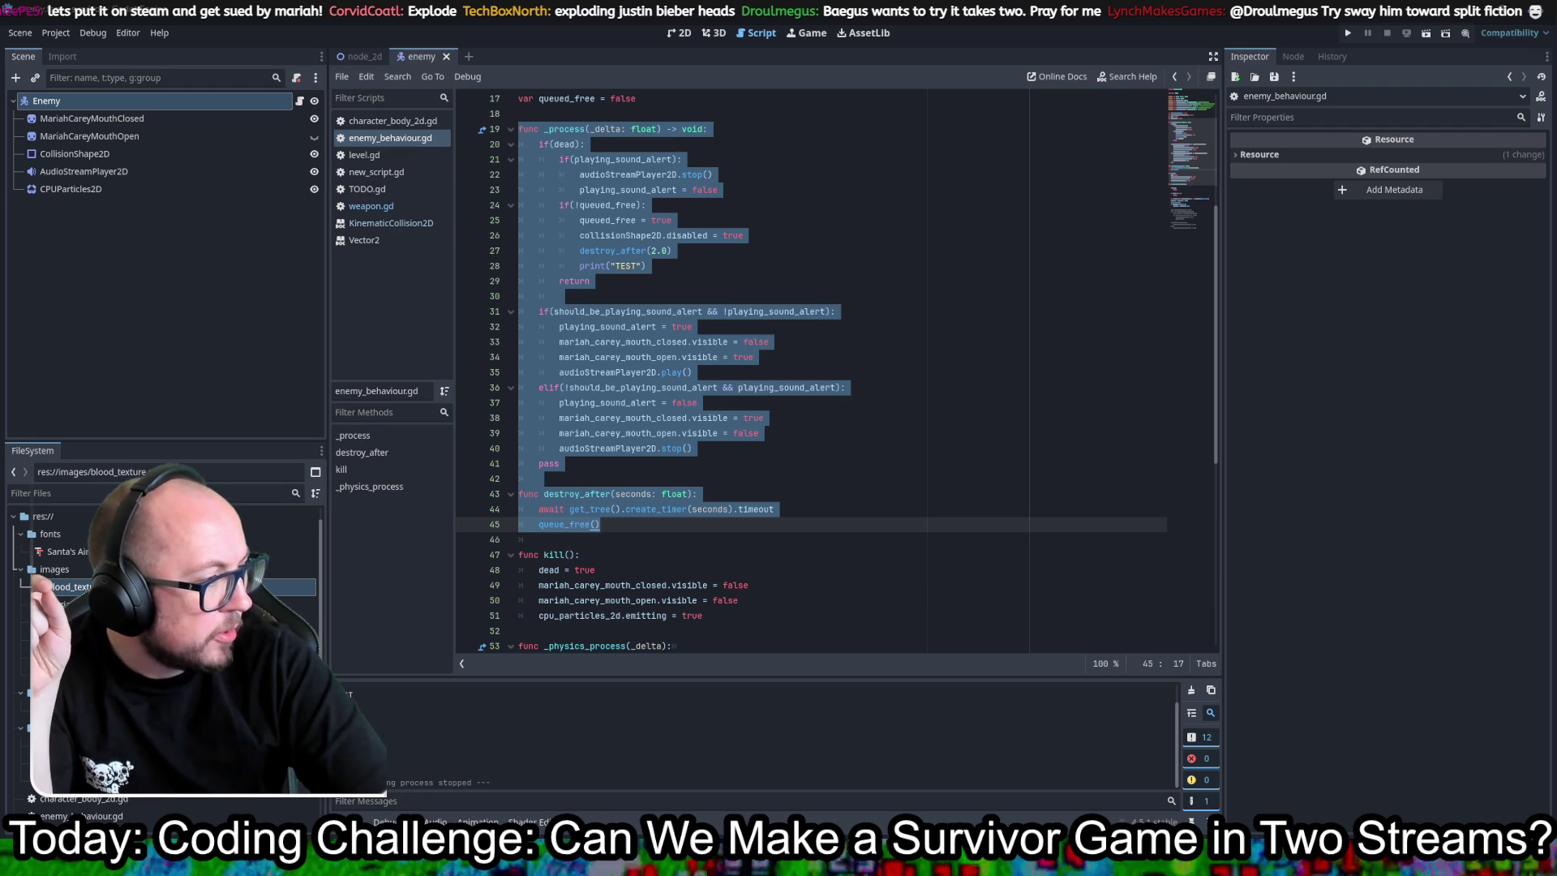
{"action": "left_click", "coordinate": [984, 552]}
{"action": "left_click_drag", "start_coordinate": [602, 523], "coordinate": [487, 493]}
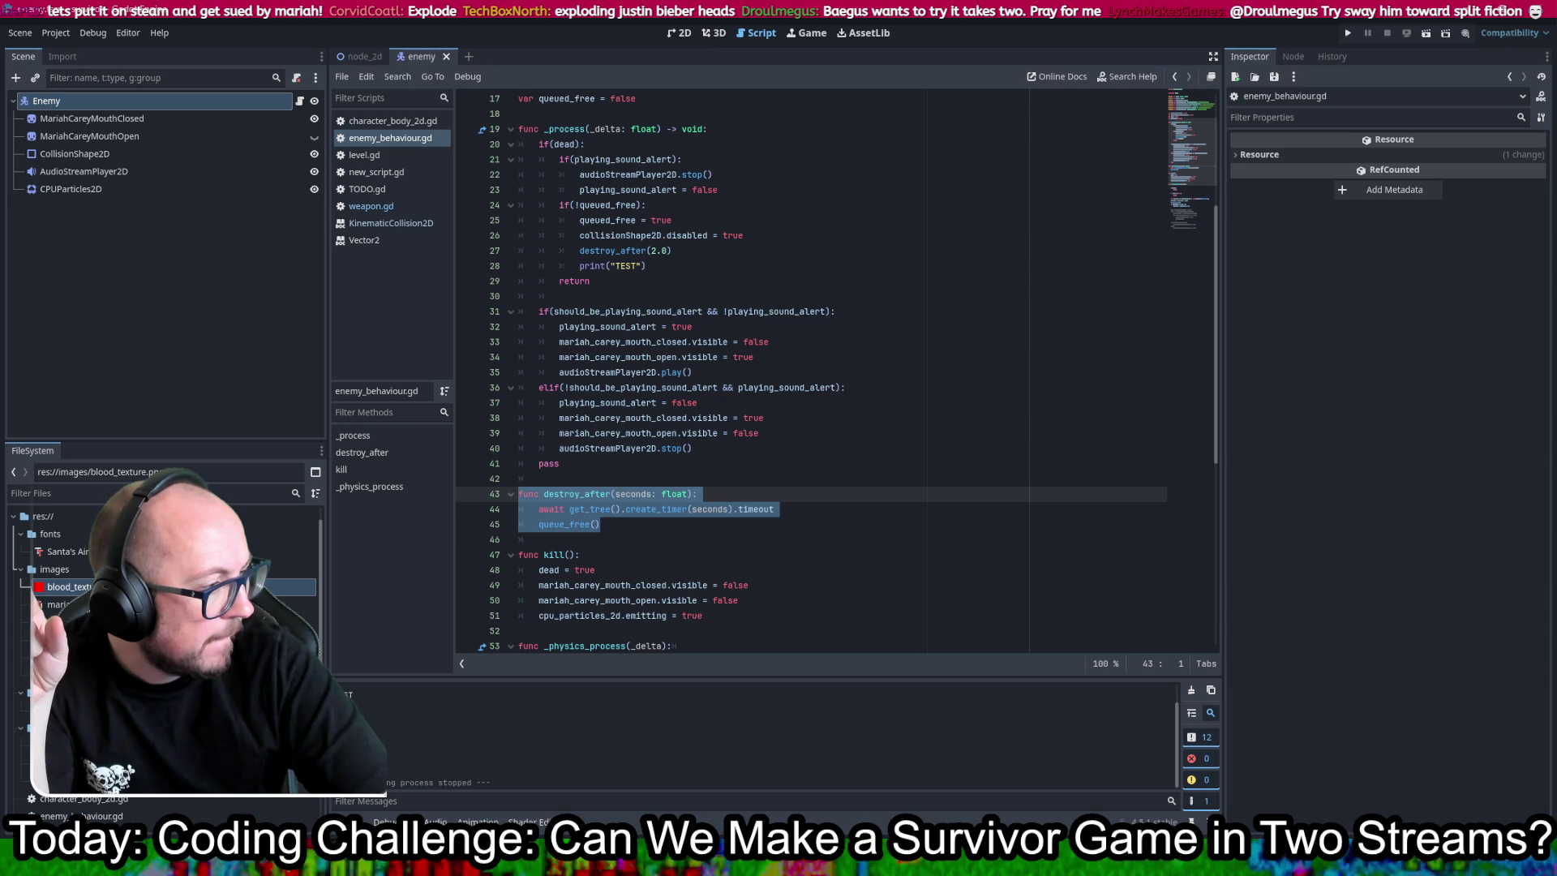
{"action": "left_click", "coordinate": [629, 494]}
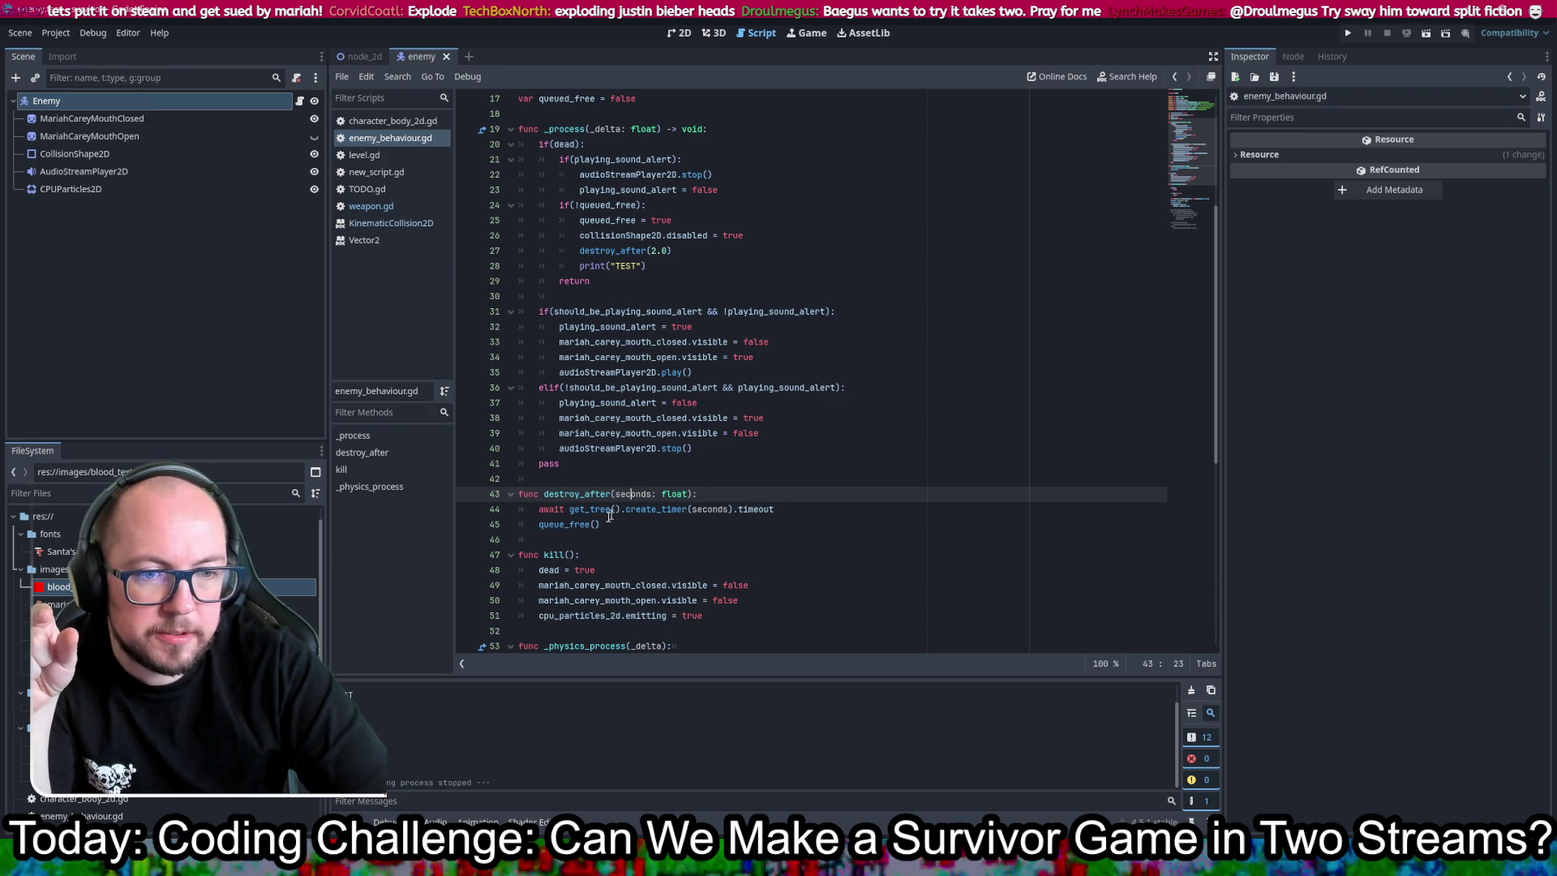
- Delete the print("TEST") line after destroy_after(2.0) and switch to the node_2d scene
{"action": "left_click", "coordinate": [993, 448]}
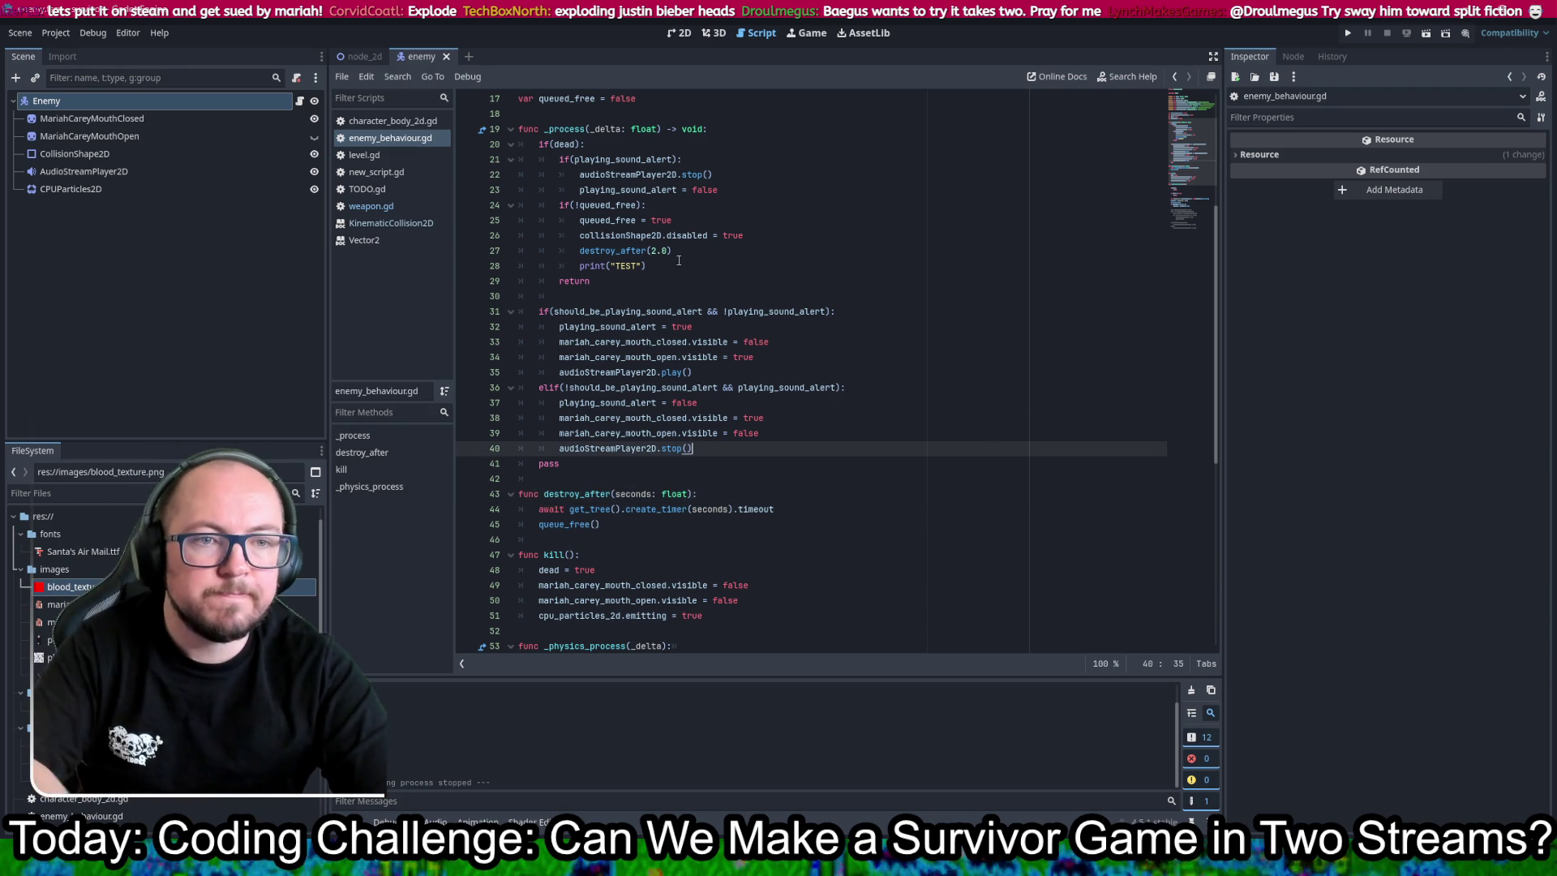
{"action": "left_click_drag", "start_coordinate": [649, 266], "coordinate": [687, 256]}
{"action": "key", "text": "BackSpace"}
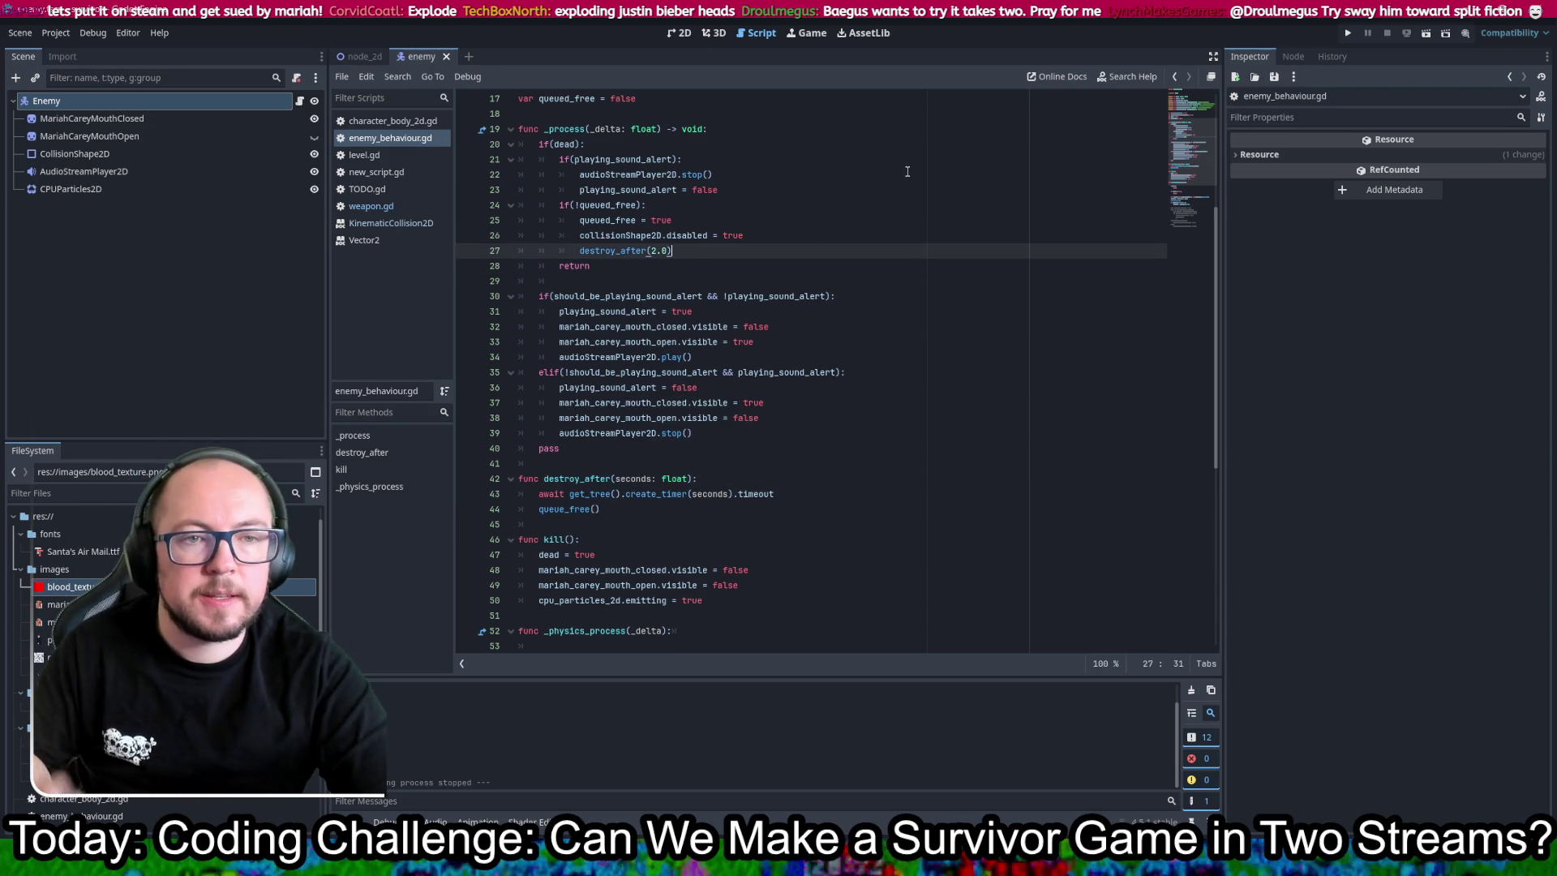
{"action": "left_click_drag", "start_coordinate": [579, 251], "coordinate": [687, 250]}
{"action": "left_click", "coordinate": [814, 247]}
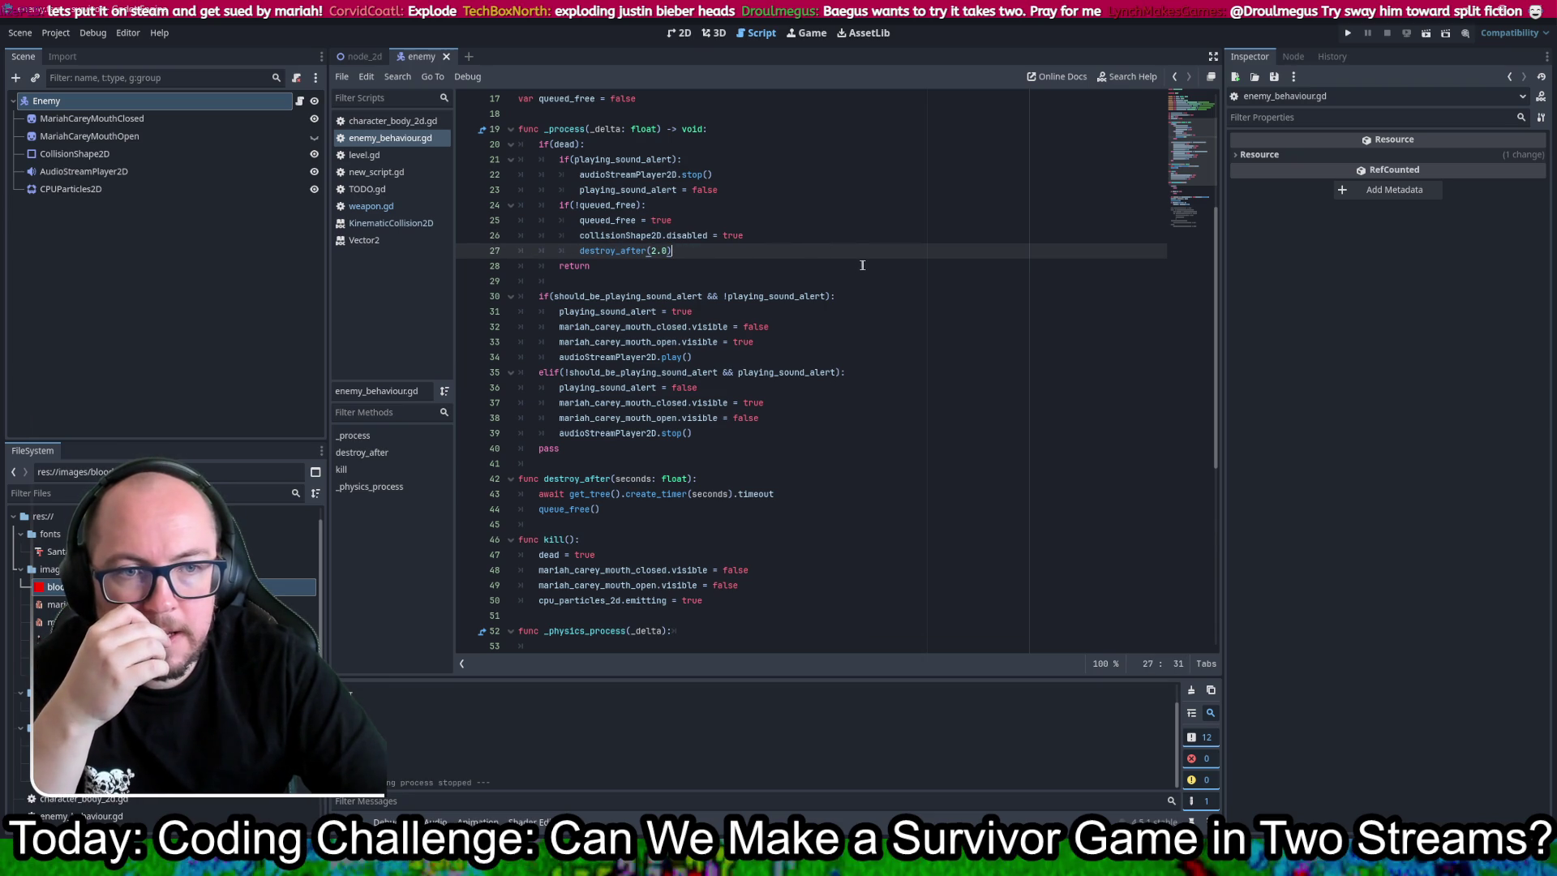
{"action": "scroll", "coordinate": [860, 265], "scroll_direction": "down", "scroll_amount": 5}
{"action": "scroll", "coordinate": [865, 253], "scroll_direction": "up", "scroll_amount": 6}
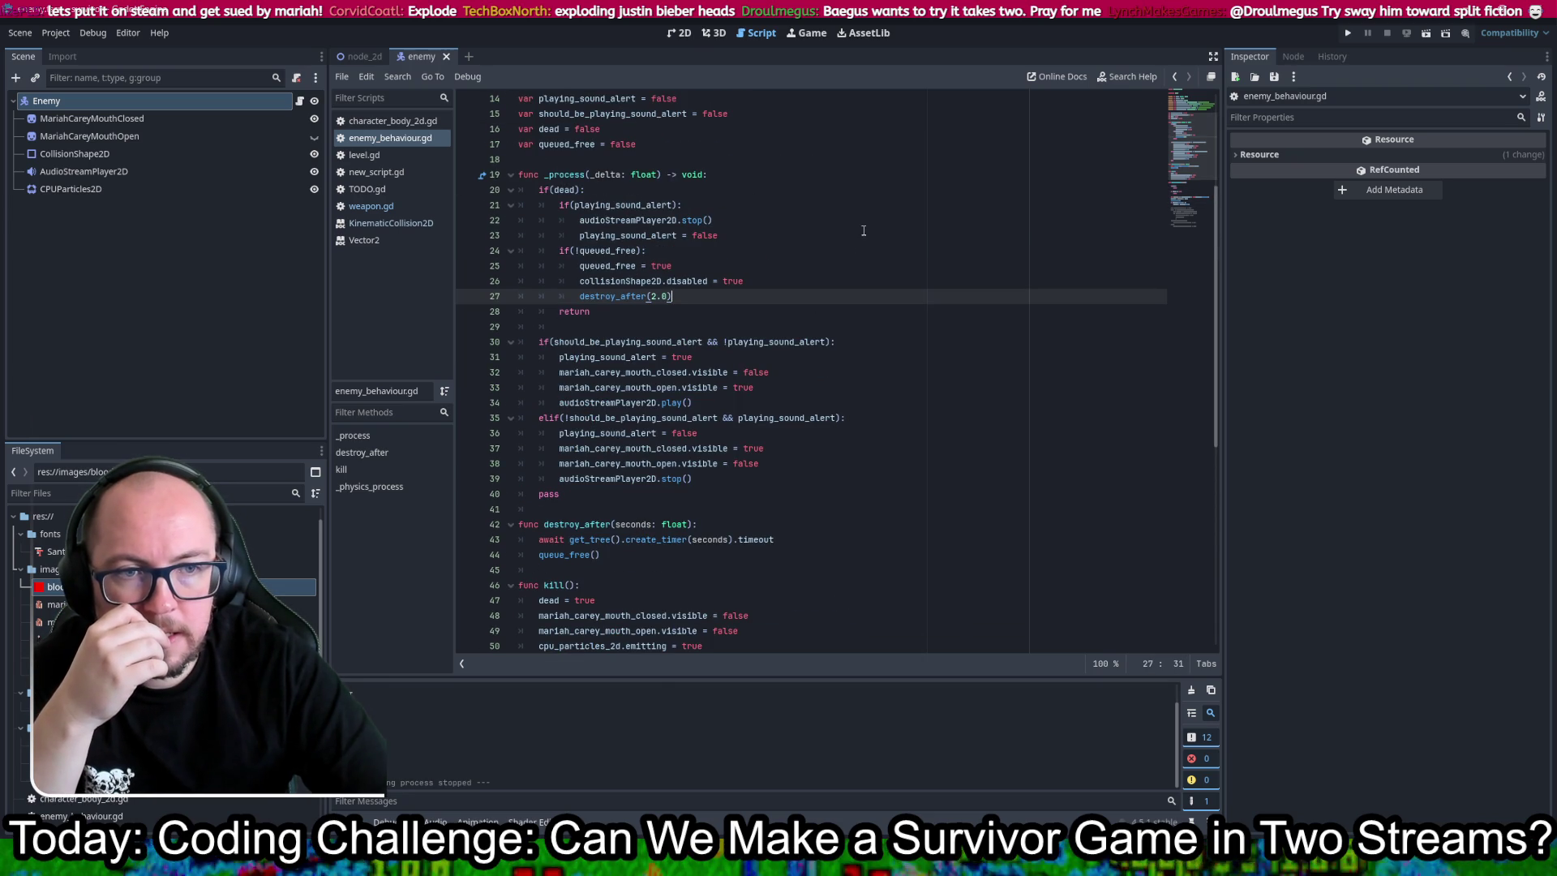
{"action": "scroll", "coordinate": [863, 230], "scroll_direction": "up", "scroll_amount": 4}
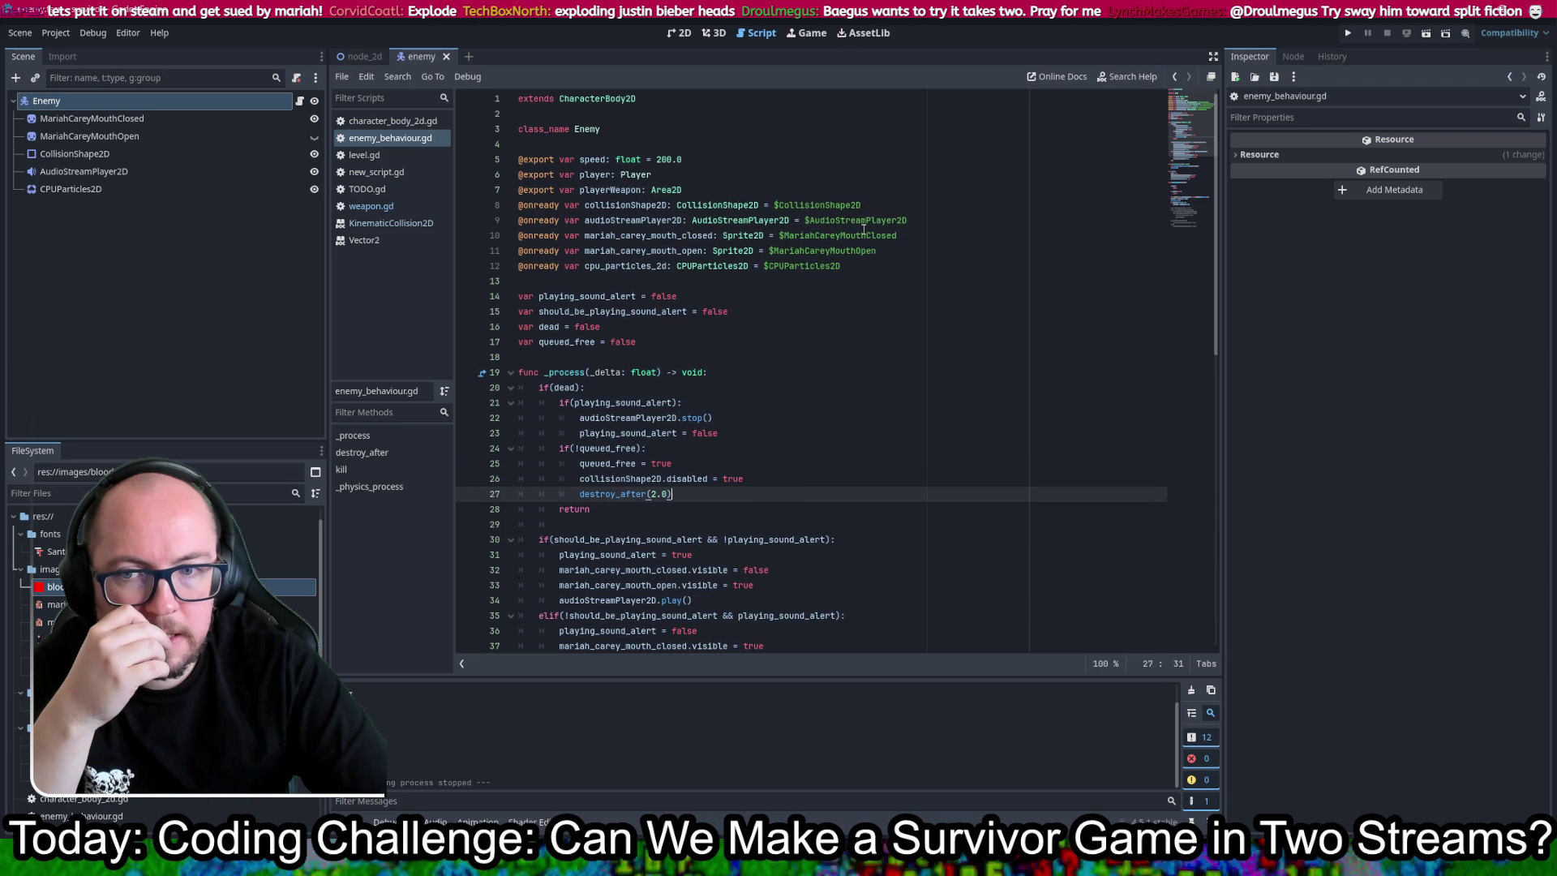
{"action": "mouse_move", "coordinate": [872, 224]}
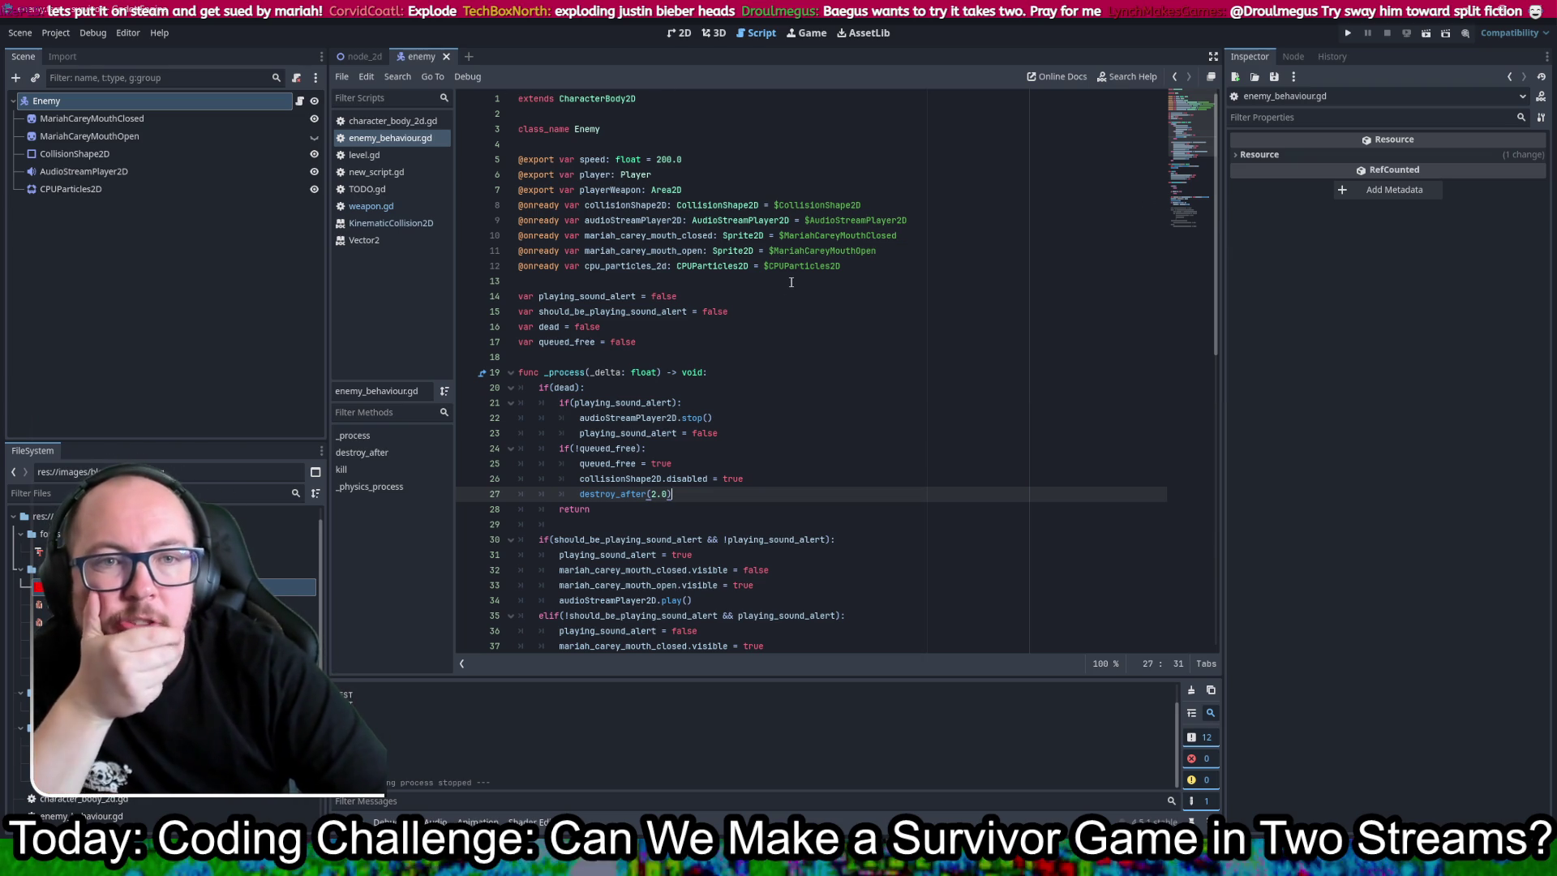
{"action": "left_click", "coordinate": [357, 56]}
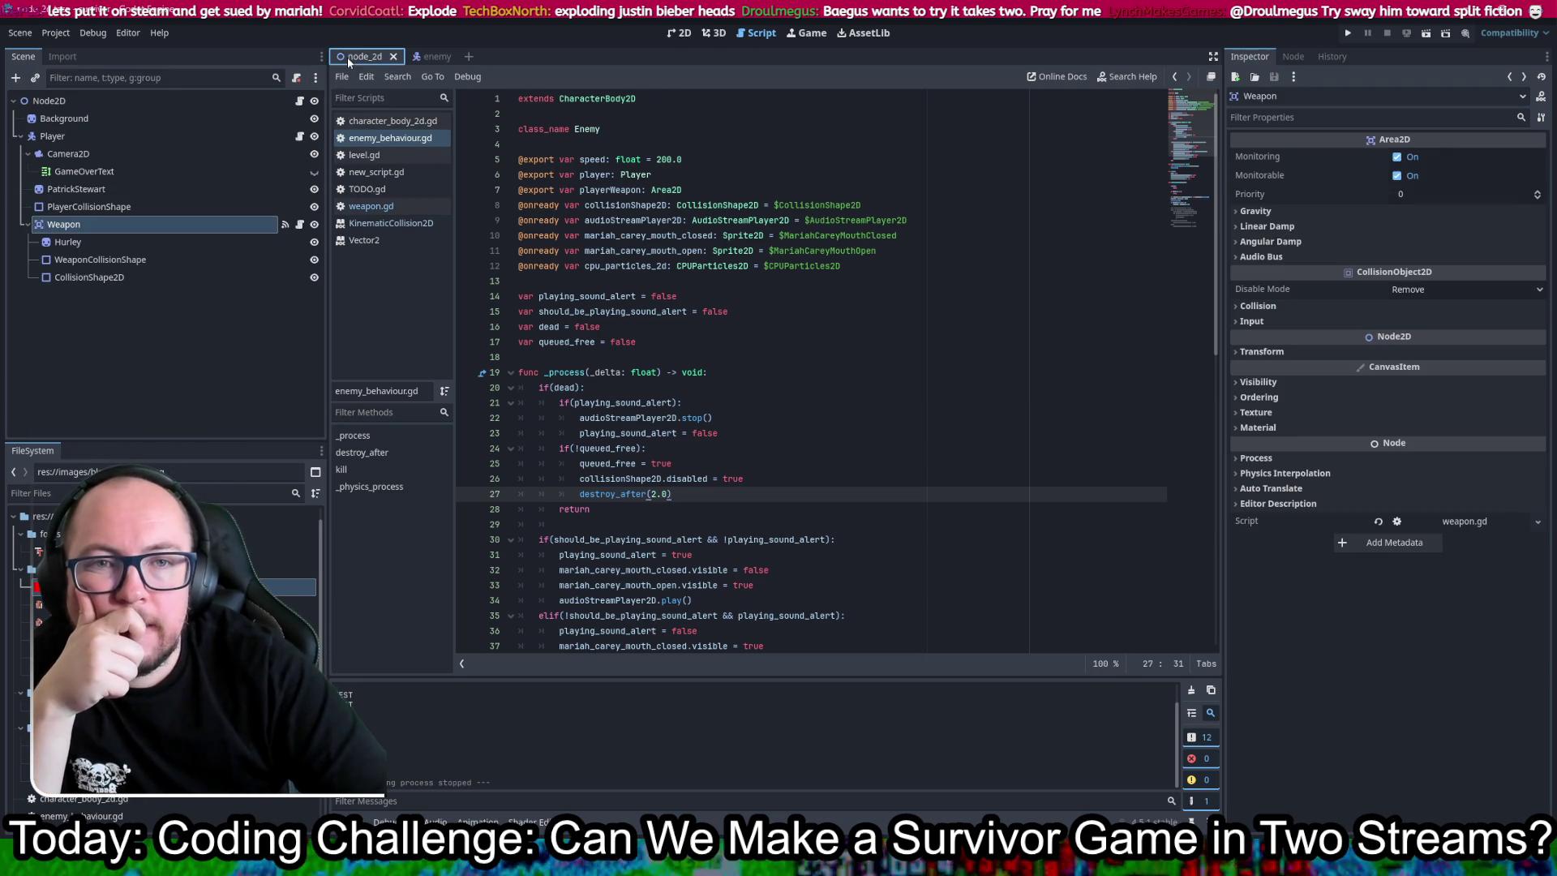
- Add an Area2D child node under the Node2D root
{"action": "right_click", "coordinate": [63, 101]}
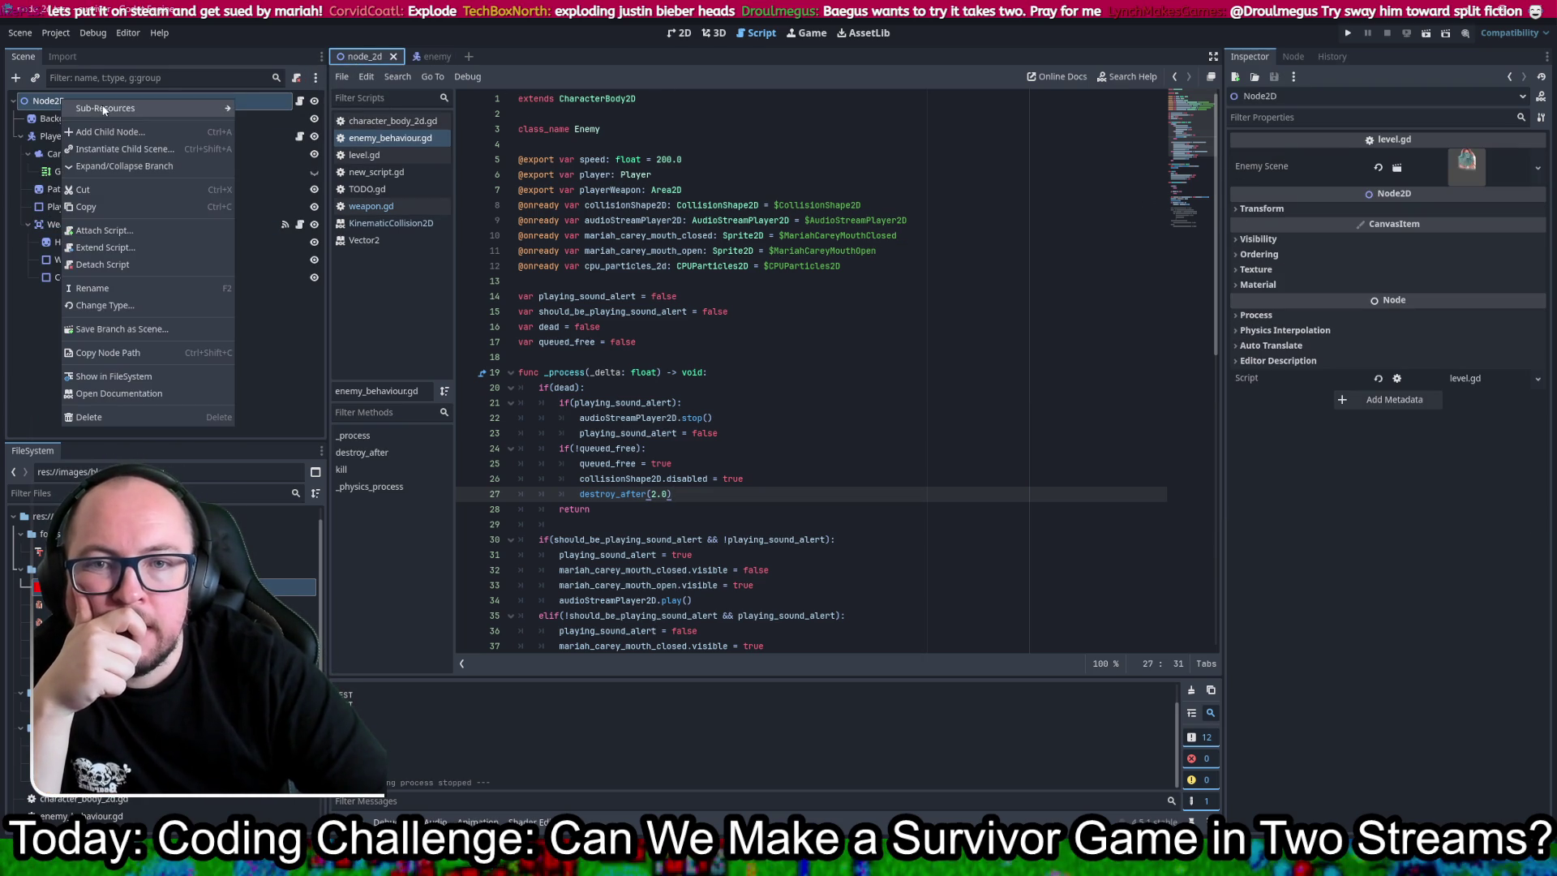
{"action": "left_click", "coordinate": [129, 134]}
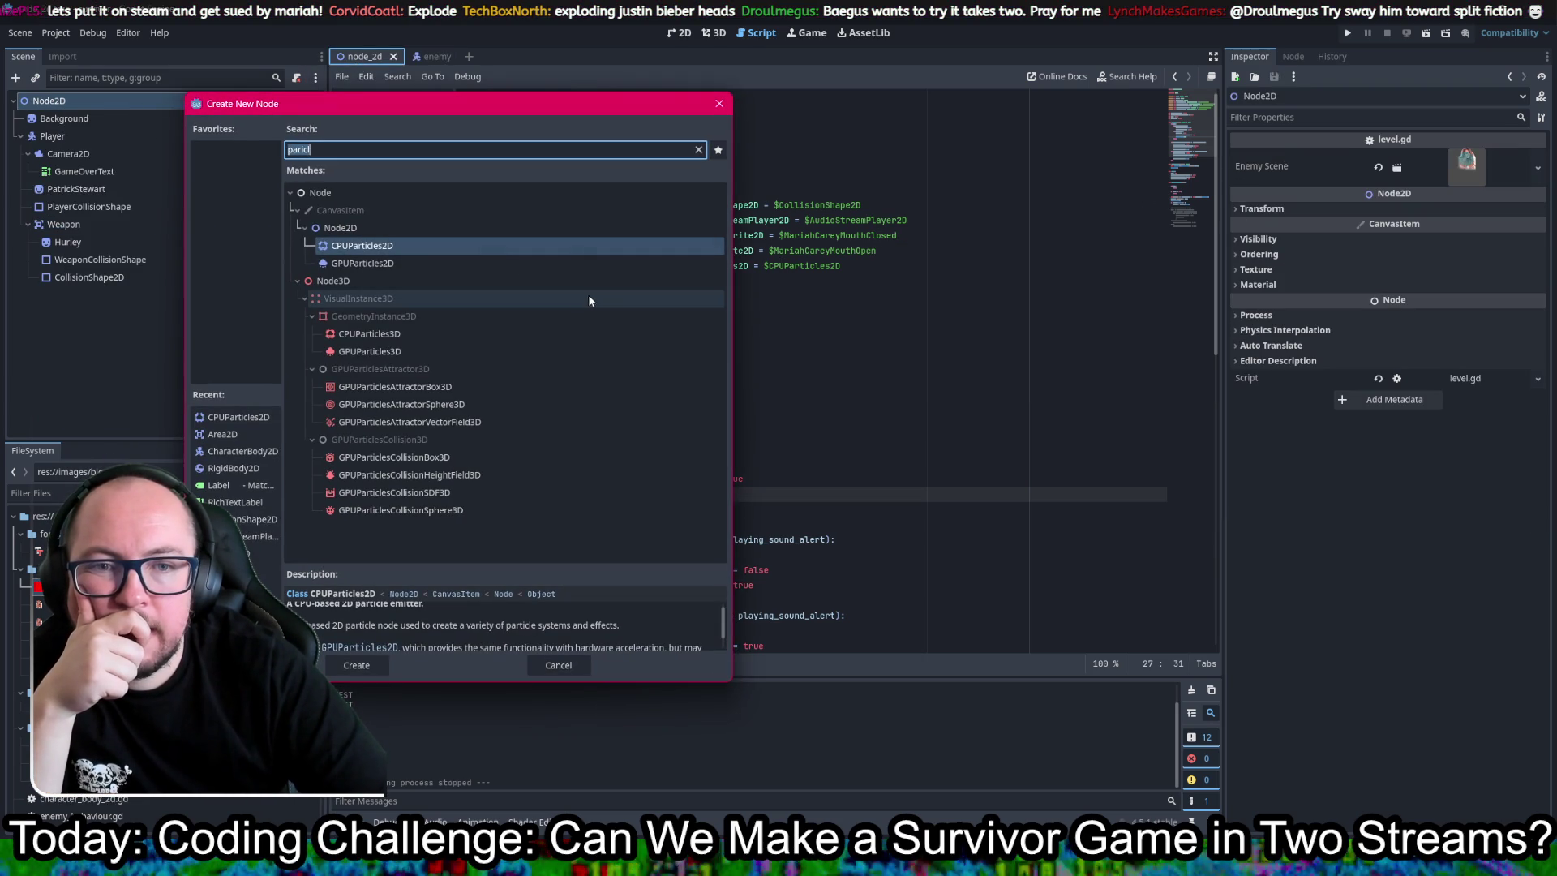
{"action": "double_click", "coordinate": [222, 435]}
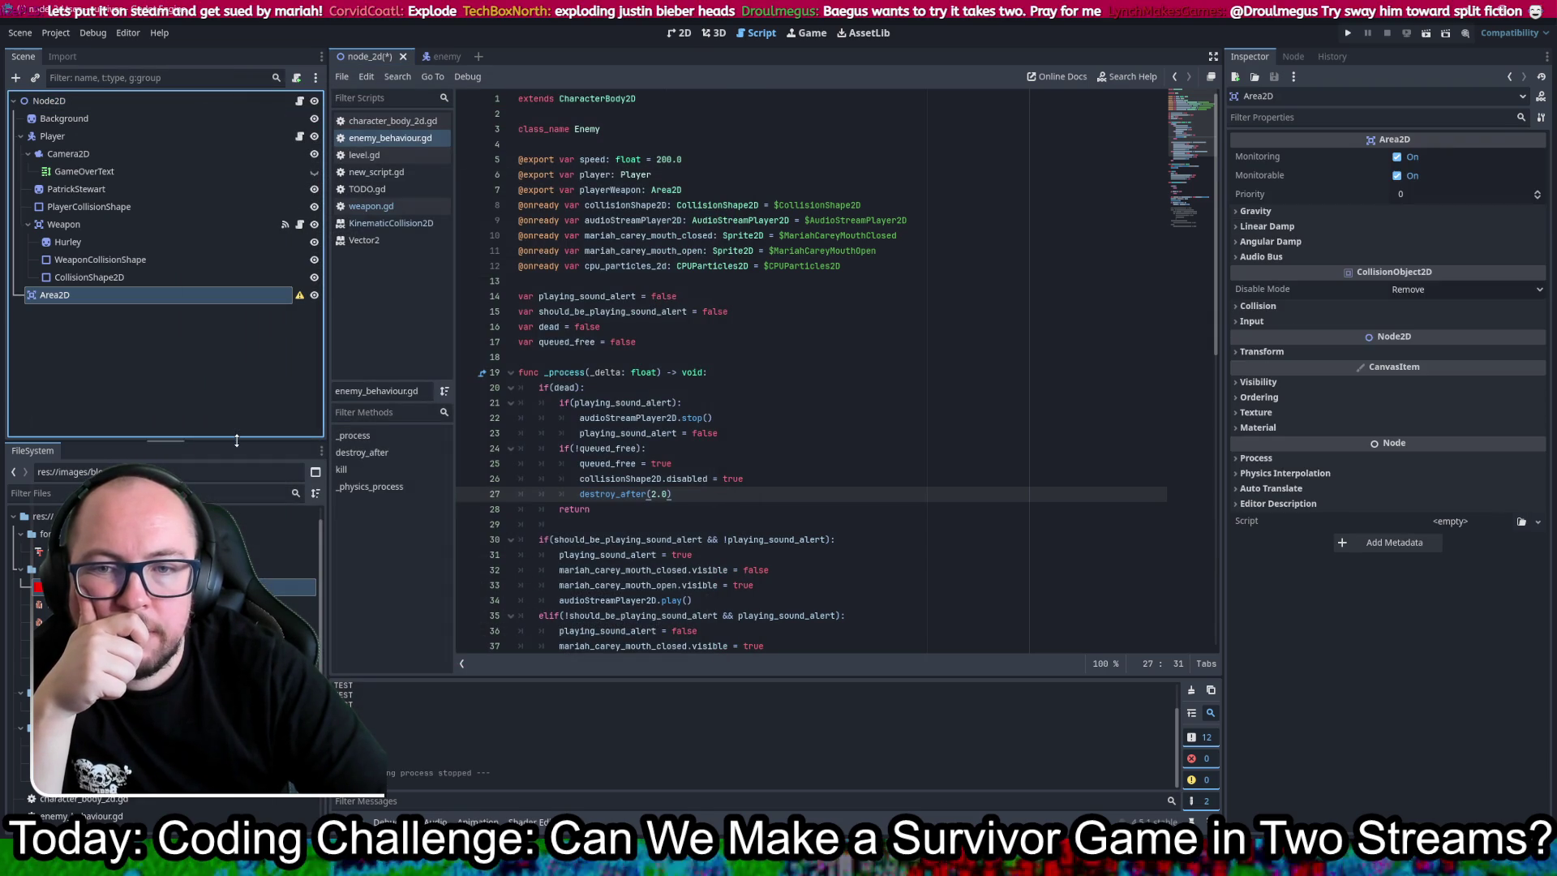
- Open the TODO.gd notes file from the FileSystem dock
{"action": "mouse_move", "coordinate": [300, 296]}
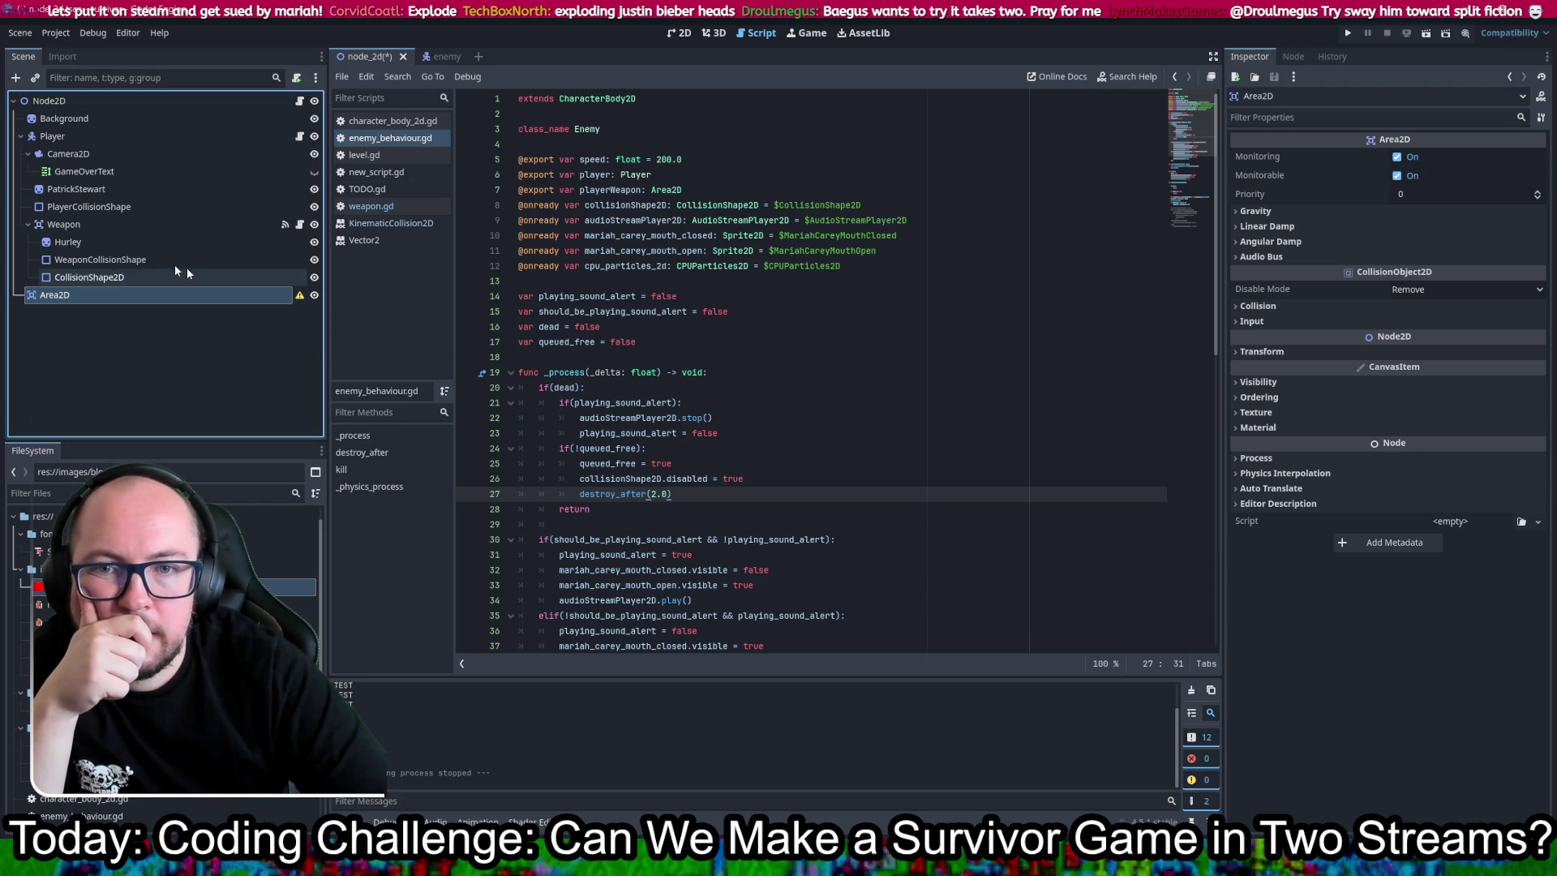
{"action": "scroll", "coordinate": [79, 800], "scroll_direction": "down", "scroll_amount": 5}
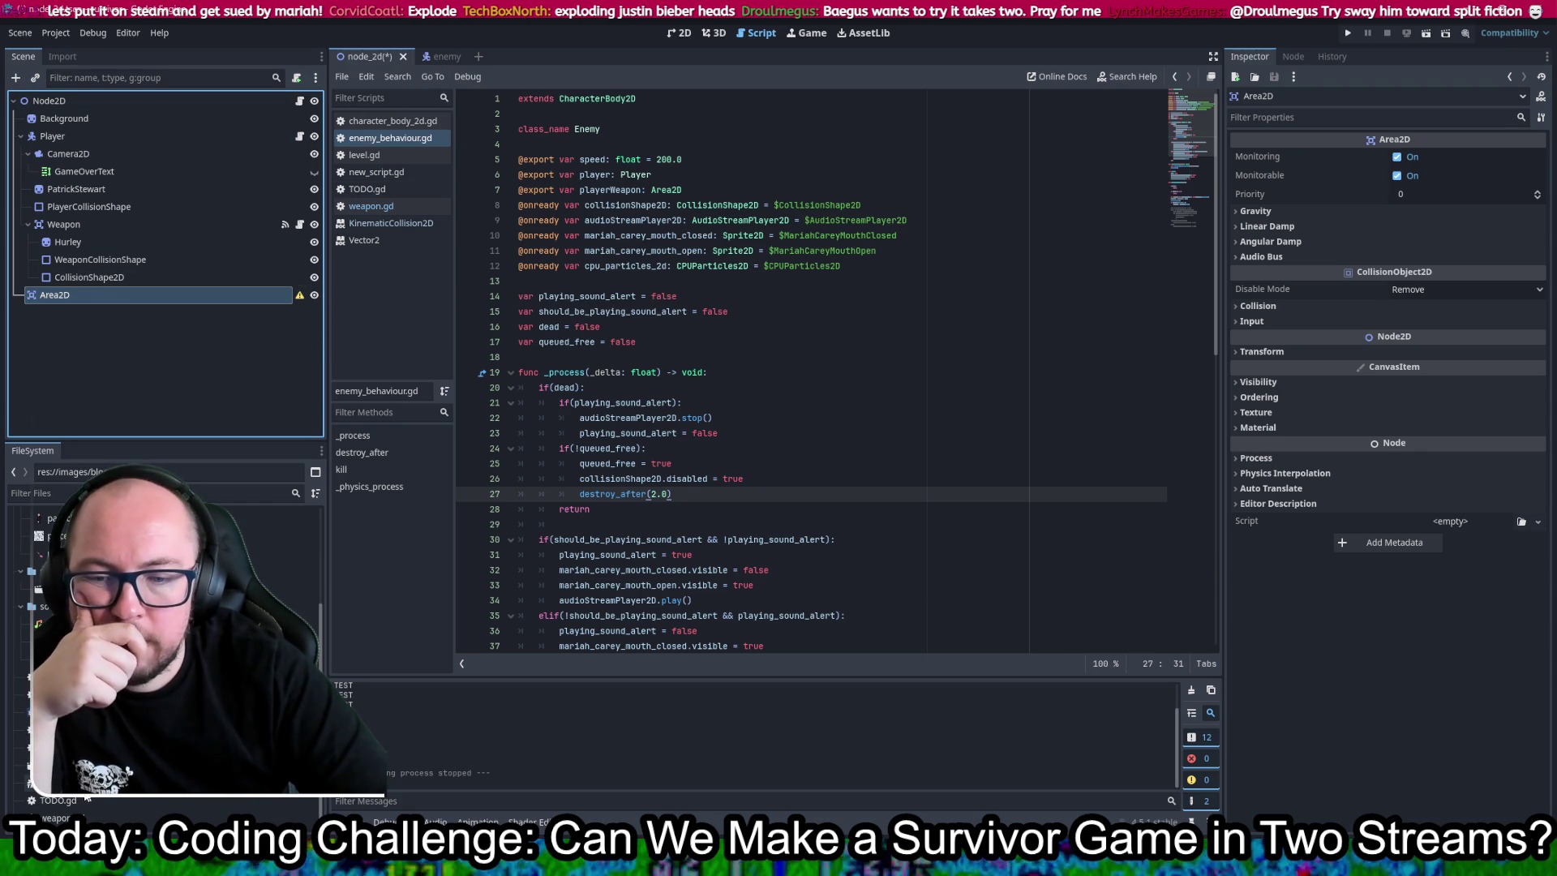
{"action": "double_click", "coordinate": [57, 800]}
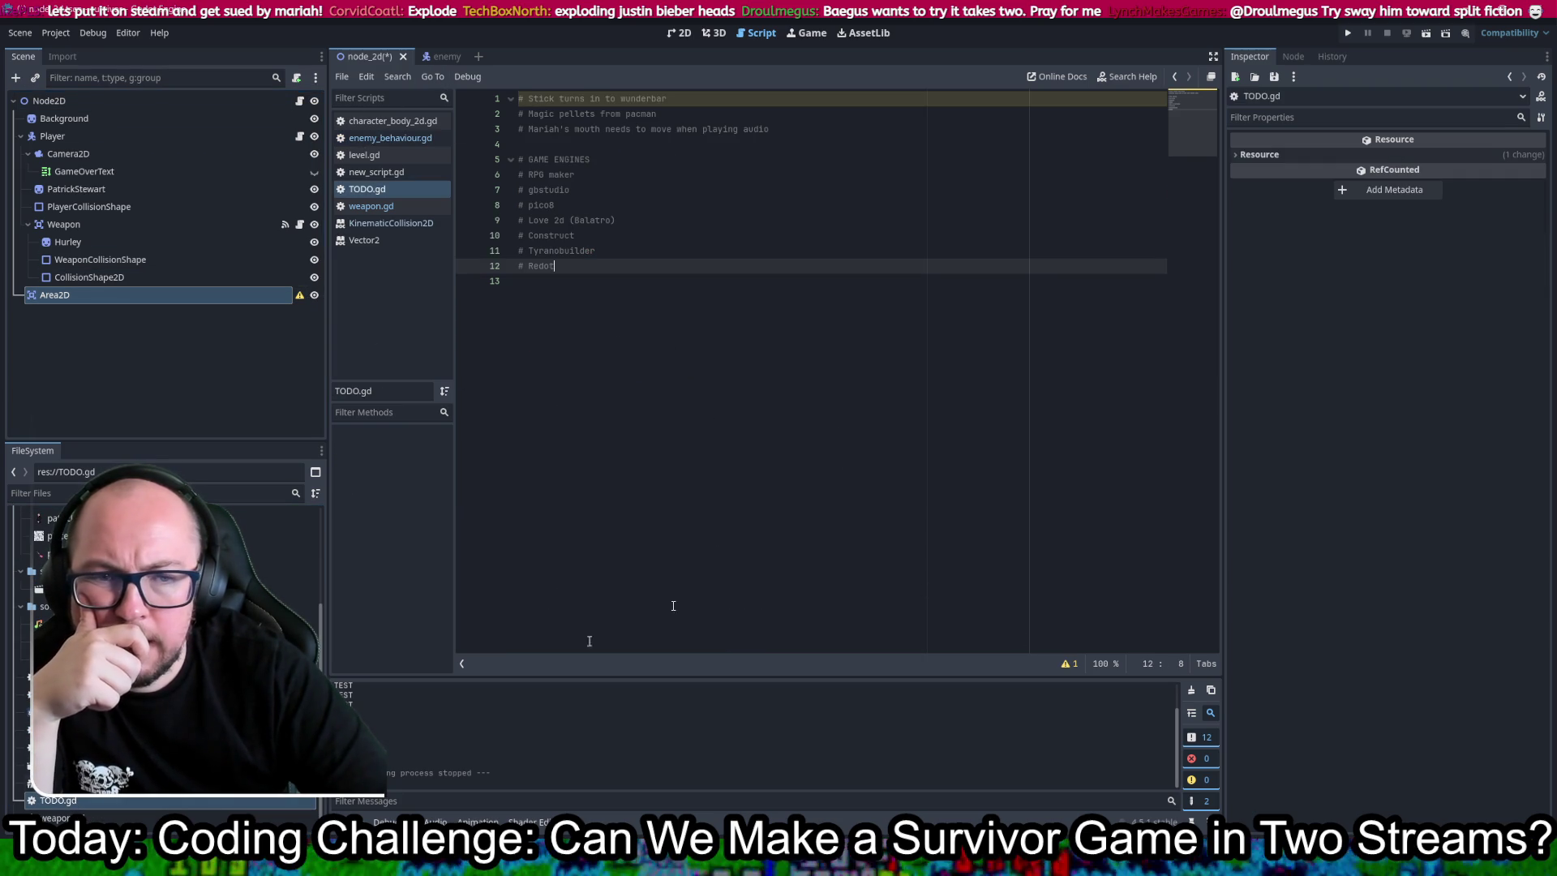
- Add the note '# speed power up, a small incremental one and rare temporary superspeed one' to TODO.gd and save
{"action": "left_click", "coordinate": [681, 275]}
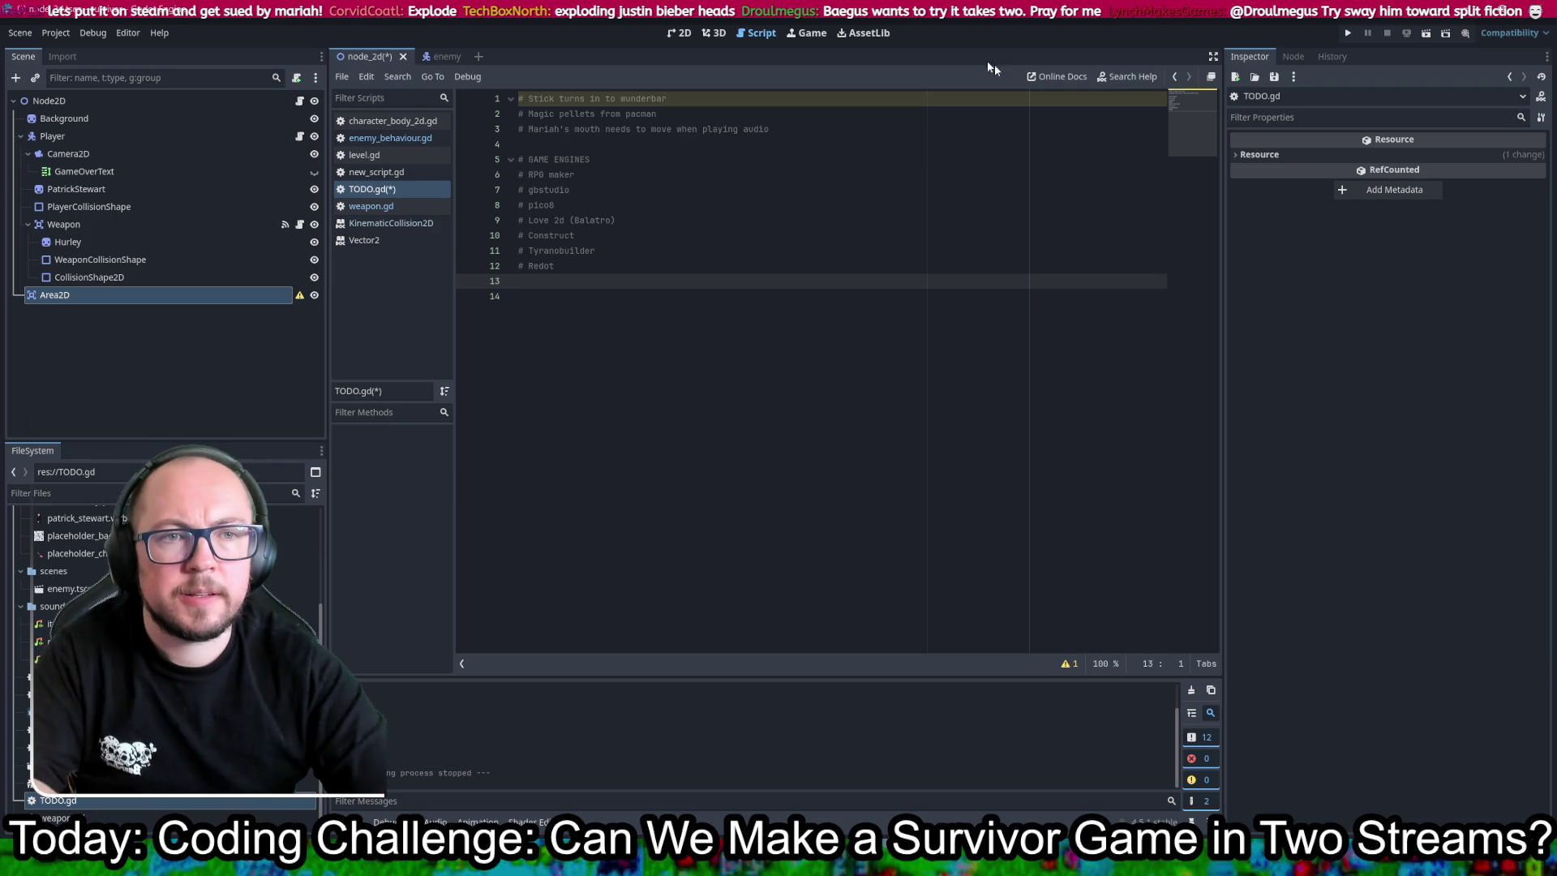
{"action": "left_click", "coordinate": [861, 138]}
{"action": "key", "text": "Return"}
{"action": "key", "text": "Up"}
{"action": "type", "text": "# "}
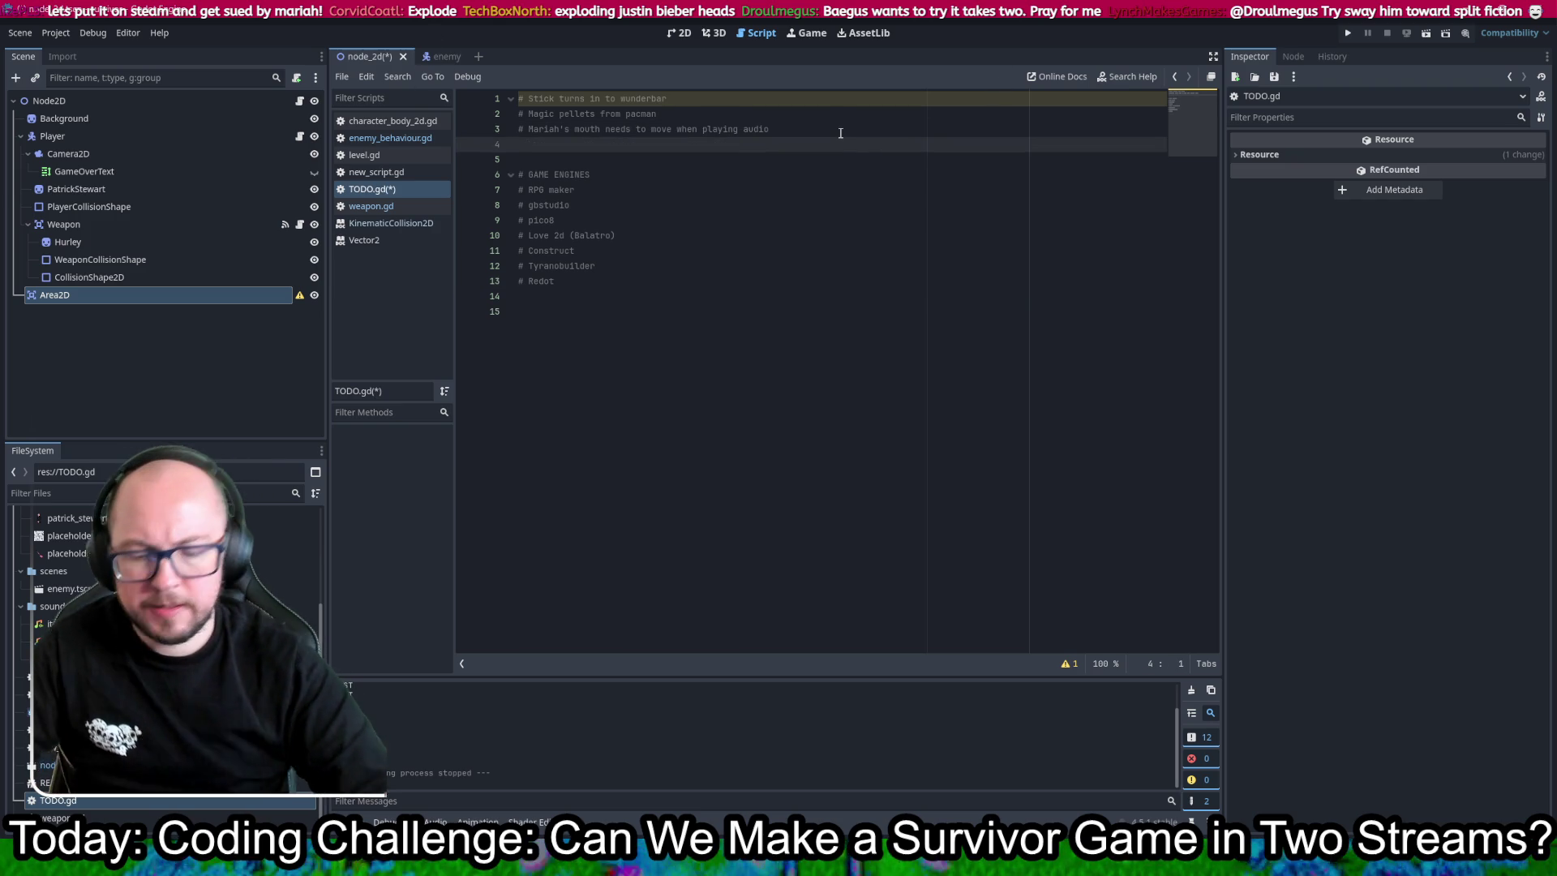
{"action": "type", "text": "speed "}
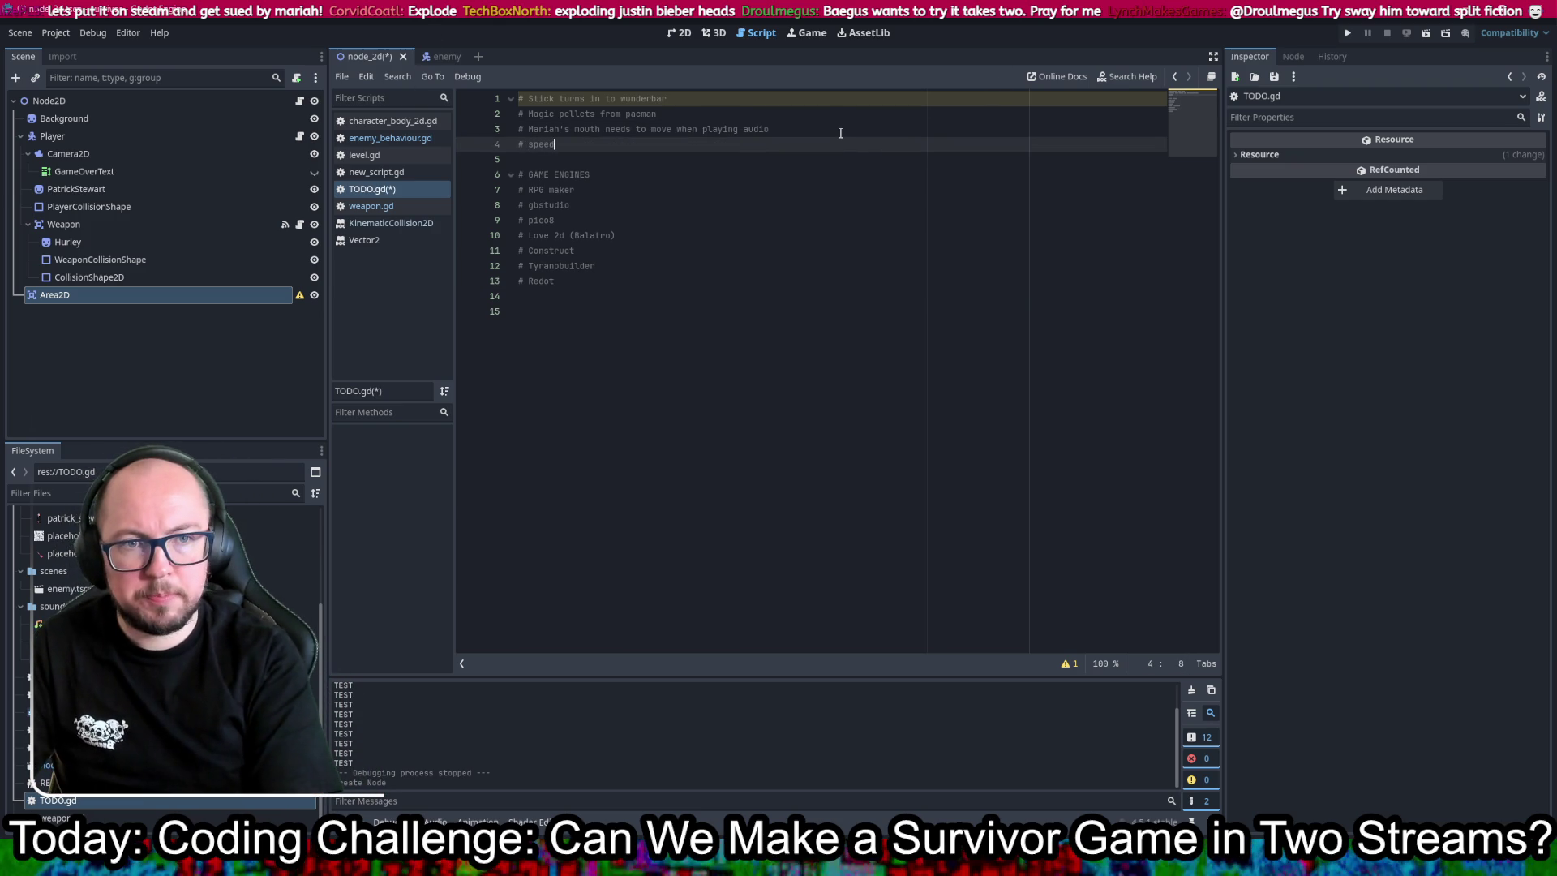
{"action": "type", "text": "power up"}
{"action": "key", "text": "ctrl+s"}
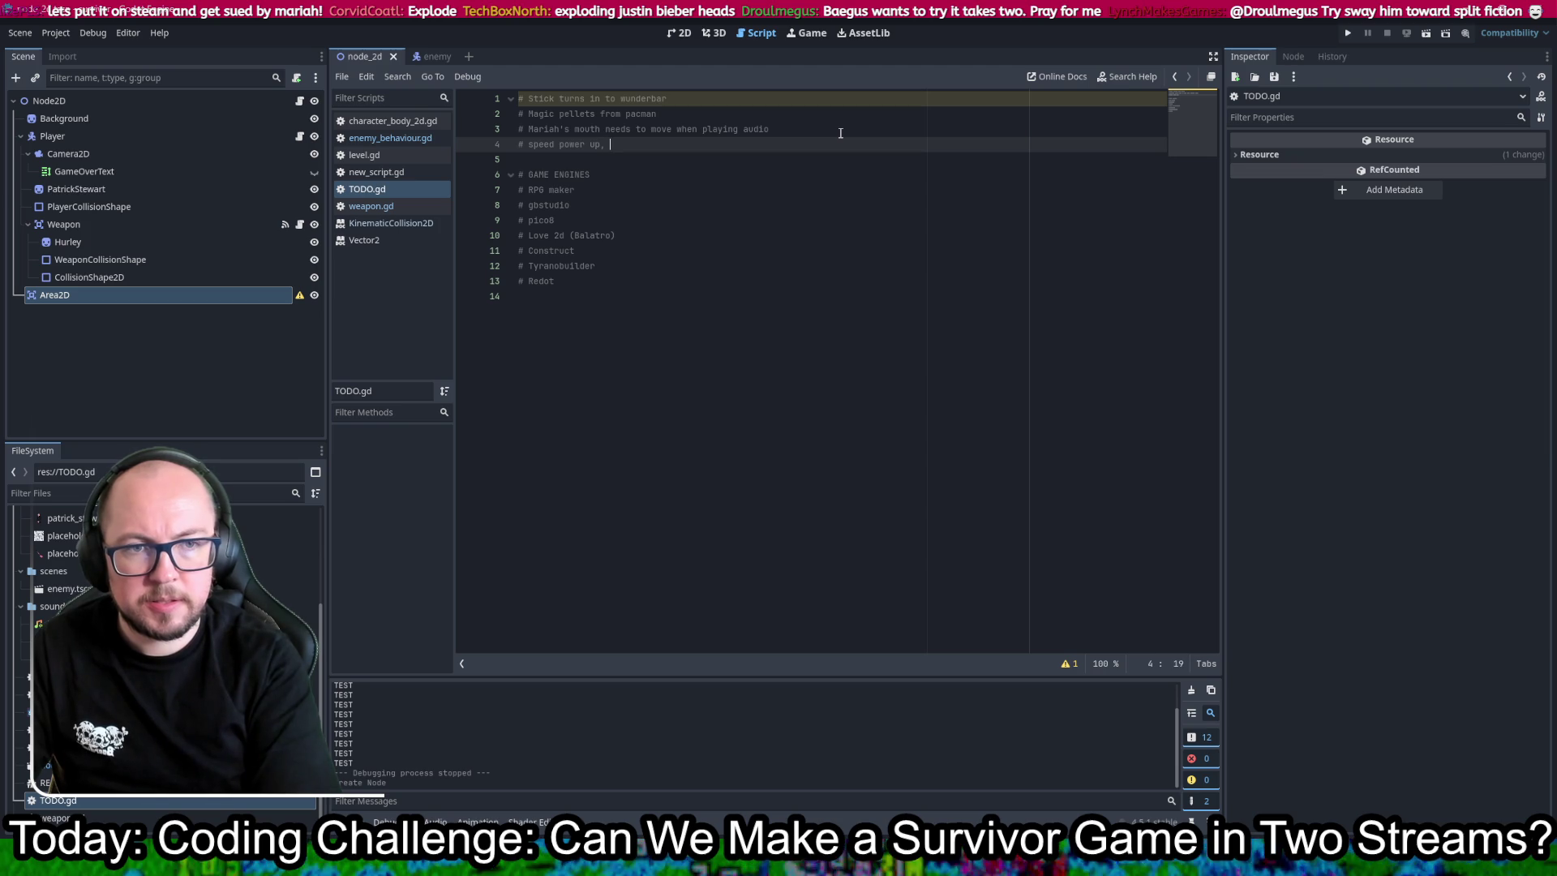
{"action": "type", "text": "small in"}
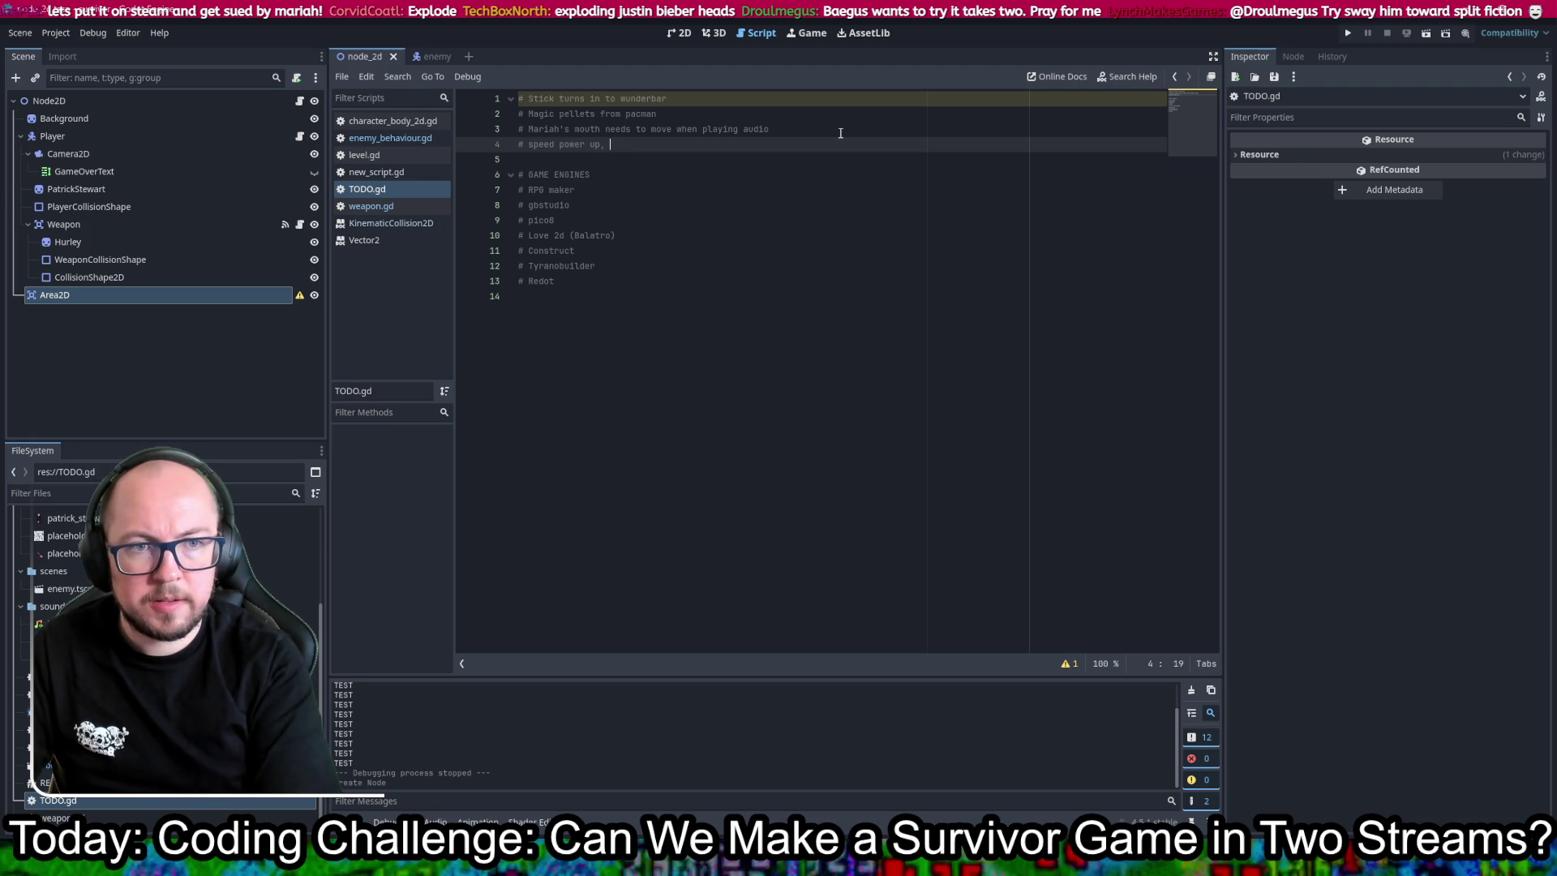
{"action": "type", "text": "cremental one and"}
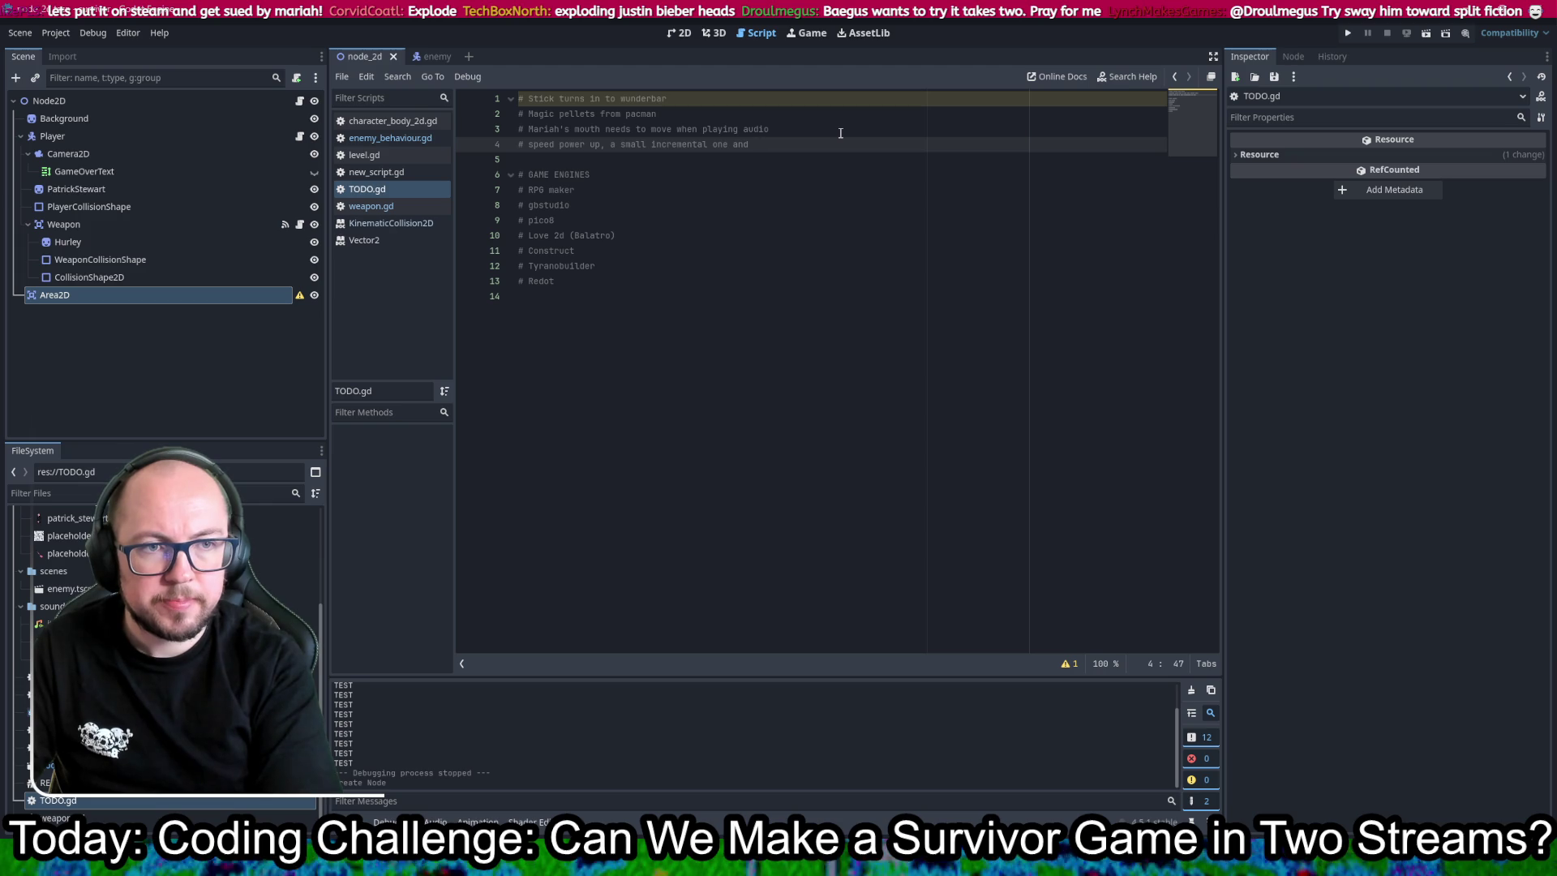
{"action": "type", "text": "rare "}
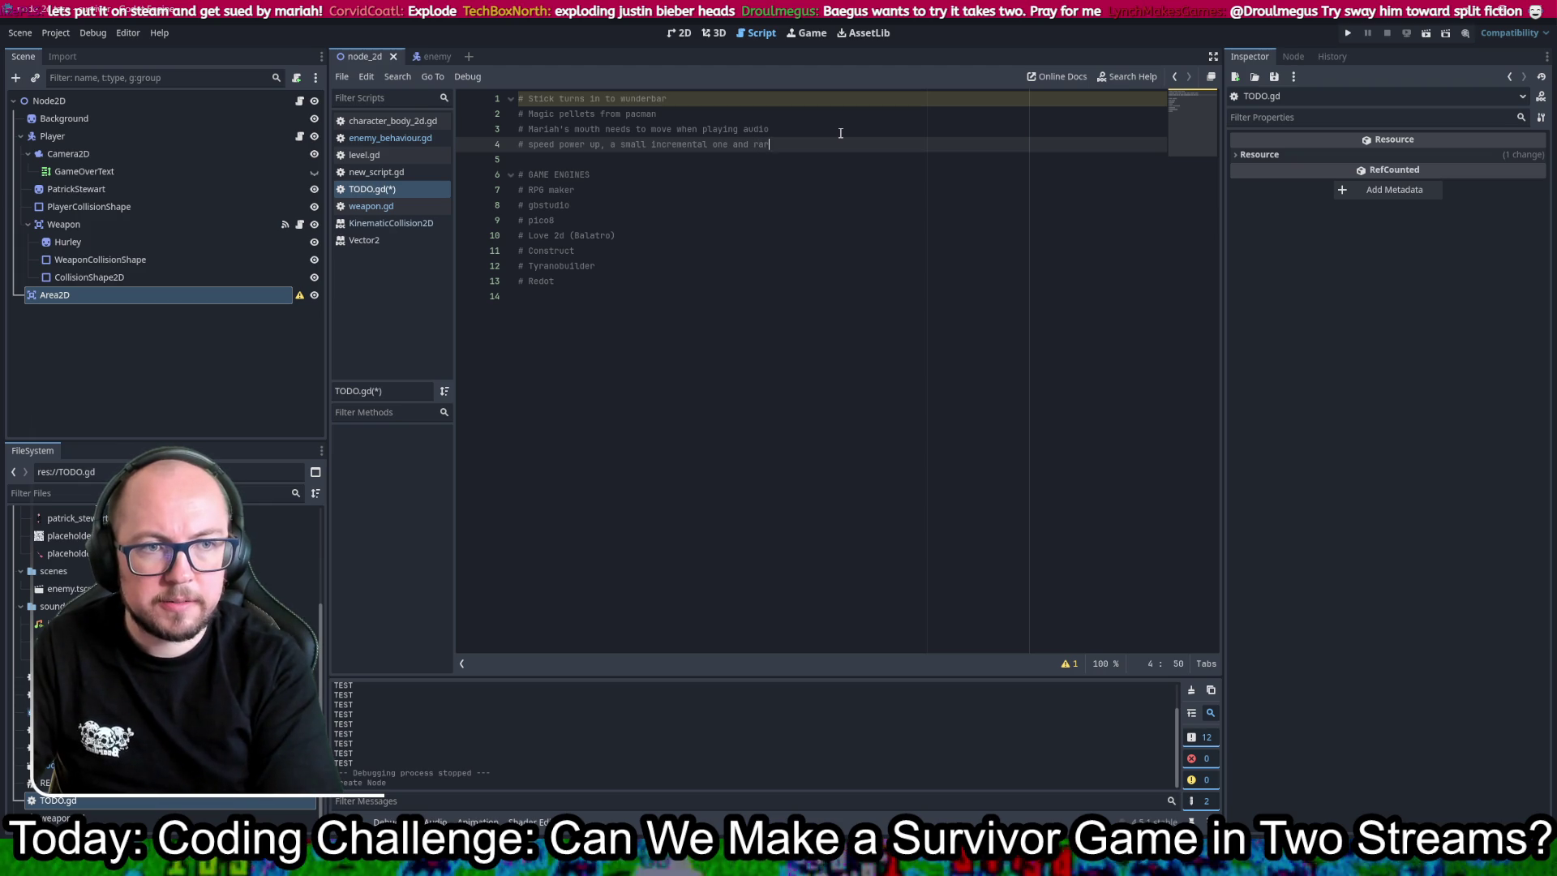
{"action": "type", "text": "temporary"}
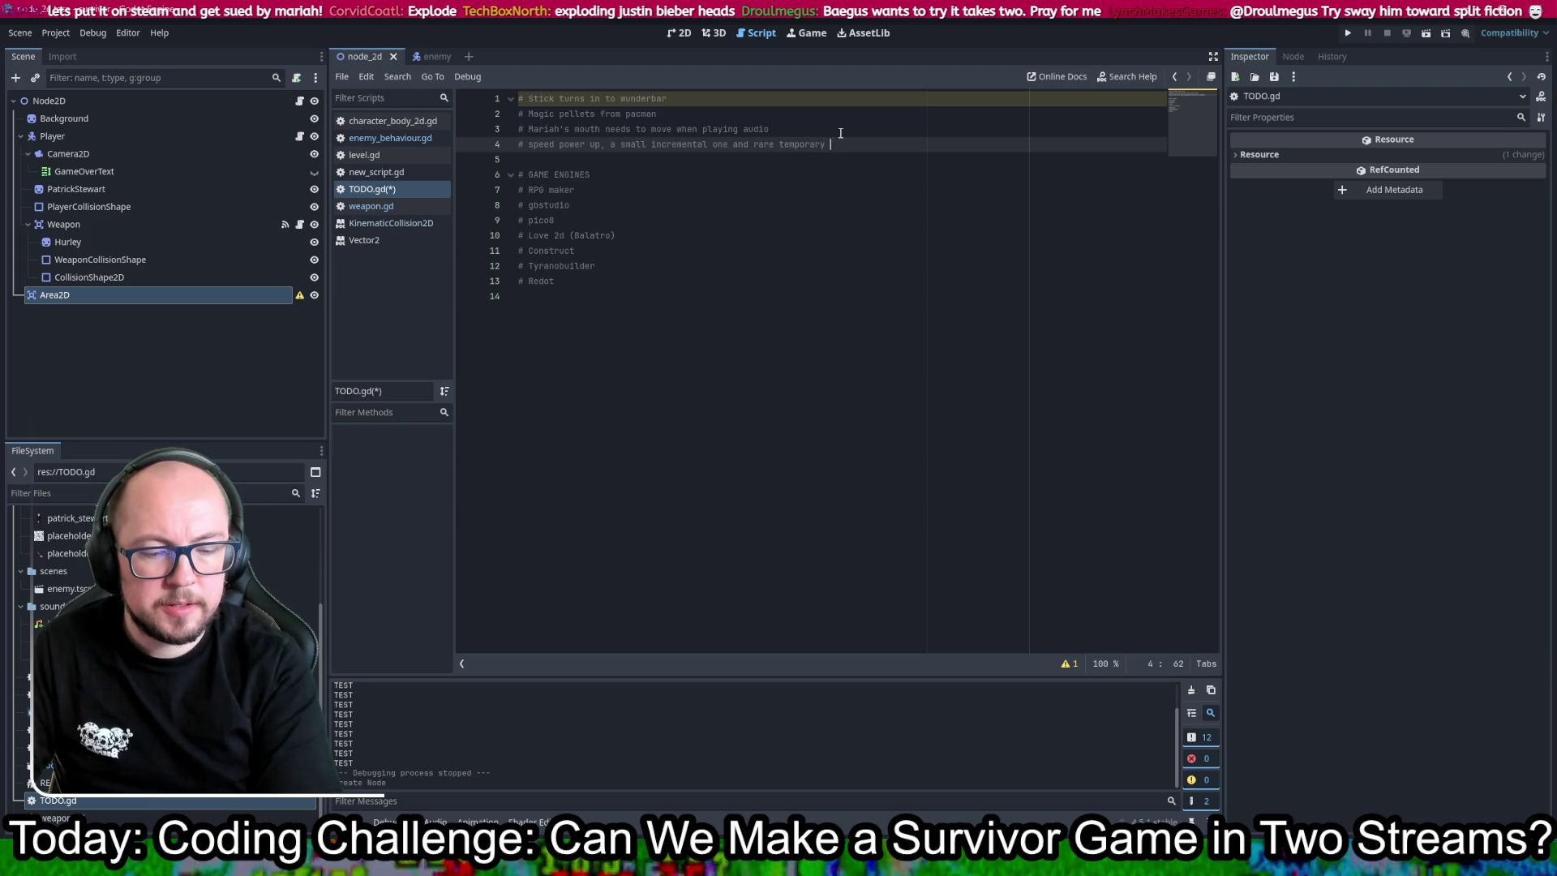
{"action": "type", "text": " superspee"}
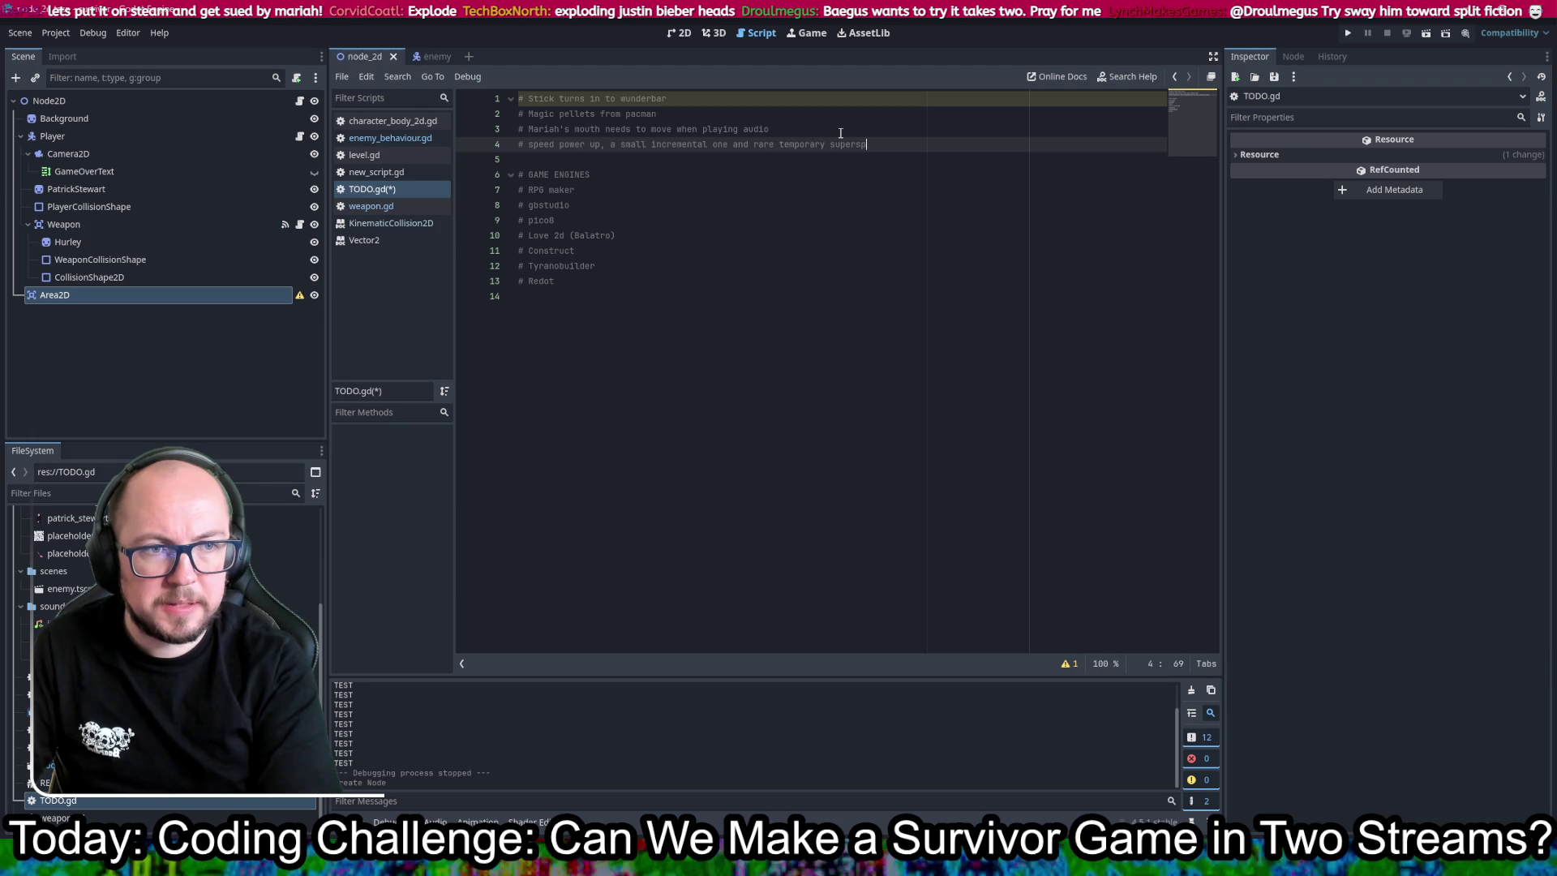
{"action": "type", "text": "d one"}
{"action": "key", "text": "ctrl+s"}
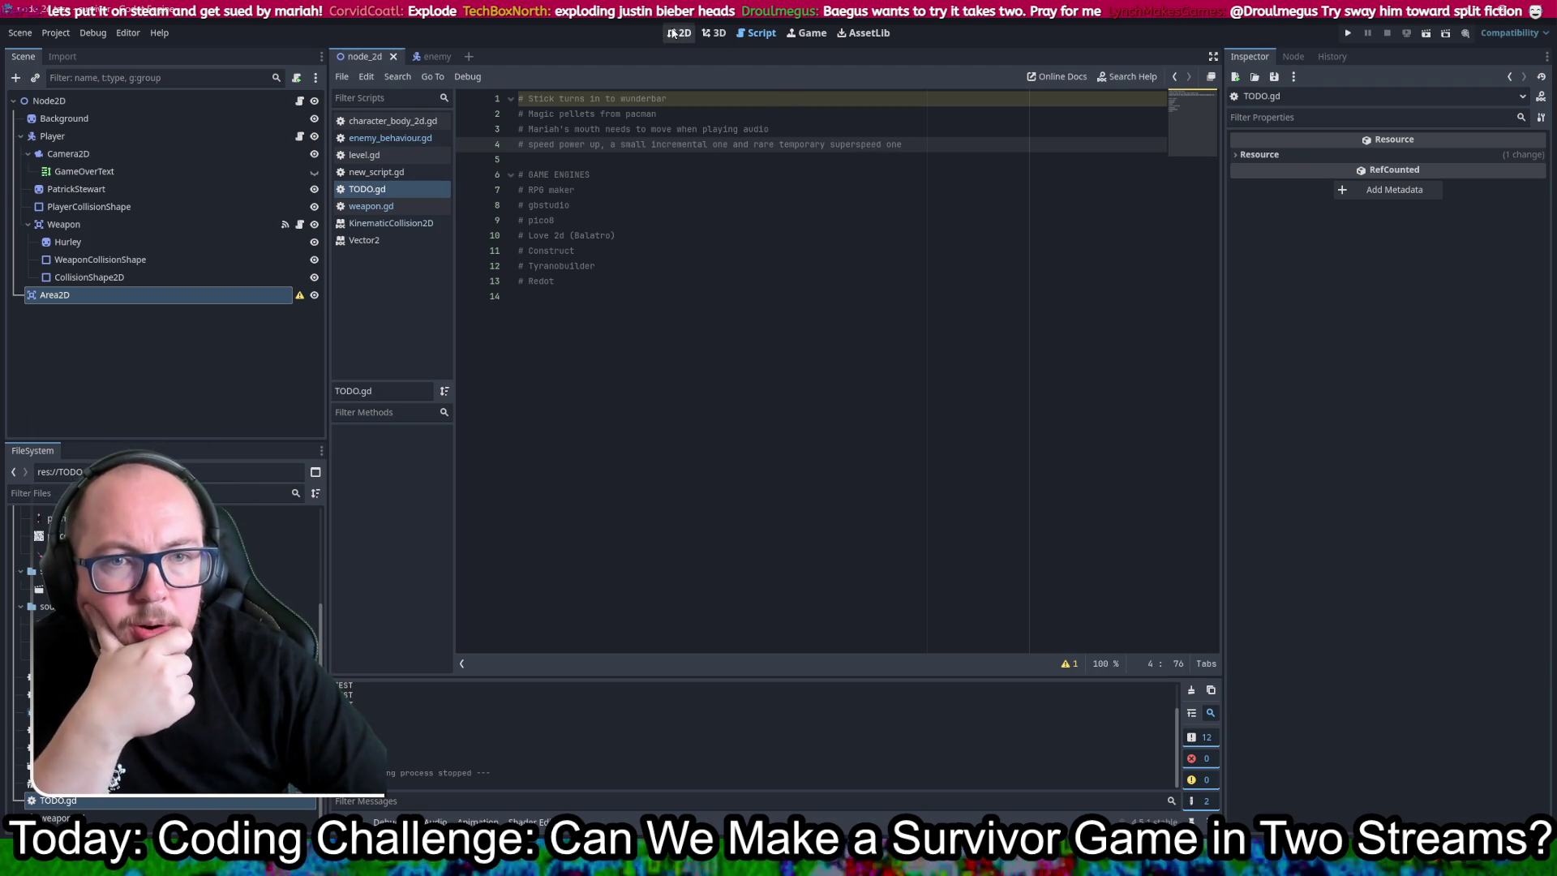
- Rename the Area2D node to Gem and check its configuration warning
{"action": "right_click", "coordinate": [176, 298]}
{"action": "left_click", "coordinate": [238, 433]}
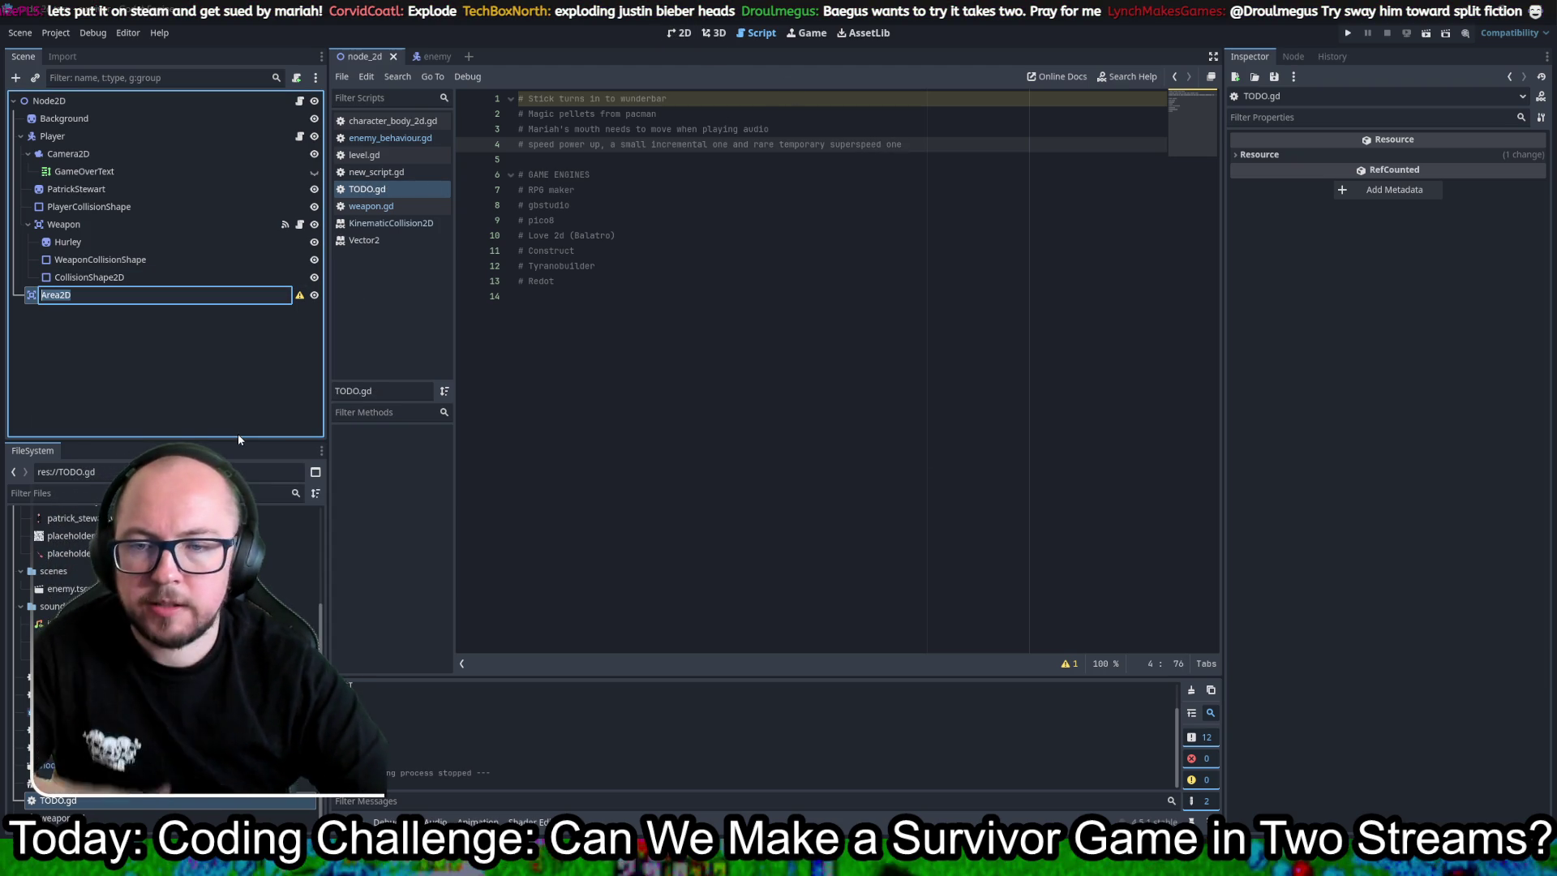
{"action": "type", "text": "Gem"}
{"action": "key", "text": "Return"}
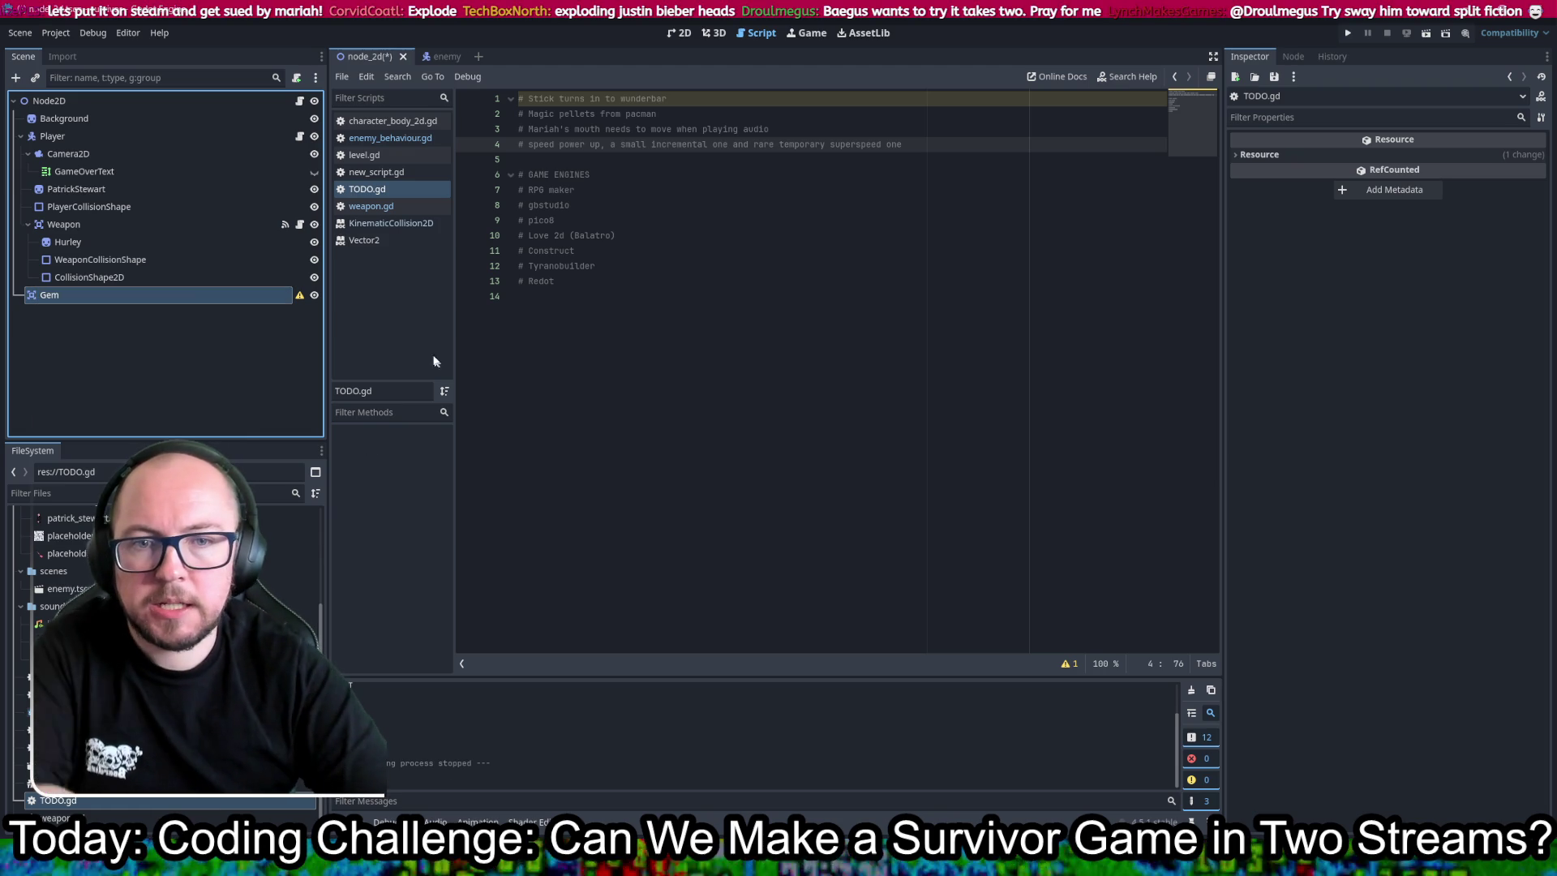
{"action": "left_click", "coordinate": [299, 295]}
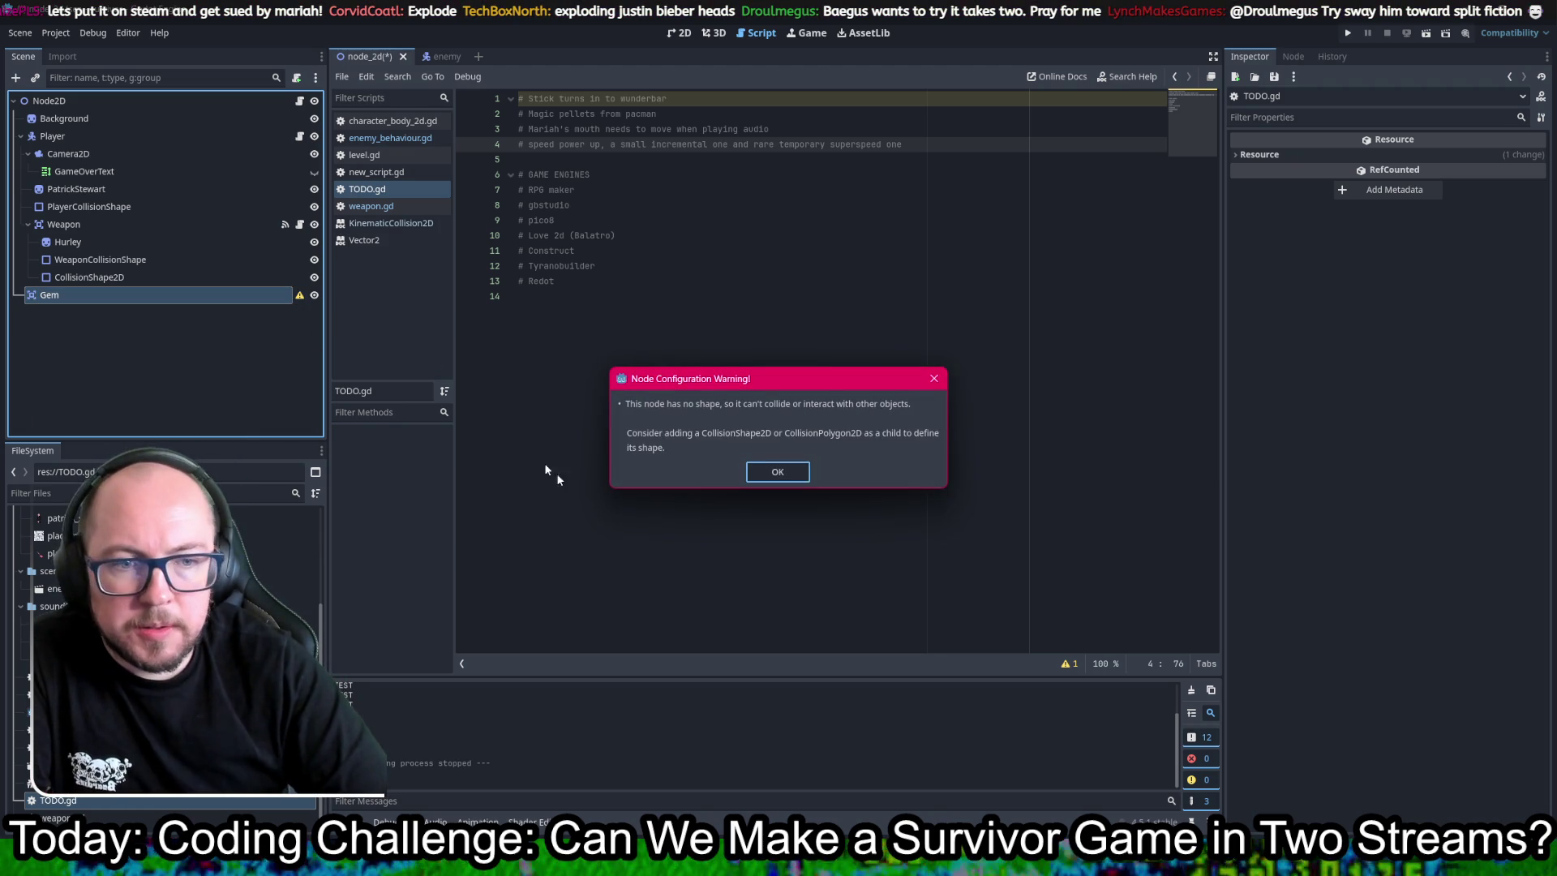
{"action": "left_click", "coordinate": [768, 472]}
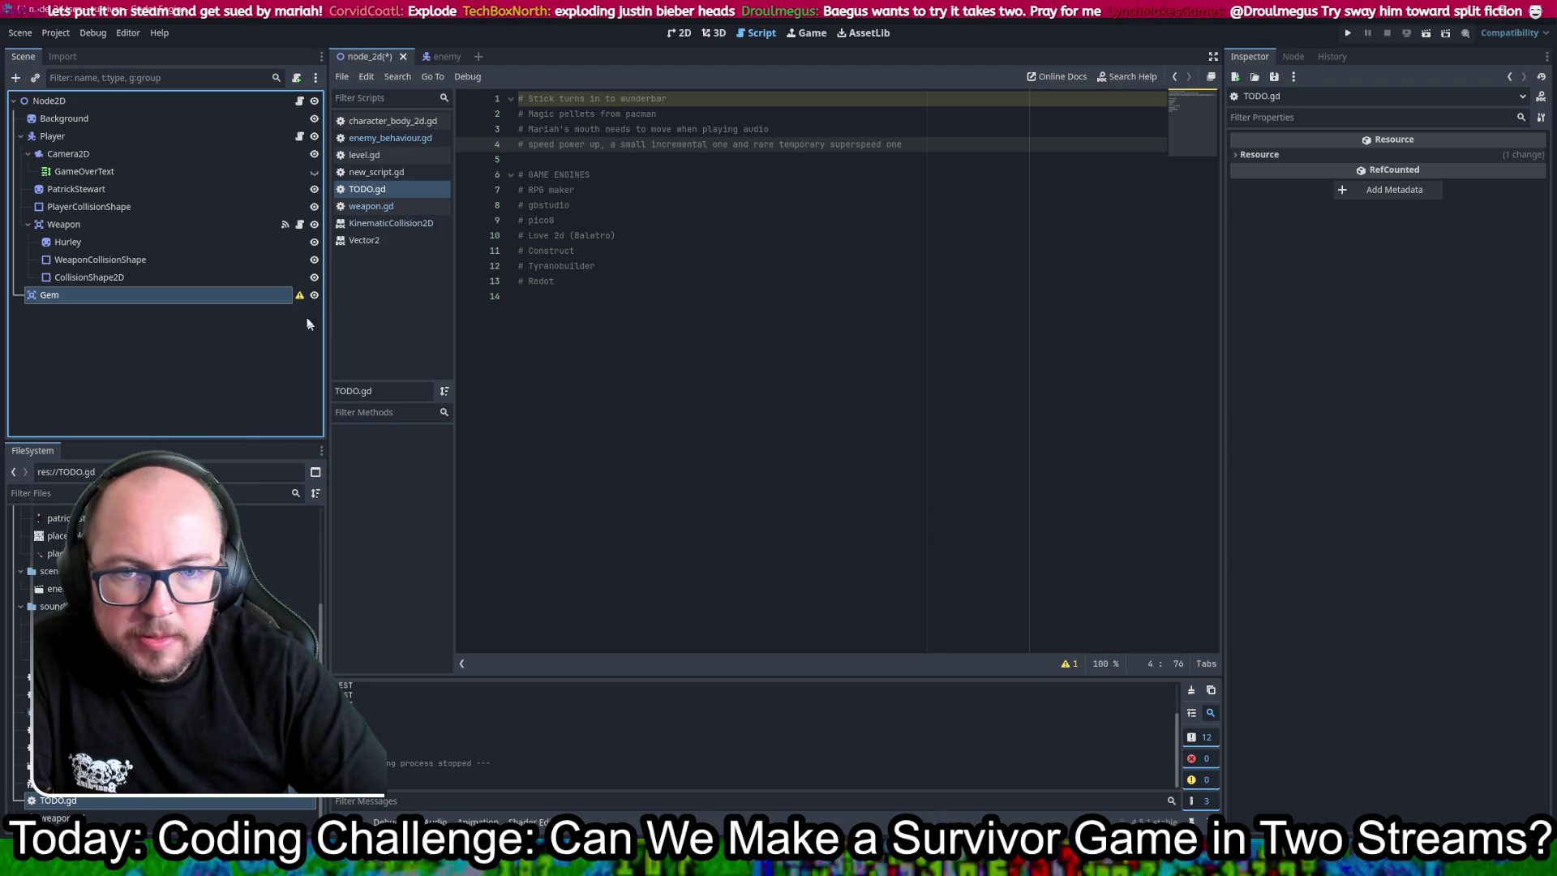
- Give Gem a CollisionShape2D child with a new CircleShape2D shape
{"action": "right_click", "coordinate": [266, 302]}
{"action": "left_click", "coordinate": [305, 311]}
{"action": "type", "text": "colliso"}
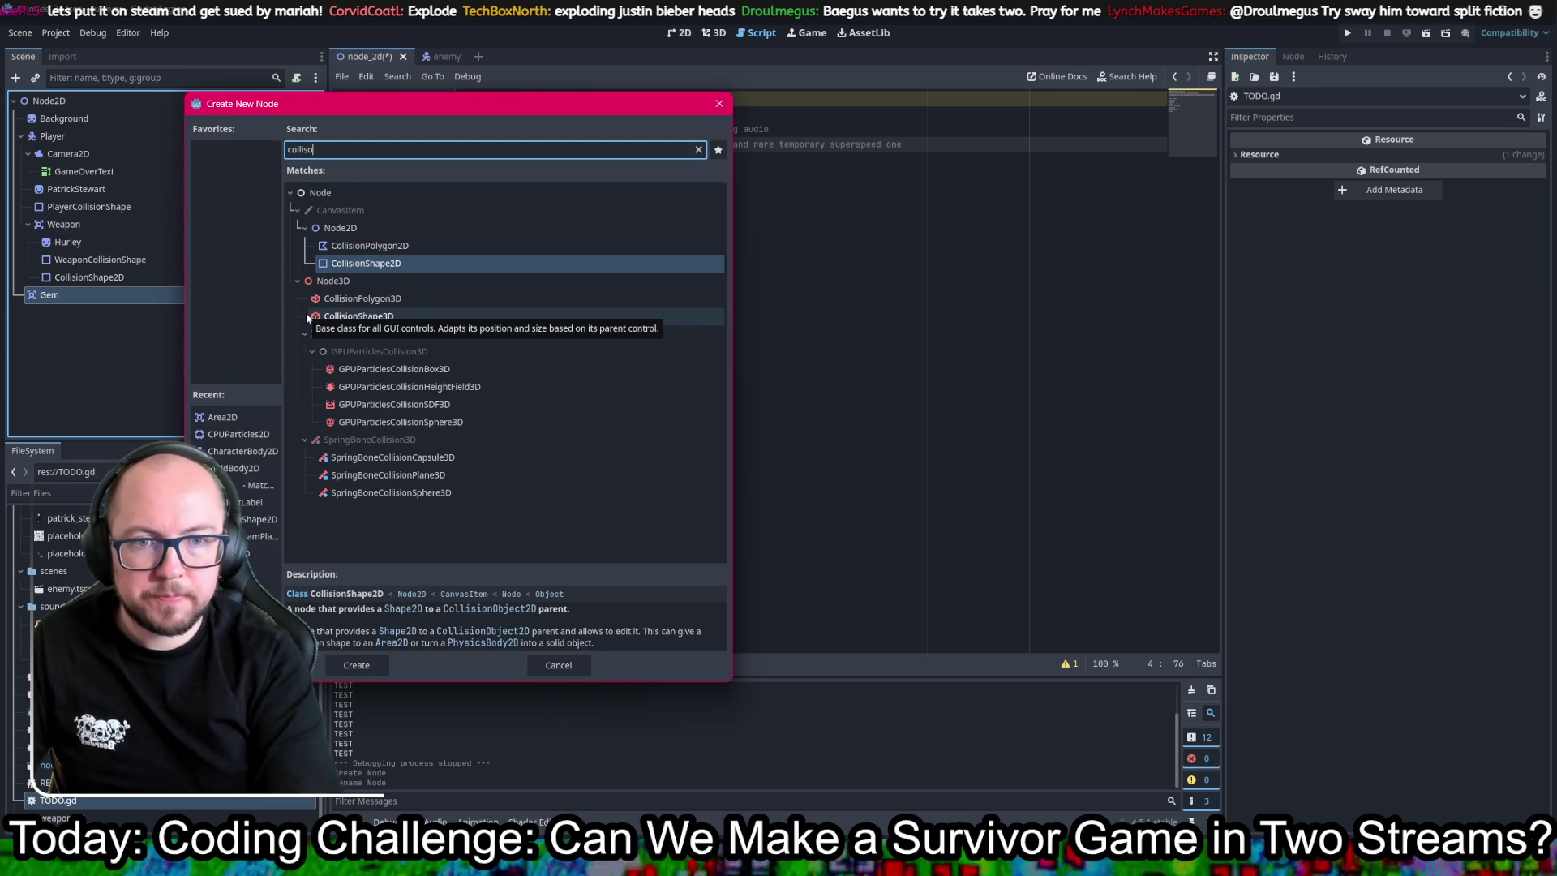
{"action": "key", "text": "Return"}
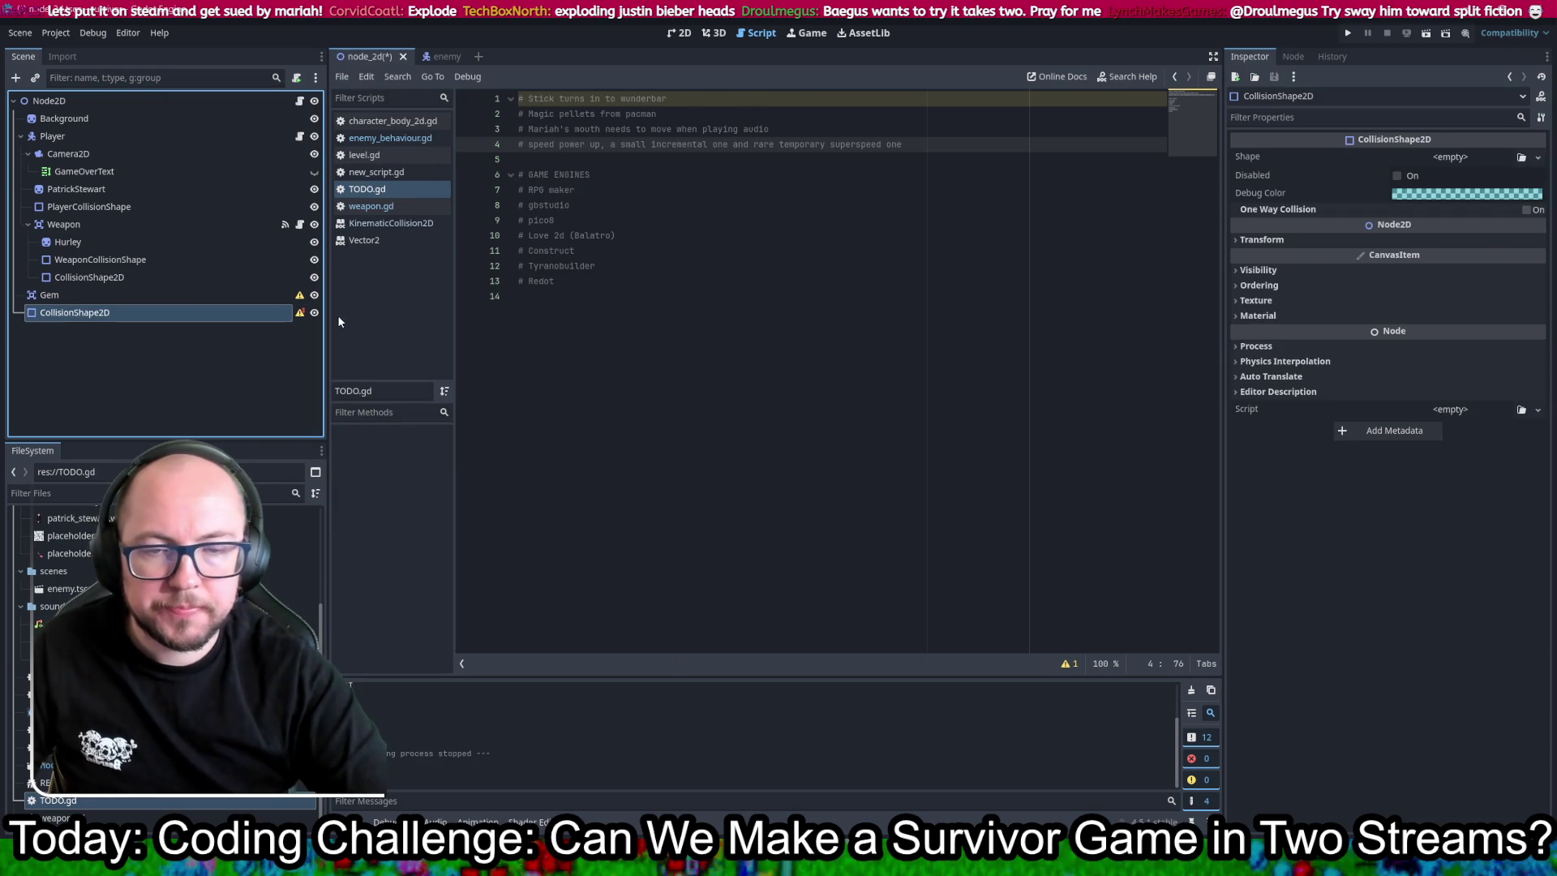
{"action": "left_click", "coordinate": [1464, 160]}
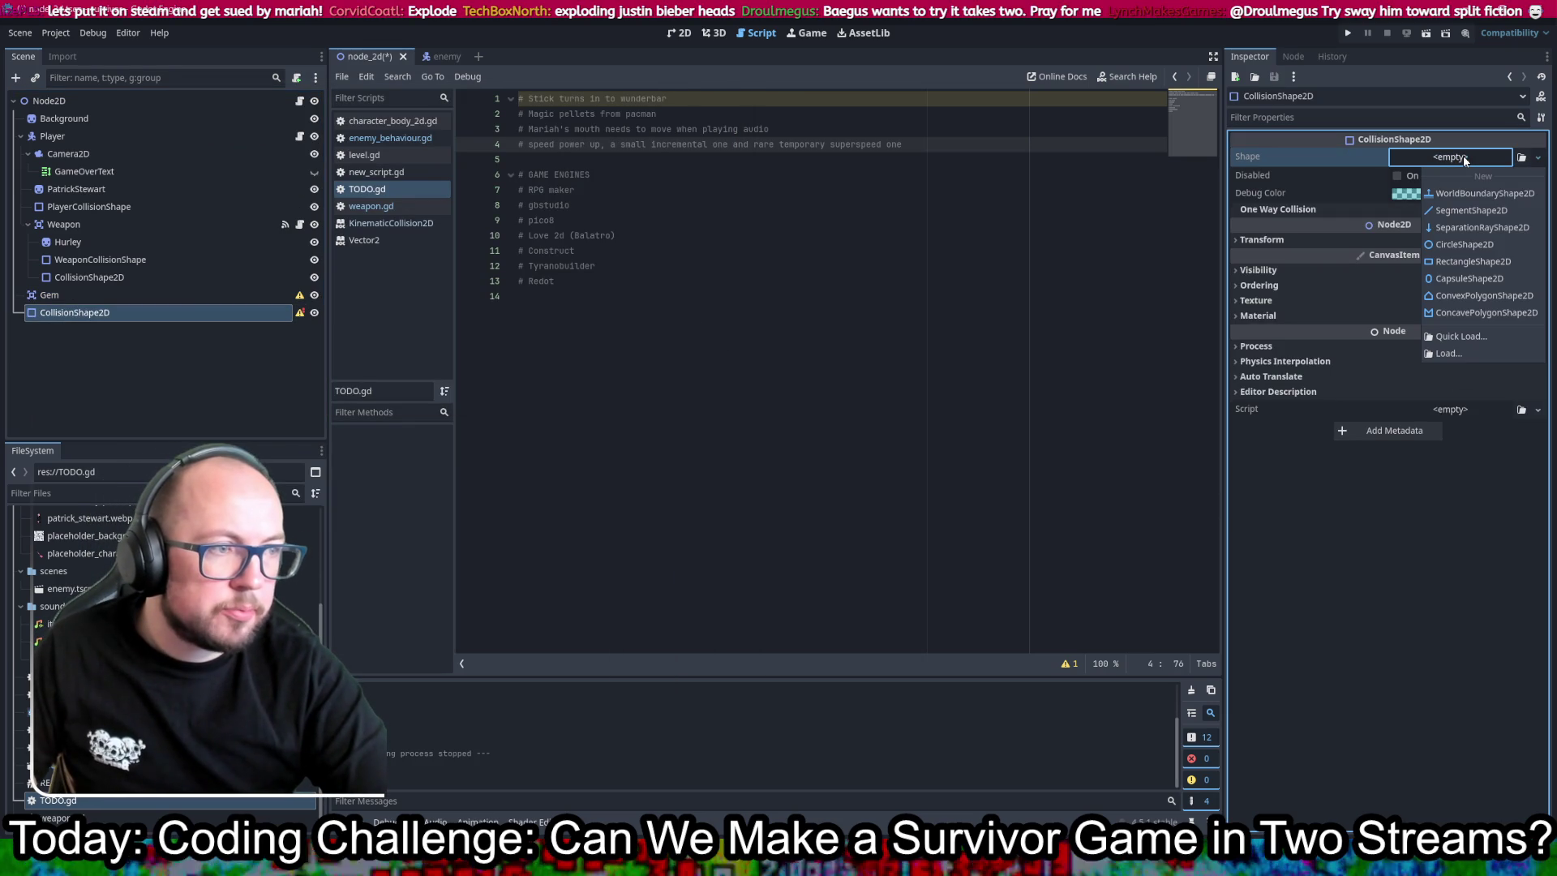
{"action": "left_click", "coordinate": [1465, 244]}
{"action": "key", "text": "ctrl+s"}
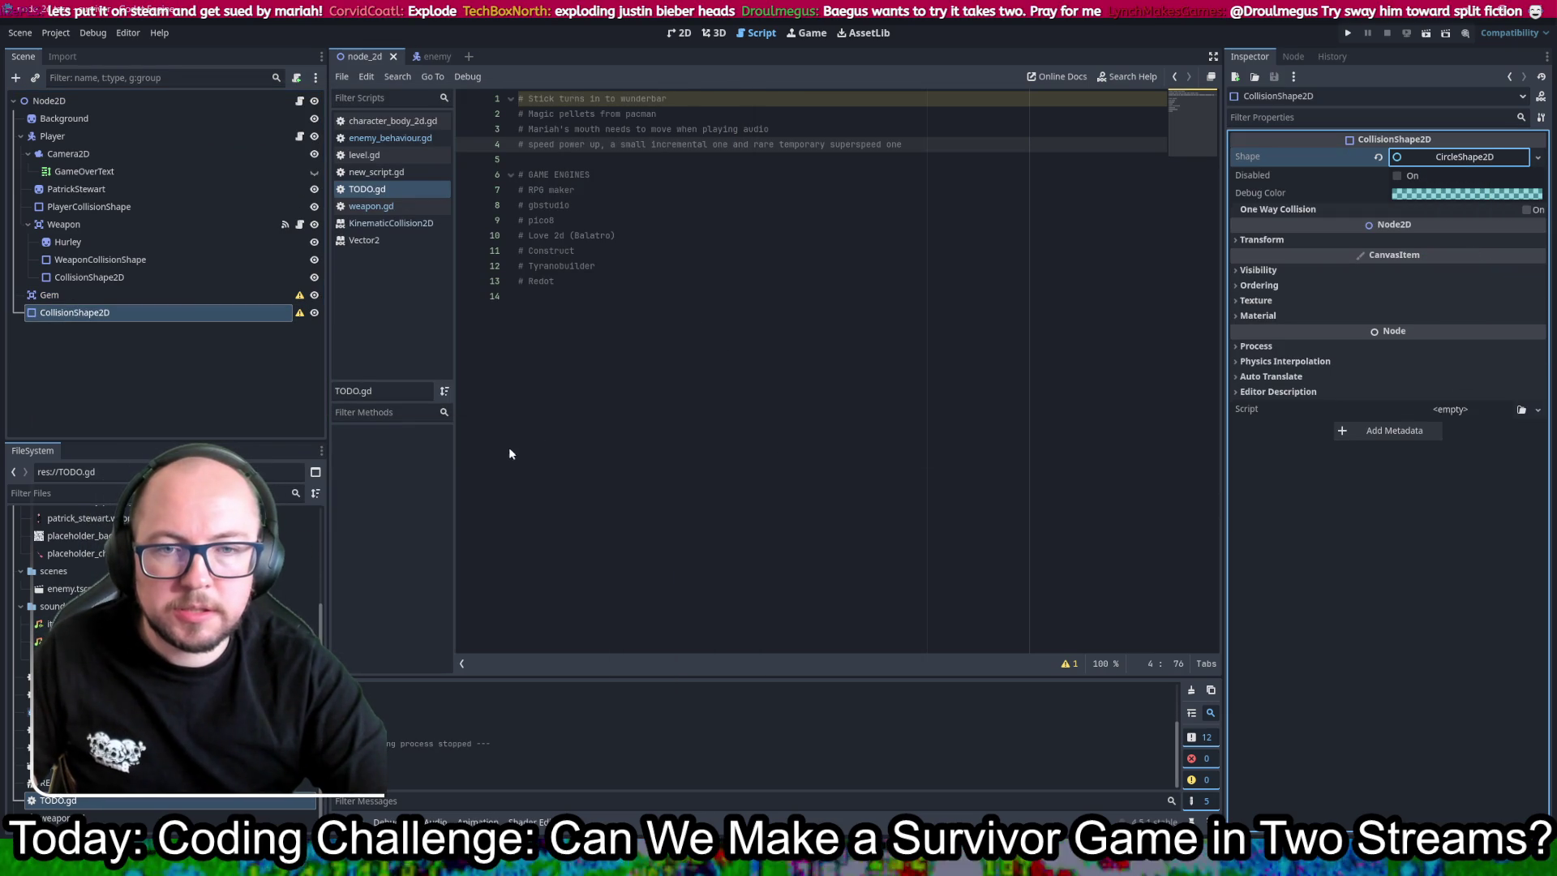
{"action": "left_click_drag", "start_coordinate": [65, 314], "coordinate": [51, 295]}
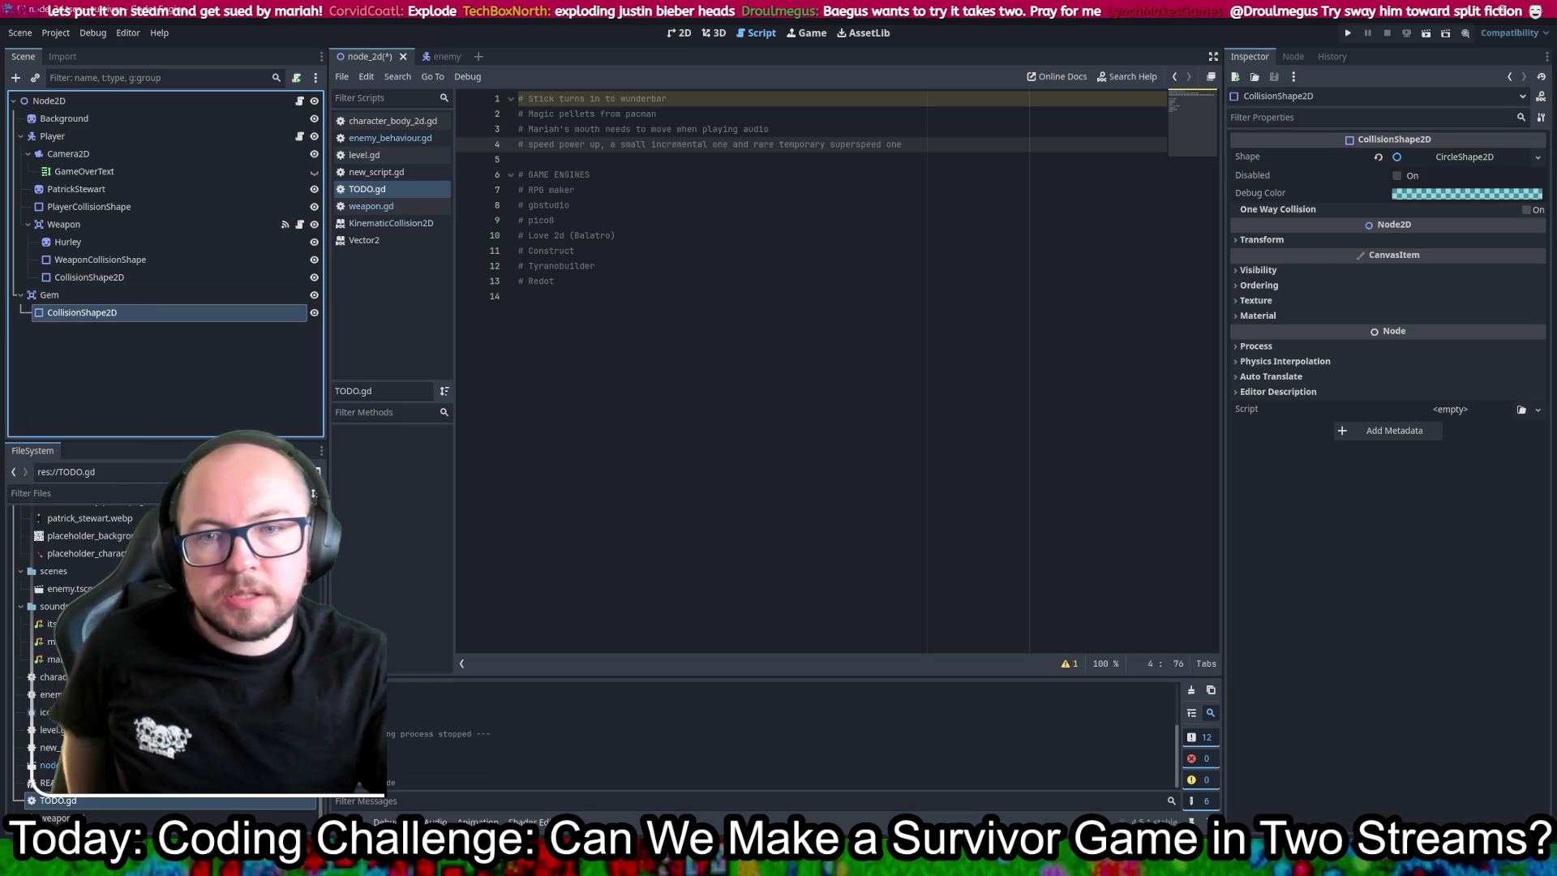
- Add a Sprite2D child to Gem and save the scene
{"action": "right_click", "coordinate": [61, 290]}
{"action": "left_click", "coordinate": [128, 305]}
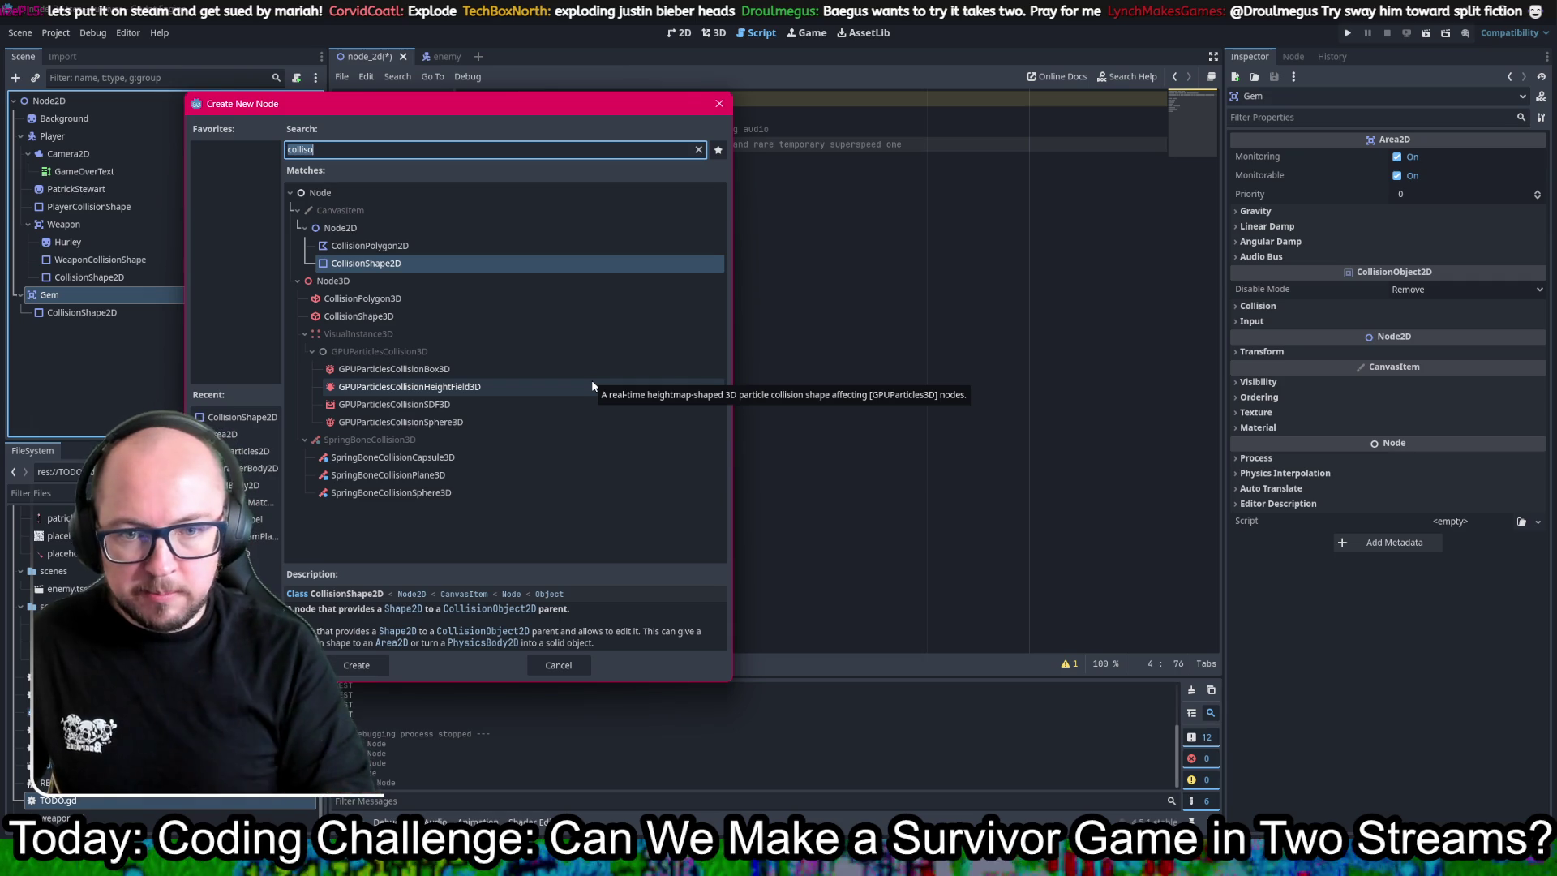
{"action": "type", "text": "sprite"}
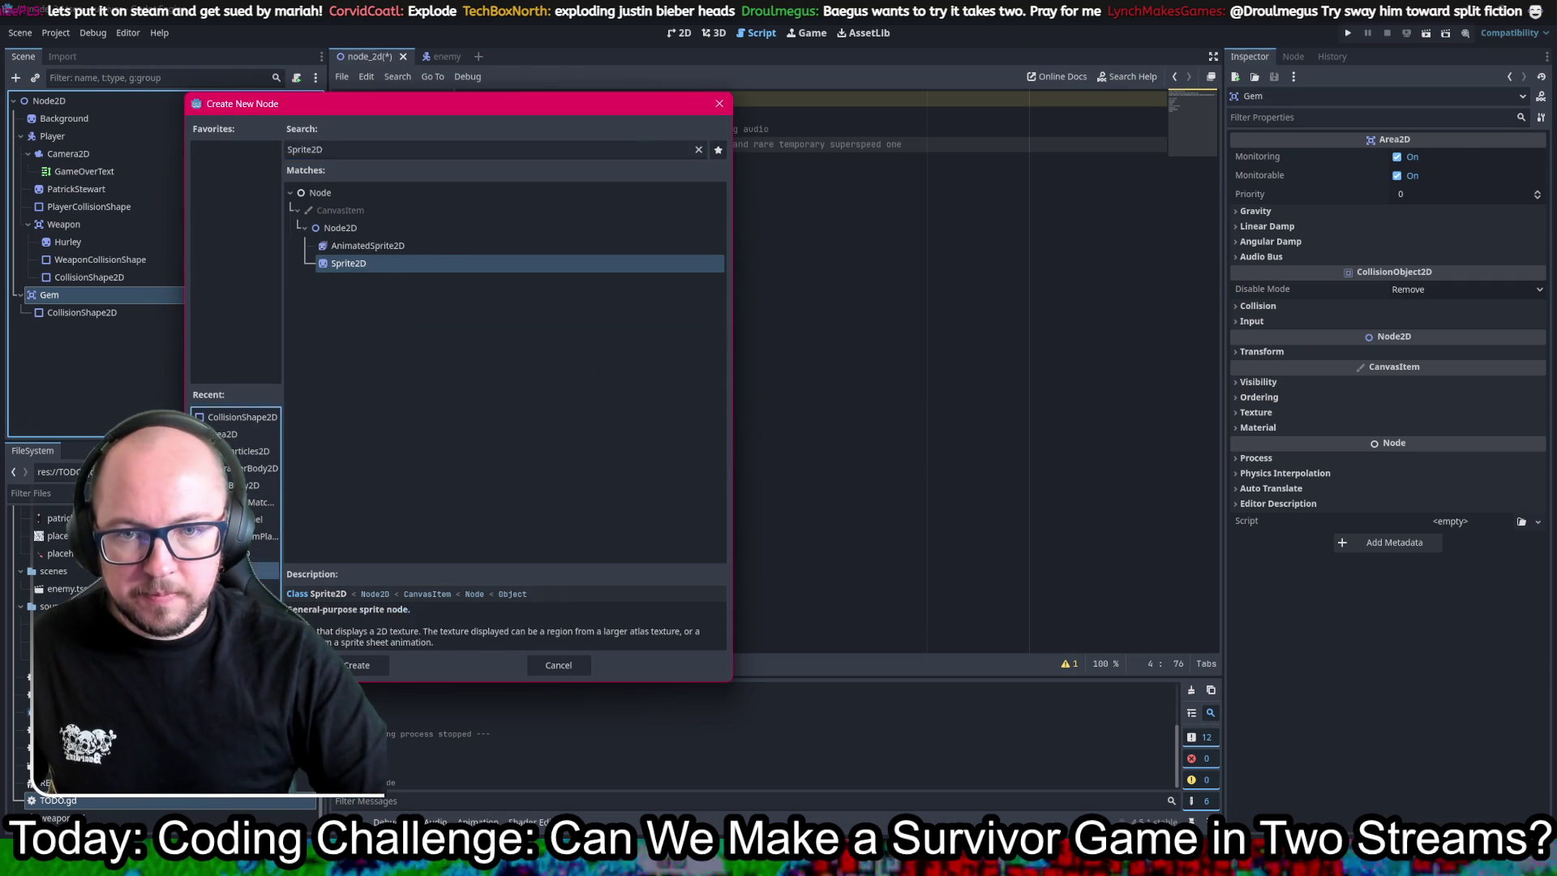
{"action": "key", "text": "Return"}
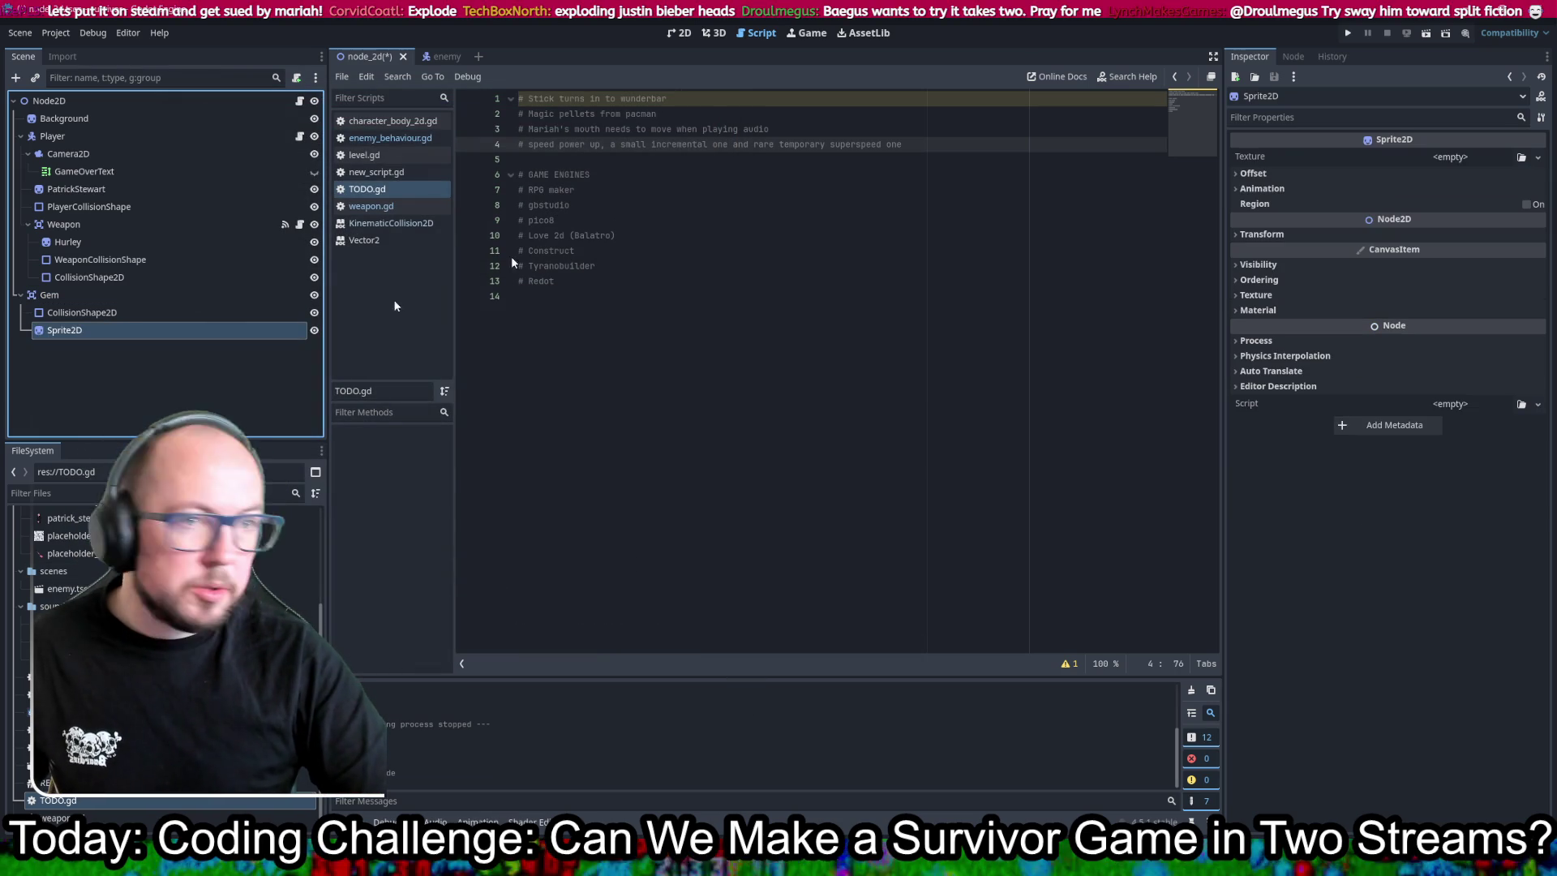
{"action": "key", "text": "ctrl+s"}
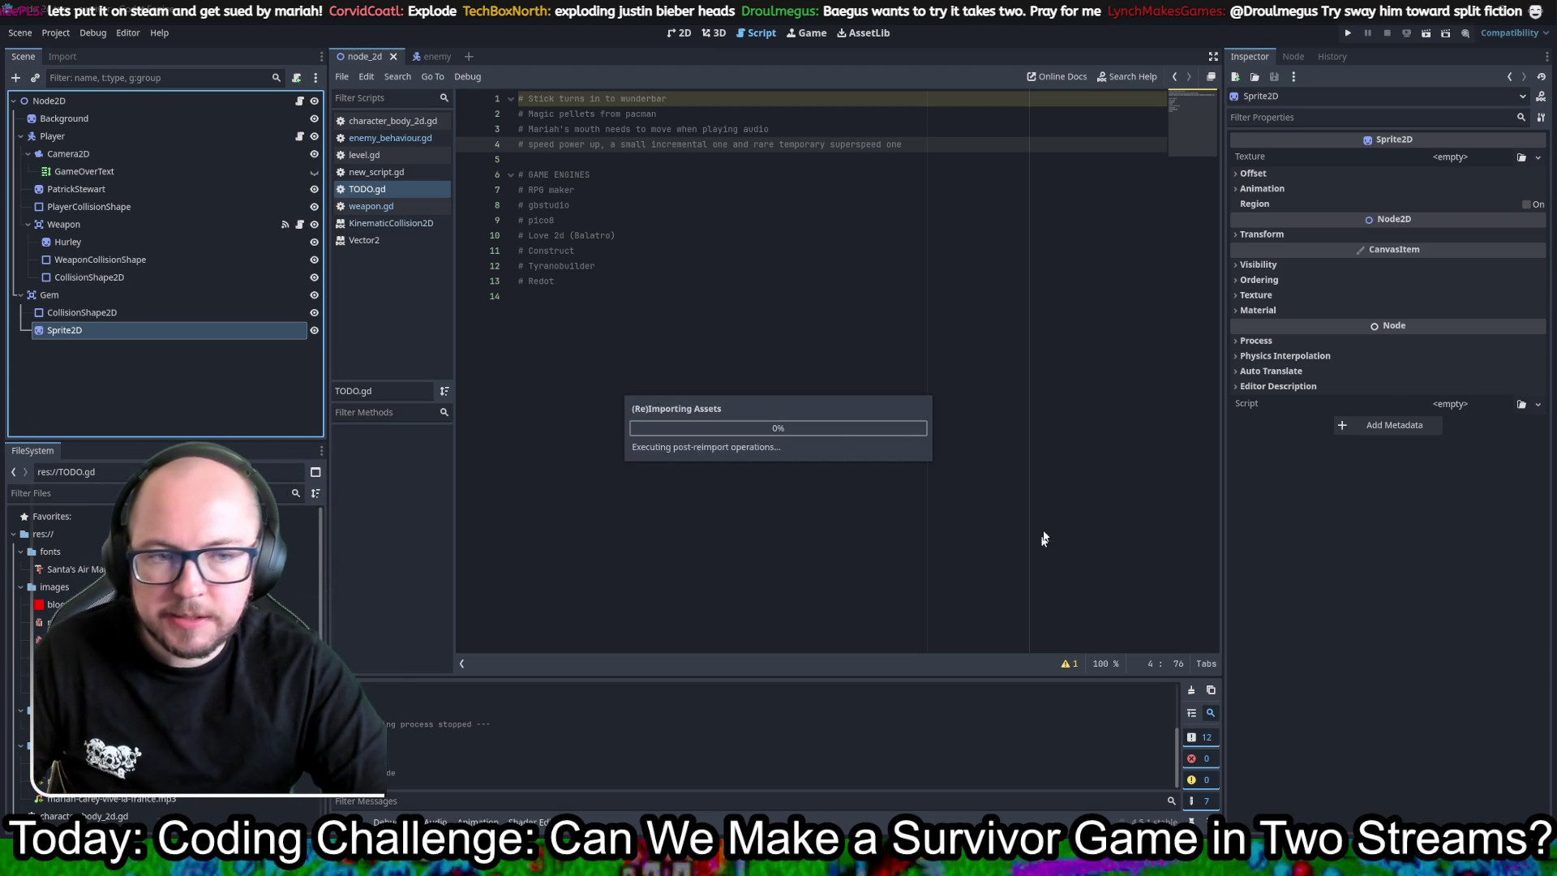
- In the 2D view, set the Sprite2D texture to the blood-splat PNG and inspect the circle shape
{"action": "left_click", "coordinate": [801, 454]}
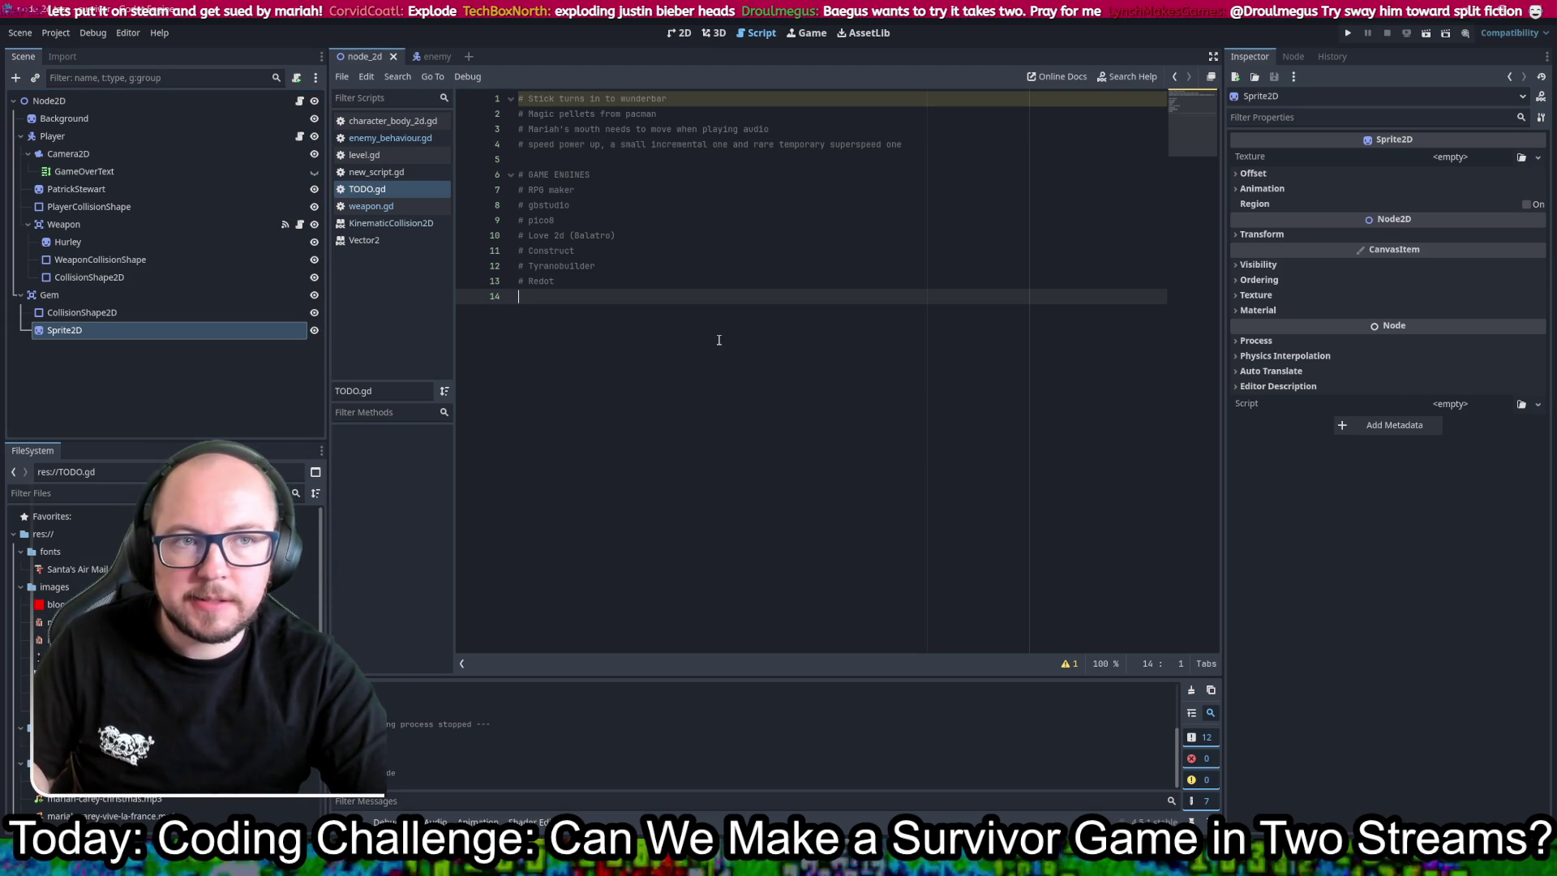
{"action": "key", "text": "ctrl+F1"}
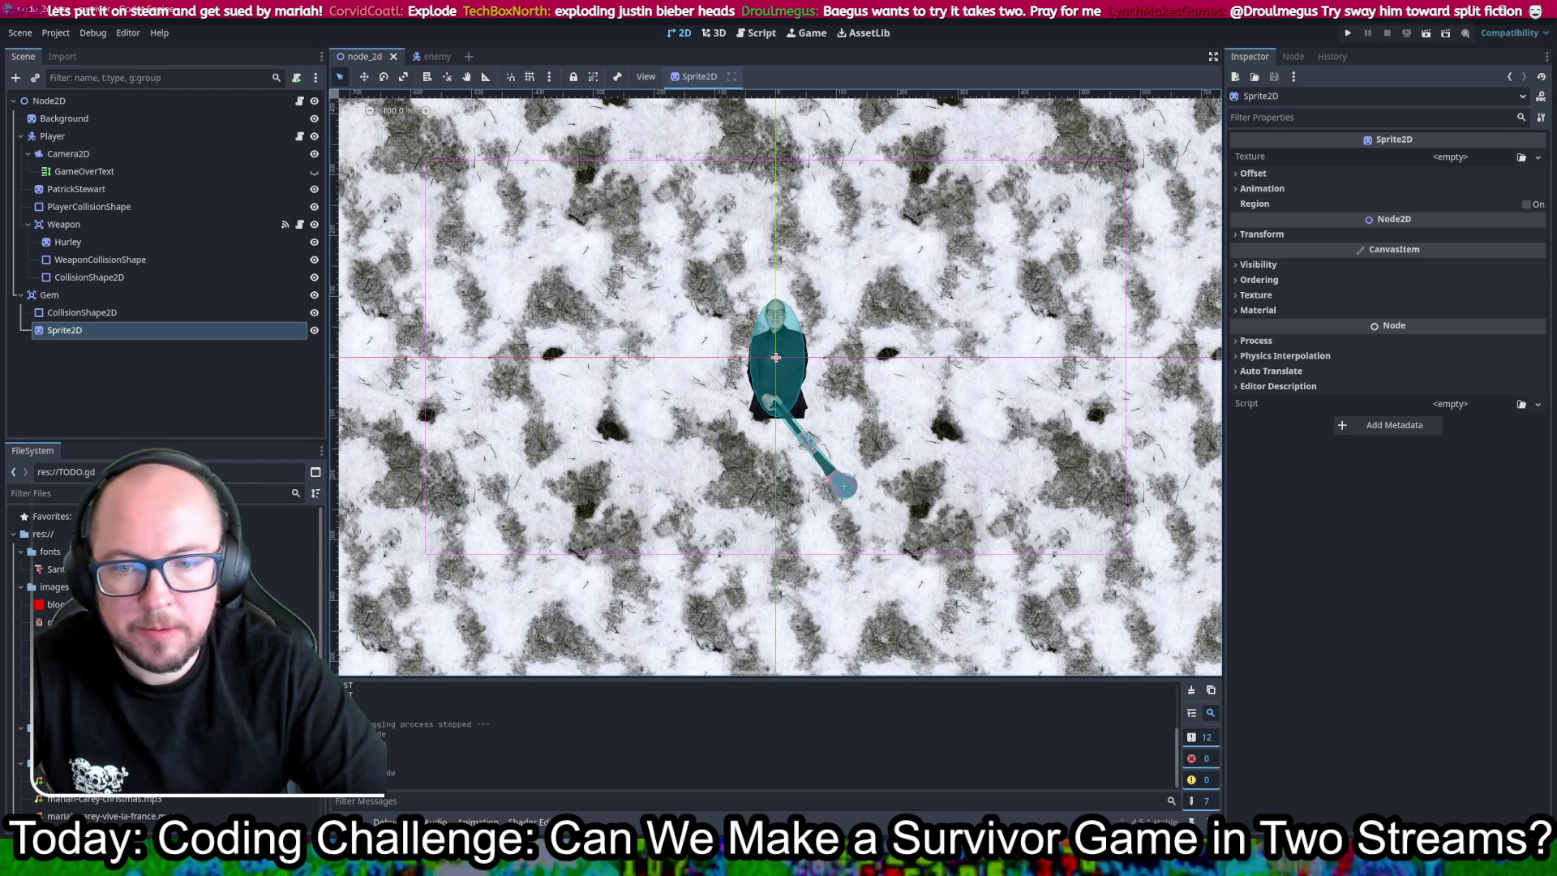
{"action": "mouse_move", "coordinate": [81, 640]}
{"action": "left_mouse_down"}
{"action": "mouse_move", "coordinate": [1216, 215]}
{"action": "mouse_move", "coordinate": [1449, 159]}
{"action": "left_mouse_up"}
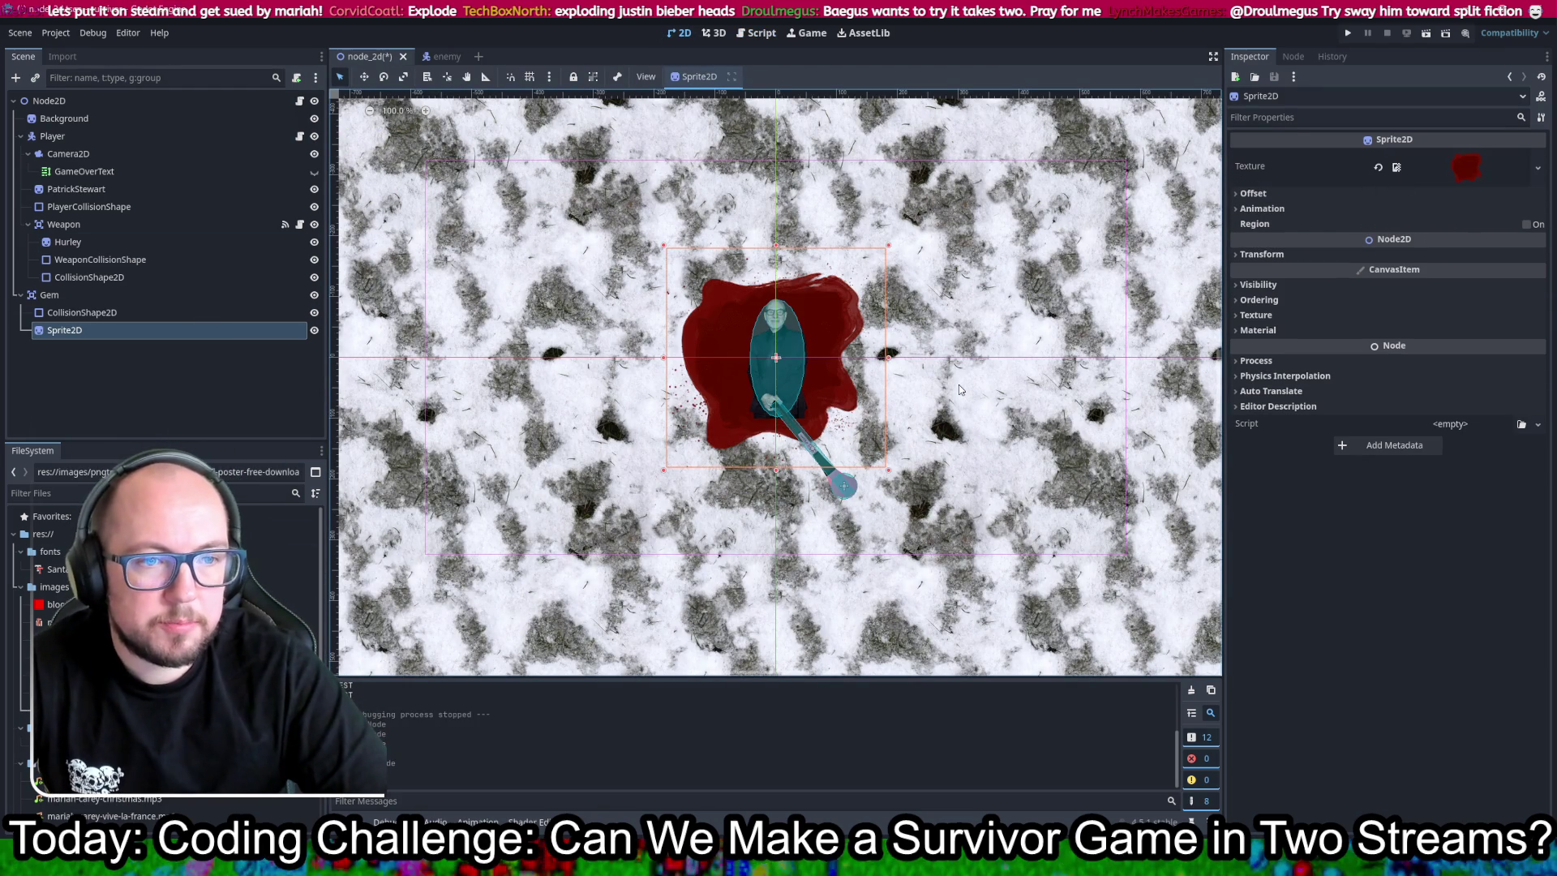
{"action": "left_click", "coordinate": [89, 312]}
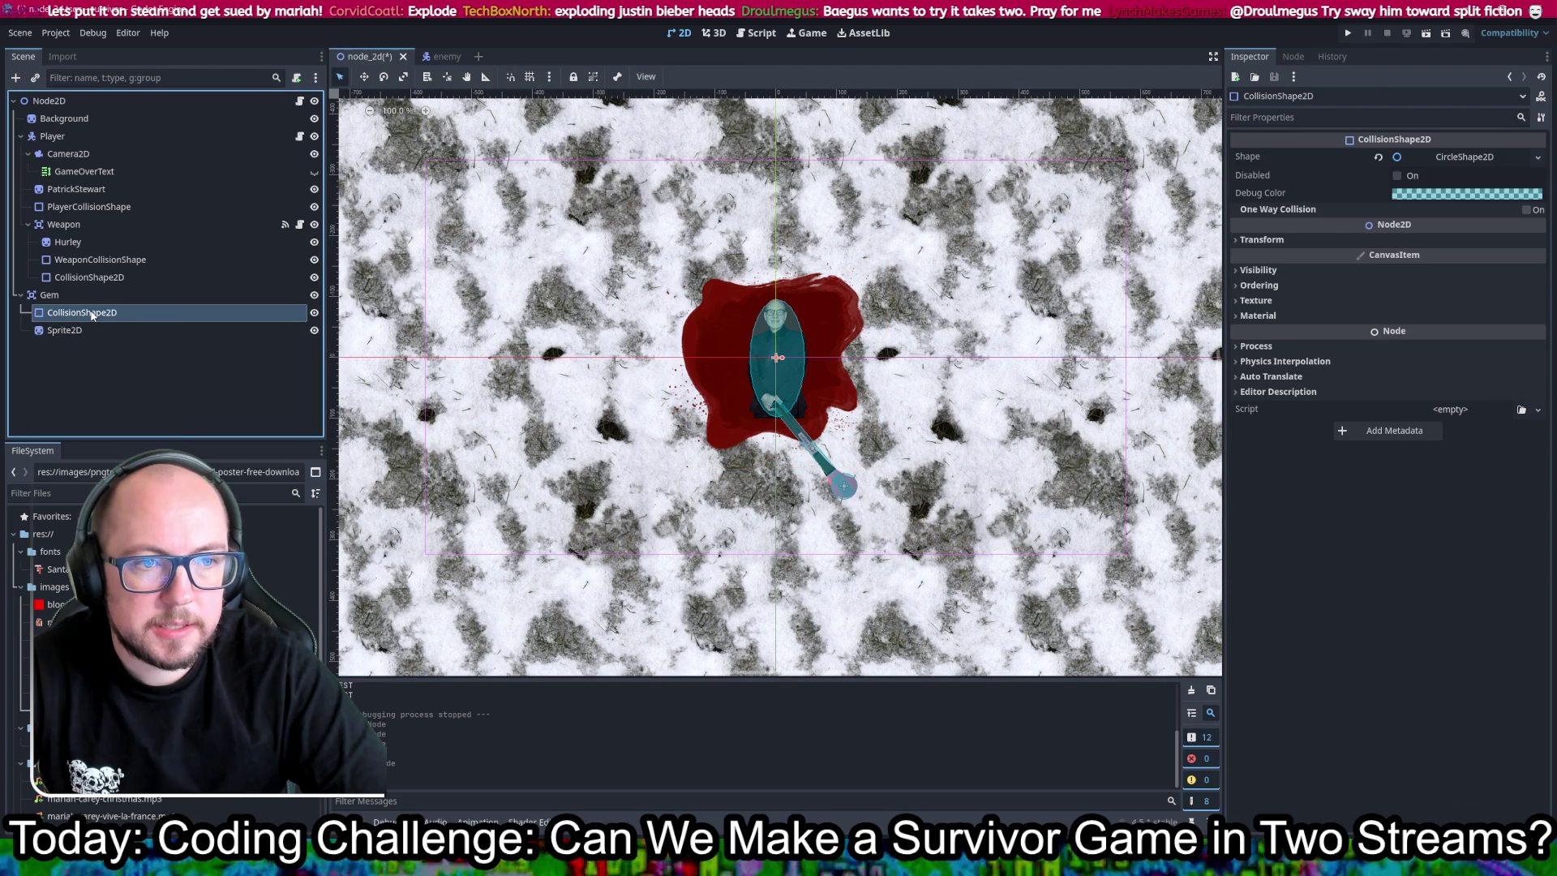
{"action": "left_click", "coordinate": [1464, 157]}
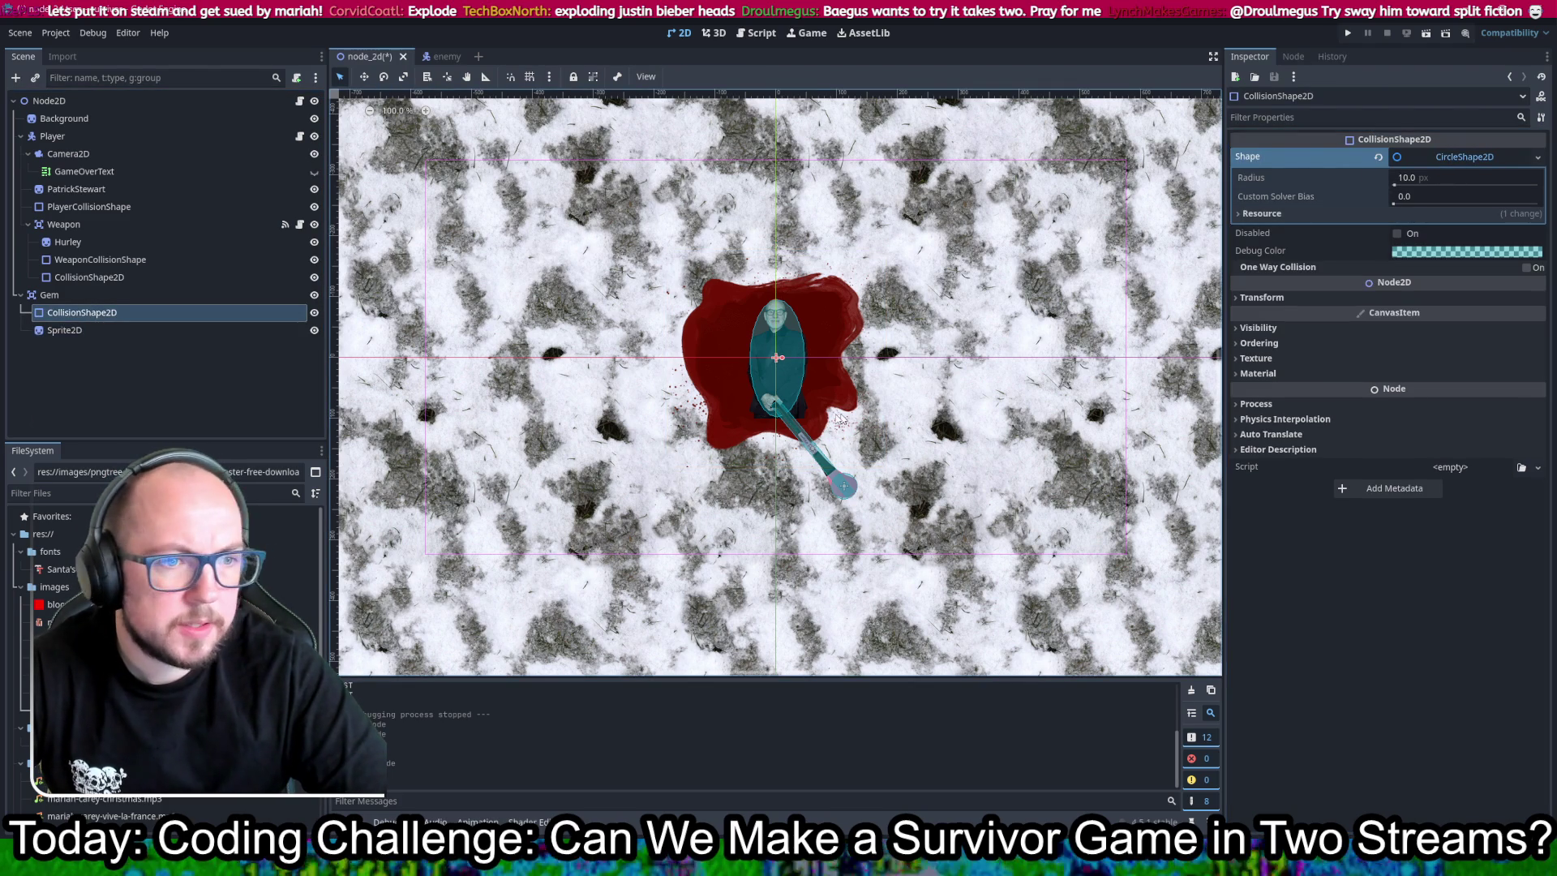
{"action": "scroll", "coordinate": [778, 359], "scroll_direction": "up", "scroll_amount": 5}
{"action": "scroll", "coordinate": [837, 363], "scroll_direction": "up", "scroll_amount": 1}
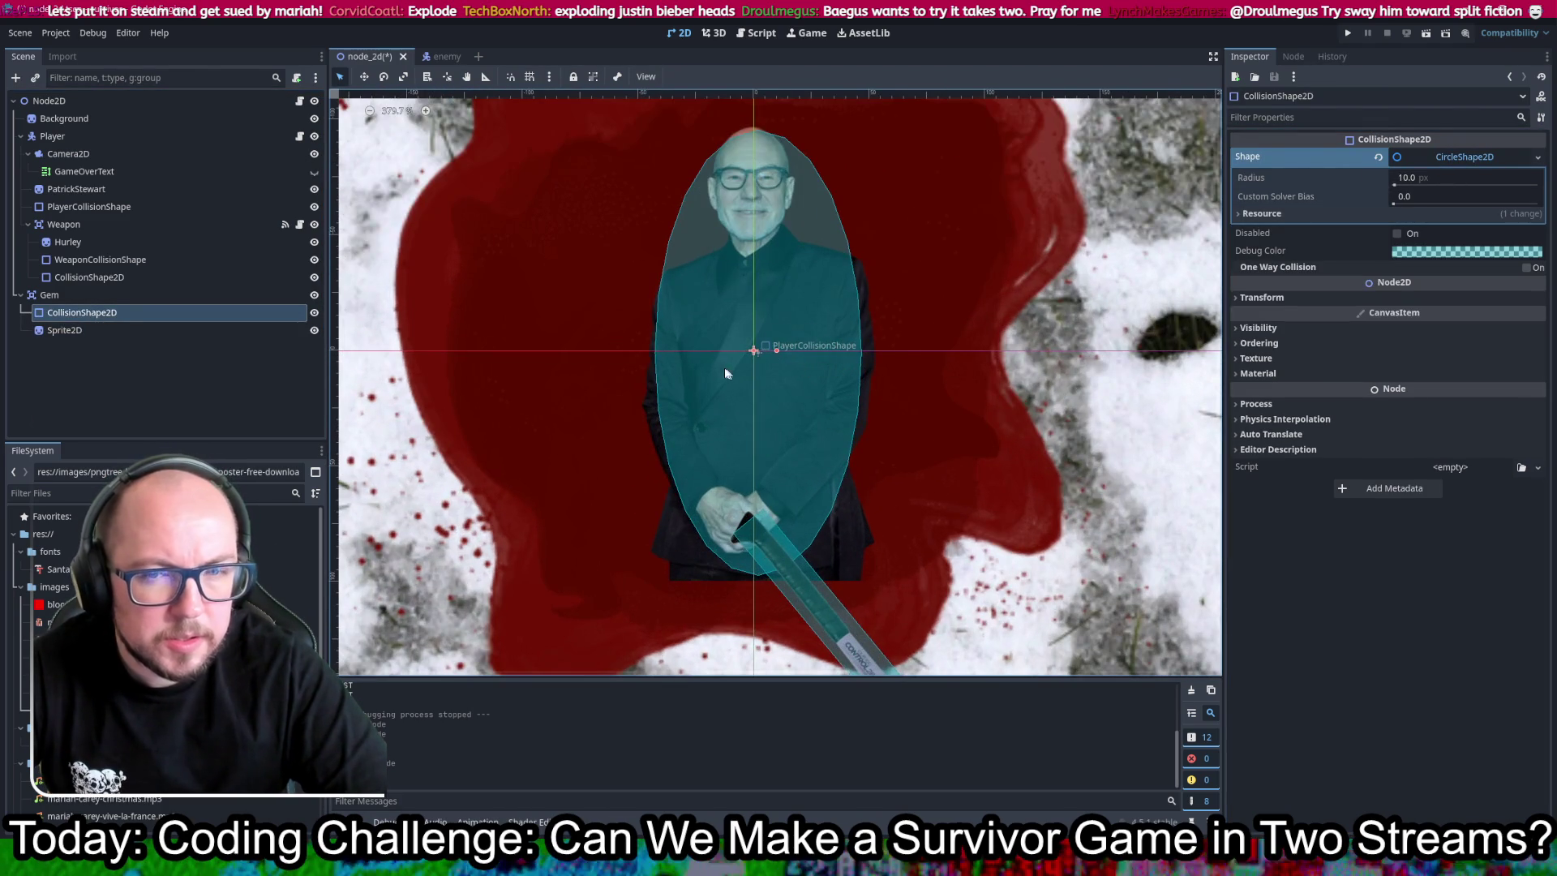
{"action": "scroll", "coordinate": [743, 367], "scroll_direction": "down", "scroll_amount": 5}
- Try moving the Gem sprite left of the player, then undo the move
{"action": "left_click", "coordinate": [72, 295]}
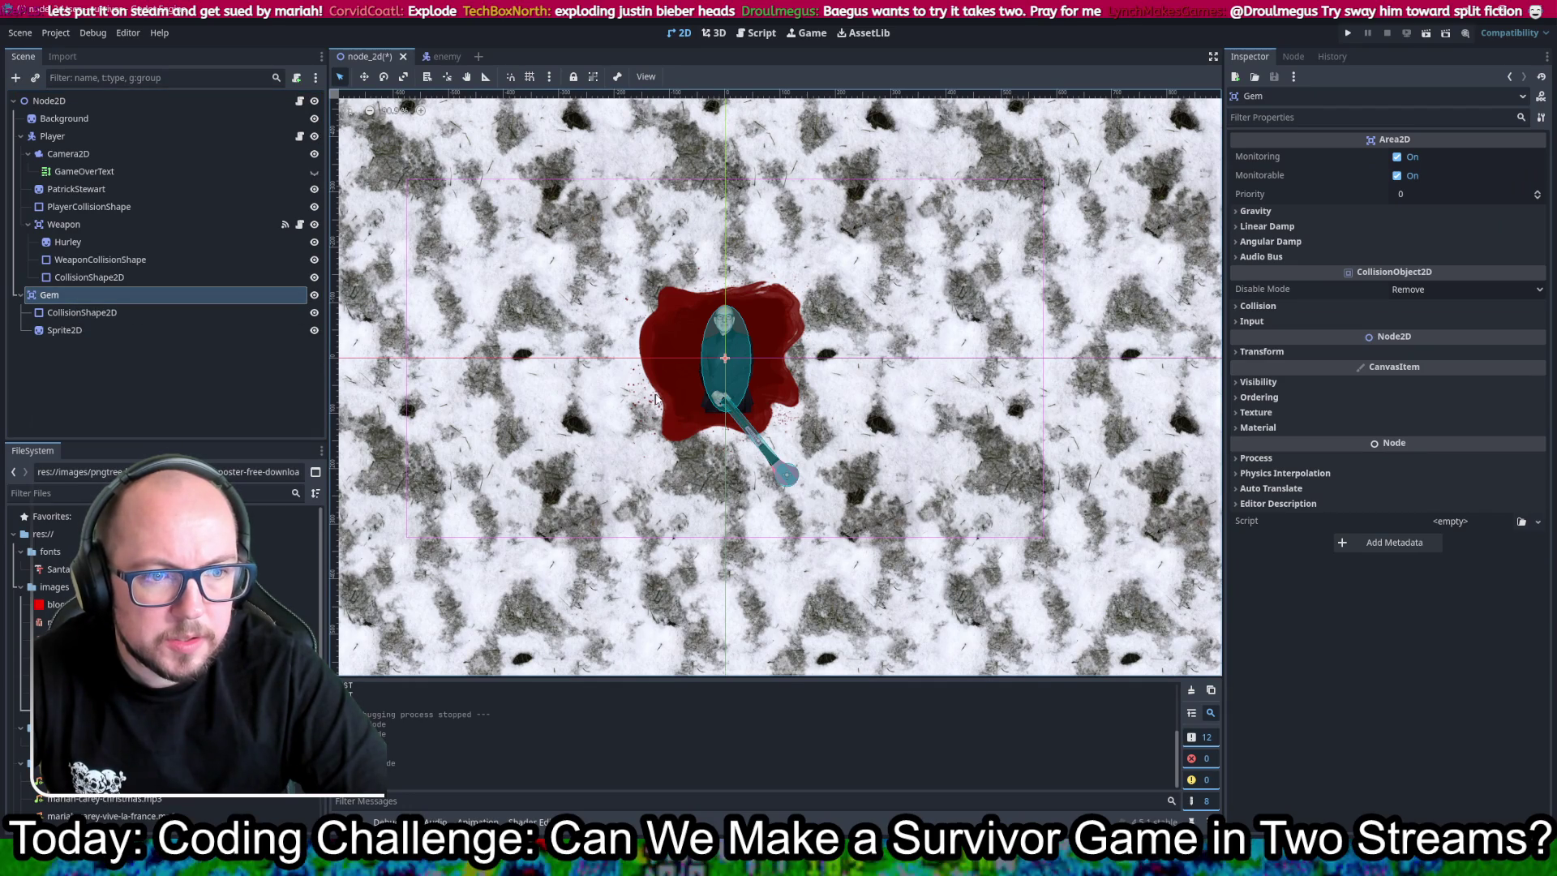
{"action": "left_click_drag", "start_coordinate": [719, 358], "coordinate": [526, 364]}
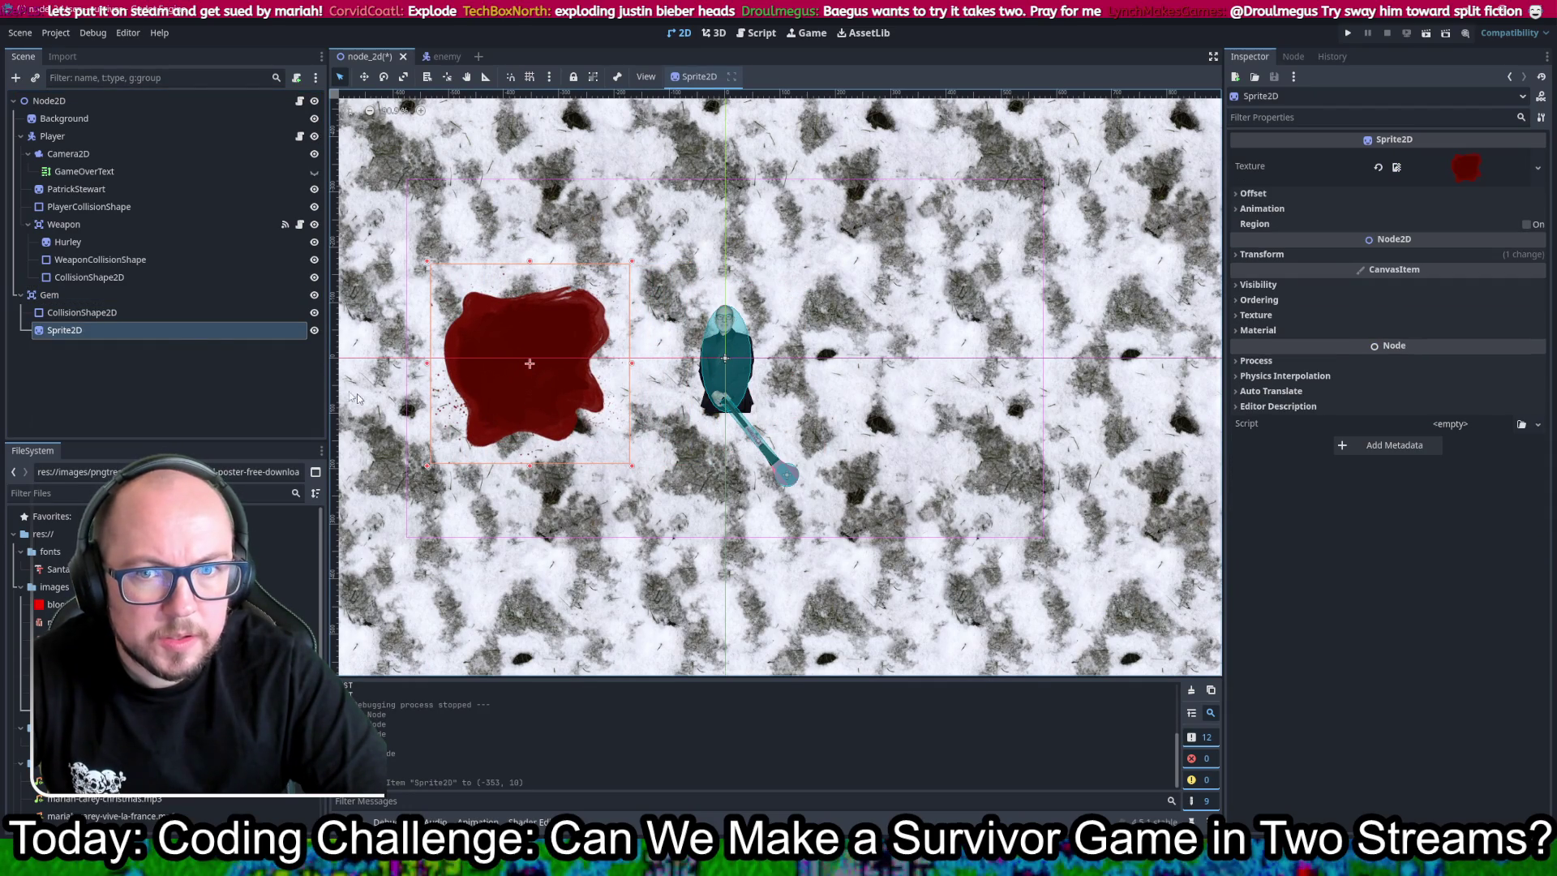
{"action": "key", "text": "ctrl+z"}
{"action": "left_click", "coordinate": [82, 296]}
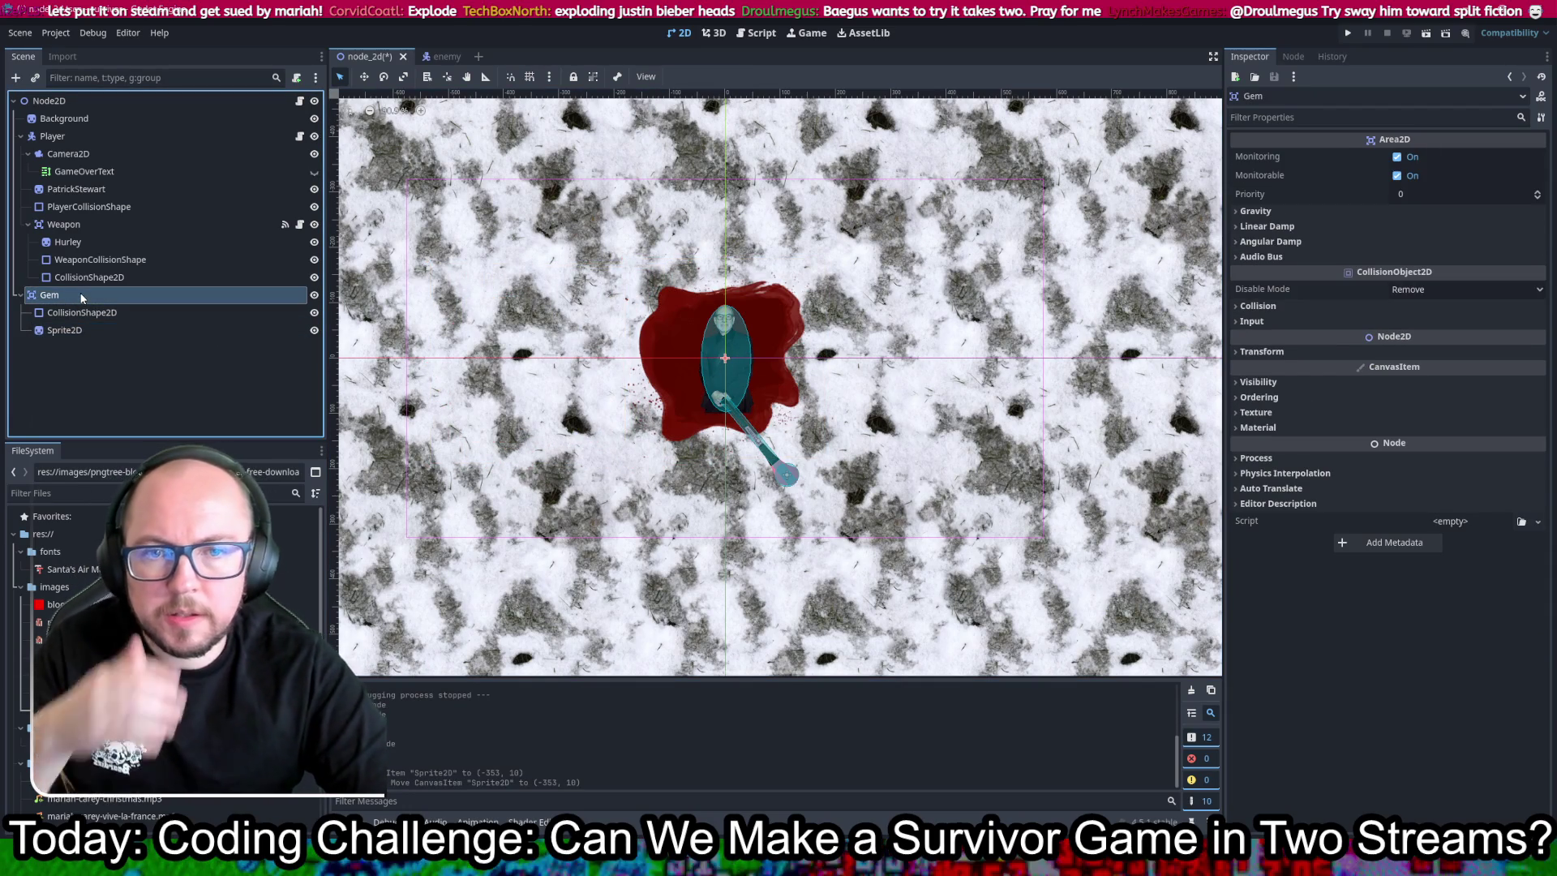
- Collapse the Gem branch in the scene tree and save the main scene
{"action": "right_click", "coordinate": [93, 298]}
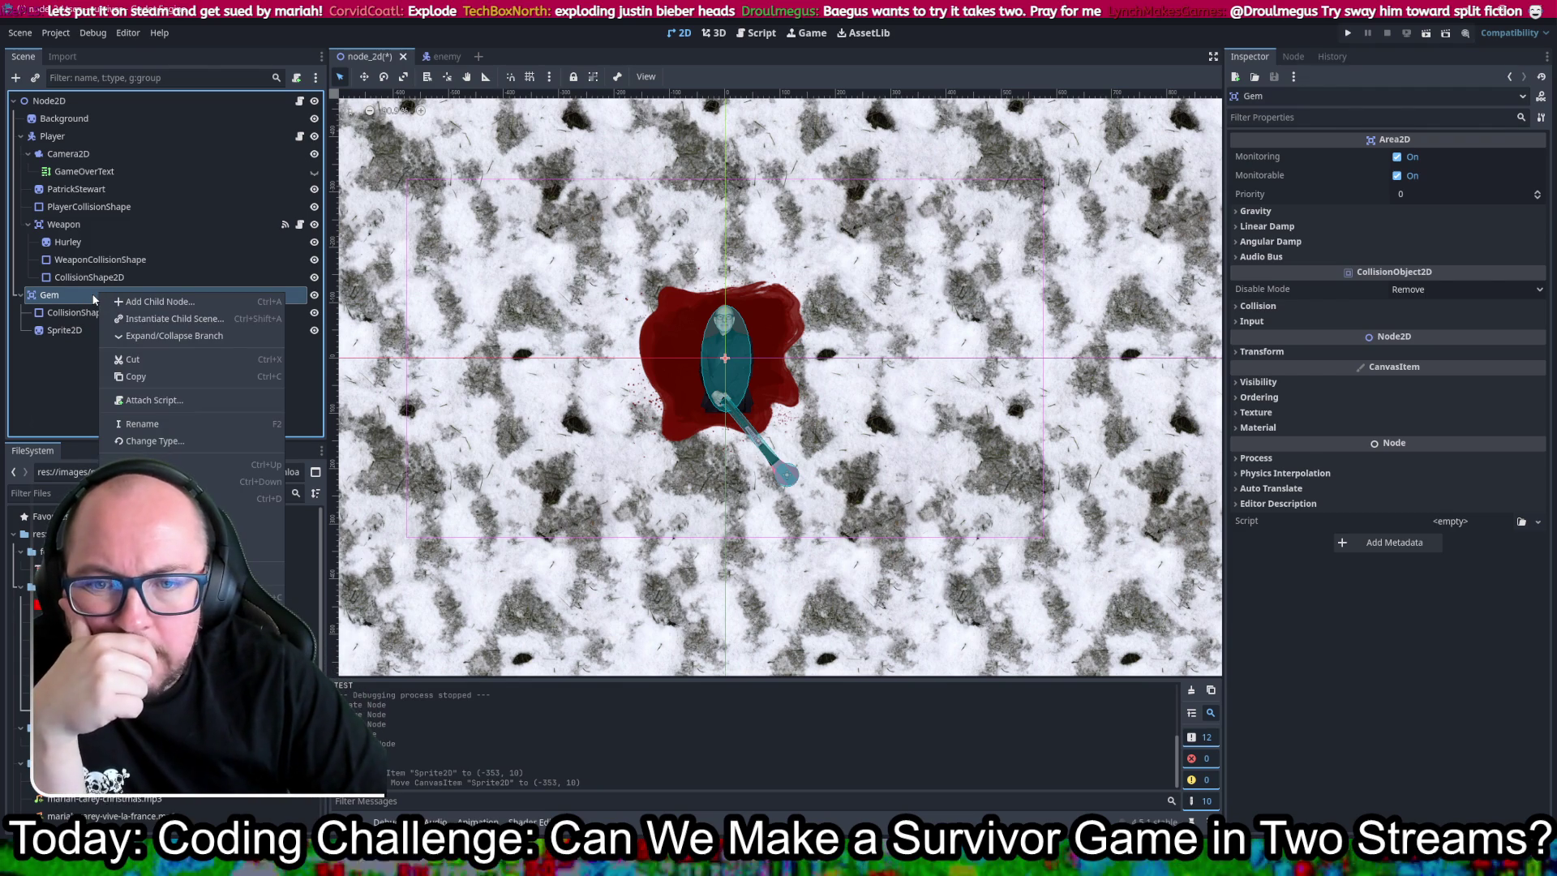
{"action": "left_click", "coordinate": [304, 294]}
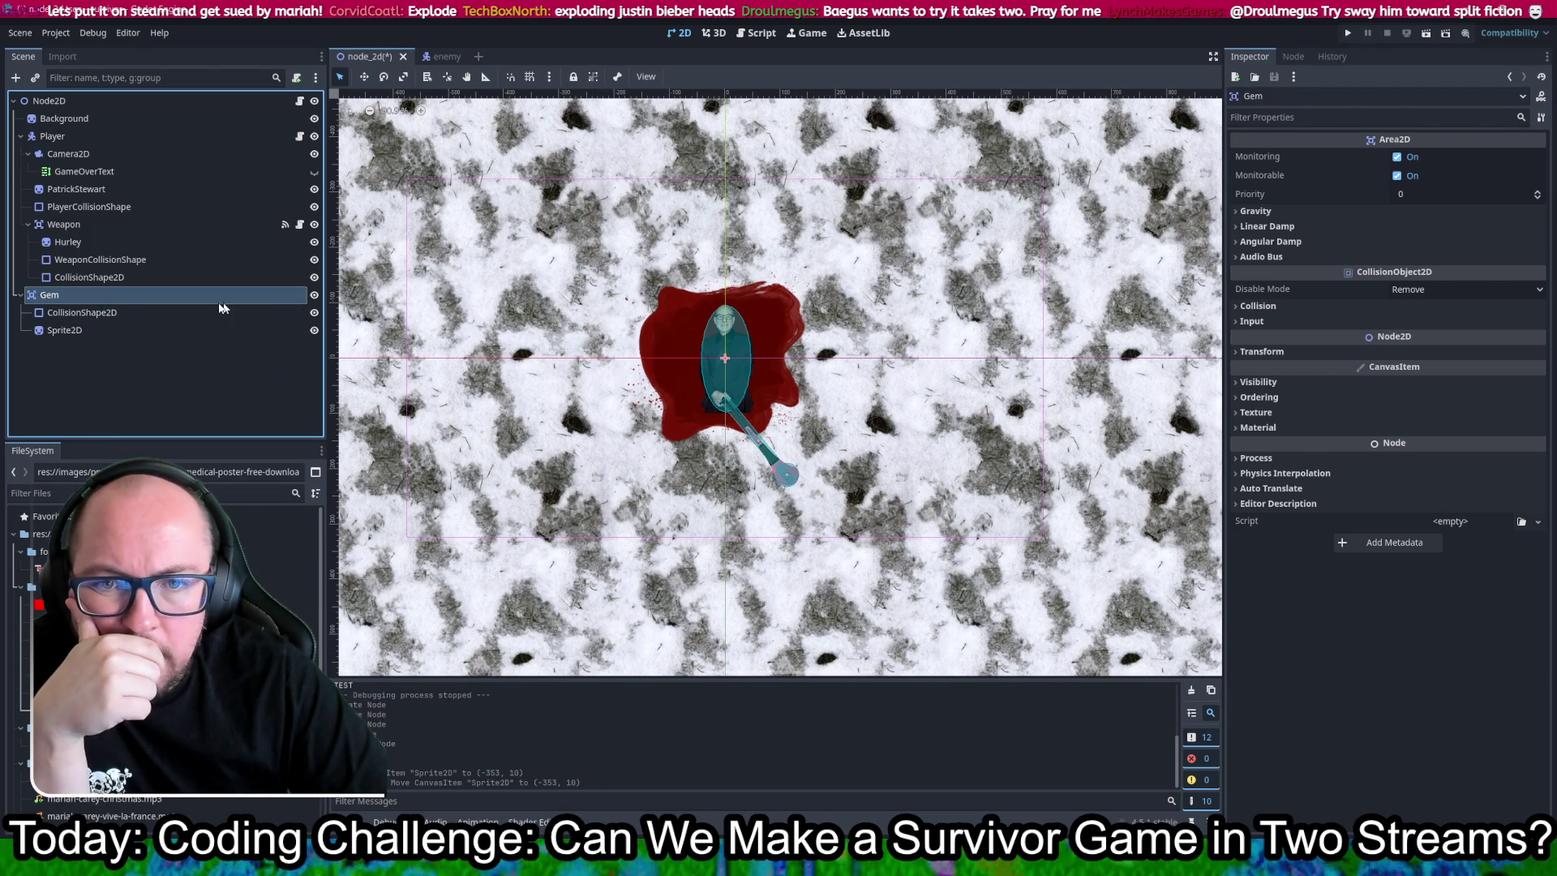
{"action": "right_click", "coordinate": [90, 306]}
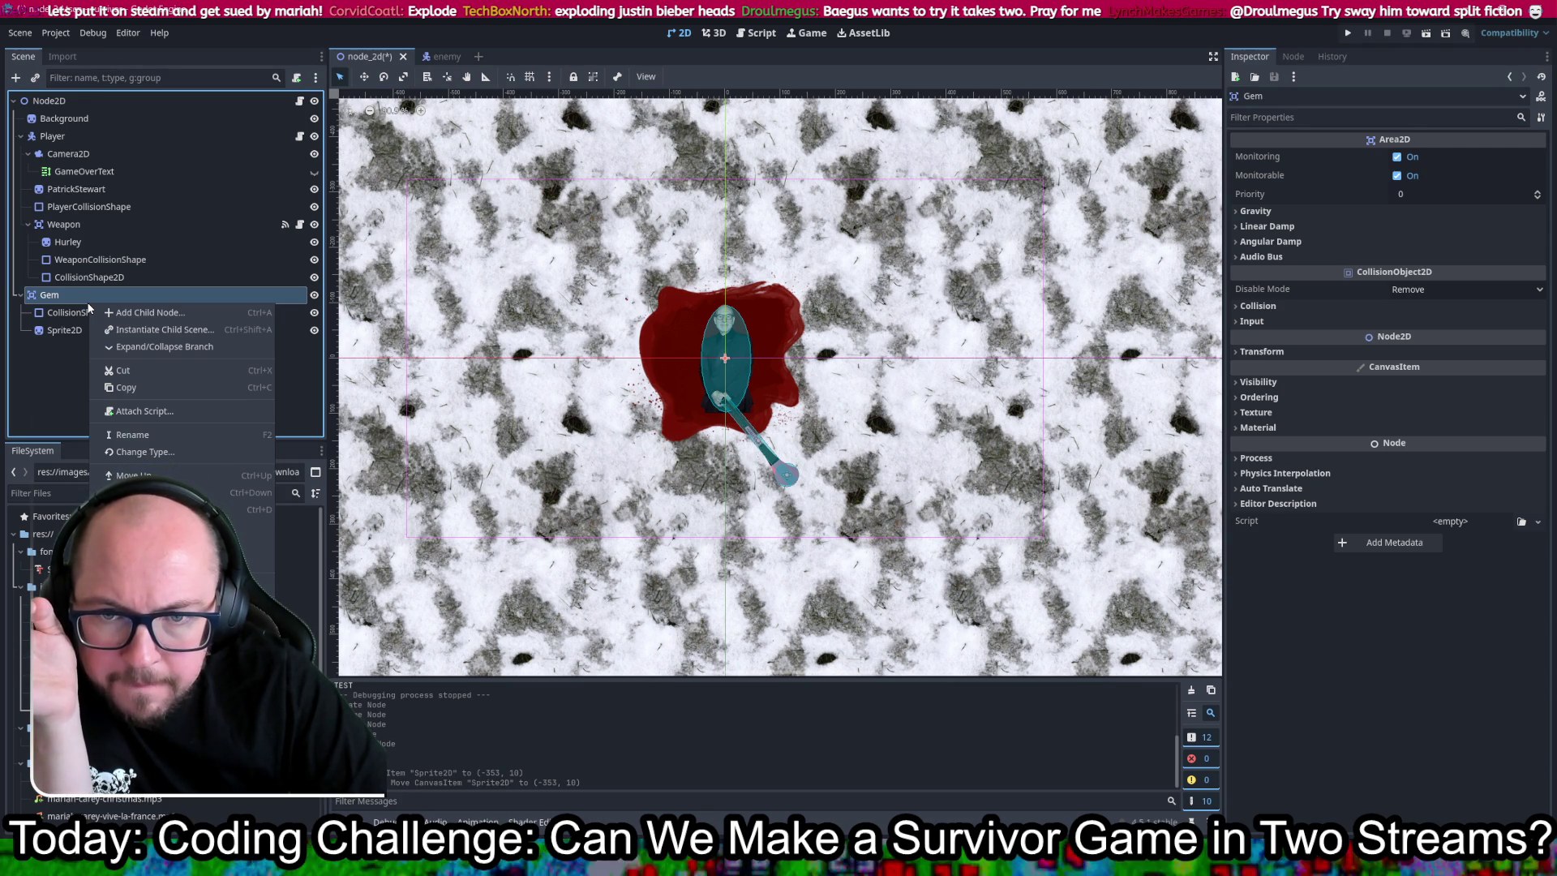
{"action": "left_click", "coordinate": [134, 347]}
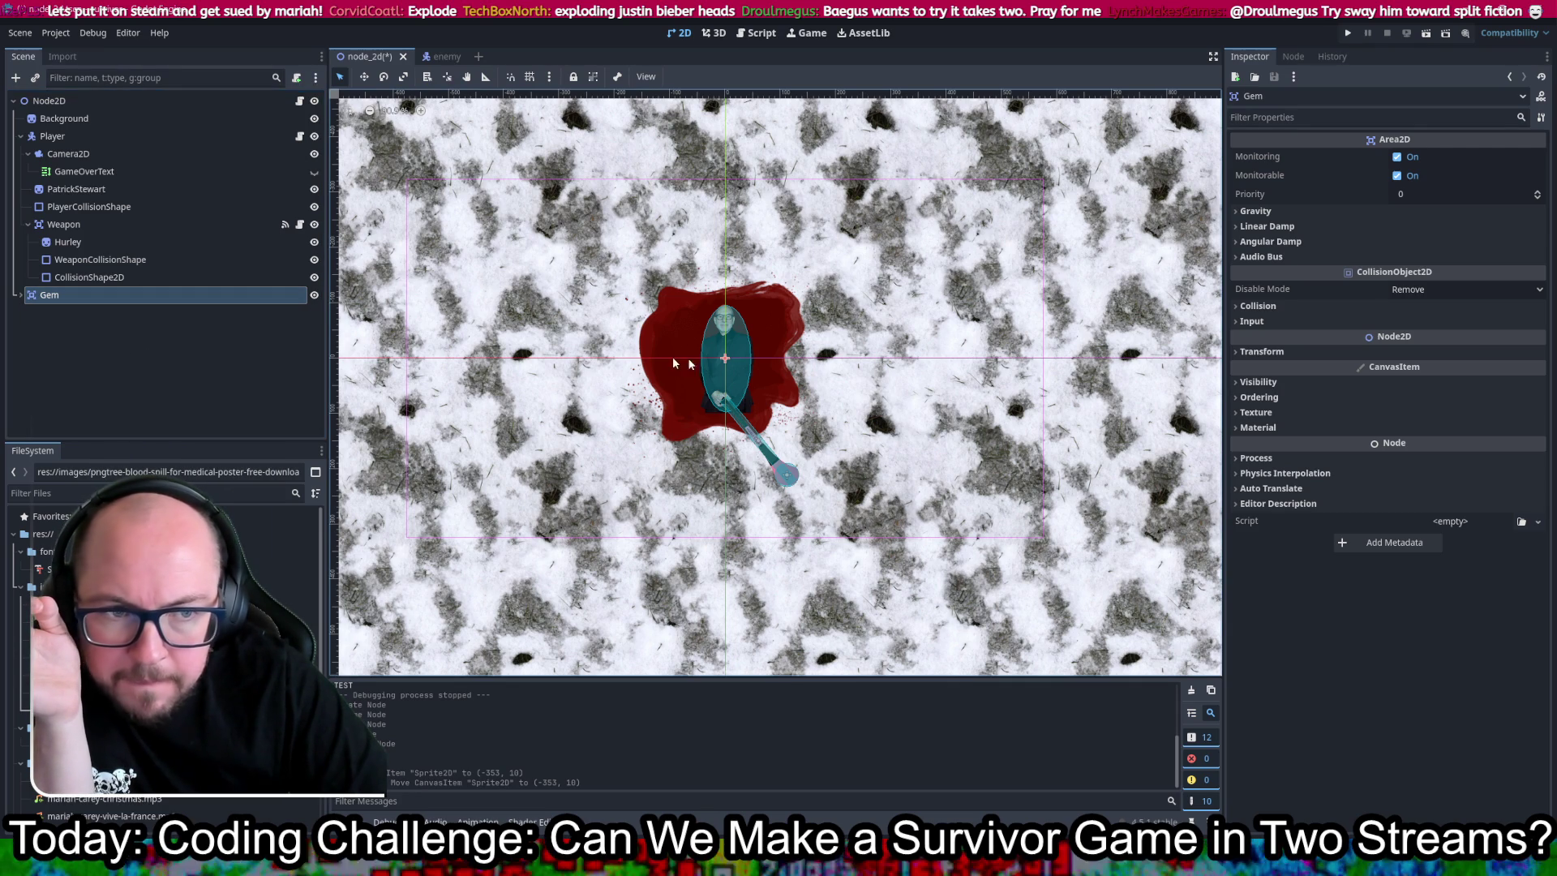
{"action": "left_click_drag", "start_coordinate": [726, 357], "coordinate": [603, 358]}
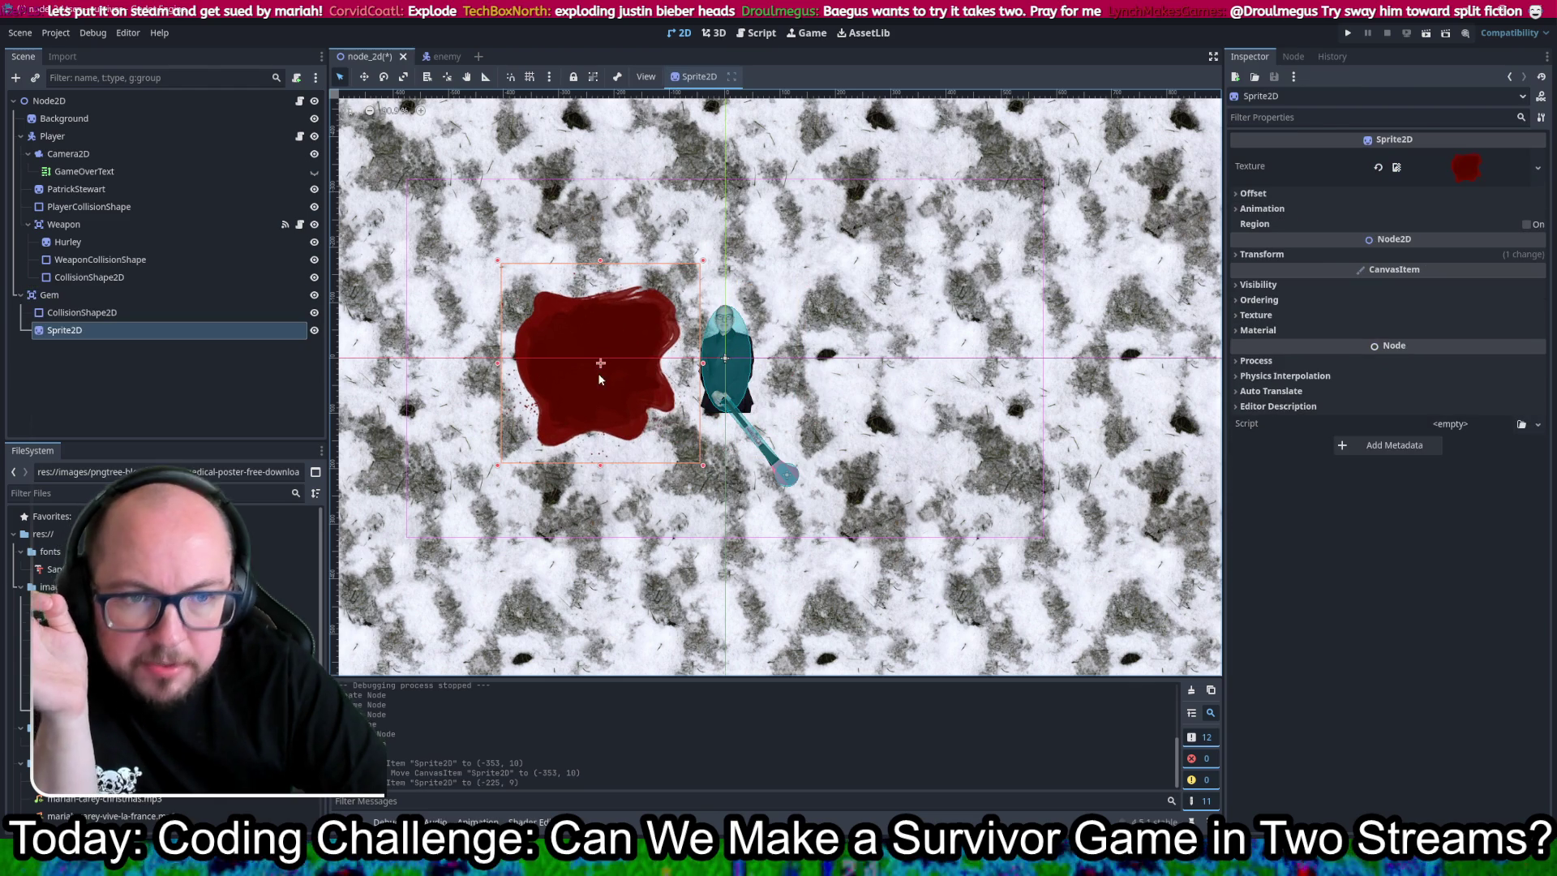
{"action": "key", "text": "ctrl+z"}
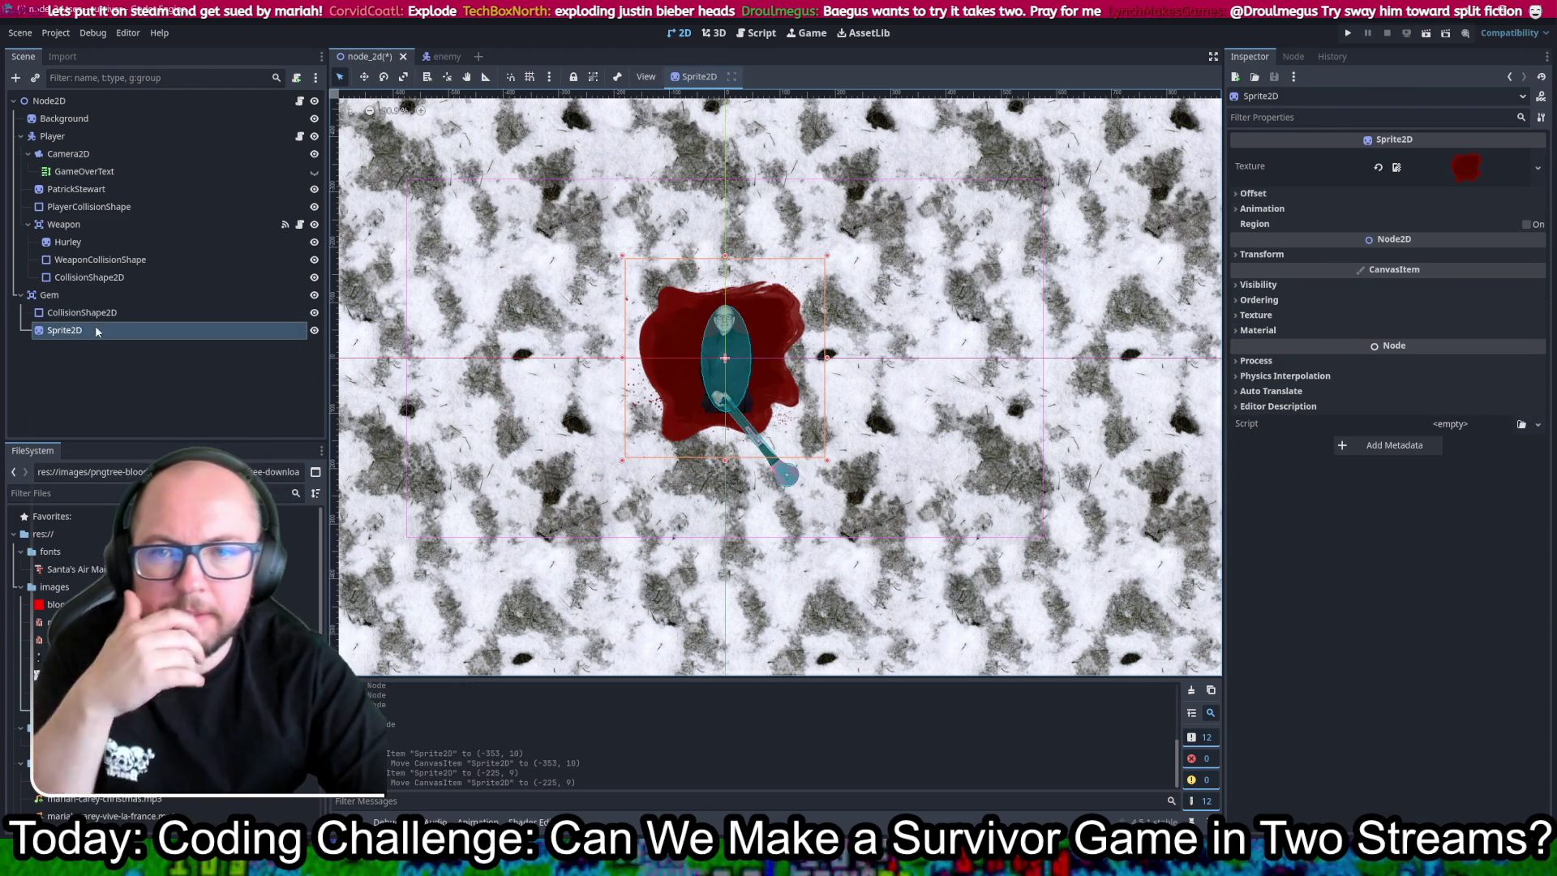
{"action": "left_click", "coordinate": [93, 298]}
{"action": "right_click", "coordinate": [92, 302]}
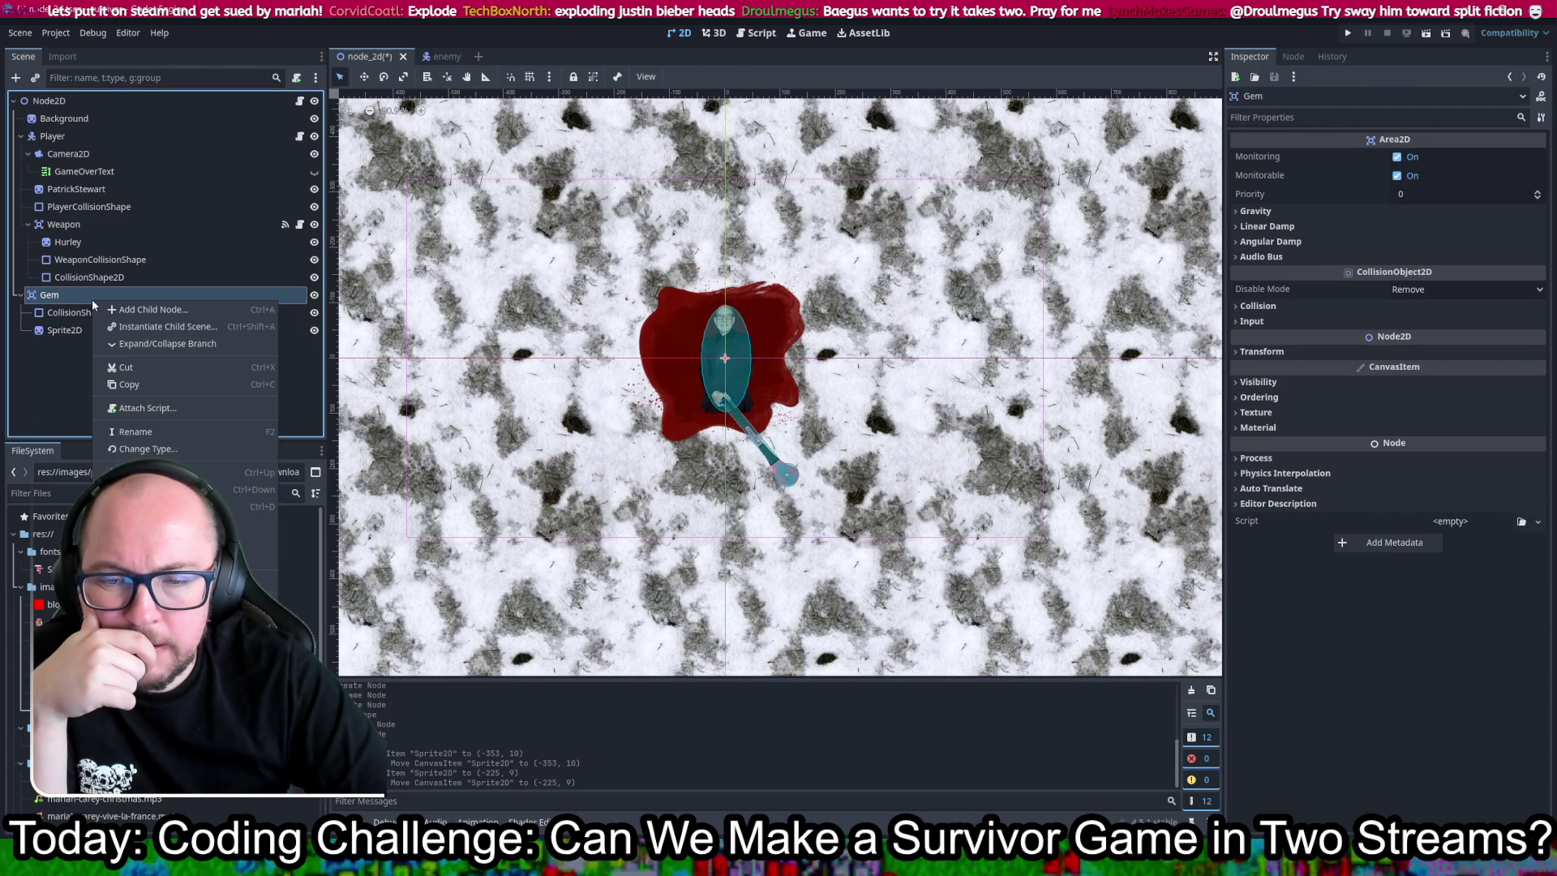
{"action": "left_click", "coordinate": [48, 305]}
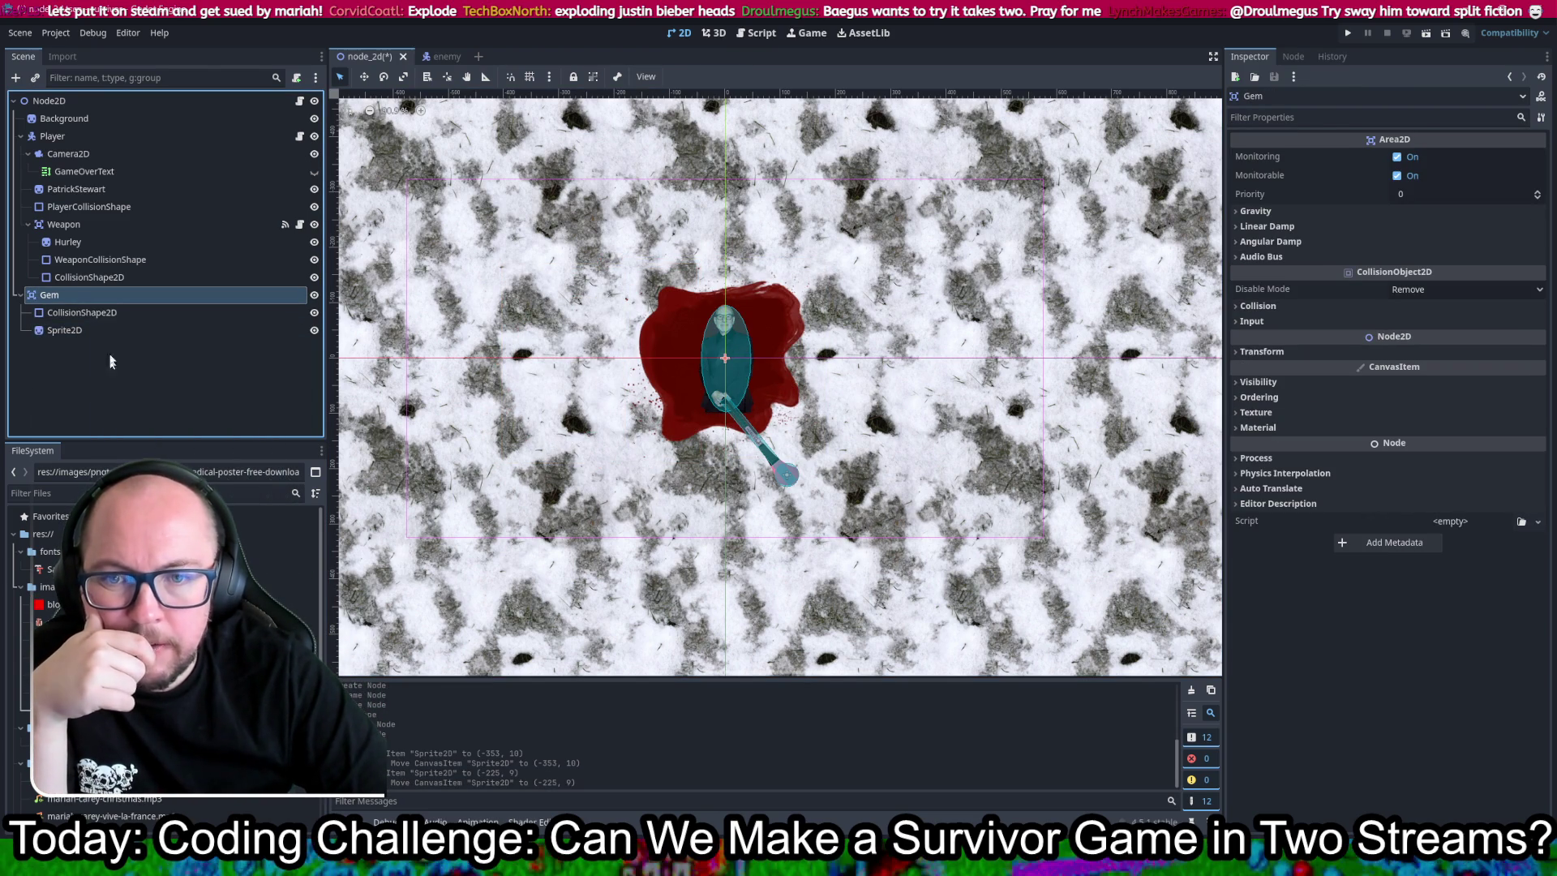
{"action": "right_click", "coordinate": [49, 305]}
{"action": "key", "text": "Escape"}
{"action": "key", "text": "ctrl+s"}
- Save the Gem branch as gem.tscn in the res://scenes folder
{"action": "right_click", "coordinate": [58, 305]}
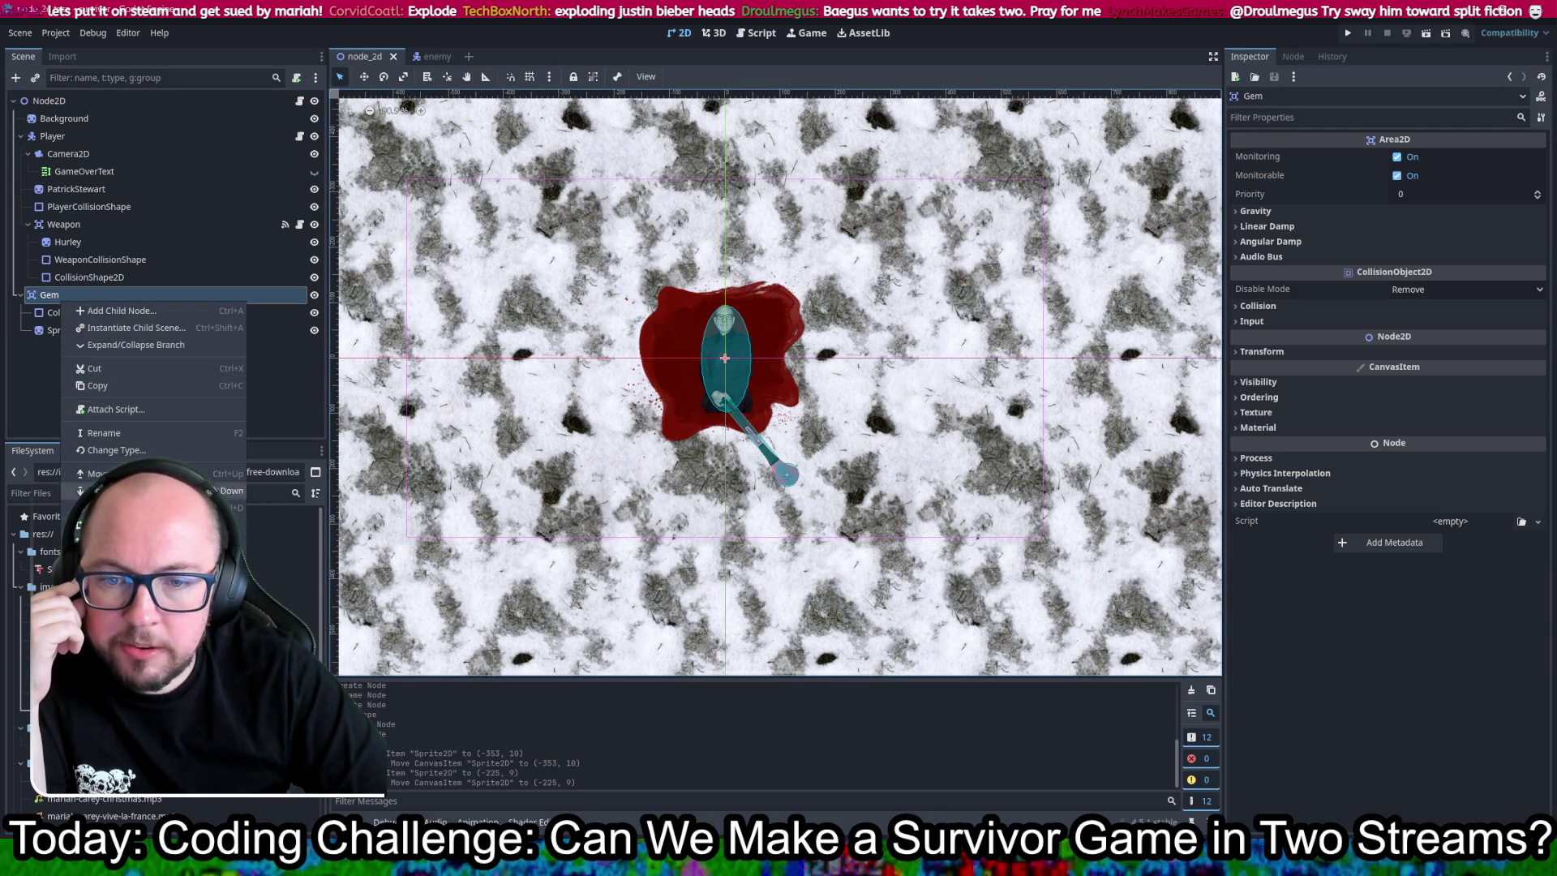
{"action": "left_click", "coordinate": [122, 582]}
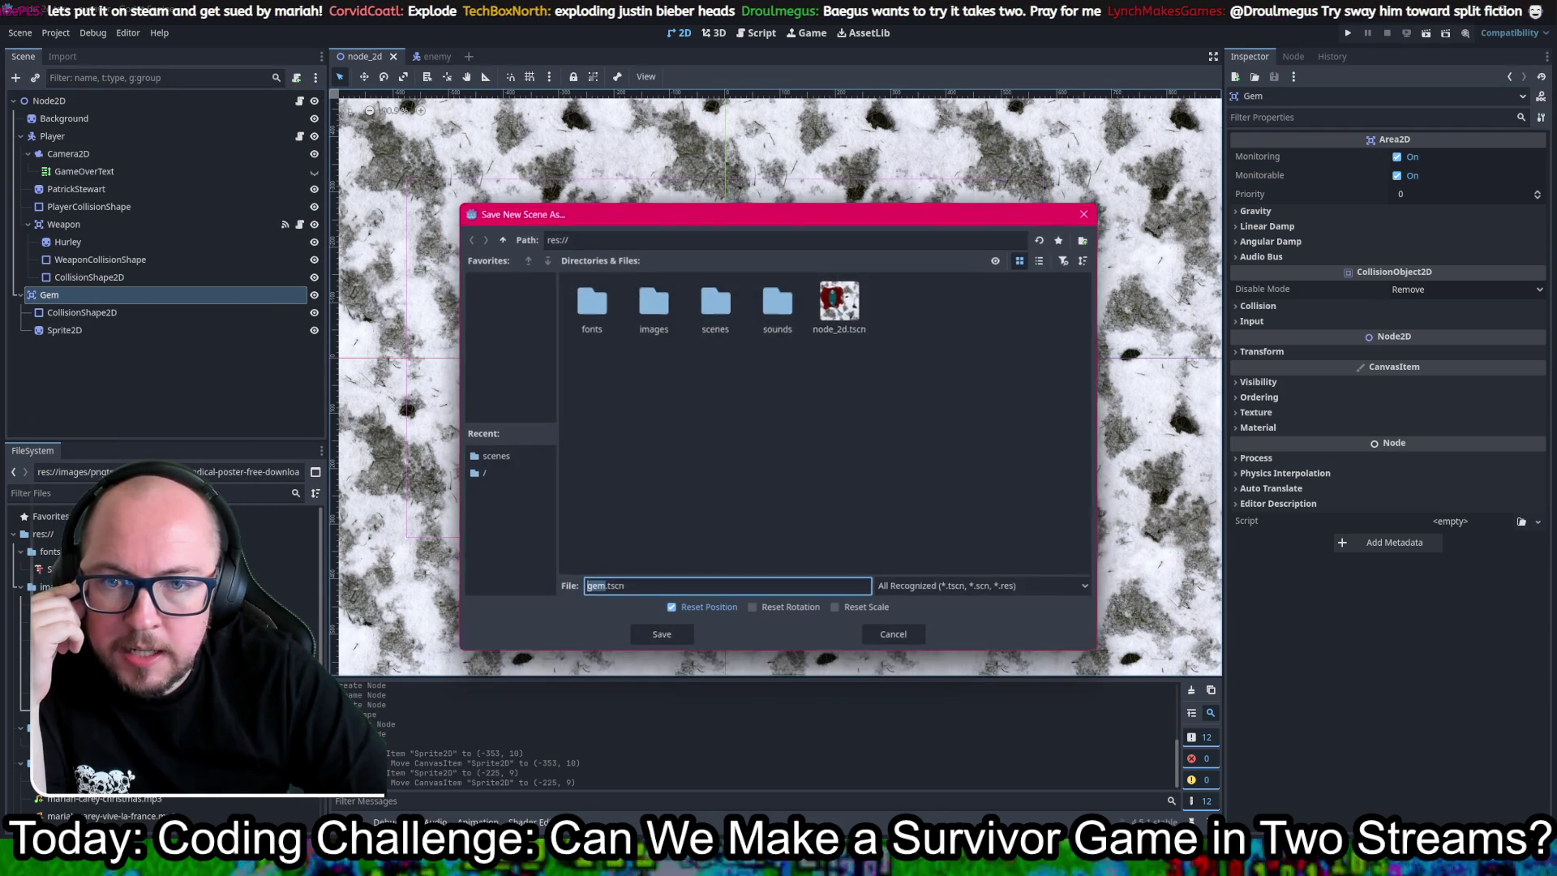
{"action": "double_click", "coordinate": [715, 304]}
{"action": "left_click", "coordinate": [662, 635]}
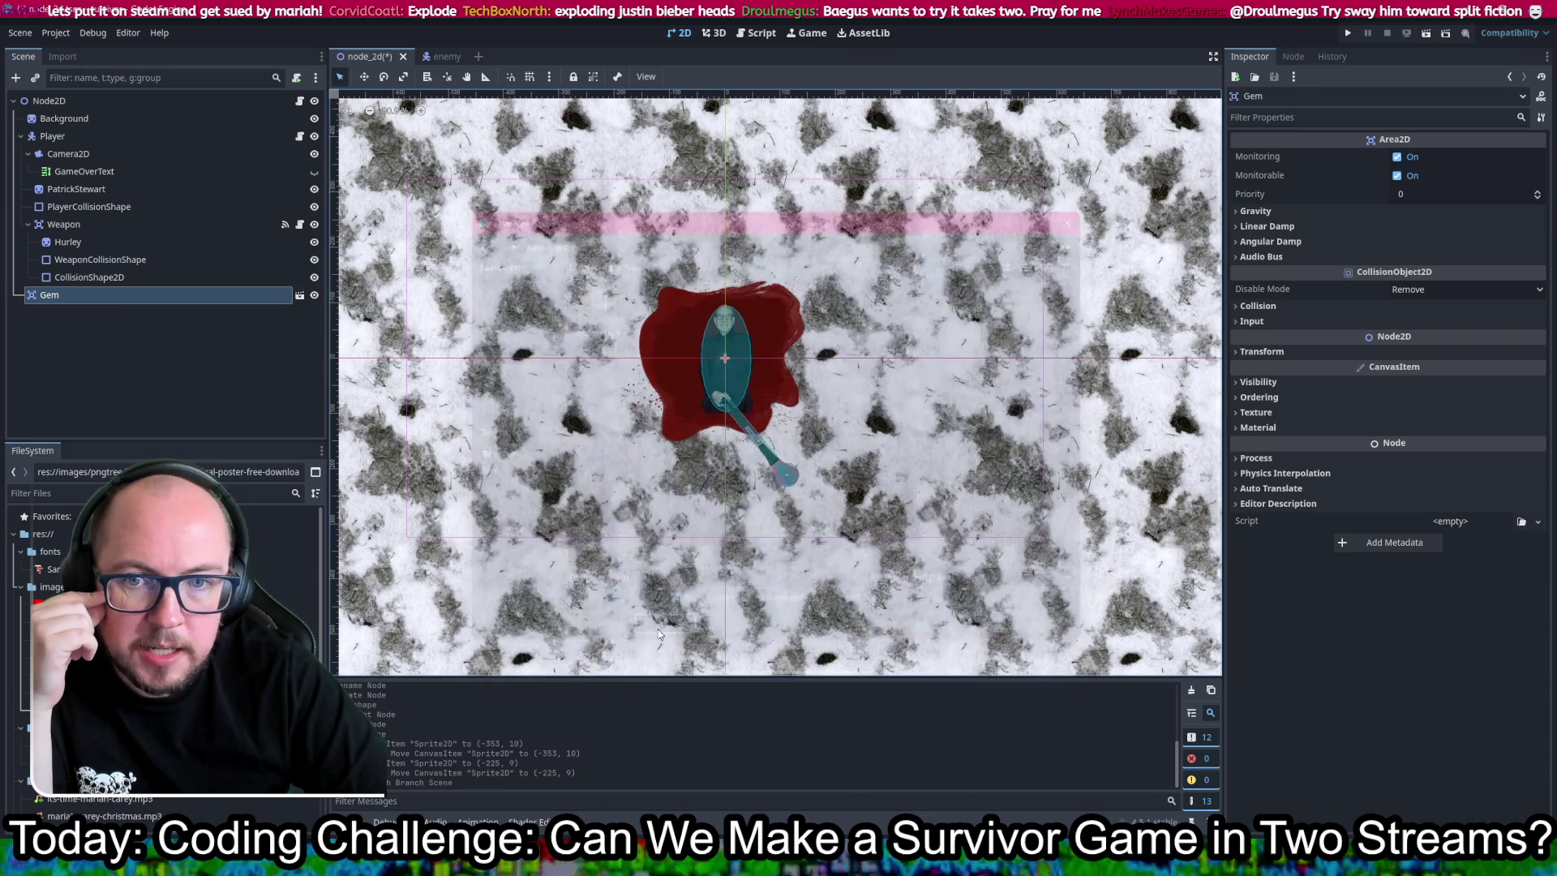
{"action": "key", "text": "ctrl+s"}
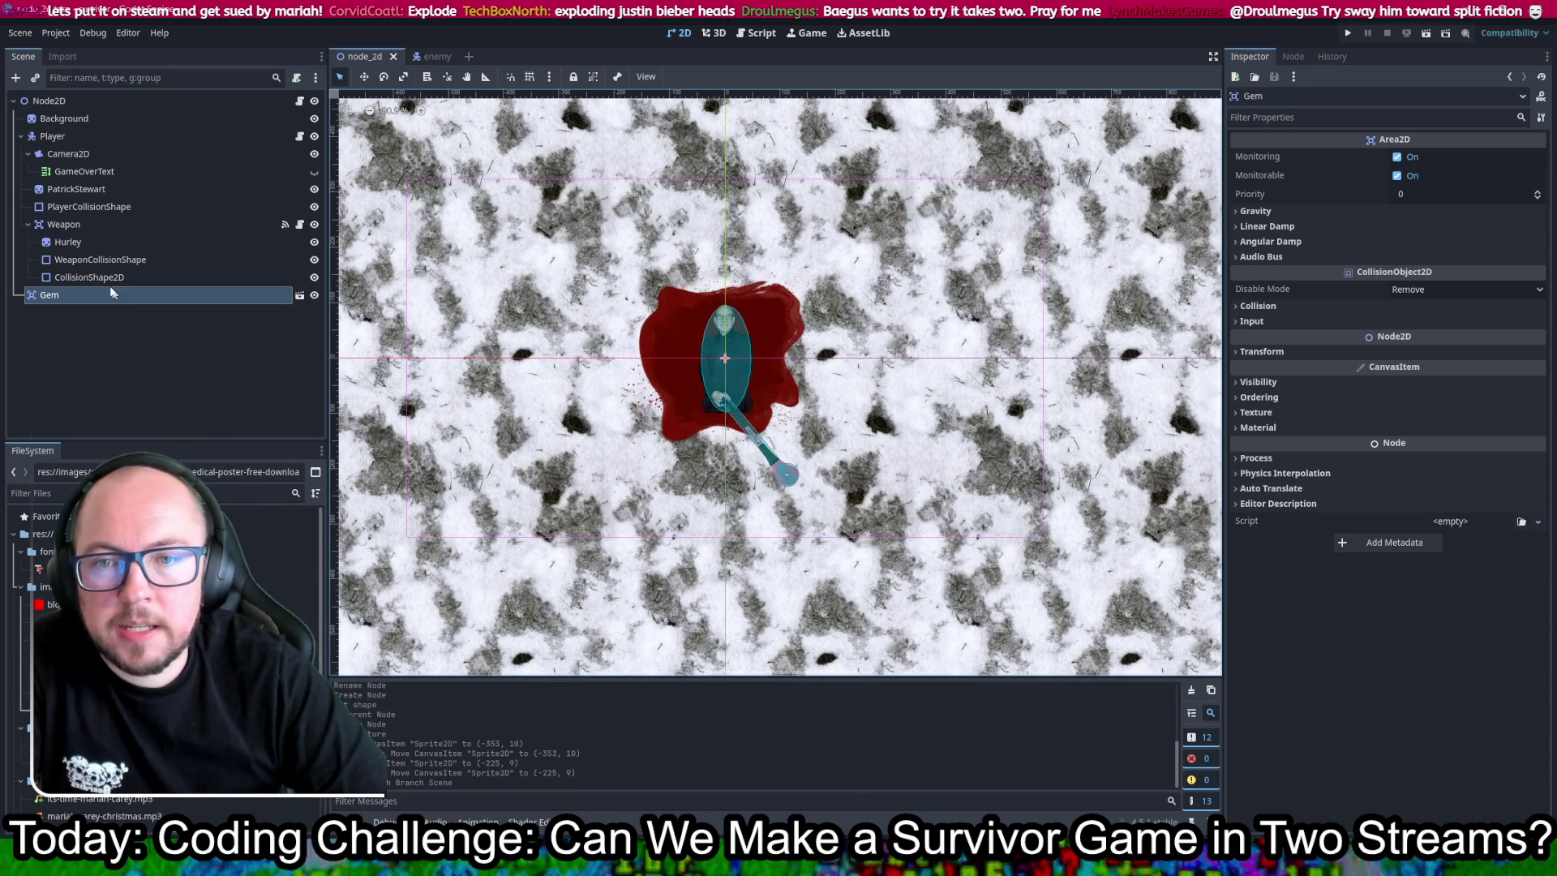
- Move the gem instance left of the player and save the main scene
{"action": "left_click_drag", "start_coordinate": [732, 367], "coordinate": [512, 359]}
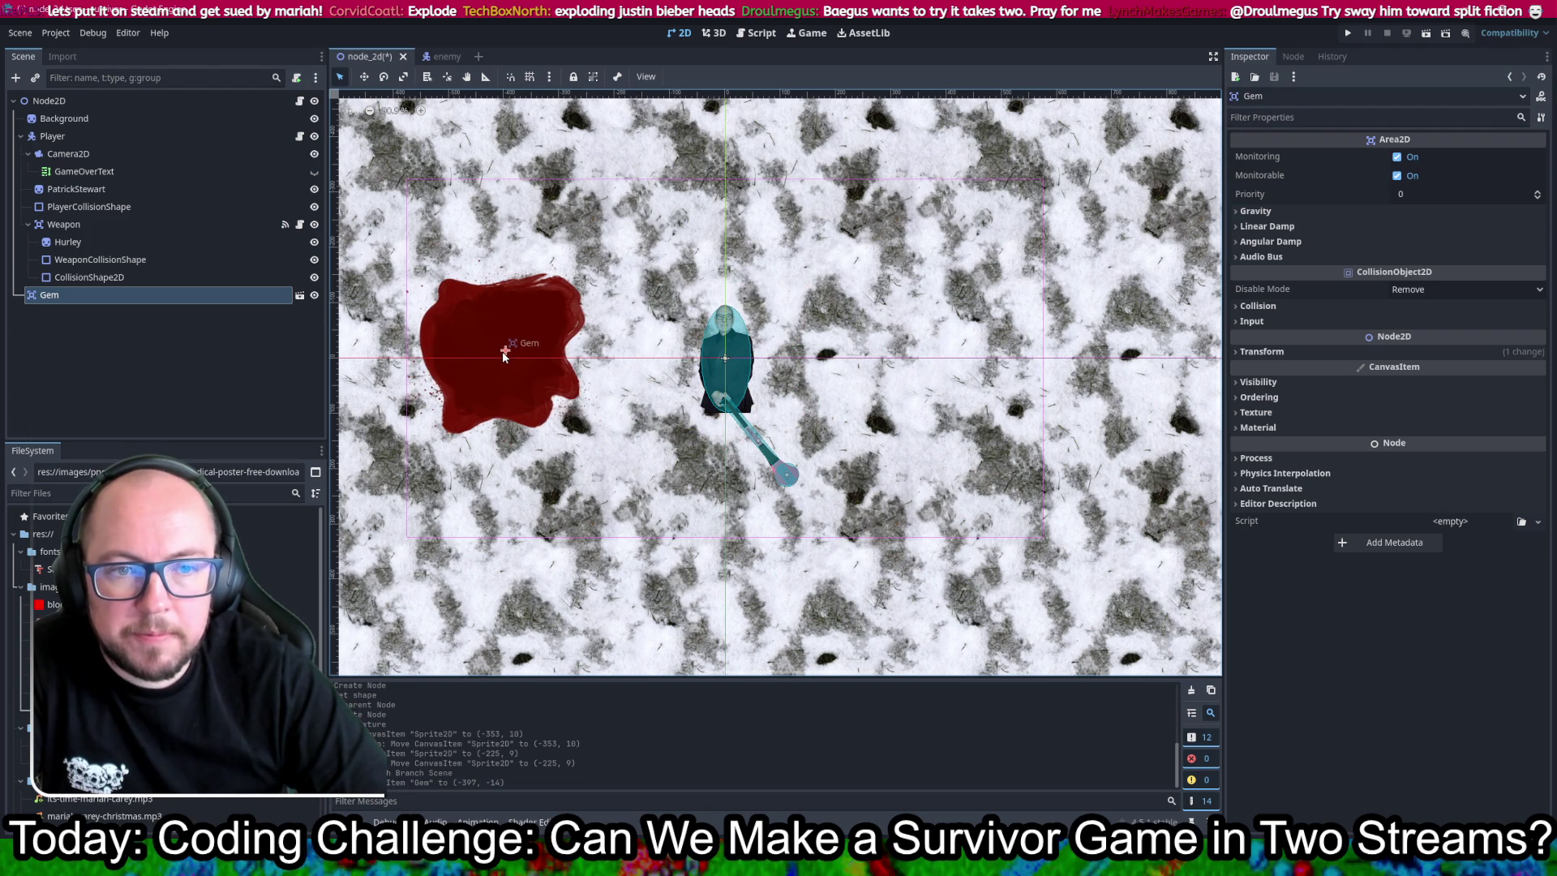
{"action": "key", "text": "ctrl+s"}
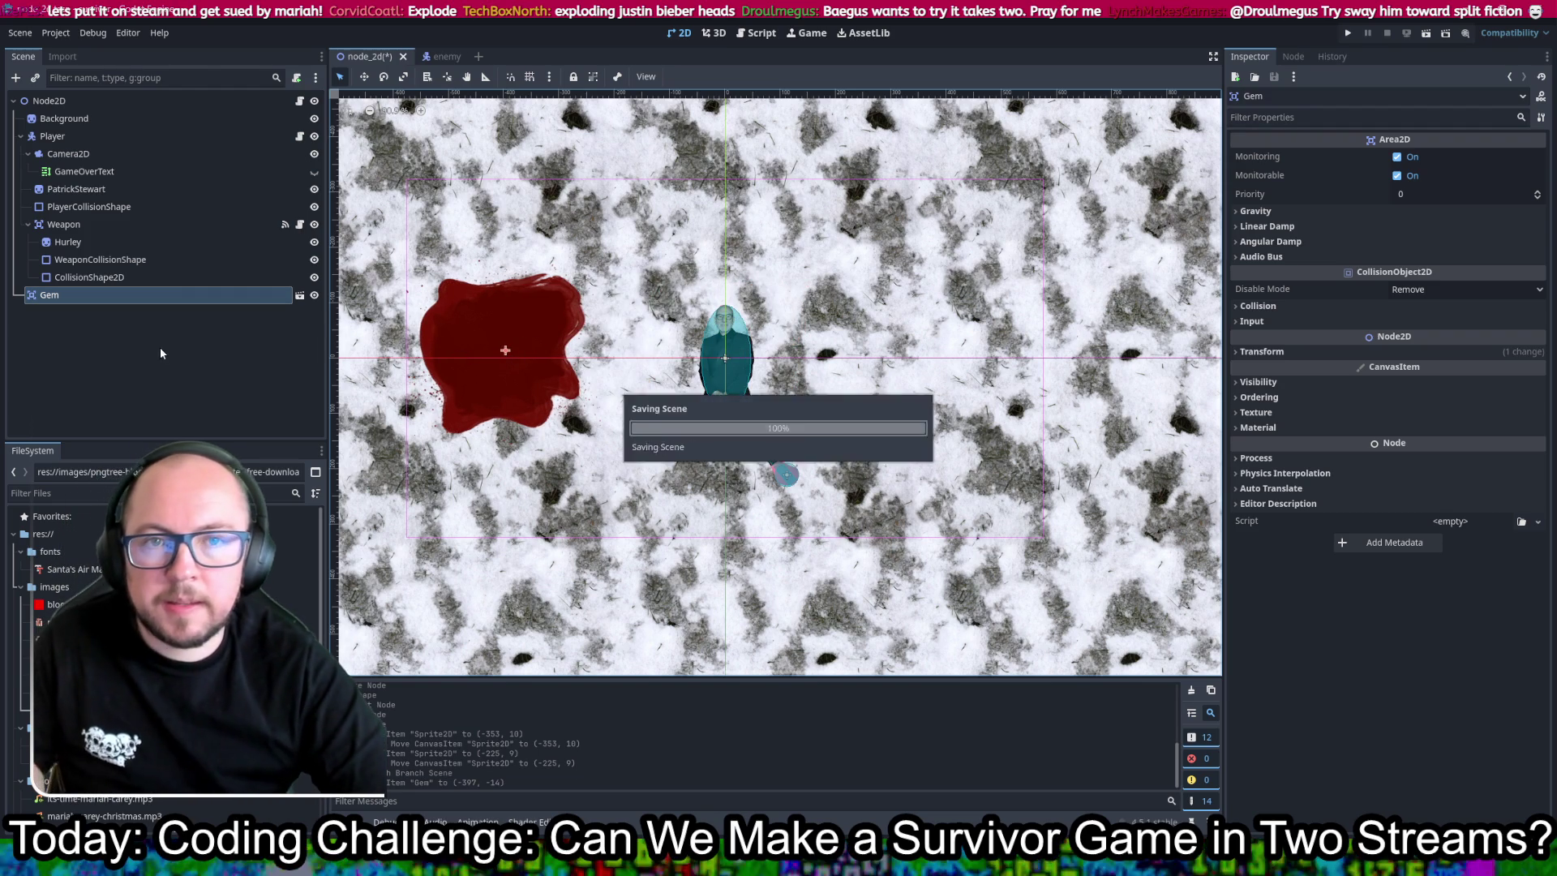
{"action": "scroll", "coordinate": [162, 649], "scroll_direction": "down", "scroll_amount": 1}
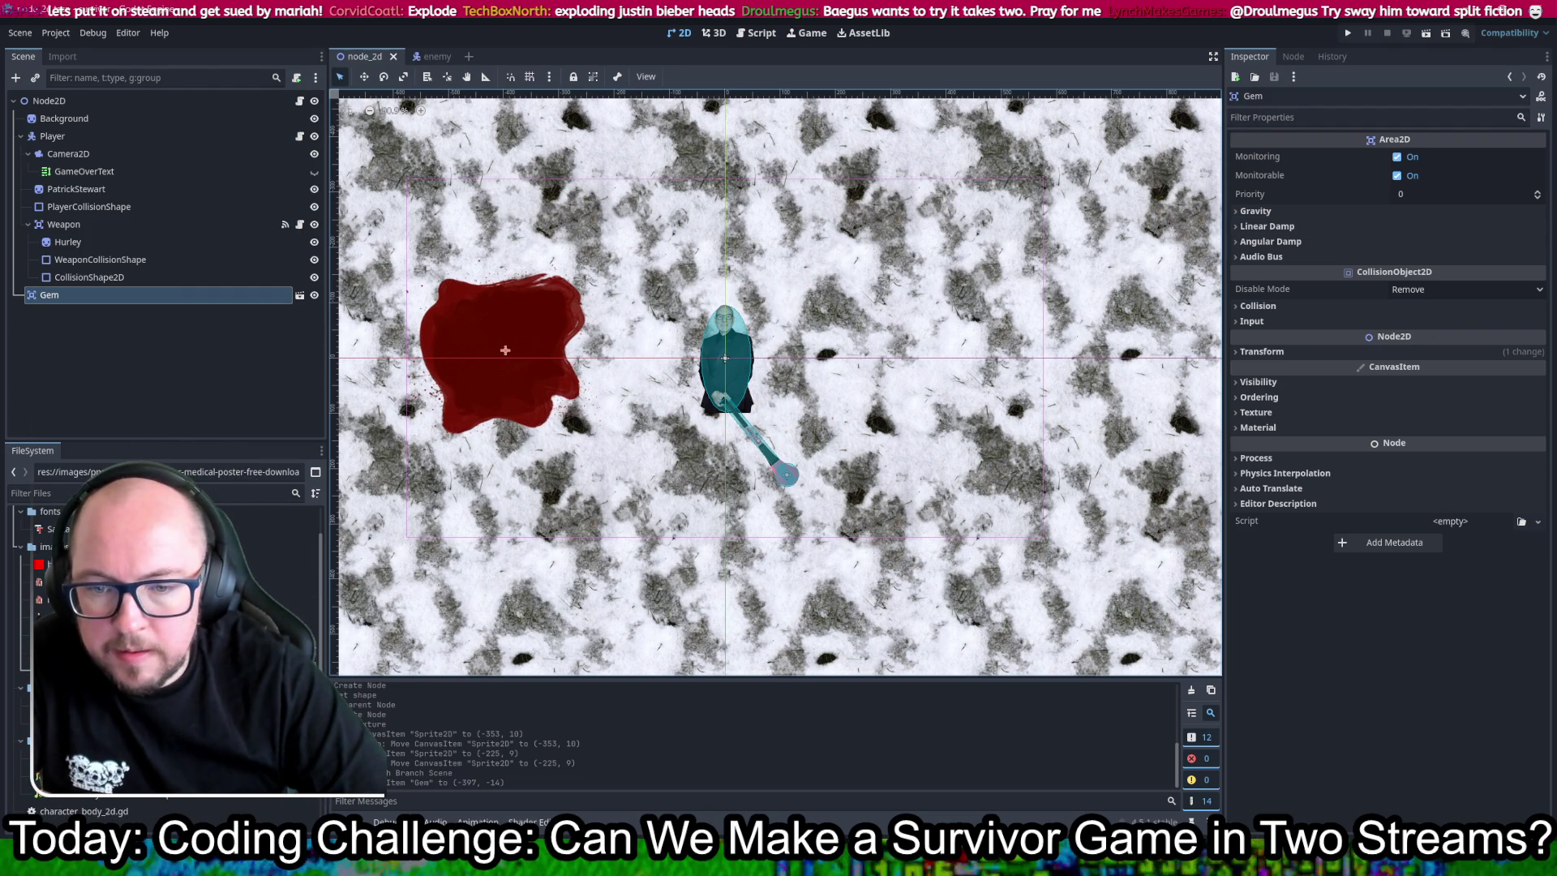
{"action": "left_click", "coordinate": [299, 295]}
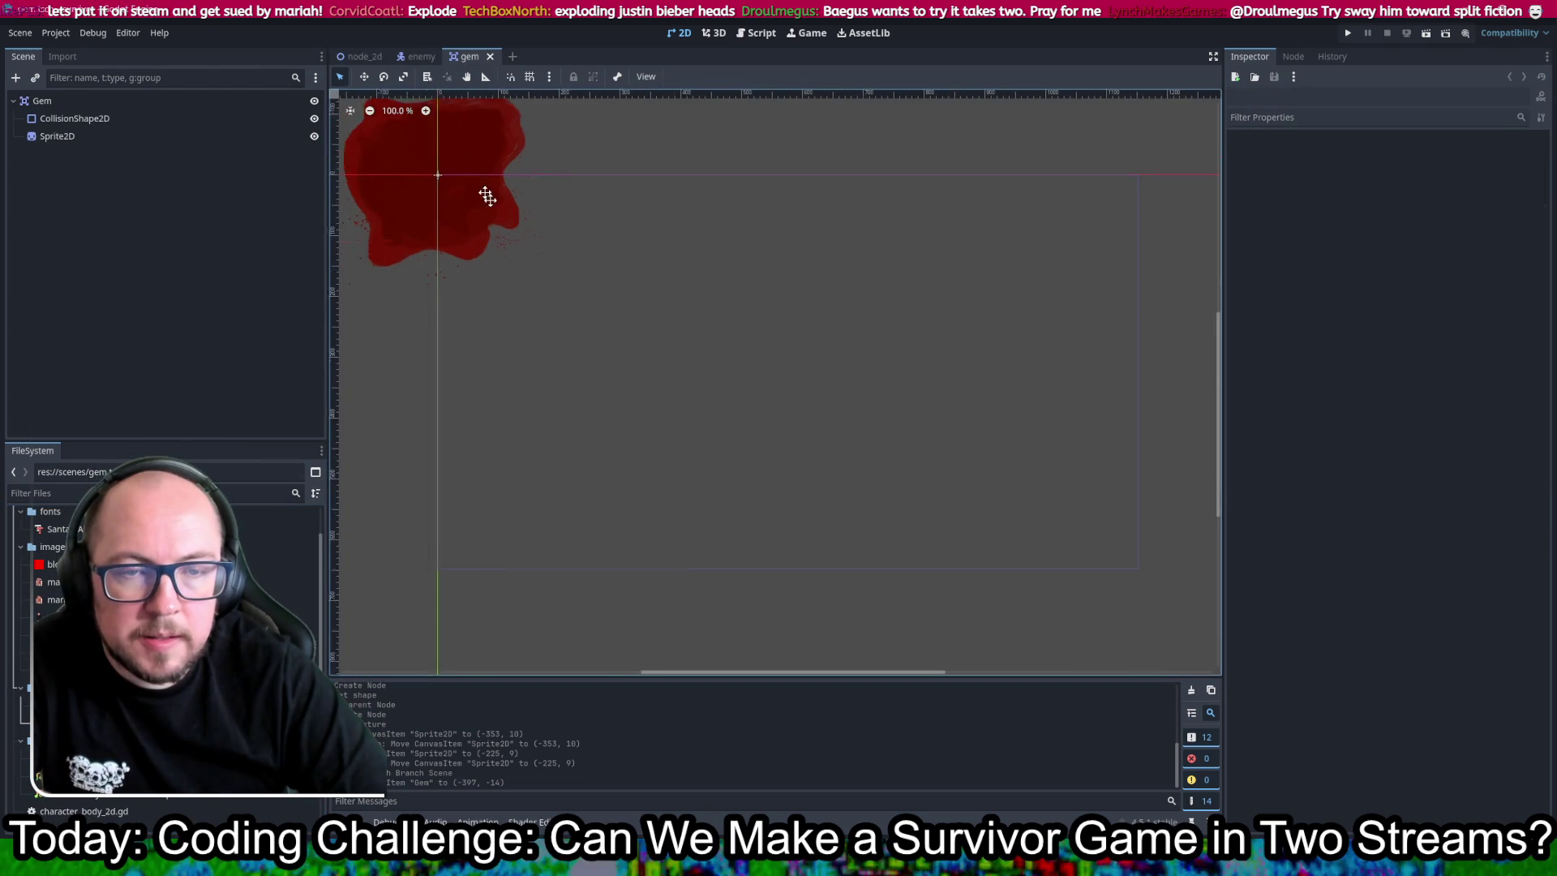
- Set the gem's CircleShape2D collision radius to 10 and save
{"action": "scroll", "coordinate": [647, 391], "scroll_direction": "up", "scroll_amount": 7}
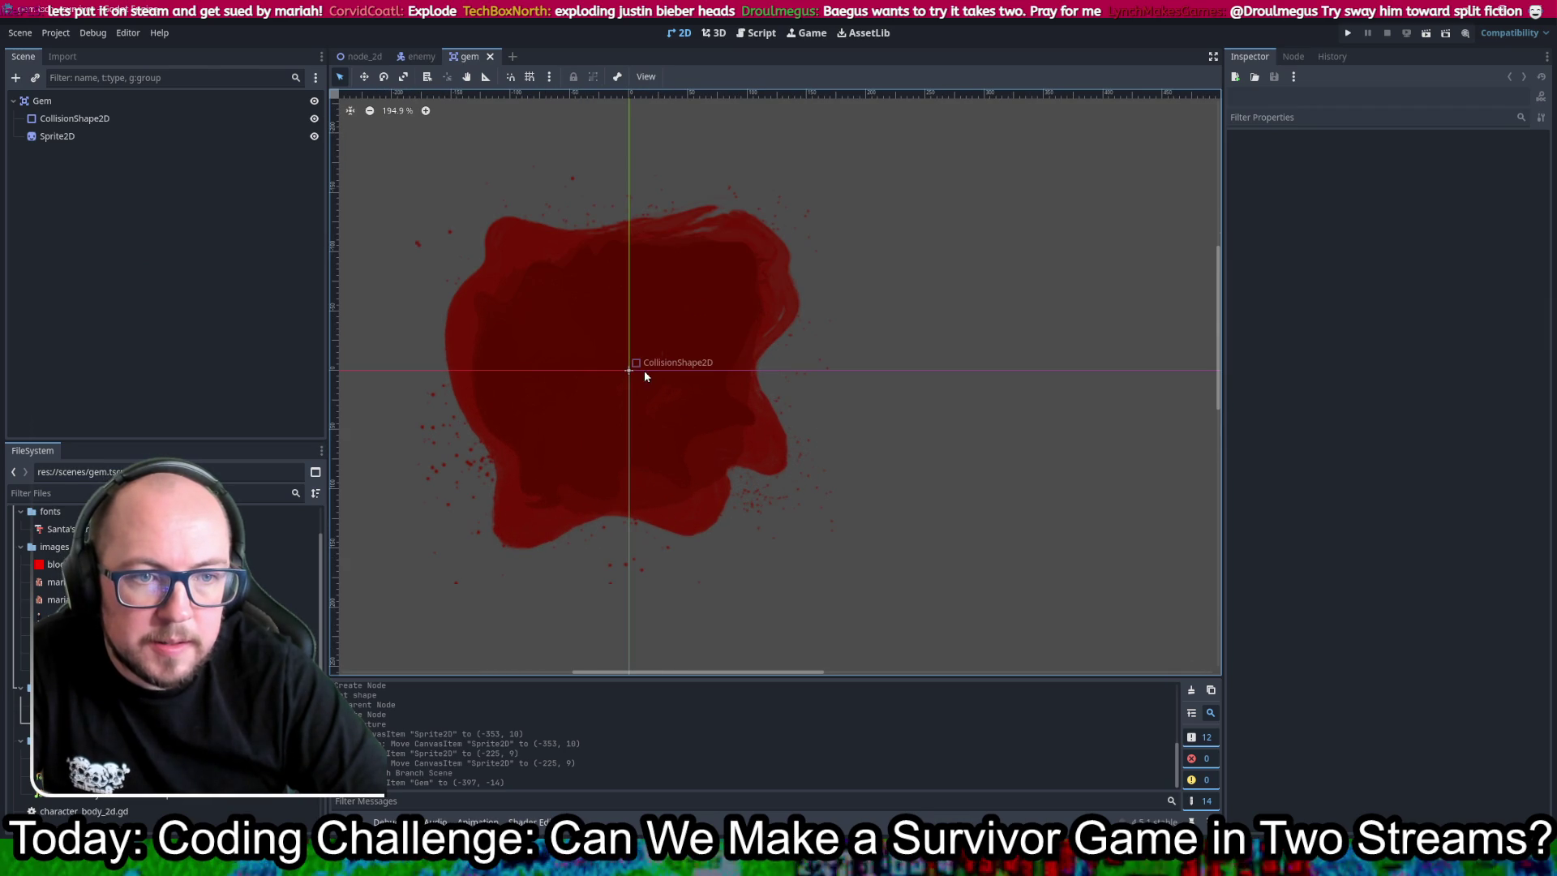
{"action": "left_click", "coordinate": [695, 370]}
{"action": "left_click", "coordinate": [143, 118]}
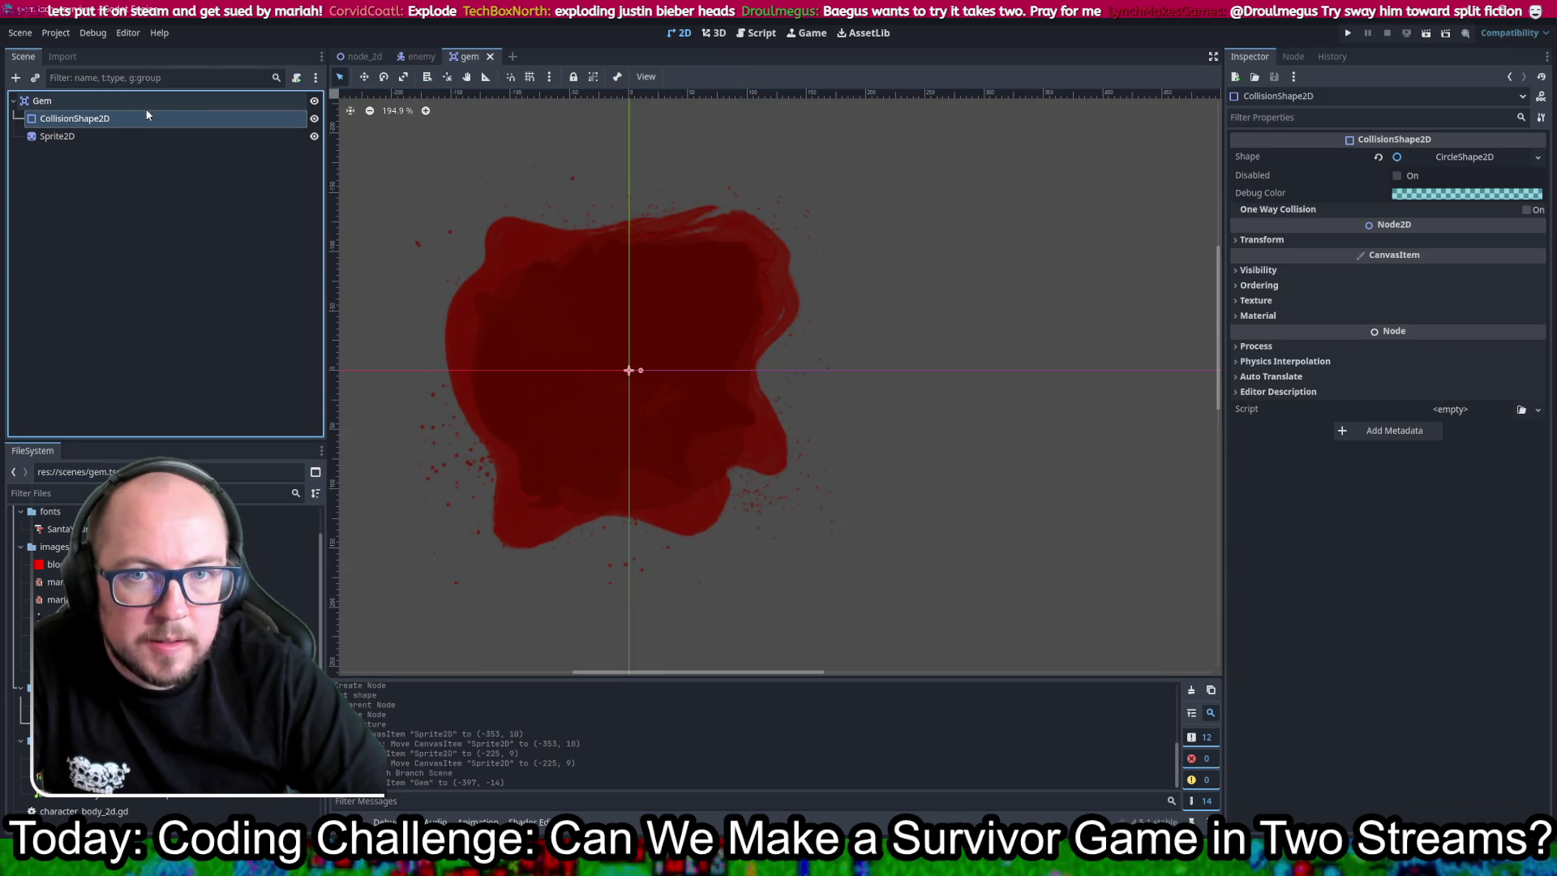
{"action": "left_click", "coordinate": [1435, 161]}
{"action": "left_click_drag", "start_coordinate": [1415, 179], "coordinate": [1402, 187]}
{"action": "left_click_drag", "start_coordinate": [119, 120], "coordinate": [98, 150]}
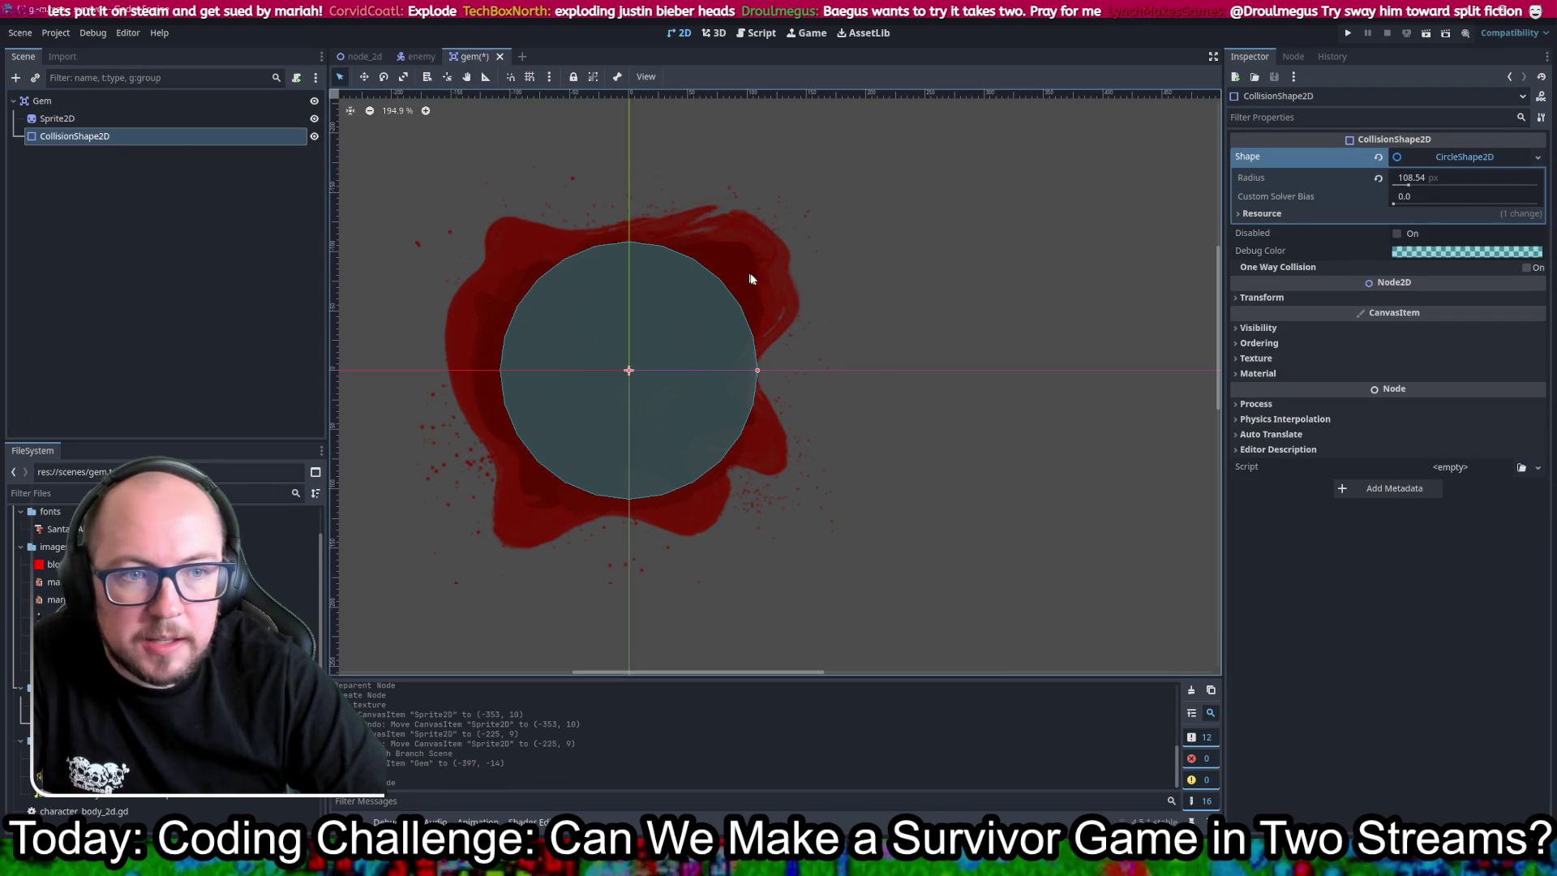
{"action": "left_click", "coordinate": [1419, 187]}
{"action": "type", "text": "10"}
{"action": "key", "text": "Return"}
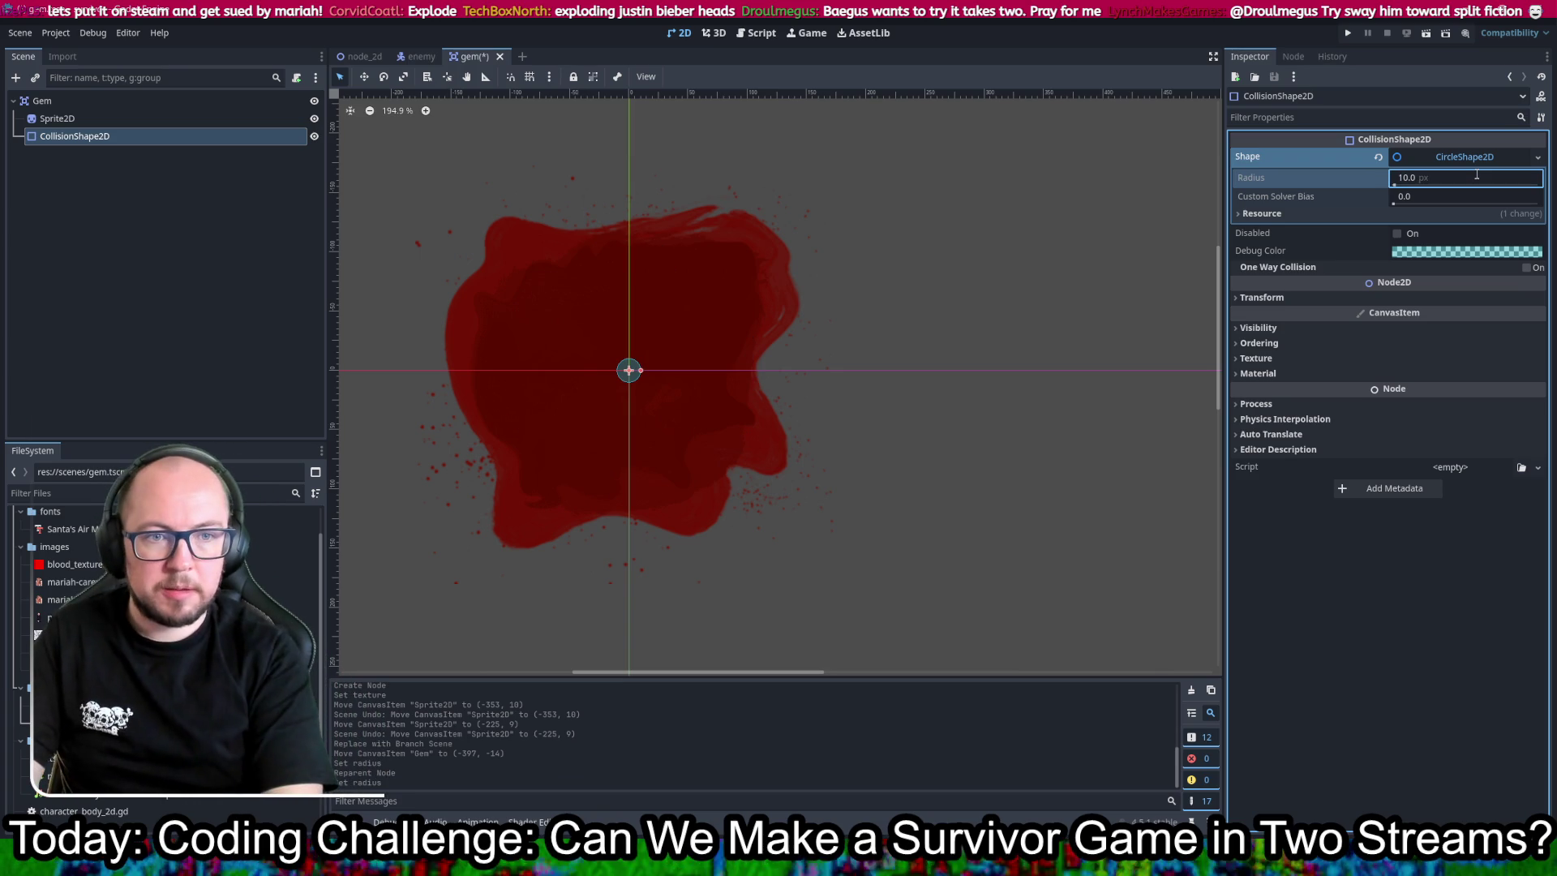
{"action": "key", "text": "ctrl+s"}
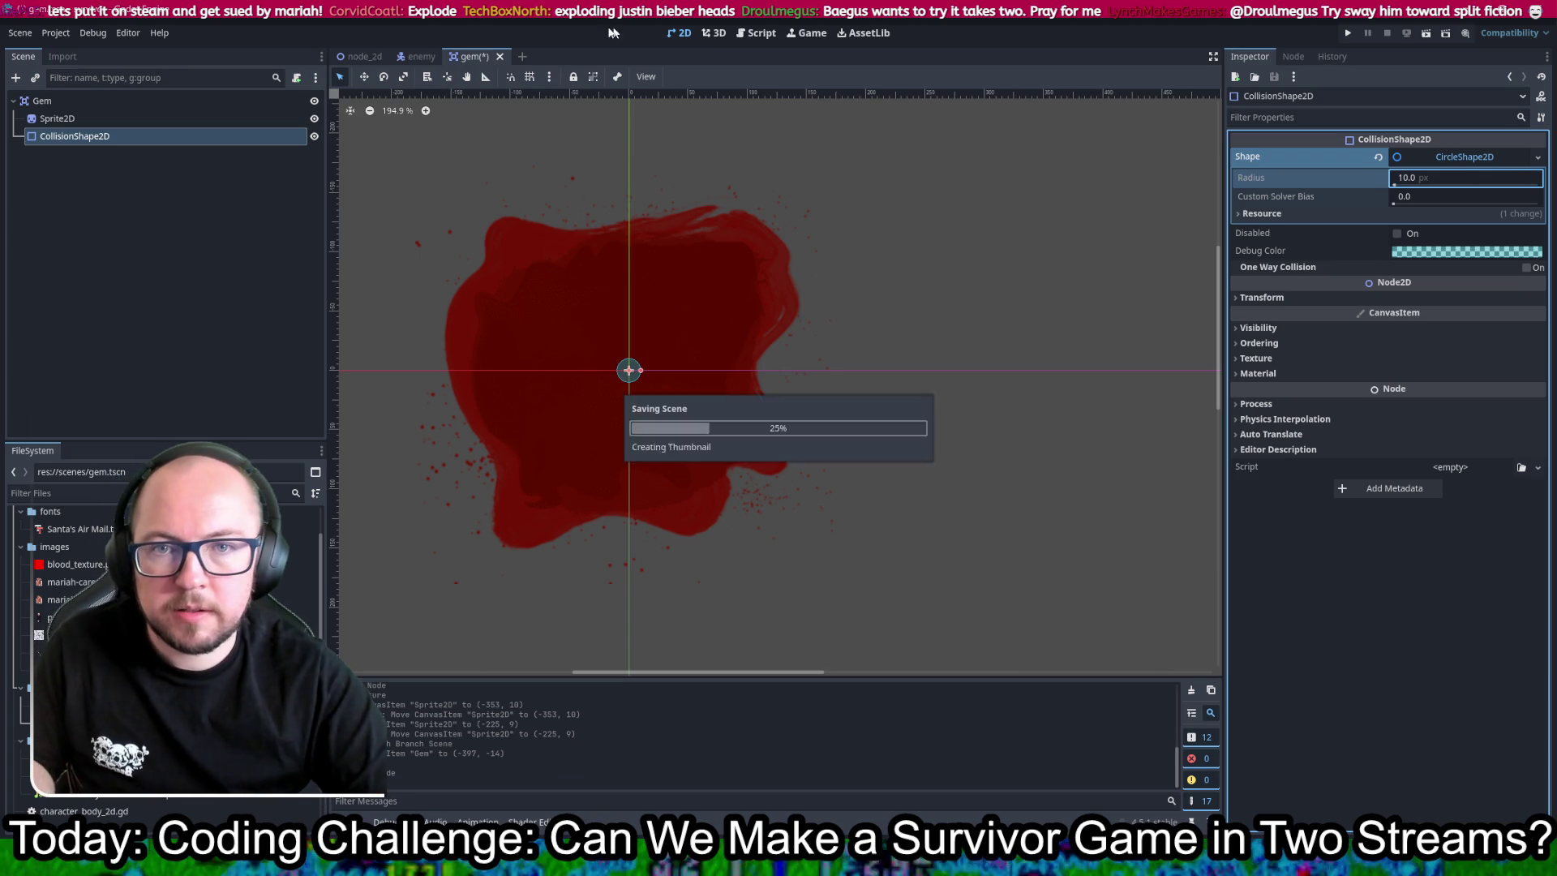
- Shrink the blood sprite to a tiny size centred on the origin and save
{"action": "left_click", "coordinate": [77, 100]}
{"action": "left_click", "coordinate": [75, 114]}
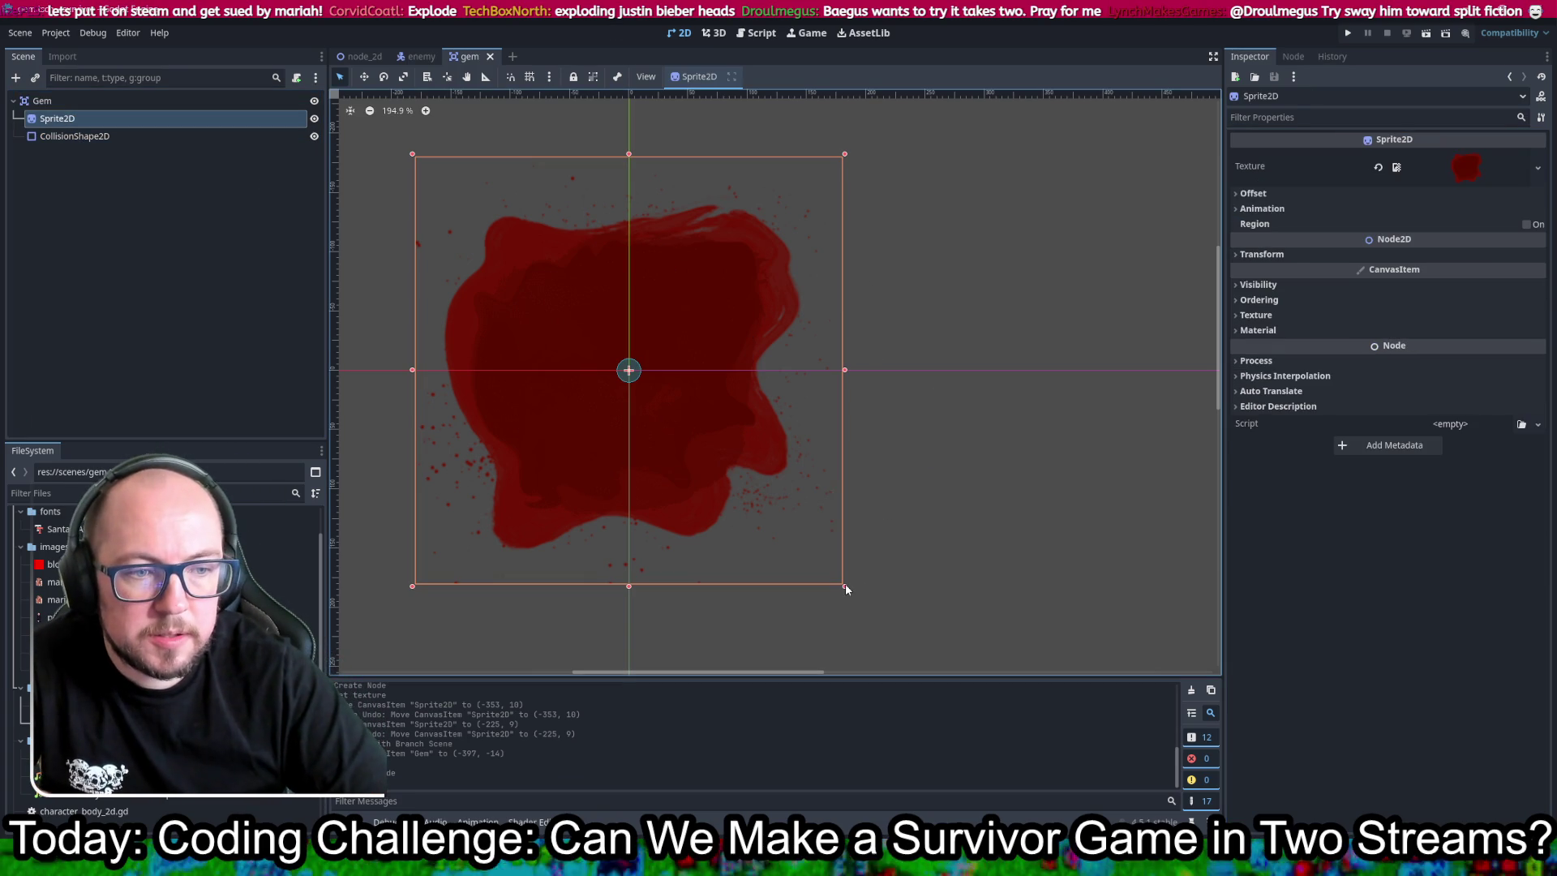
{"action": "mouse_move", "coordinate": [844, 586]}
{"action": "left_mouse_down"}
{"action": "mouse_move", "coordinate": [770, 531]}
{"action": "mouse_move", "coordinate": [789, 543]}
{"action": "left_mouse_up"}
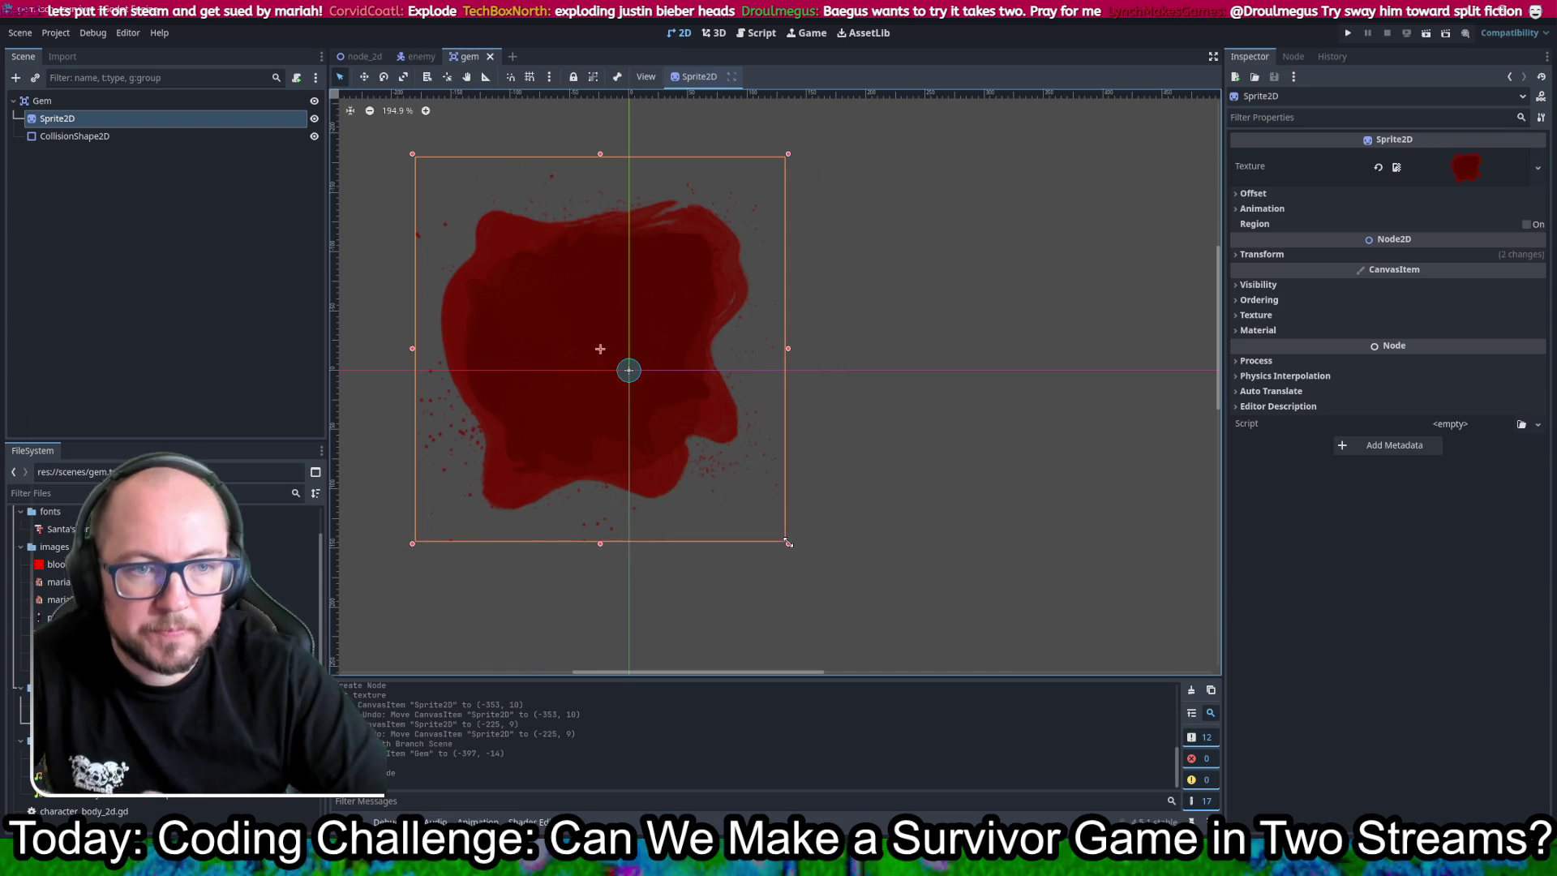
{"action": "key", "text": "ctrl+z"}
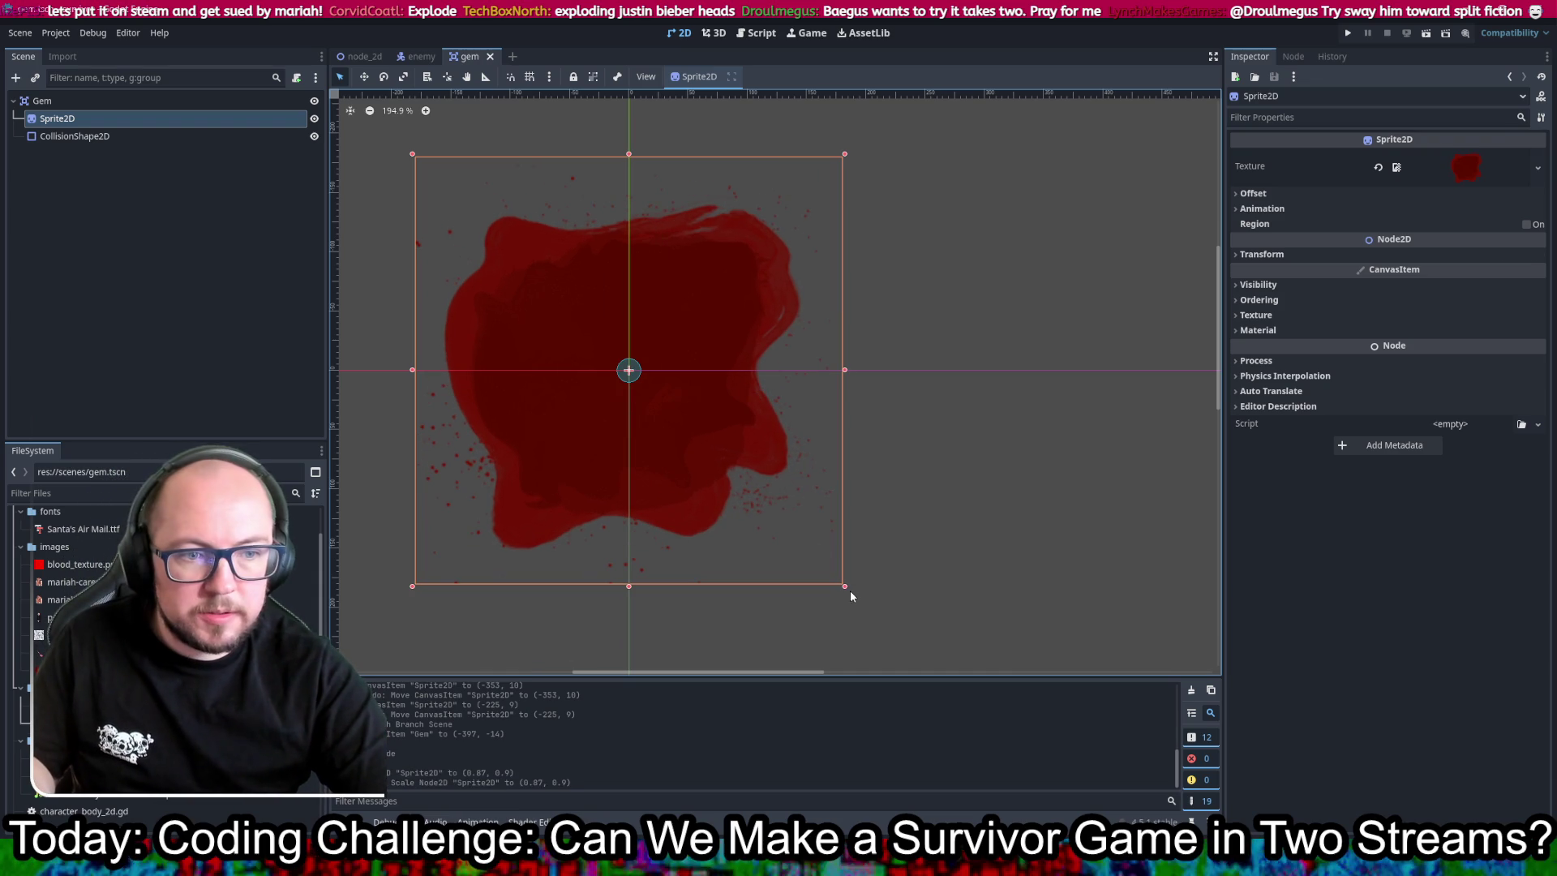
{"action": "mouse_move", "coordinate": [844, 590]}
{"action": "left_mouse_down"}
{"action": "mouse_move", "coordinate": [514, 295]}
{"action": "mouse_move", "coordinate": [447, 210]}
{"action": "mouse_move", "coordinate": [631, 375]}
{"action": "left_mouse_up"}
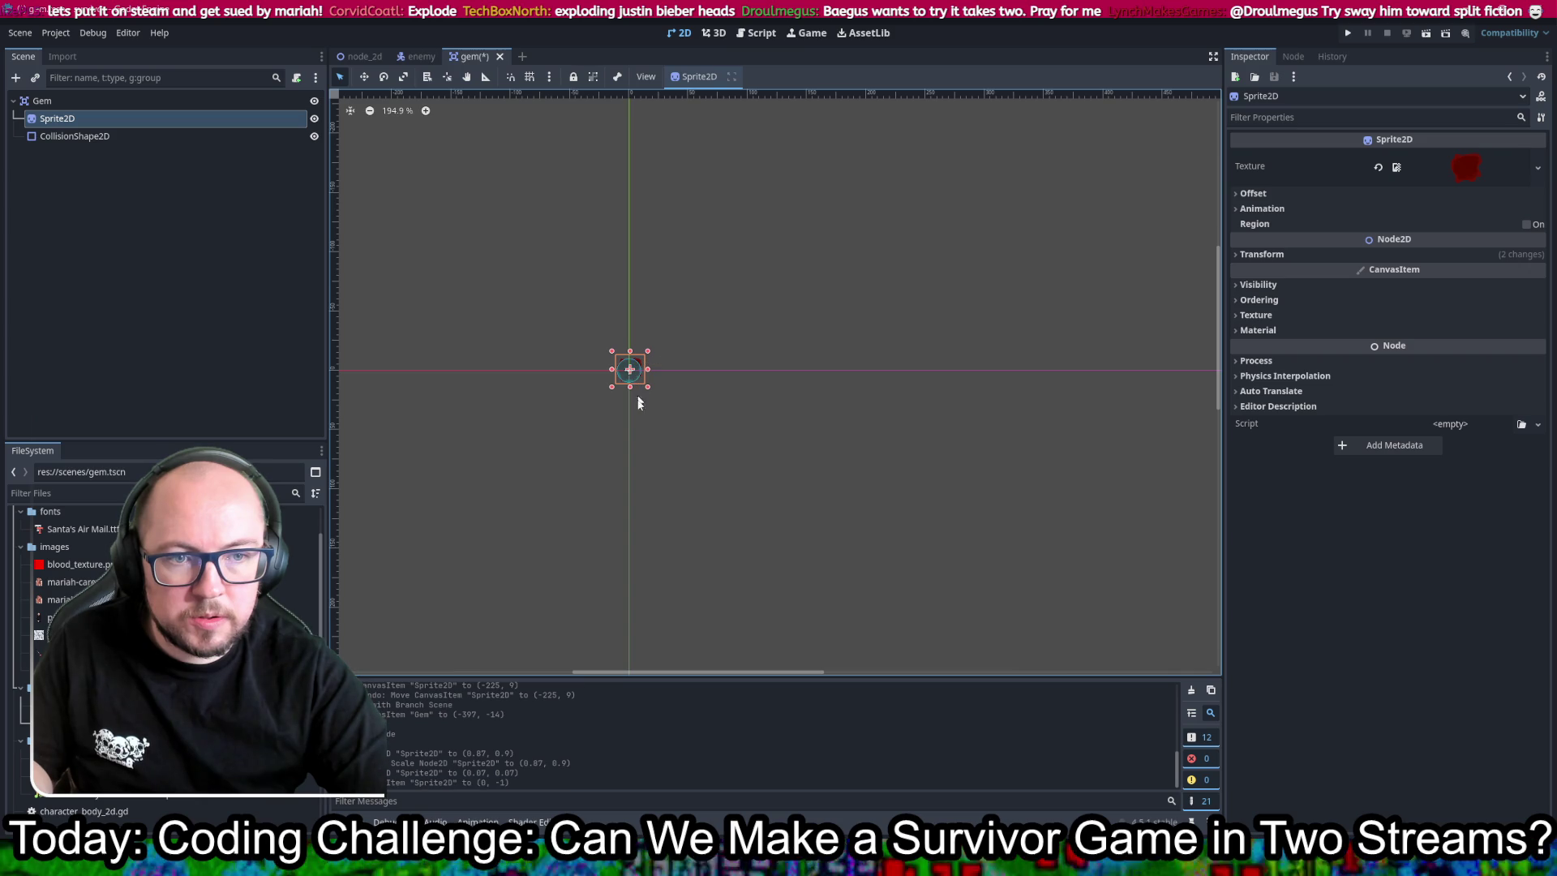
{"action": "key", "text": "ctrl+s"}
{"action": "left_click", "coordinate": [645, 423]}
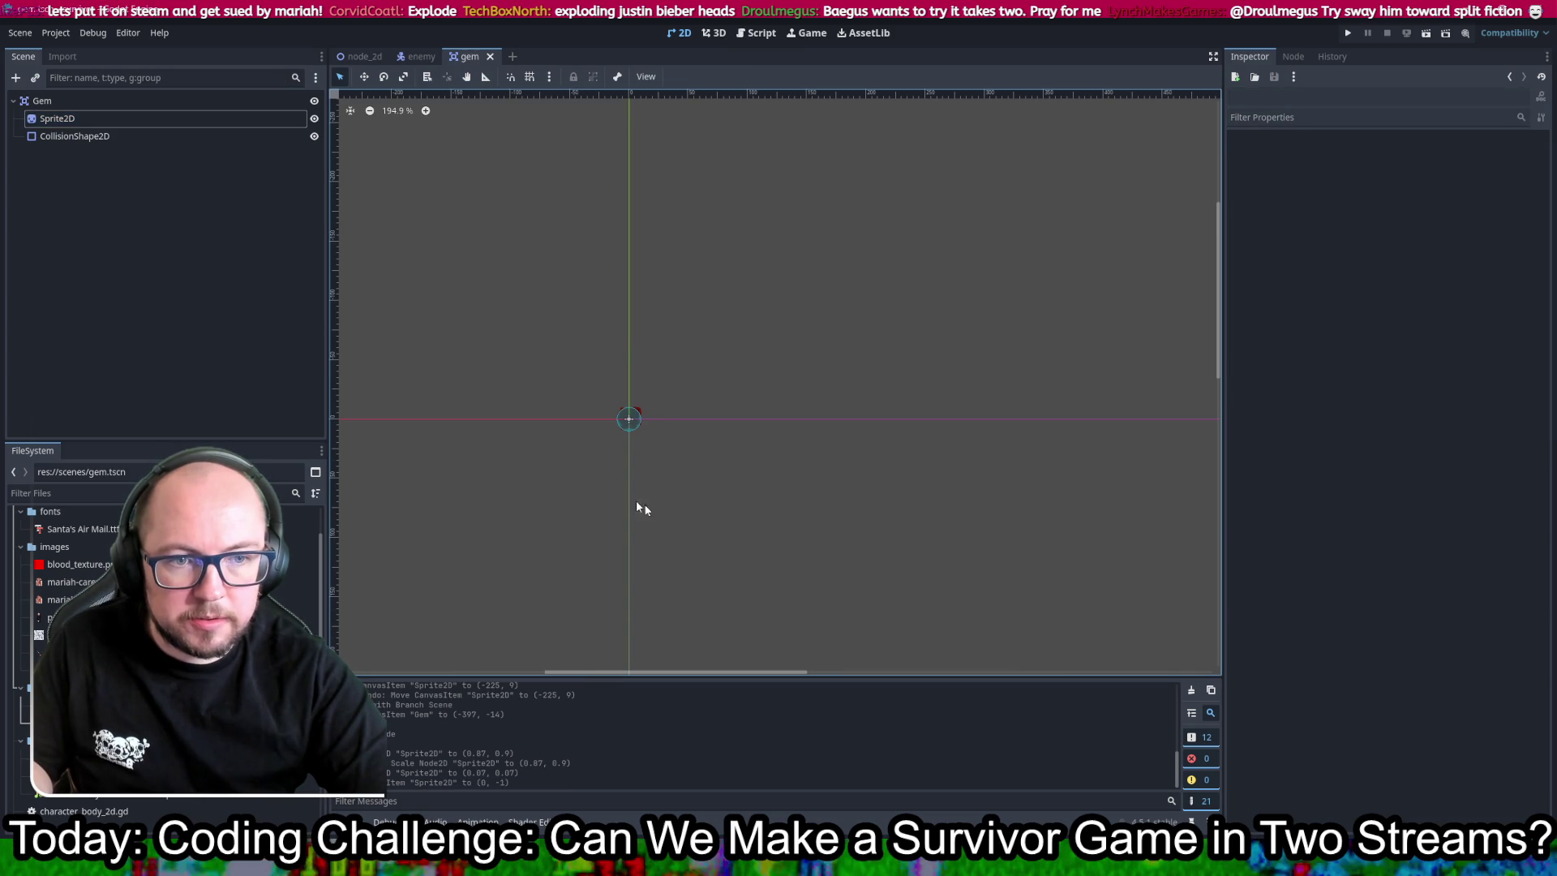
{"action": "scroll", "coordinate": [627, 431], "scroll_direction": "up", "scroll_amount": 7}
{"action": "left_click", "coordinate": [693, 325]}
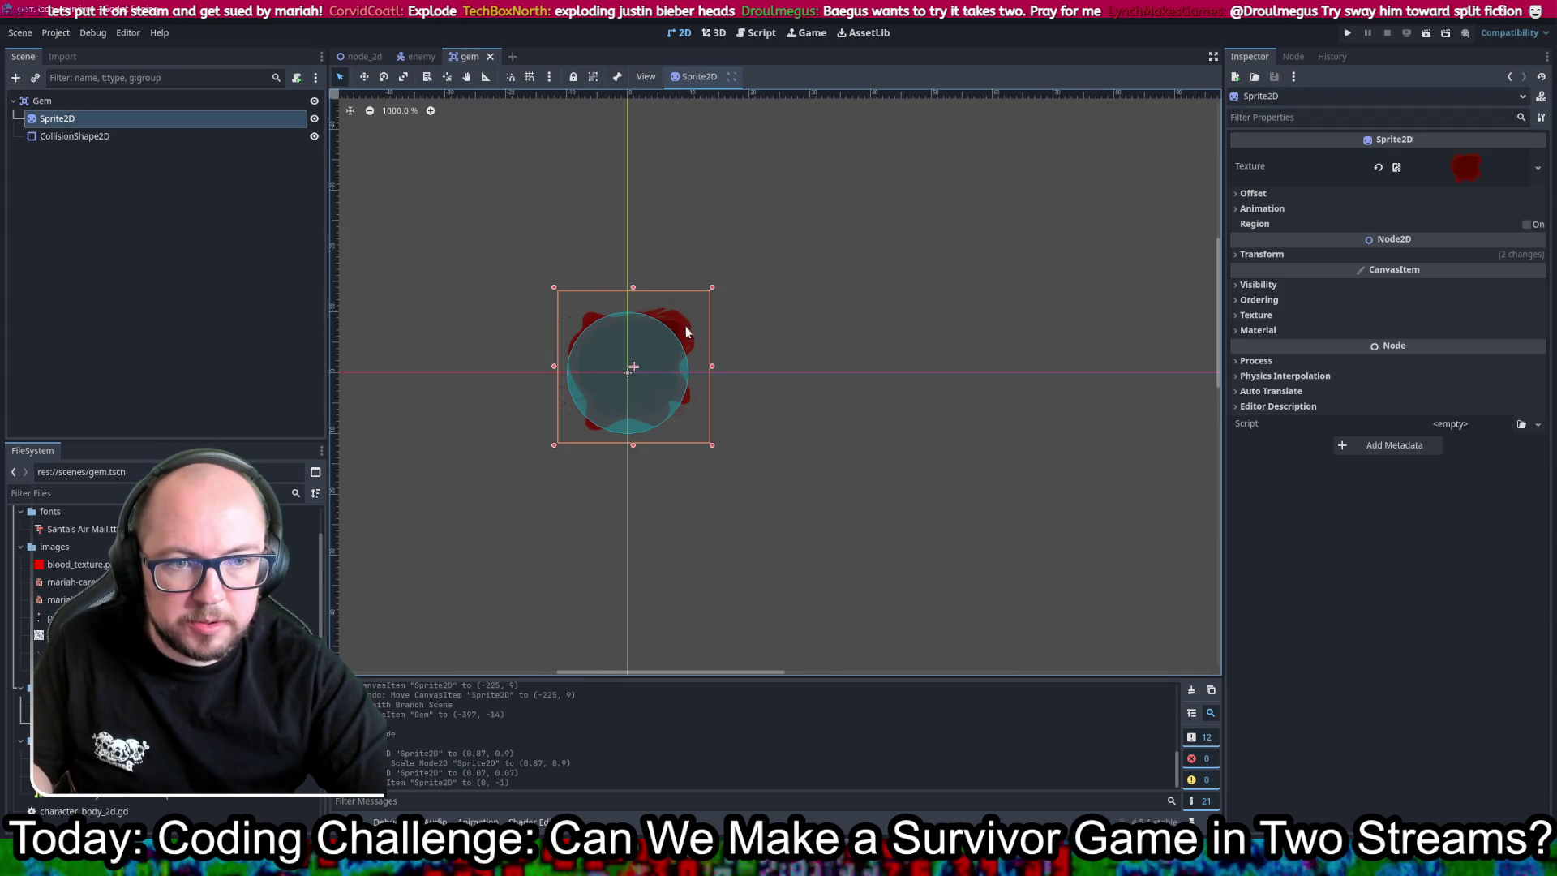
{"action": "left_click", "coordinate": [887, 521]}
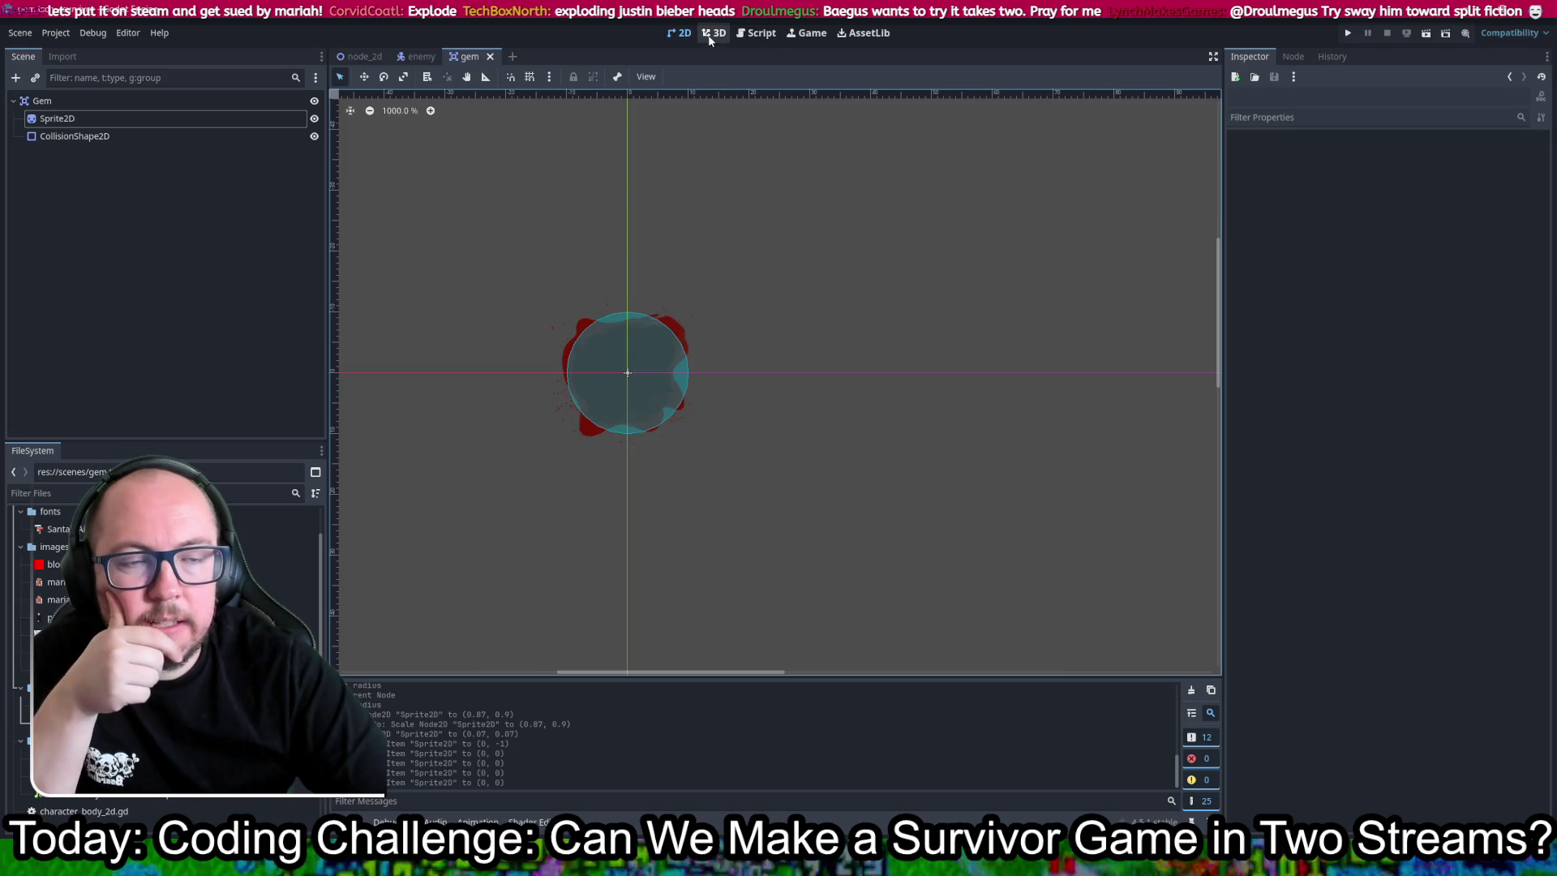
{"action": "left_click", "coordinate": [761, 34]}
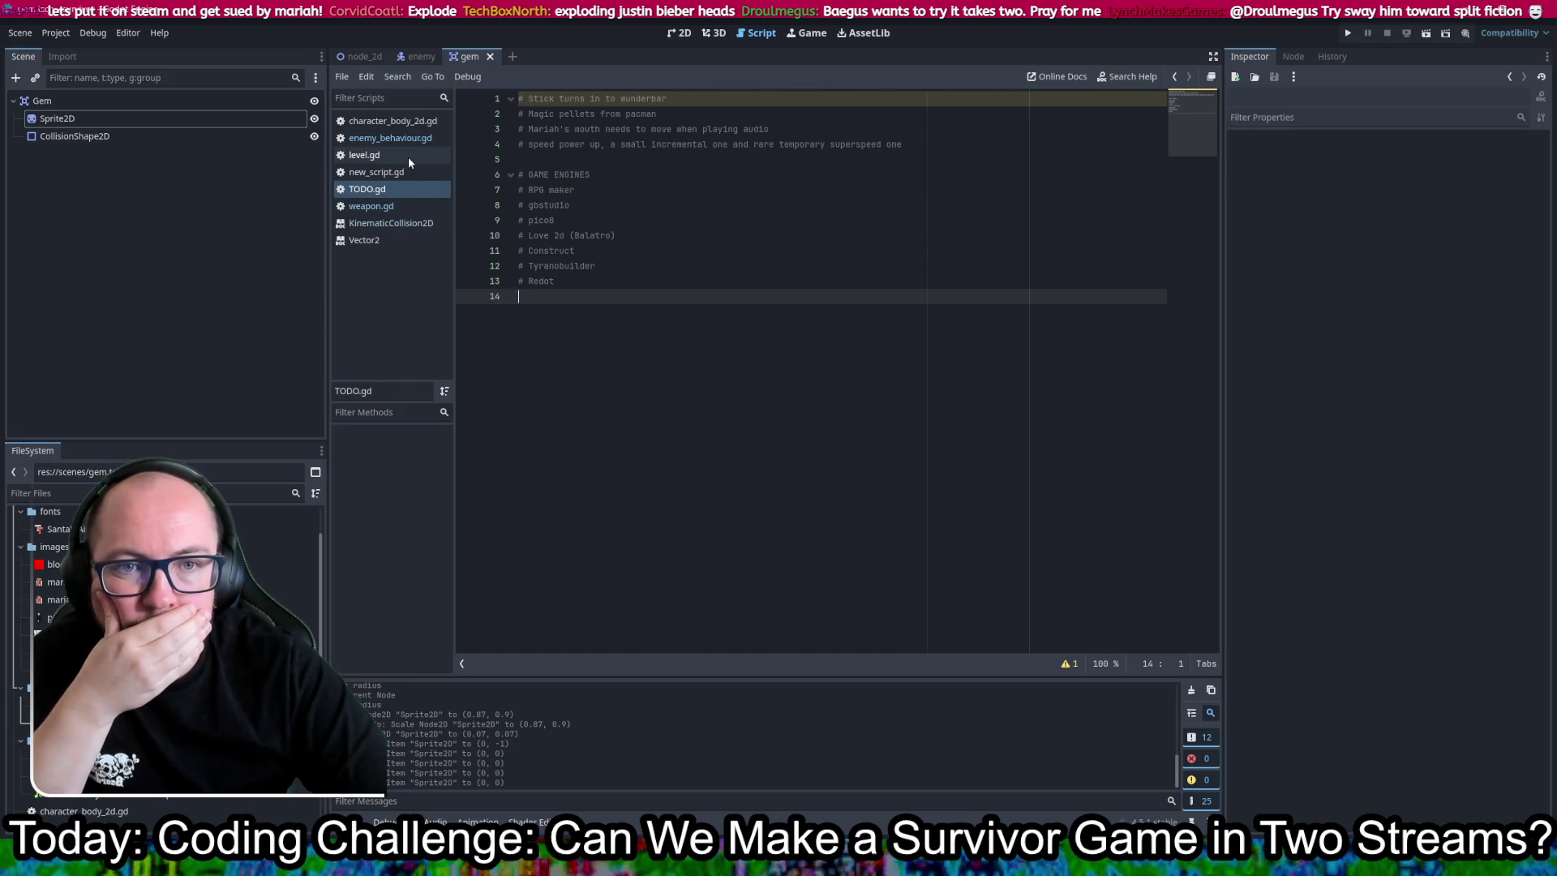
- Copy spawn_enemy from level.gd into enemy_behaviour.gd, renamed to spawn_gem, and save
{"action": "left_click", "coordinate": [407, 156]}
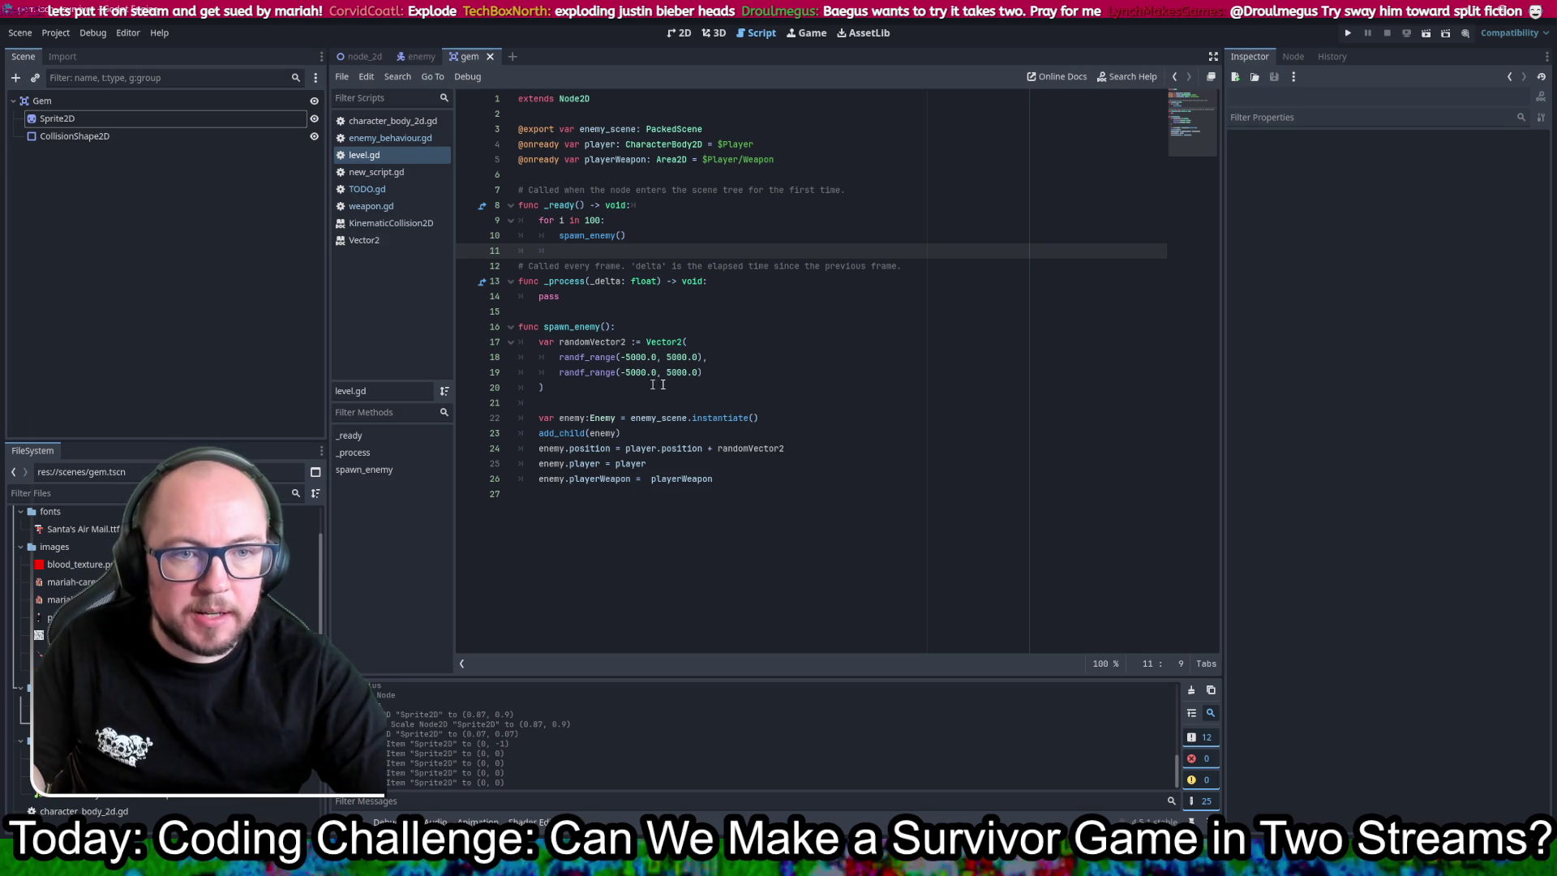
{"action": "left_click_drag", "start_coordinate": [735, 482], "coordinate": [715, 302]}
{"action": "key", "text": "ctrl+c"}
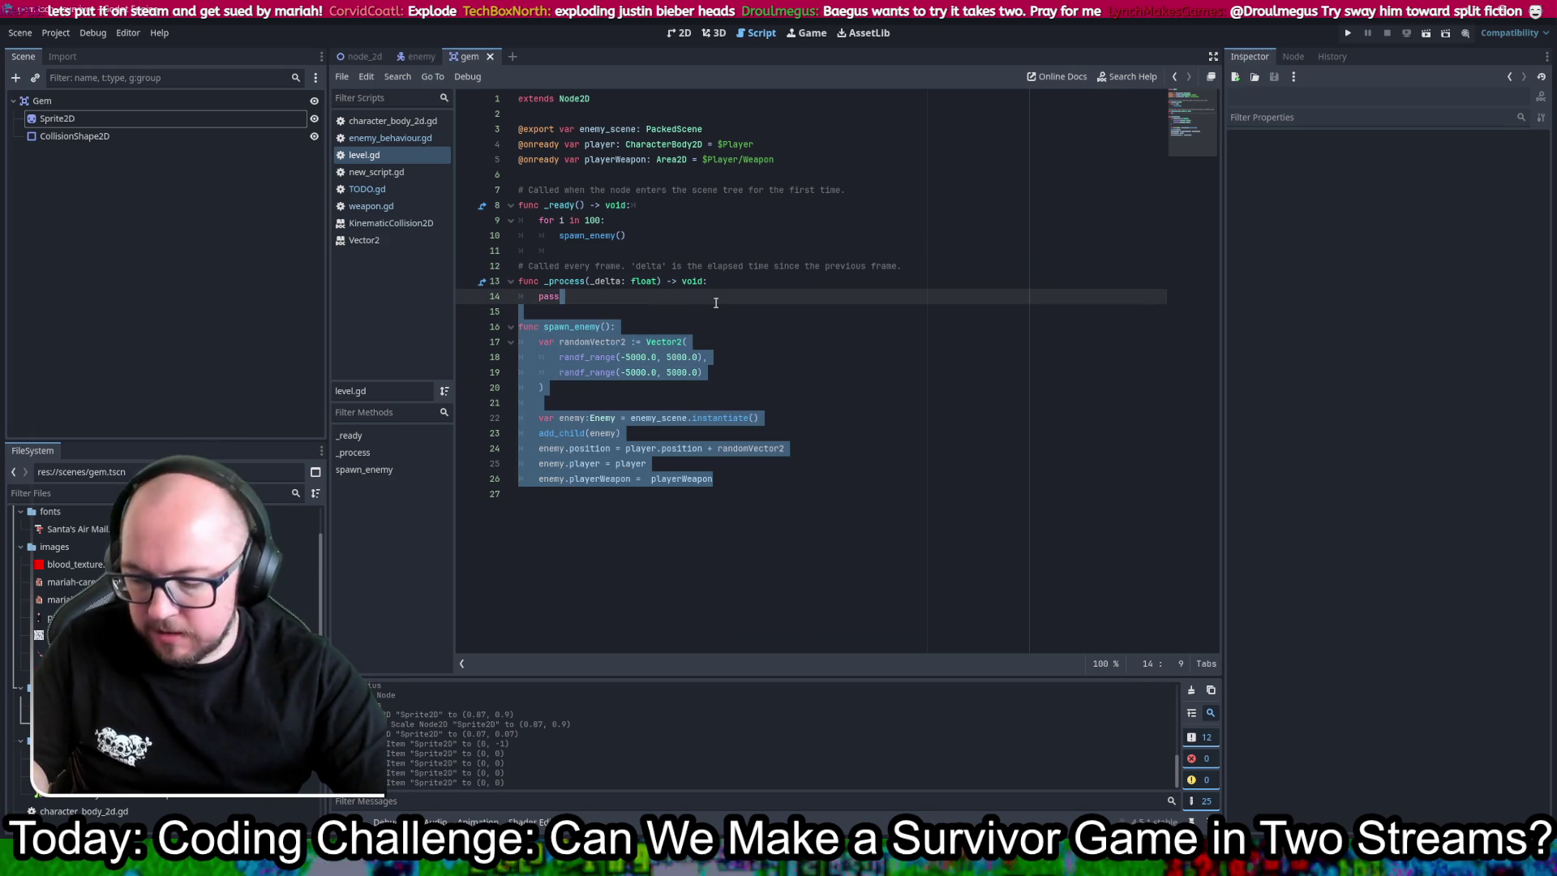
{"action": "left_click", "coordinate": [392, 139]}
{"action": "scroll", "coordinate": [725, 517], "scroll_direction": "down", "scroll_amount": 10}
{"action": "left_click", "coordinate": [795, 644]}
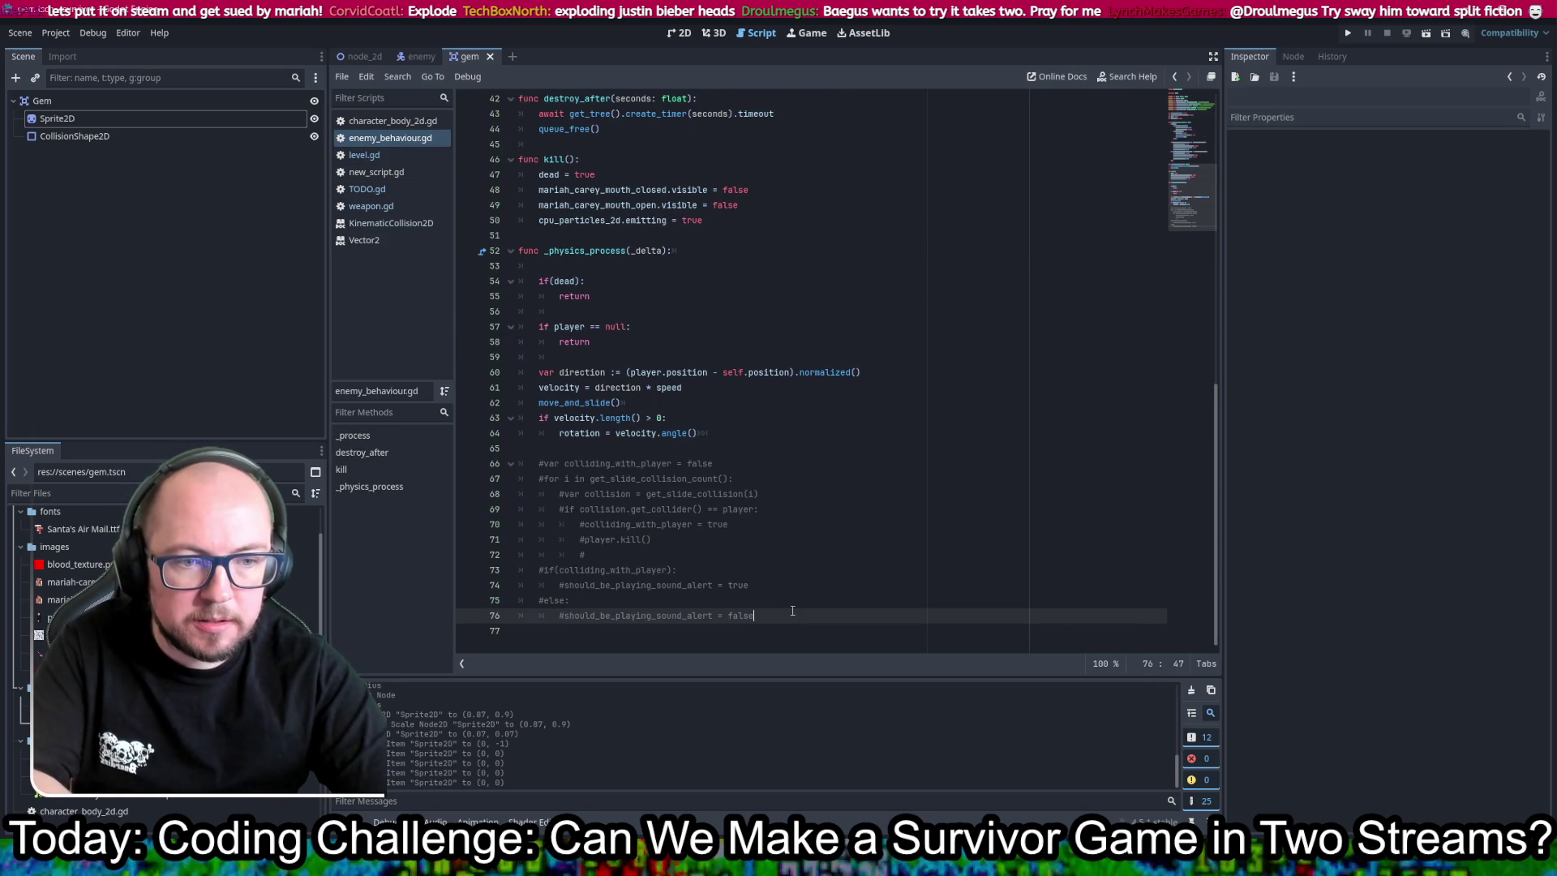
{"action": "key", "text": "Return"}
{"action": "key", "text": "ctrl+v"}
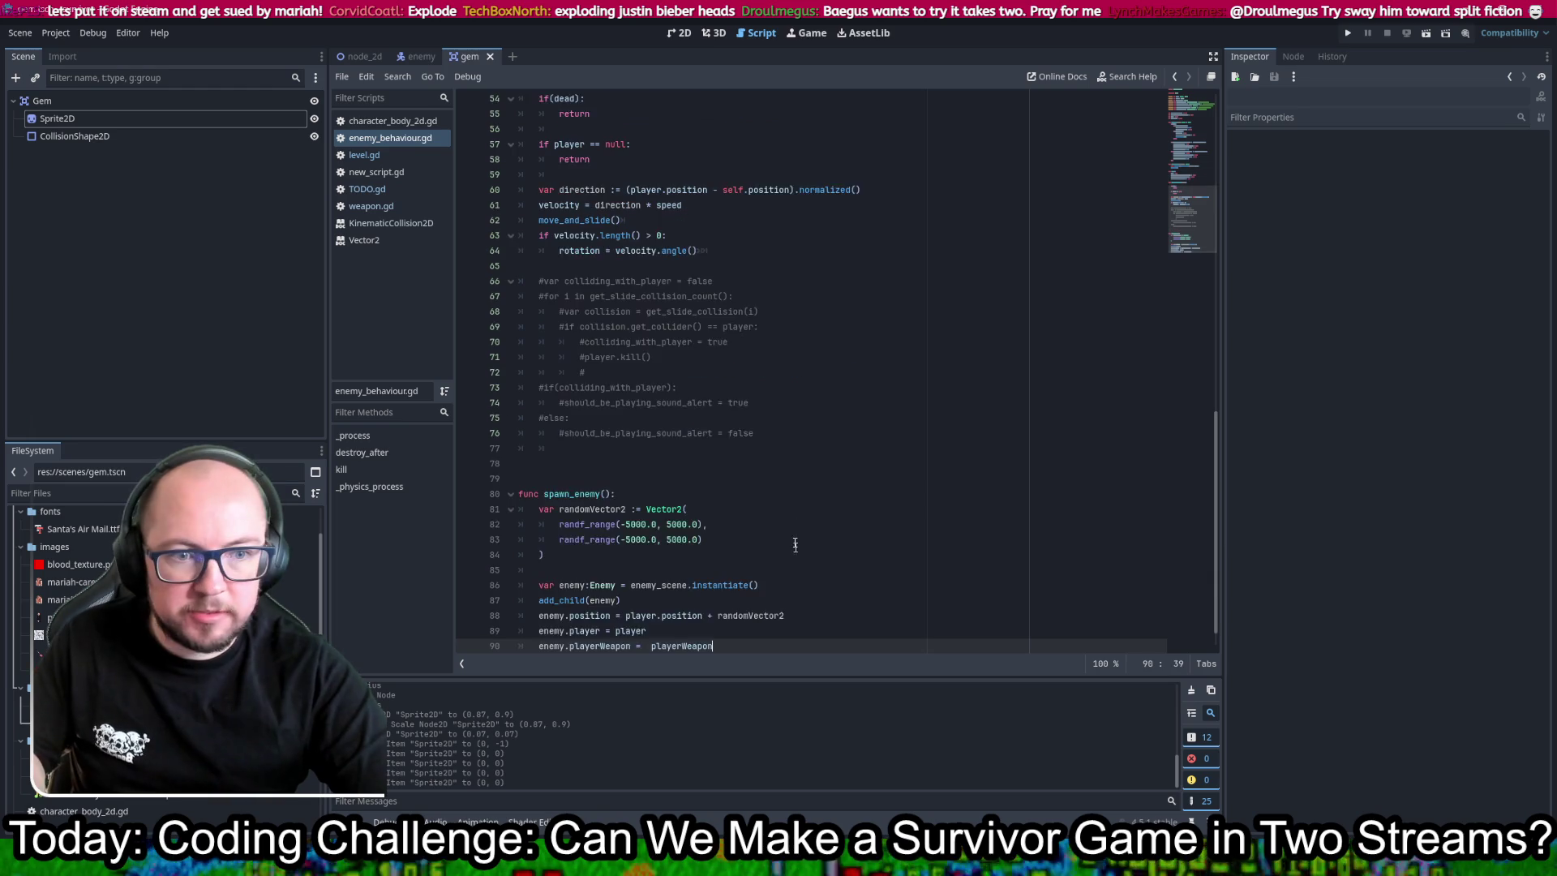
{"action": "left_click_drag", "start_coordinate": [604, 461], "coordinate": [573, 462]}
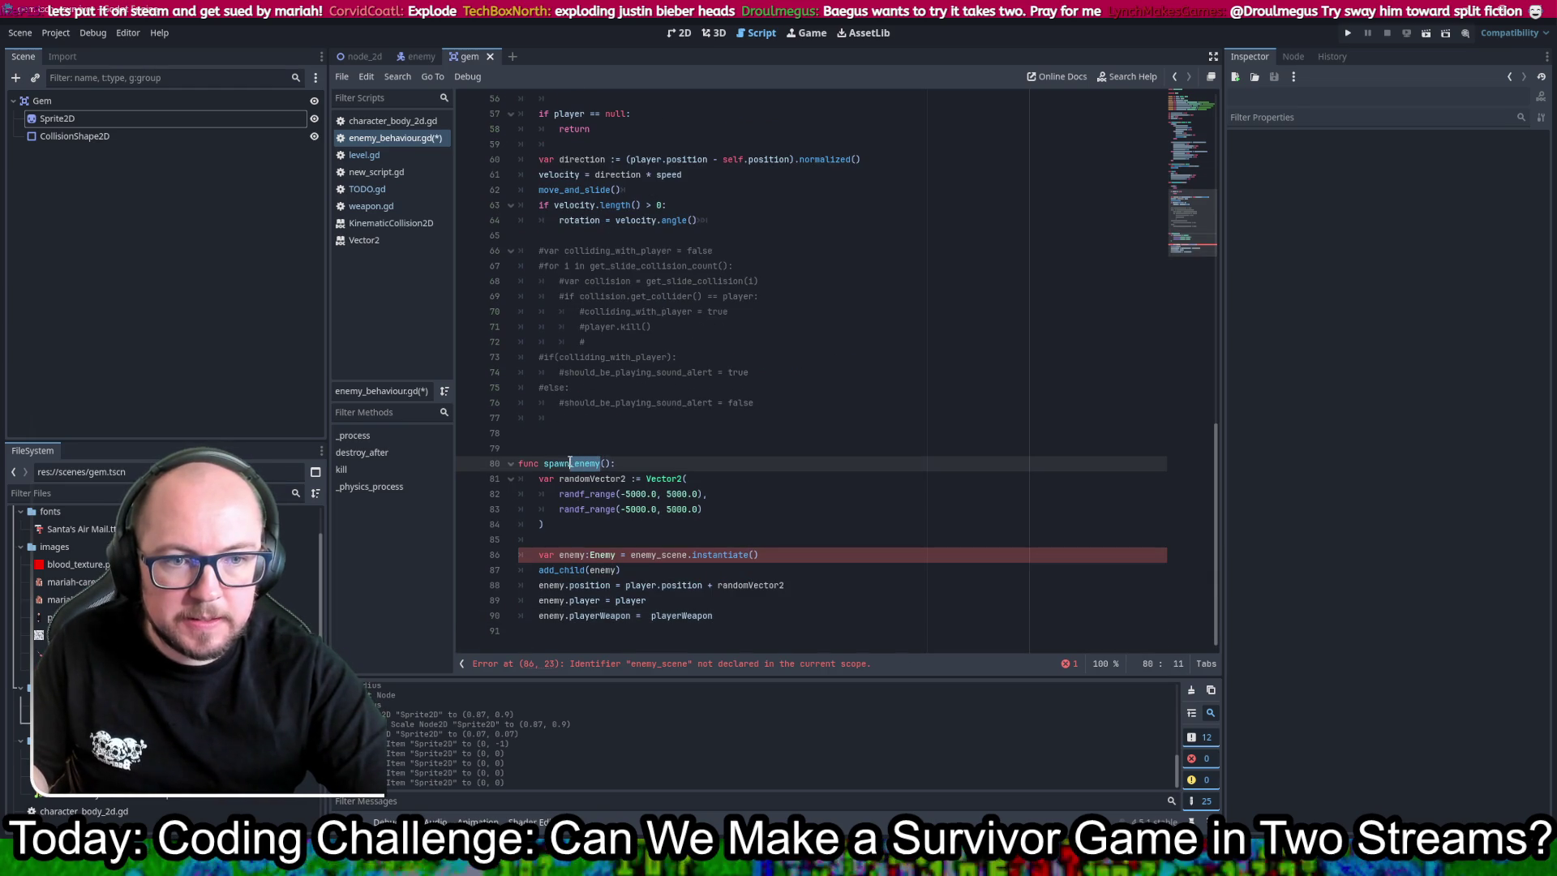
{"action": "type", "text": "gems"}
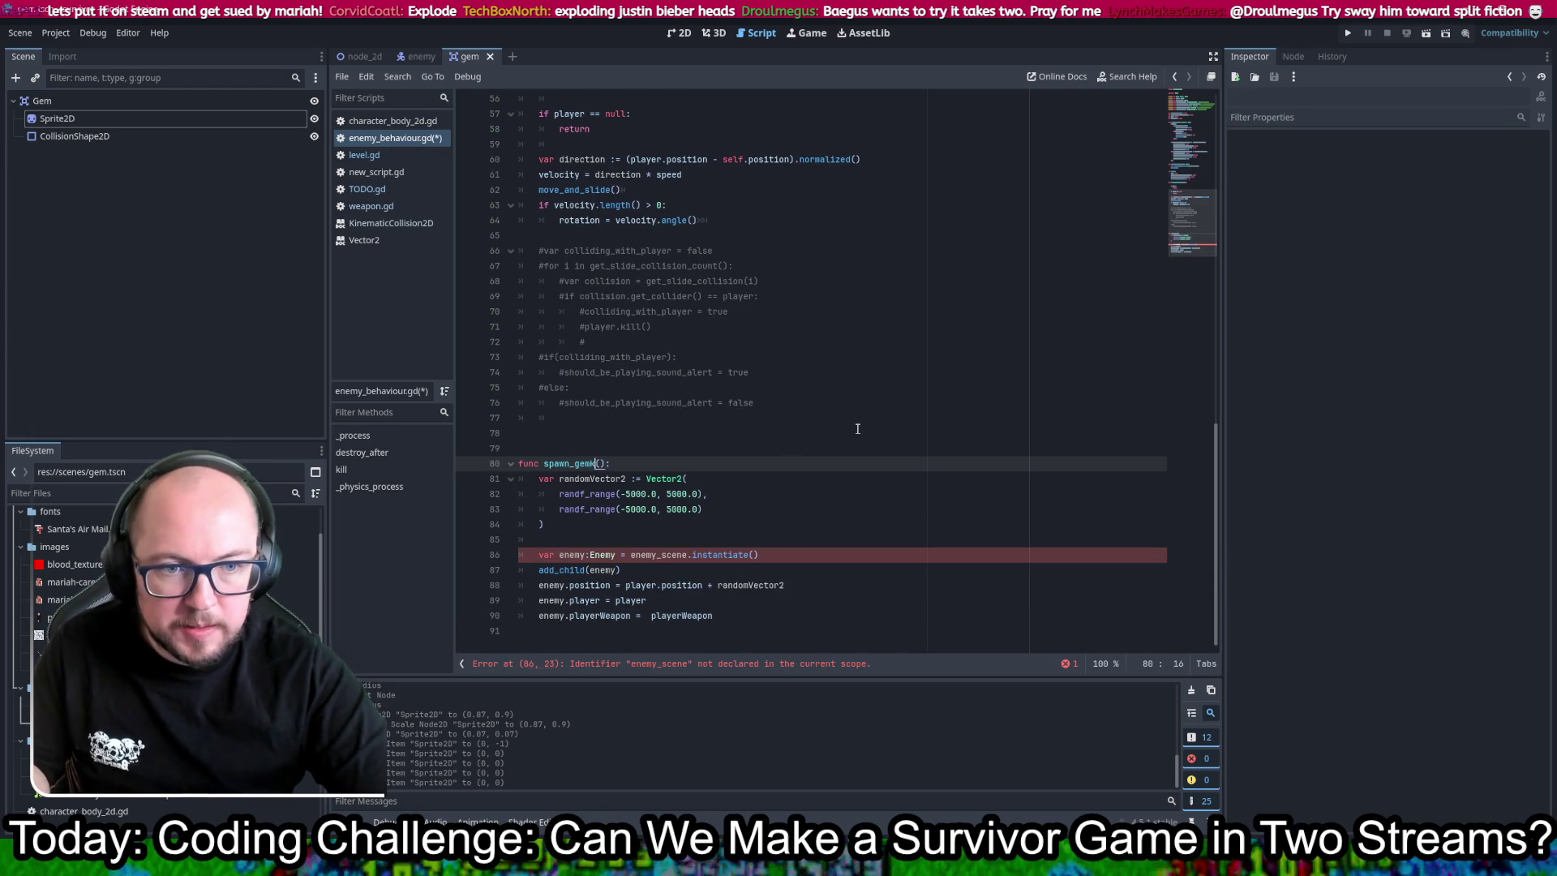
{"action": "key", "text": "ctrl+s"}
{"action": "key", "text": "BackSpace"}
{"action": "key", "text": "ctrl+s"}
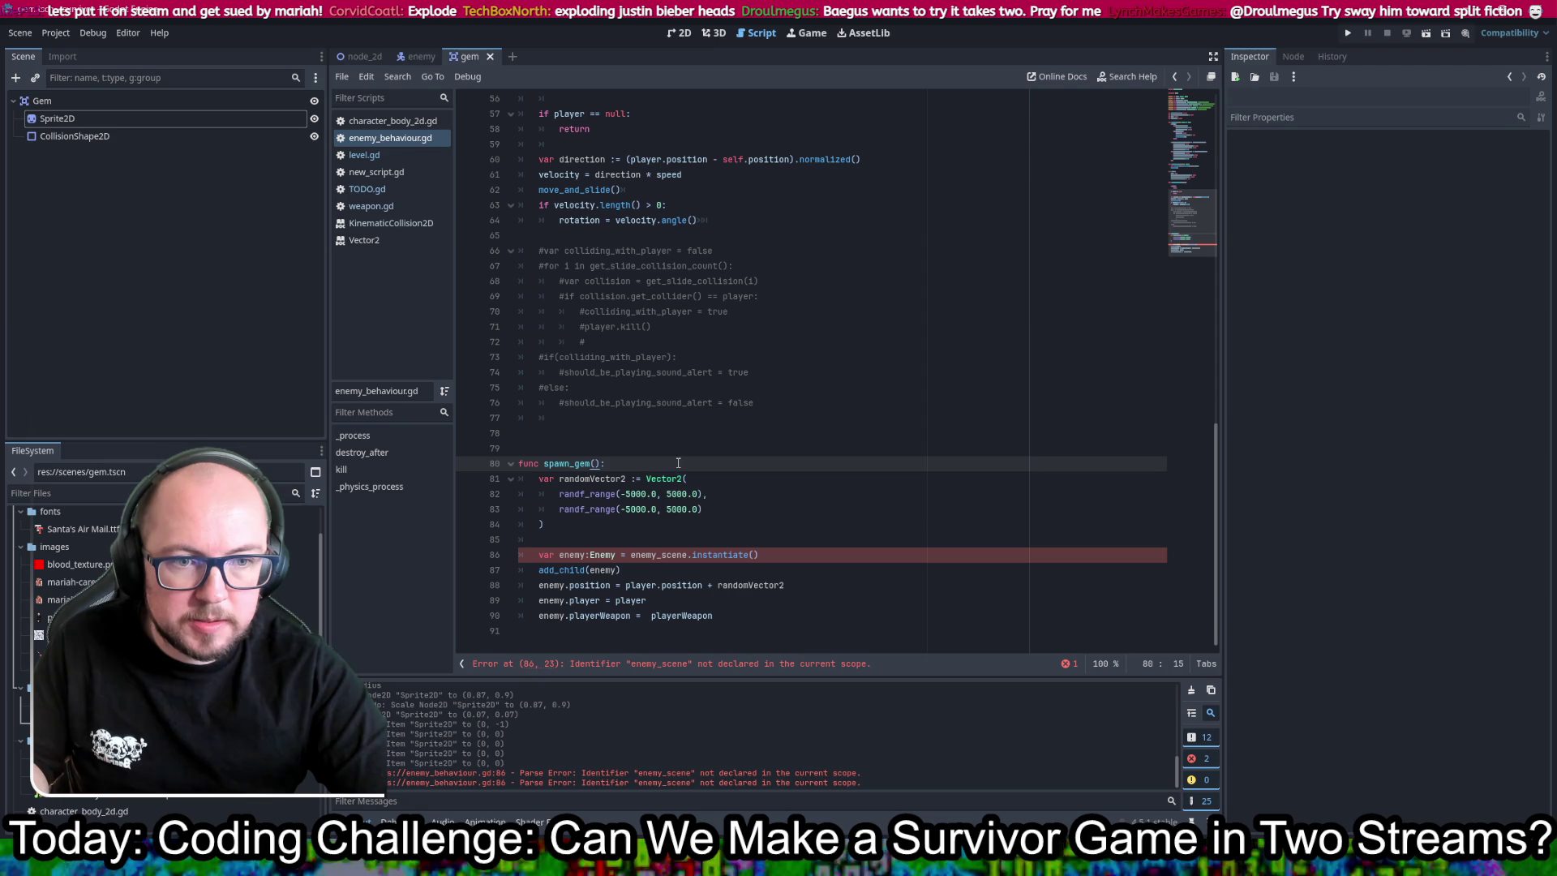
- Delete the randomVector2 block from spawn_gem
{"action": "left_click_drag", "start_coordinate": [632, 461], "coordinate": [631, 512]}
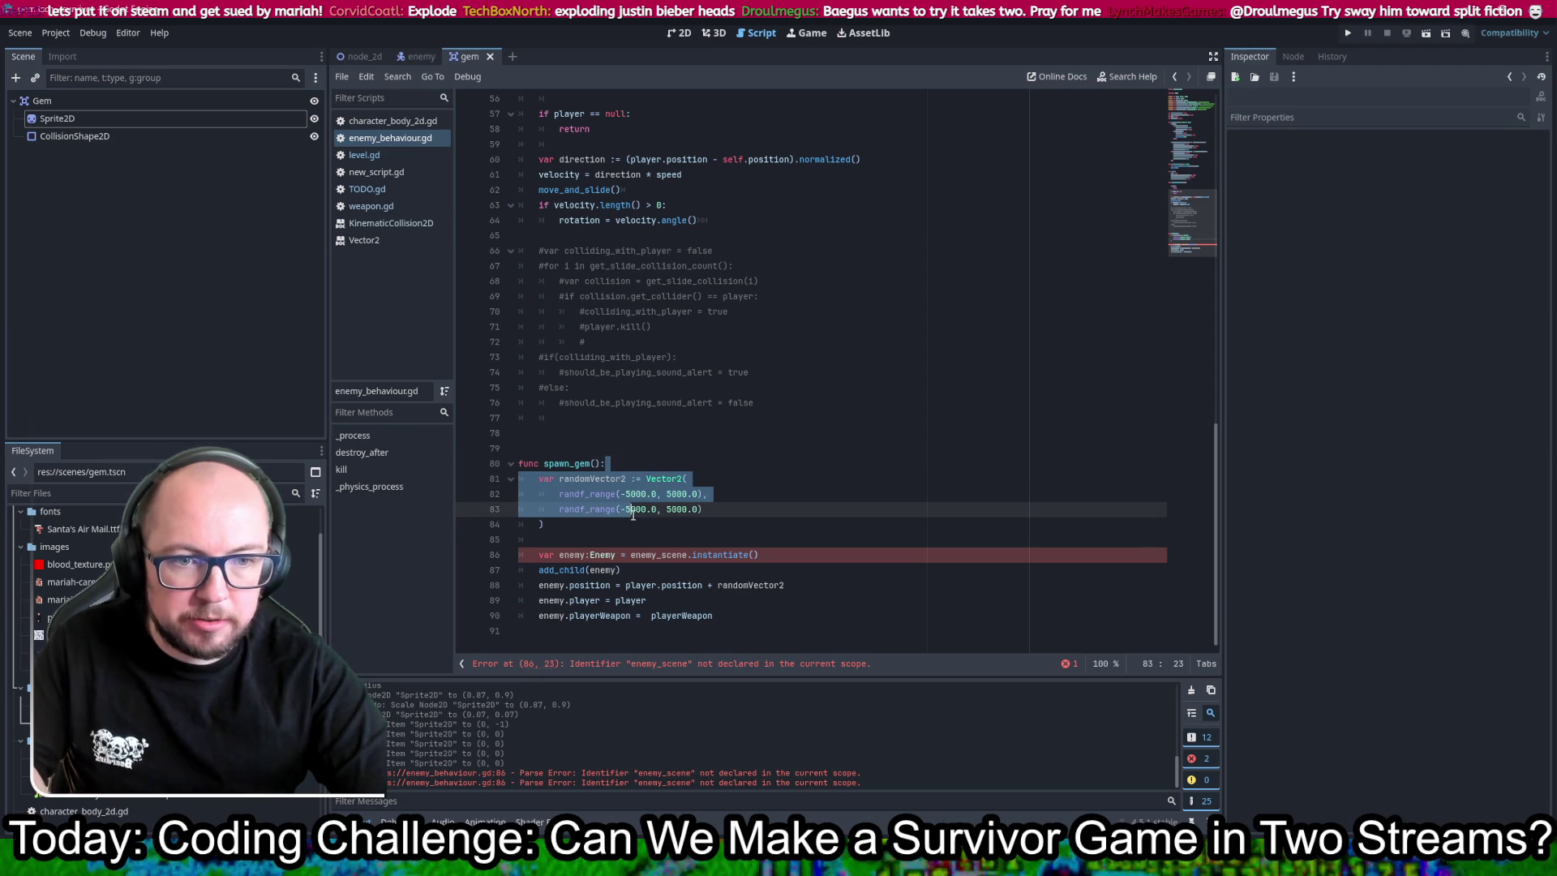
{"action": "key", "text": "shift+Down"}
{"action": "key", "text": "Delete"}
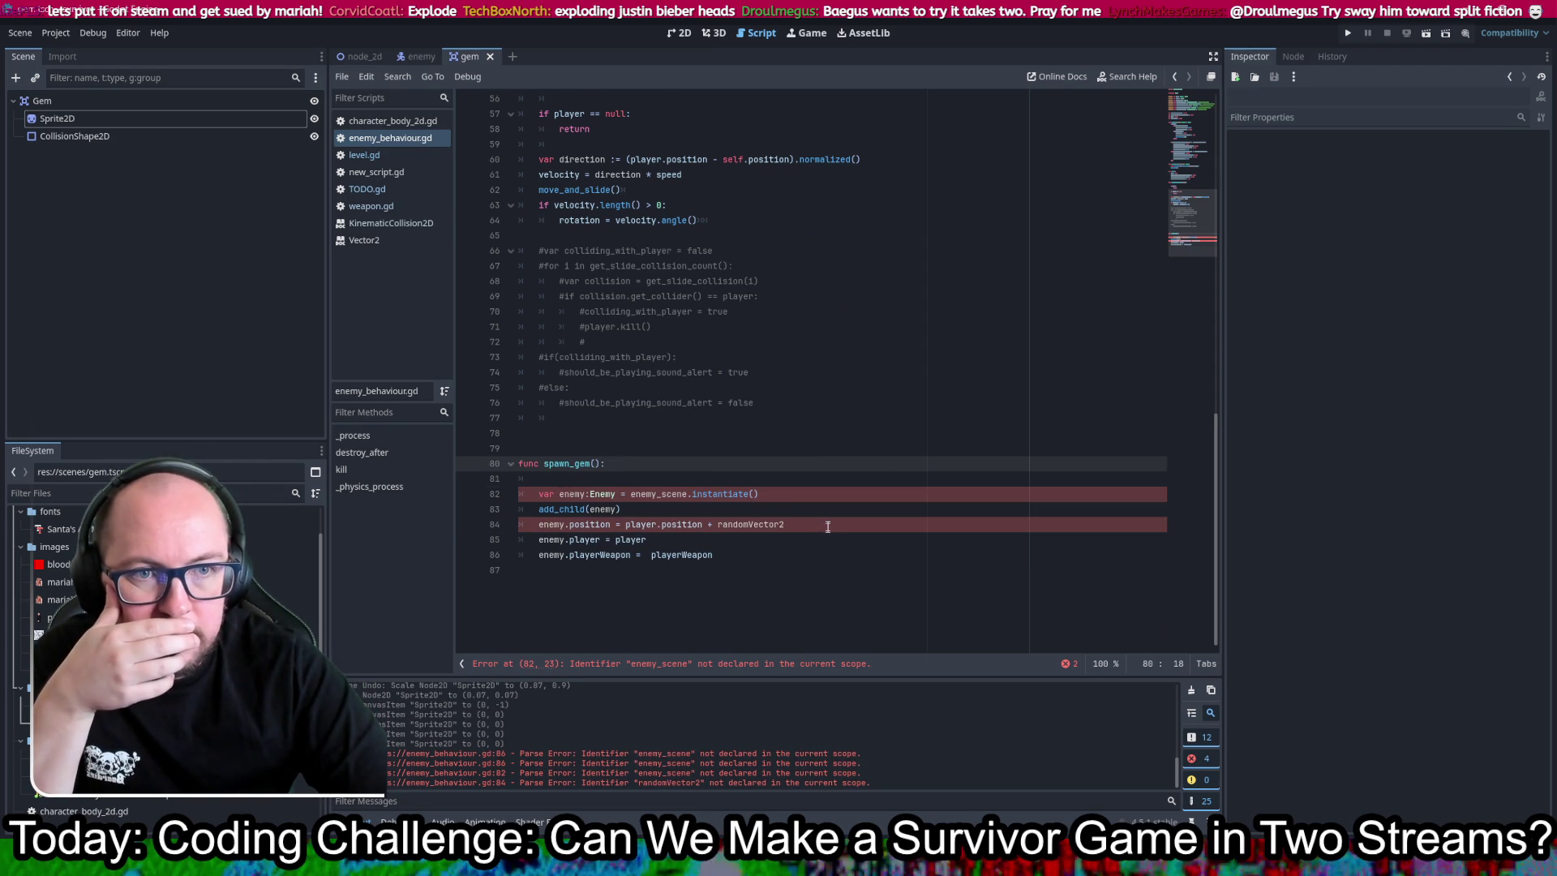
{"action": "scroll", "coordinate": [823, 529], "scroll_direction": "up", "scroll_amount": 2}
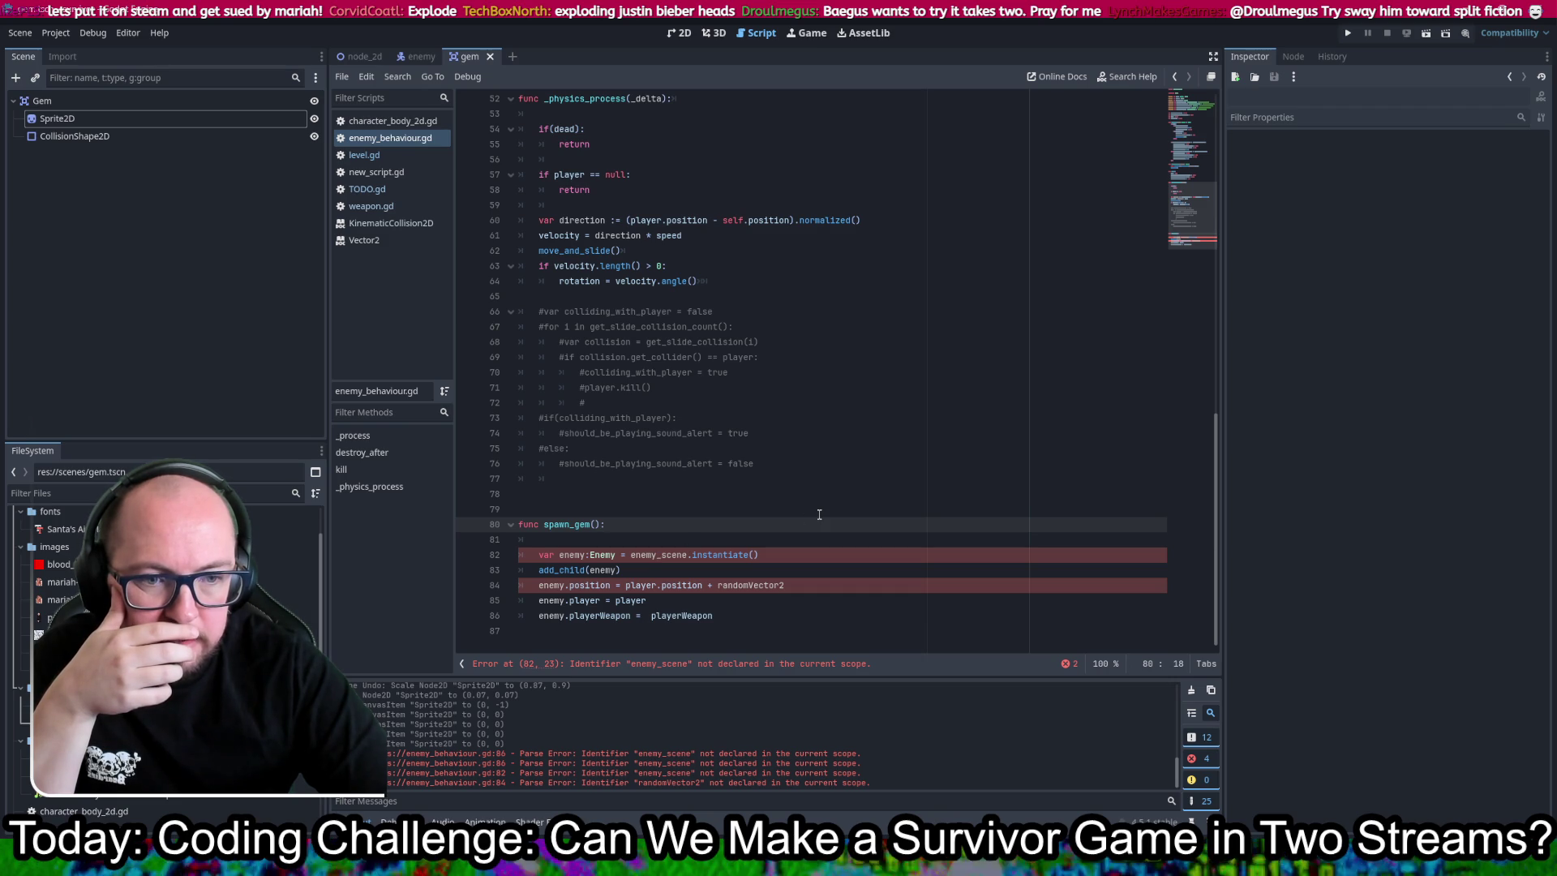
{"action": "scroll", "coordinate": [819, 514], "scroll_direction": "up", "scroll_amount": 17}
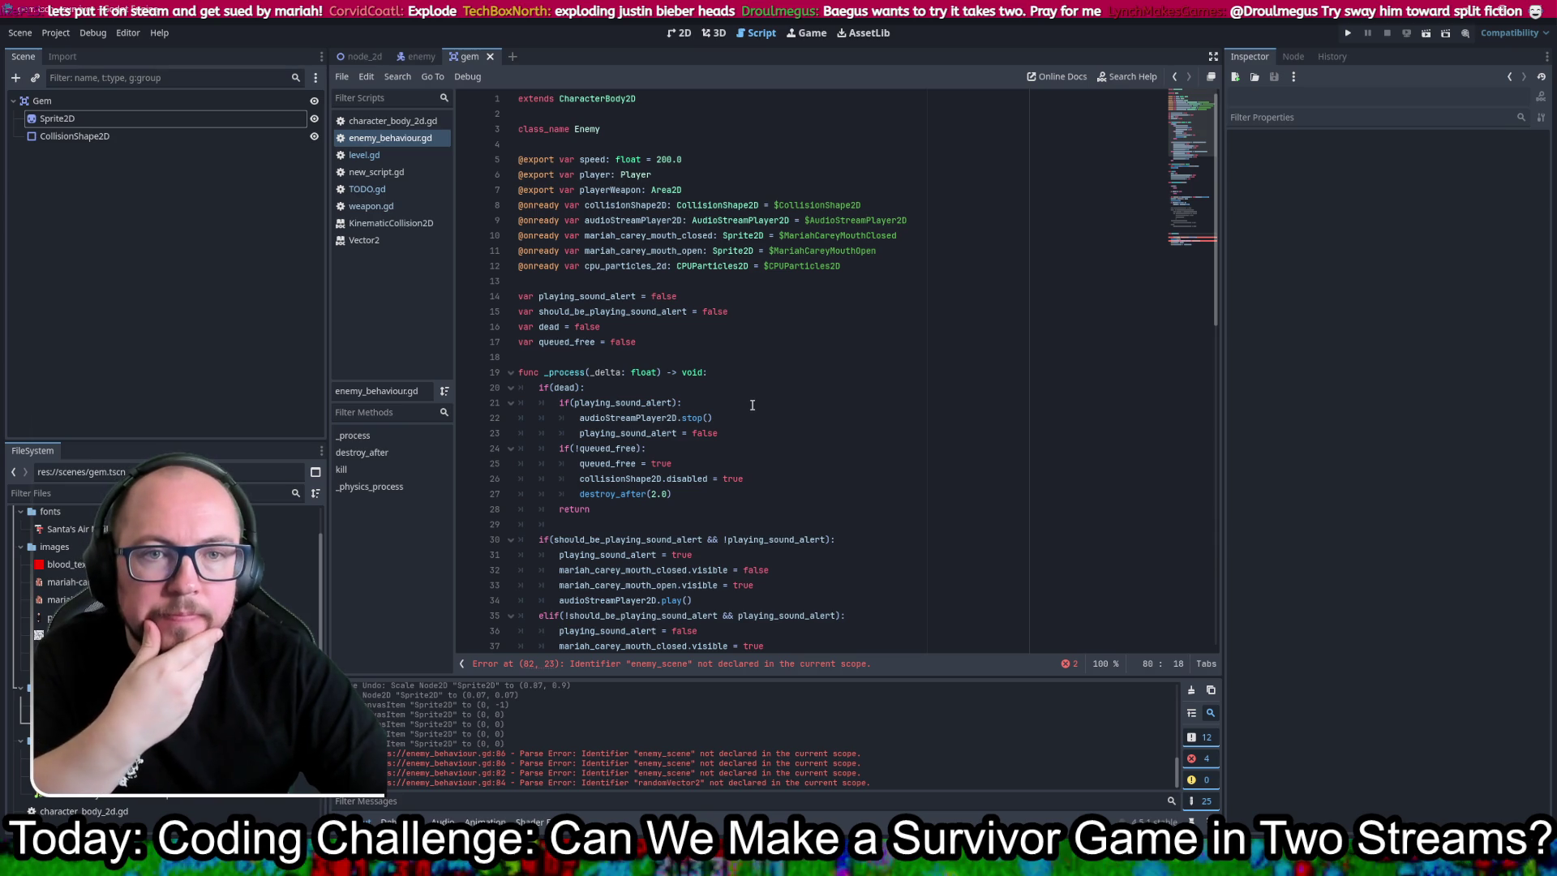
{"action": "left_click", "coordinate": [364, 155]}
{"action": "left_click", "coordinate": [902, 161]}
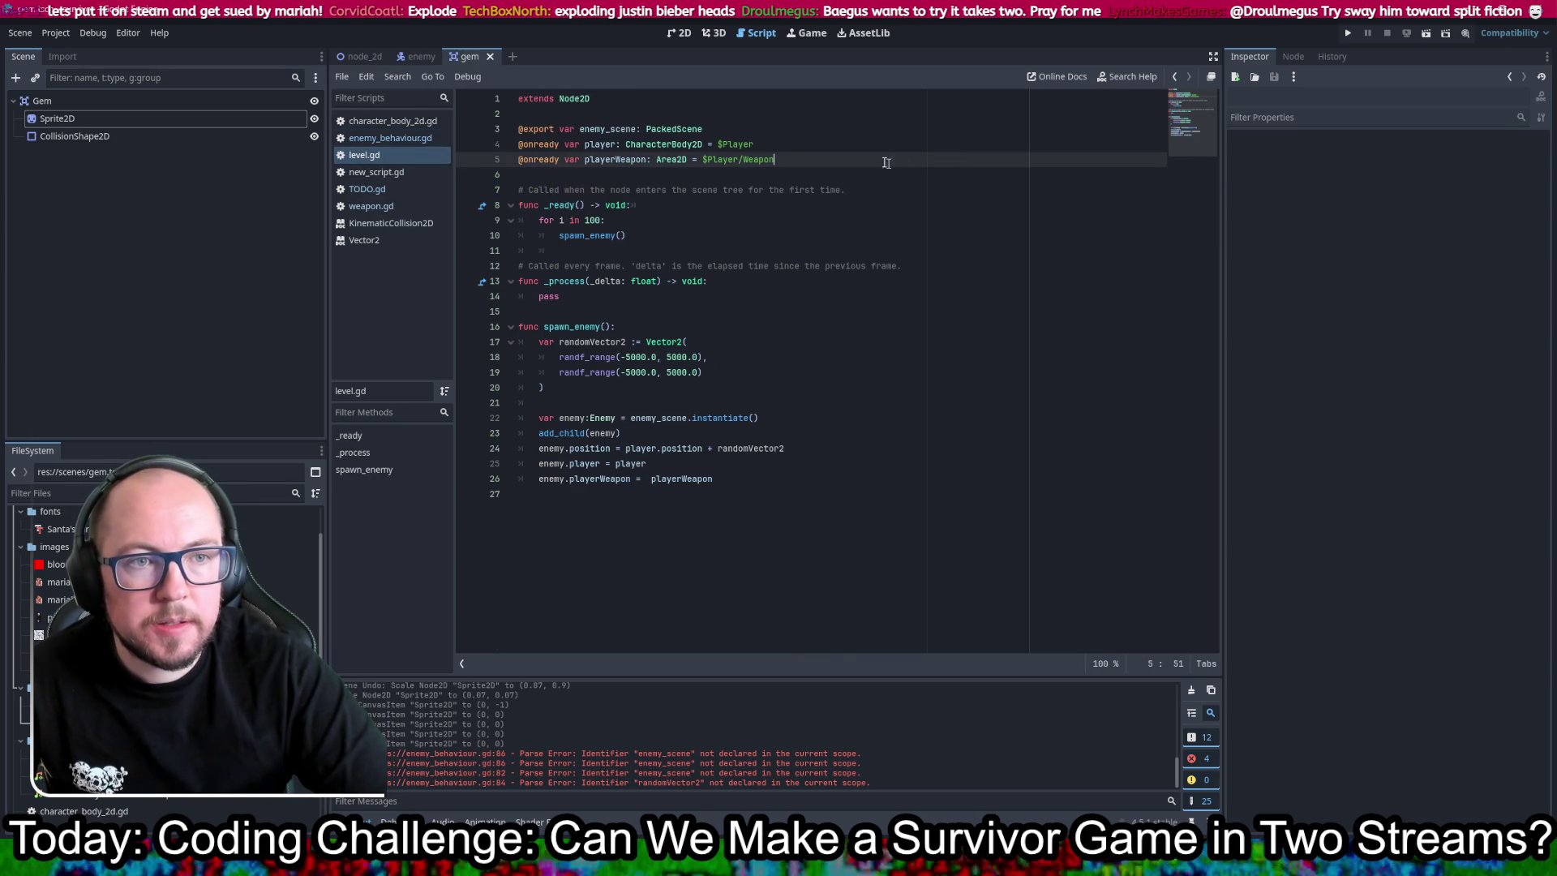
{"action": "left_click", "coordinate": [711, 130]}
{"action": "key", "text": "shift+Up"}
{"action": "key", "text": "ctrl+c"}
{"action": "key", "text": "ctrl+shift+Tab"}
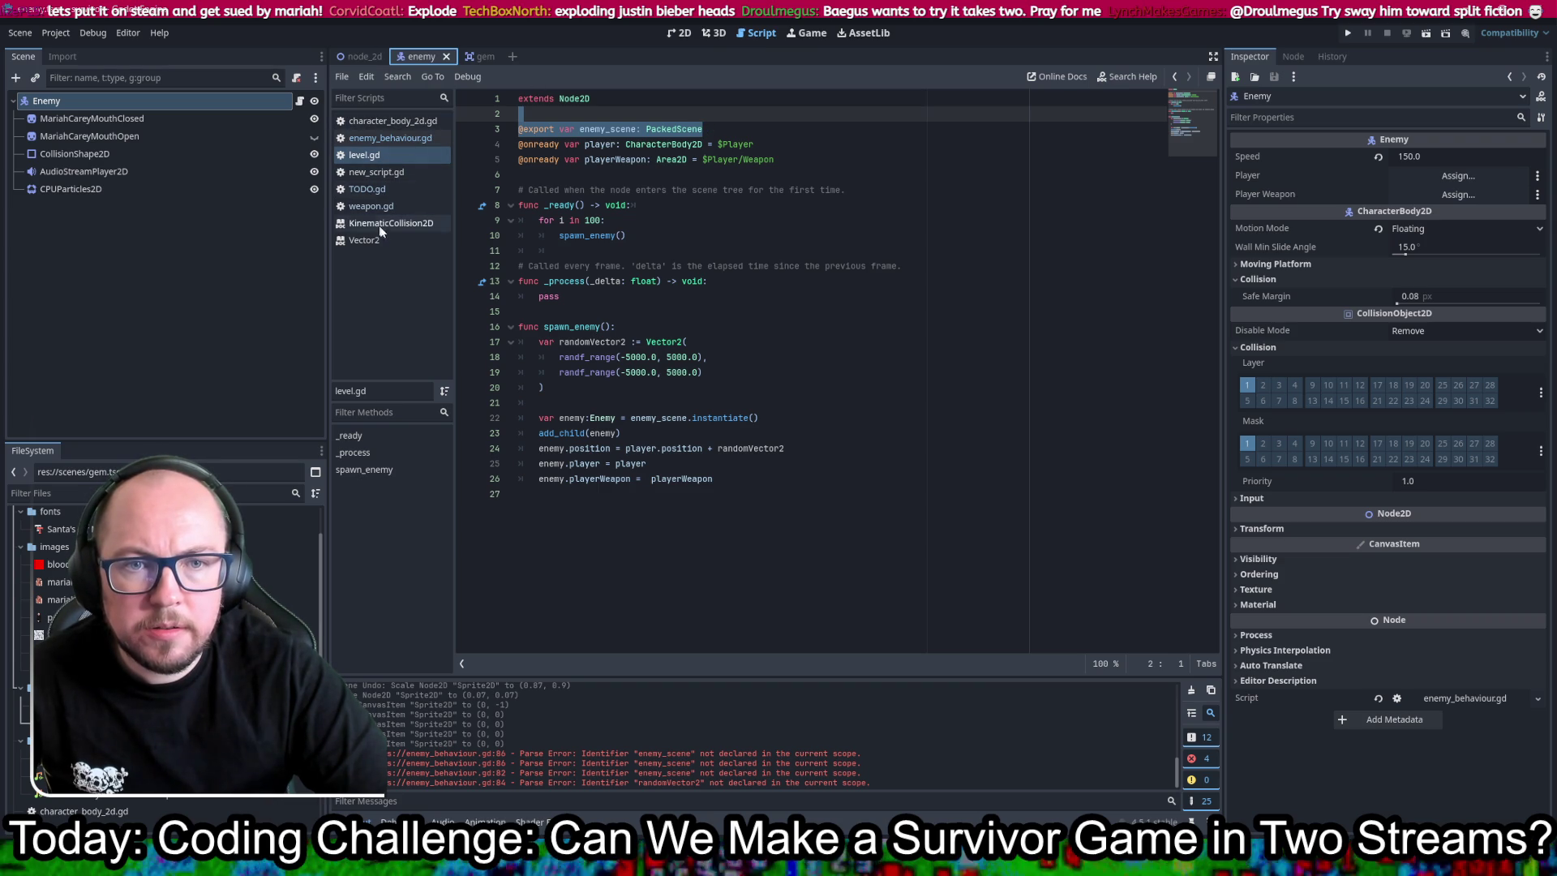
- Paste it into enemy_behaviour.gd as an exported gem_scene PackedScene and save
{"action": "left_click", "coordinate": [398, 175]}
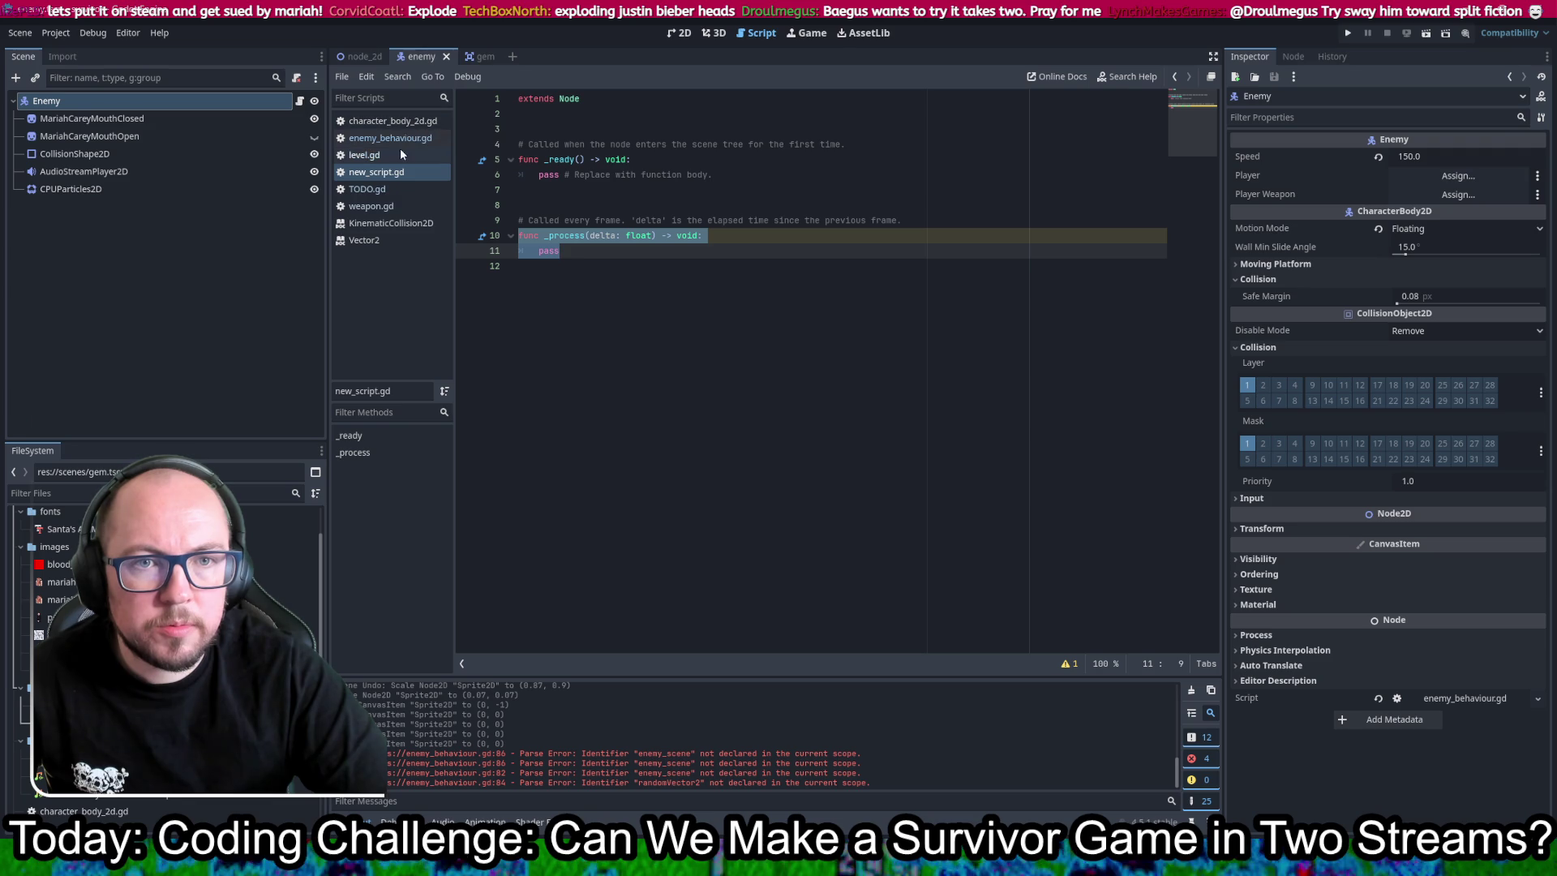
{"action": "left_click", "coordinate": [413, 139]}
{"action": "scroll", "coordinate": [806, 295], "scroll_direction": "down", "scroll_amount": 5}
{"action": "scroll", "coordinate": [749, 223], "scroll_direction": "up", "scroll_amount": 5}
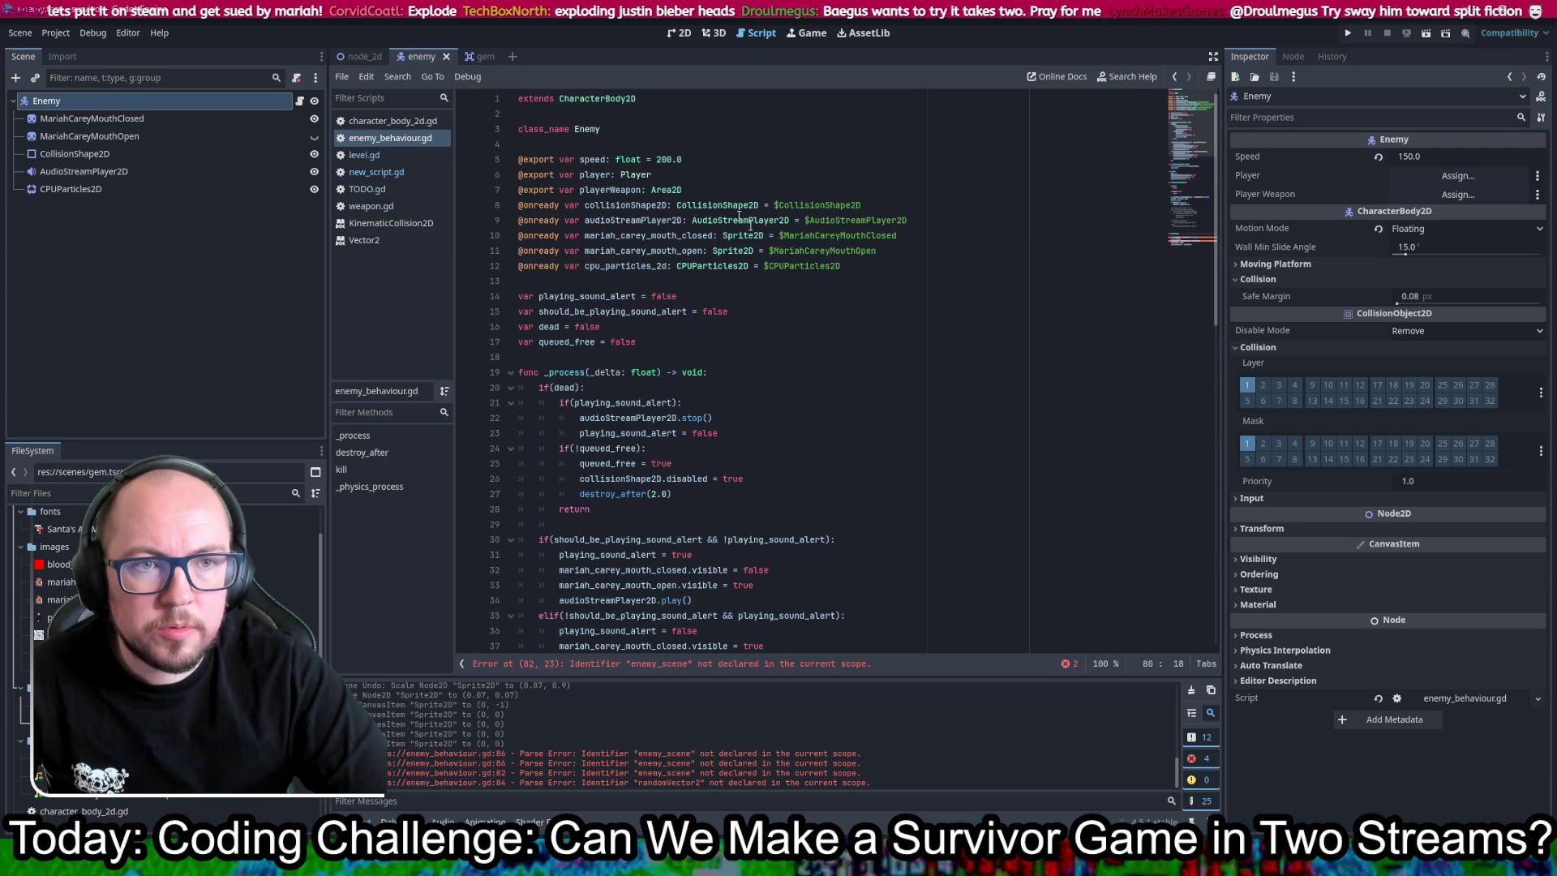
{"action": "left_click", "coordinate": [904, 263]}
{"action": "key", "text": "Return"}
{"action": "key", "text": "ctrl+v"}
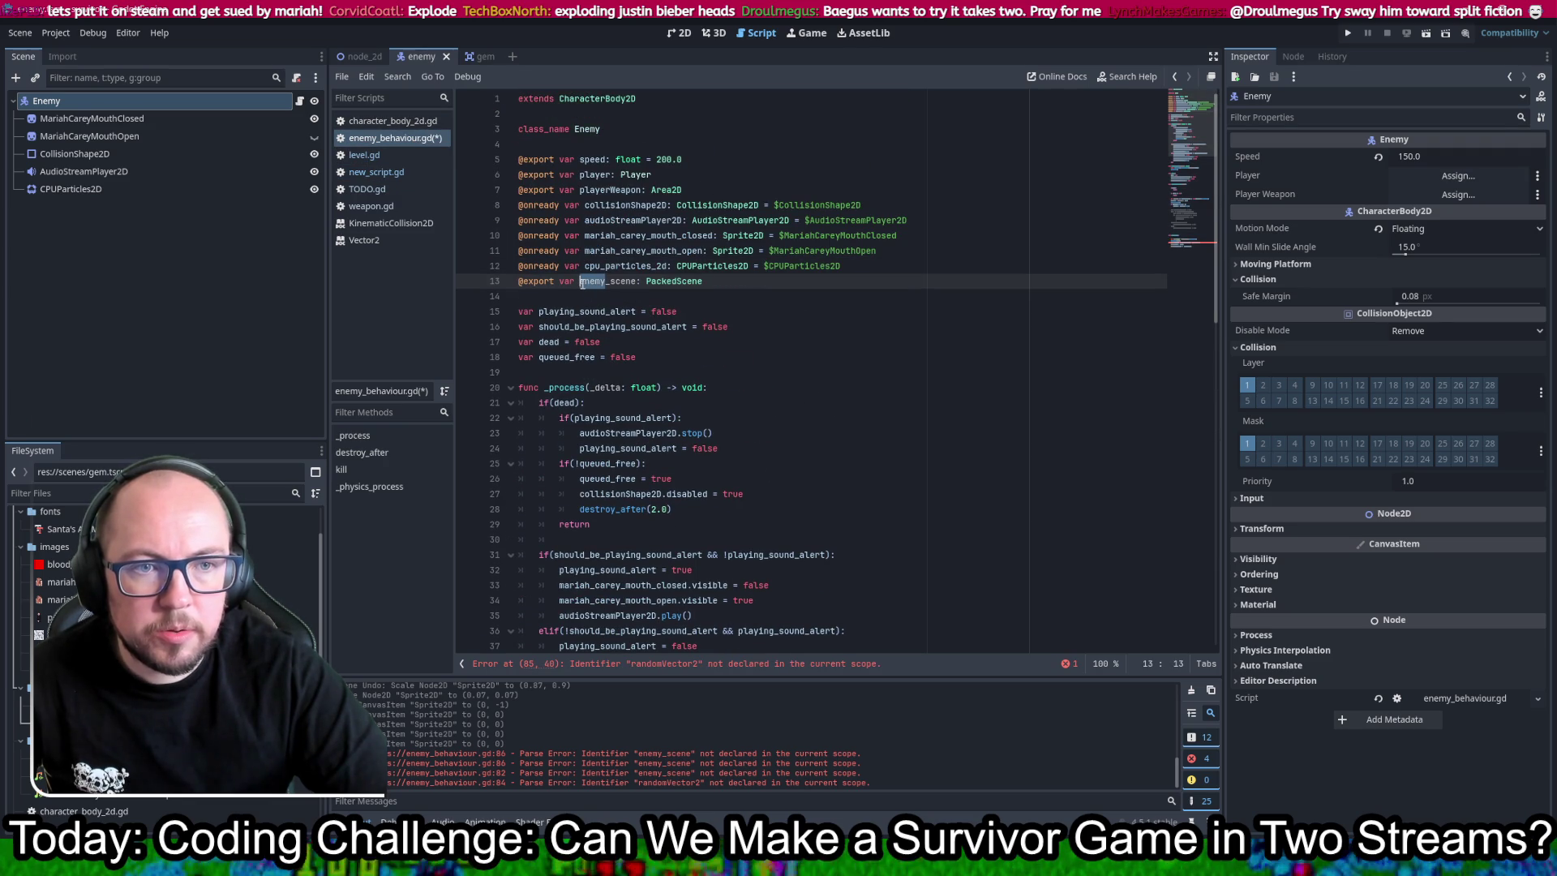
{"action": "type", "text": "gem"}
{"action": "key", "text": "ctrl+s"}
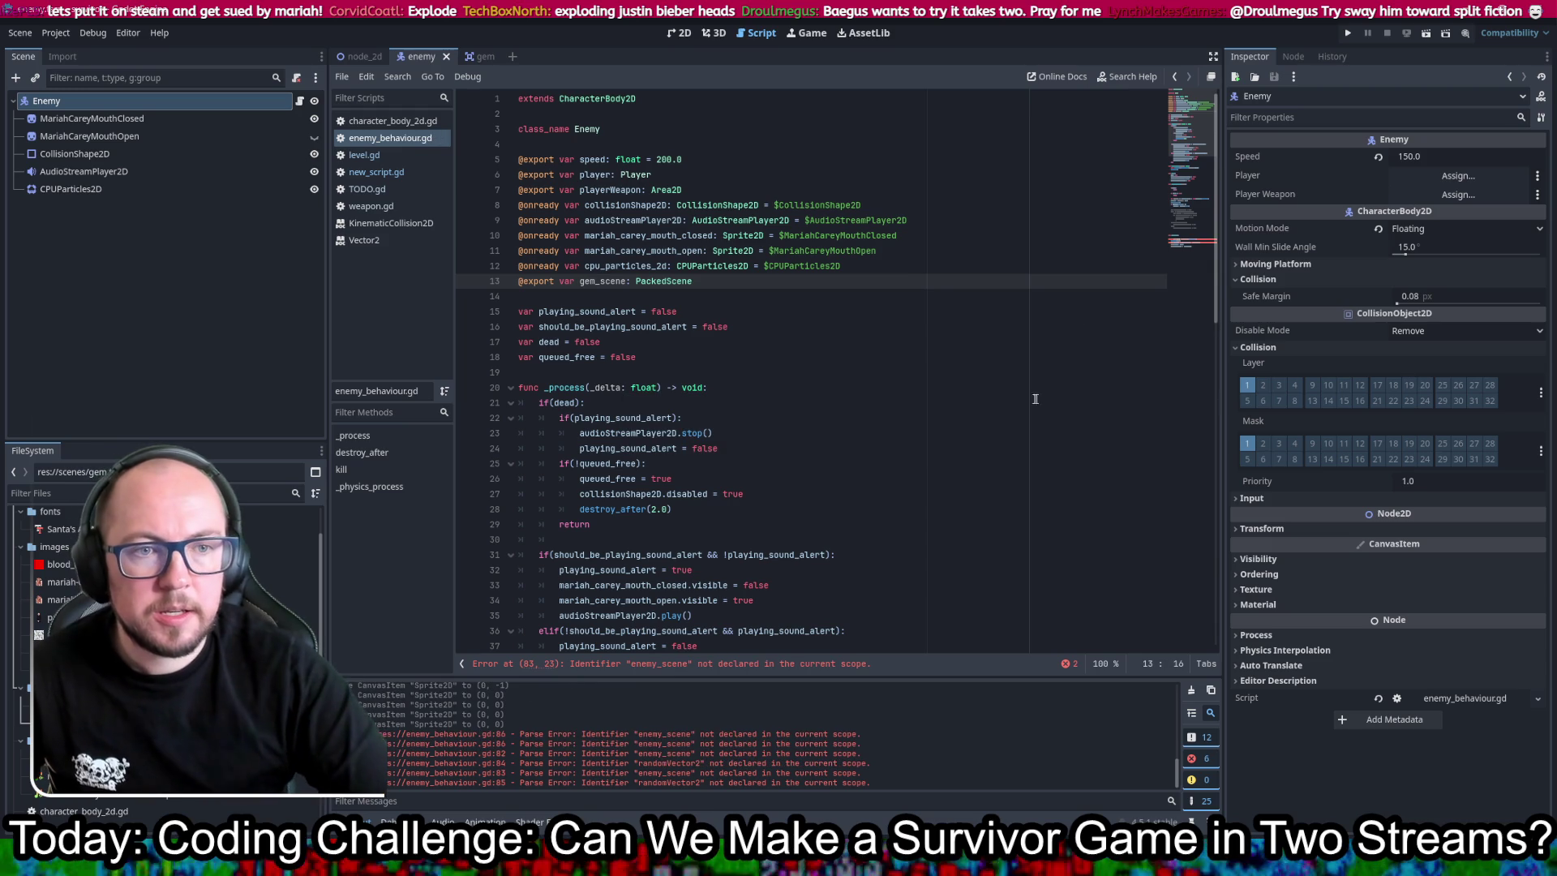
- Rename spawn_gem's first variable to gem_scene, then bring up the Gem scene's root node
{"action": "double_click", "coordinate": [614, 280]}
{"action": "key", "text": "ctrl+c"}
{"action": "scroll", "coordinate": [675, 379], "scroll_direction": "down", "scroll_amount": 15}
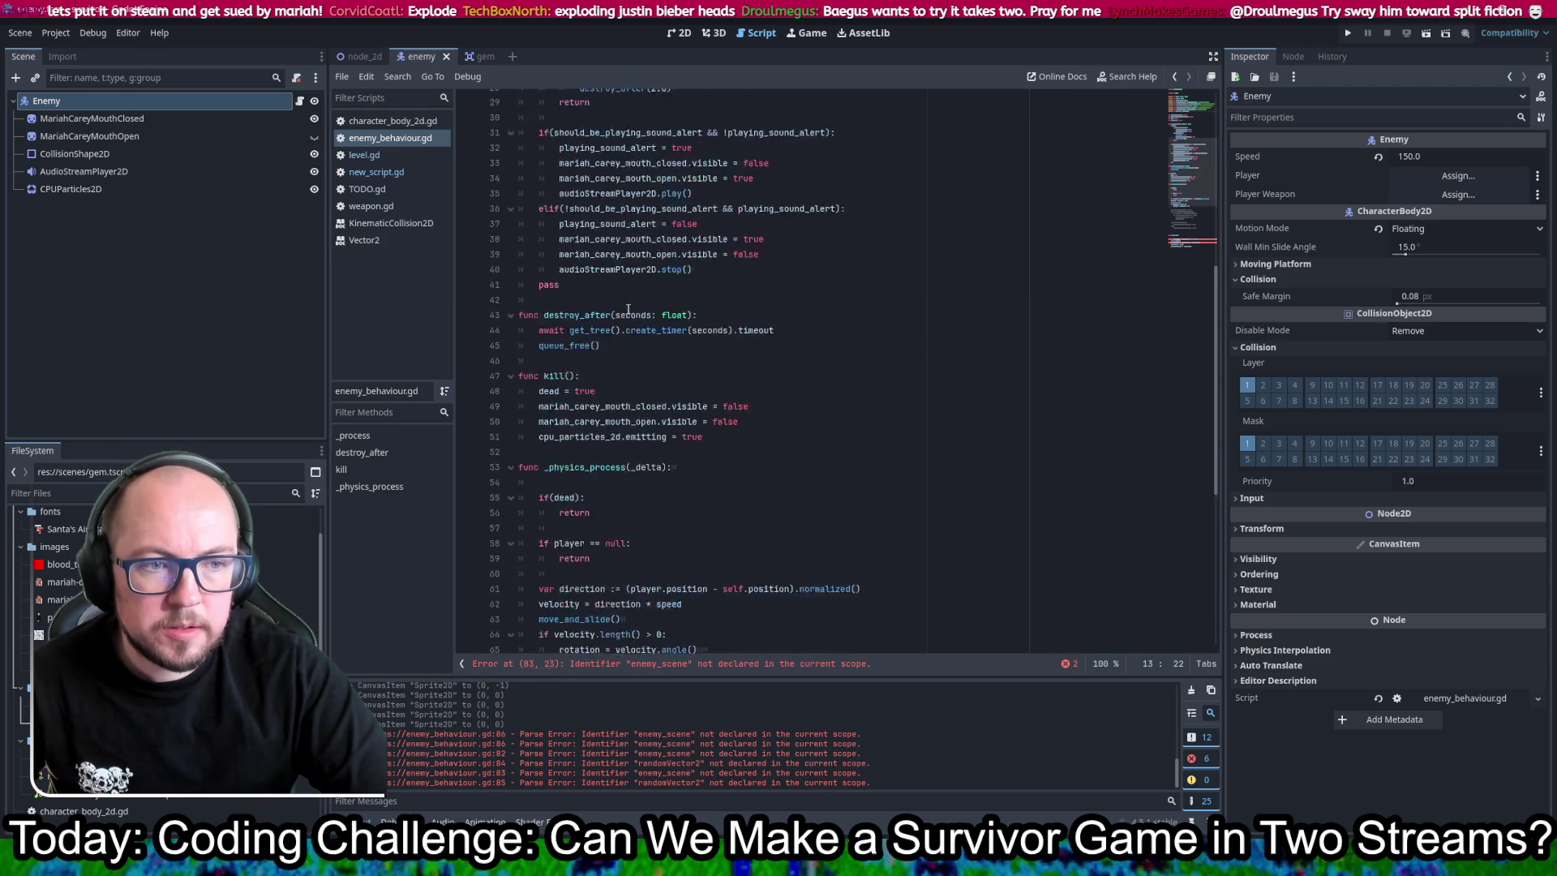
{"action": "double_click", "coordinate": [571, 554]}
{"action": "key", "text": "ctrl+v"}
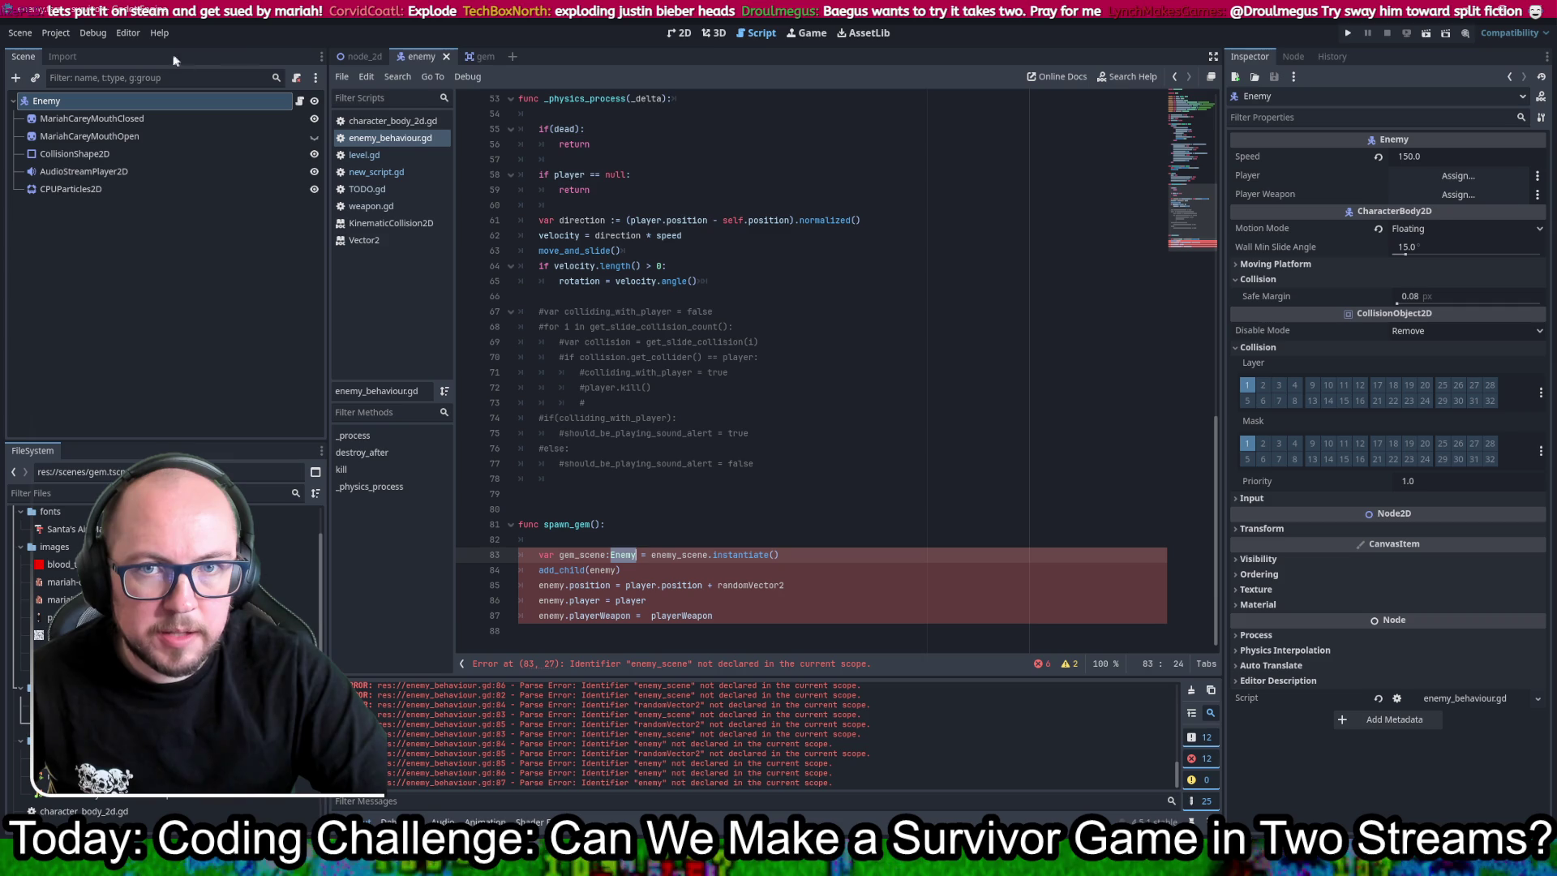
{"action": "left_click", "coordinate": [465, 56]}
{"action": "left_click", "coordinate": [44, 100]}
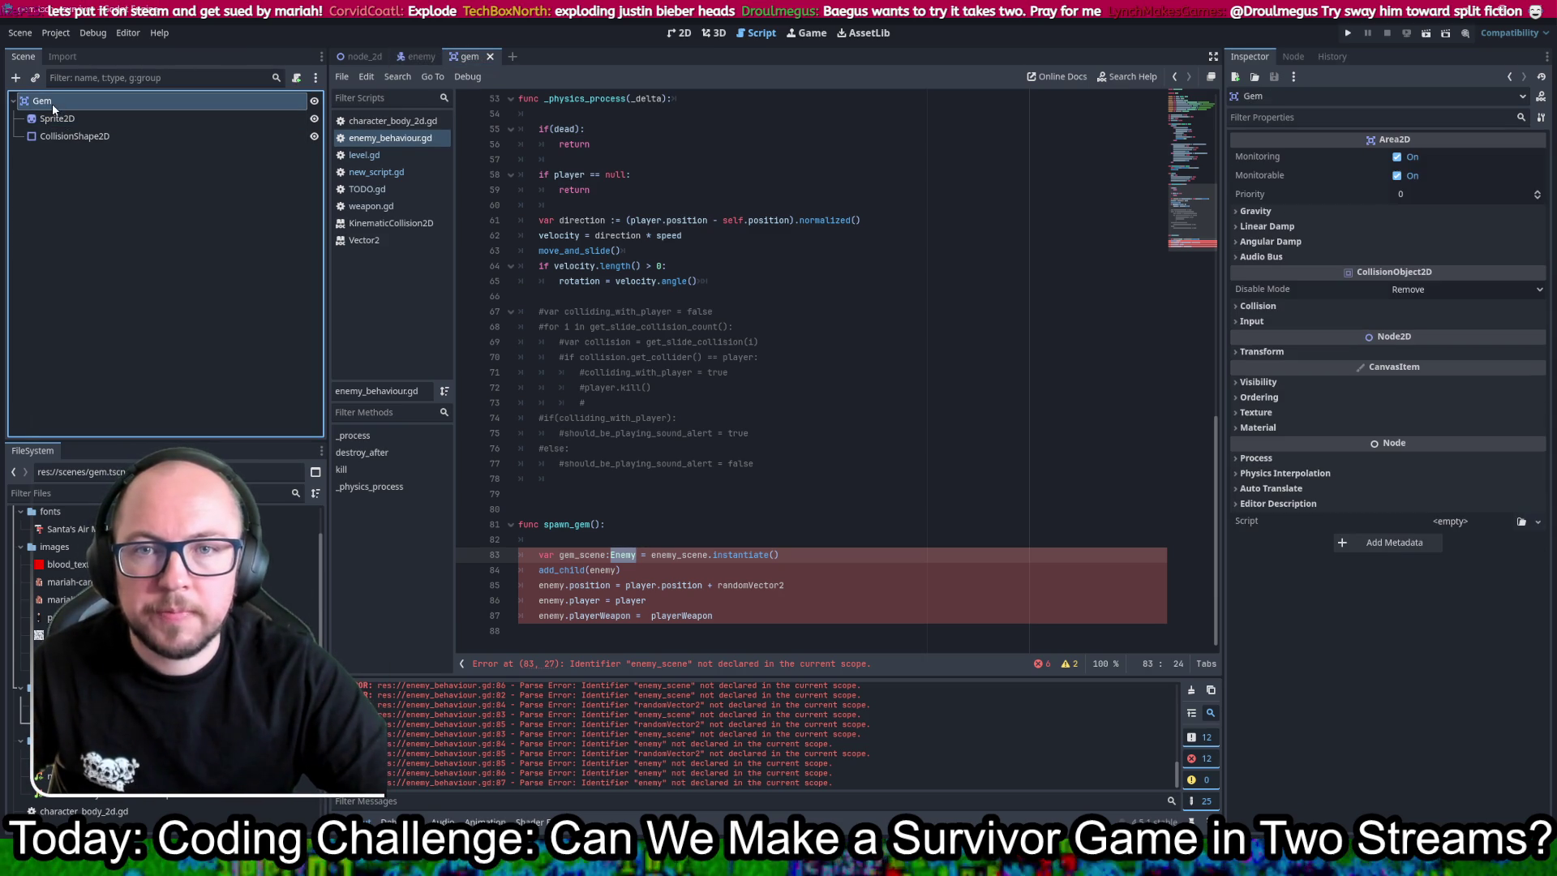
- Attach a new gem.gd script to the Gem node and save it
{"action": "left_click", "coordinate": [1459, 521]}
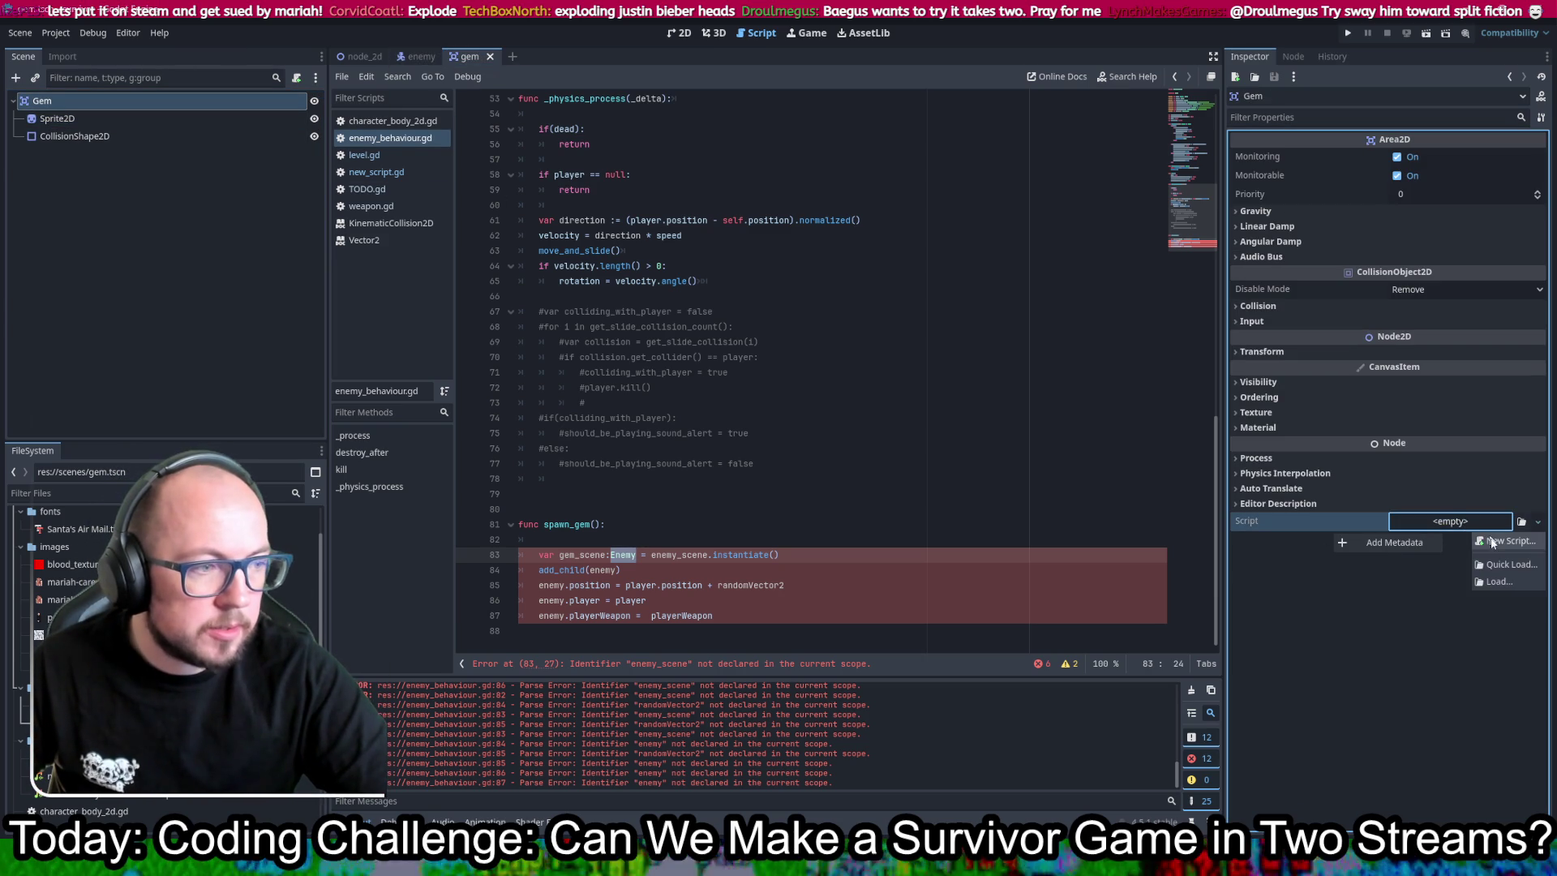
{"action": "left_click", "coordinate": [1500, 539]}
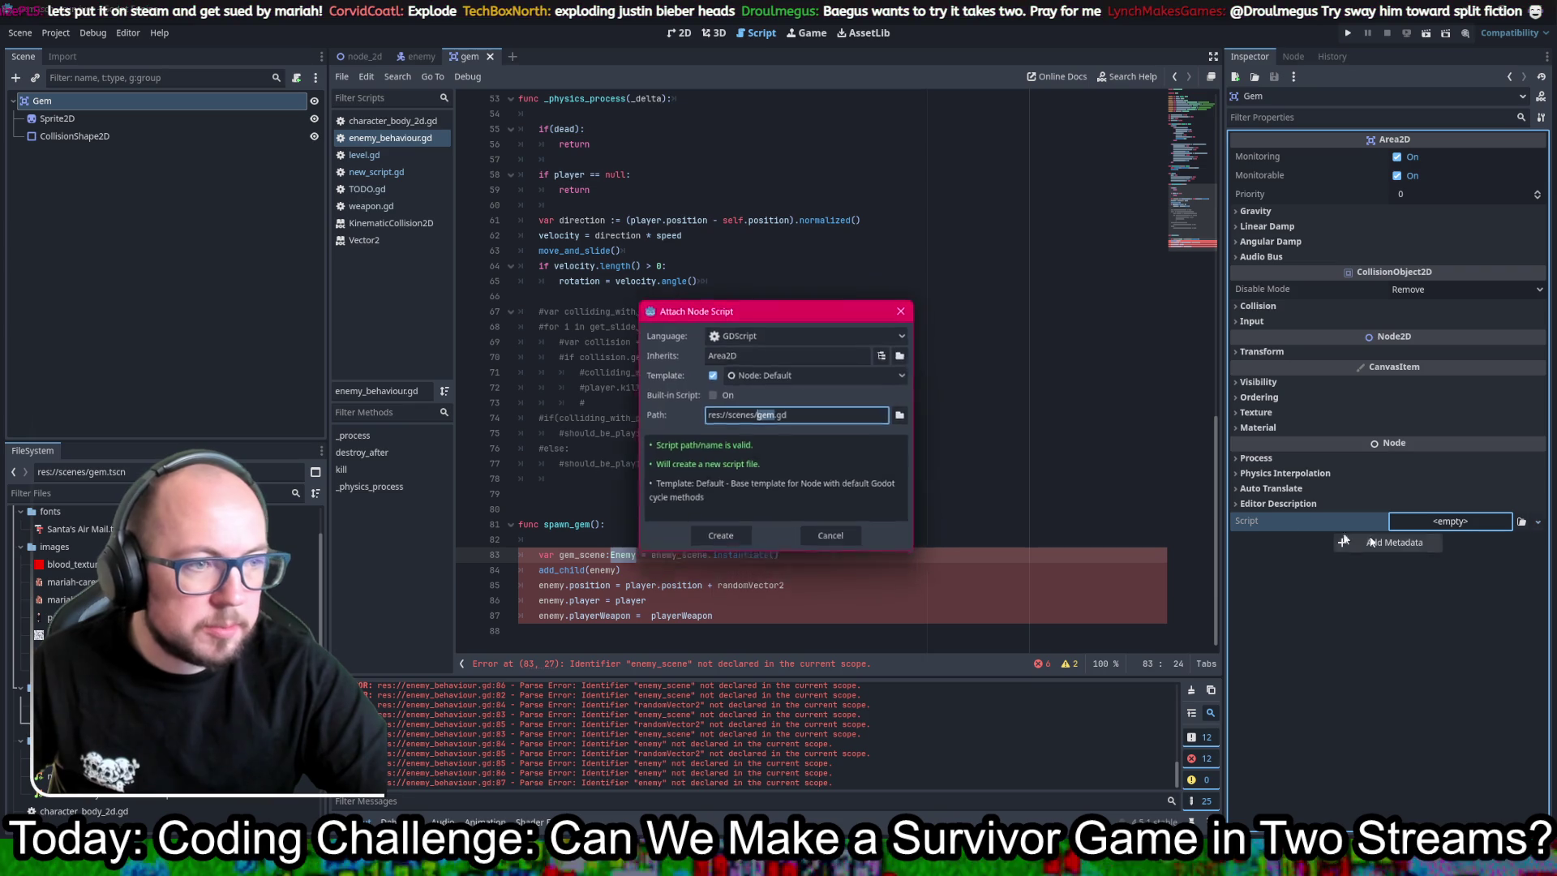
{"action": "left_click", "coordinate": [719, 542]}
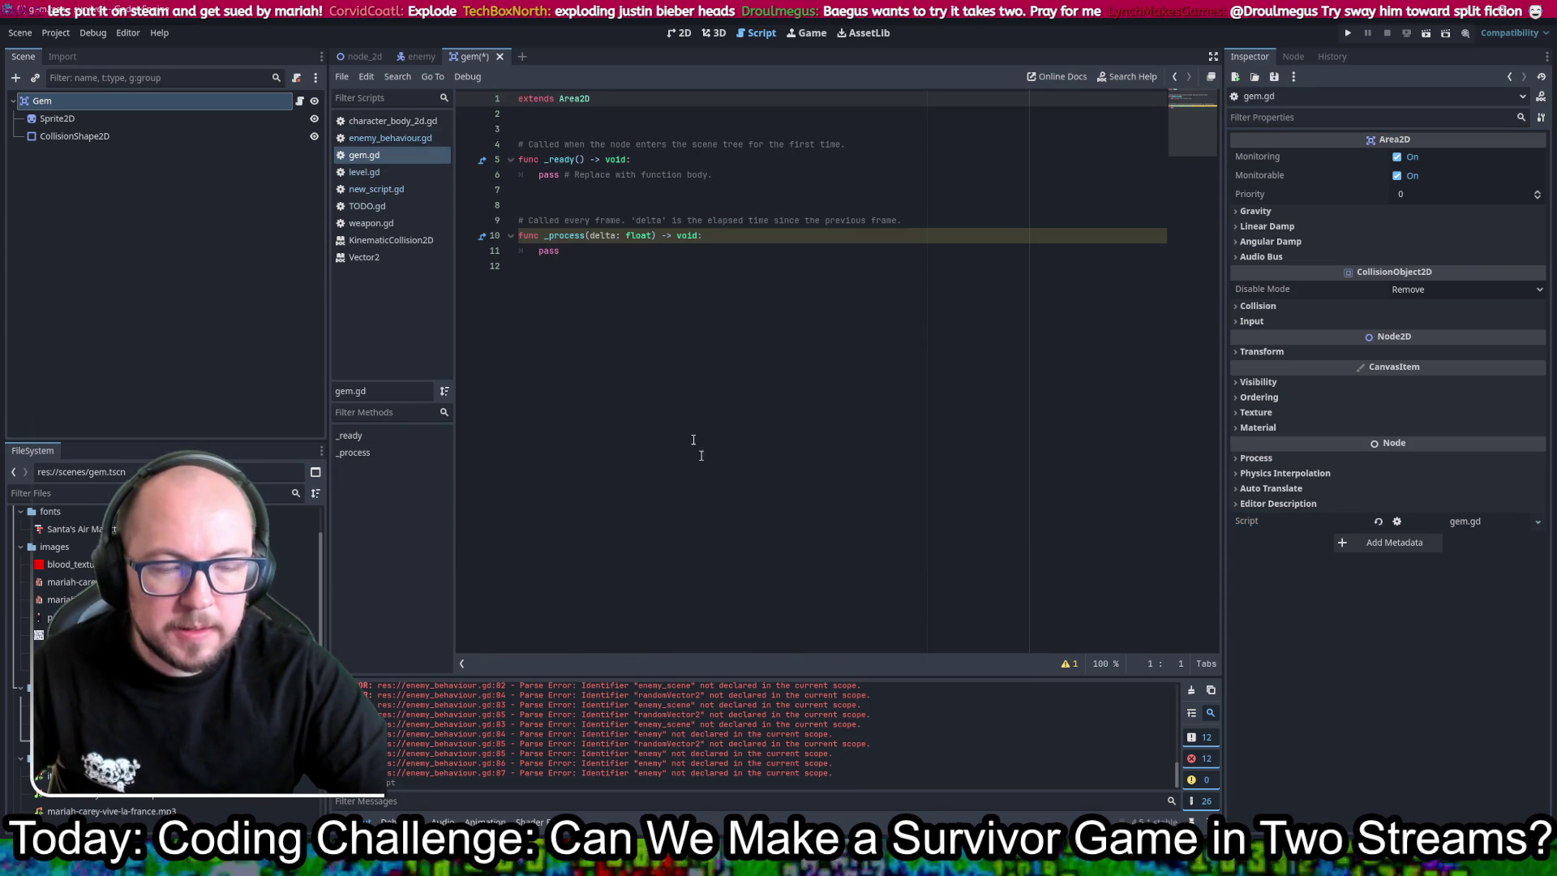
{"action": "key", "text": "ctrl+s"}
- Add 'class_name Gem' below extends and rename _process's delta parameter to _delta
{"action": "left_click", "coordinate": [535, 120]}
{"action": "key", "text": "Return"}
{"action": "type", "text": "class_name ge"}
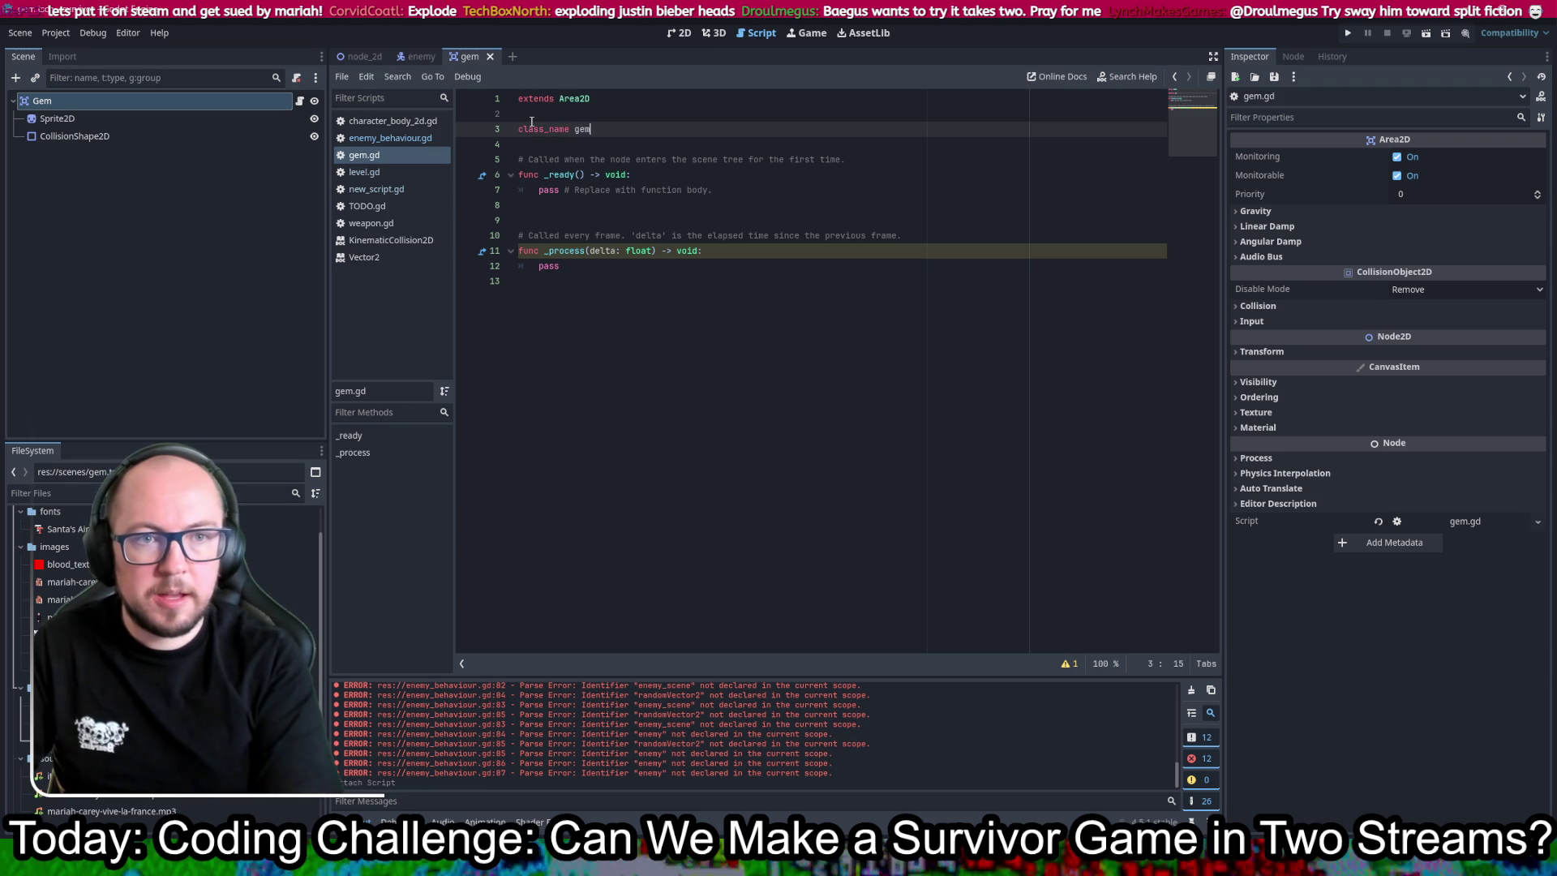
{"action": "type", "text": "m"}
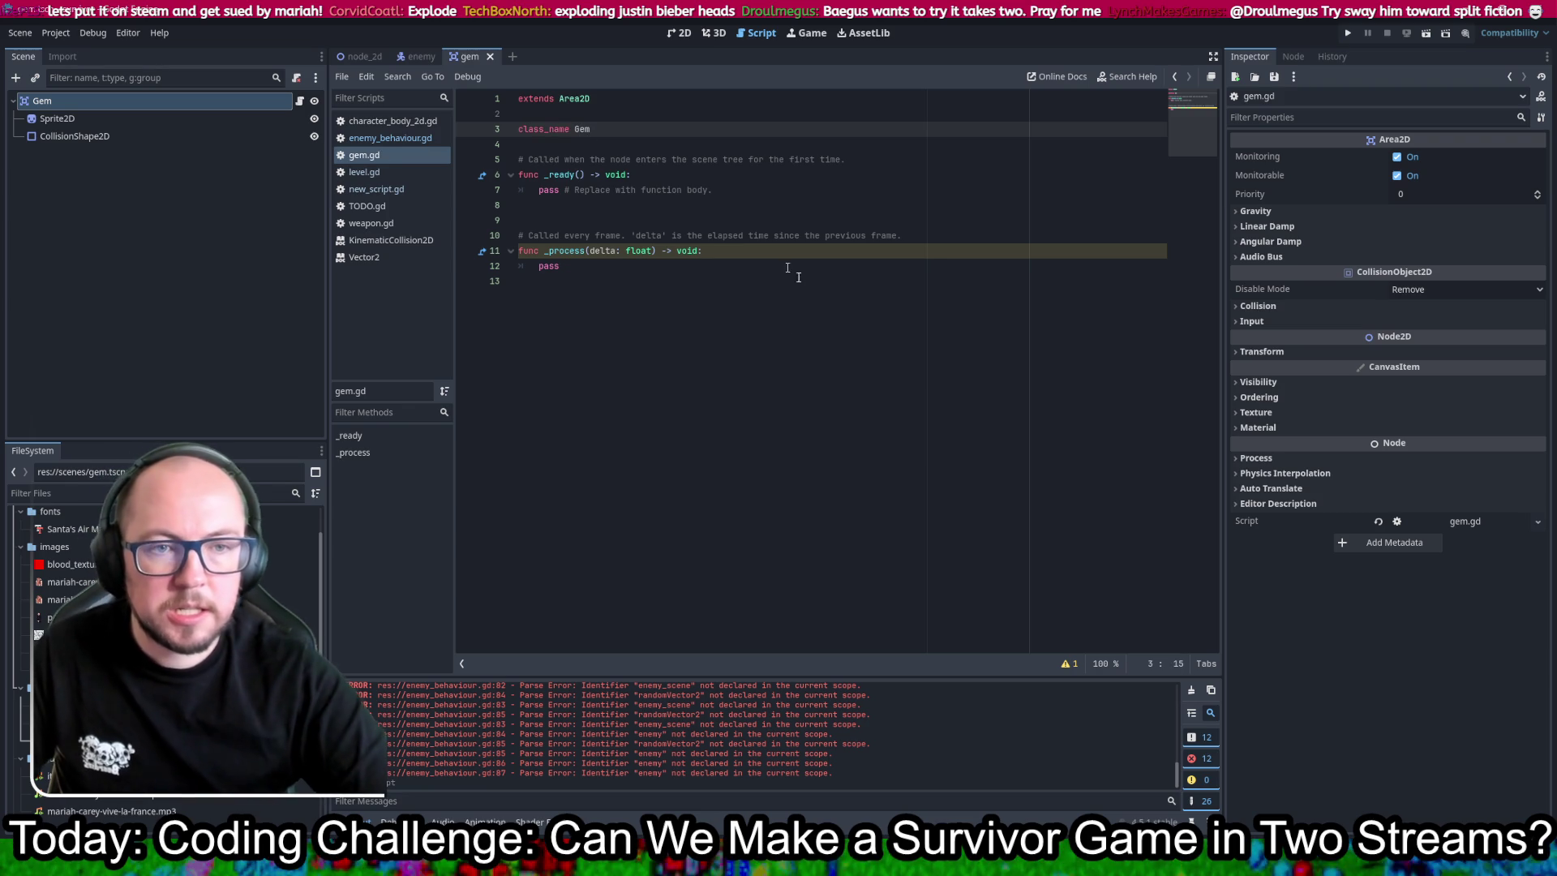
{"action": "left_click", "coordinate": [587, 250]}
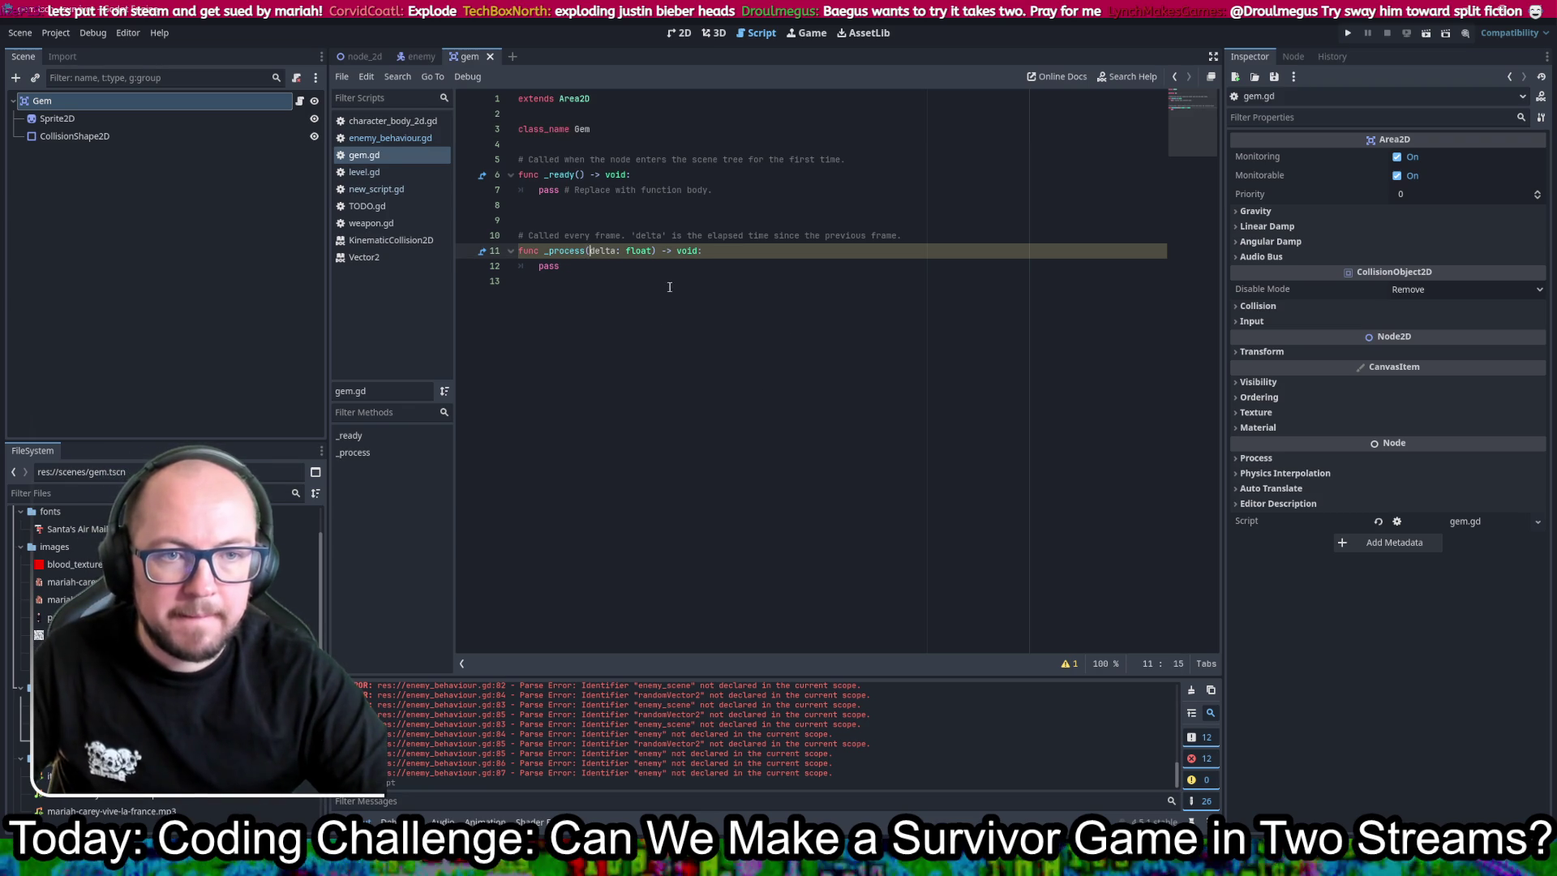
{"action": "type", "text": "_"}
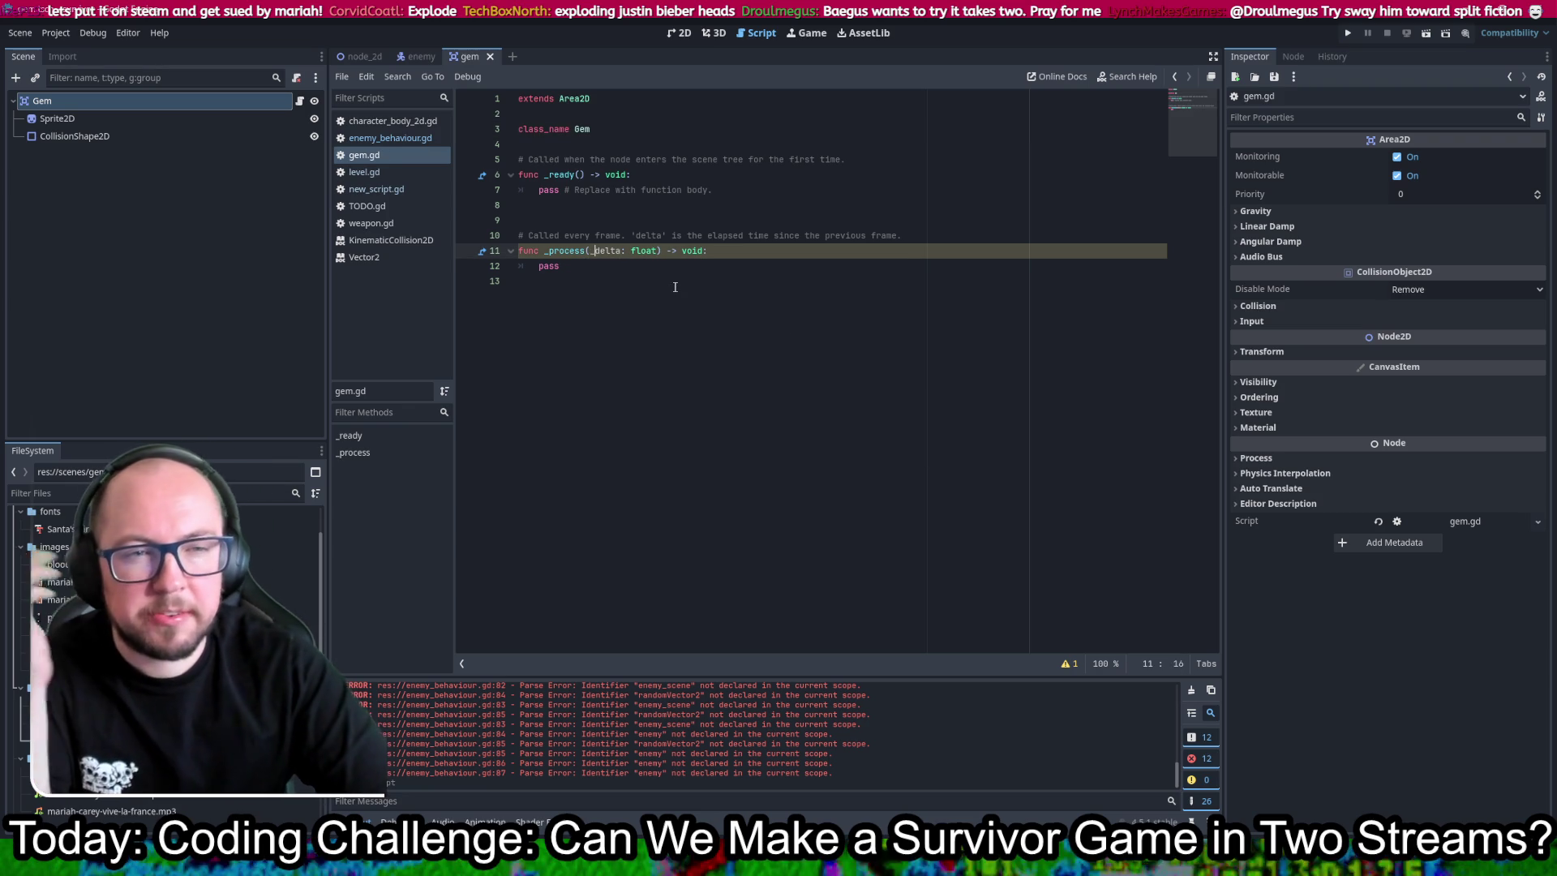
- In enemy_behaviour.gd, type spawn_gem's instance variable as Gem
{"action": "left_click", "coordinate": [417, 56]}
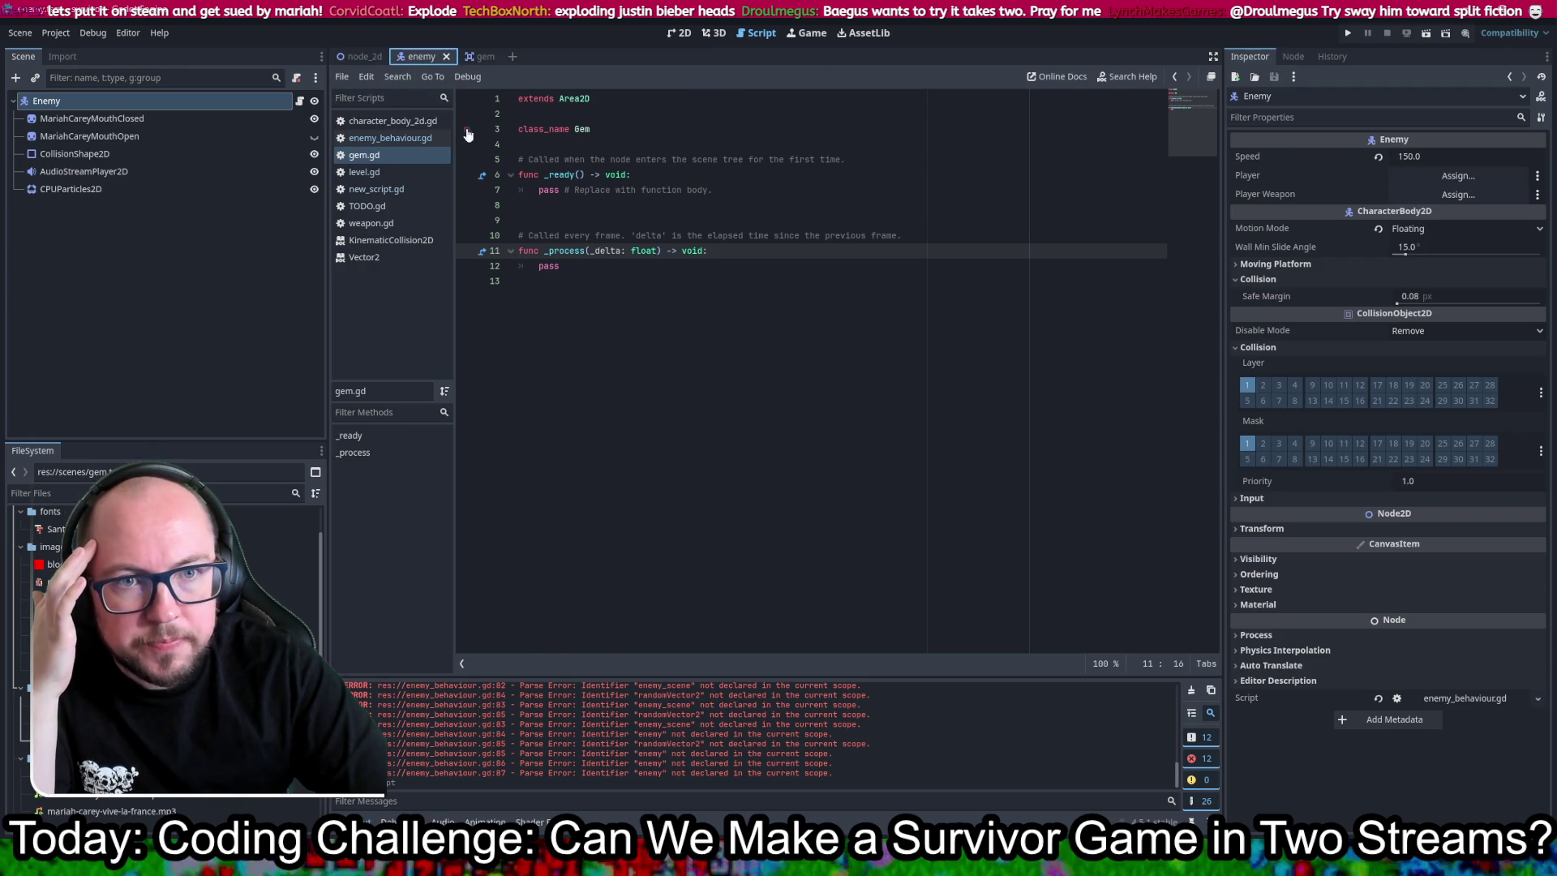
{"action": "left_click", "coordinate": [396, 139]}
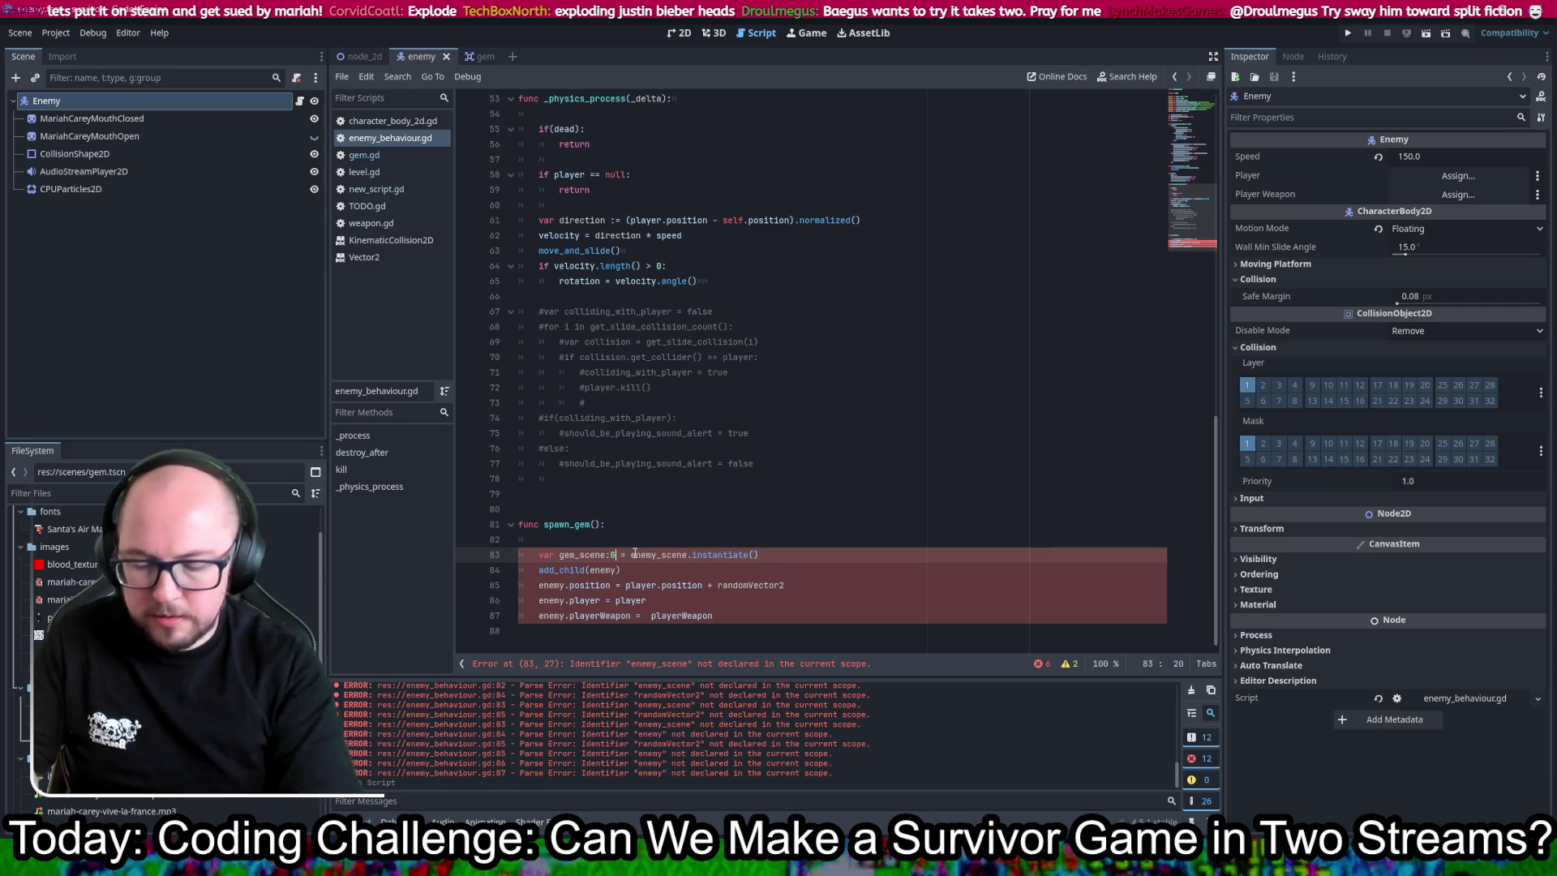
{"action": "type", "text": "Gem"}
{"action": "left_click", "coordinate": [778, 585]}
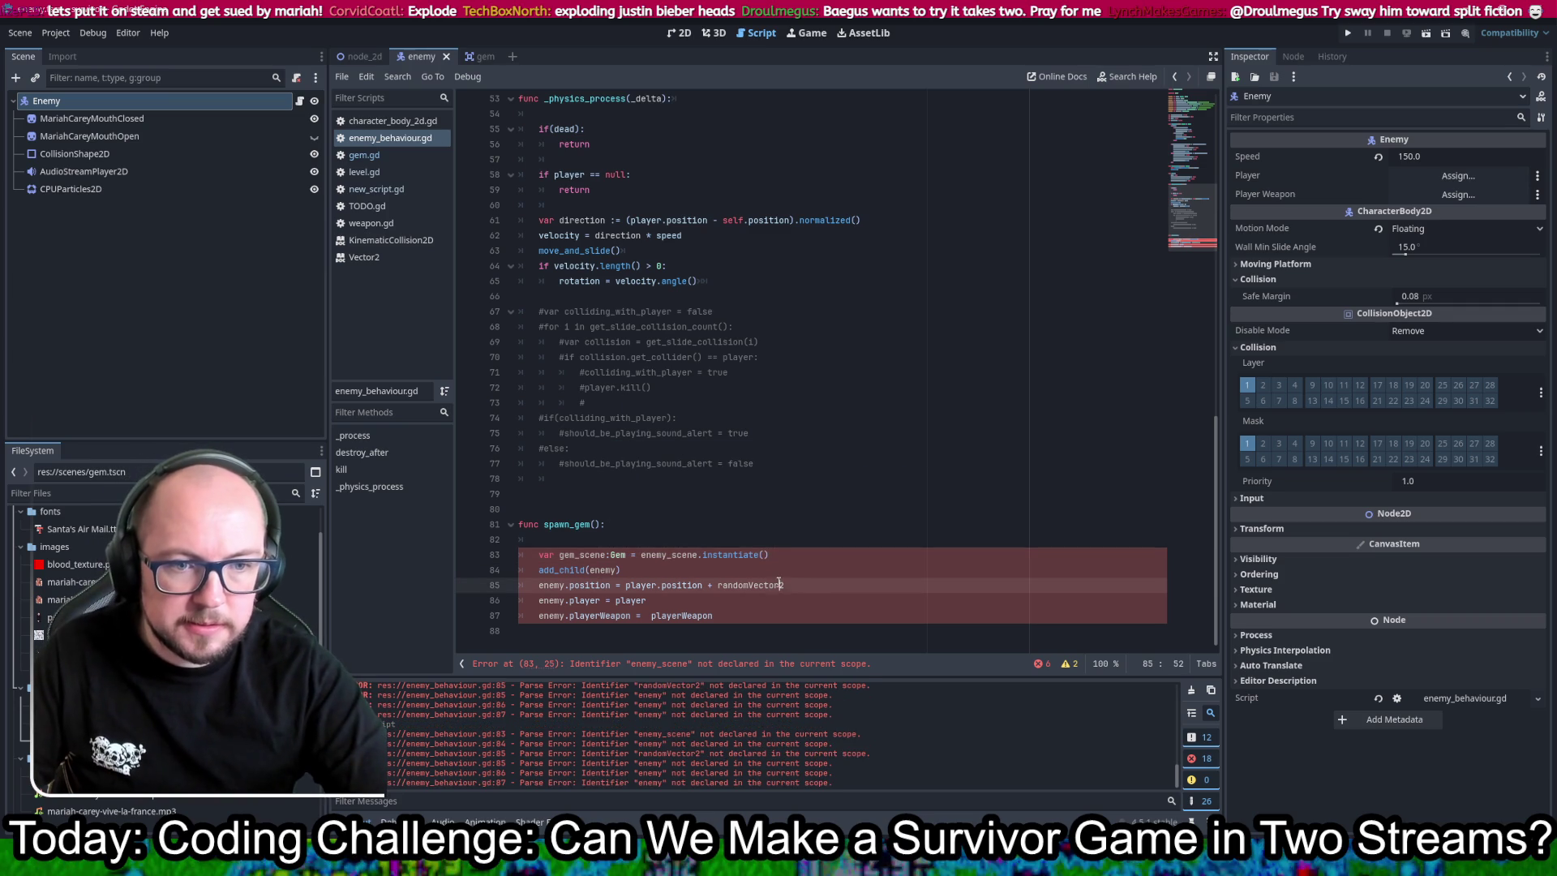
- Instantiate gem_scene into a variable named gem and save the script
{"action": "double_click", "coordinate": [572, 555]}
{"action": "key", "text": "ctrl+c"}
{"action": "double_click", "coordinate": [668, 554]}
{"action": "key", "text": "ctrl+v"}
{"action": "left_click_drag", "start_coordinate": [608, 555], "coordinate": [575, 554]}
{"action": "key", "text": "BackSpace"}
{"action": "key", "text": "ctrl+s"}
- Compare with level.gd and change the add_child call to add gem
{"action": "left_click", "coordinate": [398, 171]}
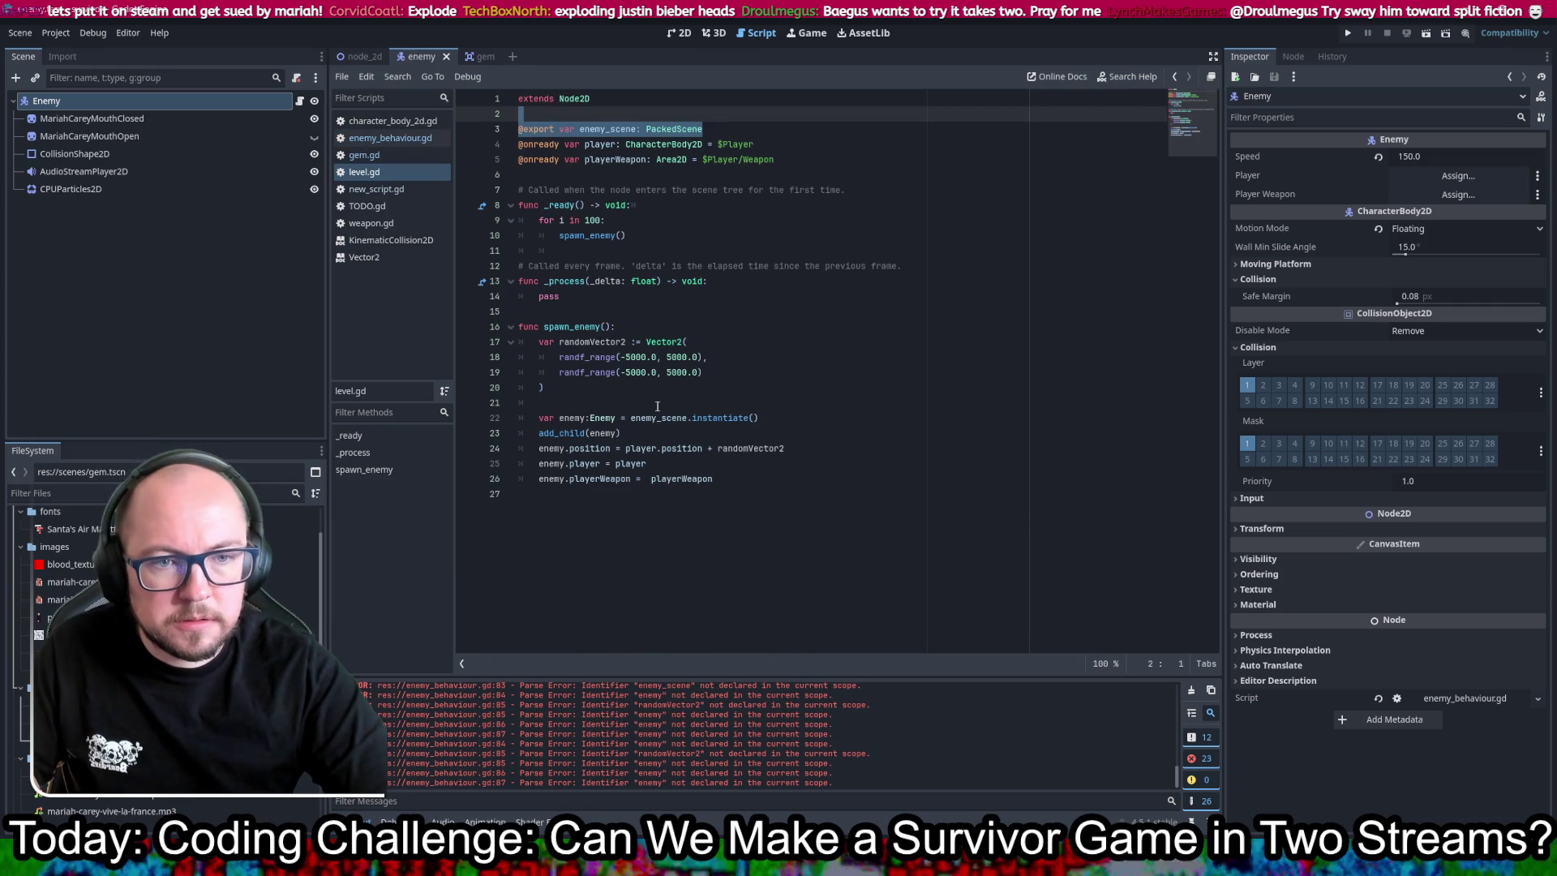
{"action": "left_click", "coordinate": [390, 138]}
{"action": "left_click", "coordinate": [840, 573]}
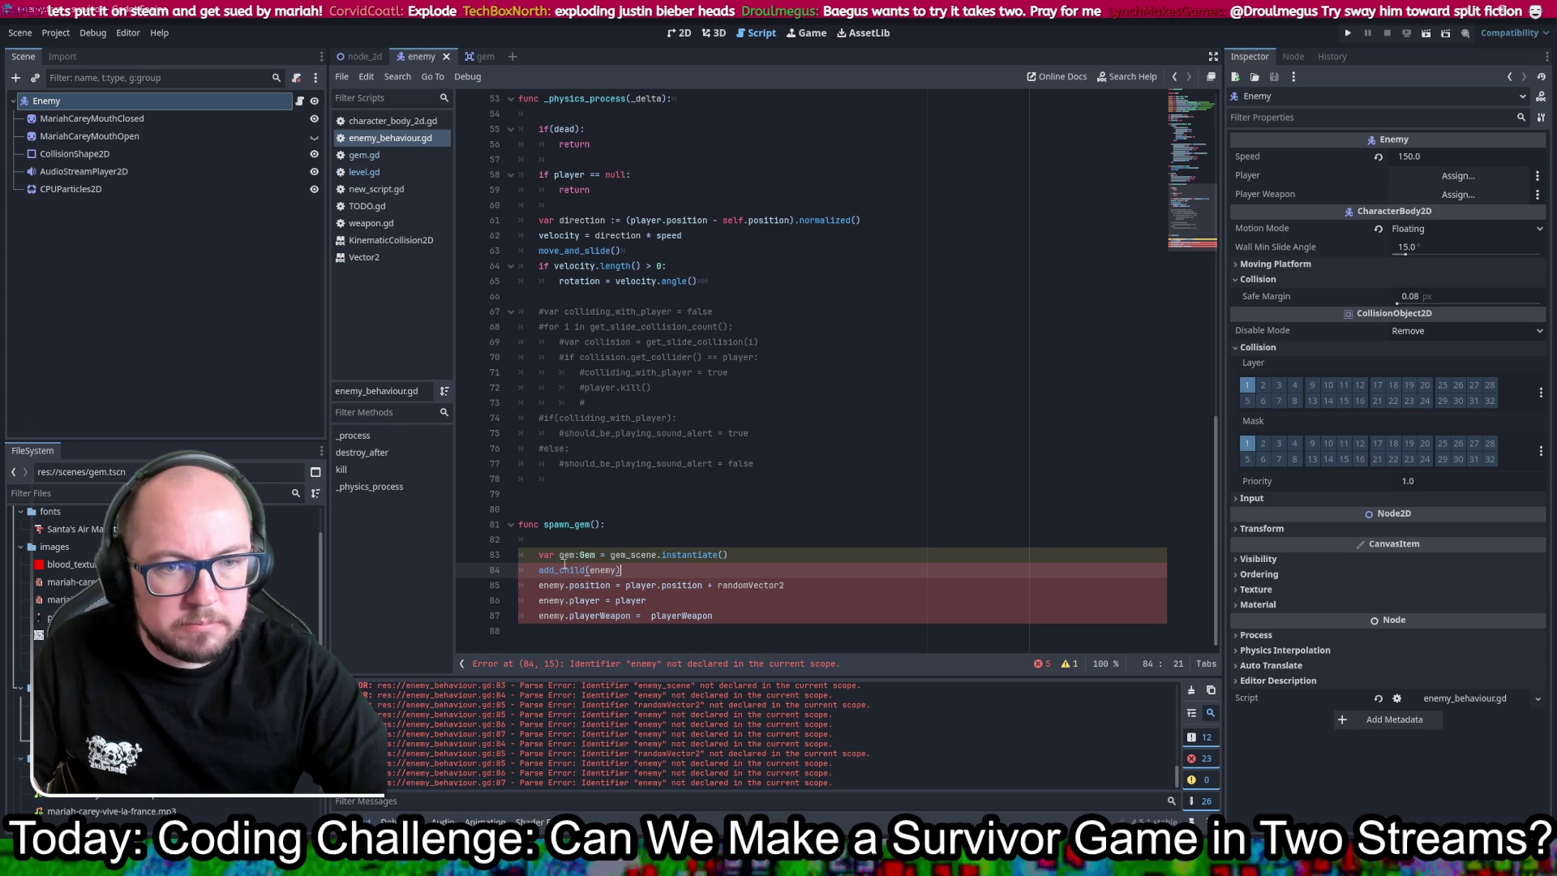
{"action": "left_click", "coordinate": [782, 513]}
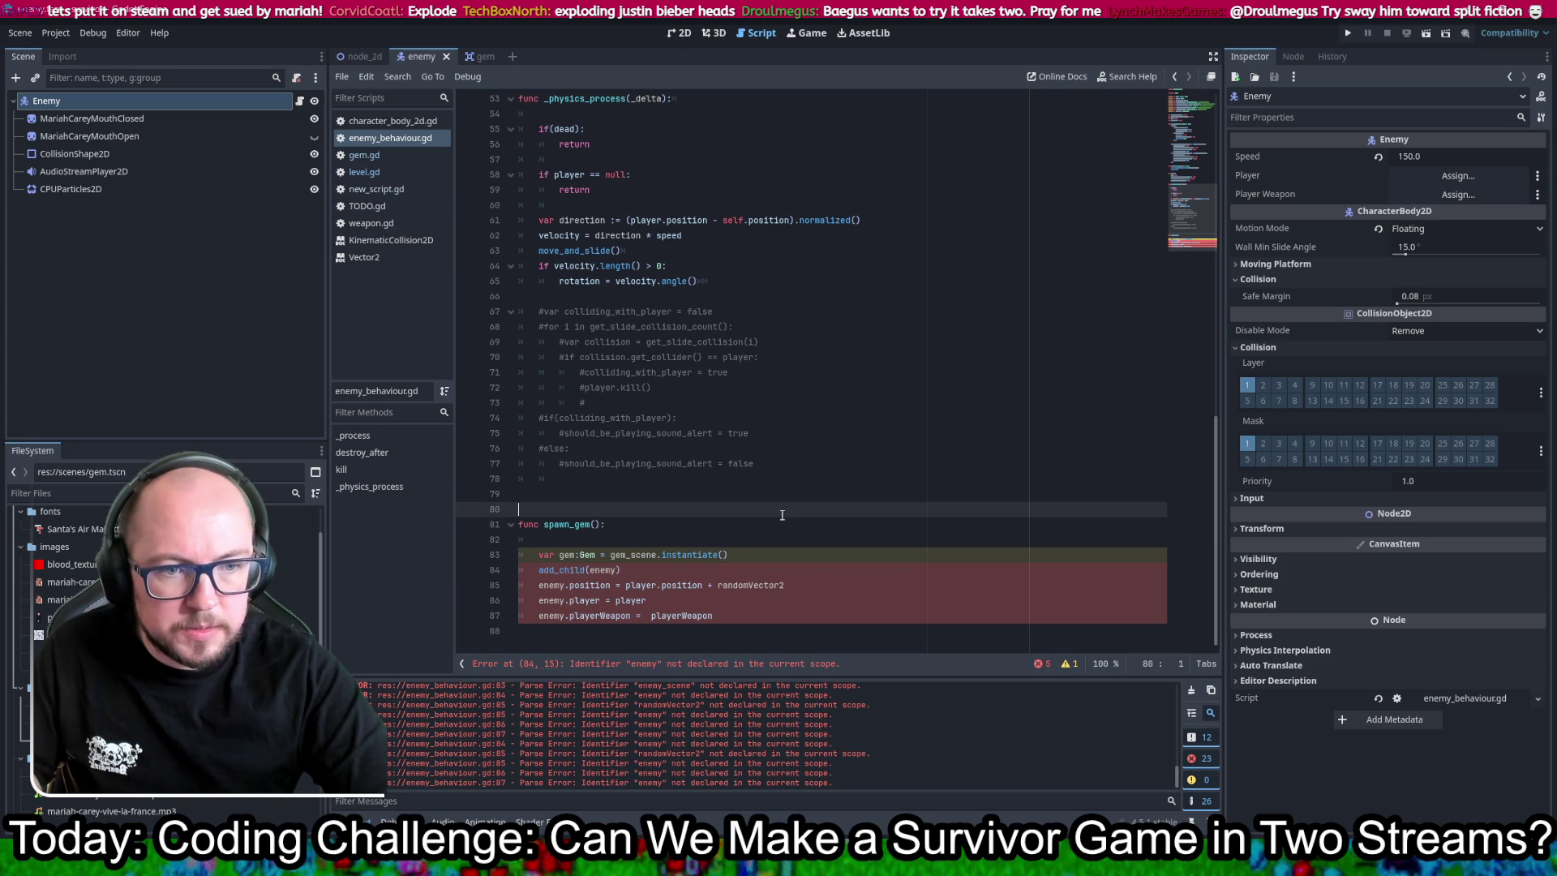
{"action": "double_click", "coordinate": [567, 555]}
{"action": "key", "text": "ctrl+c"}
{"action": "double_click", "coordinate": [605, 570]}
{"action": "key", "text": "ctrl+v"}
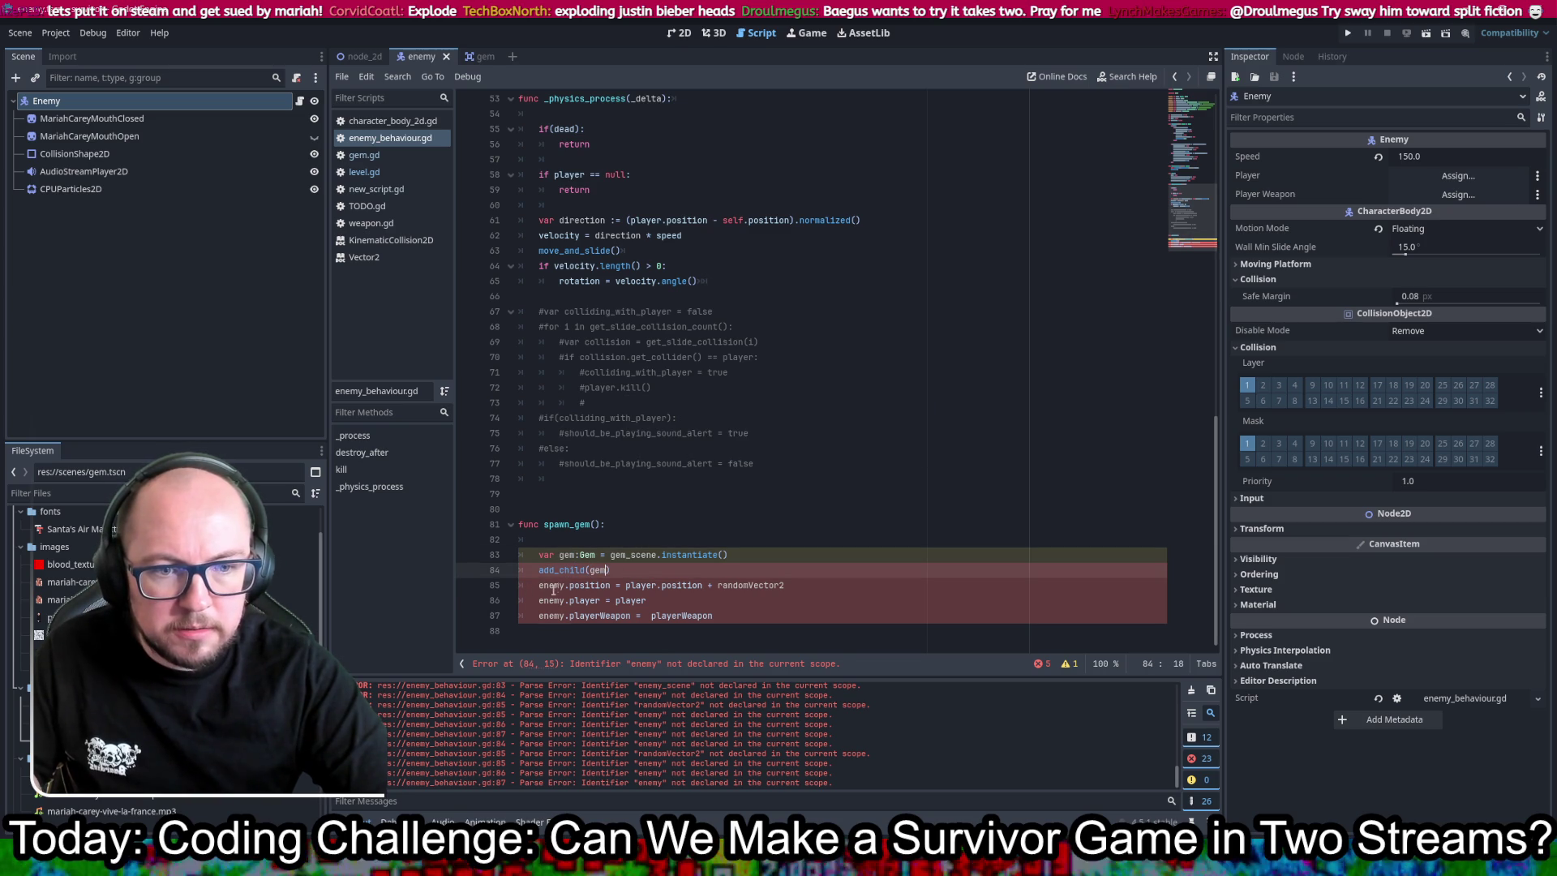
- Set gem.position without the player prefix or randomVector2 offset, and save
{"action": "double_click", "coordinate": [551, 584]}
{"action": "key", "text": "ctrl+v"}
{"action": "left_click", "coordinate": [650, 585]}
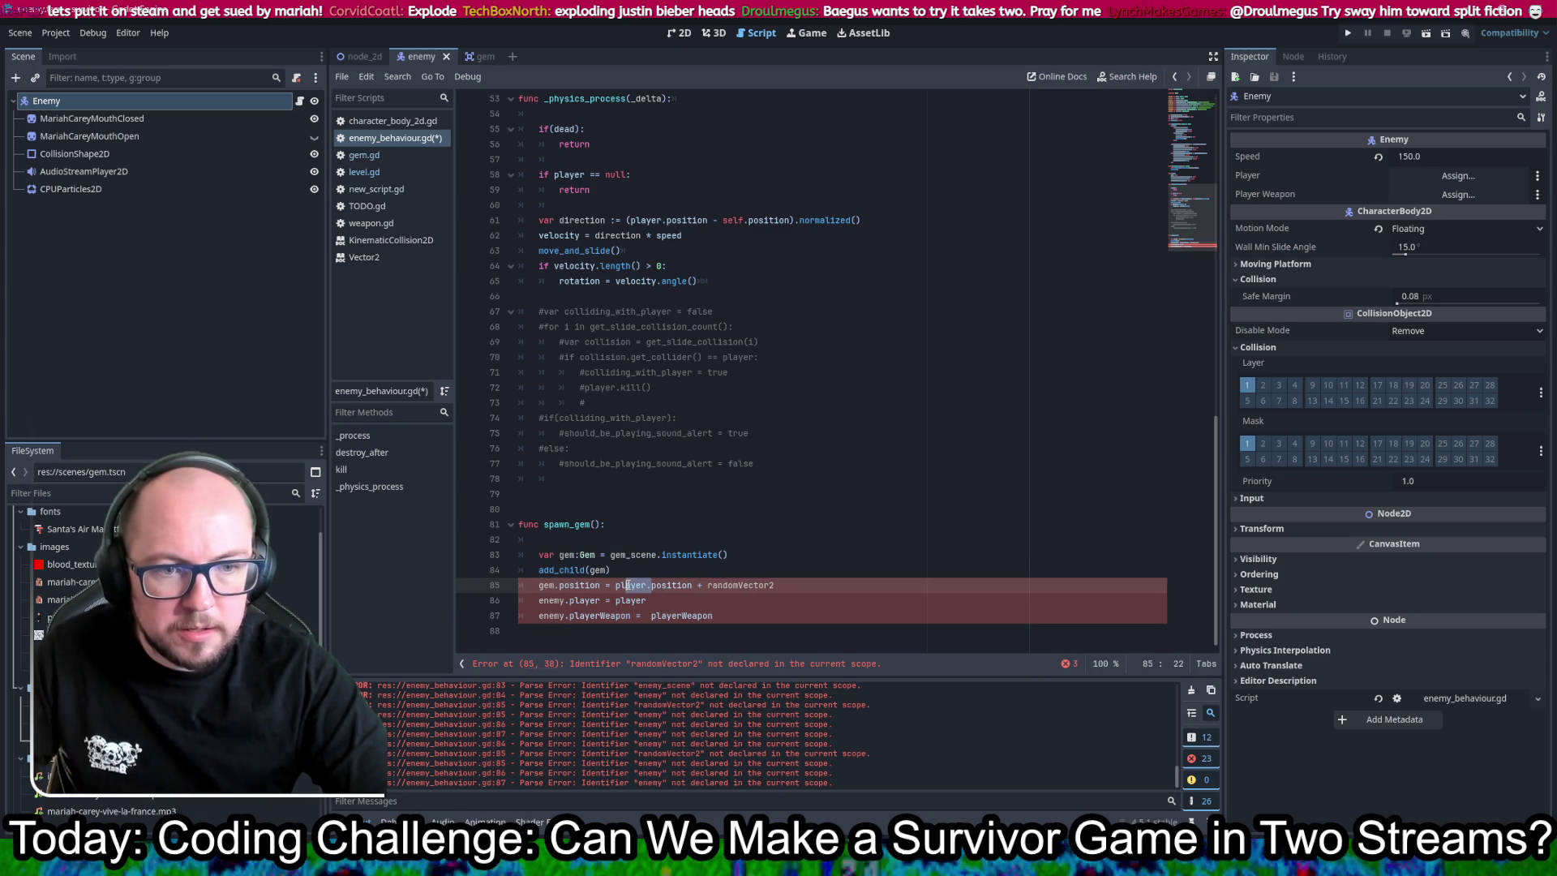
{"action": "key", "text": "BackSpace"}
{"action": "key", "text": "BackSpace"}
{"action": "key", "text": "BackSpace"}
{"action": "key", "text": "shift+End"}
{"action": "key", "text": "BackSpace"}
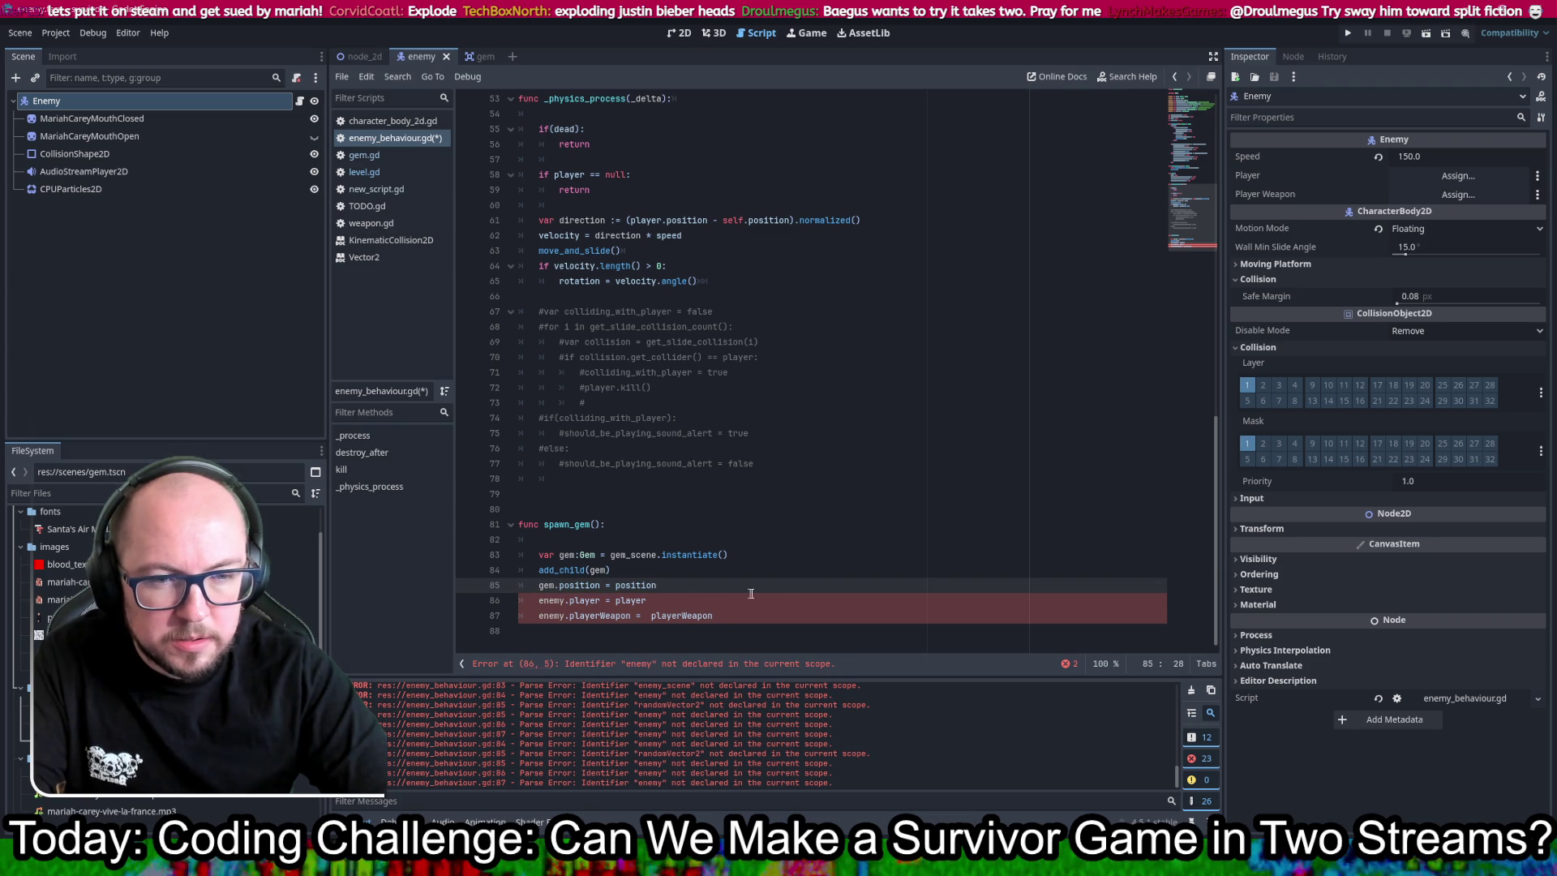
{"action": "key", "text": "ctrl+s"}
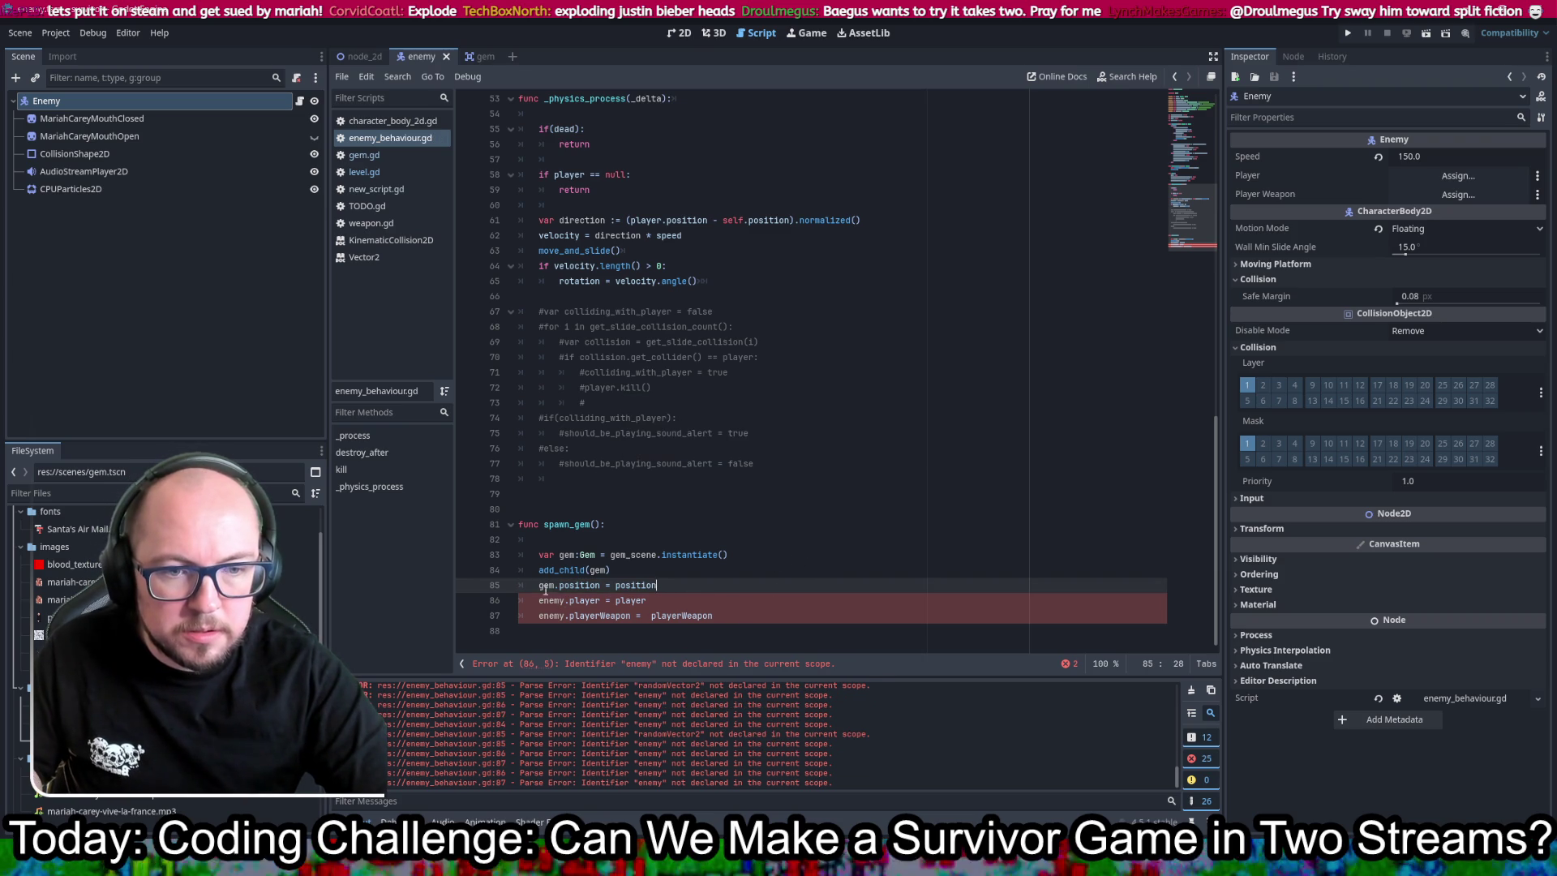
- Change the player assignment to gem.player and delete the leftover enemy.playerWeapon line
{"action": "double_click", "coordinate": [551, 599]}
{"action": "type", "text": "gem"}
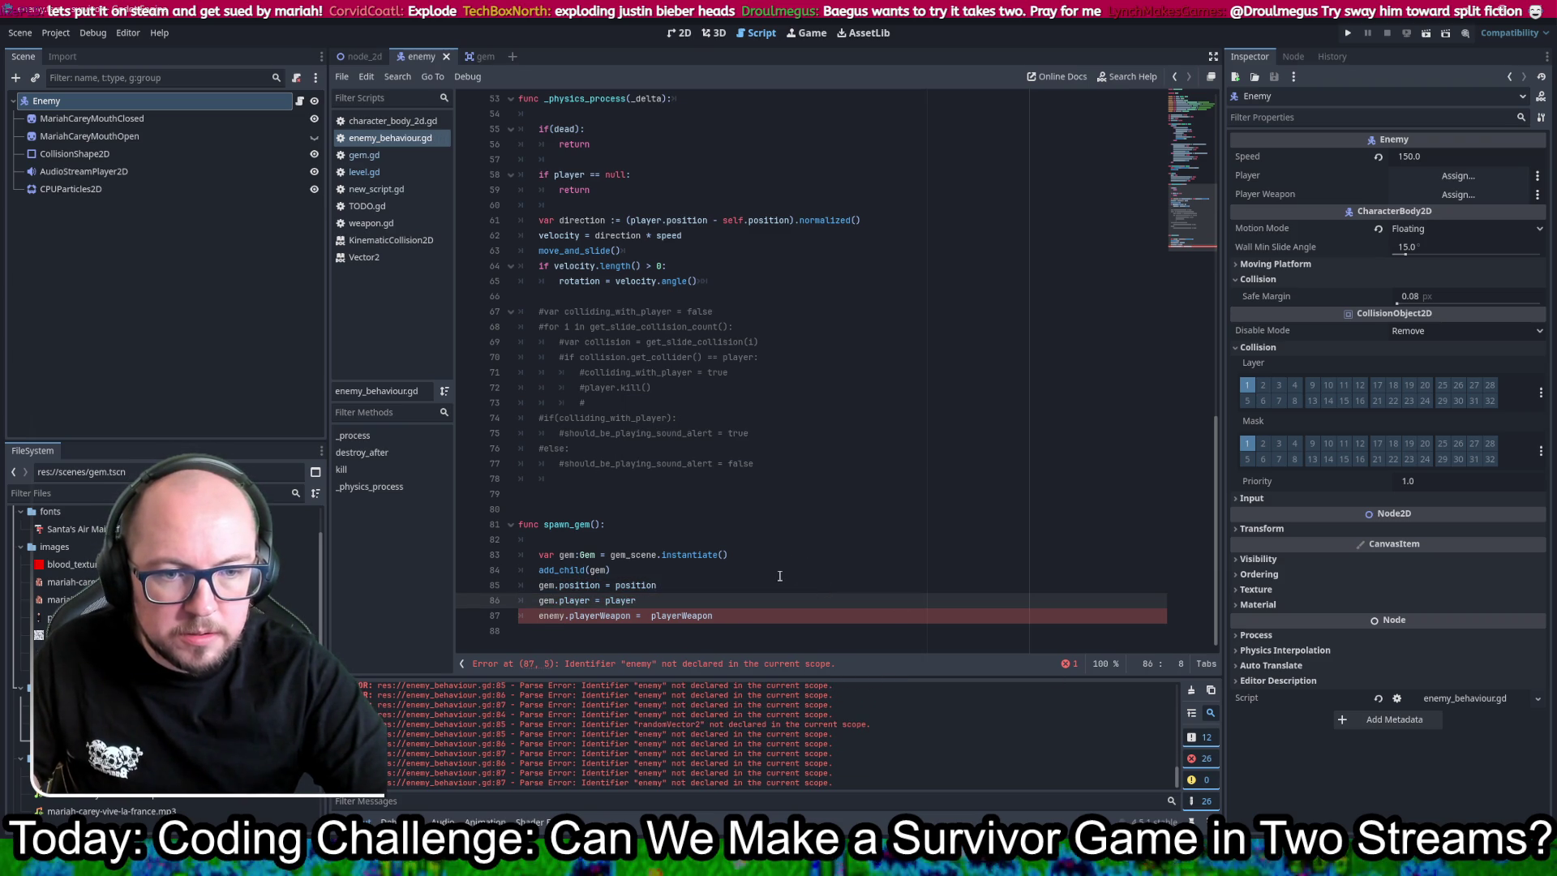
{"action": "triple_click", "coordinate": [737, 619]}
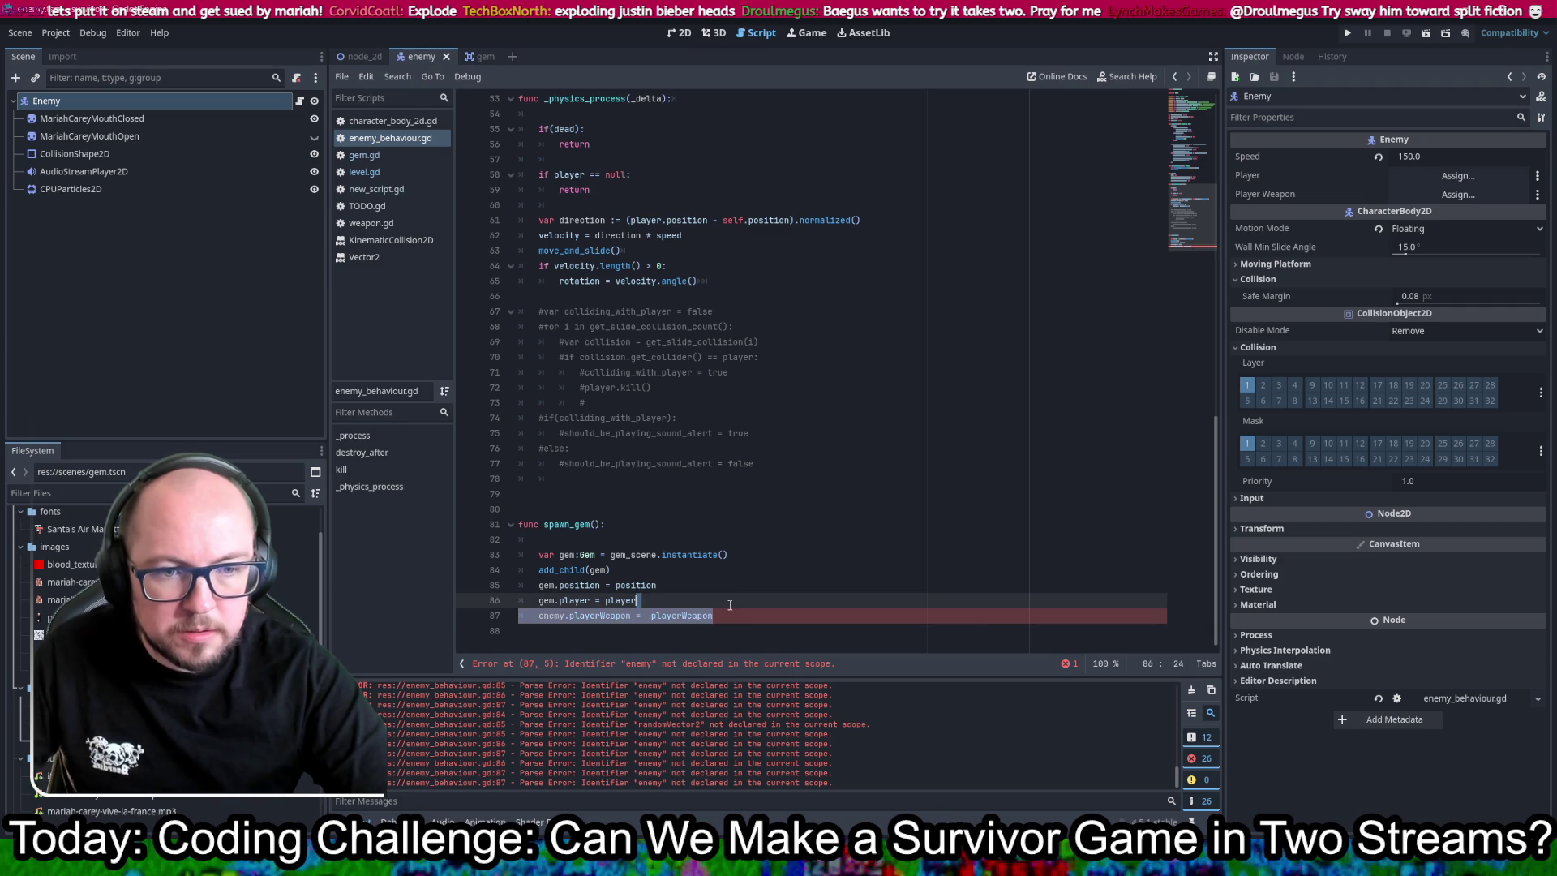
{"action": "key", "text": "BackSpace"}
{"action": "key", "text": "BackSpace"}
{"action": "scroll", "coordinate": [883, 494], "scroll_direction": "up", "scroll_amount": 15}
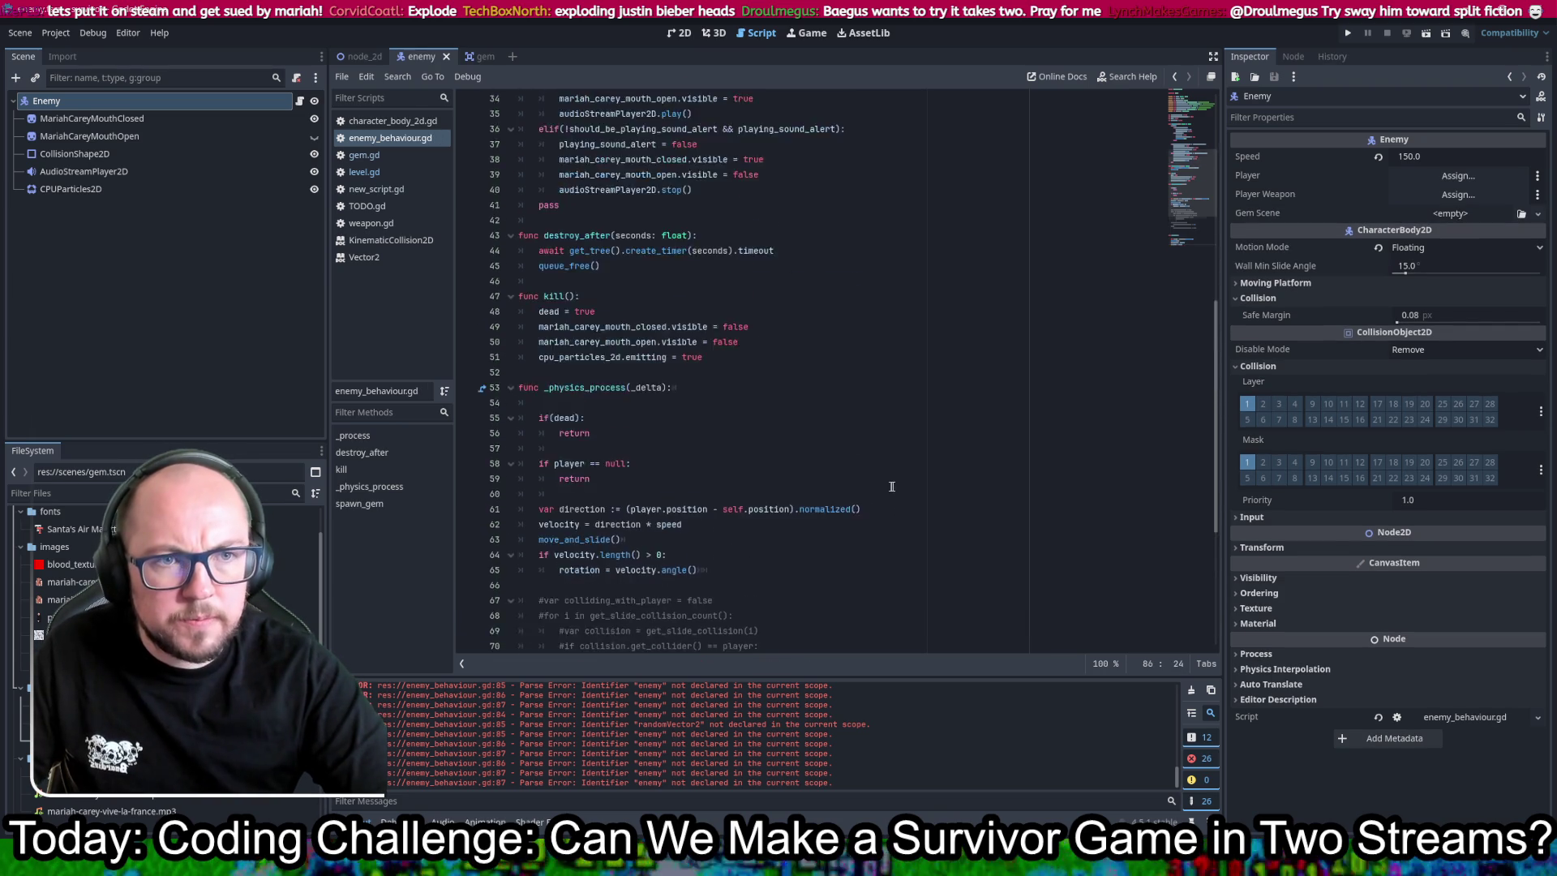
- Prefix the add_child call with 'level.' so it reads level.add_child(gem)
{"action": "scroll", "coordinate": [870, 485], "scroll_direction": "down", "scroll_amount": 15}
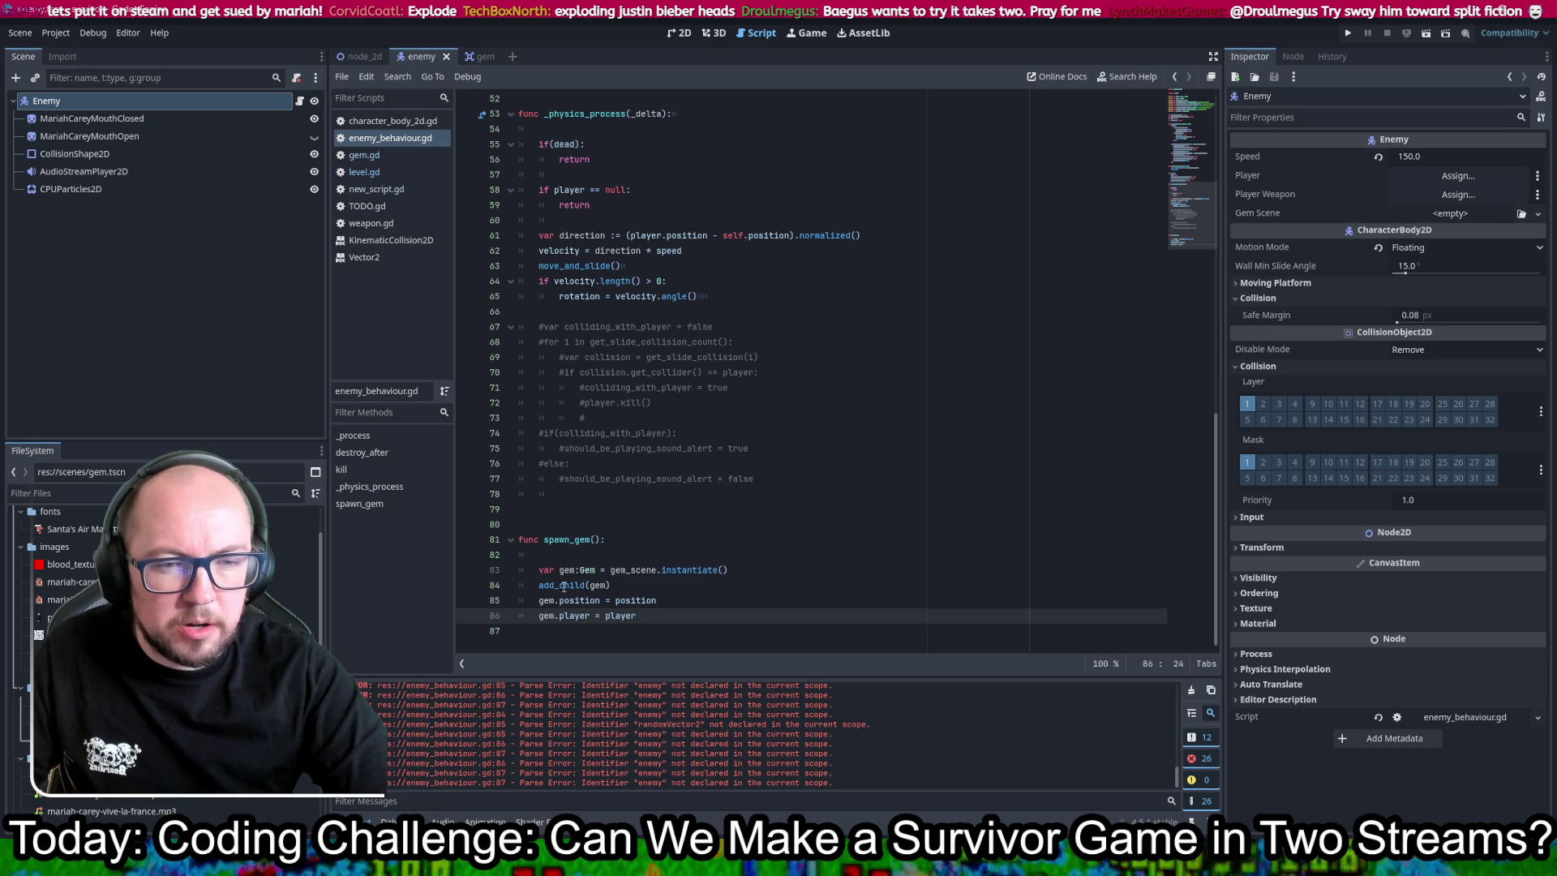
{"action": "left_click", "coordinate": [540, 585]}
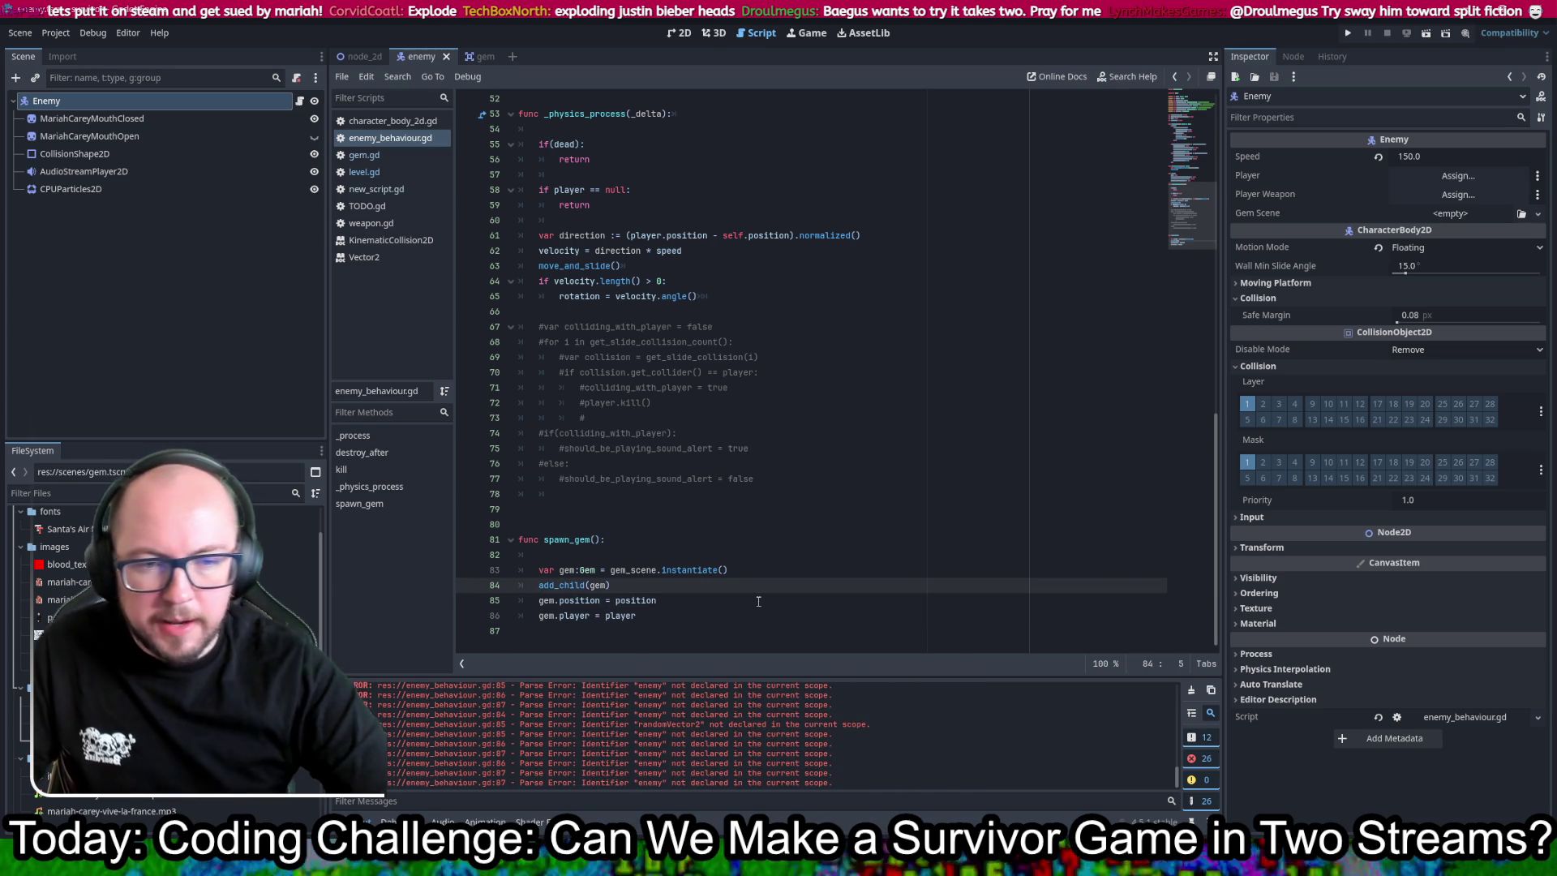
{"action": "type", "text": "level."}
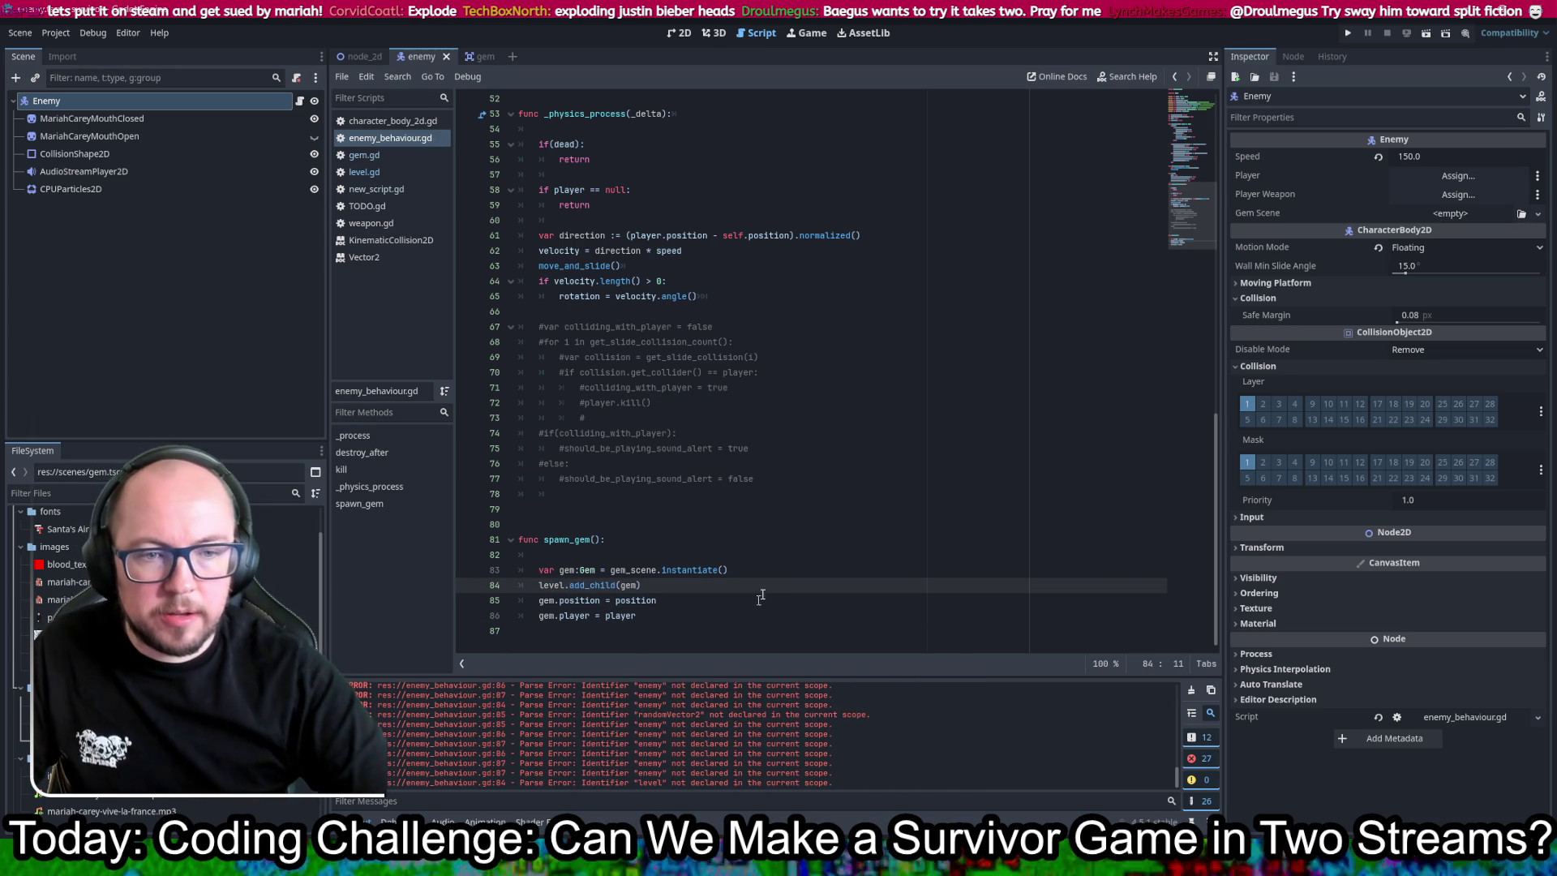
{"action": "scroll", "coordinate": [1005, 436], "scroll_direction": "up", "scroll_amount": 5}
{"action": "scroll", "coordinate": [1006, 435], "scroll_direction": "up", "scroll_amount": 12}
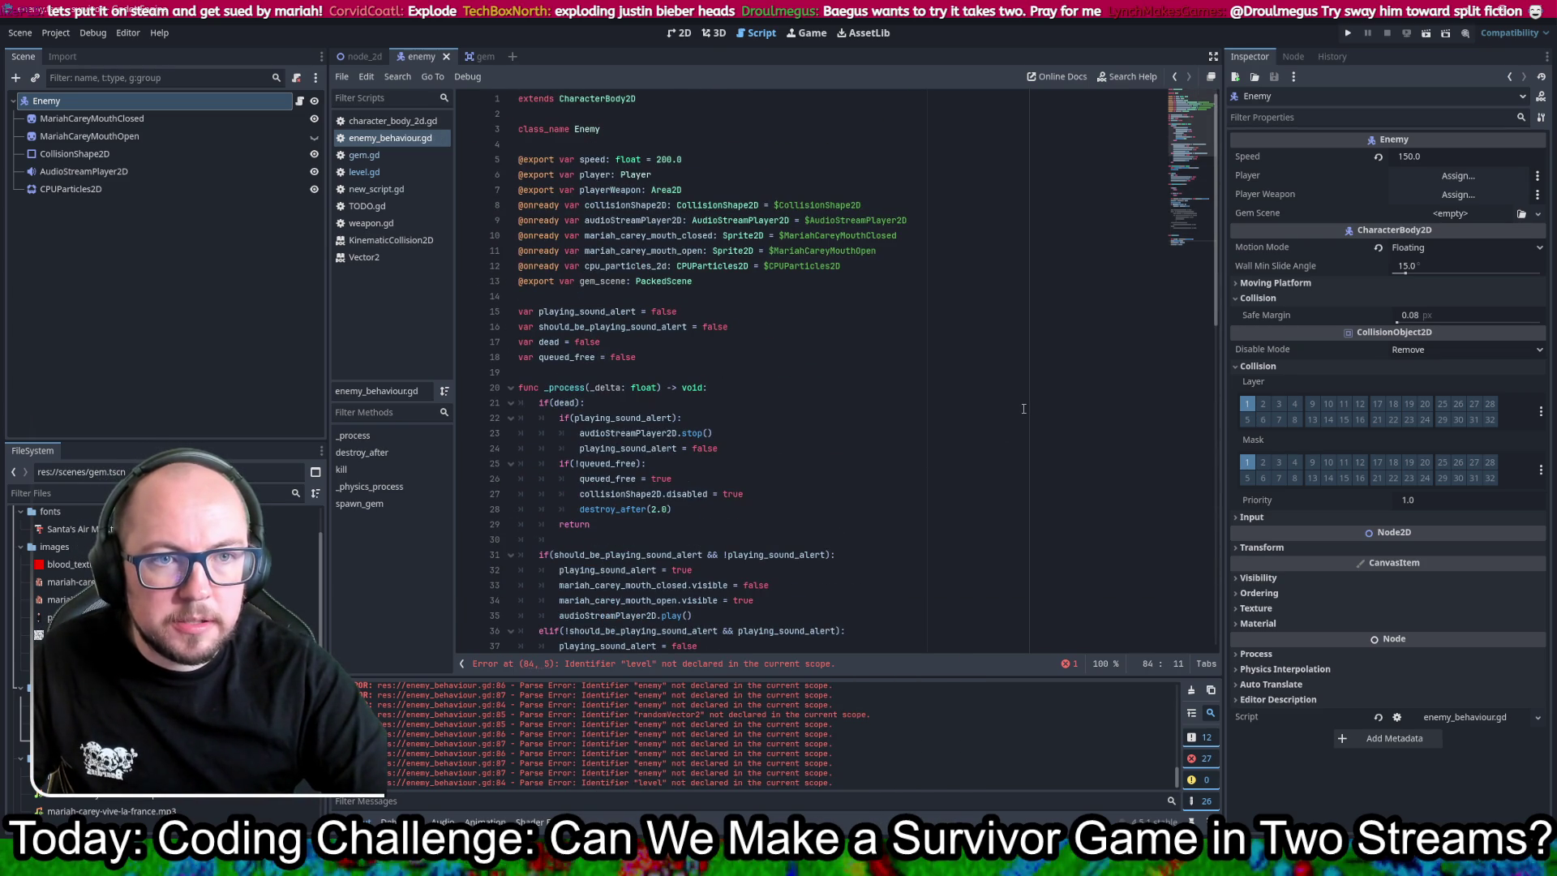
{"action": "scroll", "coordinate": [1023, 408], "scroll_direction": "down", "scroll_amount": 17}
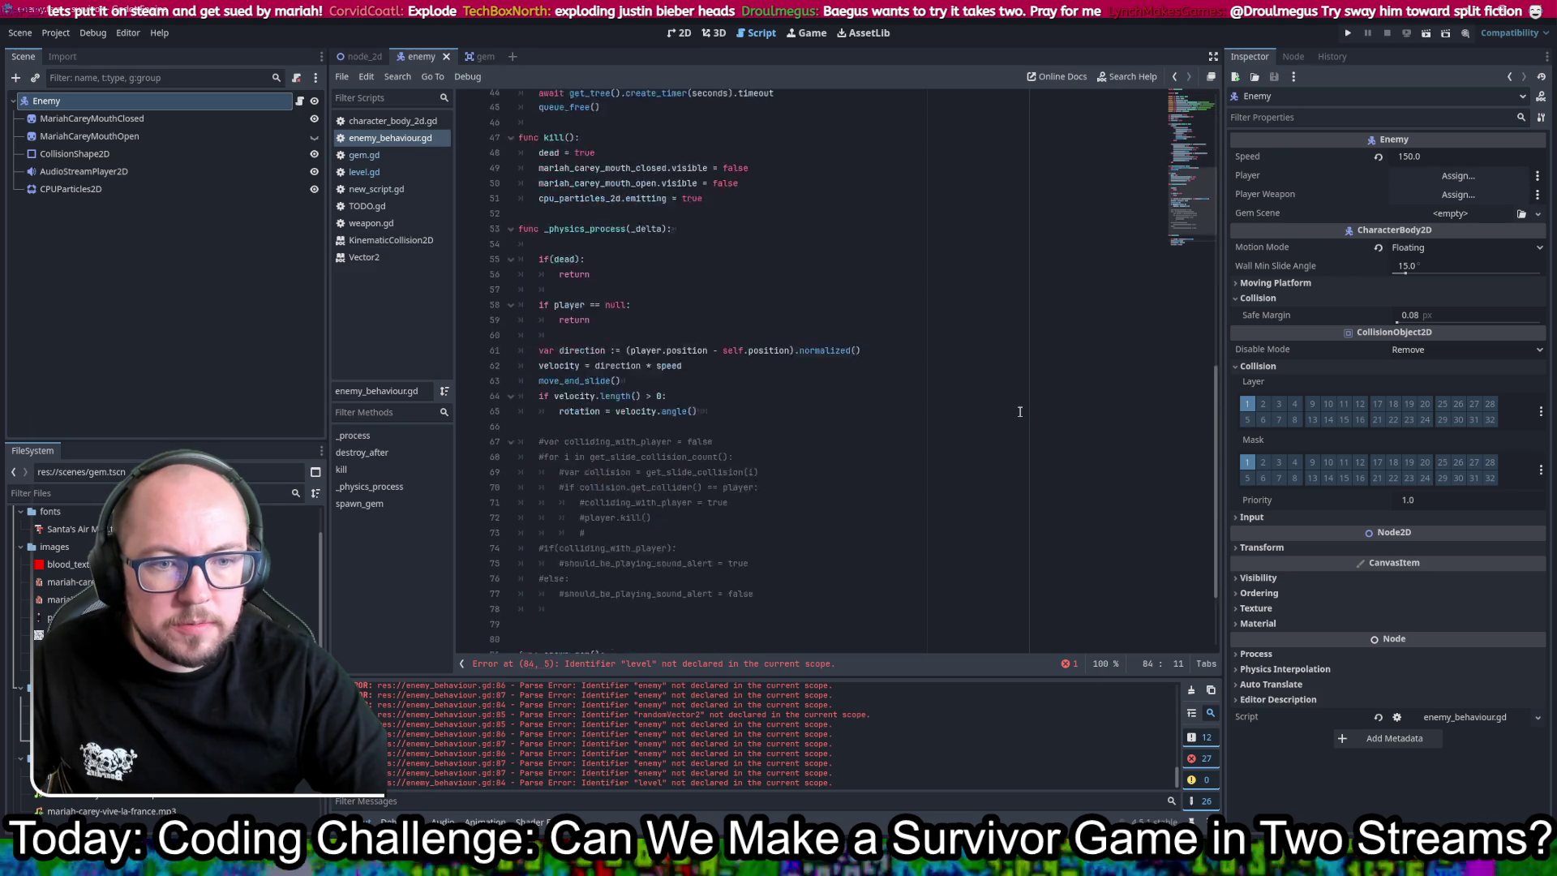
{"action": "scroll", "coordinate": [1010, 411], "scroll_direction": "up", "scroll_amount": 17}
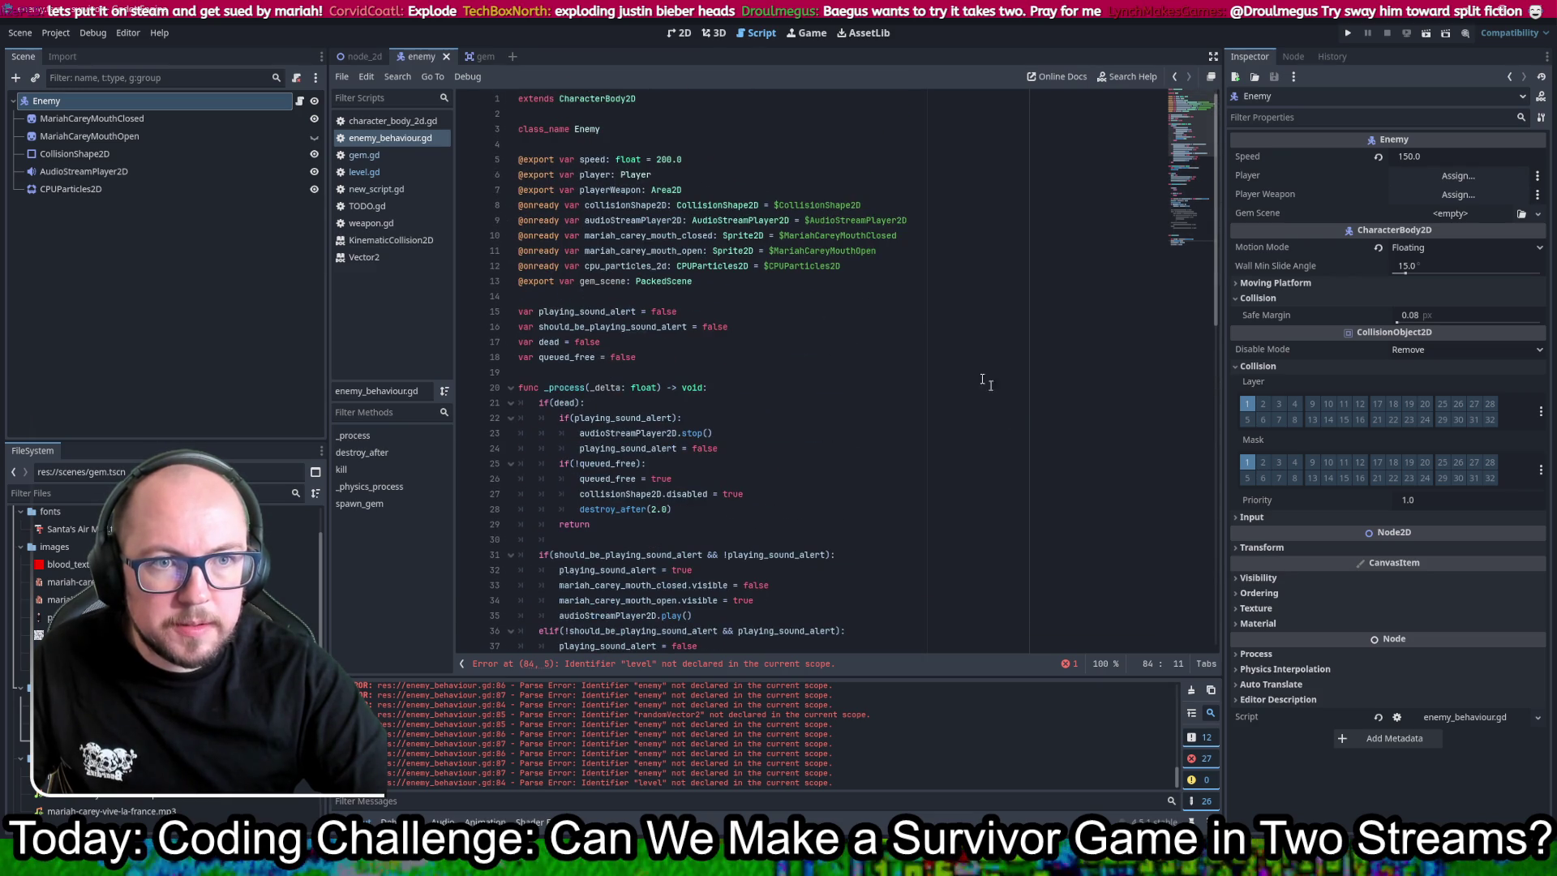
{"action": "left_click", "coordinate": [601, 174]}
- Duplicate the player export line as an exported 'level: Level' variable
{"action": "key", "text": "ctrl+shift+d"}
{"action": "double_click", "coordinate": [600, 173]}
{"action": "type", "text": "level"}
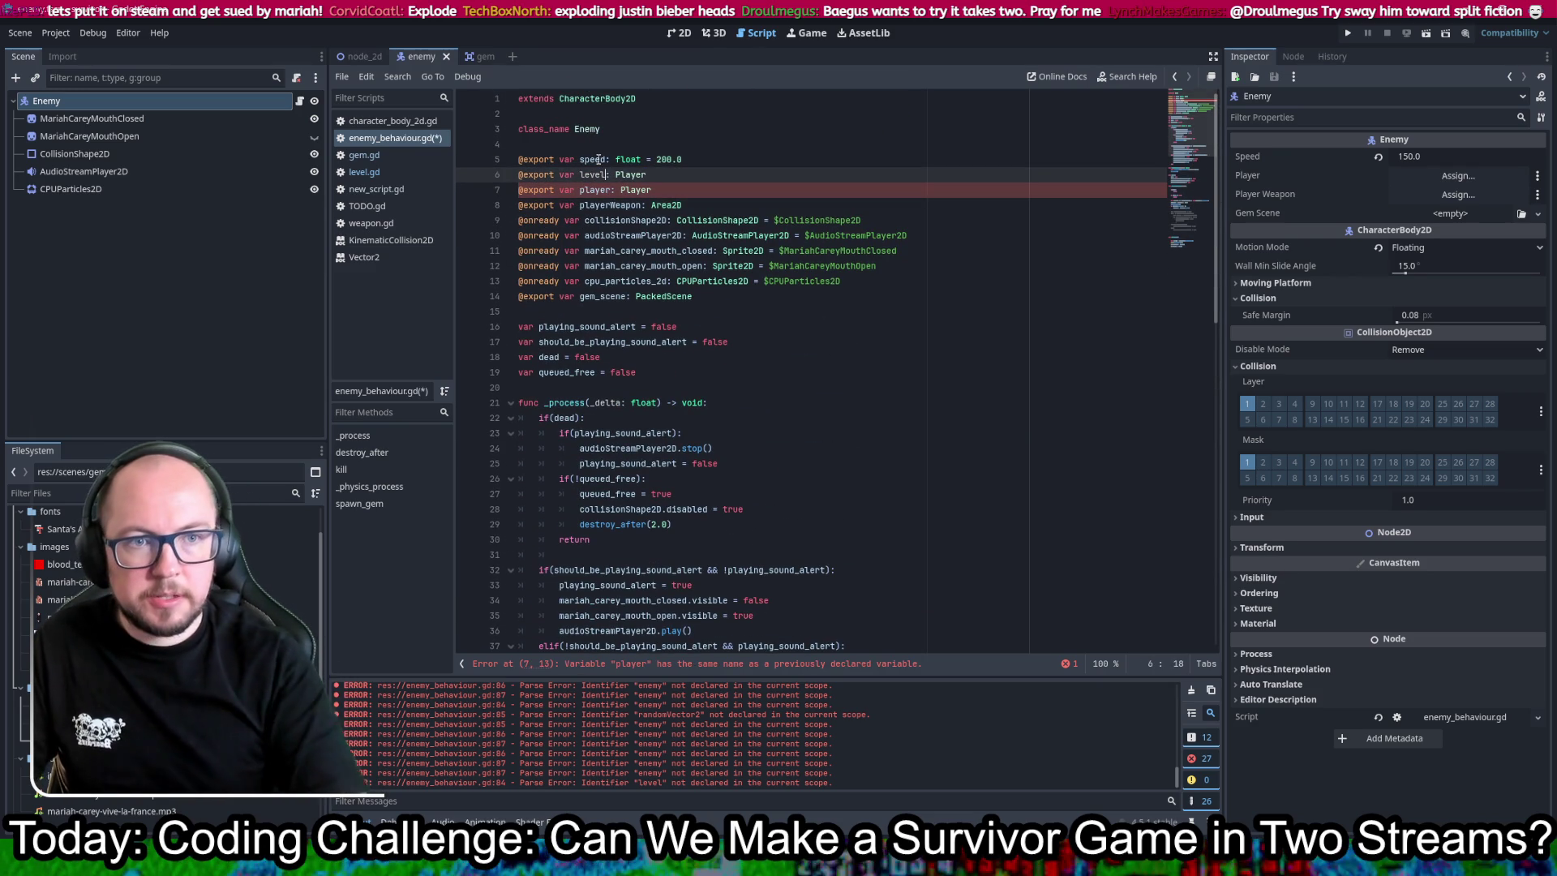
{"action": "double_click", "coordinate": [633, 174]}
{"action": "type", "text": "Level"}
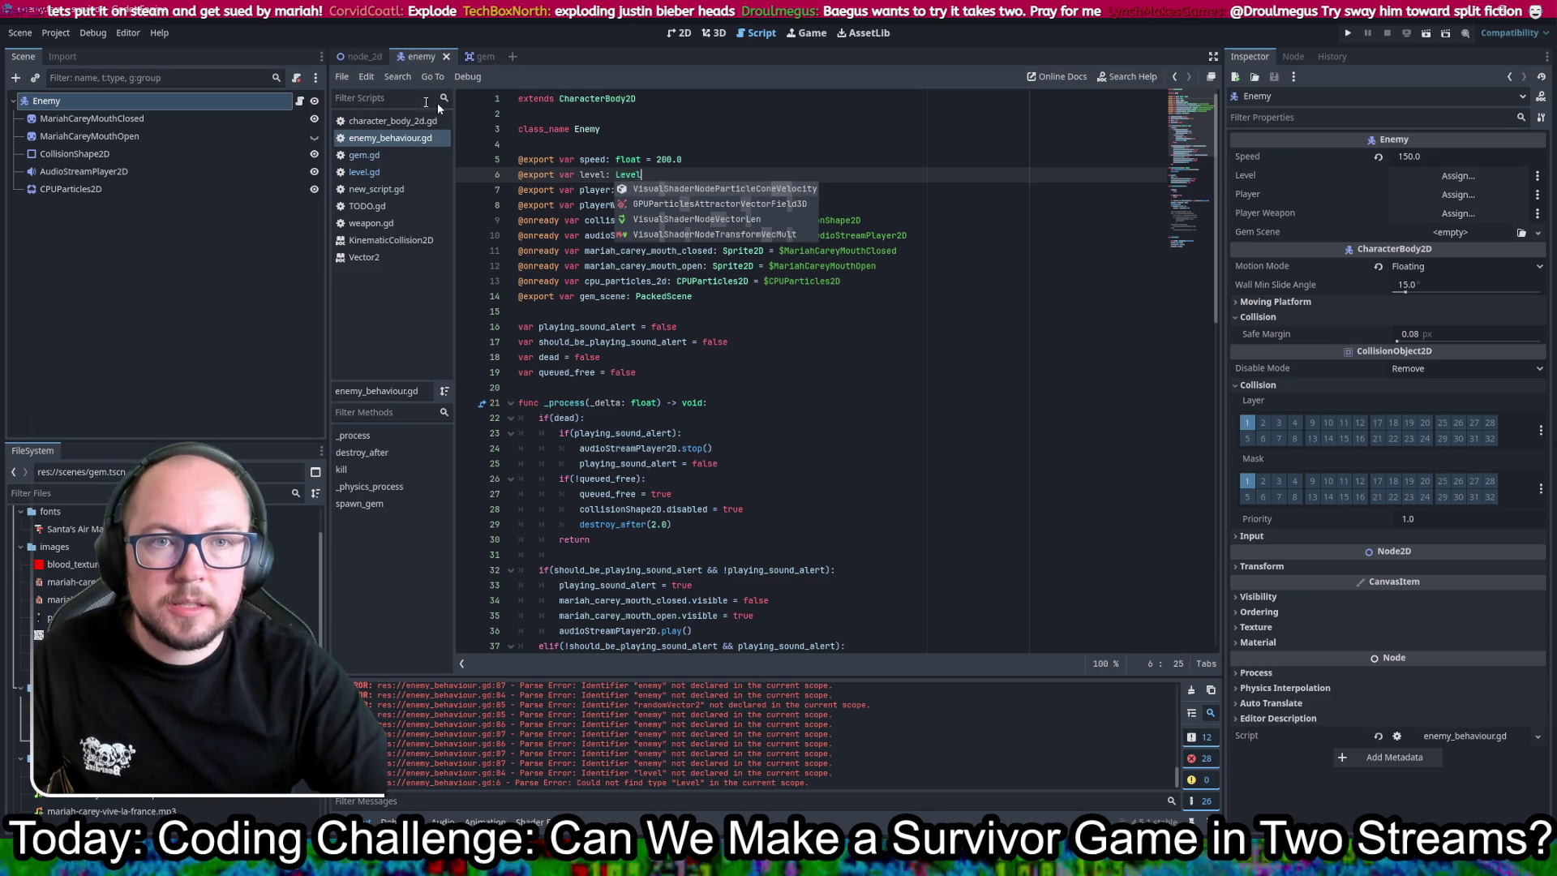
- Add 'class_name Level' under extends Node2D in level.gd
{"action": "left_click", "coordinate": [356, 56]}
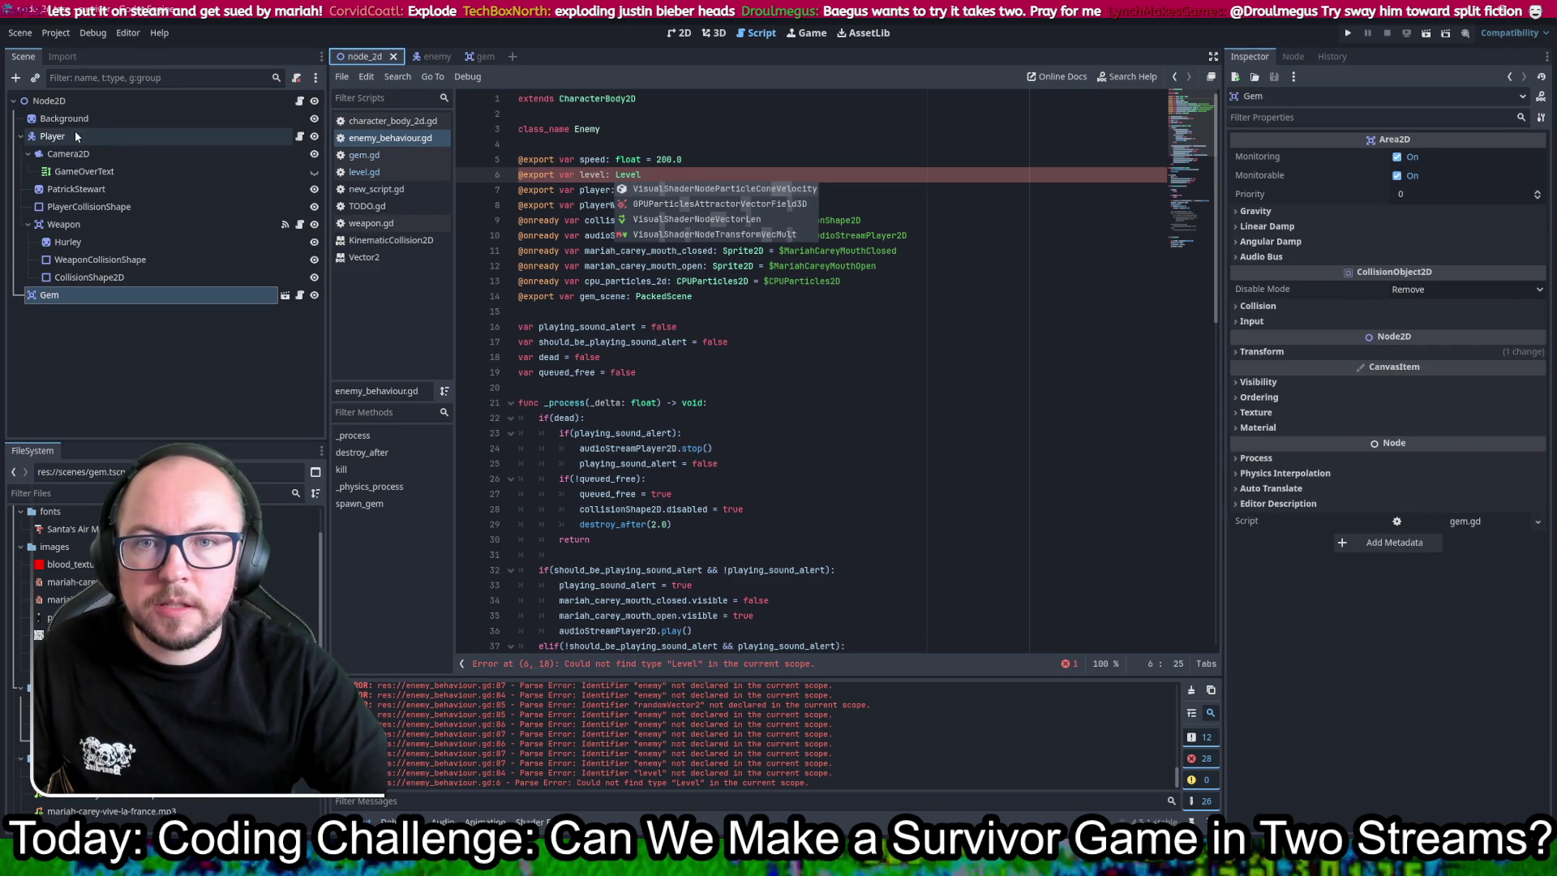
{"action": "left_click", "coordinate": [613, 98]}
{"action": "key", "text": "Return"}
{"action": "key", "text": "Return"}
{"action": "type", "text": "class_name Leve"}
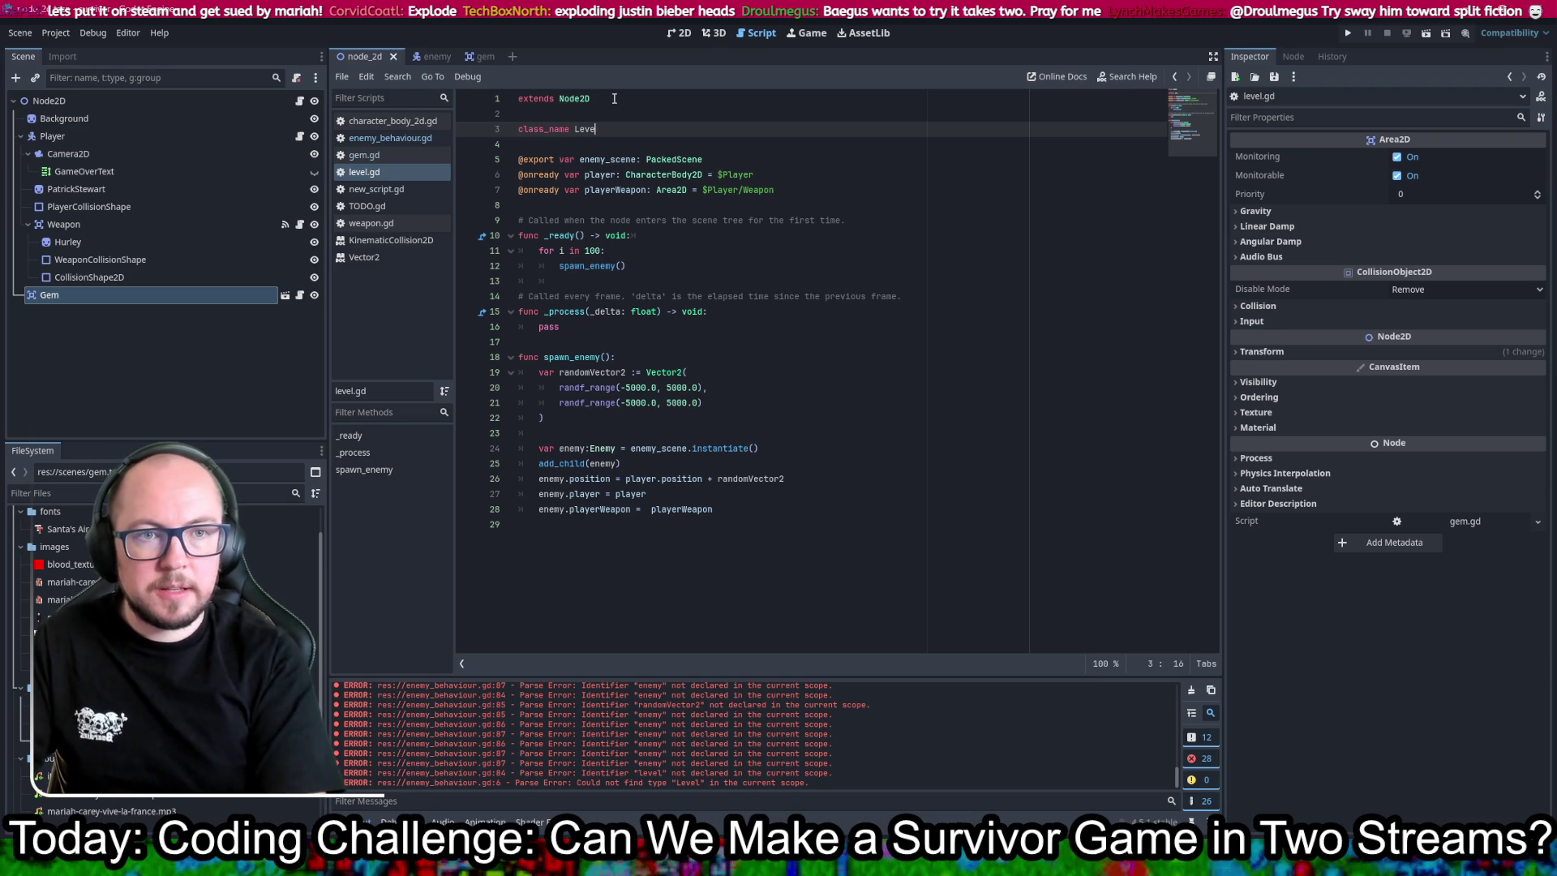
{"action": "type", "text": "l"}
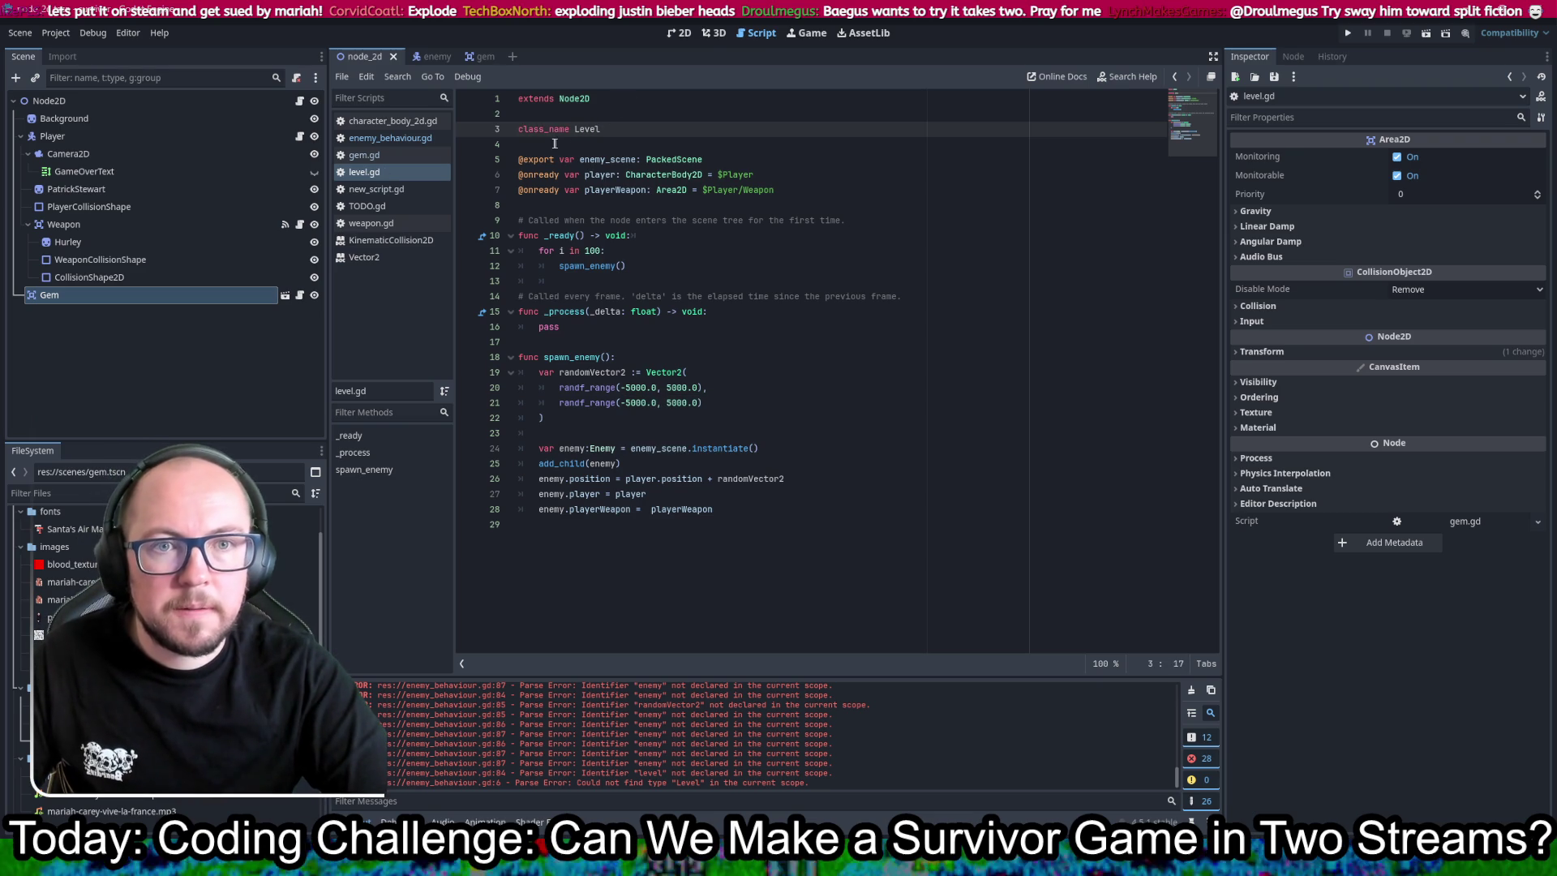
{"action": "left_click", "coordinate": [388, 140]}
{"action": "left_click", "coordinate": [732, 150]}
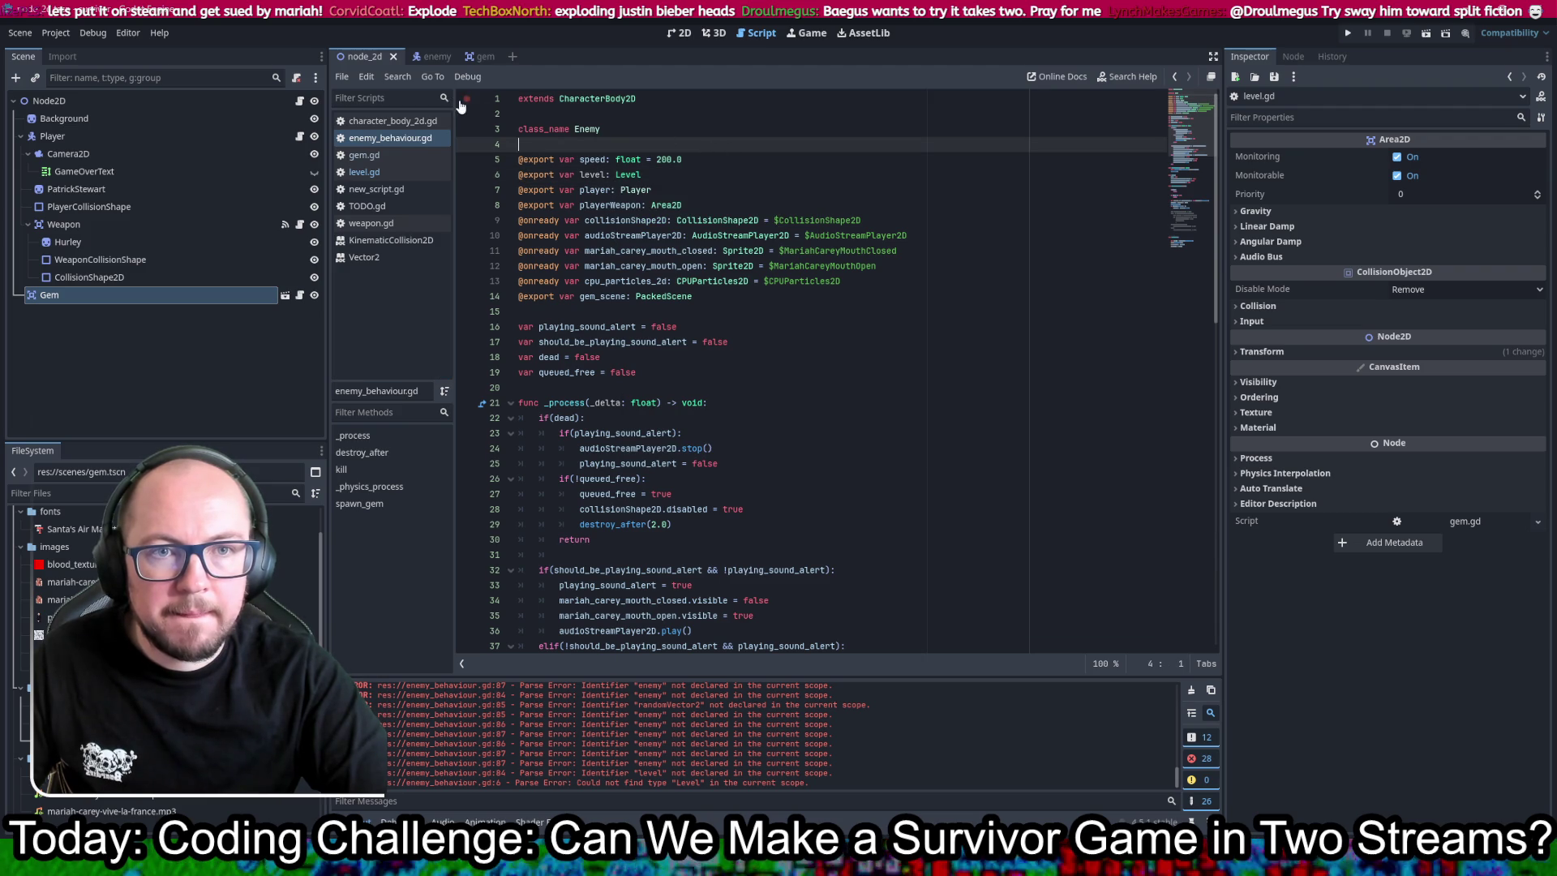
- In level.gd's spawn_enemy, add 'enemy.level = self' after the enemy position line
{"action": "left_click", "coordinate": [425, 58]}
{"action": "left_click", "coordinate": [361, 56]}
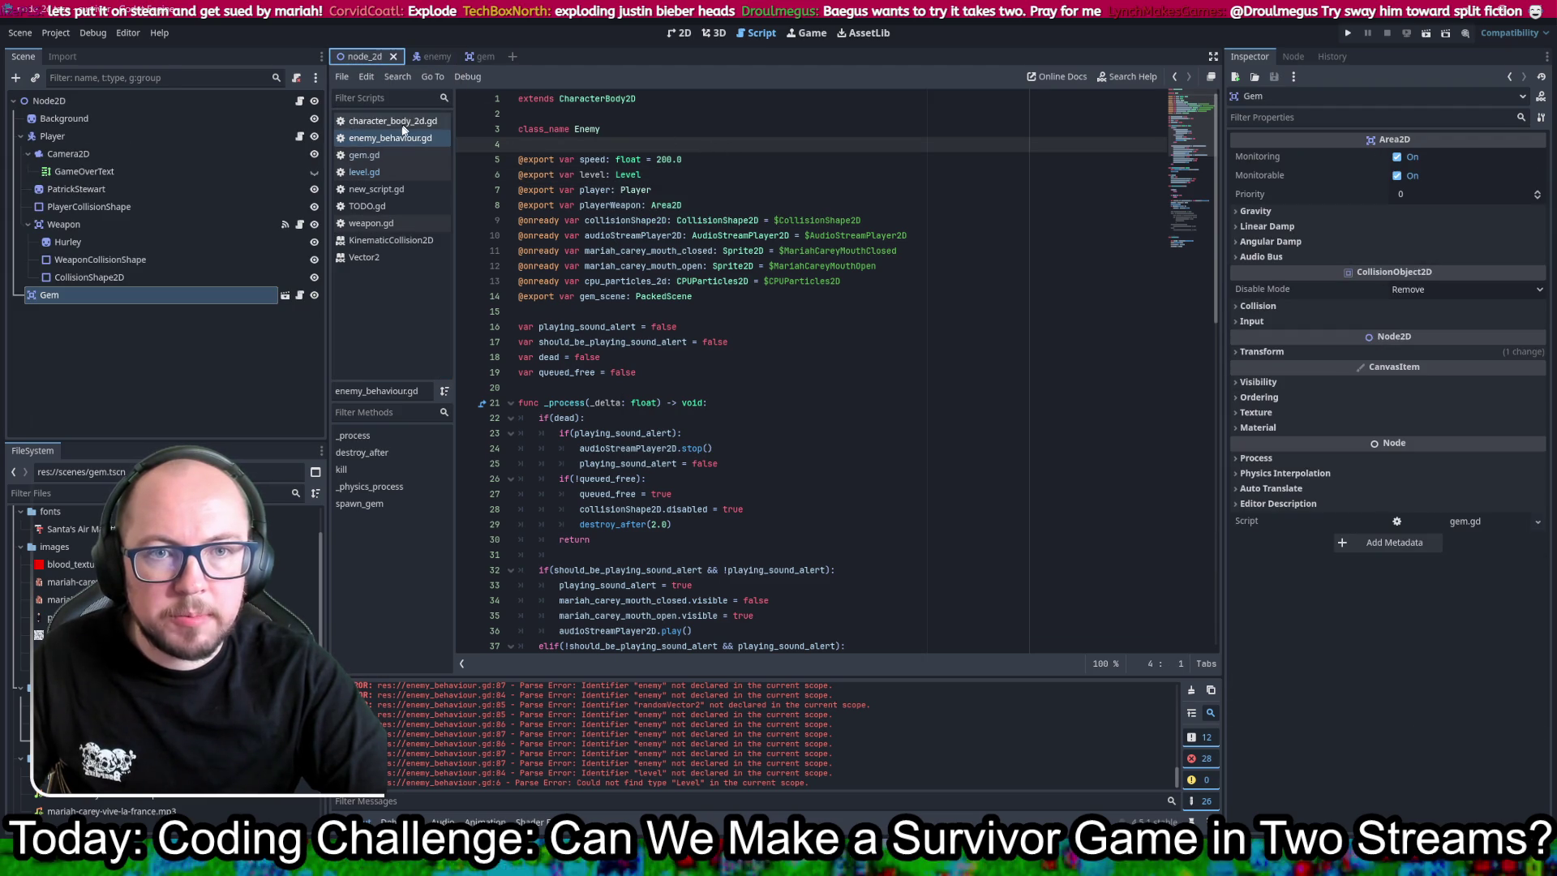
{"action": "left_click", "coordinate": [383, 173]}
{"action": "left_click", "coordinate": [683, 479]}
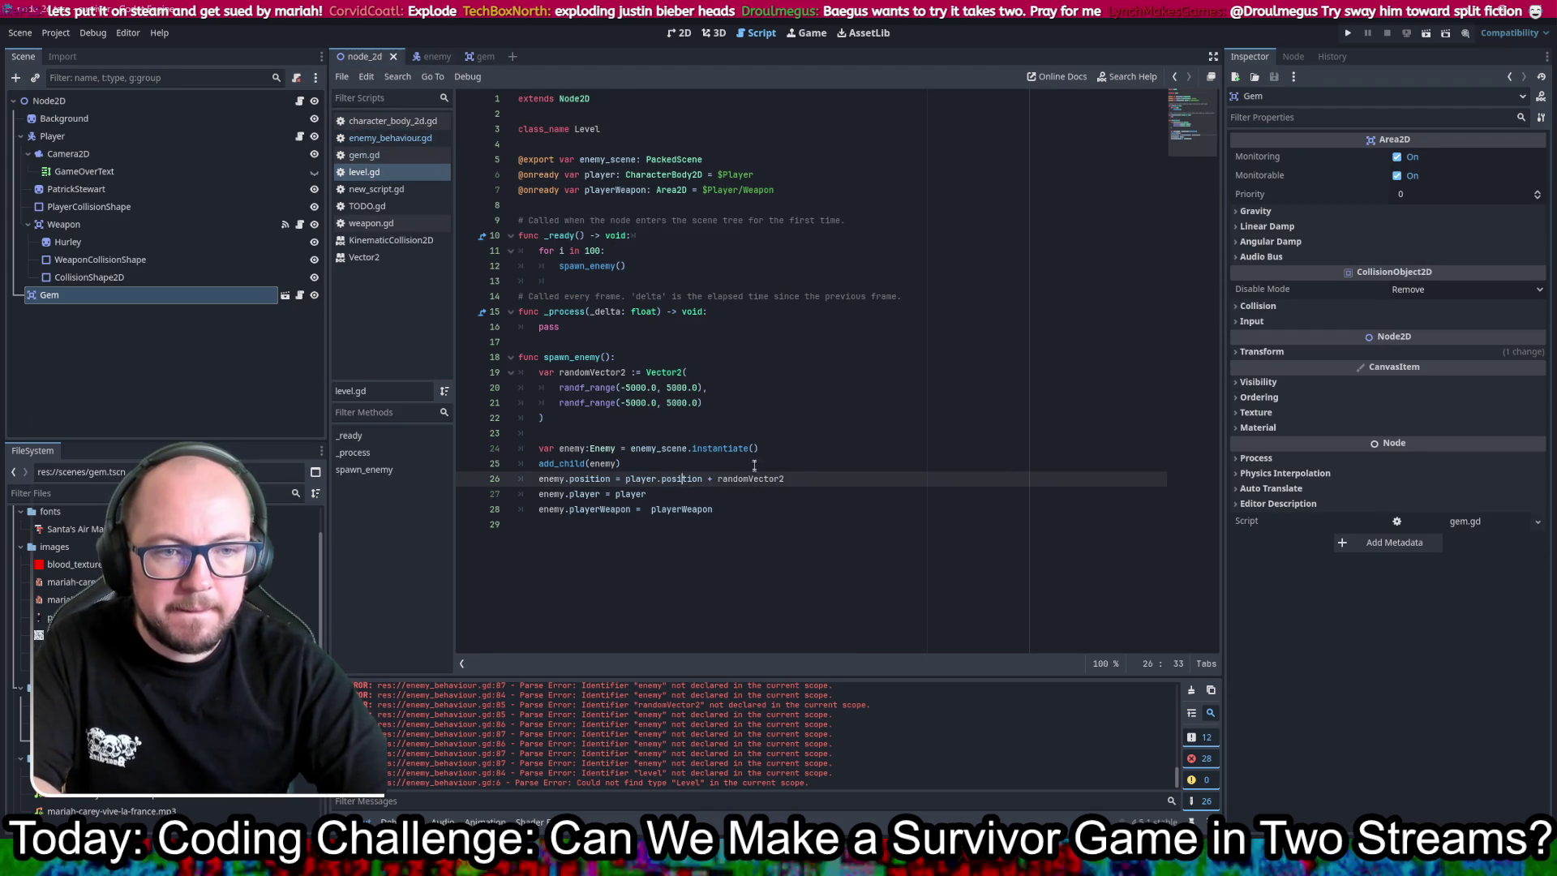
{"action": "left_click", "coordinate": [805, 478]}
{"action": "key", "text": "Return"}
{"action": "type", "text": "enemy."}
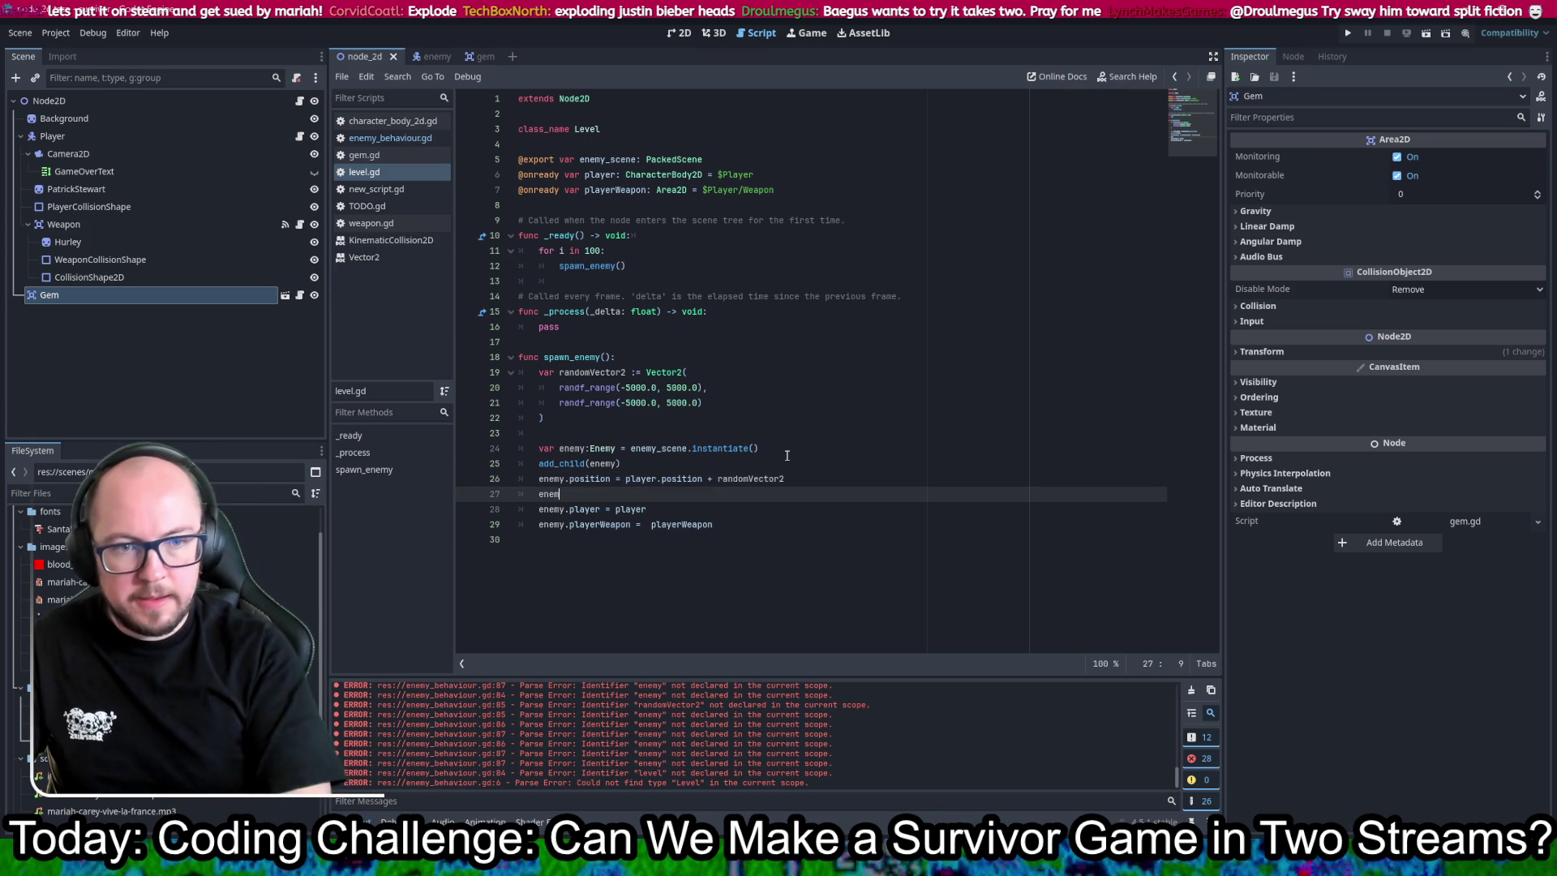
{"action": "type", "text": "level"}
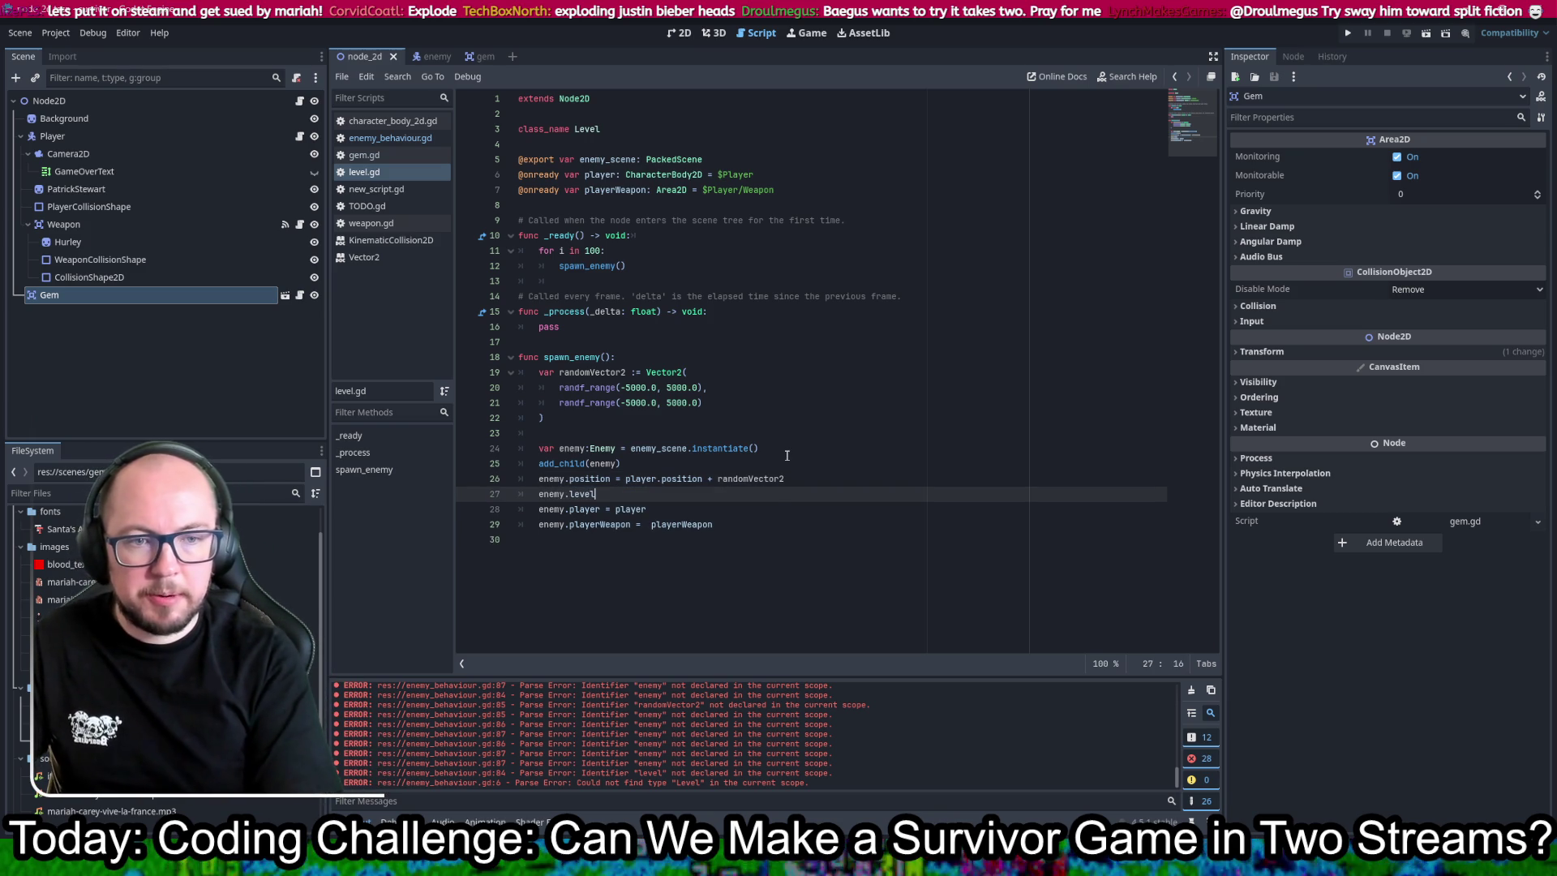
{"action": "type", "text": " = thi"}
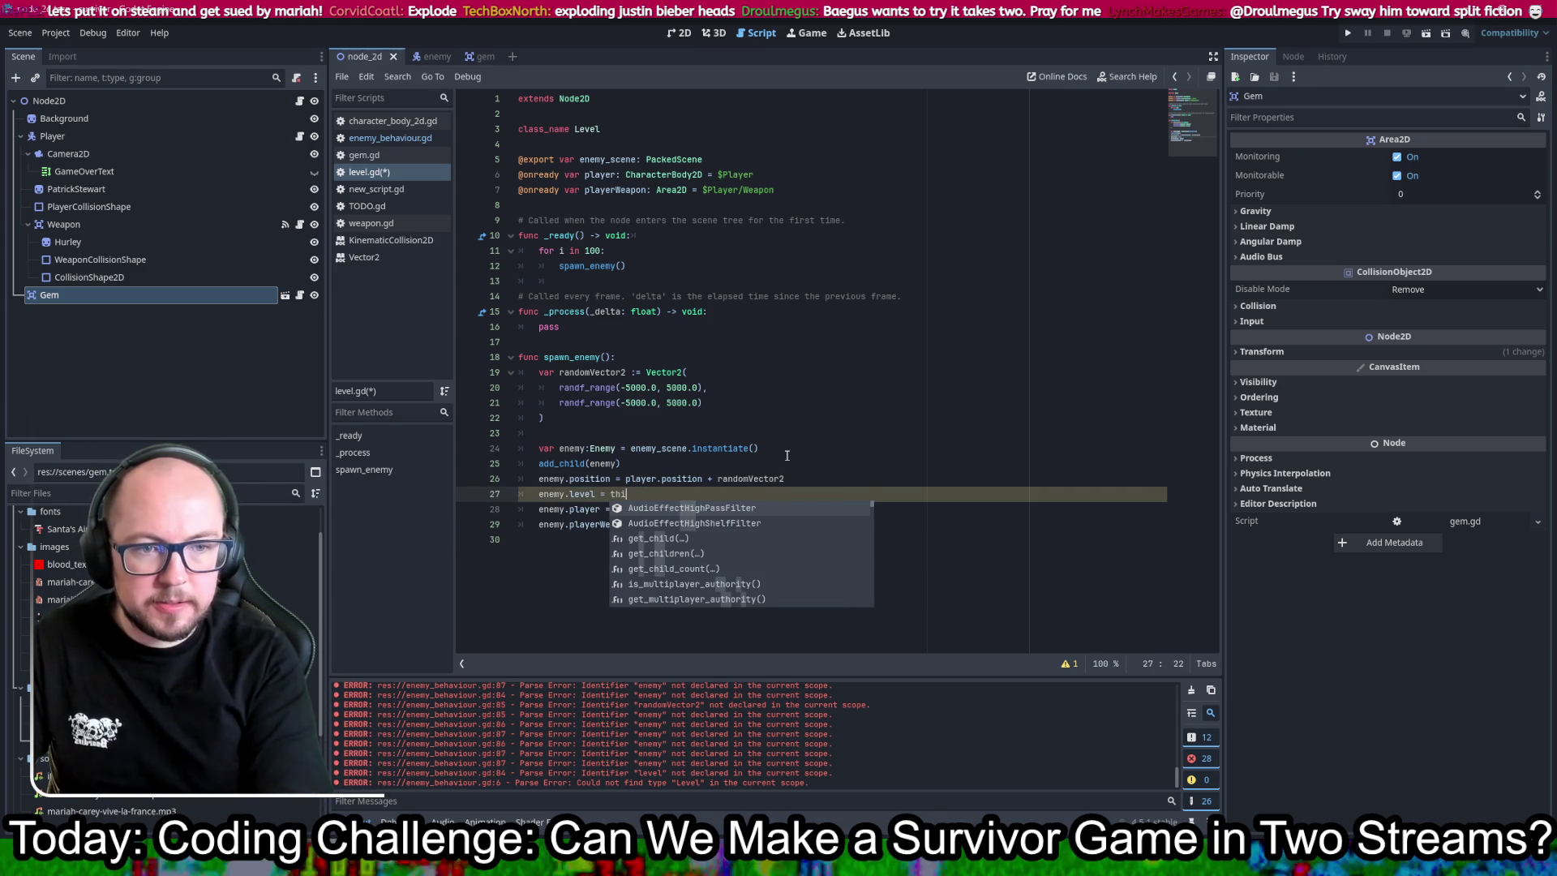
{"action": "type", "text": "s"}
{"action": "key", "text": "ctrl+s"}
{"action": "key", "text": "BackSpace"}
{"action": "key", "text": "BackSpace"}
{"action": "key", "text": "BackSpace"}
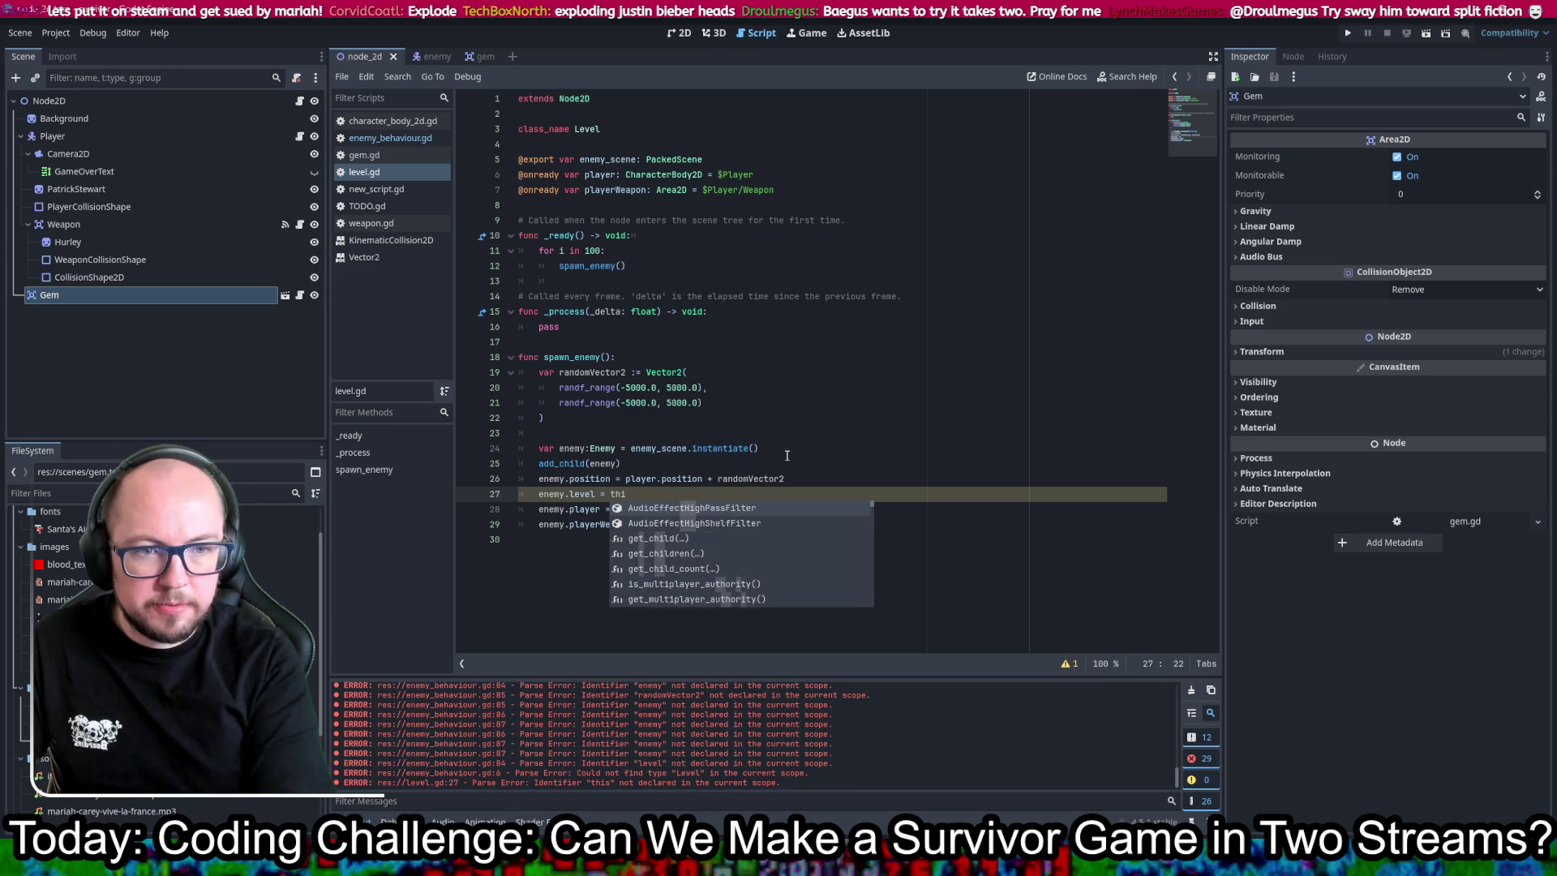
{"action": "type", "text": "self"}
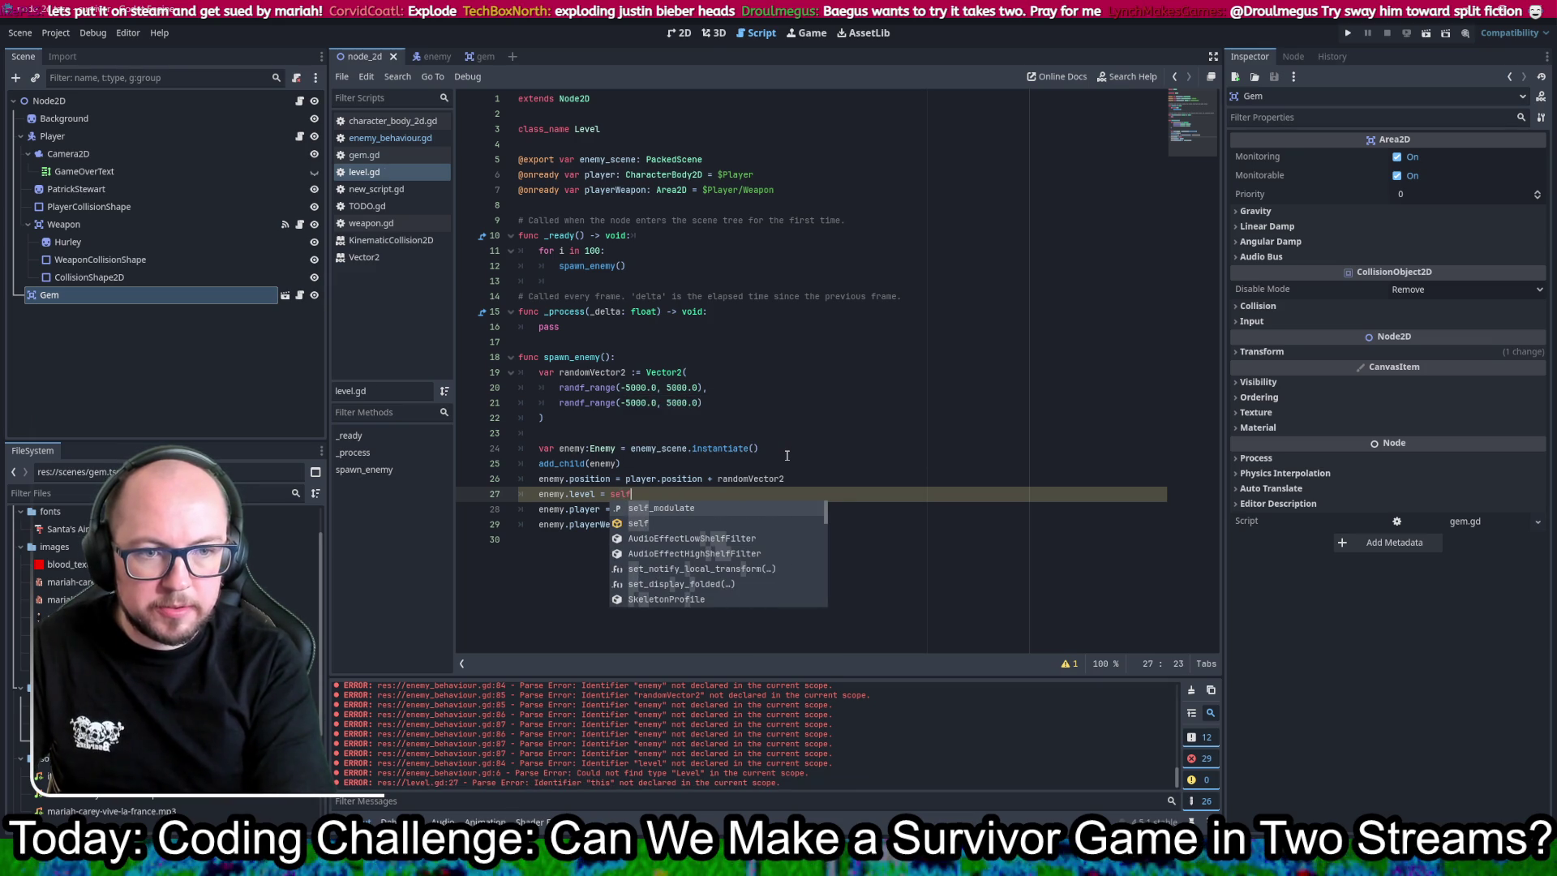
{"action": "key", "text": "Escape"}
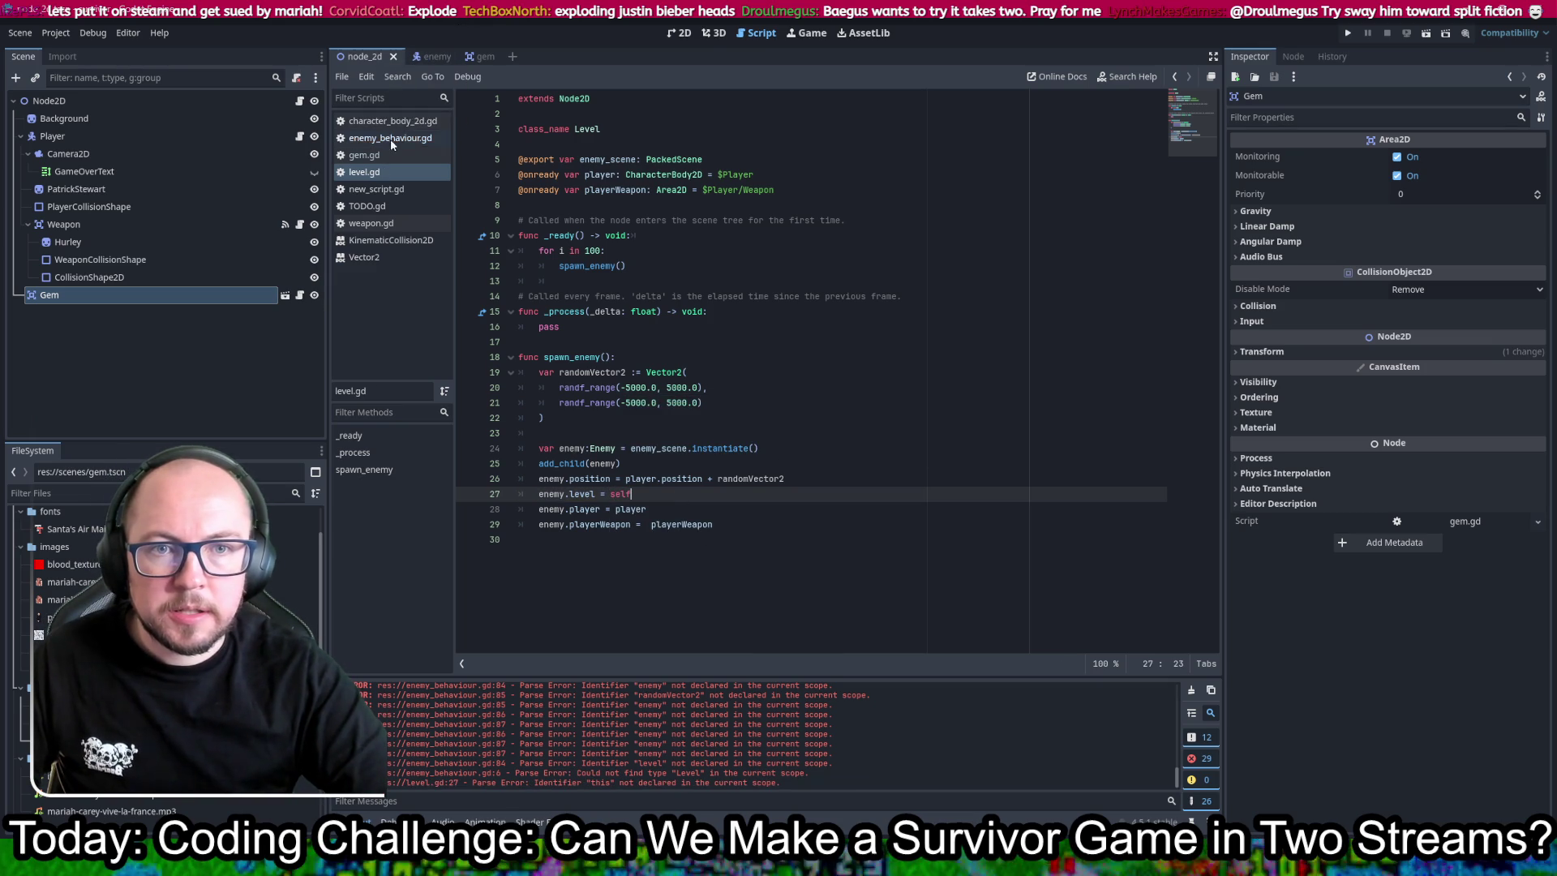
{"action": "left_click", "coordinate": [399, 138]}
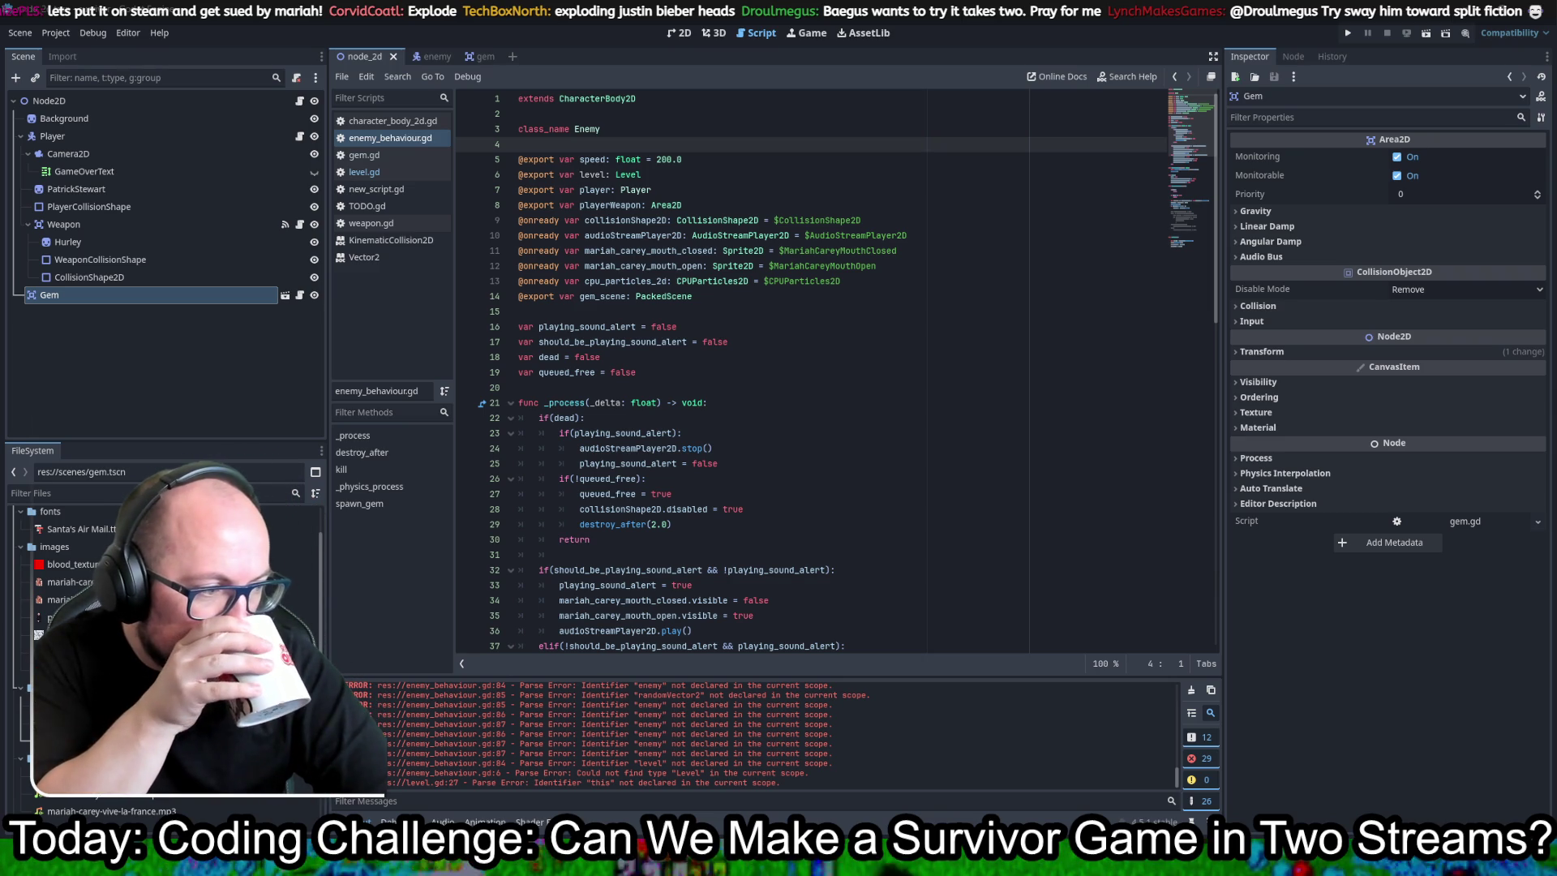
- Remove the blank lines around the spawn_gem function in enemy_behaviour.gd
{"action": "left_click", "coordinate": [867, 402]}
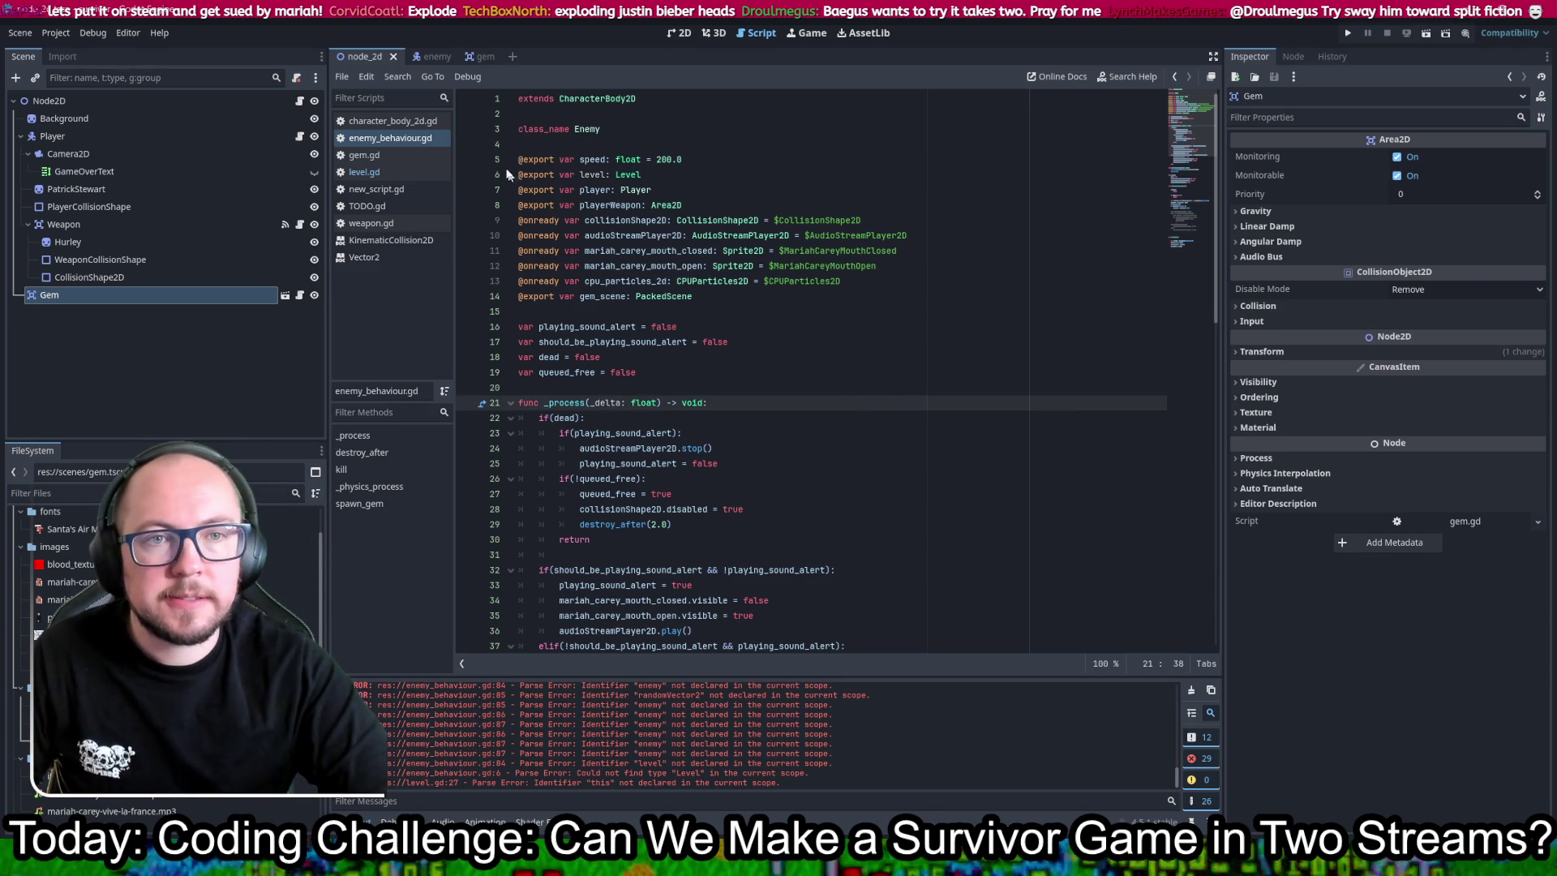
{"action": "scroll", "coordinate": [899, 470], "scroll_direction": "down", "scroll_amount": 10}
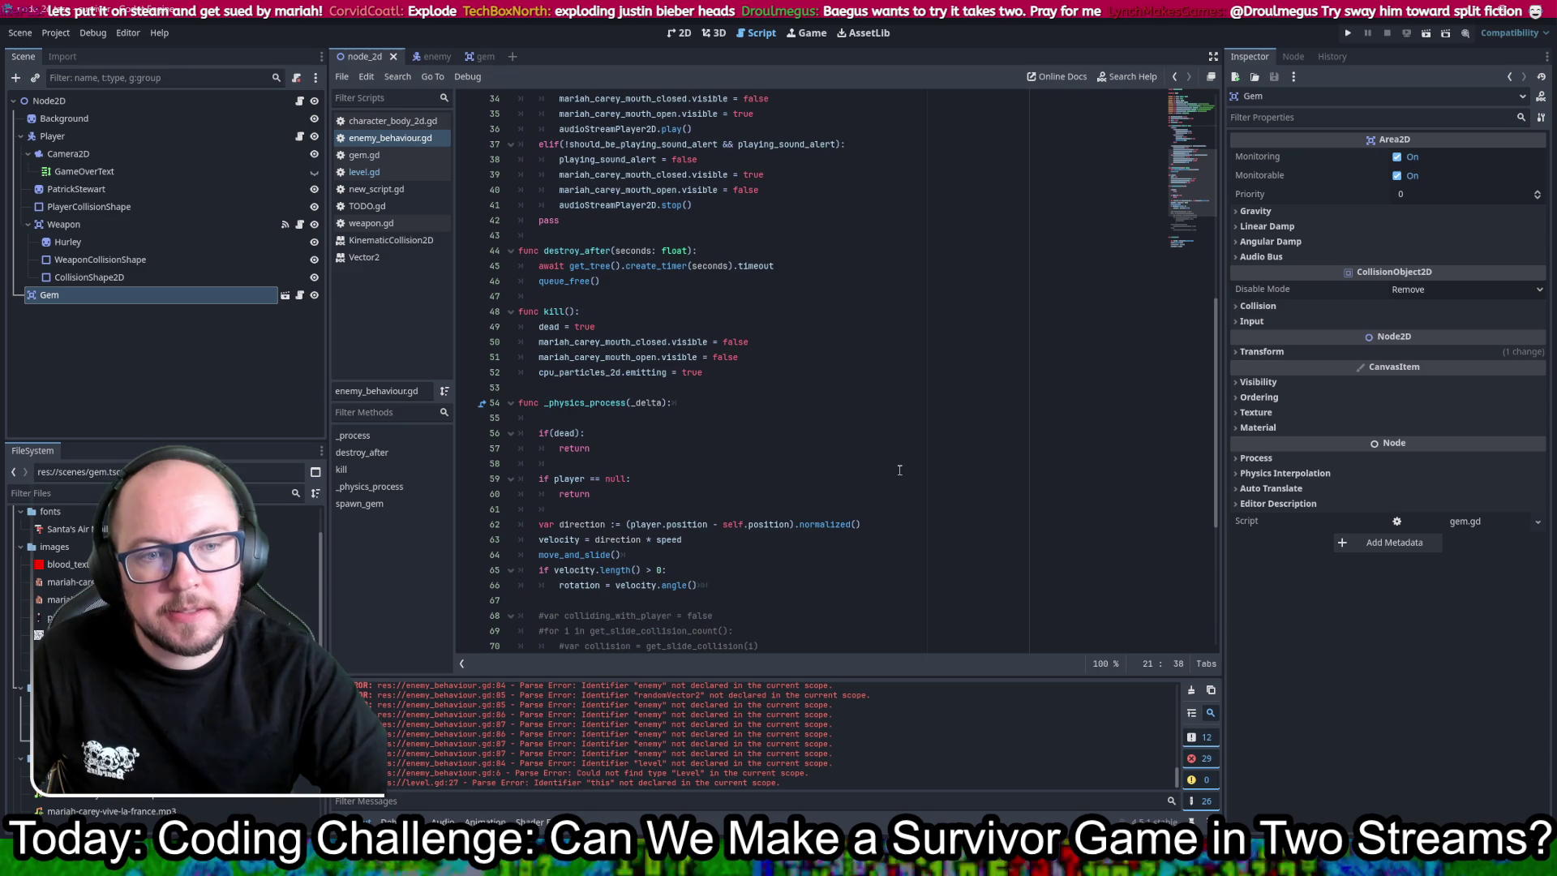
{"action": "scroll", "coordinate": [899, 470], "scroll_direction": "down", "scroll_amount": 6}
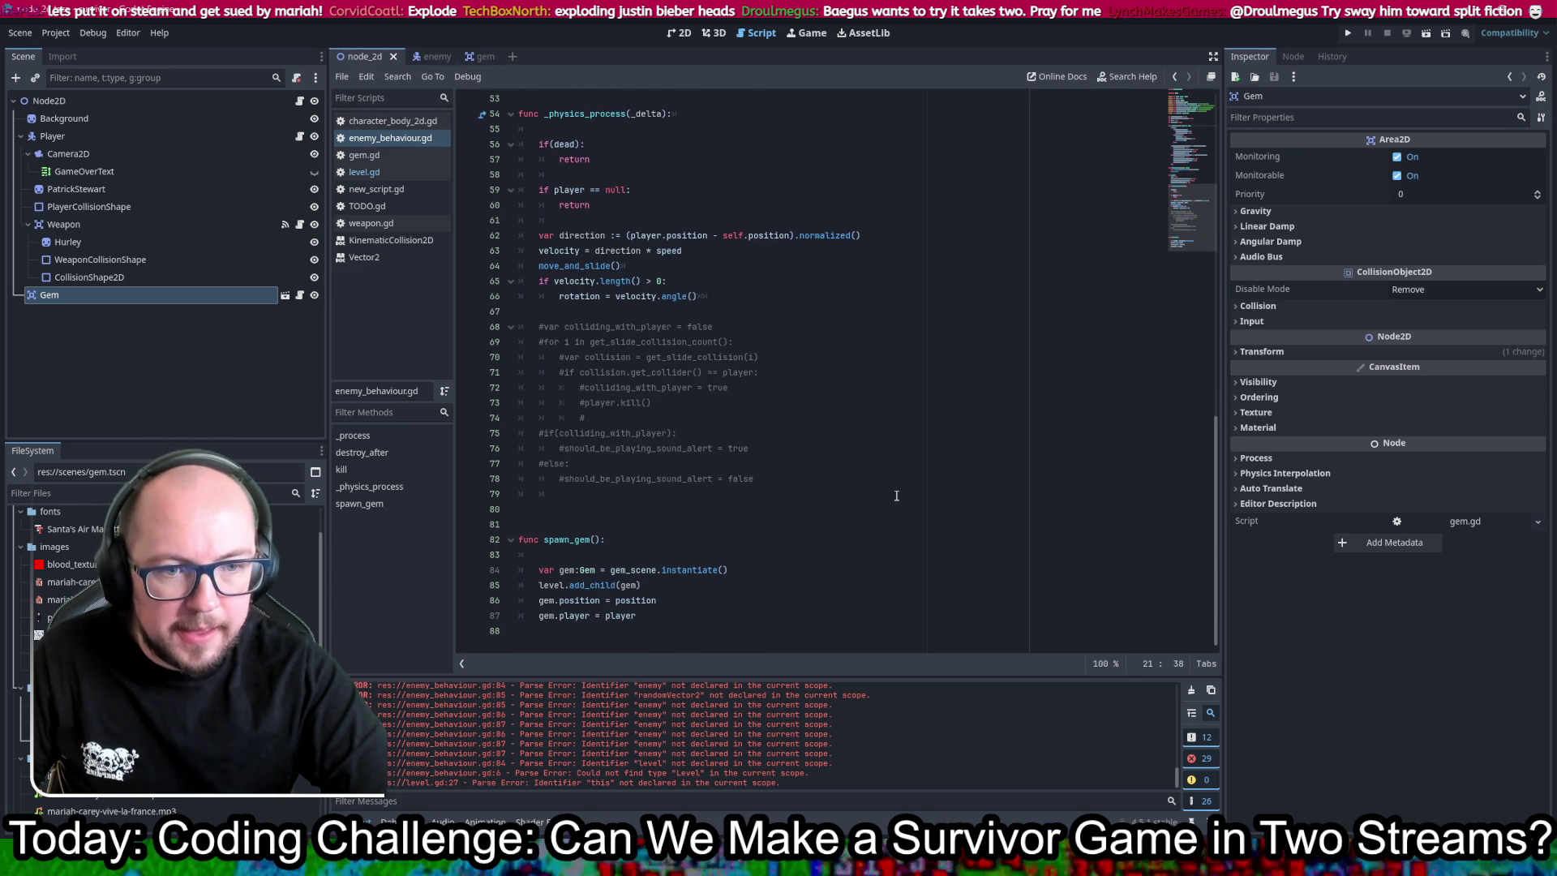
{"action": "left_click", "coordinate": [701, 537]}
{"action": "key", "text": "Delete"}
{"action": "left_click", "coordinate": [722, 492]}
{"action": "left_click", "coordinate": [797, 480]}
{"action": "key", "text": "Delete"}
{"action": "key", "text": "Delete"}
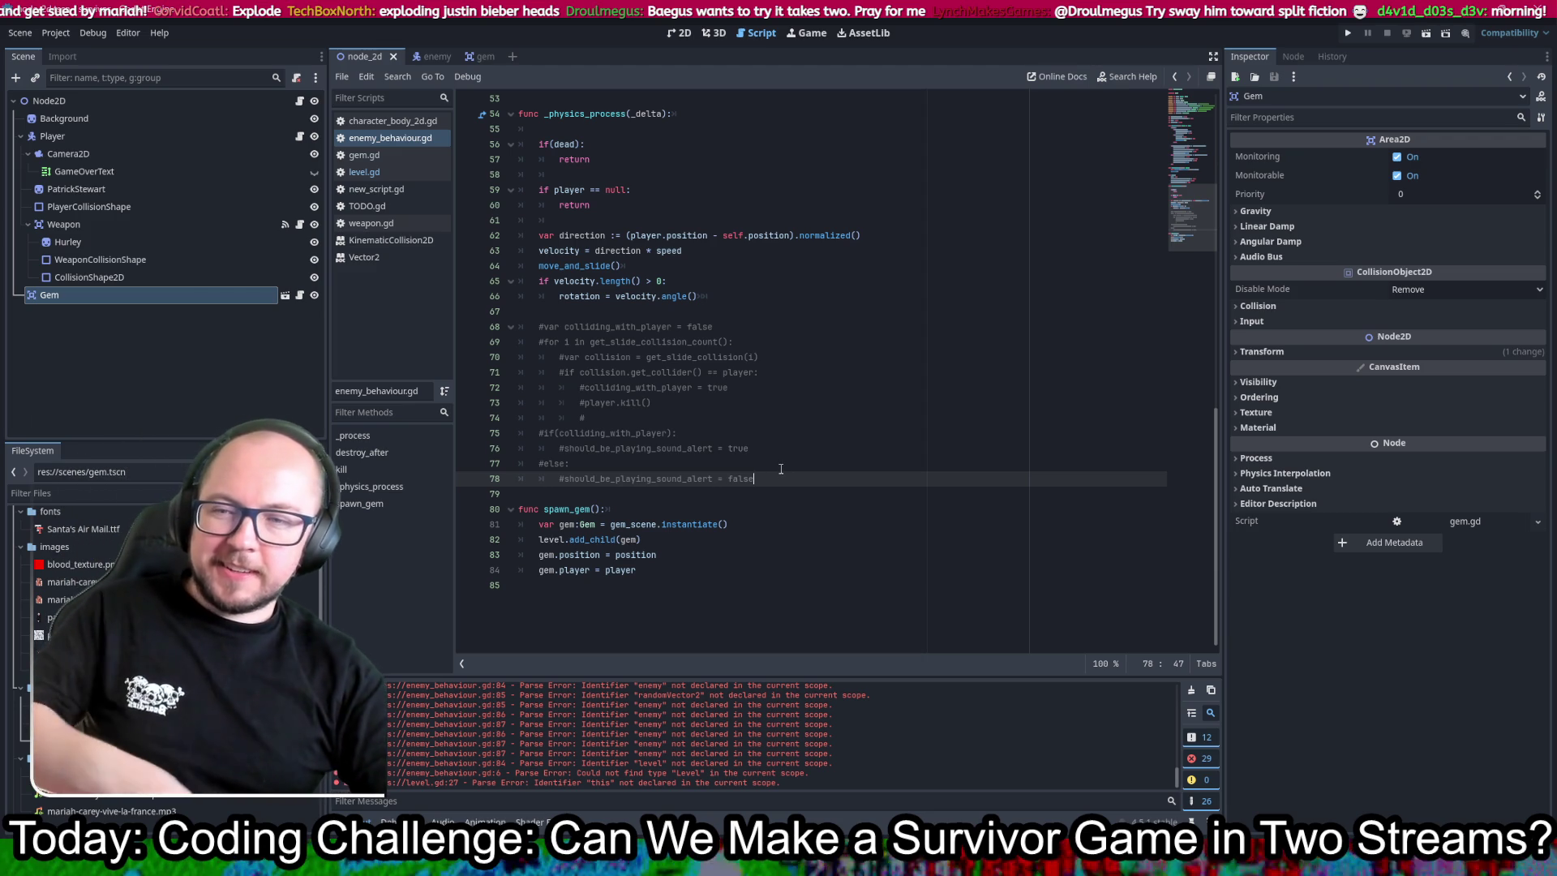
{"action": "left_click", "coordinate": [713, 548]}
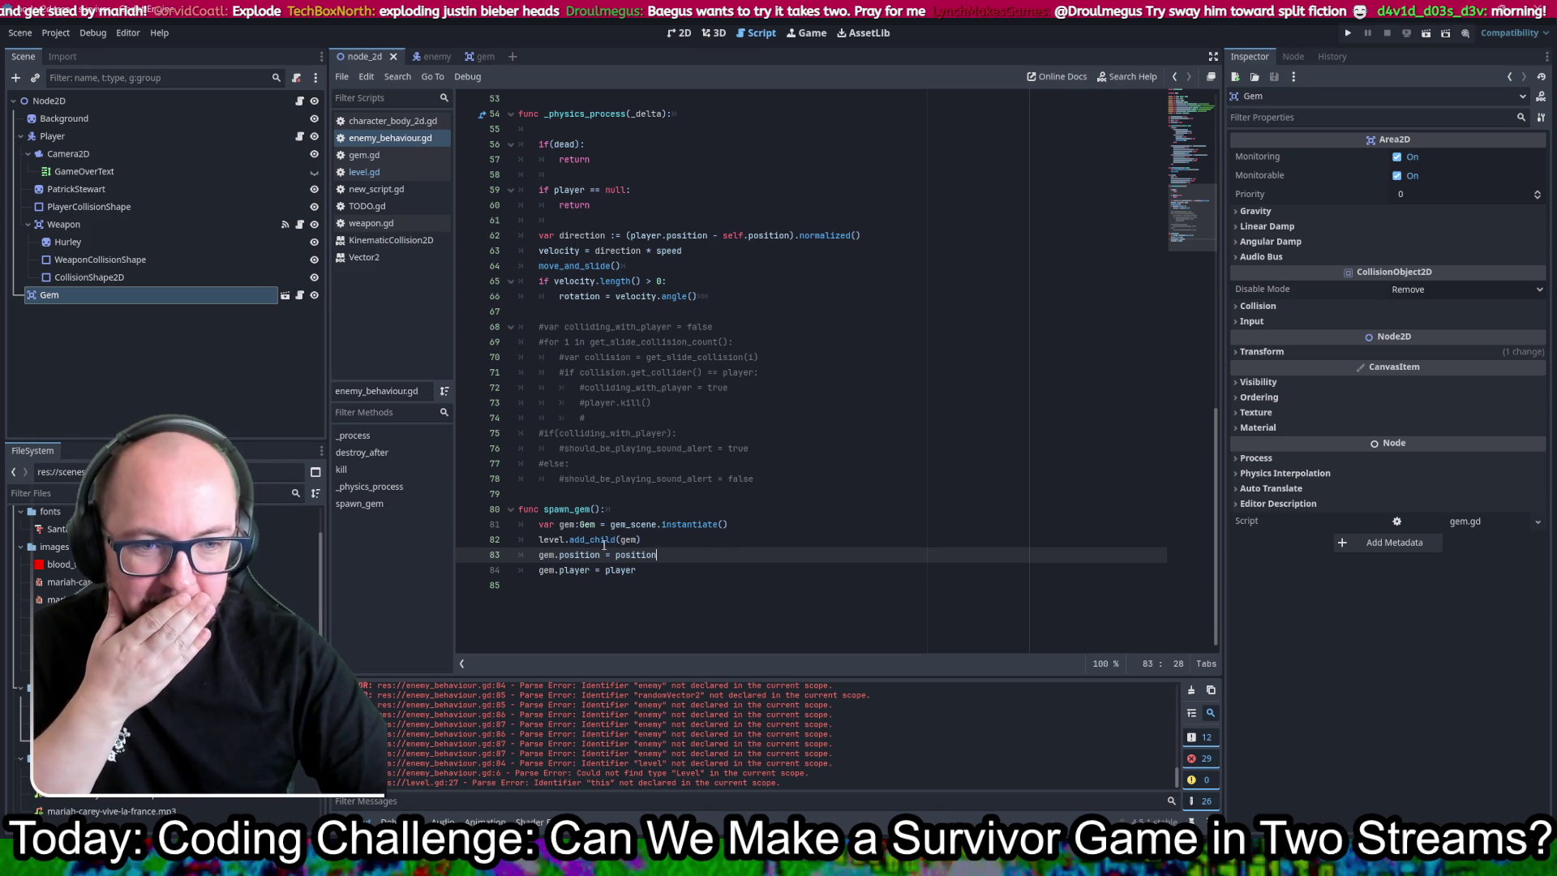
{"action": "mouse_move", "coordinate": [616, 538]}
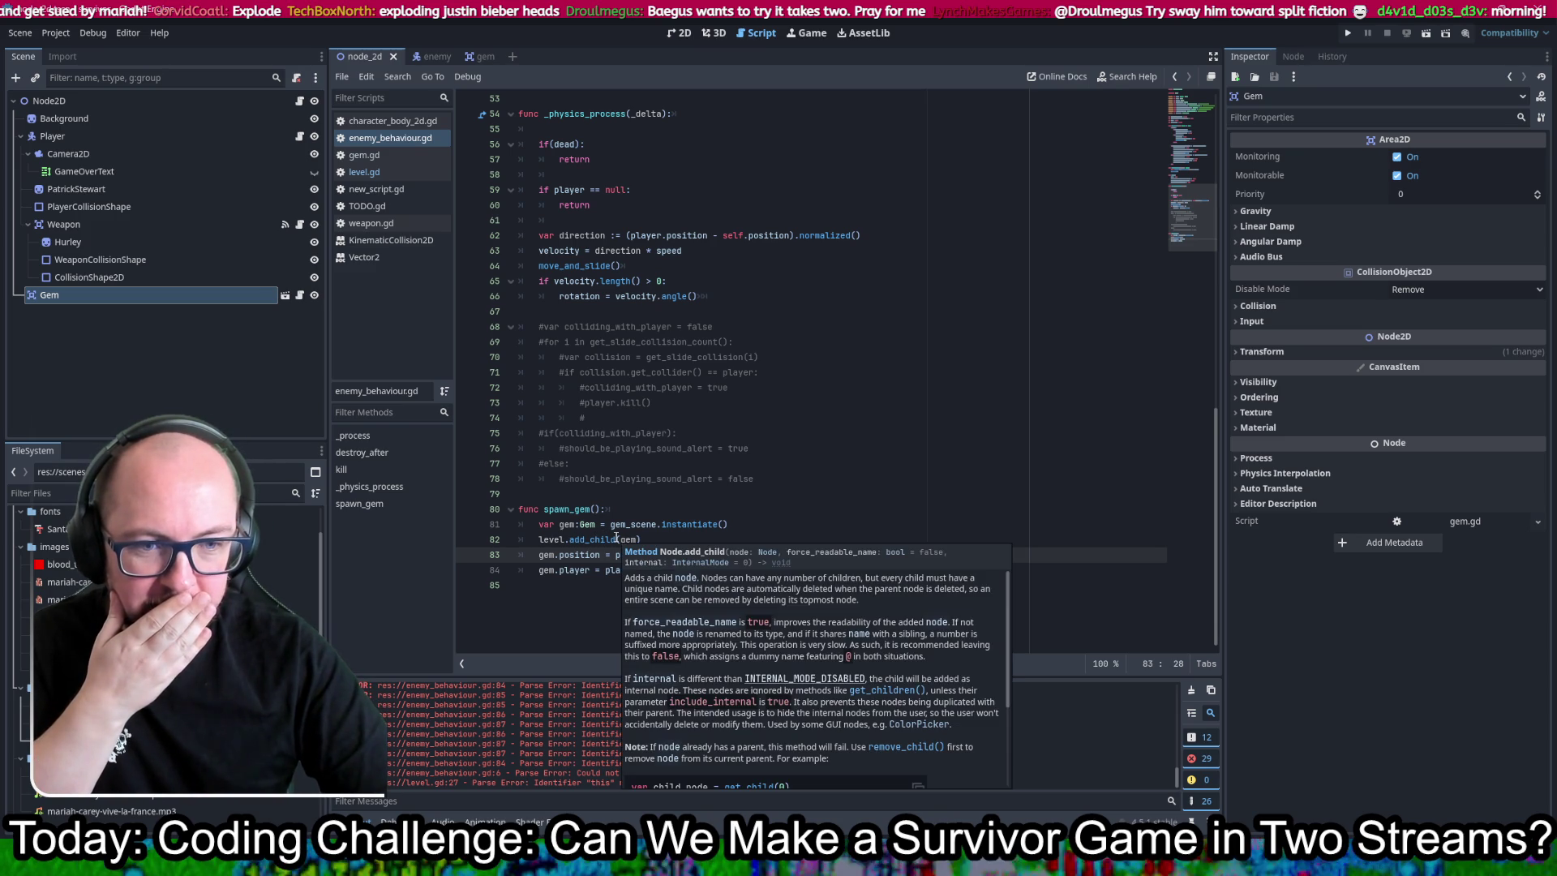
{"action": "left_click", "coordinate": [830, 480]}
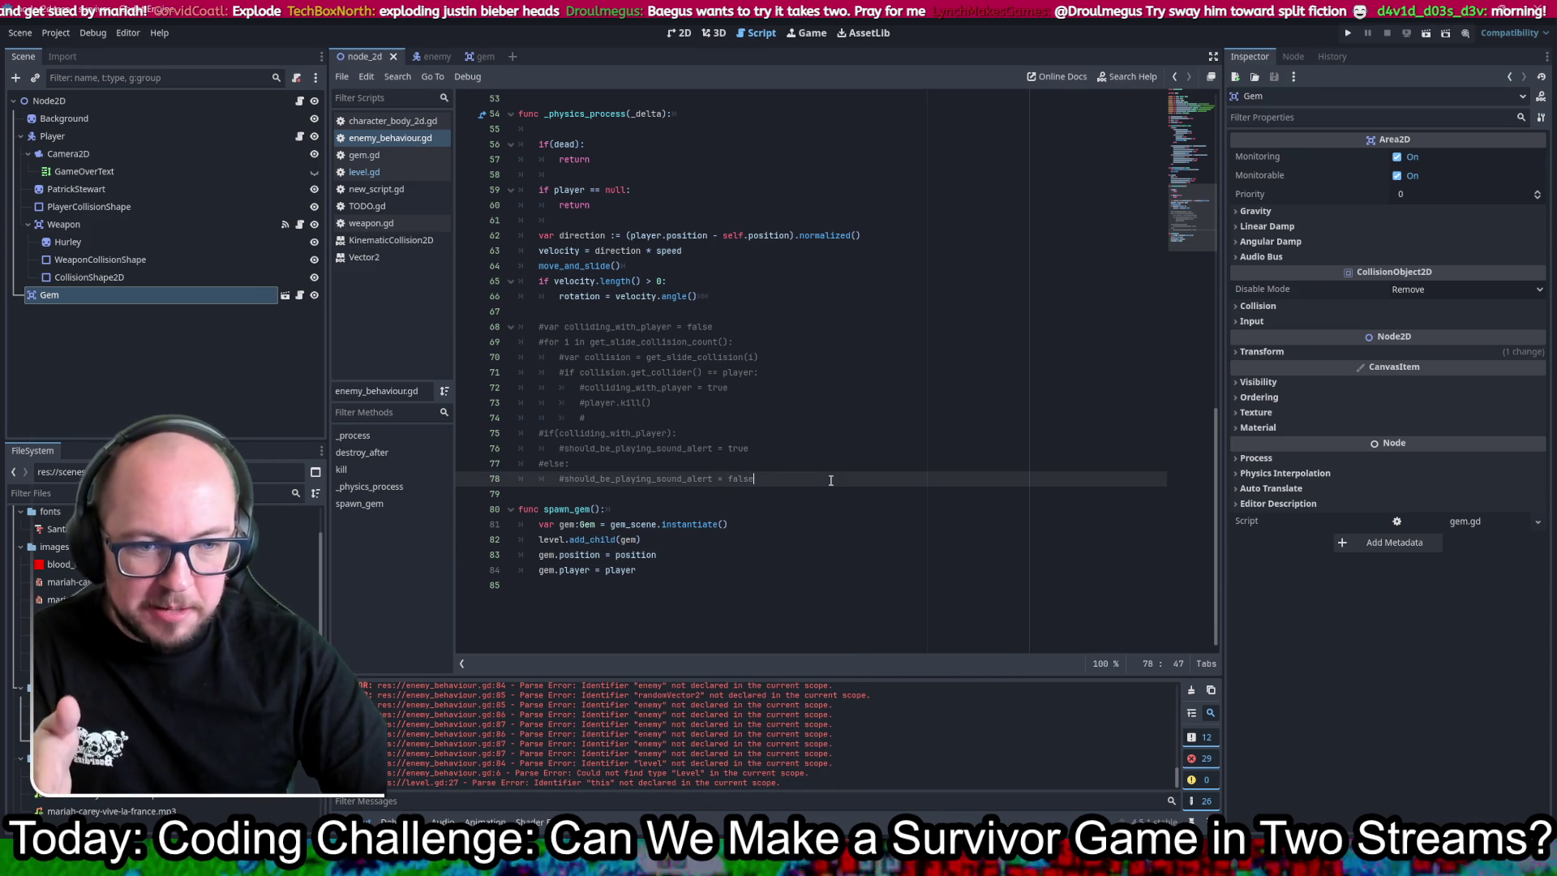
- Call spawn_gem() under the if(!queued_free) check in _process and save
{"action": "left_click", "coordinate": [600, 512]}
{"action": "scroll", "coordinate": [816, 471], "scroll_direction": "up", "scroll_amount": 4}
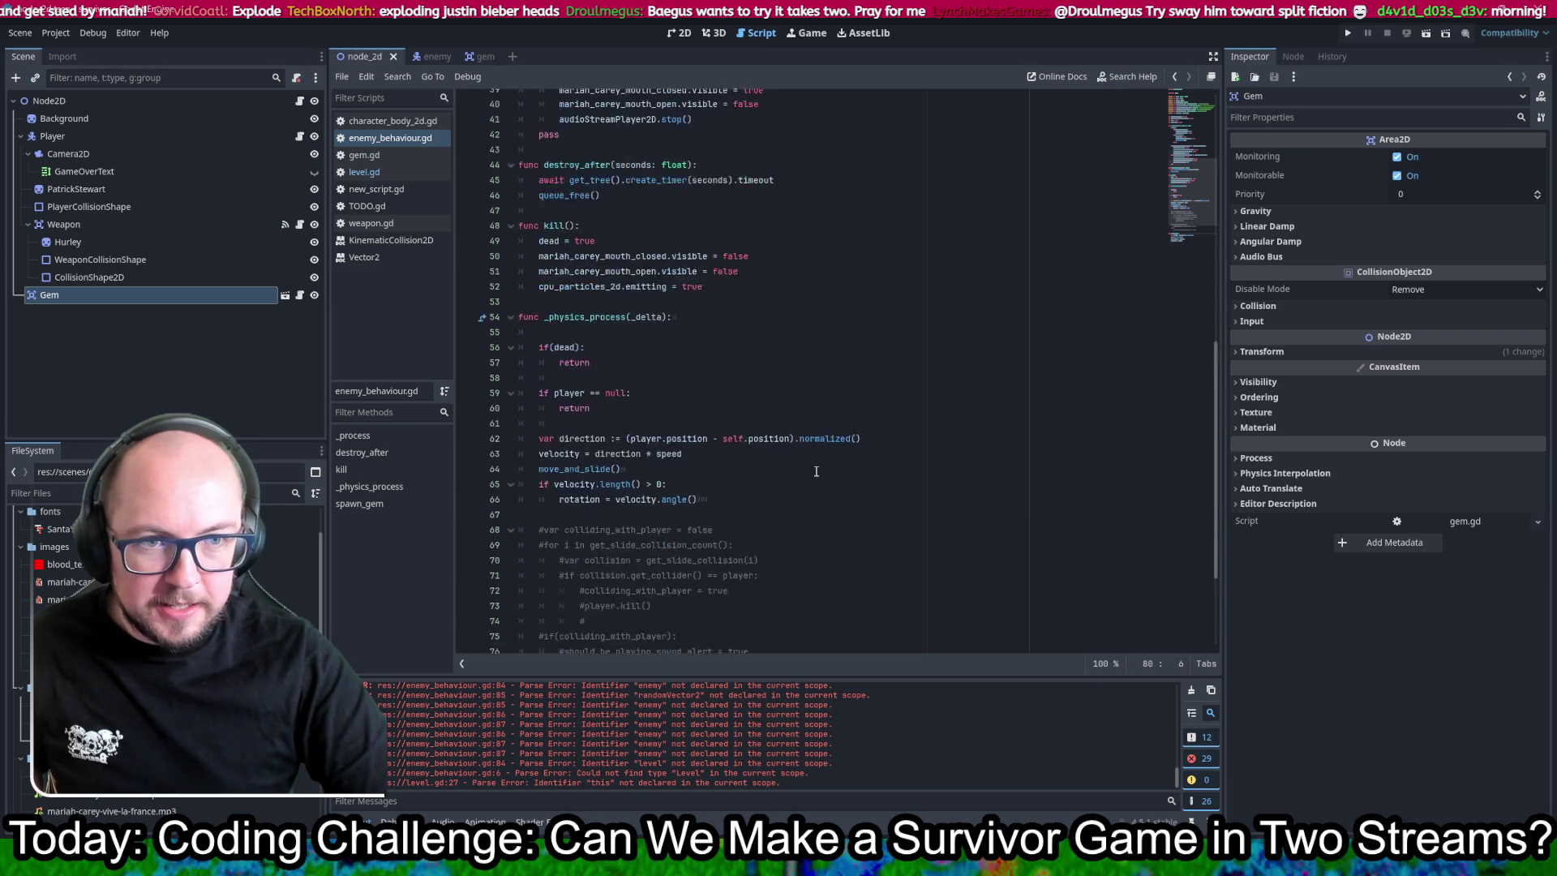
{"action": "scroll", "coordinate": [816, 471], "scroll_direction": "up", "scroll_amount": 12}
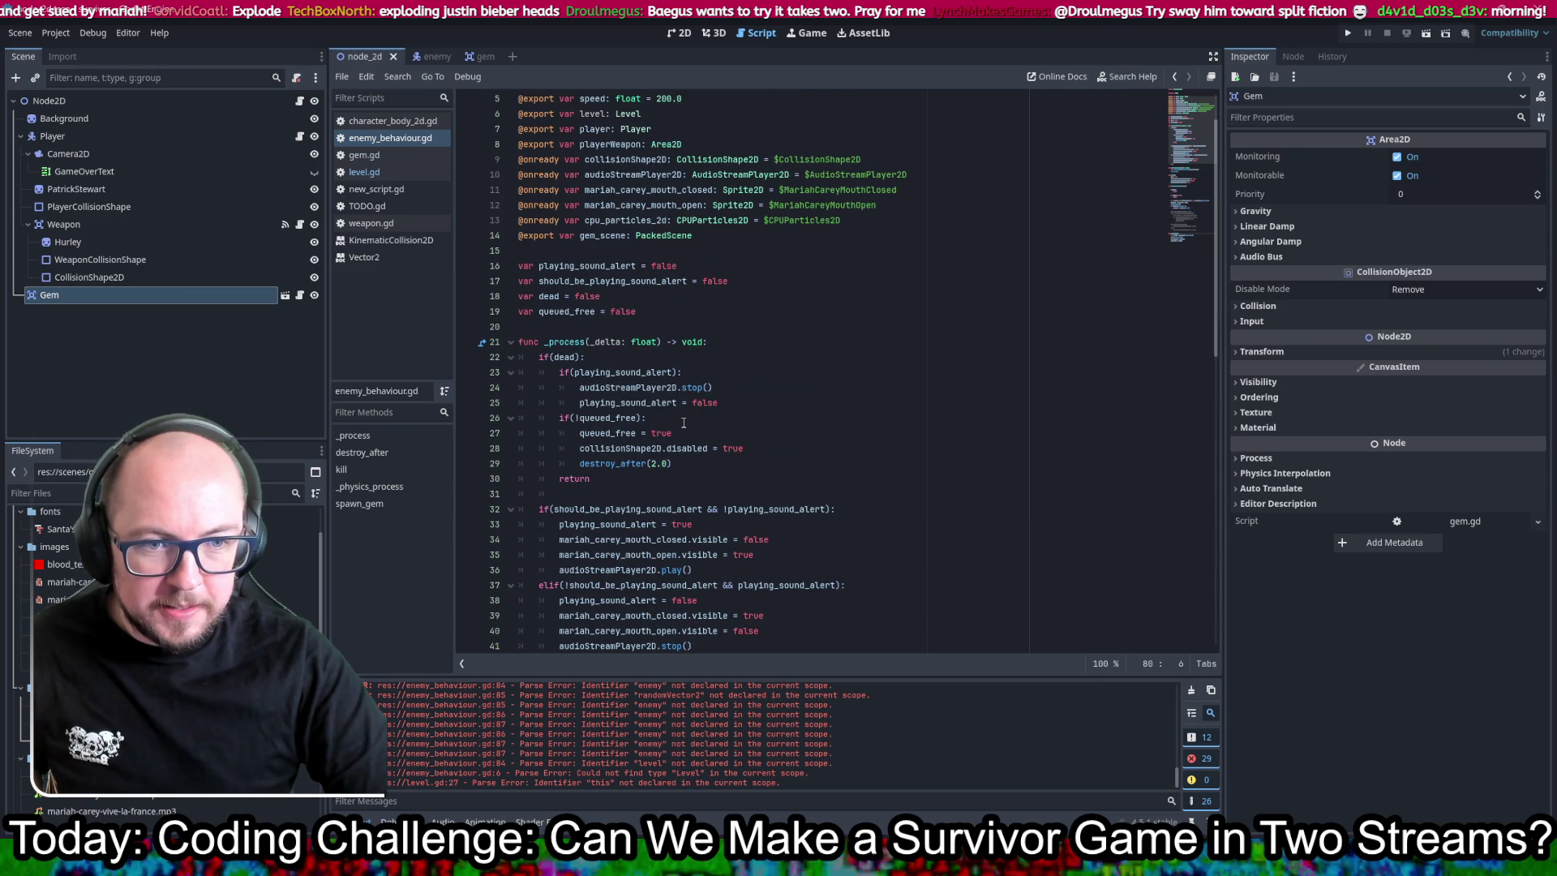
{"action": "left_click", "coordinate": [683, 417]}
{"action": "key", "text": "Return"}
{"action": "type", "text": "spawn_gem()"}
{"action": "key", "text": "ctrl+s"}
{"action": "scroll", "coordinate": [953, 450], "scroll_direction": "down", "scroll_amount": 15}
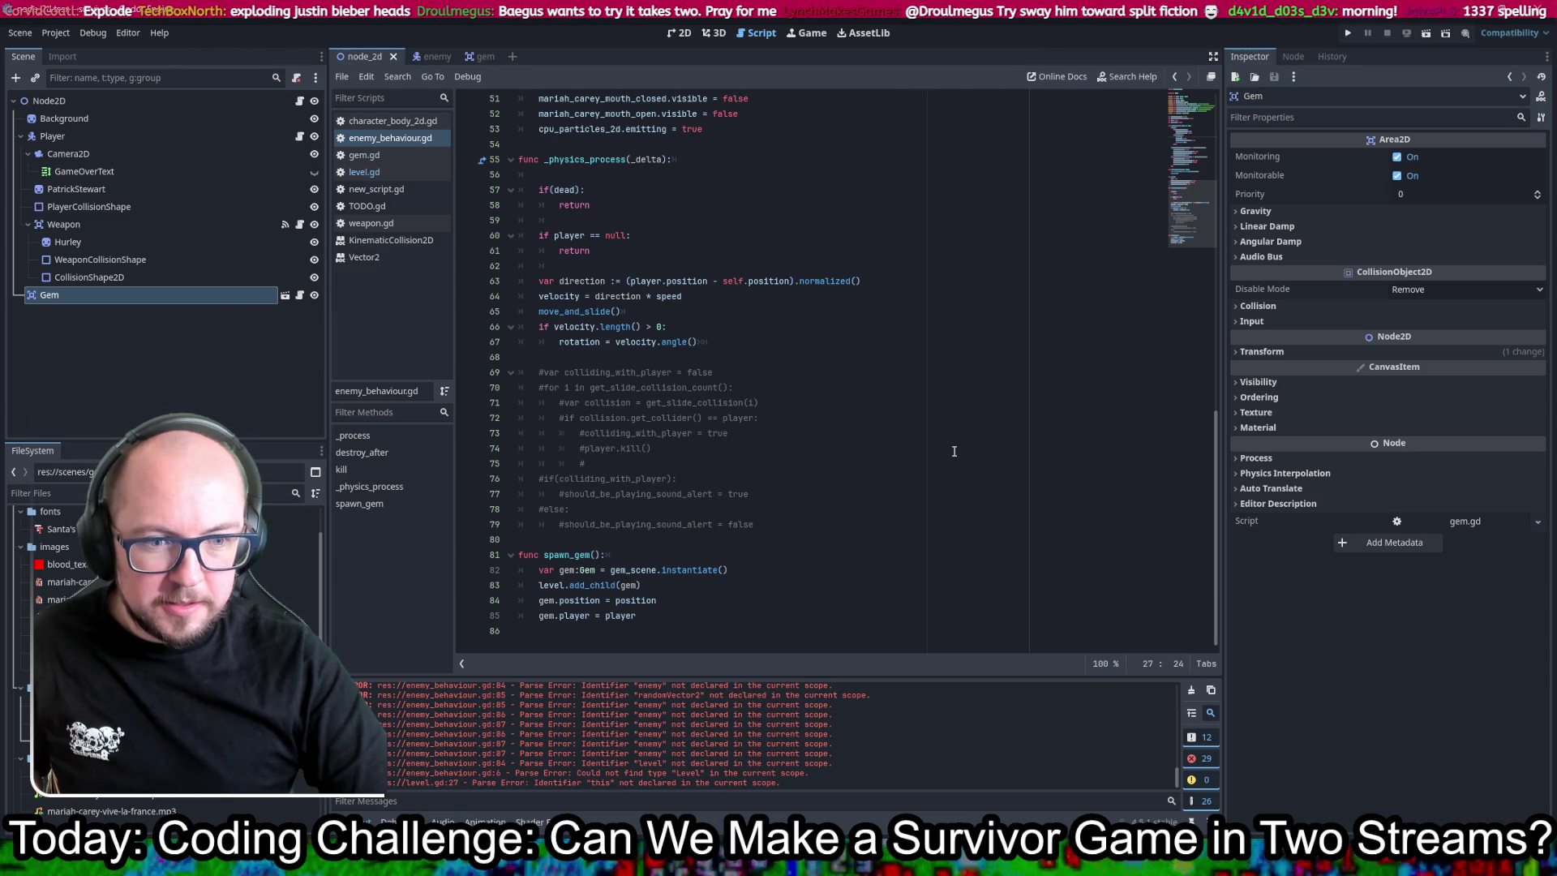
- Test the game, assign gem.tscn to the Enemy's Gem Scene property, and rerun
{"action": "left_click", "coordinate": [1346, 33]}
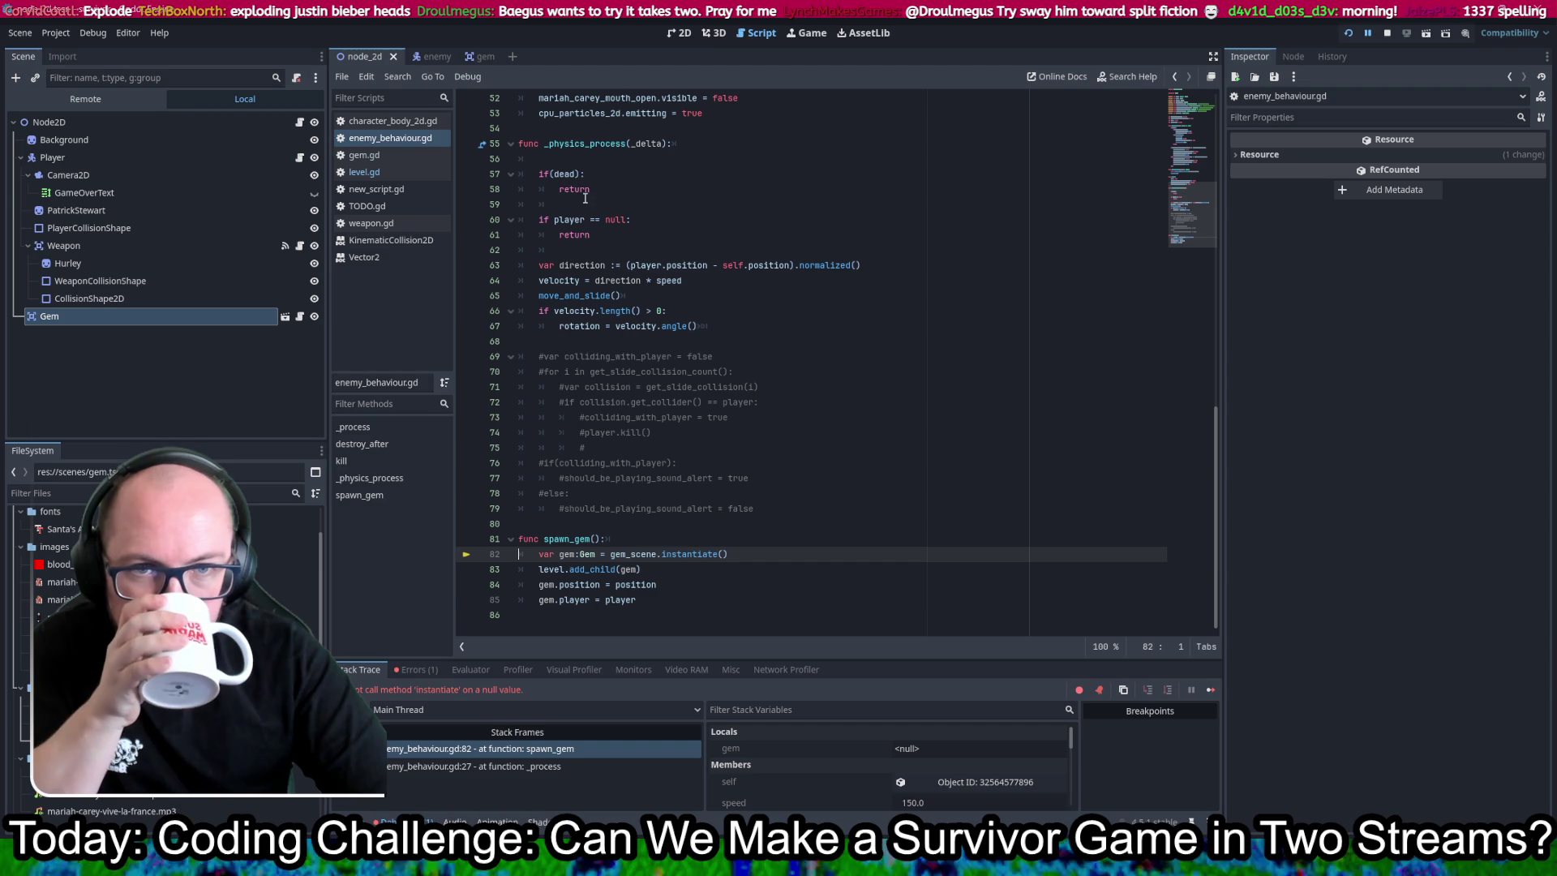
{"action": "left_click", "coordinate": [423, 57]}
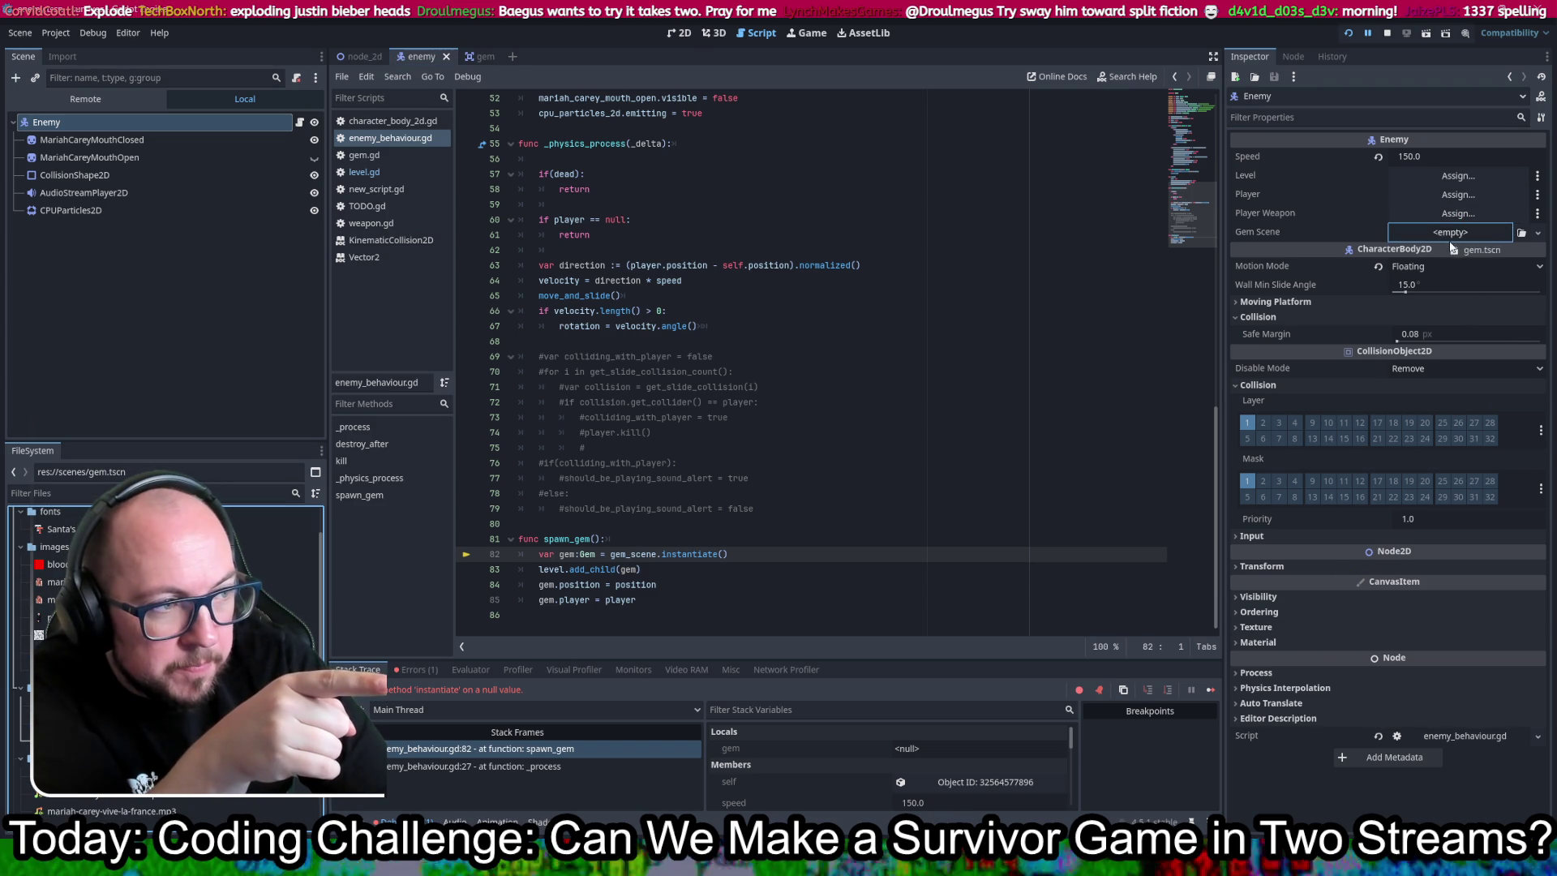
{"action": "left_click_drag", "start_coordinate": [1451, 245], "coordinate": [1448, 233]}
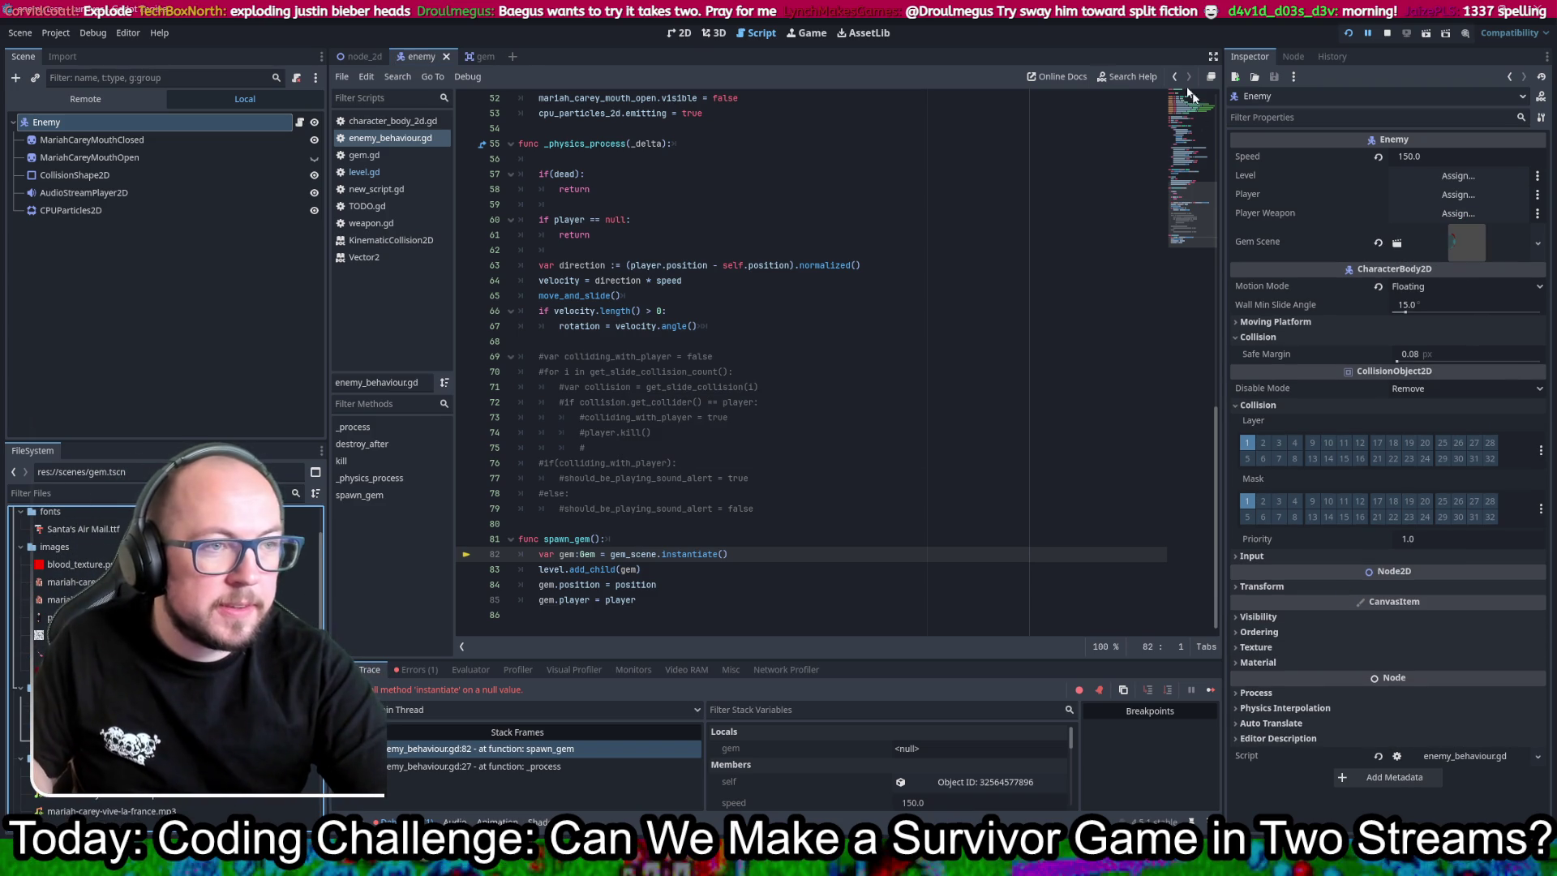
{"action": "left_click", "coordinate": [1347, 33]}
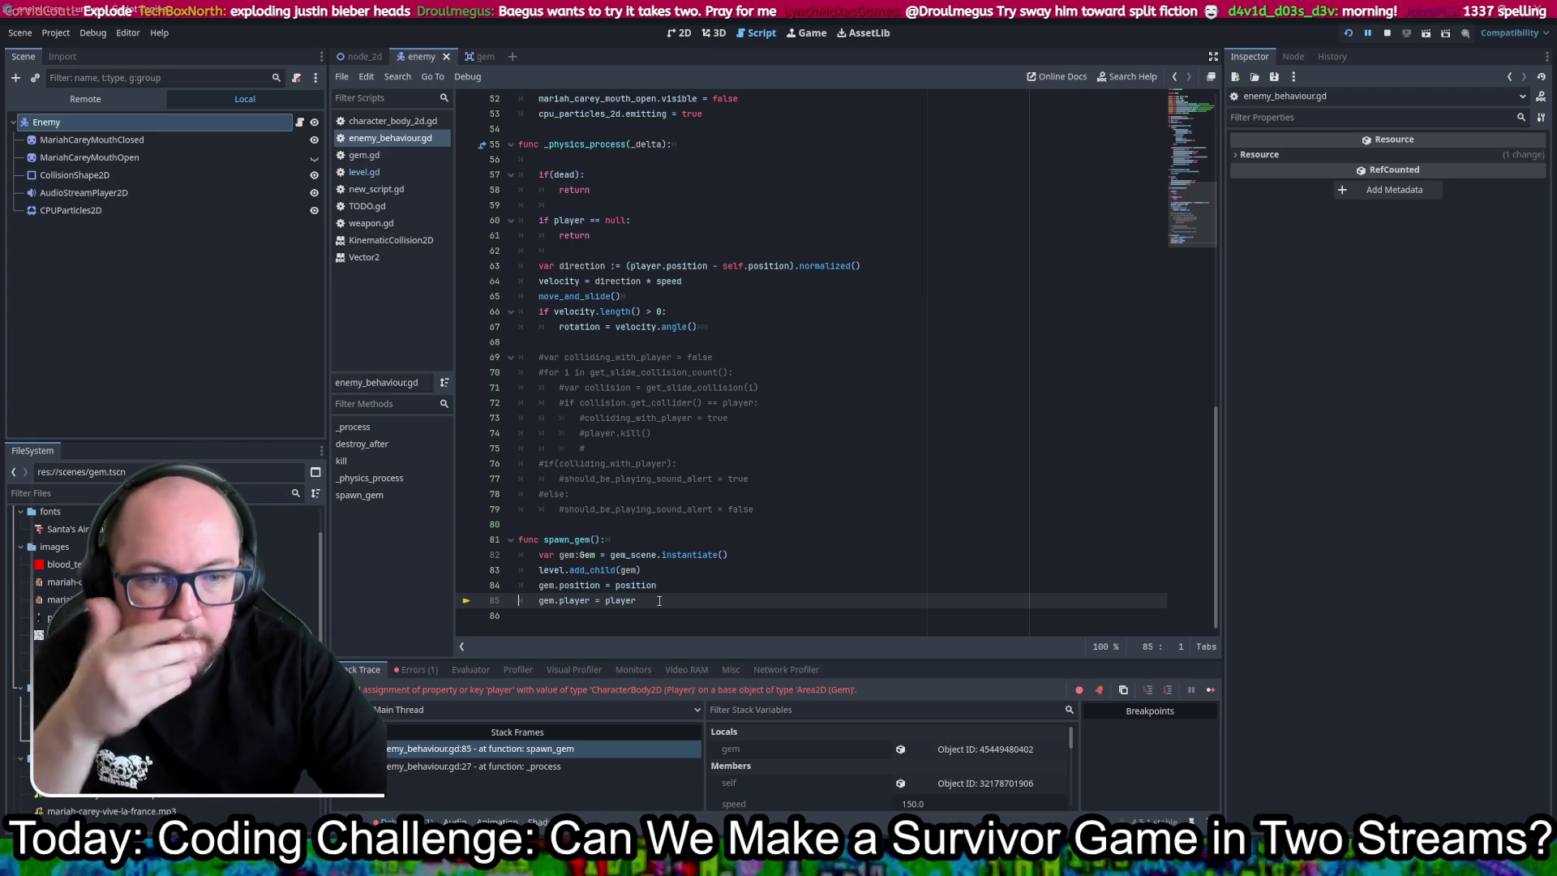
{"action": "left_click", "coordinate": [479, 61]}
{"action": "scroll", "coordinate": [704, 199], "scroll_direction": "up", "scroll_amount": 3}
{"action": "scroll", "coordinate": [704, 199], "scroll_direction": "up", "scroll_amount": 10}
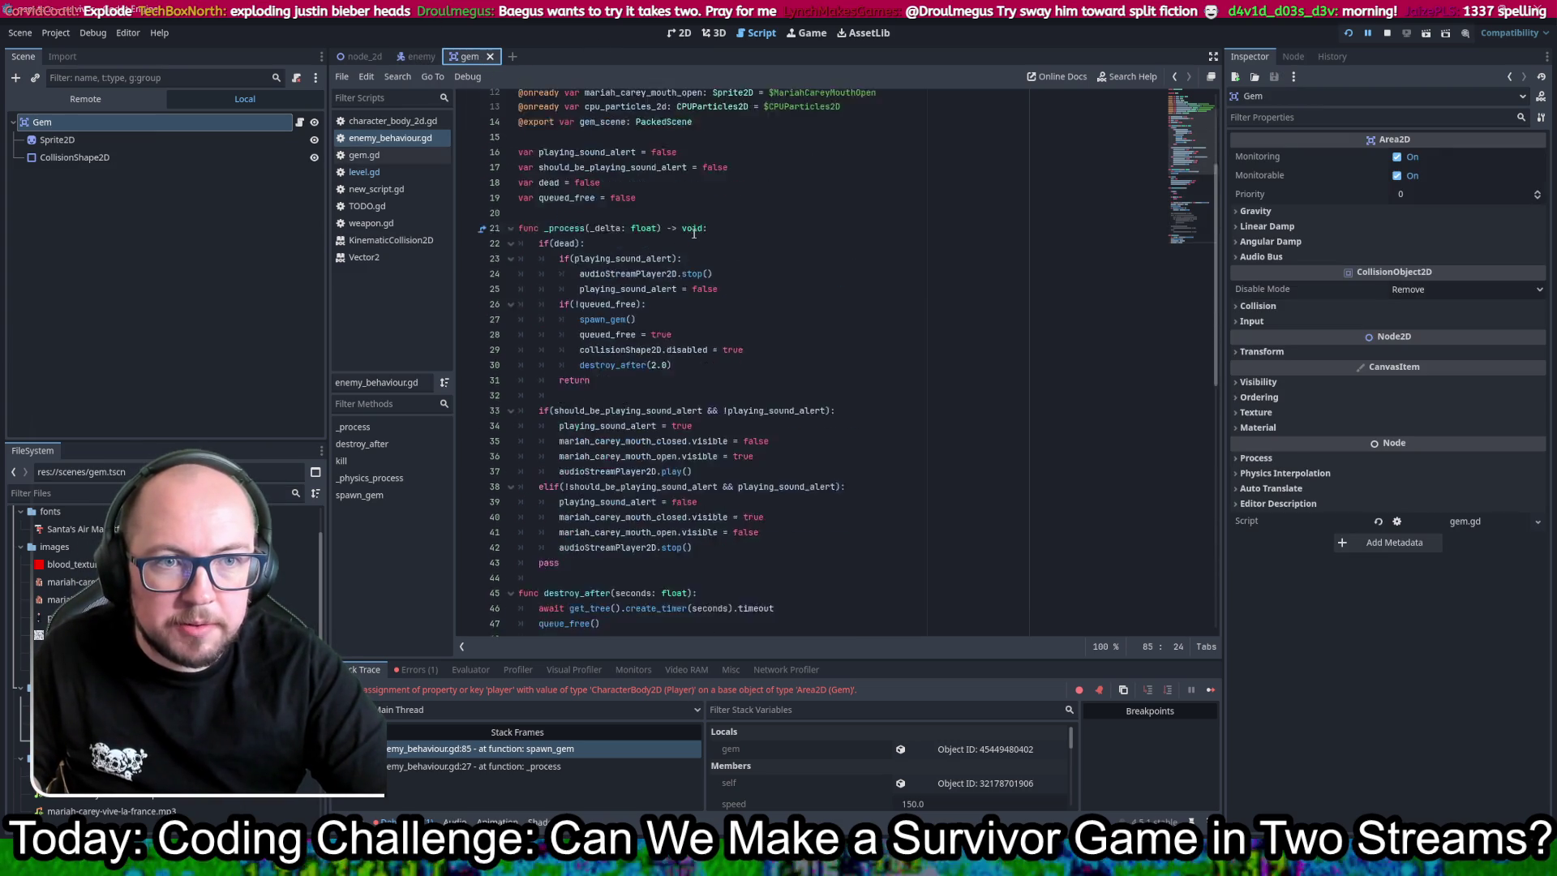
{"action": "left_click_drag", "start_coordinate": [726, 192], "coordinate": [728, 172]}
{"action": "key", "text": "ctrl+c"}
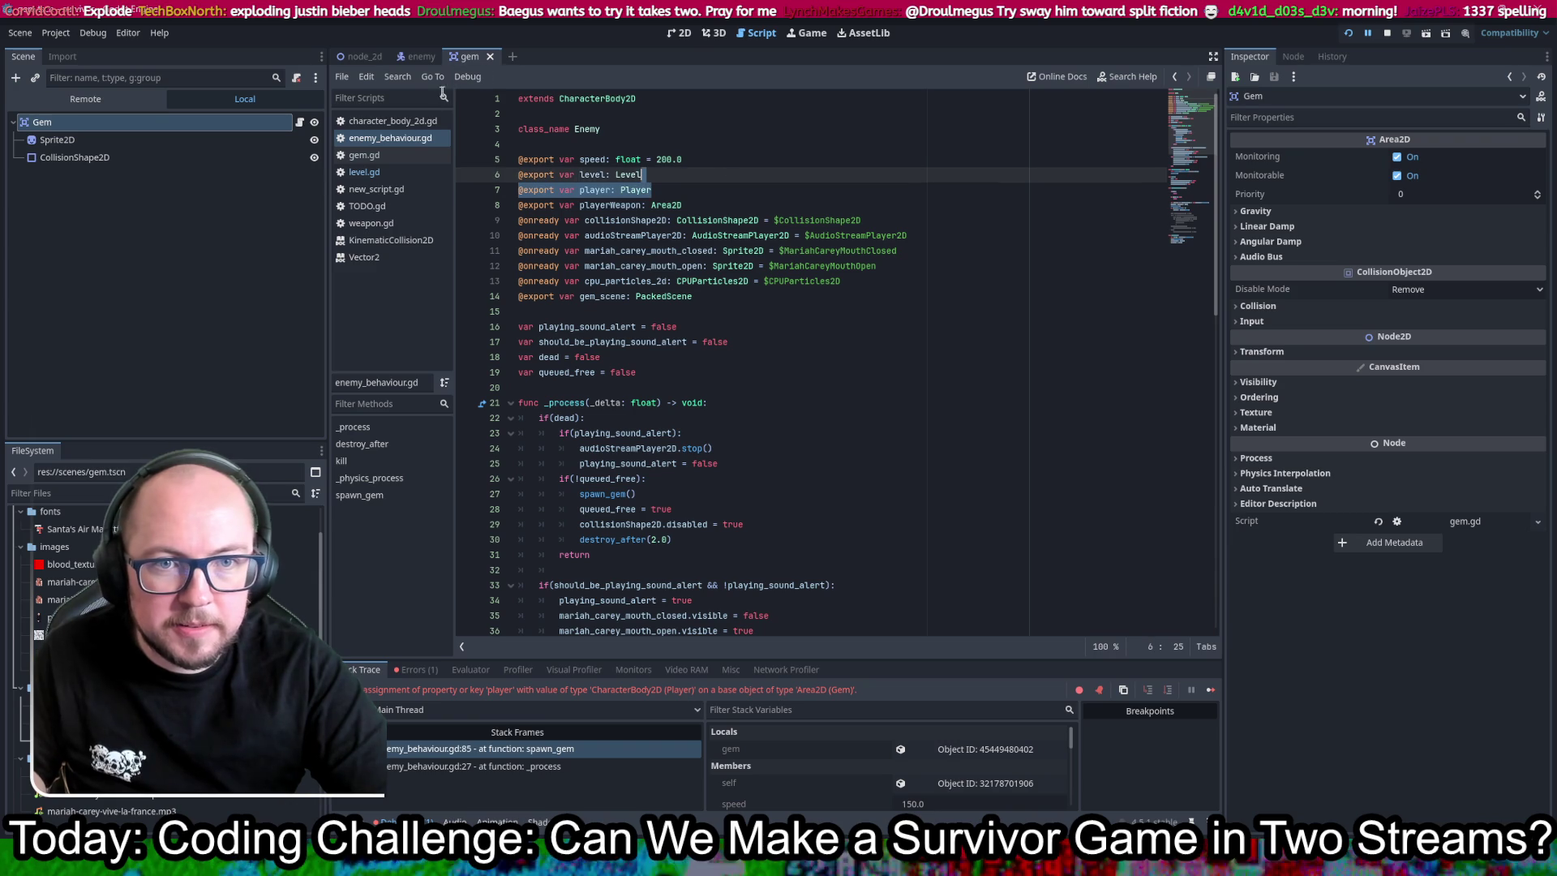
{"action": "left_click", "coordinate": [392, 154]}
{"action": "left_click", "coordinate": [632, 131]}
{"action": "key", "text": "ctrl+v"}
{"action": "left_click", "coordinate": [632, 130]}
{"action": "key", "text": "Return"}
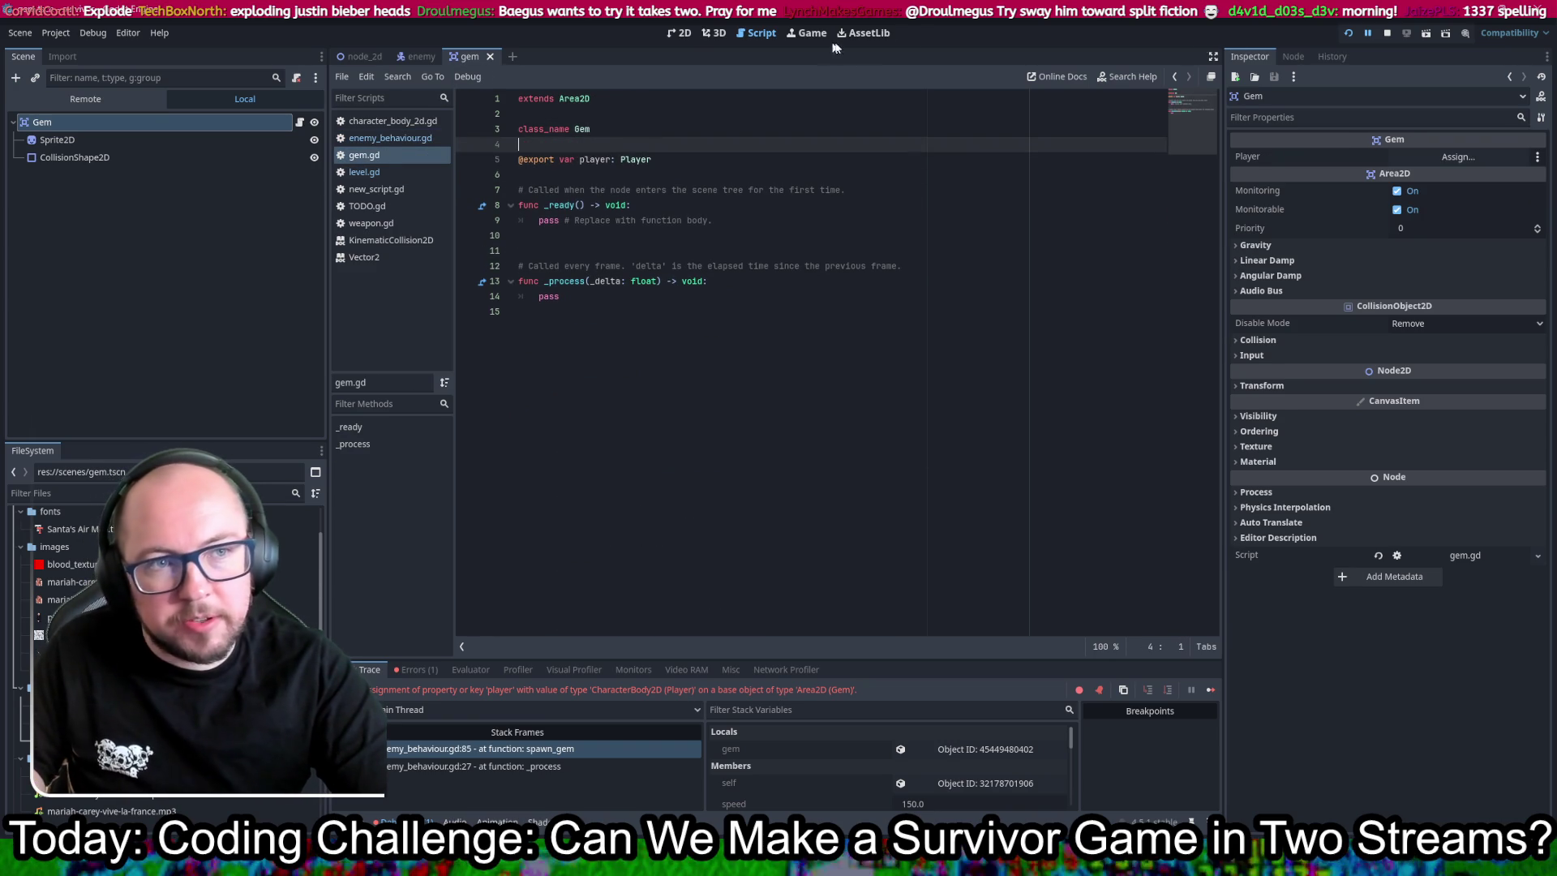
{"action": "left_click", "coordinate": [1349, 34]}
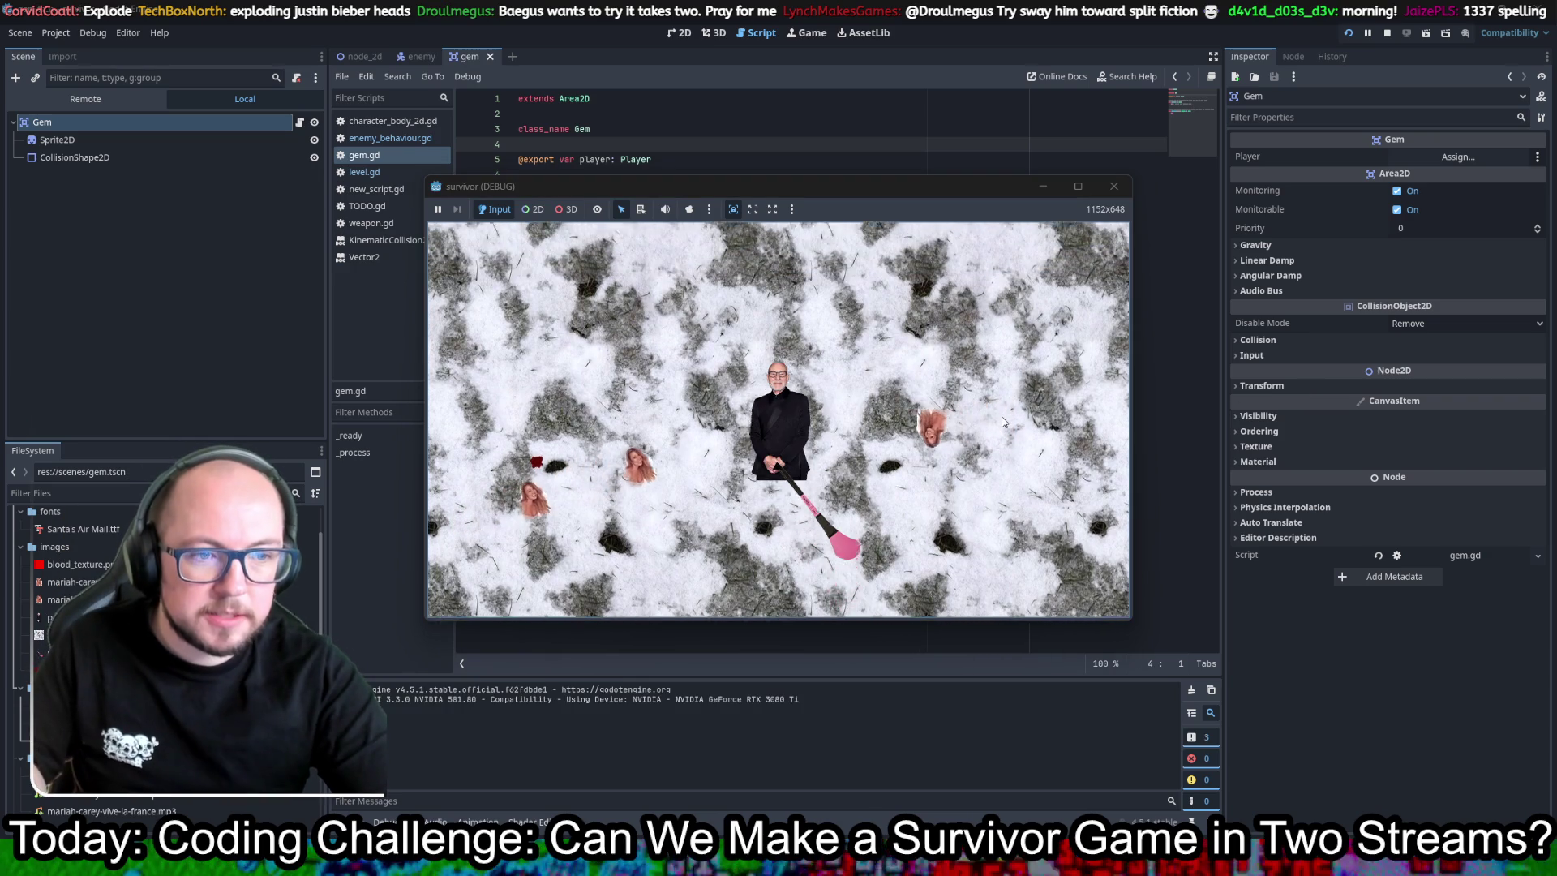
- Steer the player around the snowy level with WASD among enemies, then close the survivor debug window
{"action": "key", "text": "w"}
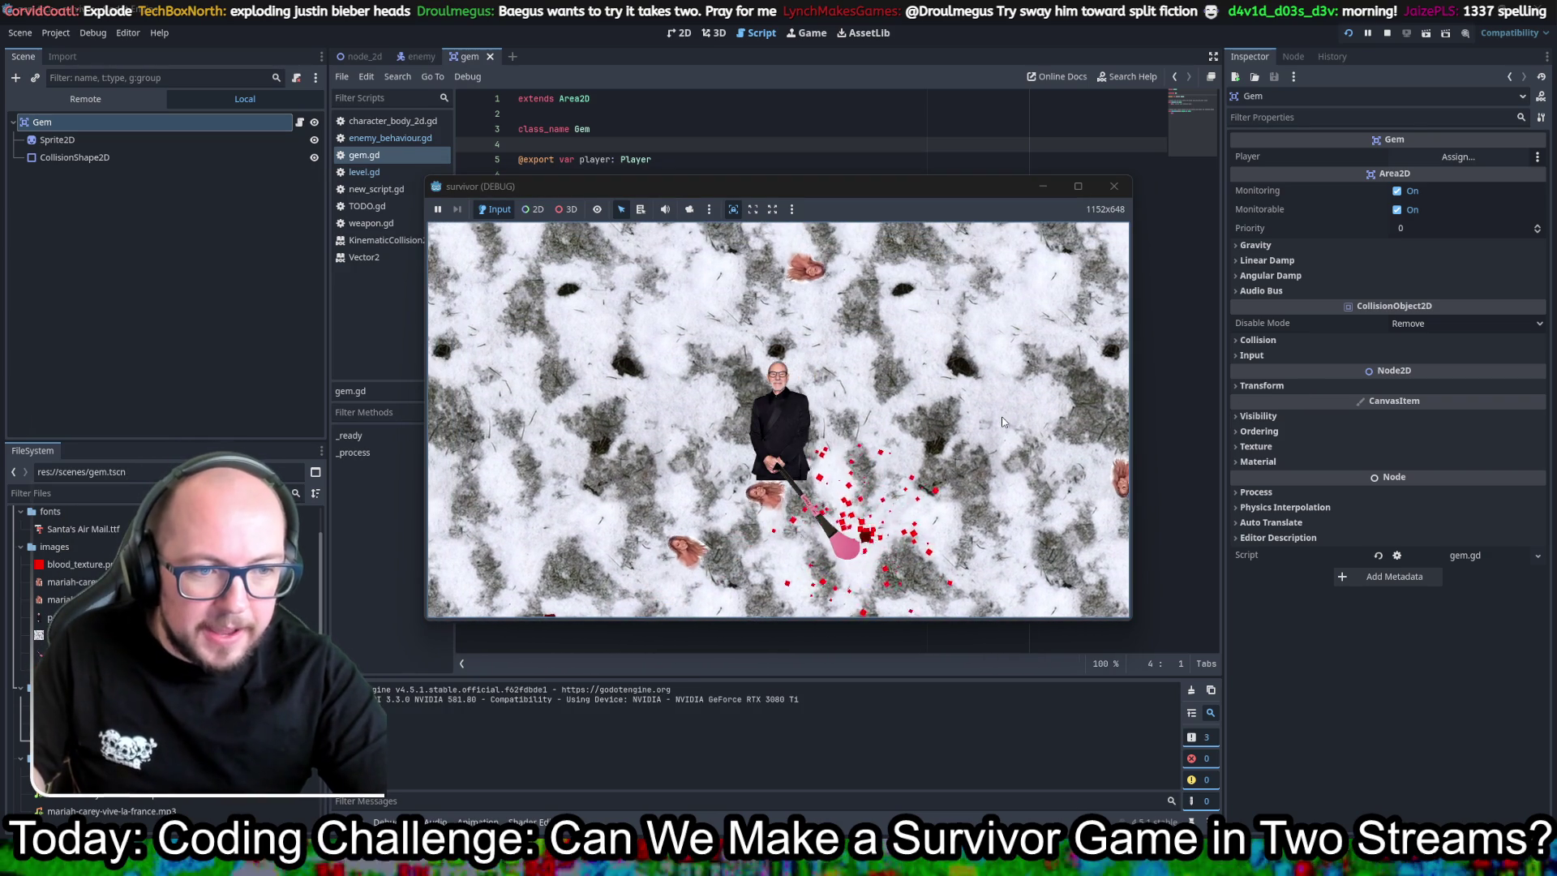
{"action": "key", "text": "w"}
{"action": "key", "text": "a"}
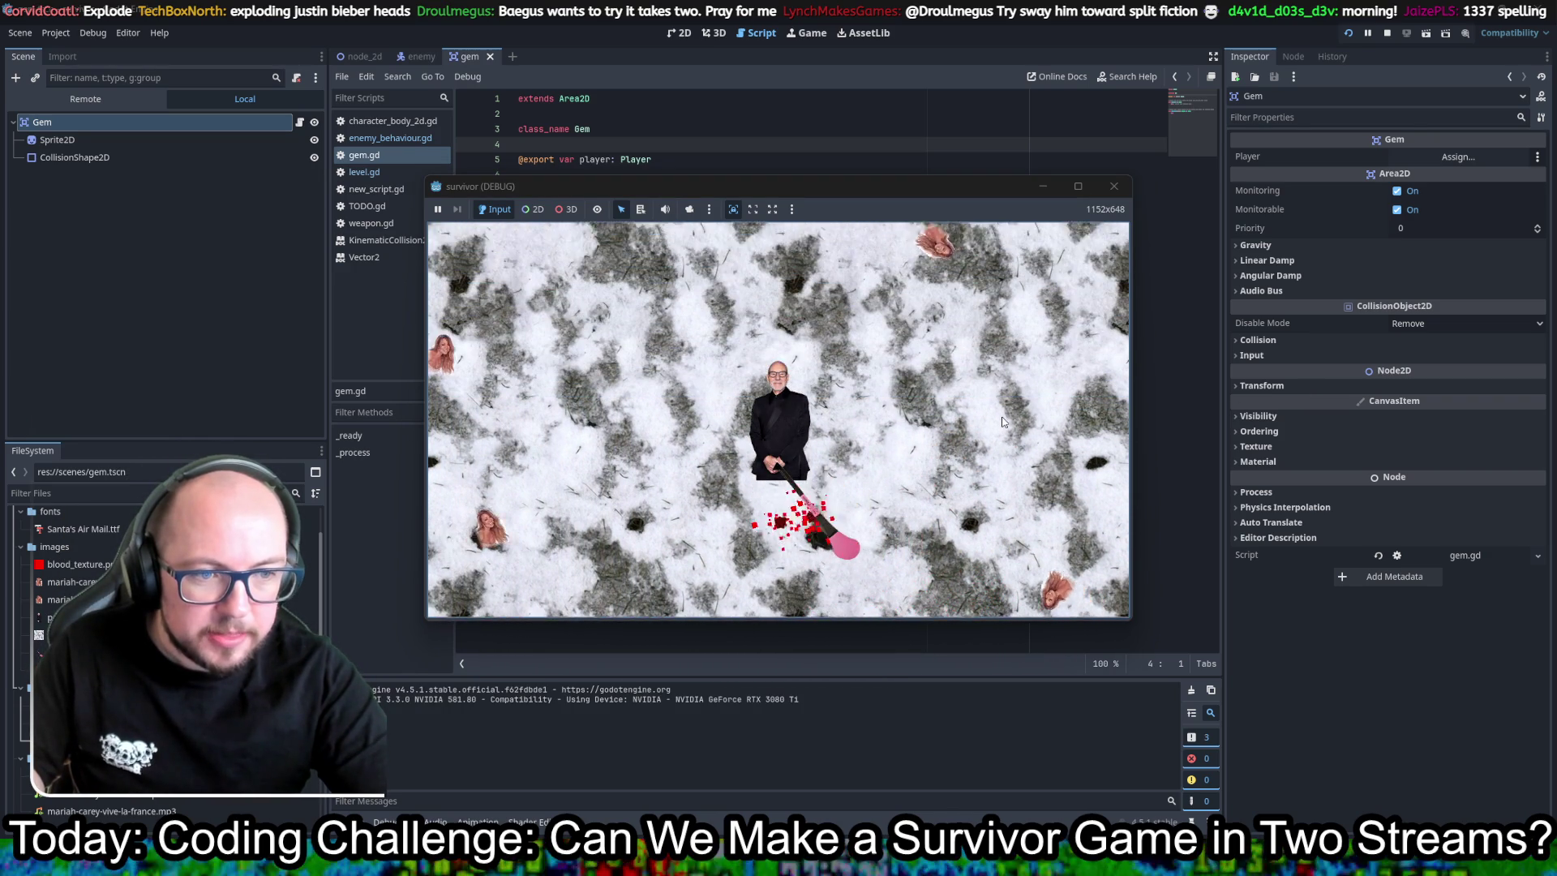
{"action": "key", "text": "s"}
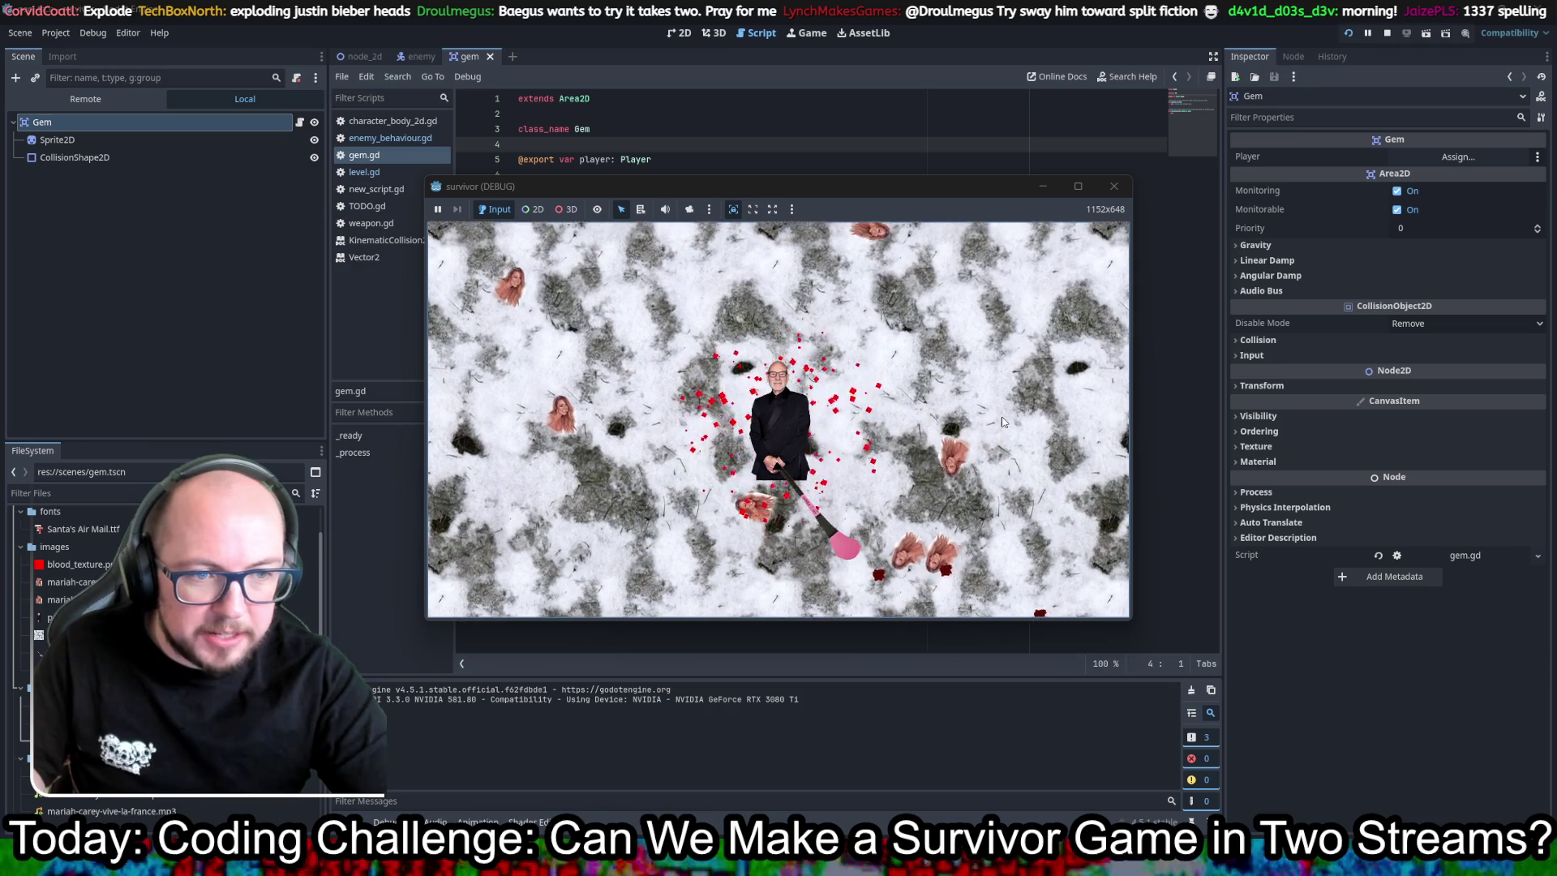
{"action": "key", "text": "w"}
{"action": "key", "text": "d"}
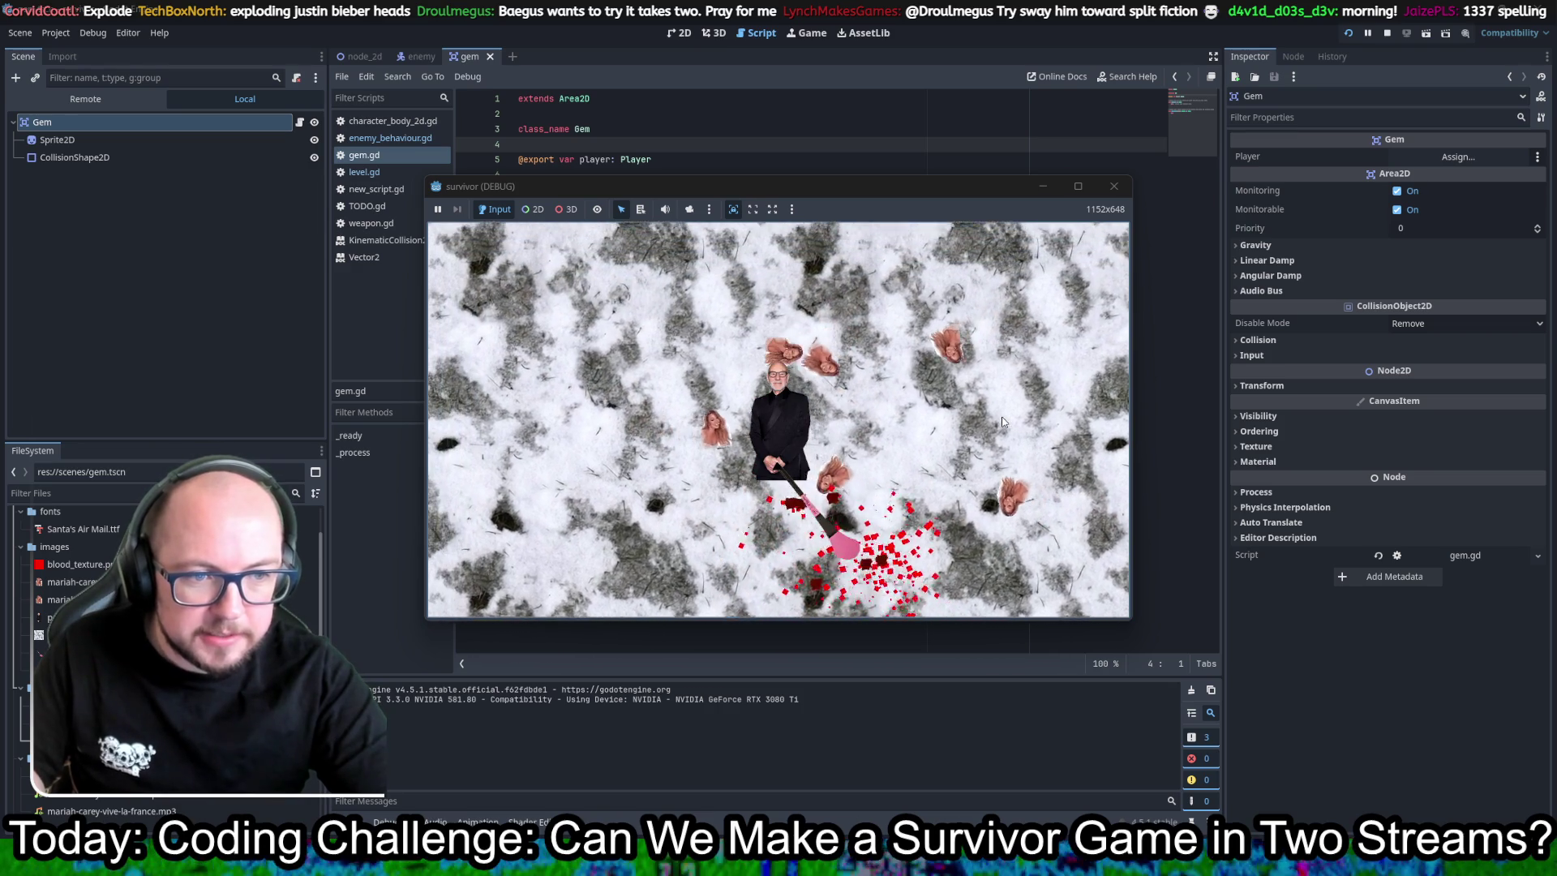
{"action": "key", "text": "w"}
{"action": "key", "text": "d"}
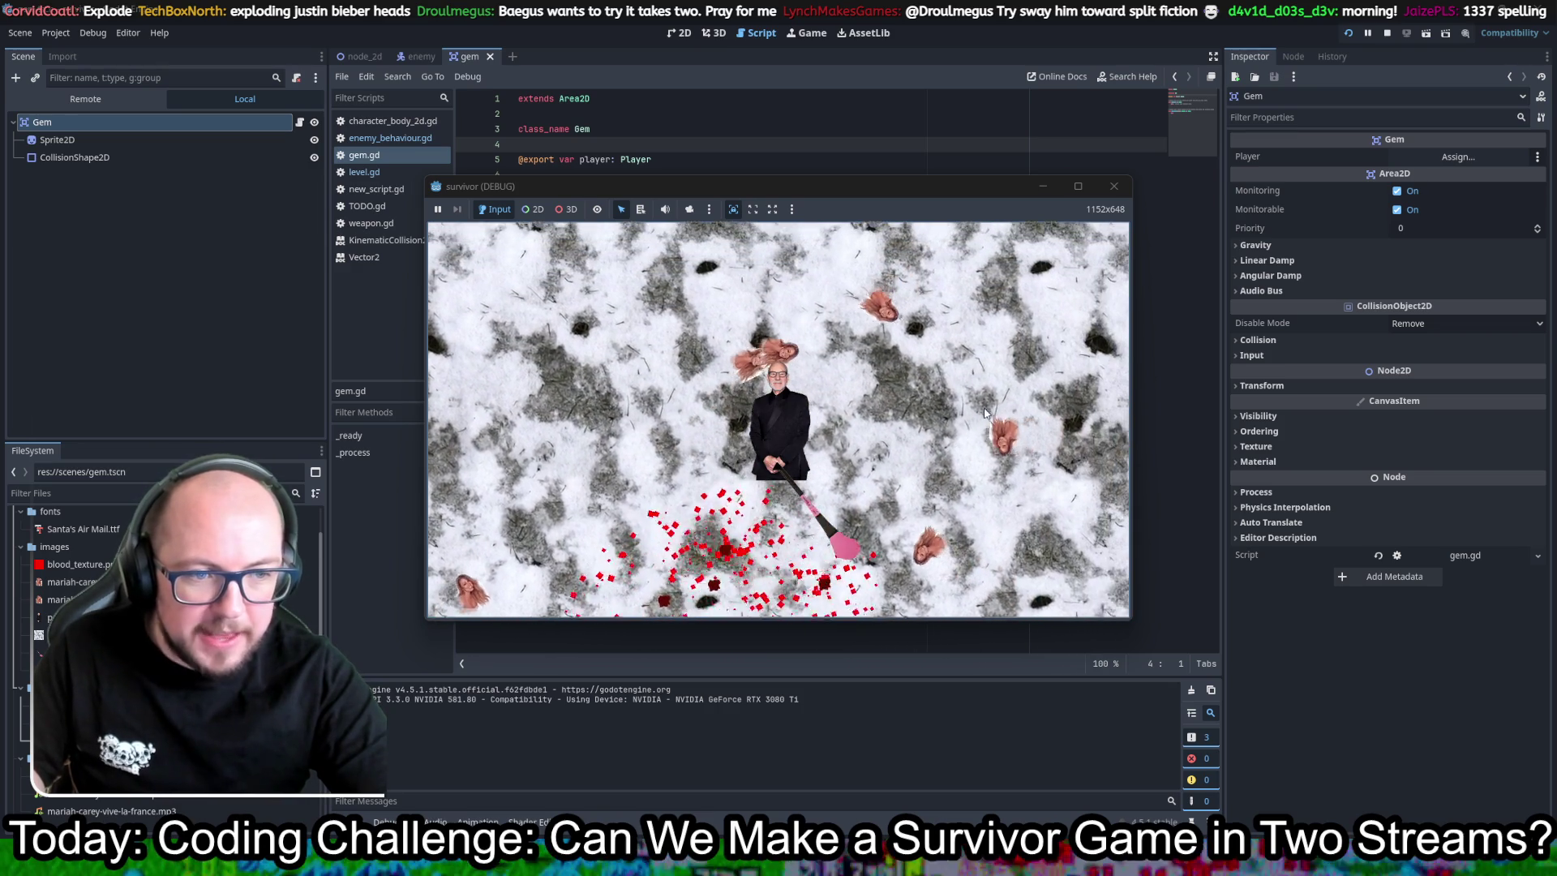
{"action": "key", "text": "s"}
{"action": "key", "text": "a"}
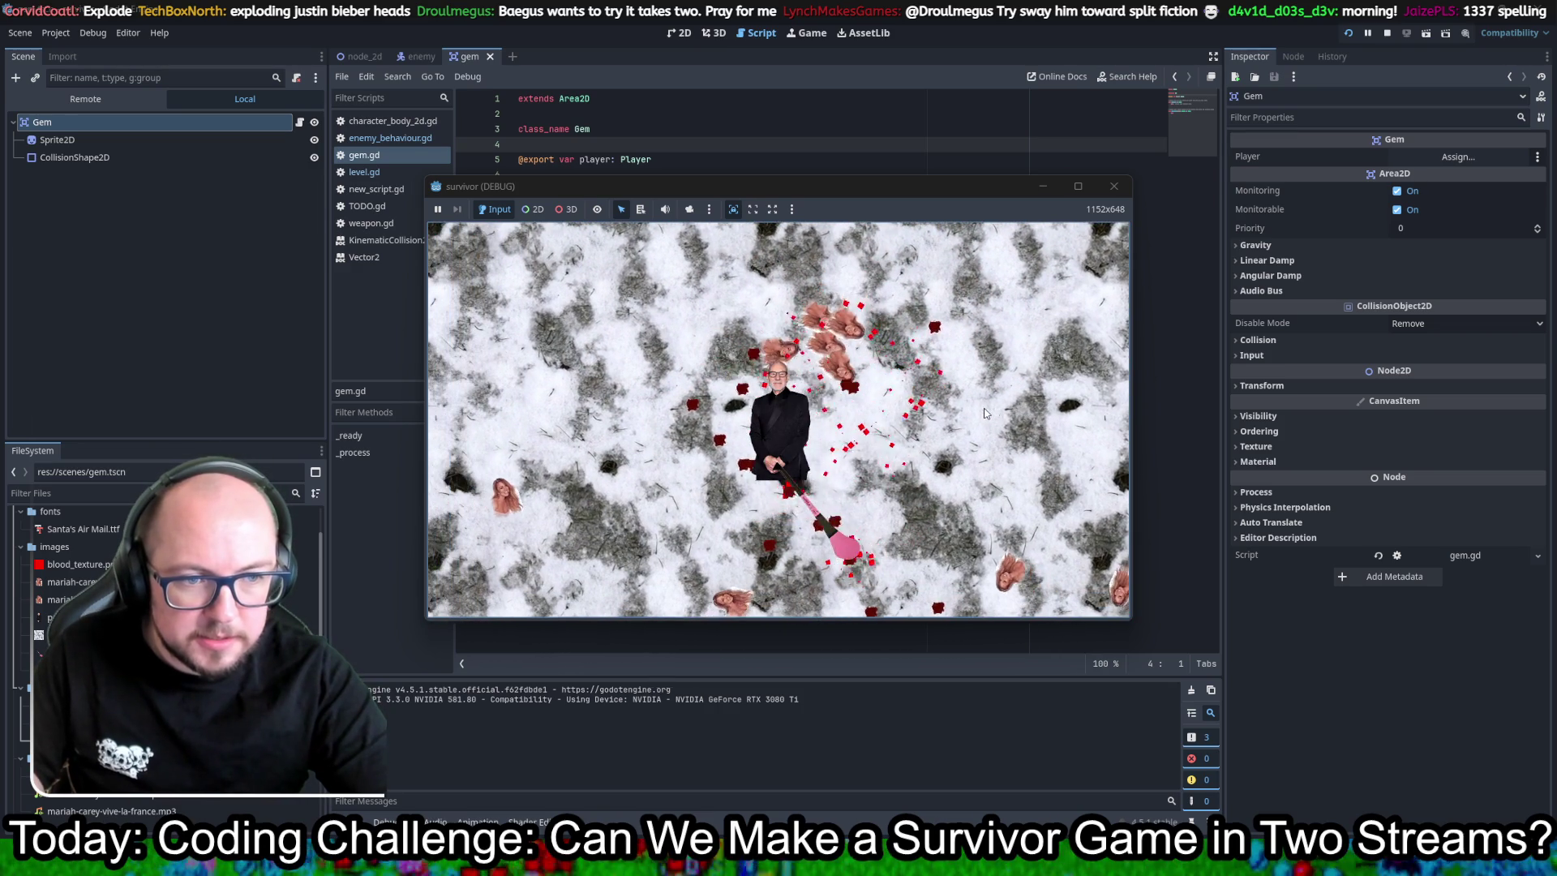
{"action": "key", "text": "w"}
{"action": "key", "text": "a"}
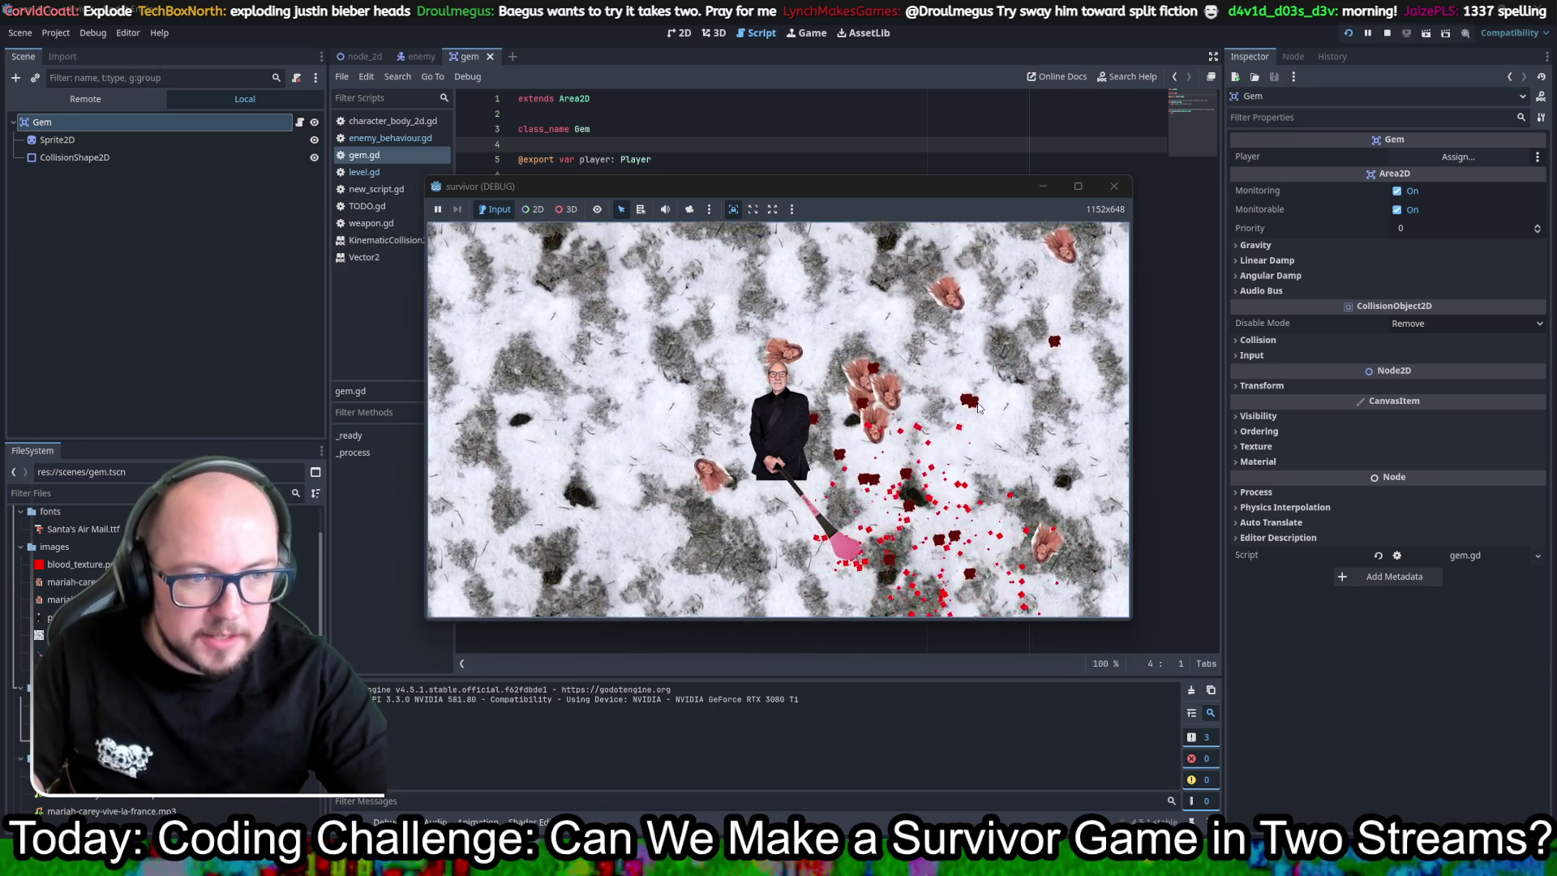
{"action": "key", "text": "s"}
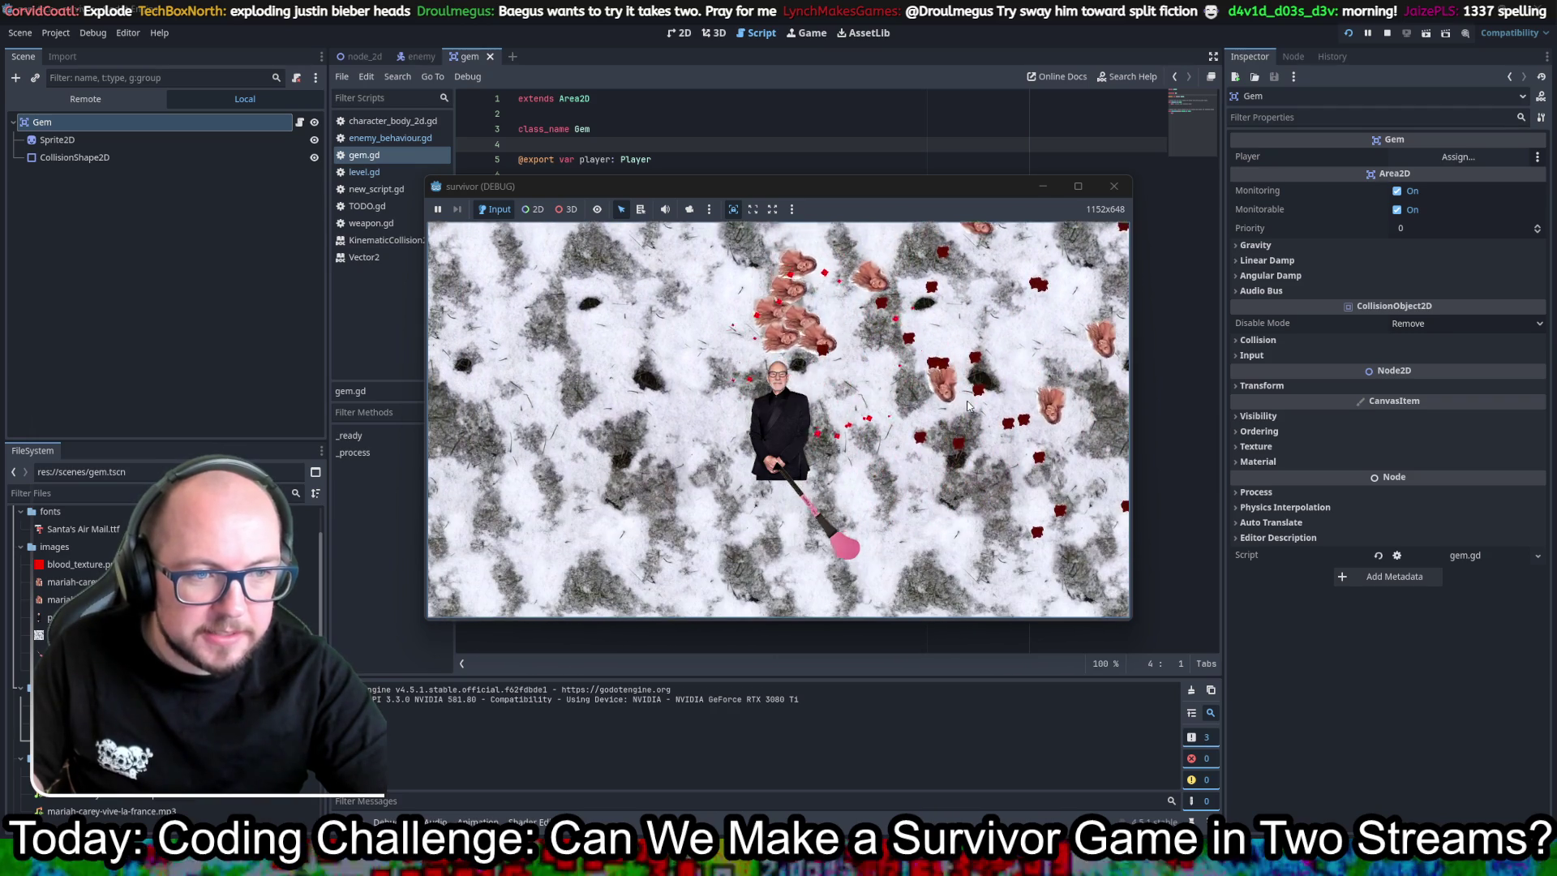
{"action": "key", "text": "w"}
{"action": "key", "text": "d"}
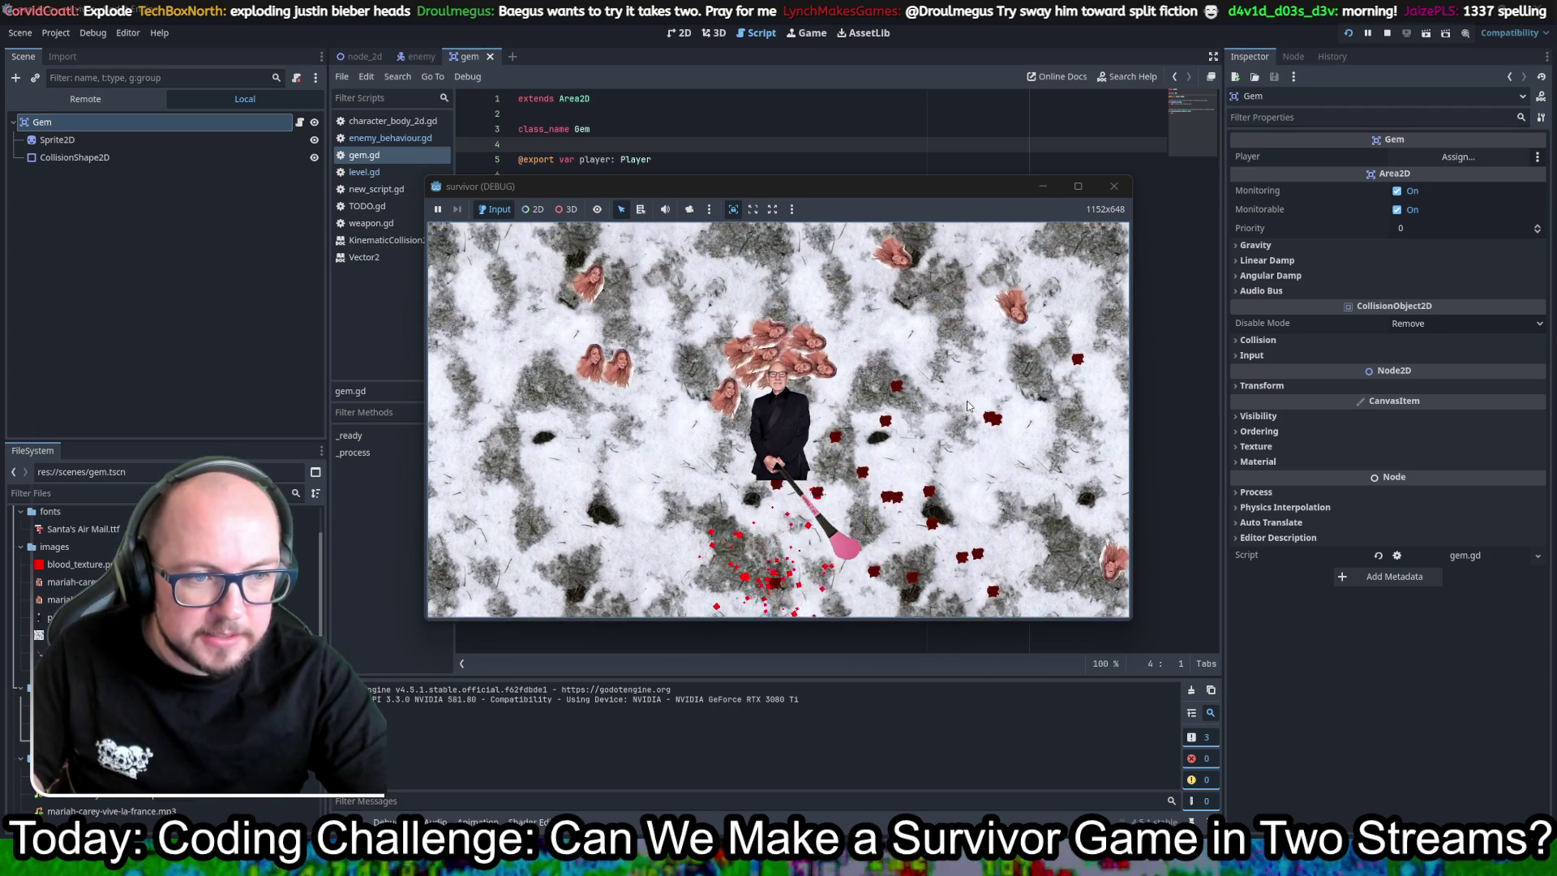
{"action": "key", "text": "w"}
{"action": "key", "text": "d"}
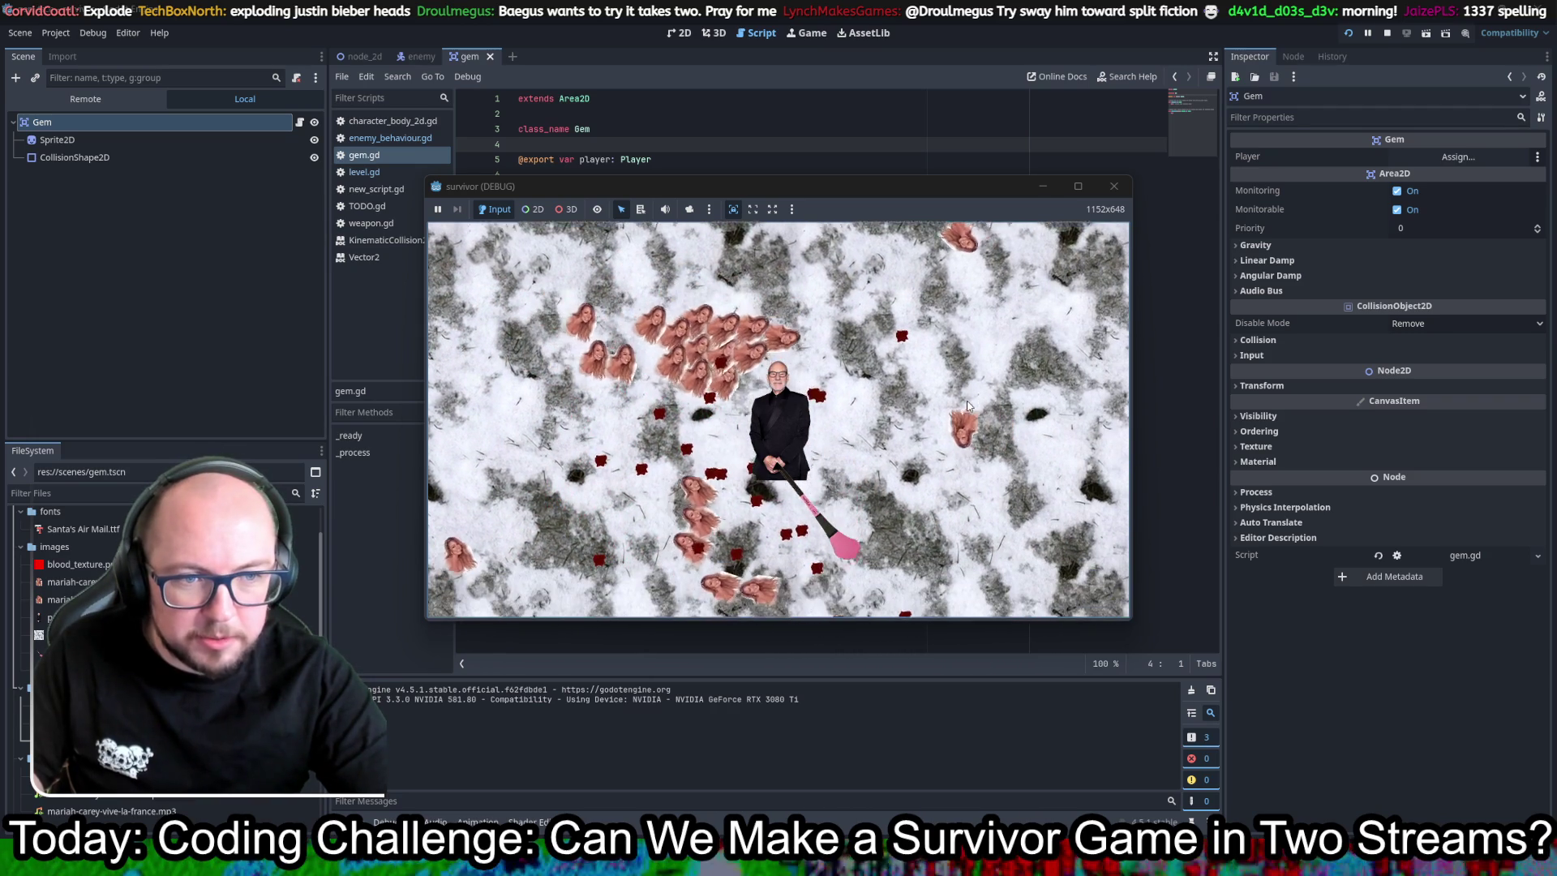
{"action": "key", "text": "s"}
{"action": "key", "text": "d"}
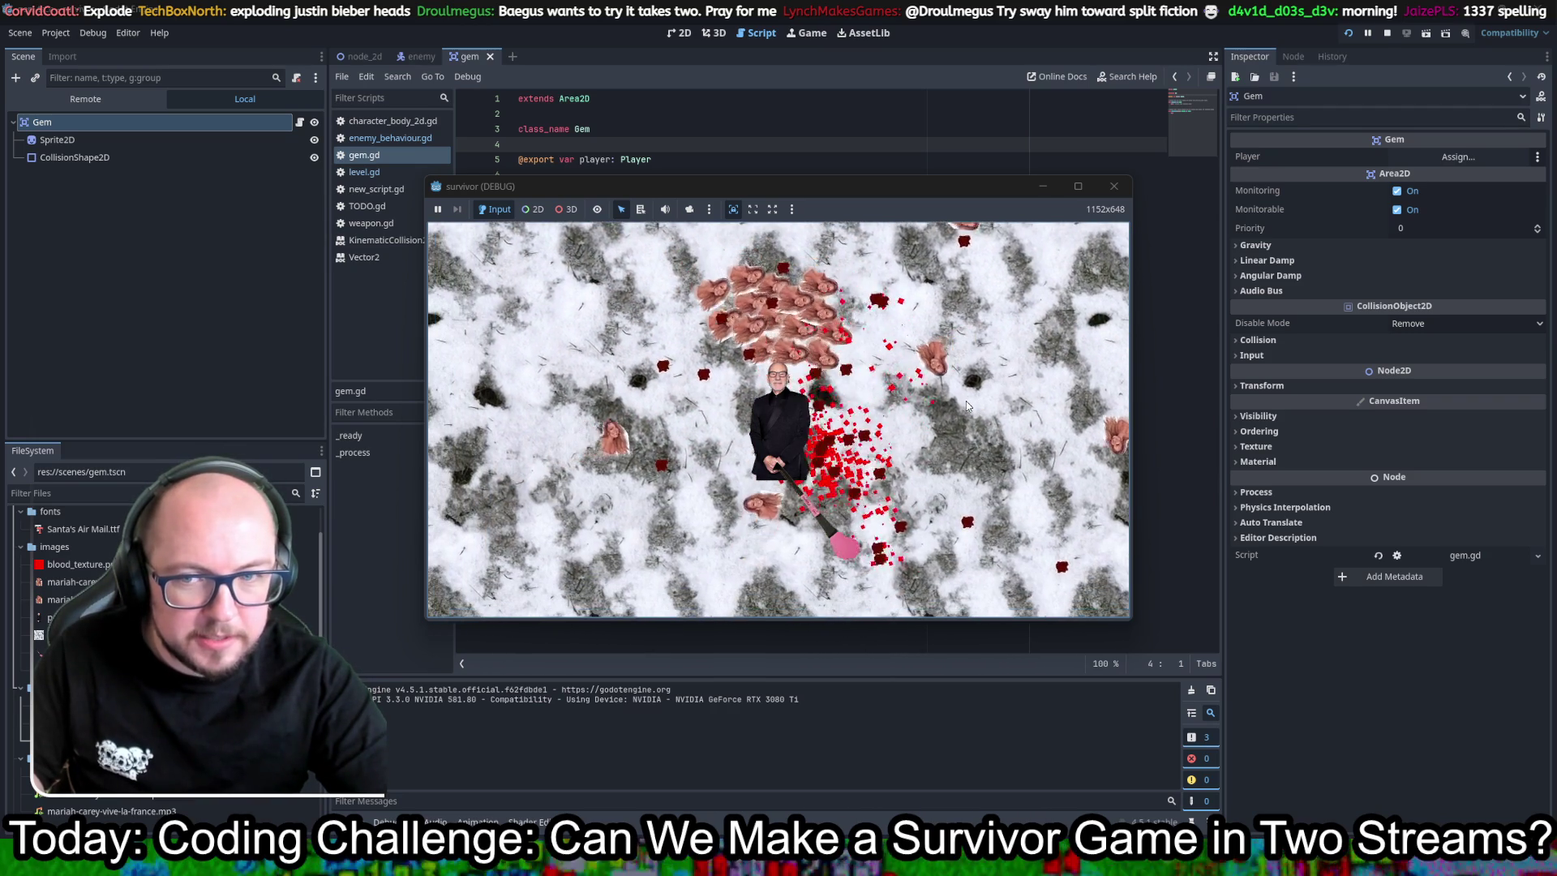
{"action": "key", "text": "s"}
{"action": "key", "text": "d"}
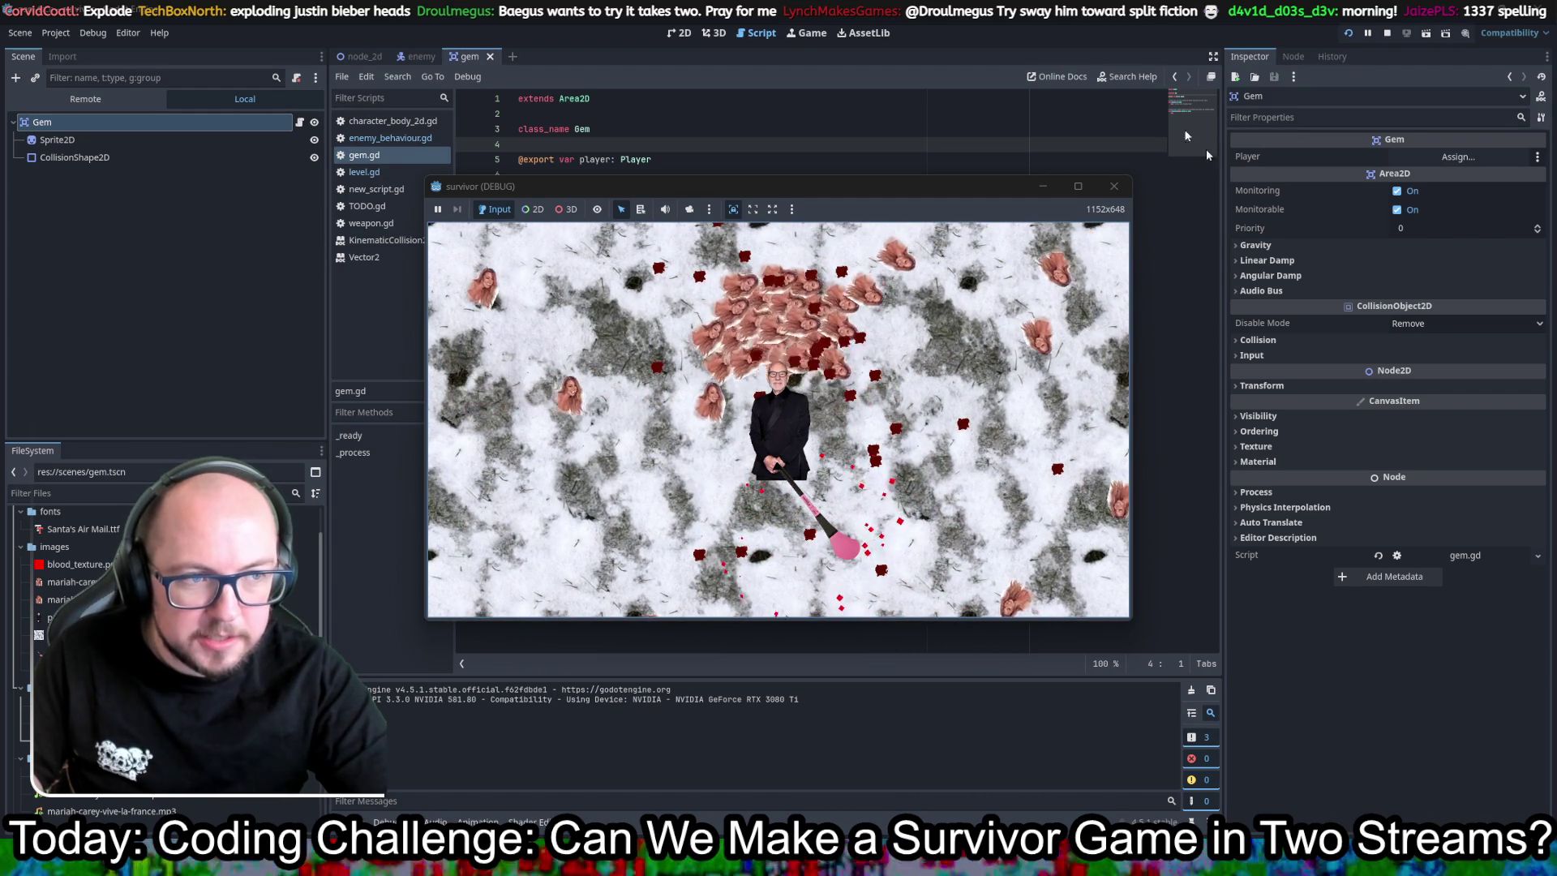
{"action": "left_click", "coordinate": [1110, 191]}
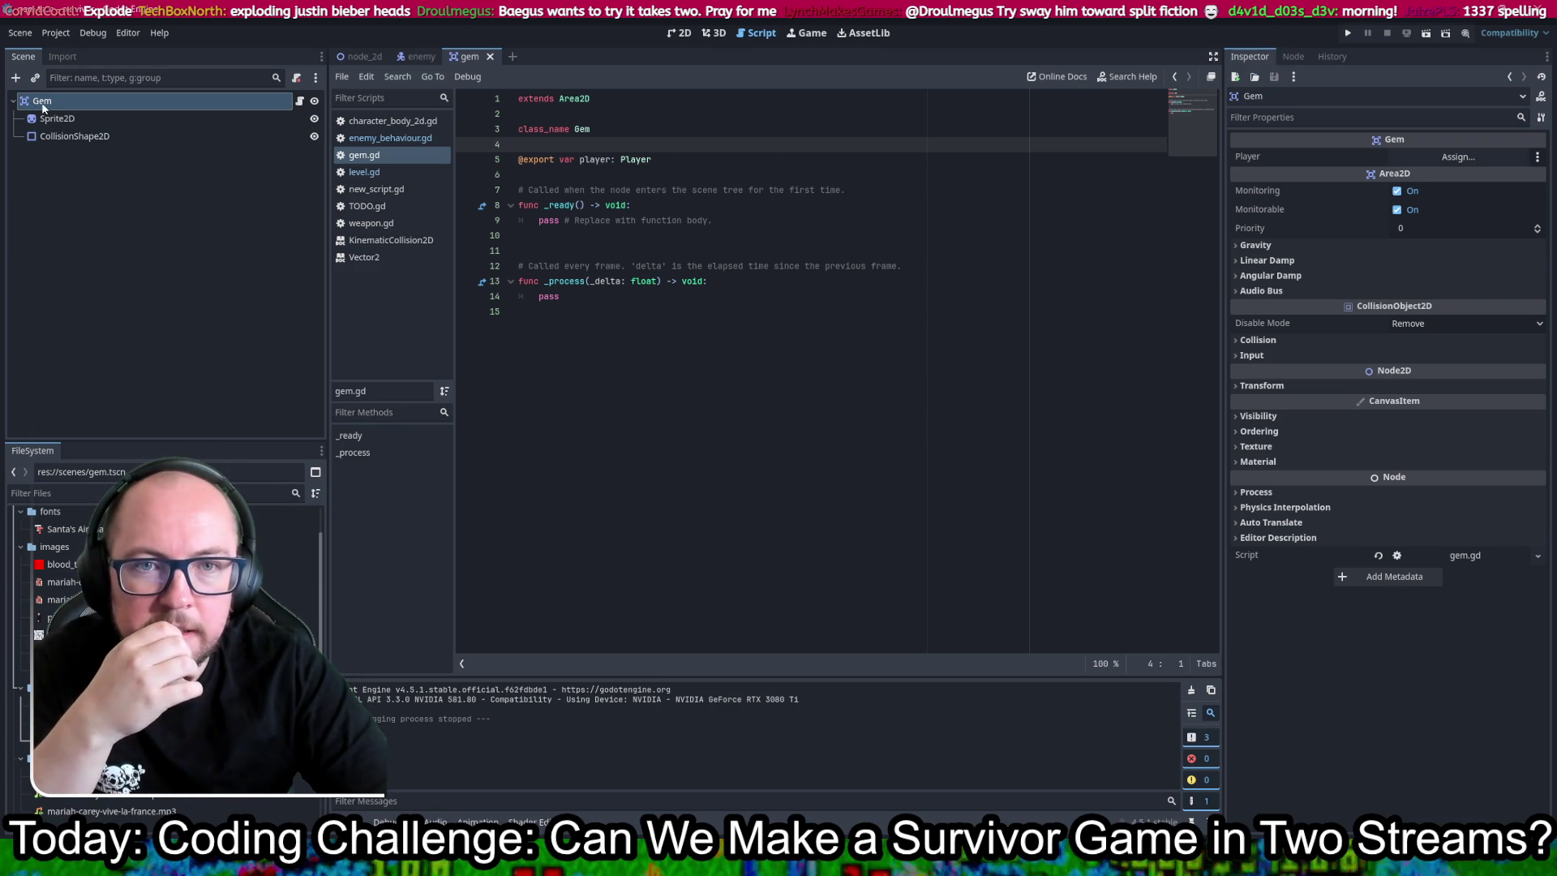
- Set the gem Sprite2D's Ordering Z Index to -1 and save the Gem scene
{"action": "left_click", "coordinate": [58, 119]}
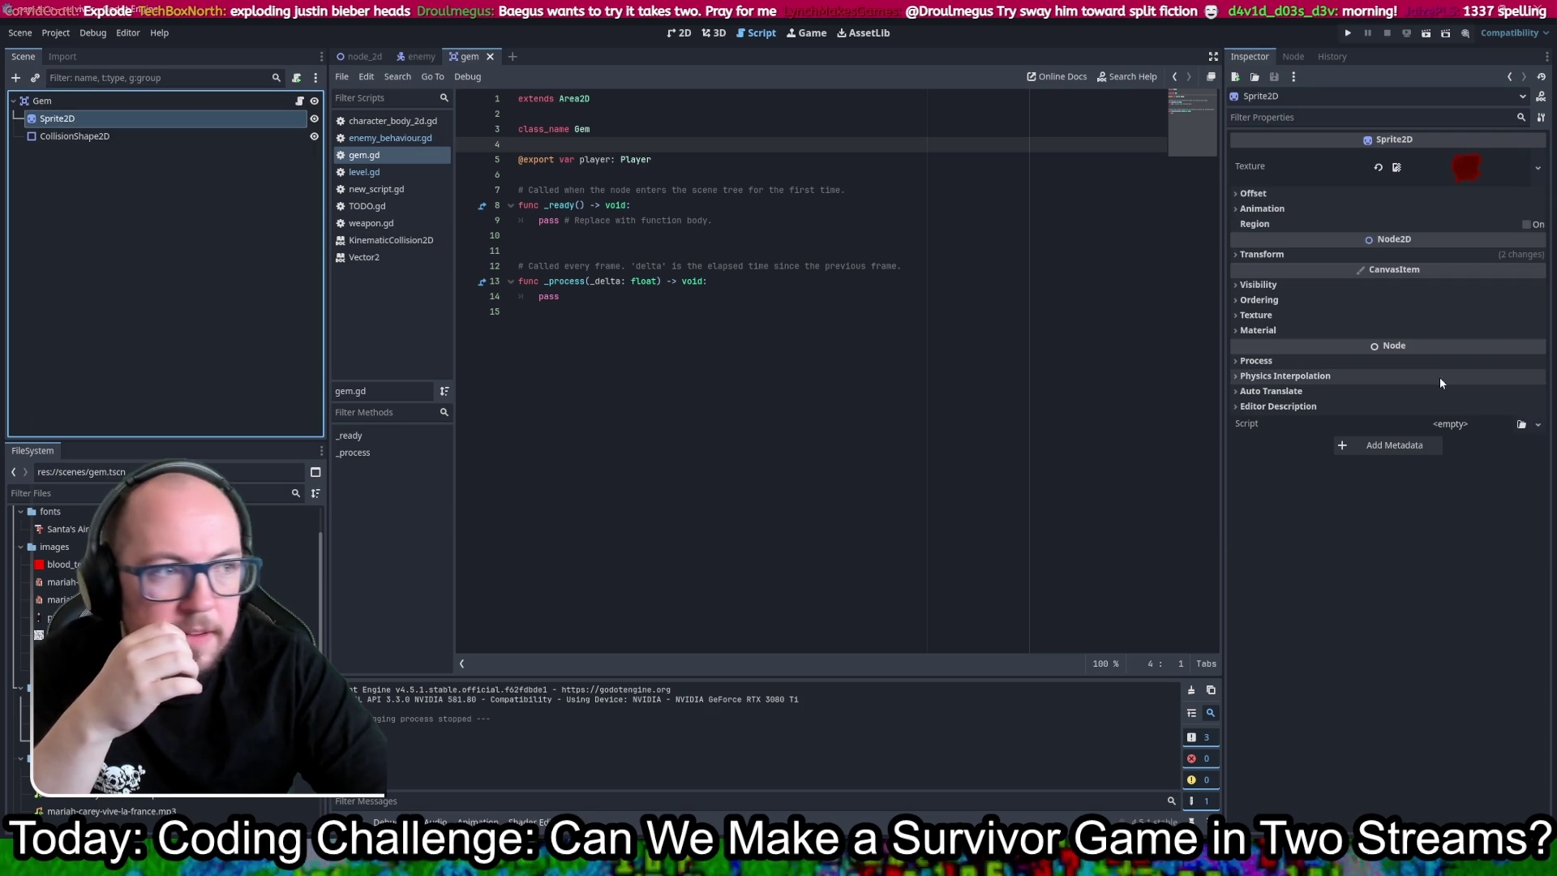
{"action": "left_click", "coordinate": [1252, 194]}
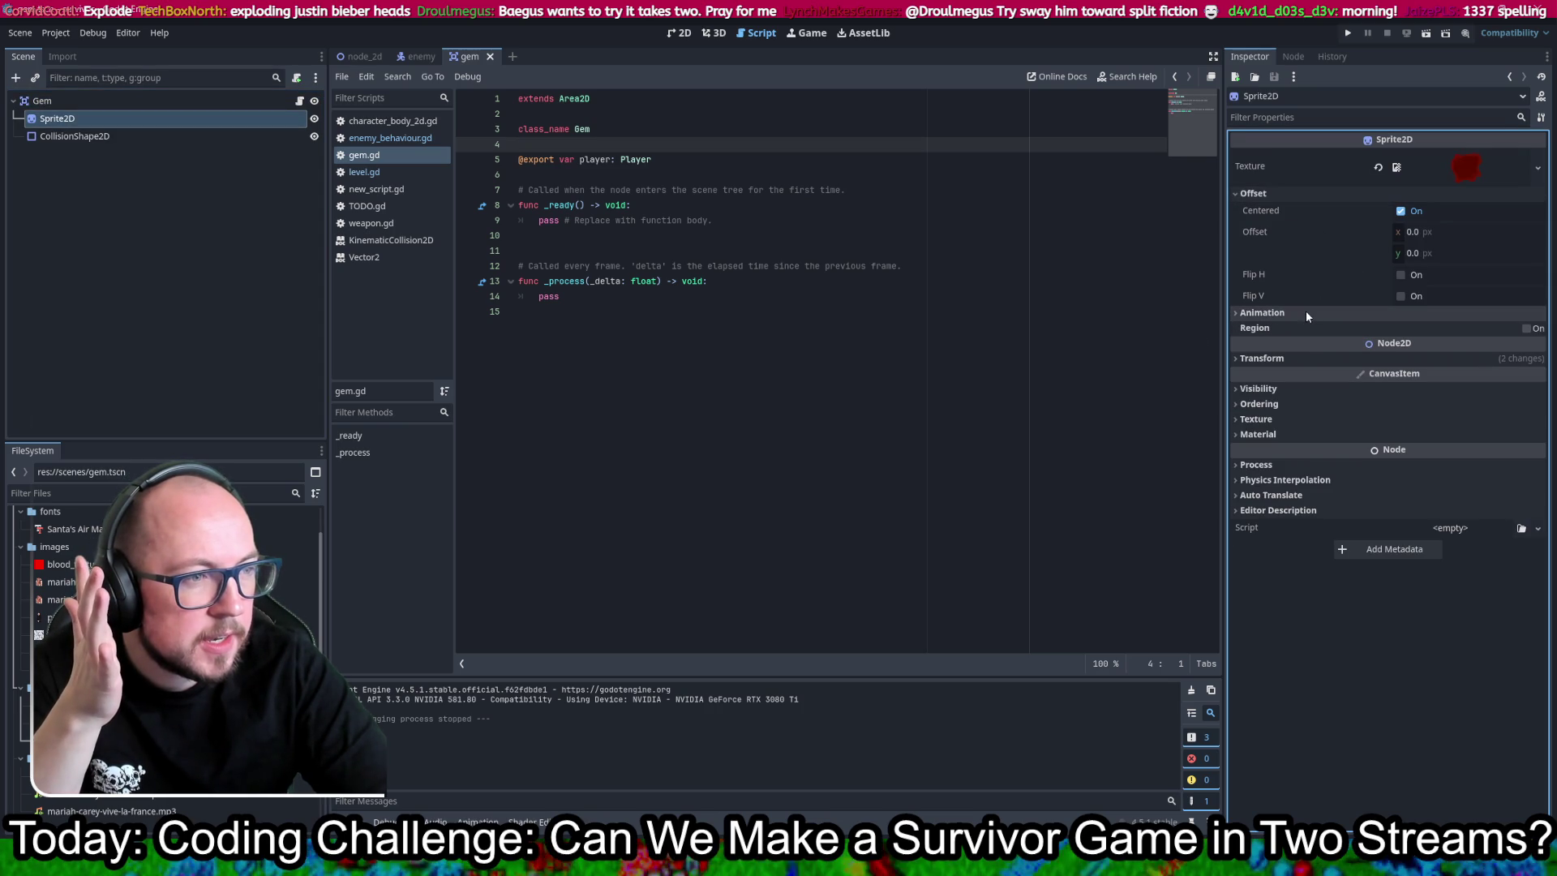
{"action": "left_click", "coordinate": [1279, 404]}
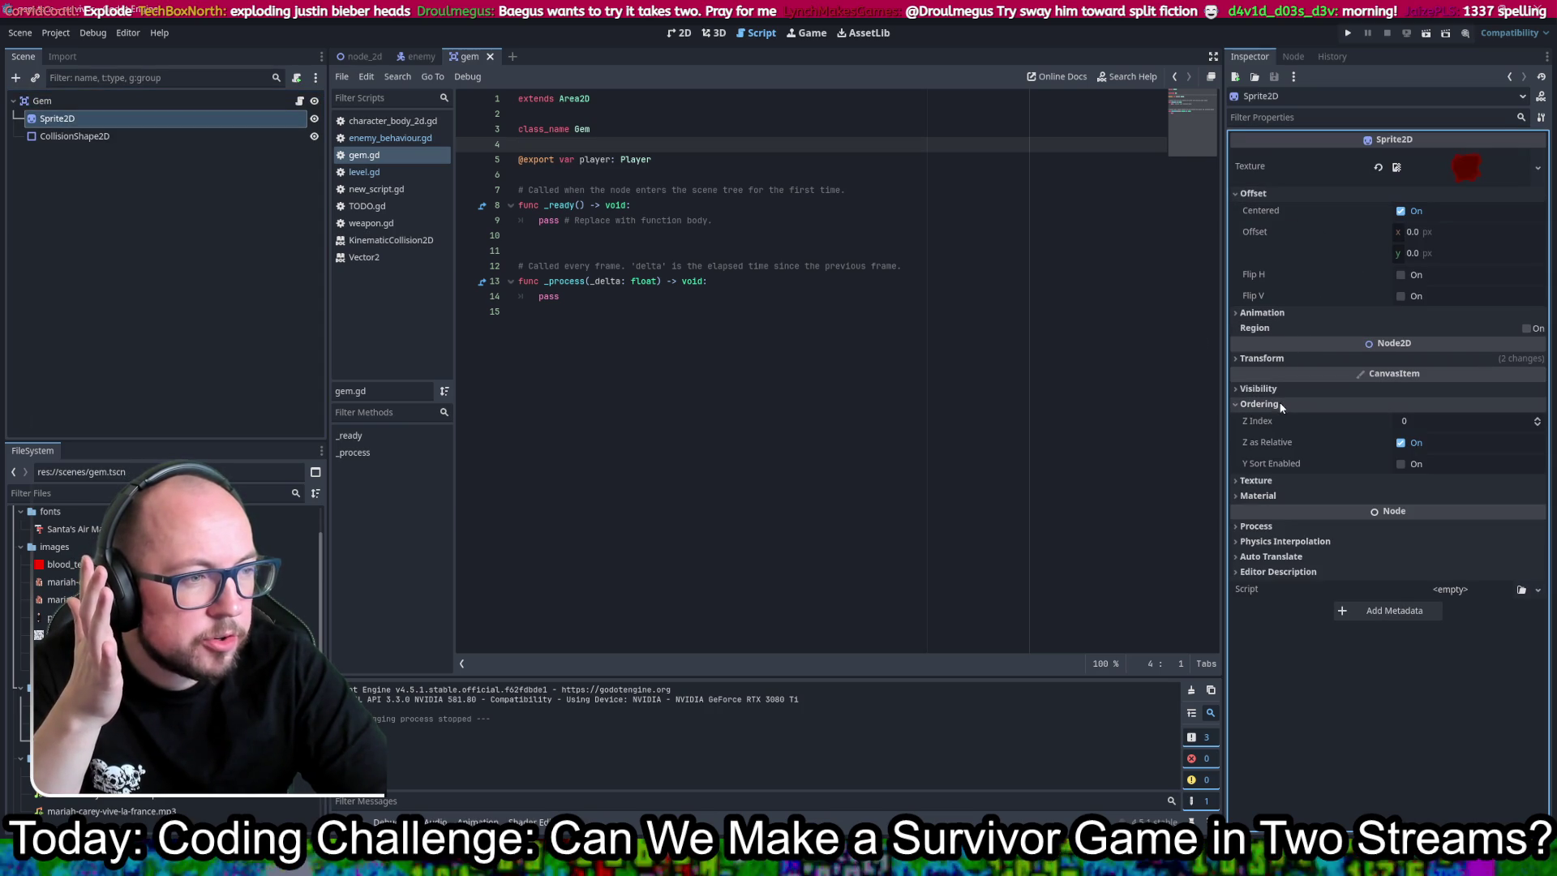
{"action": "left_click", "coordinate": [1476, 407]}
{"action": "left_click", "coordinate": [1472, 405]}
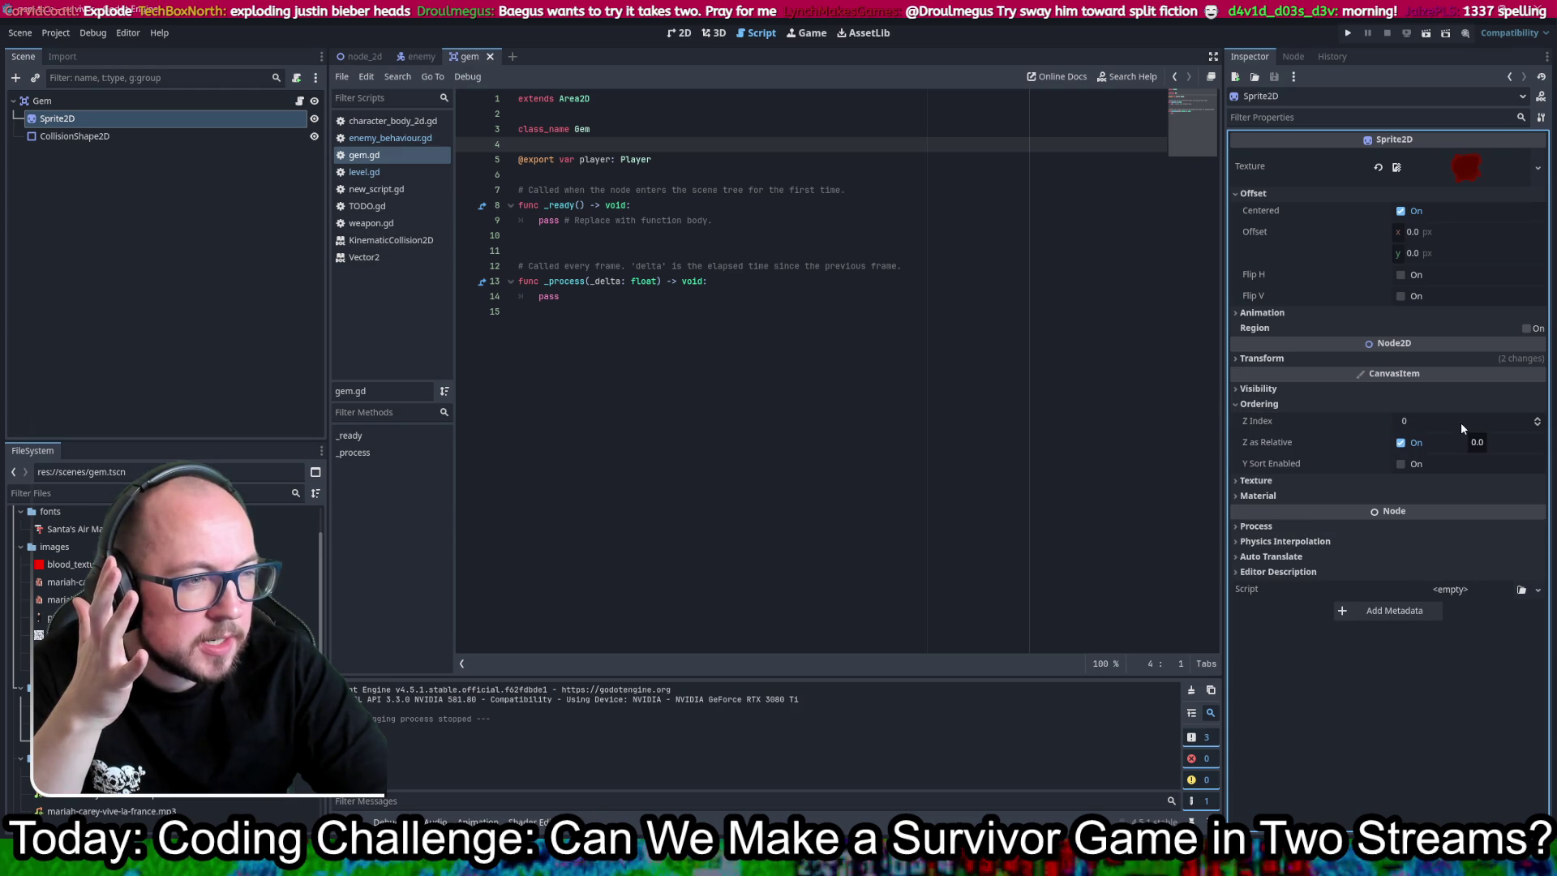
{"action": "left_click", "coordinate": [1461, 421]}
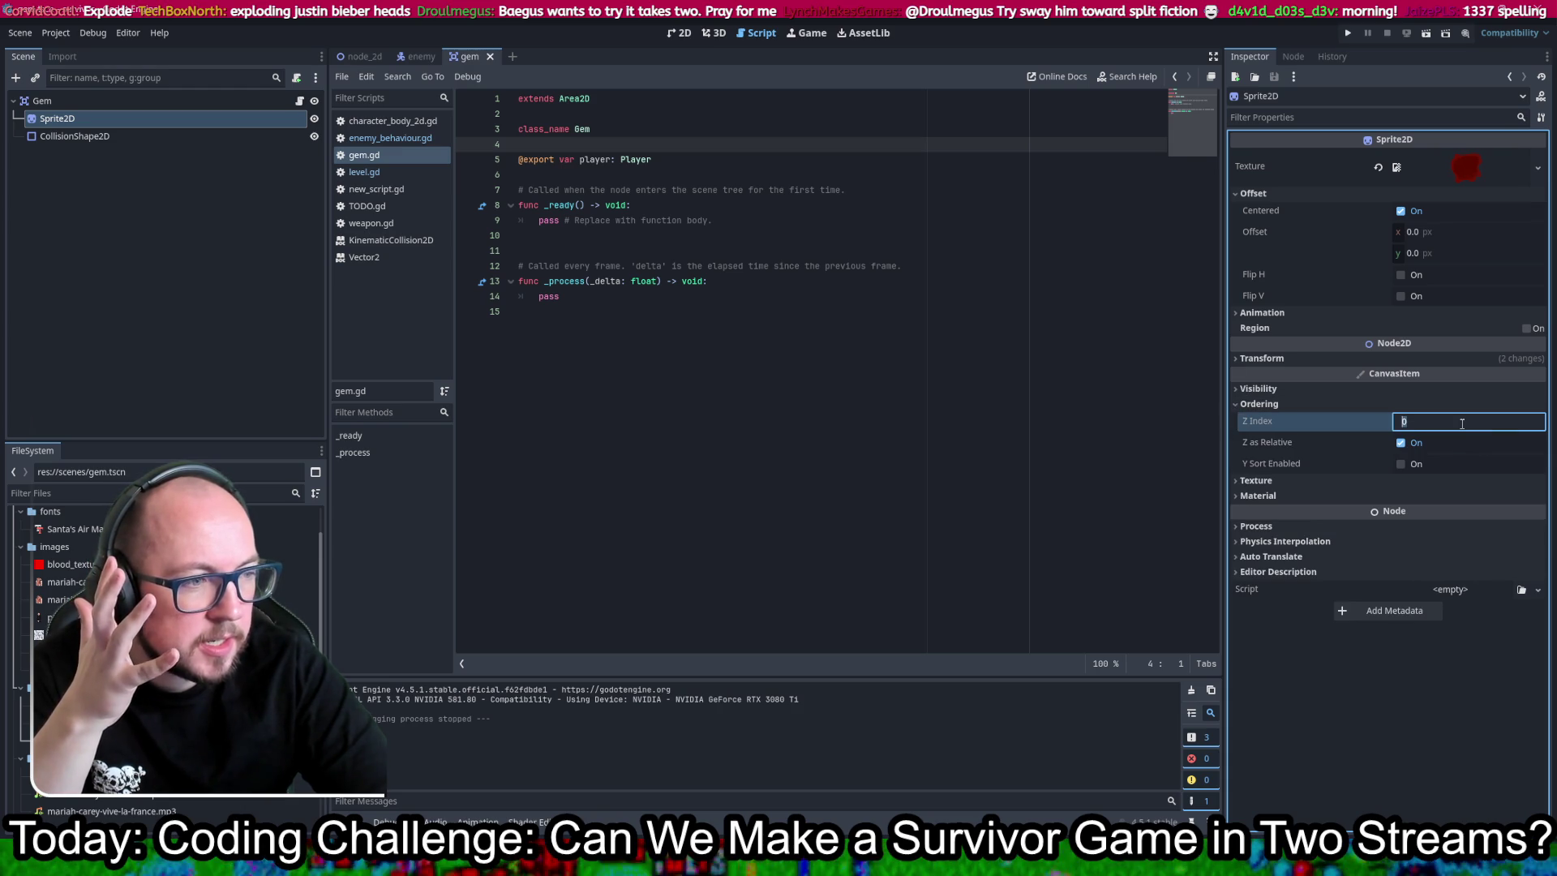
{"action": "type", "text": "-1"}
{"action": "key", "text": "ctrl+s"}
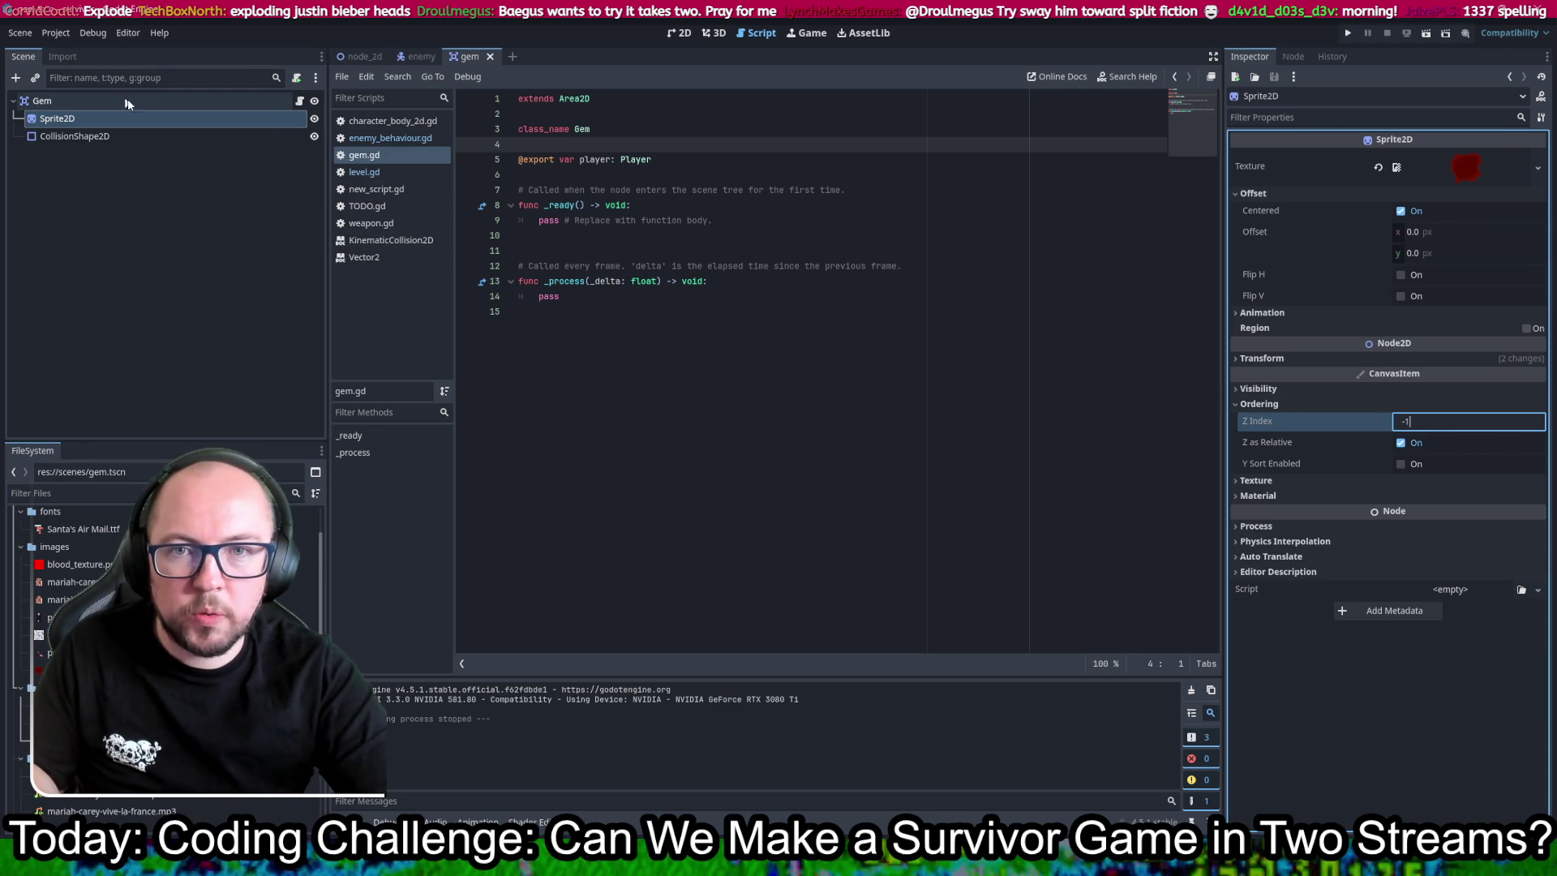
{"action": "left_click", "coordinate": [362, 58]}
- Enter -2 as the node_2d Background sprite's Ordering Z Index
{"action": "left_click", "coordinate": [113, 119]}
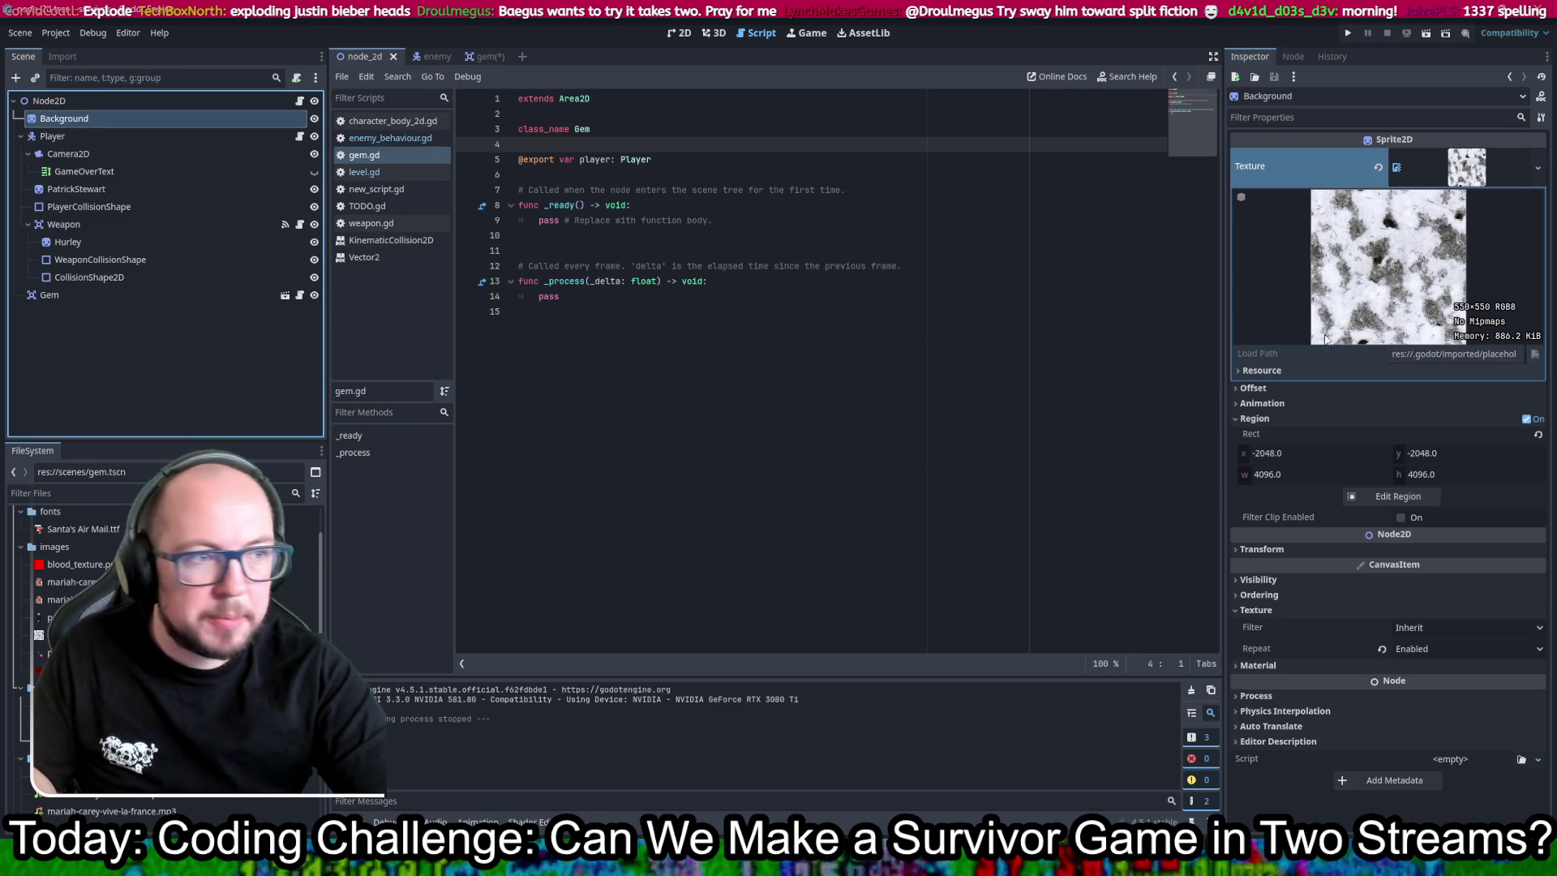
{"action": "left_click", "coordinate": [1261, 550]}
{"action": "scroll", "coordinate": [1269, 560], "scroll_direction": "down", "scroll_amount": 2}
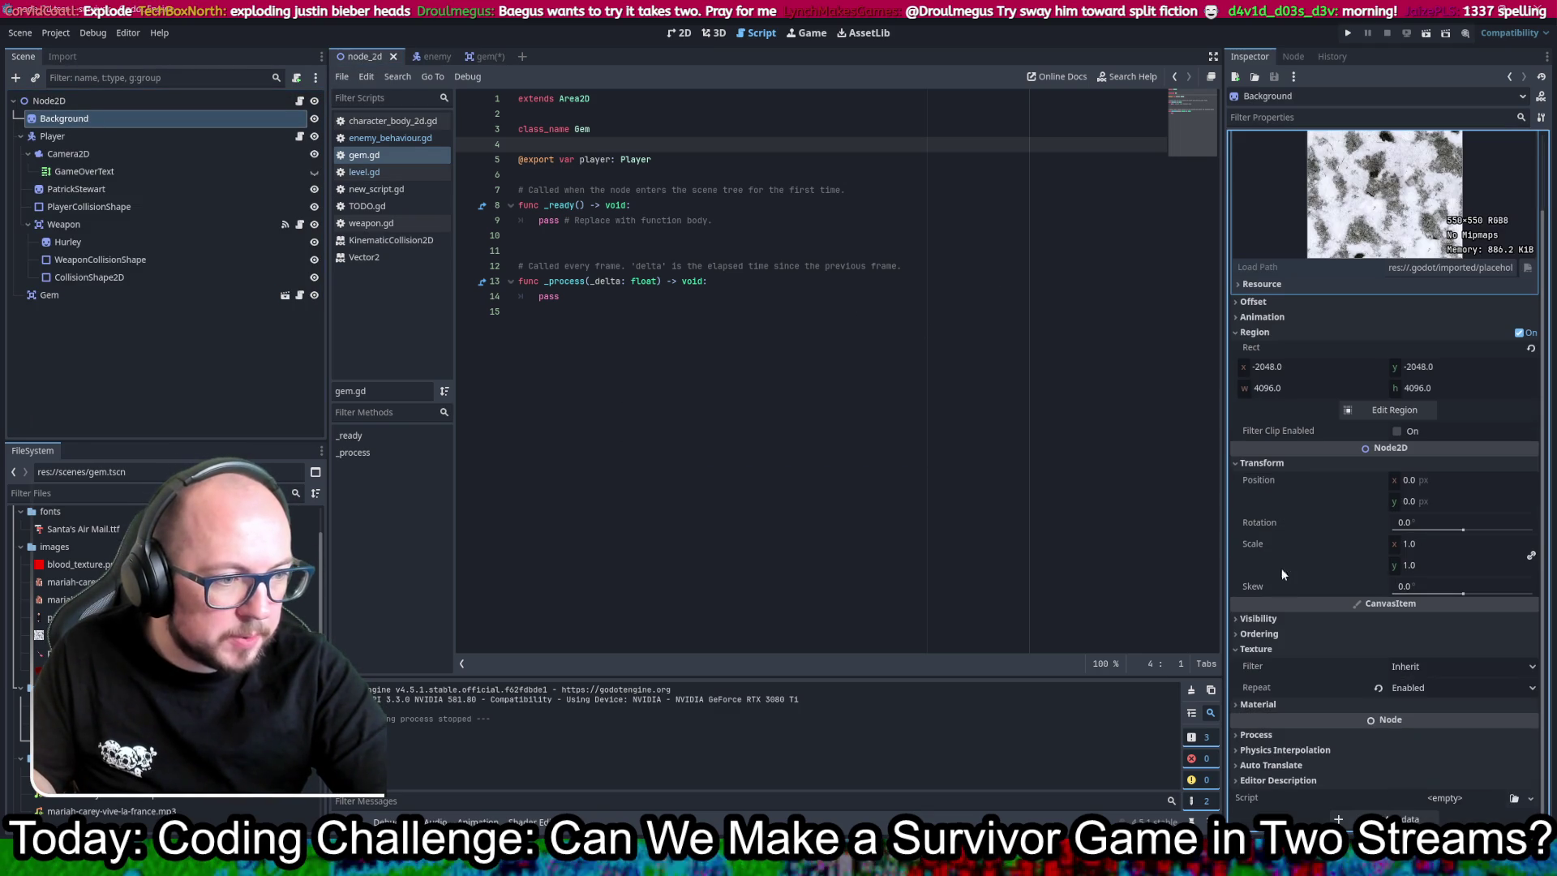
{"action": "left_click", "coordinate": [1265, 618]}
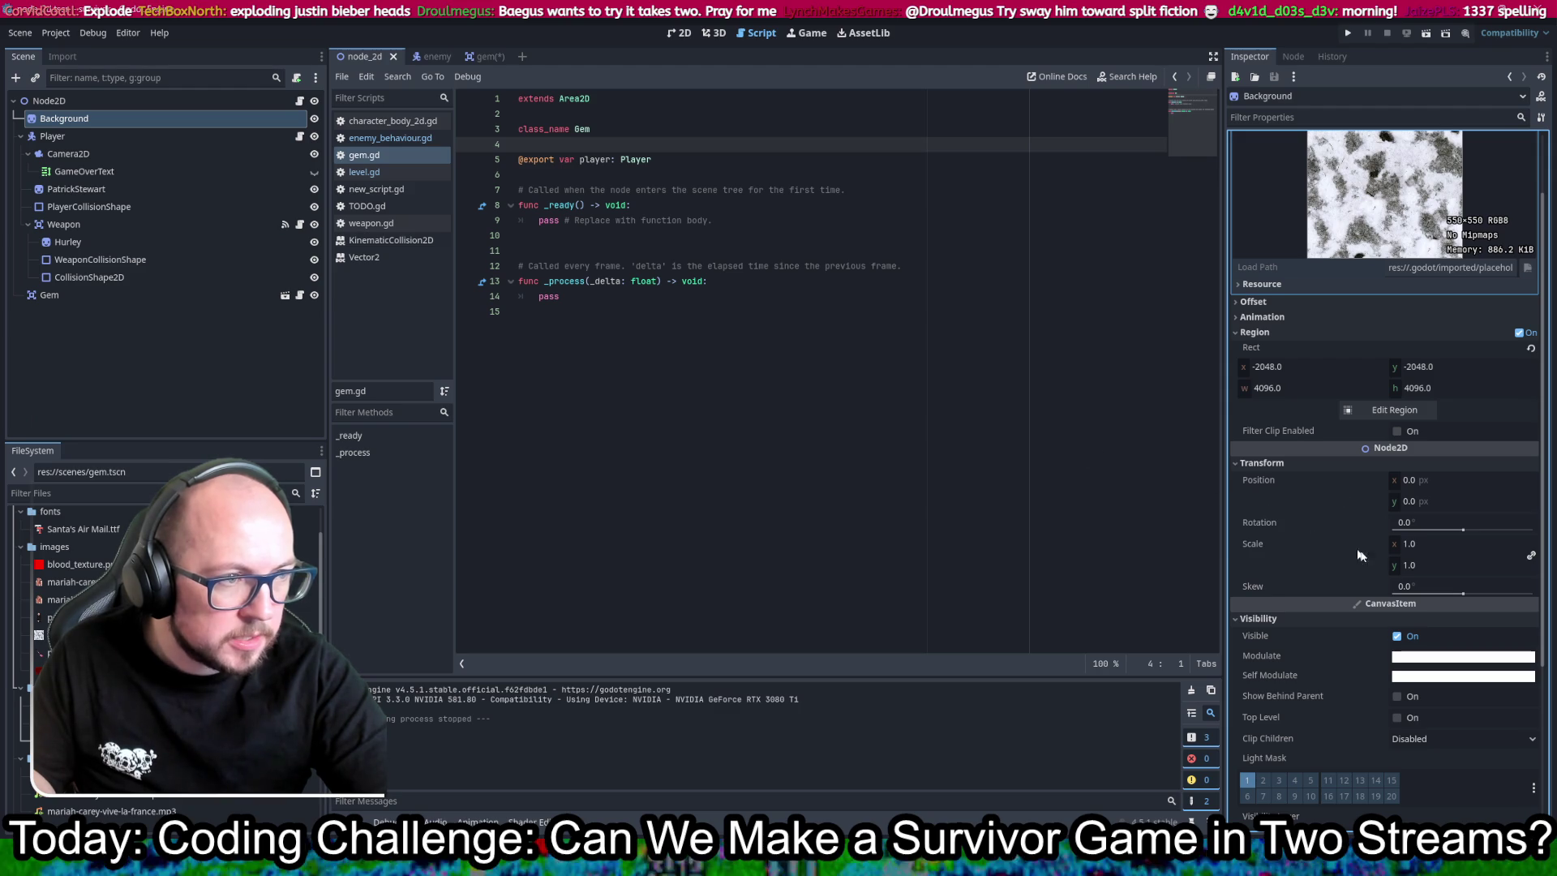
{"action": "scroll", "coordinate": [1370, 560], "scroll_direction": "down", "scroll_amount": 5}
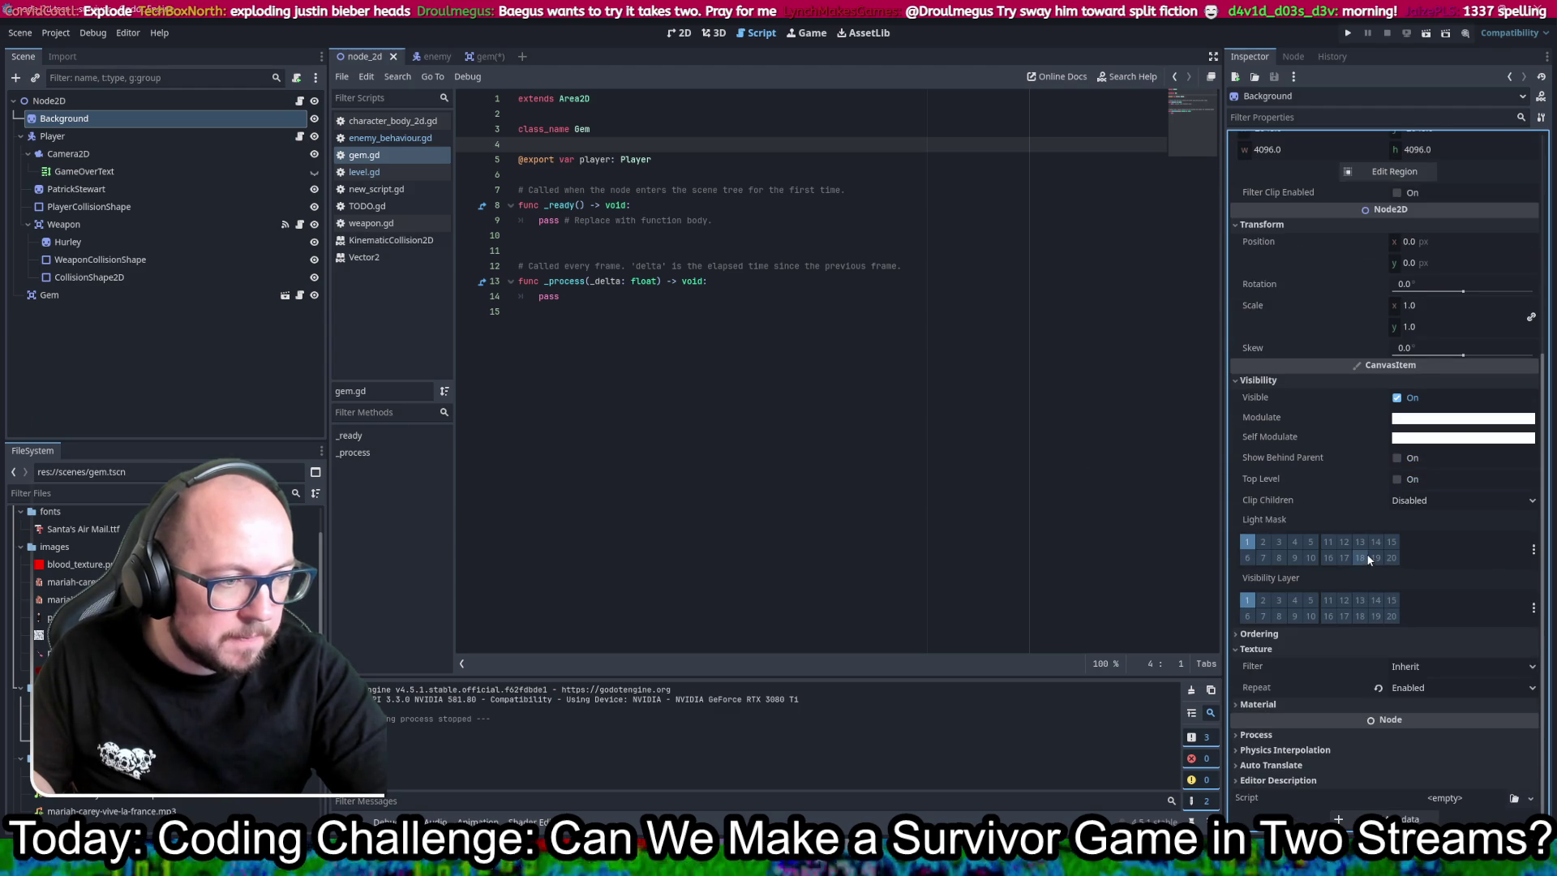
{"action": "left_click", "coordinate": [1320, 634]}
{"action": "left_click", "coordinate": [1427, 649]}
{"action": "type", "text": "-2"}
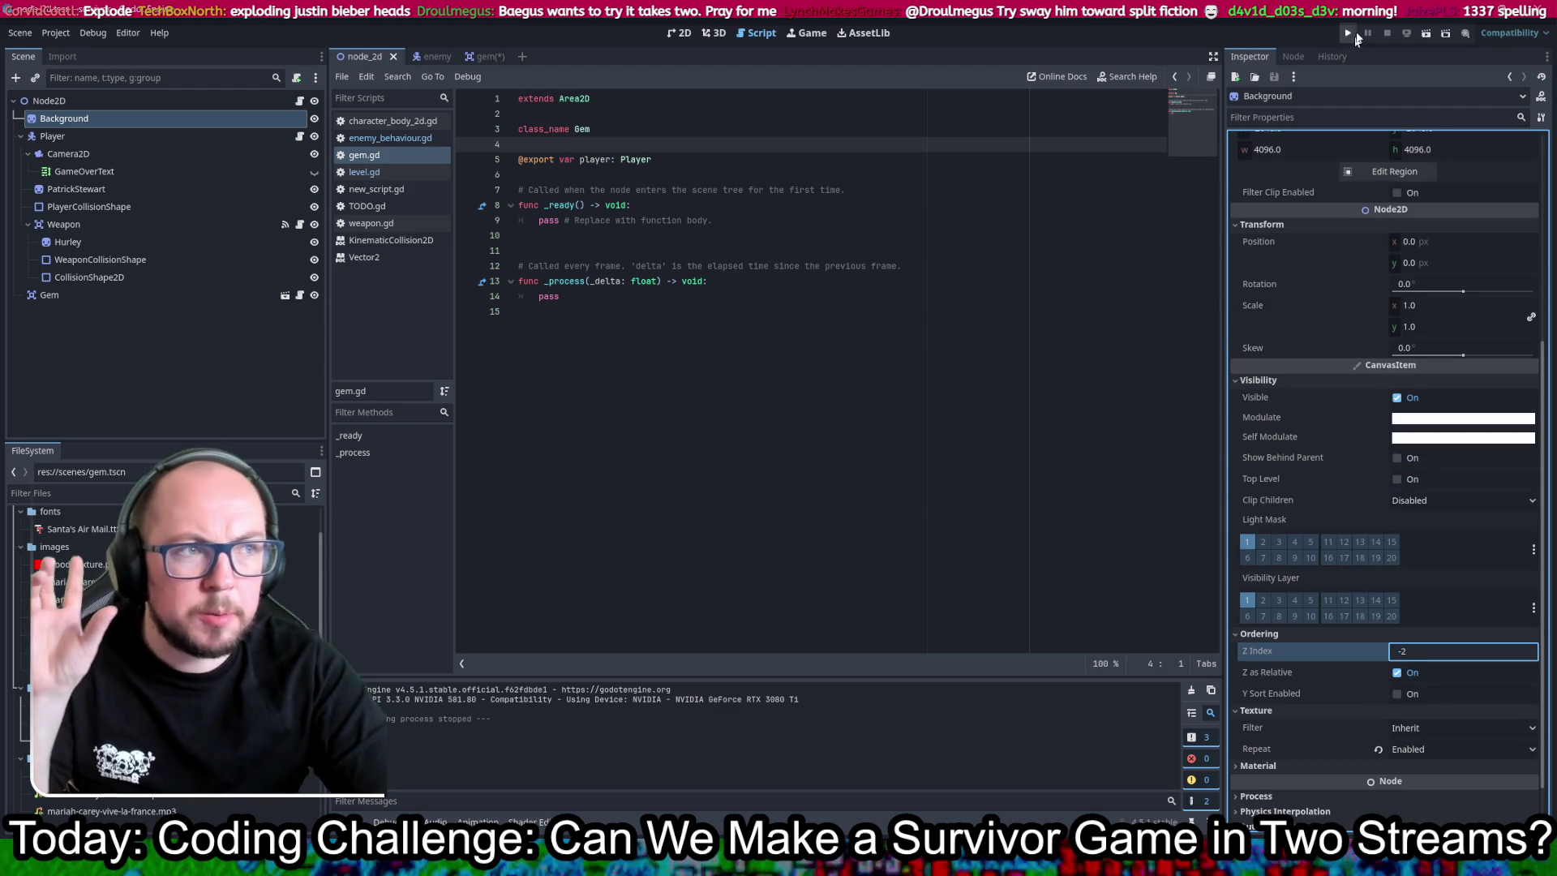
{"action": "left_click", "coordinate": [1349, 30]}
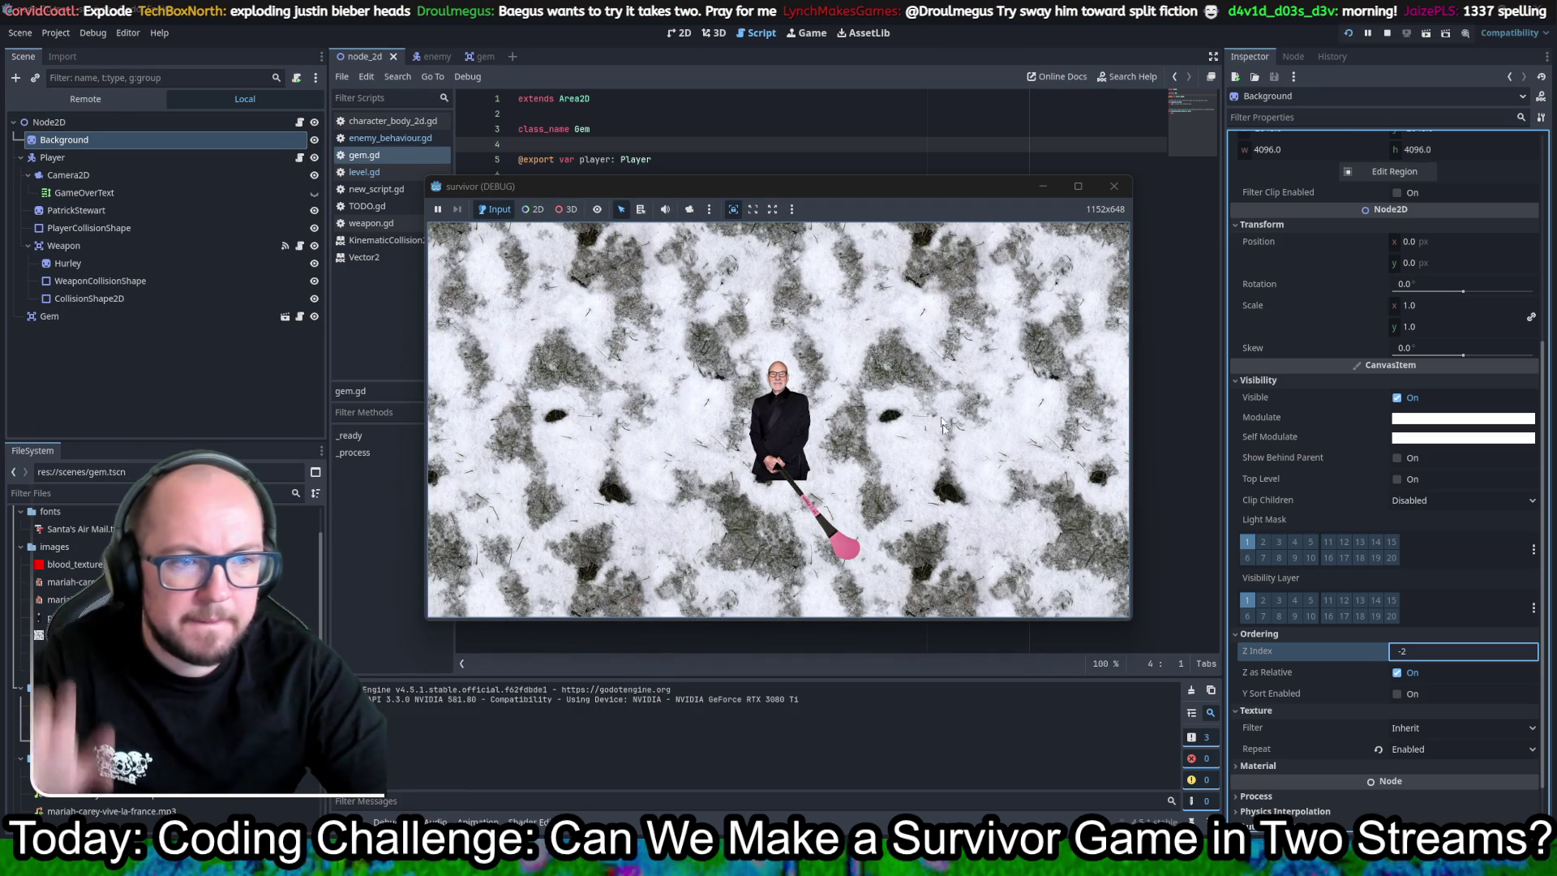
{"action": "key", "text": "Down"}
{"action": "key", "text": "Left"}
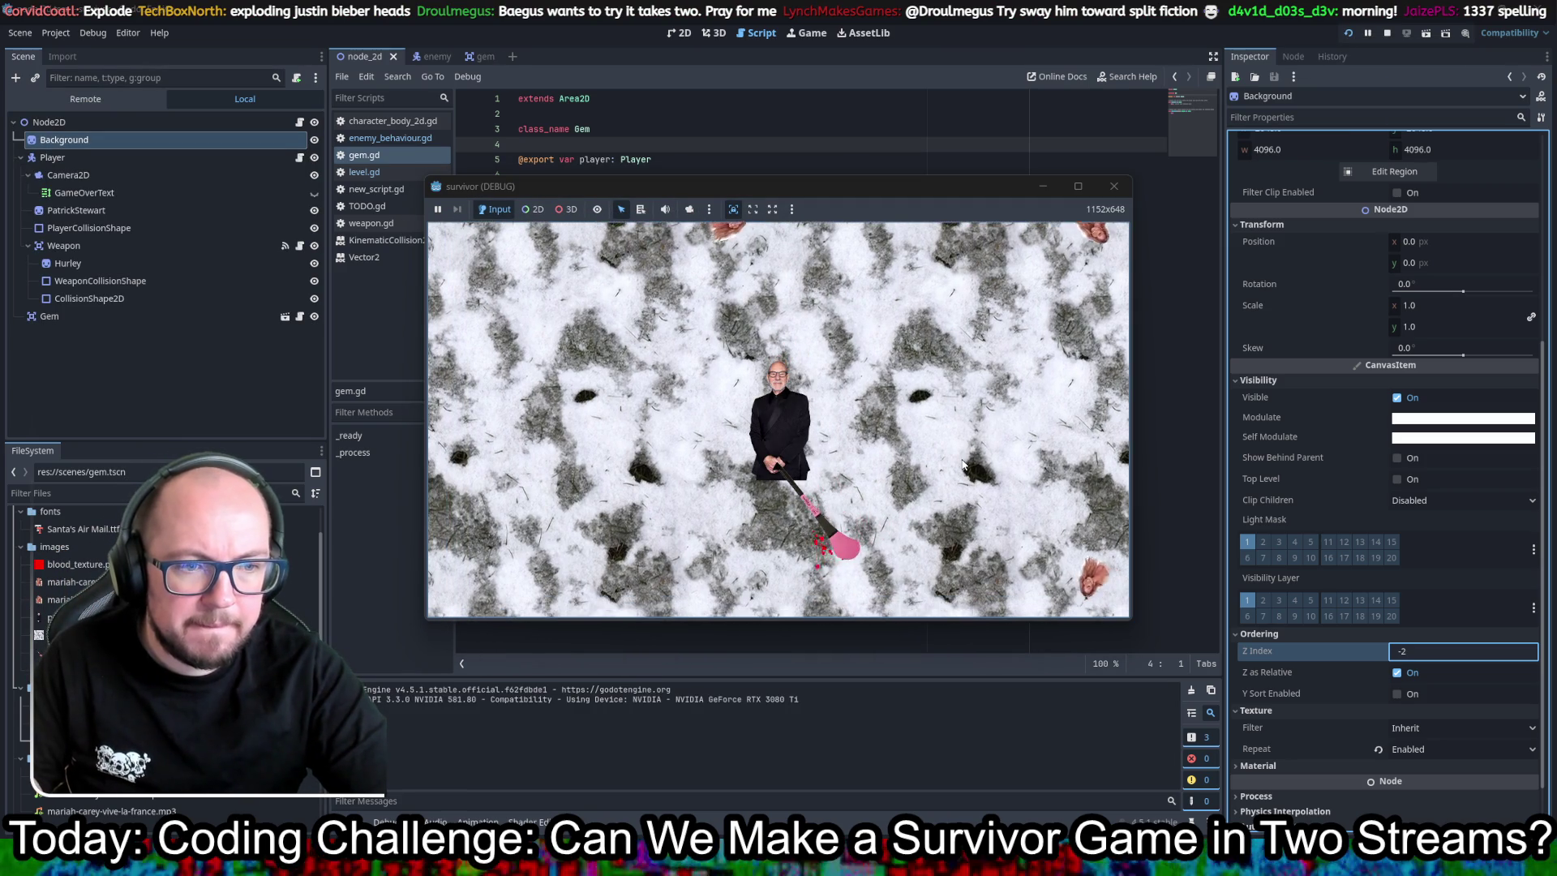
{"action": "key", "text": "Up"}
{"action": "key", "text": "Left"}
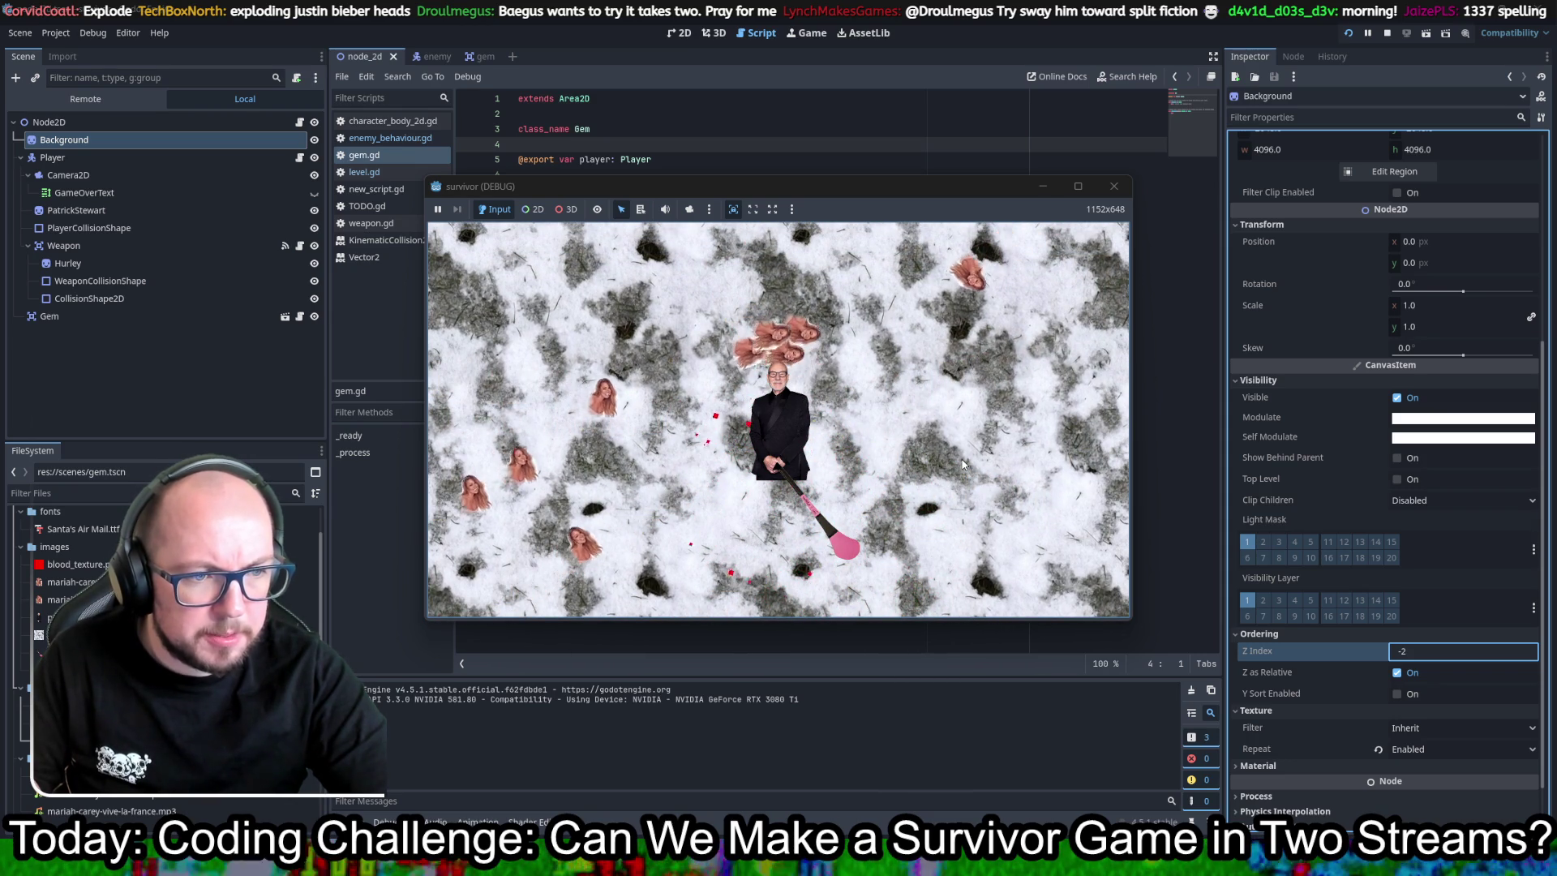
{"action": "left_click", "coordinate": [1113, 186]}
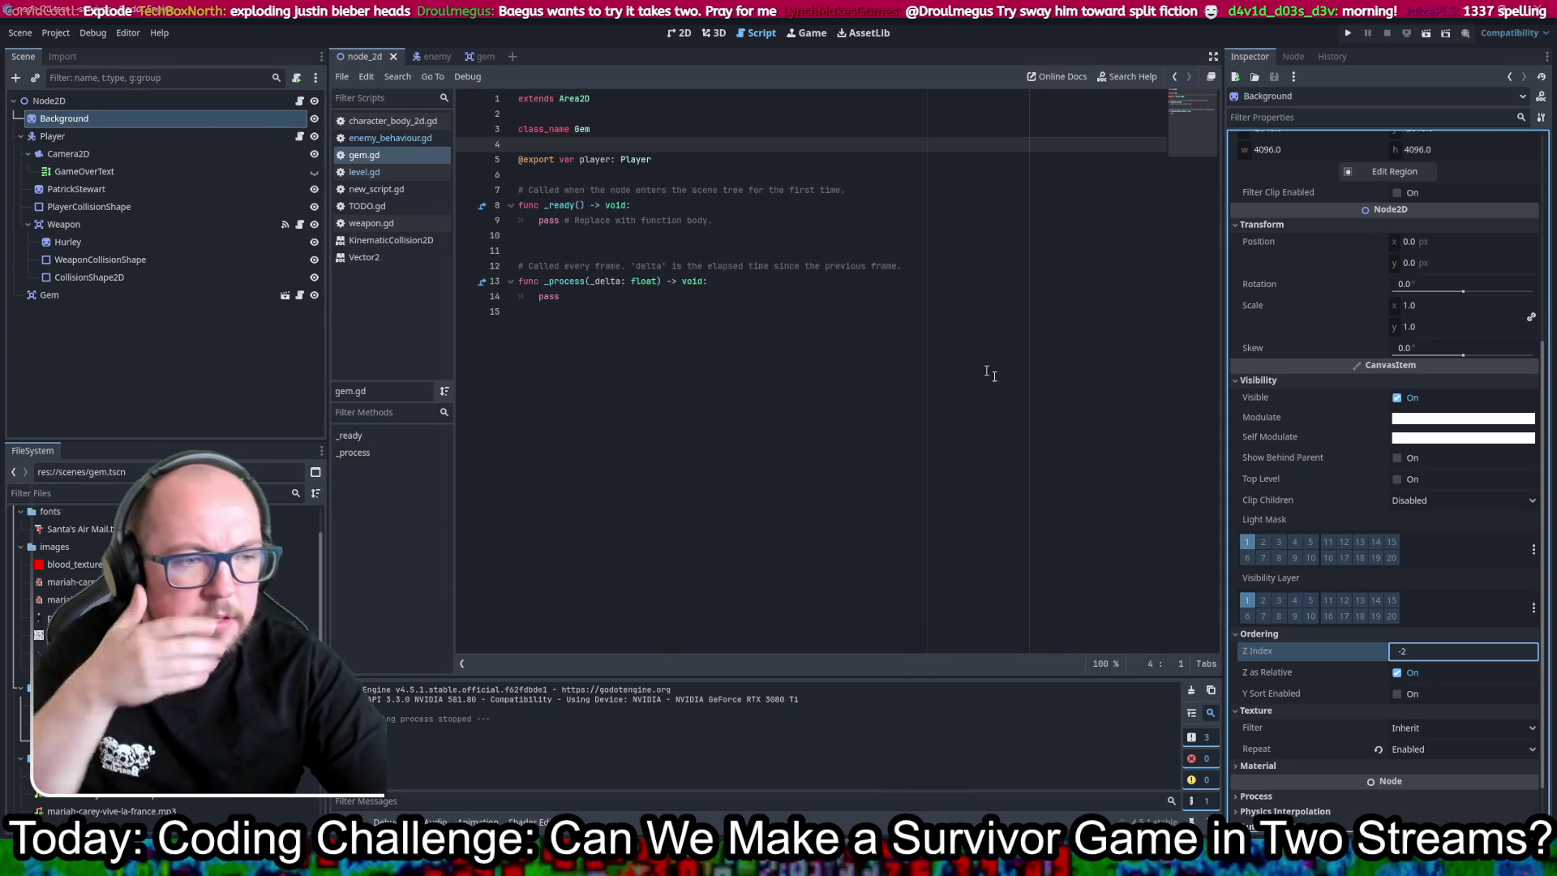
- Commit the Background's Z Index of -2, then save and run the game with F5
{"action": "left_click", "coordinate": [872, 438]}
{"action": "key", "text": "F5"}
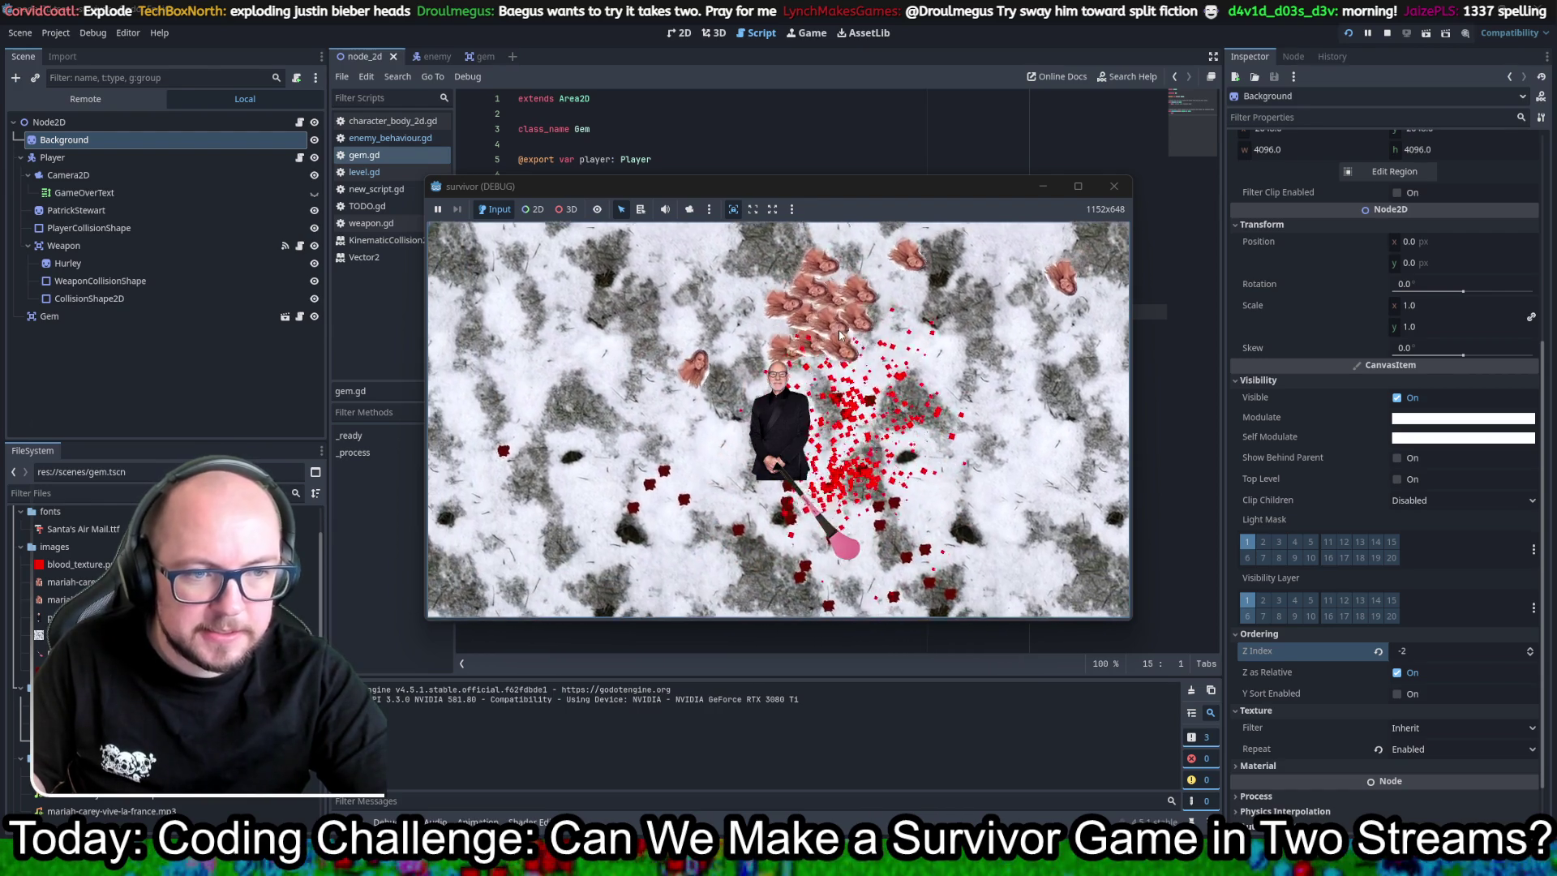
- Test-move the player diagonally with the arrow keys, then stop the running game
{"action": "key", "text": "Up"}
{"action": "key", "text": "Right"}
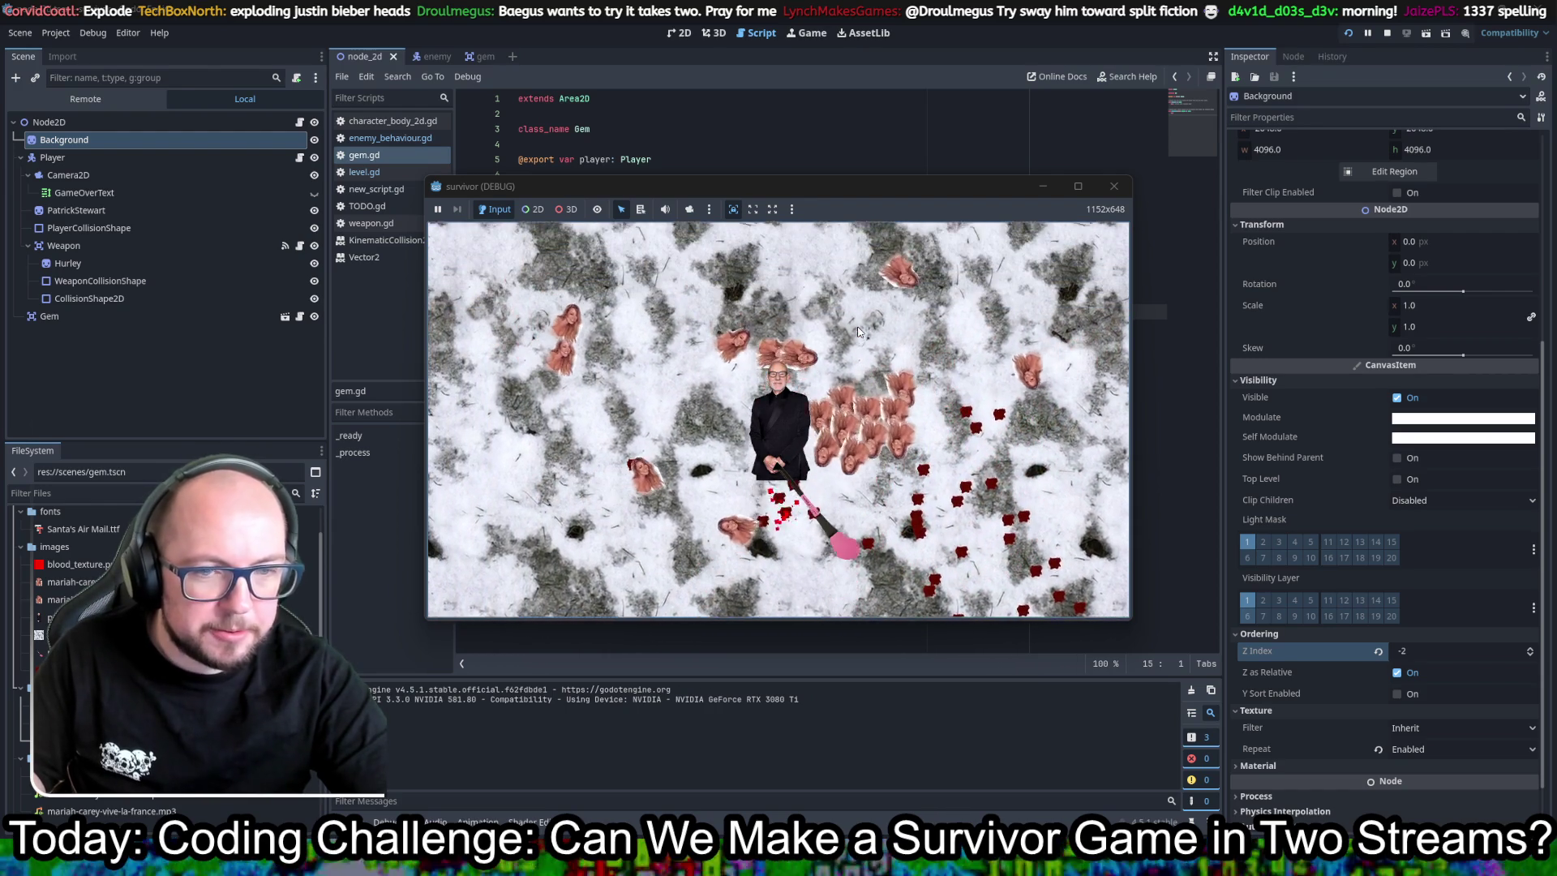
{"action": "key", "text": "Down"}
{"action": "key", "text": "Left"}
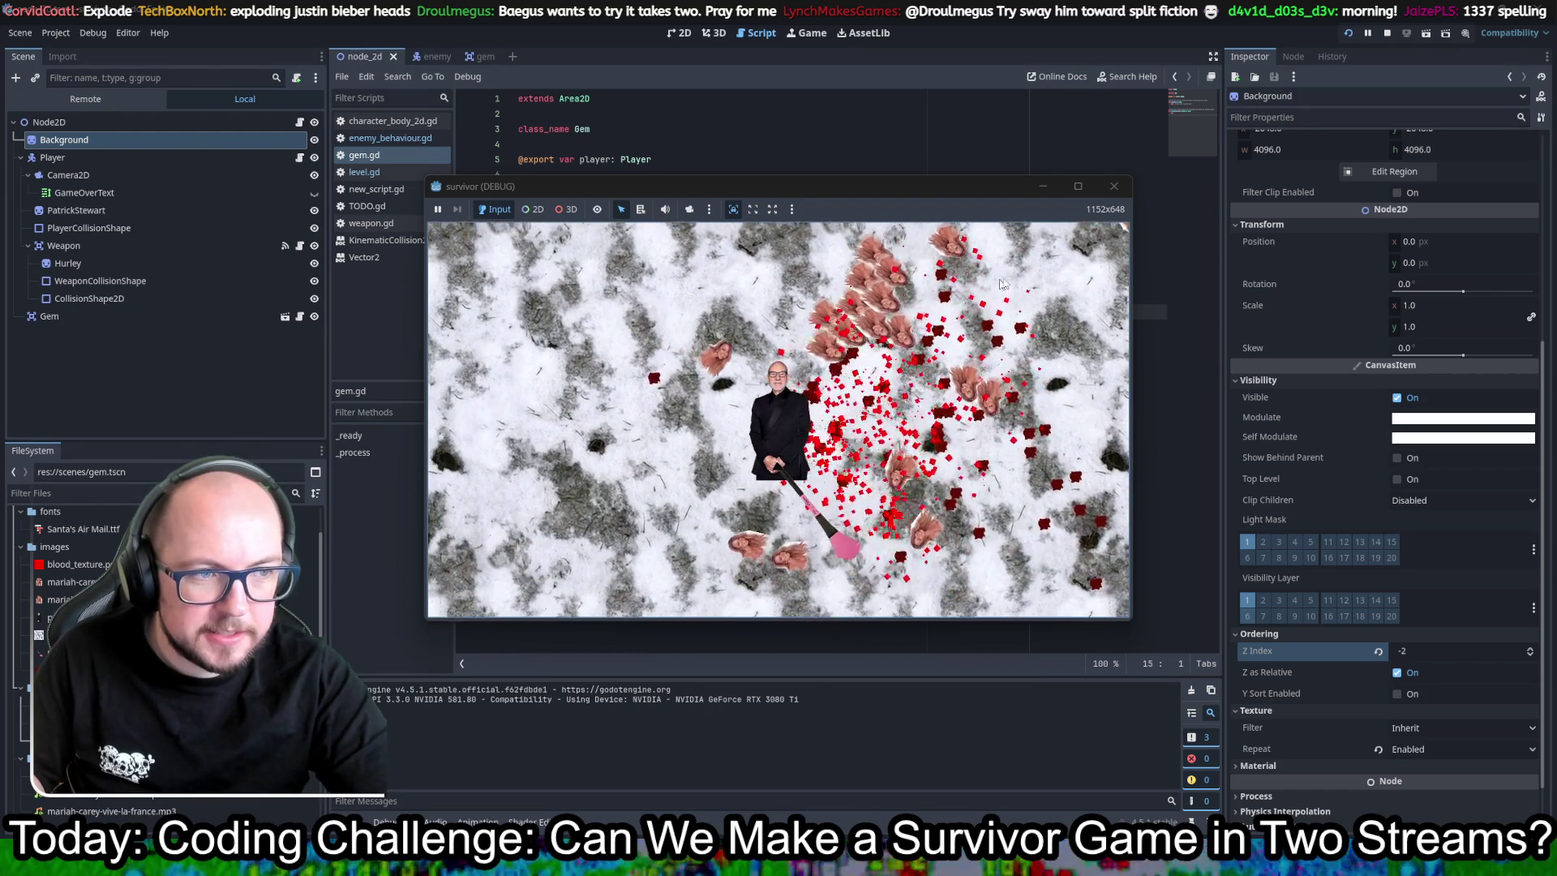
{"action": "left_click", "coordinate": [1112, 184]}
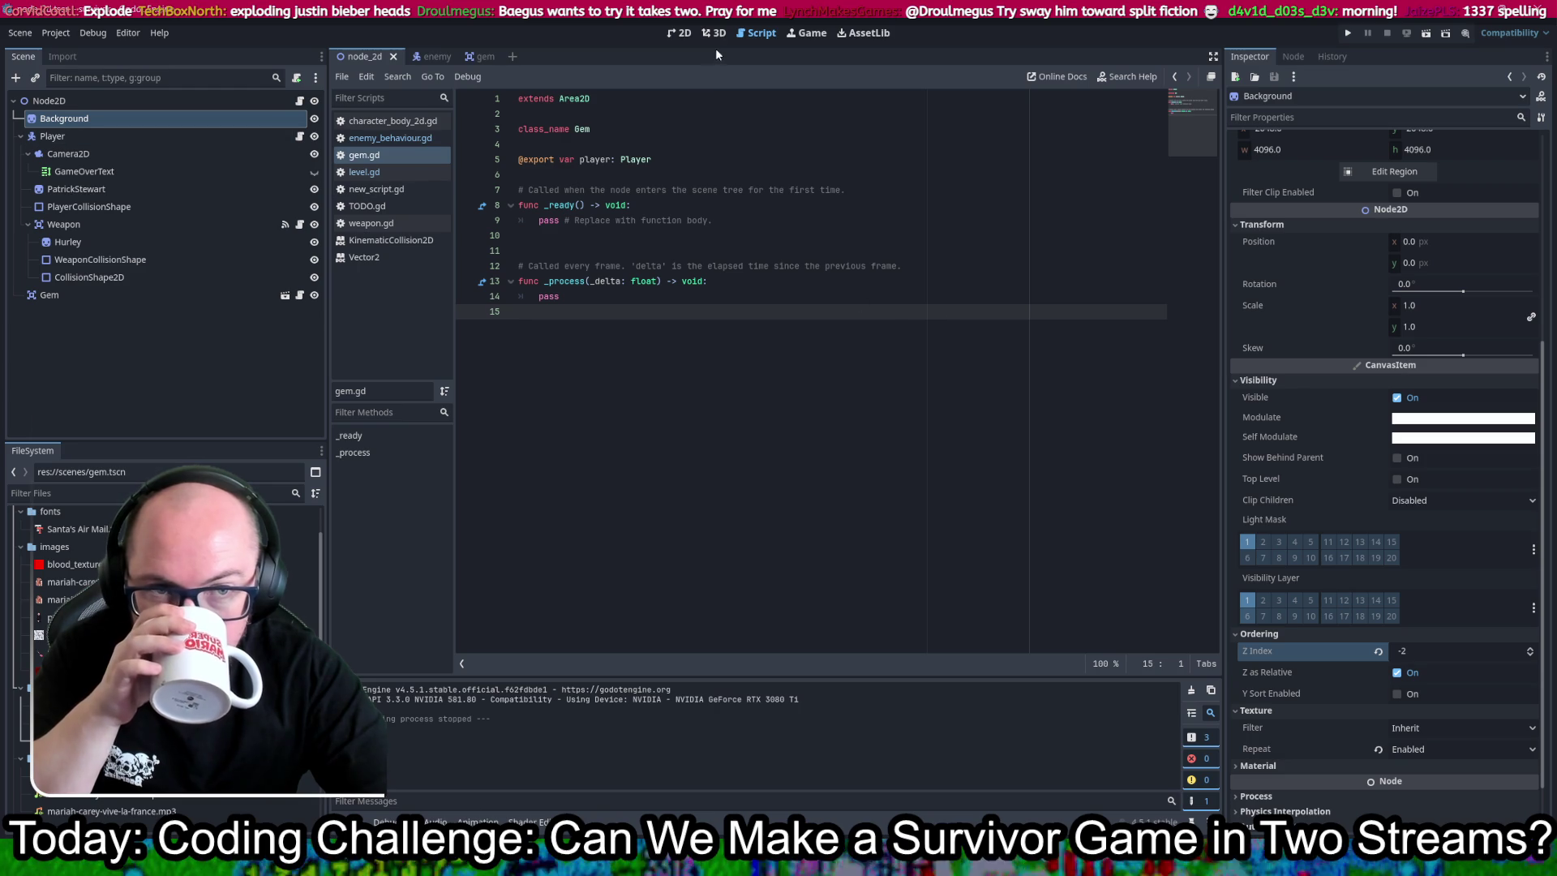
- Switch to the Gem scene tab and show the Node panel's signals list
{"action": "left_click", "coordinate": [405, 160]}
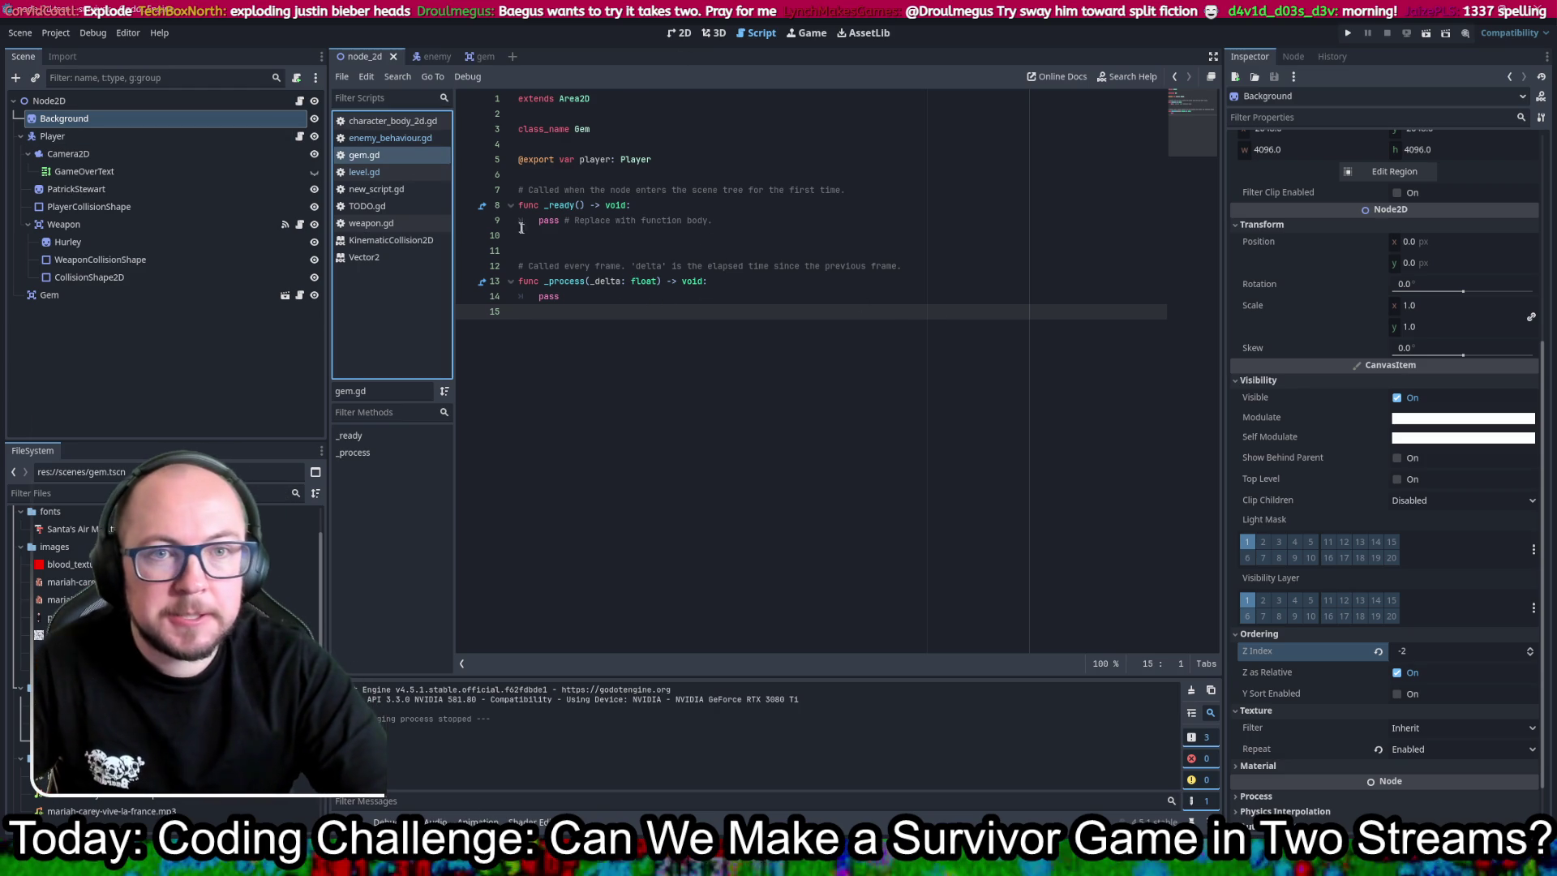
{"action": "scroll", "coordinate": [1441, 318], "scroll_direction": "up", "scroll_amount": 5}
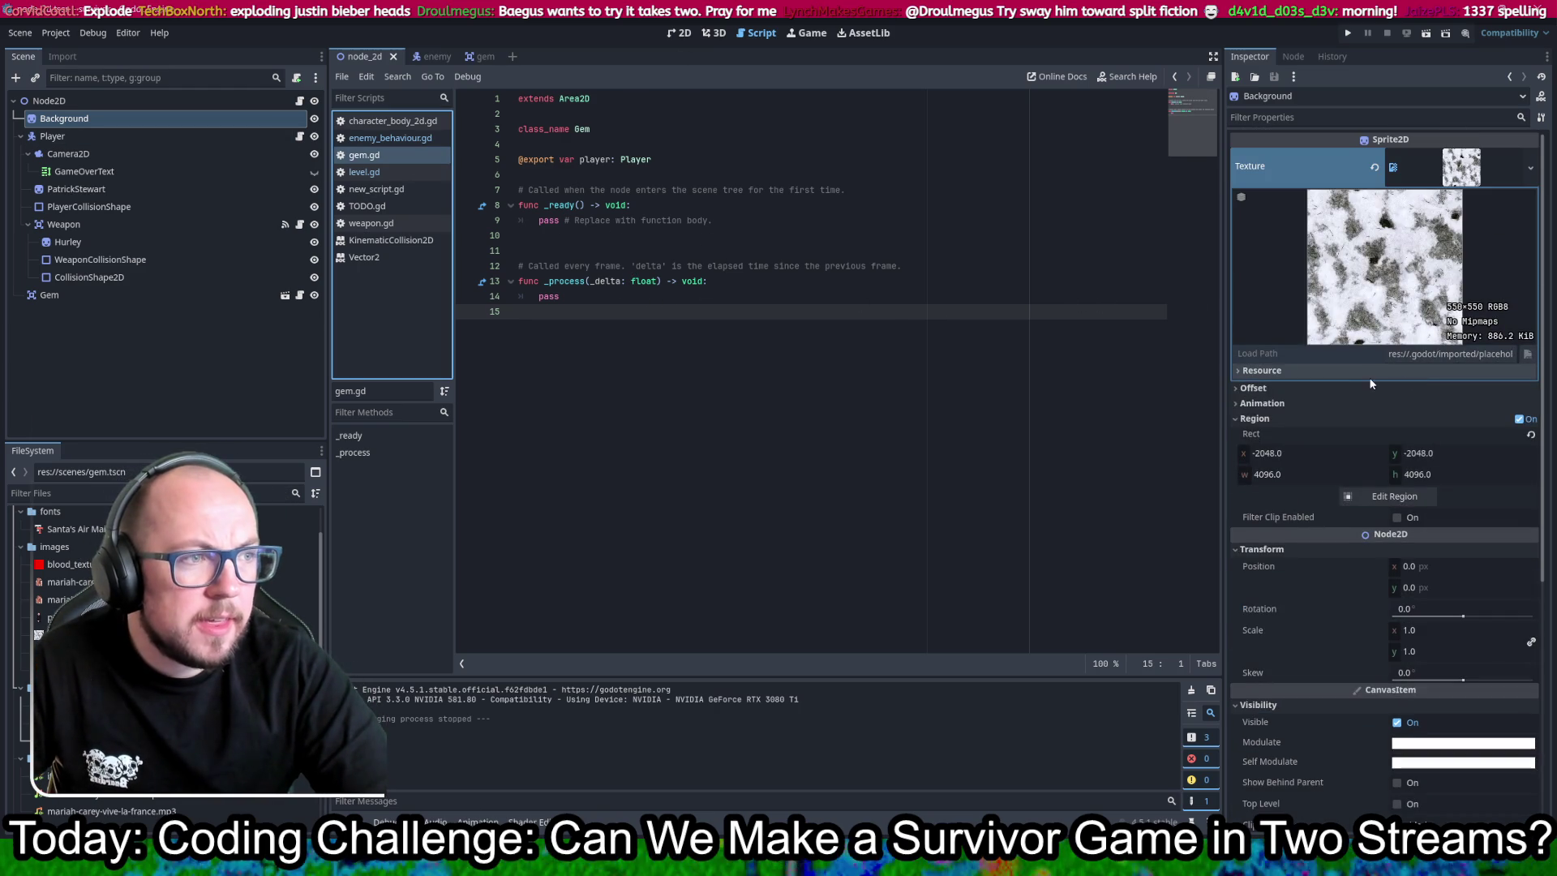
{"action": "left_click", "coordinate": [482, 56]}
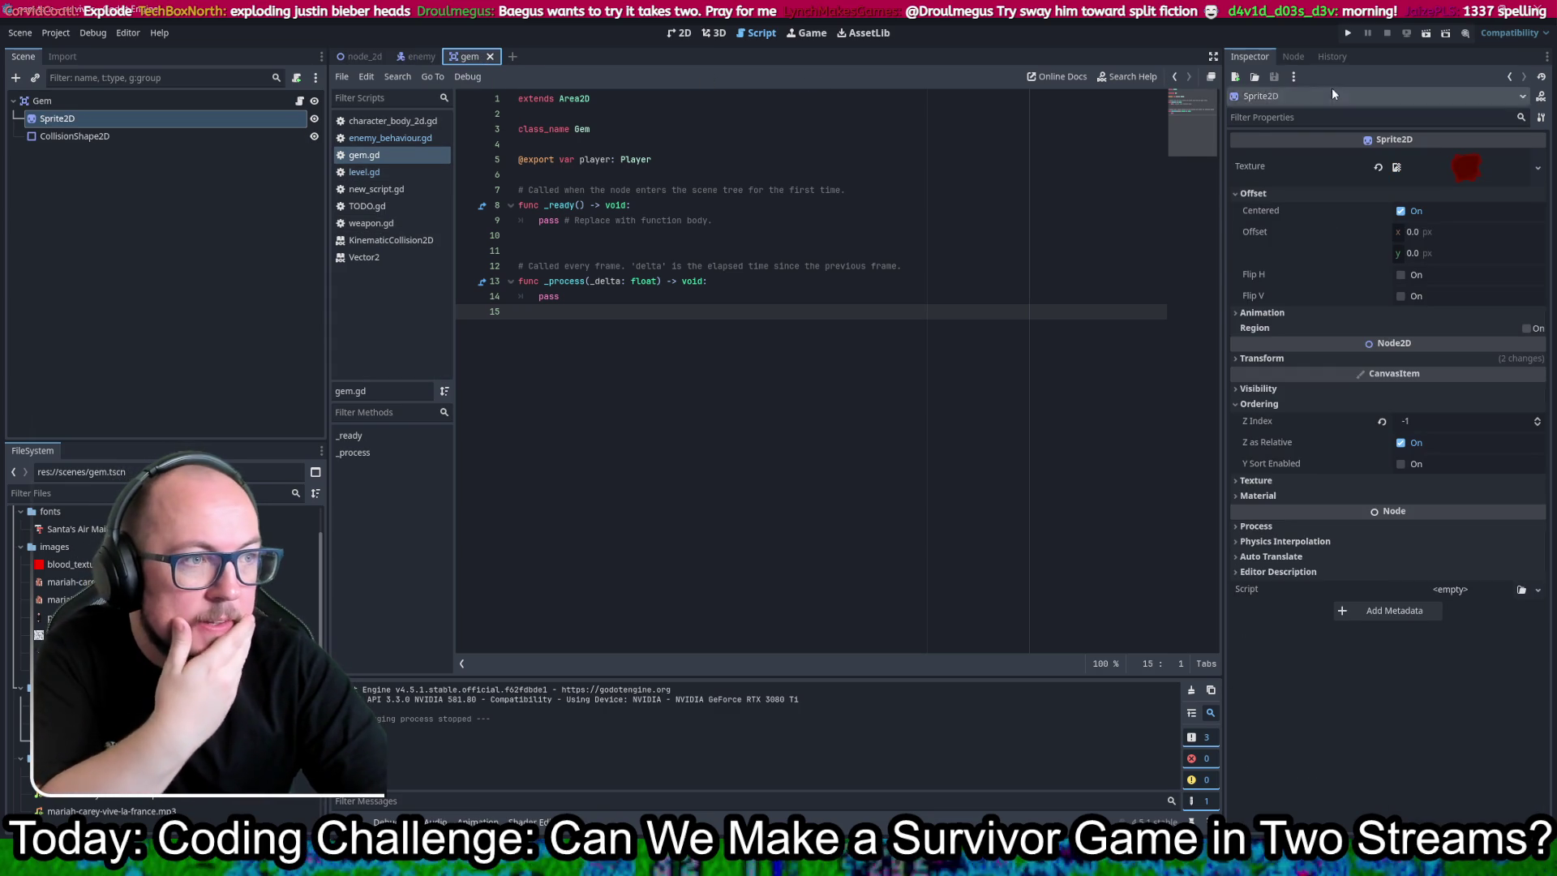
{"action": "left_click", "coordinate": [1294, 56]}
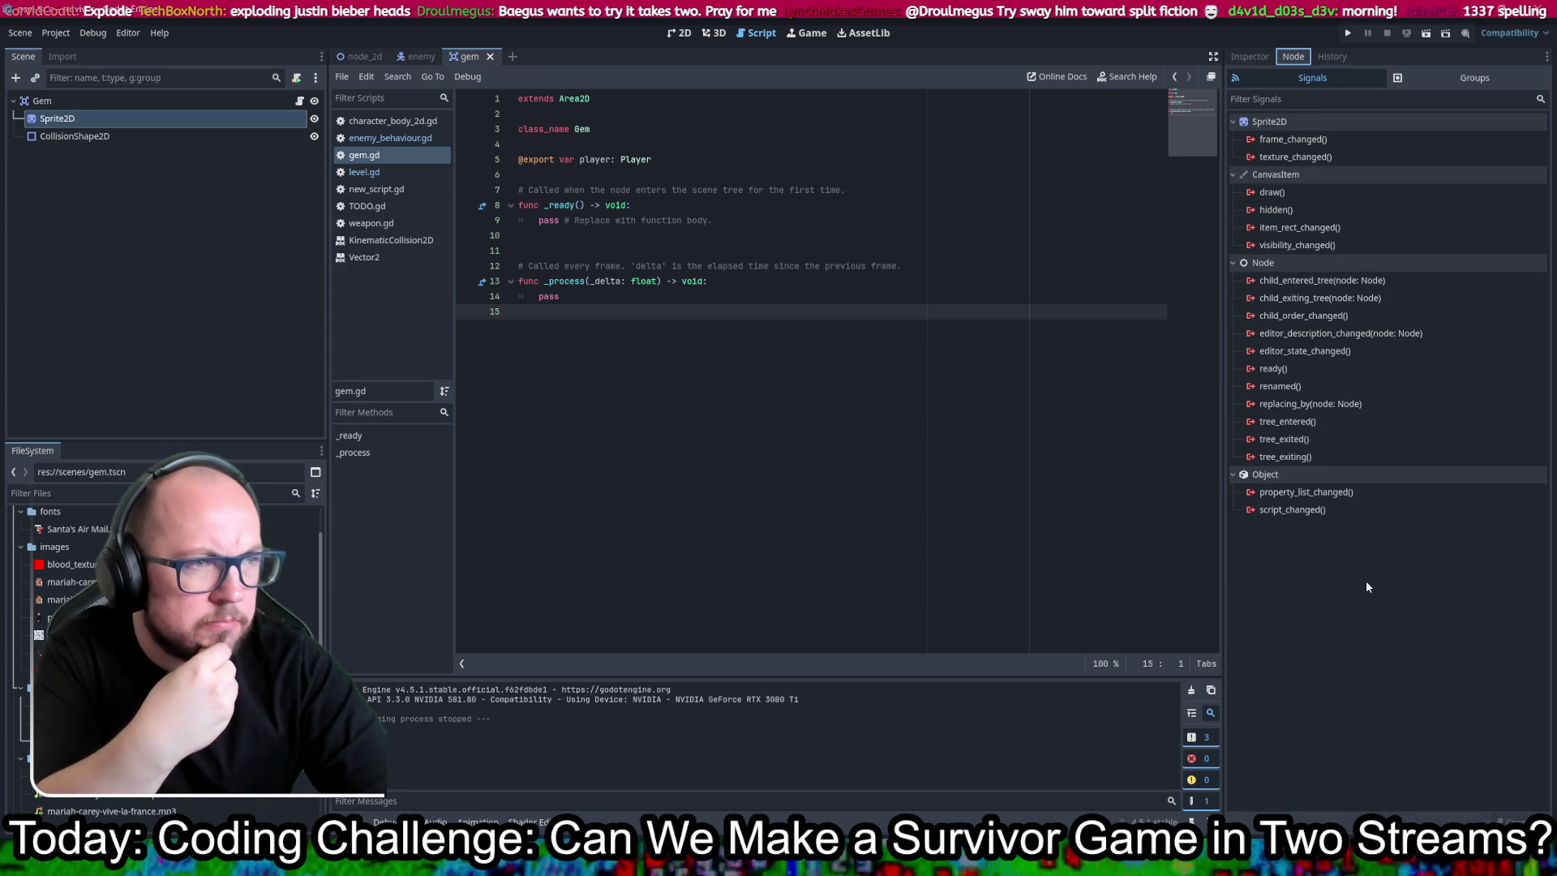
- Connect Gem's body_shape_entered signal to a new _on_body_shape_entered function and save gem.gd
{"action": "left_click", "coordinate": [42, 101]}
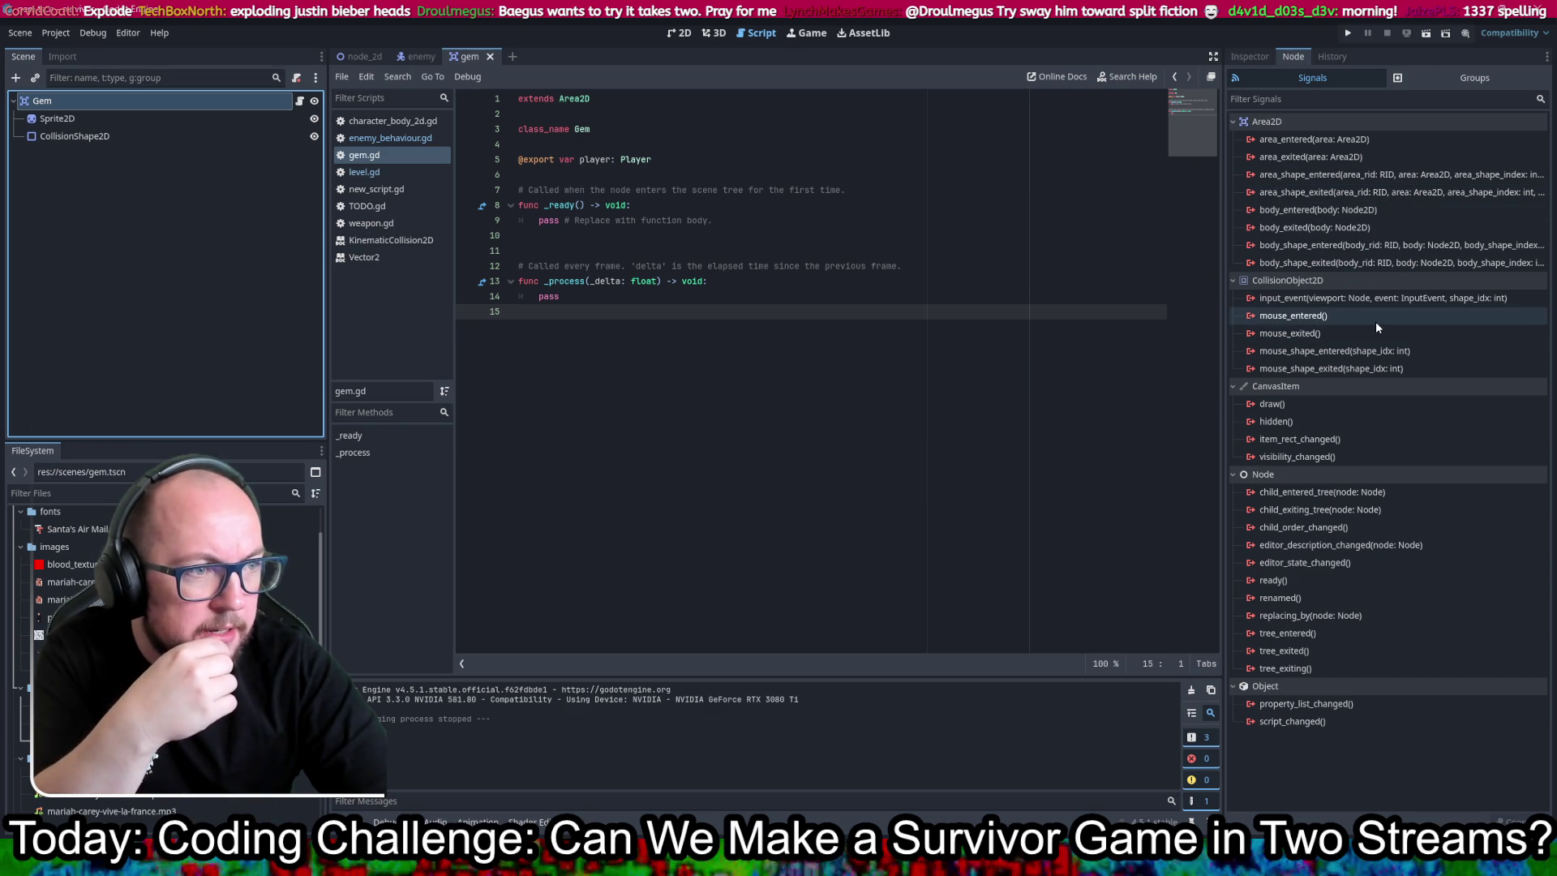
{"action": "left_click", "coordinate": [1356, 245]}
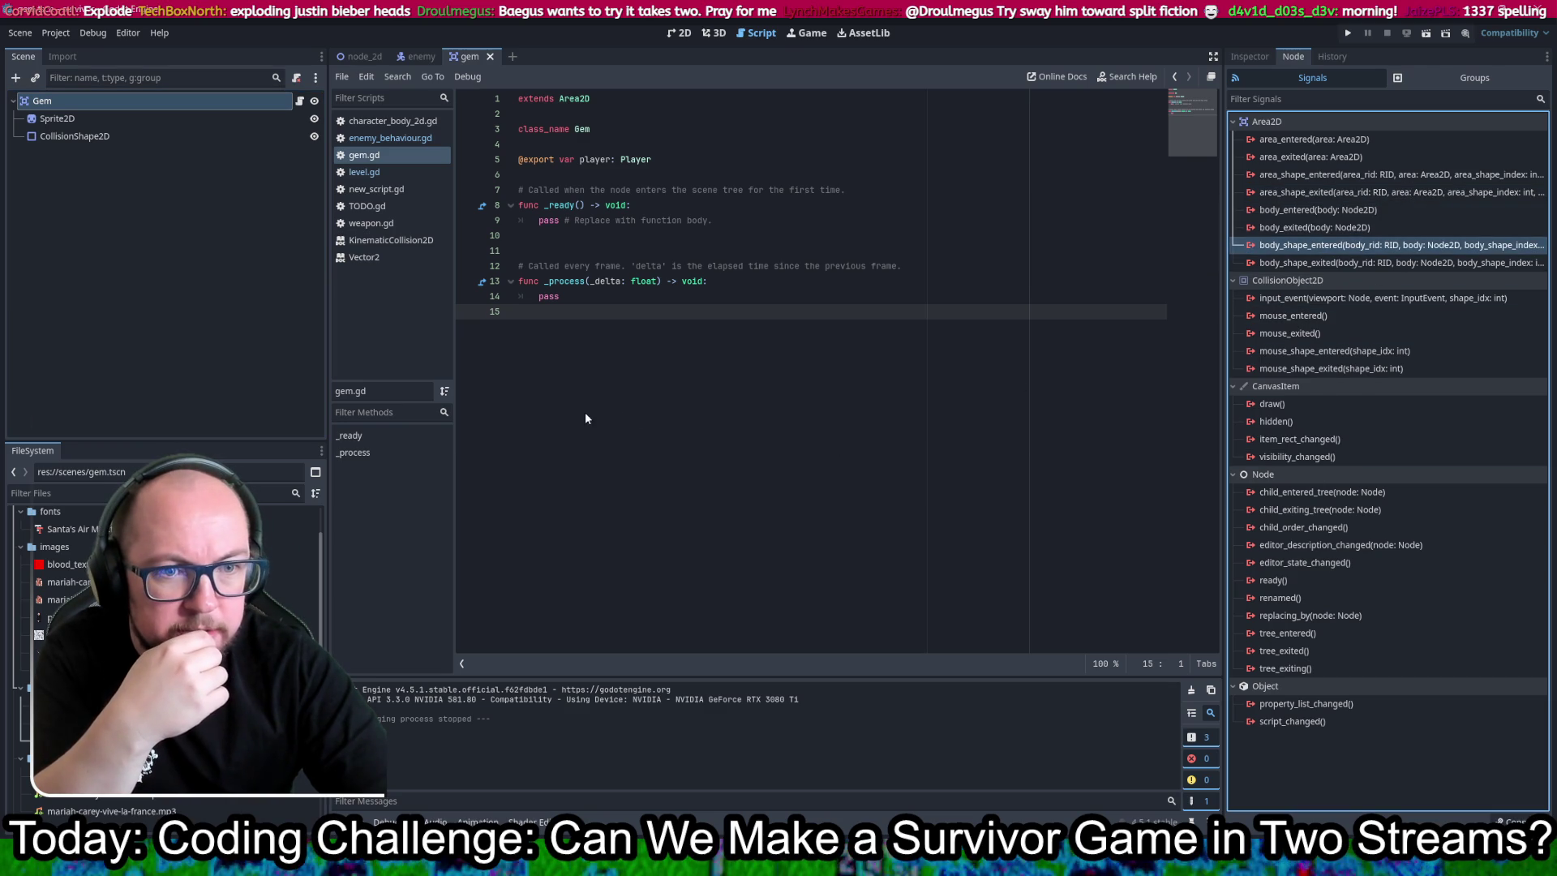
{"action": "double_click", "coordinate": [1289, 253]}
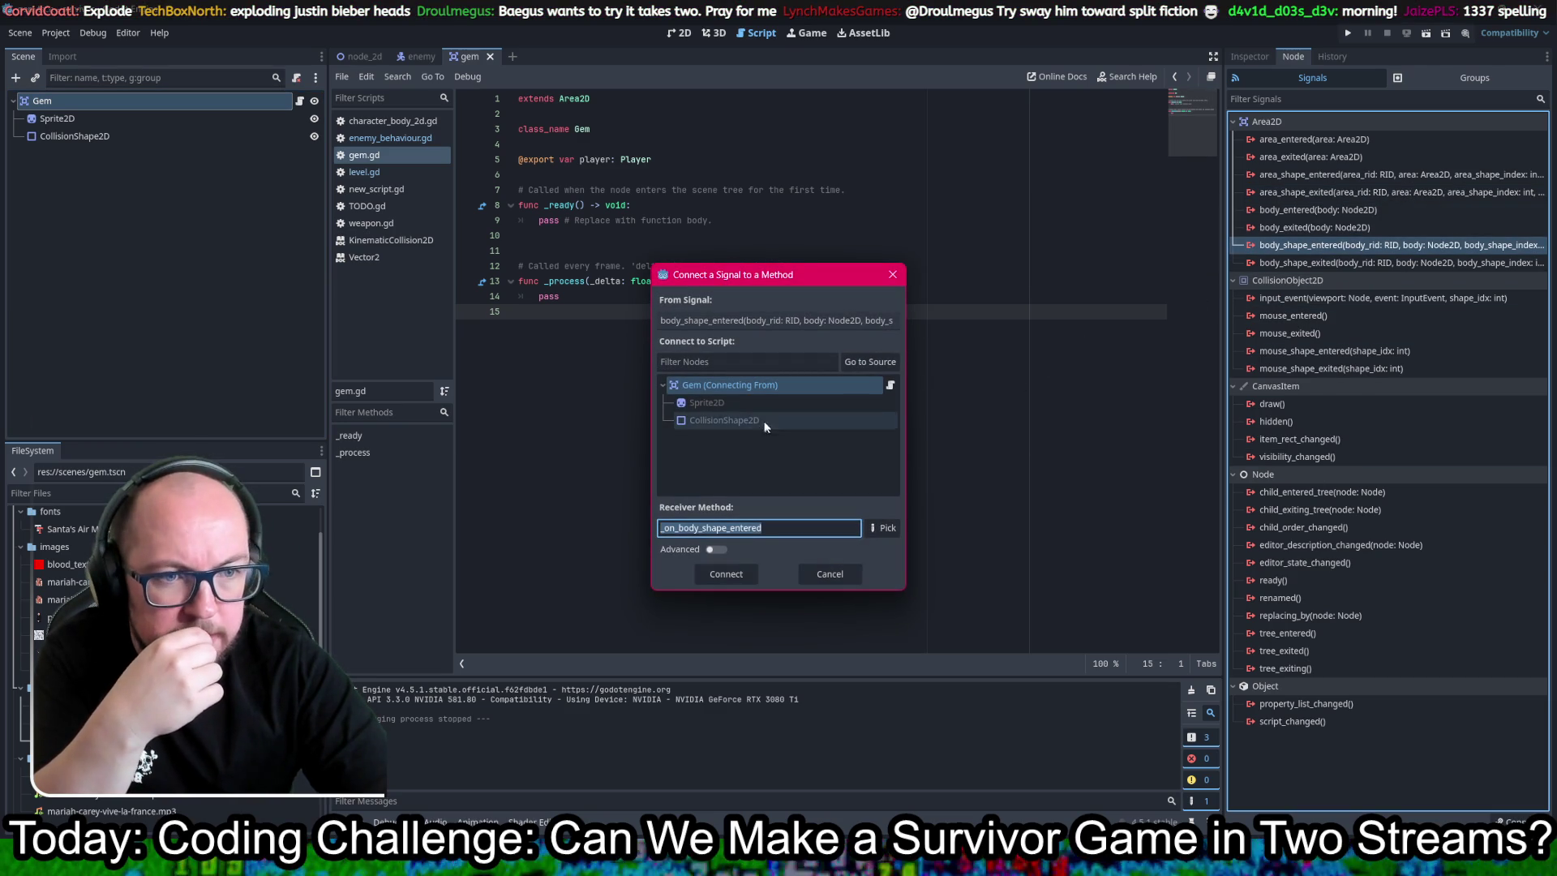
{"action": "key", "text": "Return"}
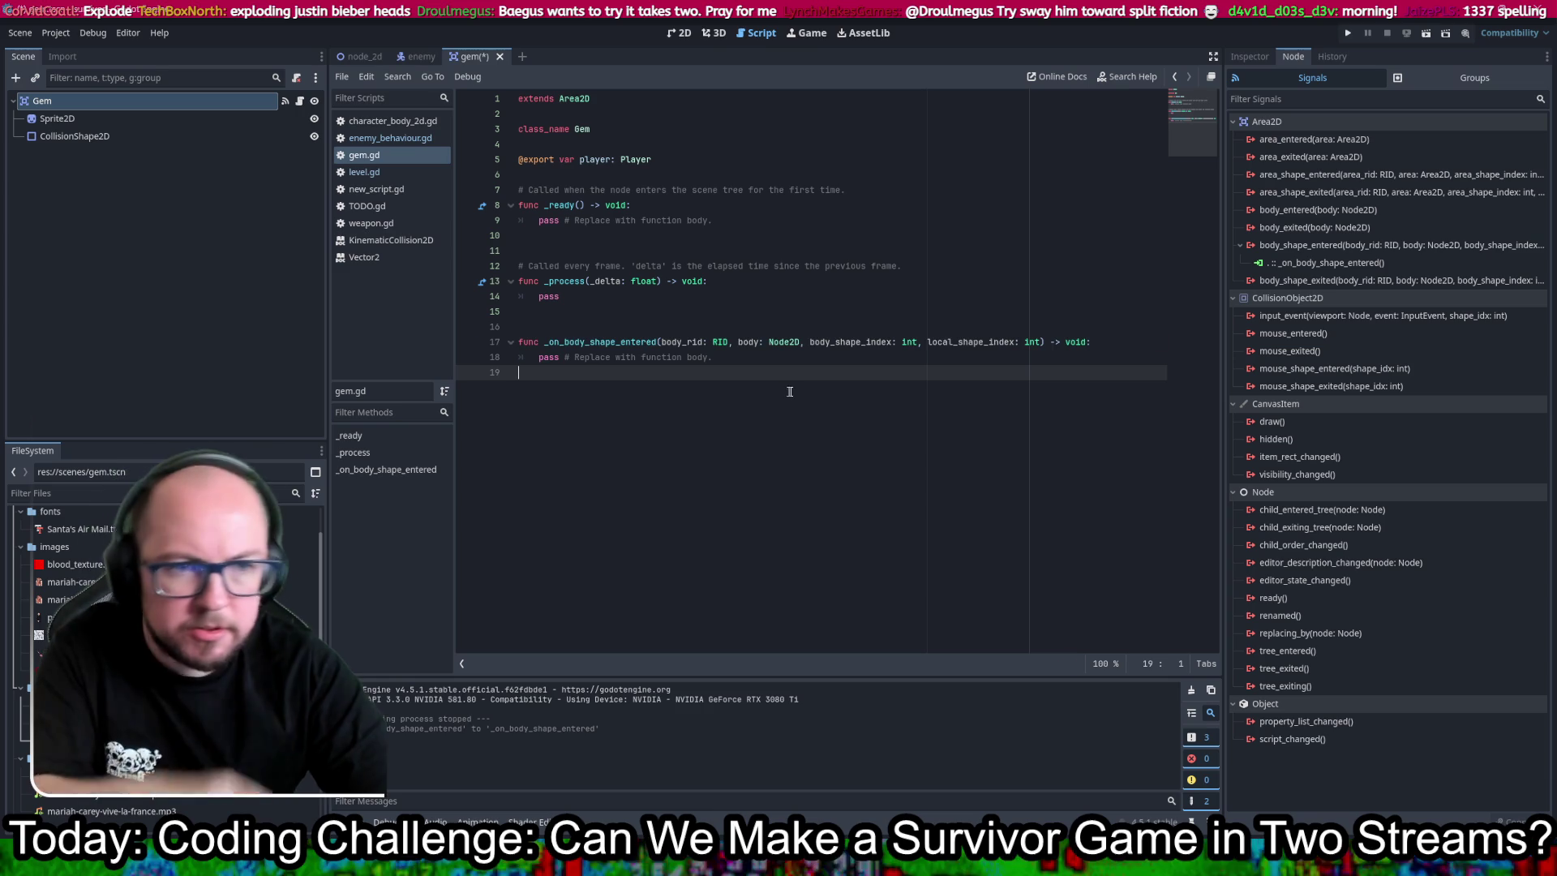
{"action": "key", "text": "ctrl+s"}
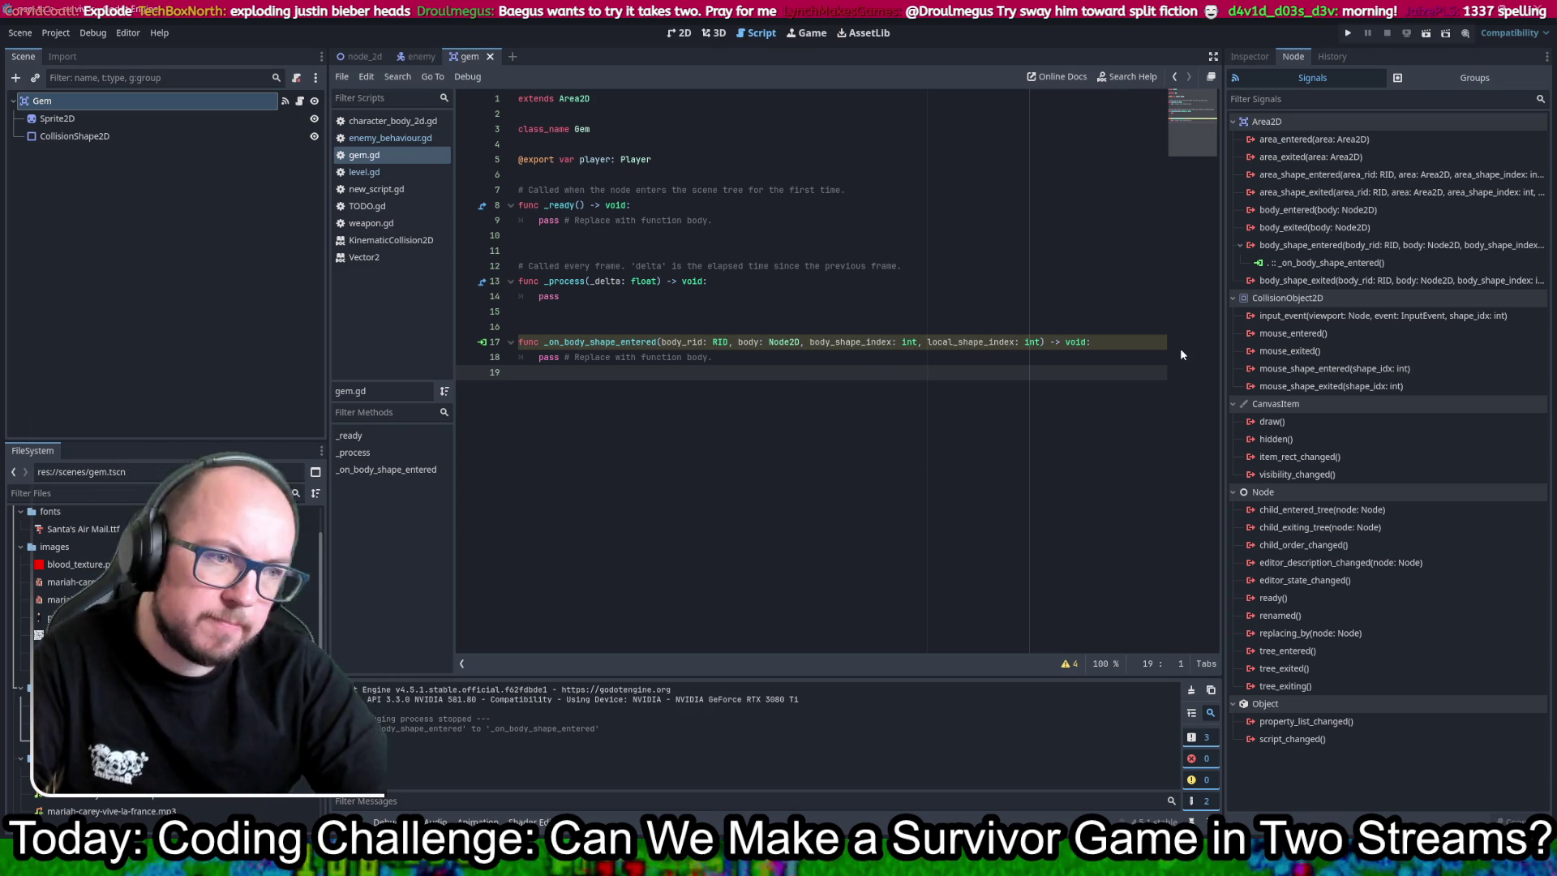
- Begin the handler body with an if(body == player) check
{"action": "left_click", "coordinate": [1172, 342]}
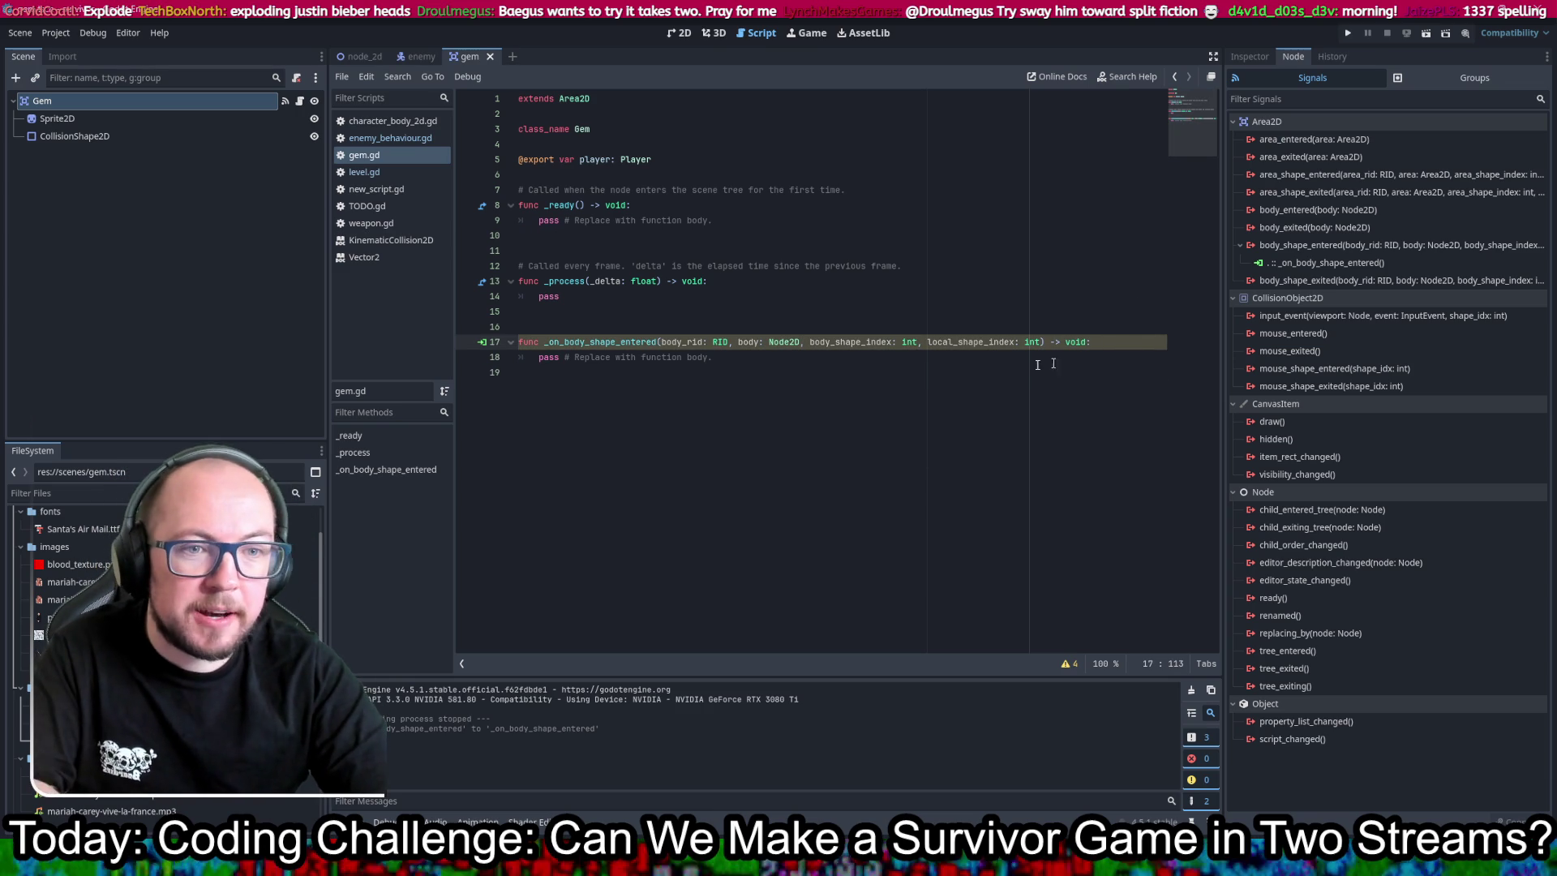
{"action": "key", "text": "Return"}
{"action": "type", "text": "if(body"}
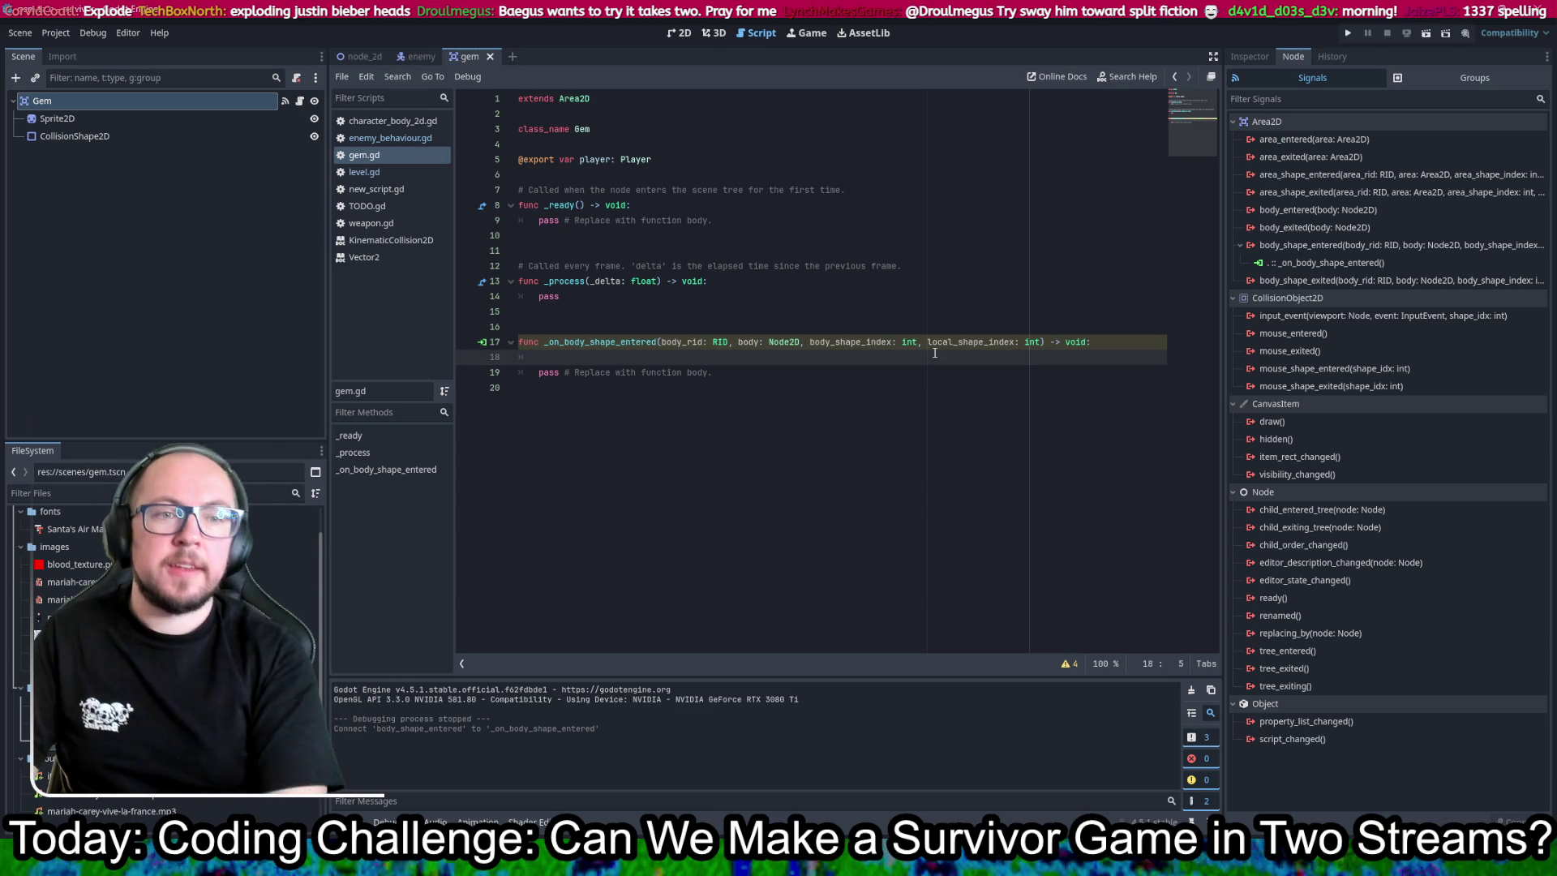
{"action": "type", "text": " == "}
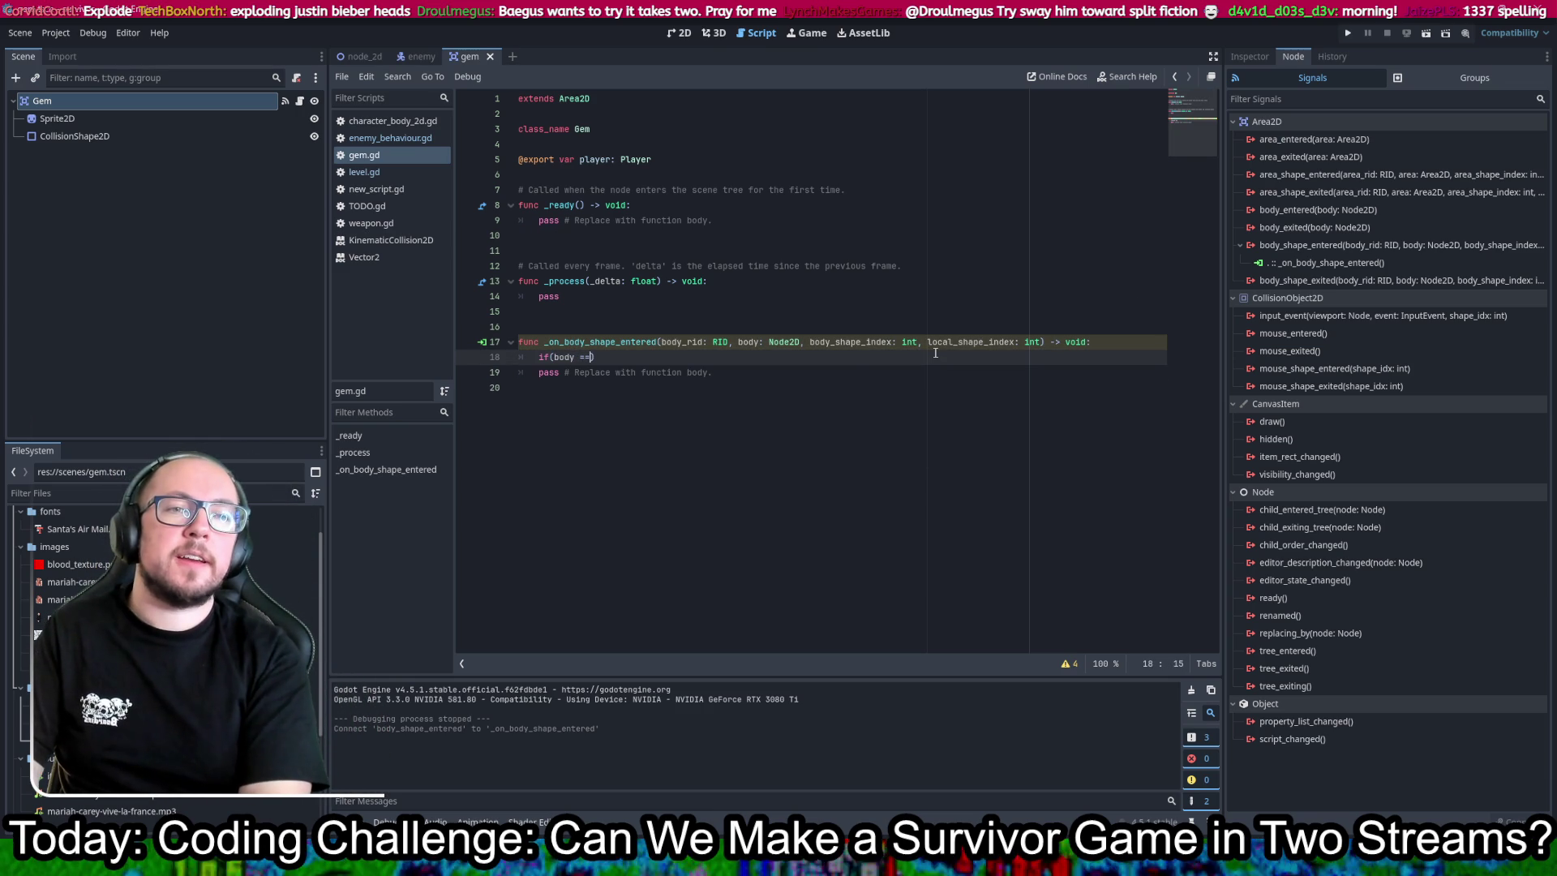
{"action": "type", "text": "player"}
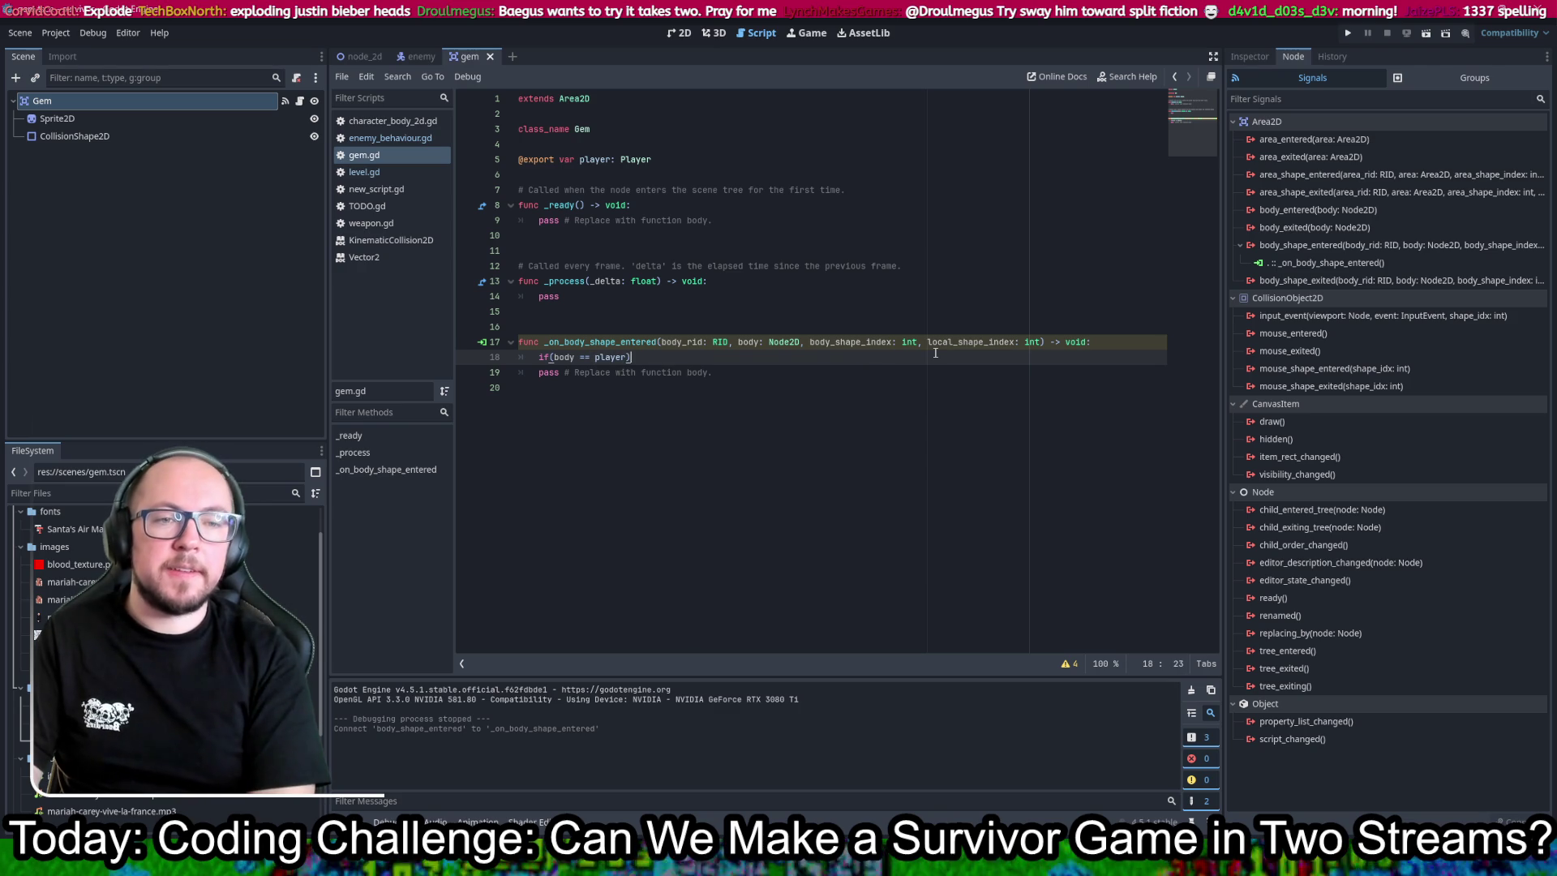
- Add an indented line under the player check, then bring up enemy_behaviour.gd
{"action": "key", "text": "Return"}
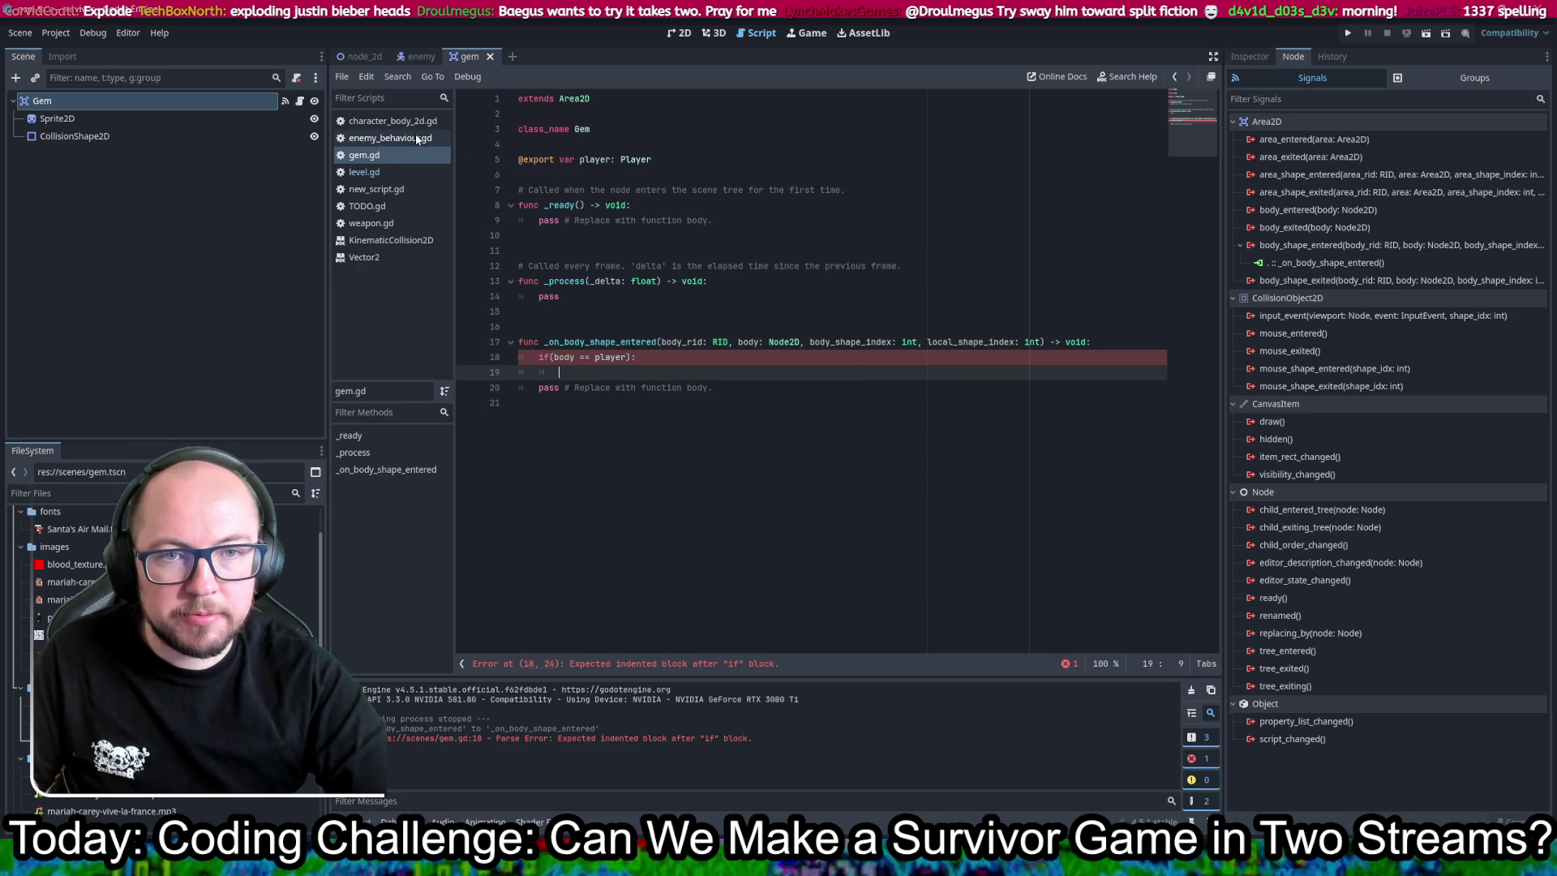
{"action": "left_click", "coordinate": [397, 139]}
{"action": "scroll", "coordinate": [801, 352], "scroll_direction": "down", "scroll_amount": 10}
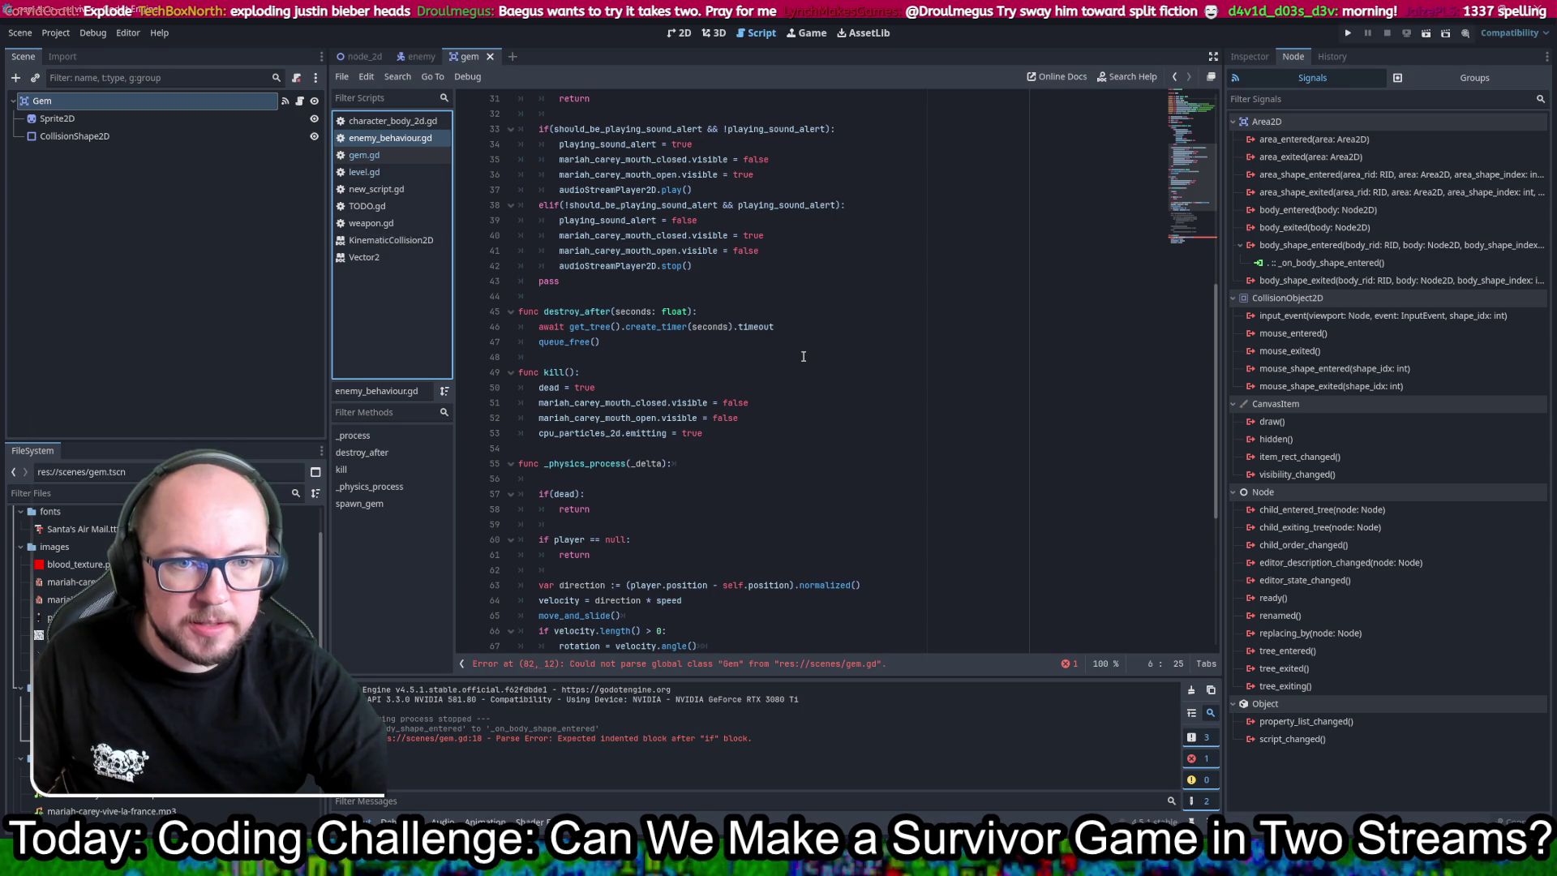
- Copy the queue_free() call from enemy_behaviour.gd's destroy_after function for reuse in gem.gd
{"action": "scroll", "coordinate": [802, 357], "scroll_direction": "down", "scroll_amount": 3}
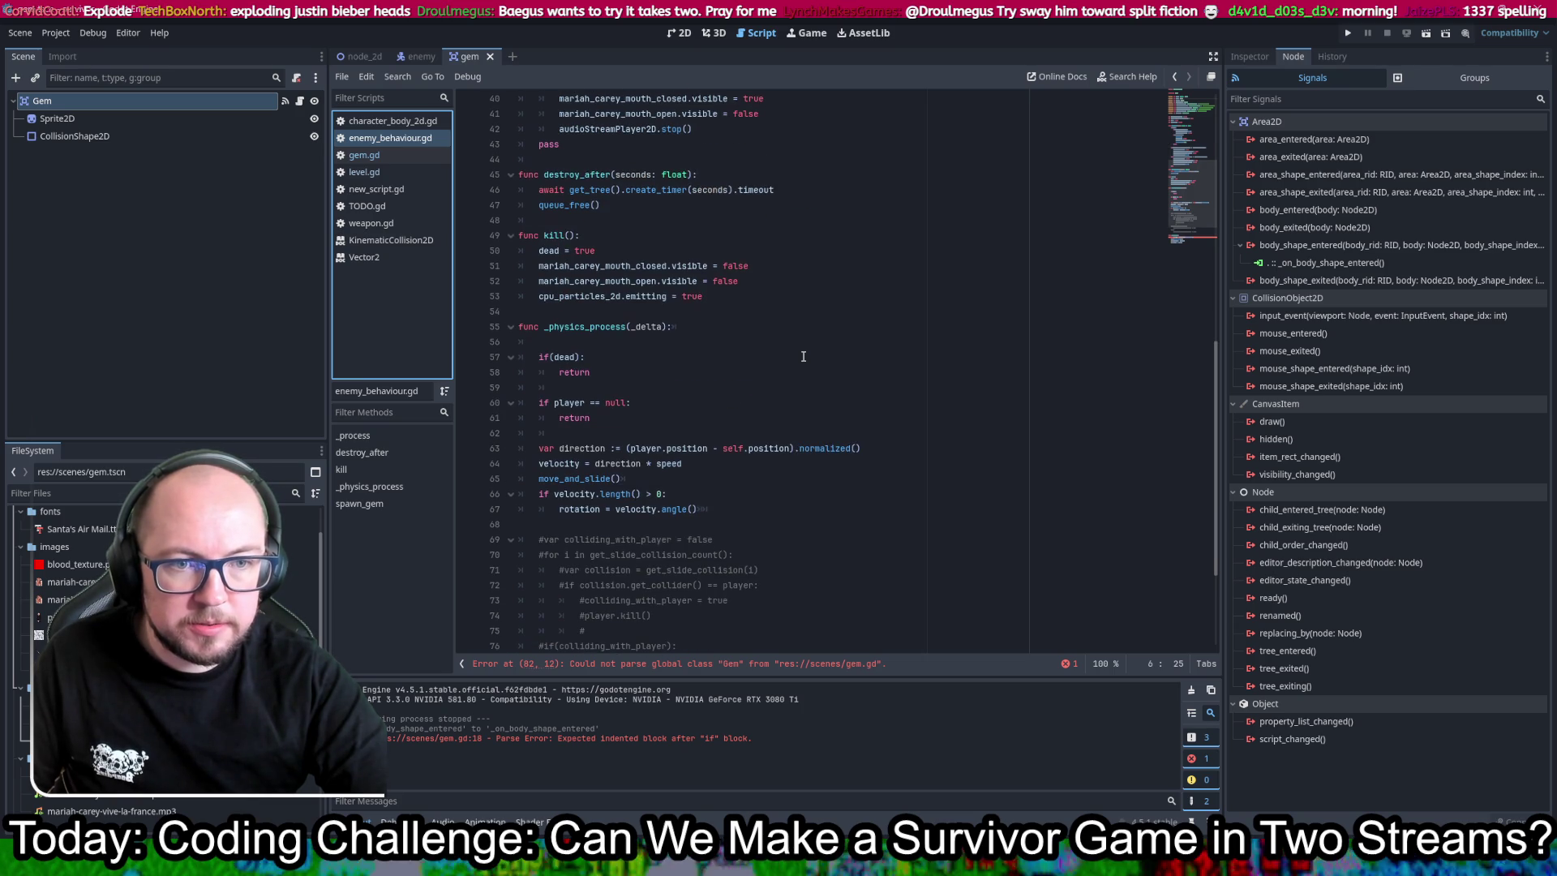
{"action": "scroll", "coordinate": [802, 355], "scroll_direction": "down", "scroll_amount": 4}
{"action": "left_click", "coordinate": [860, 520]}
{"action": "left_click", "coordinate": [709, 569]}
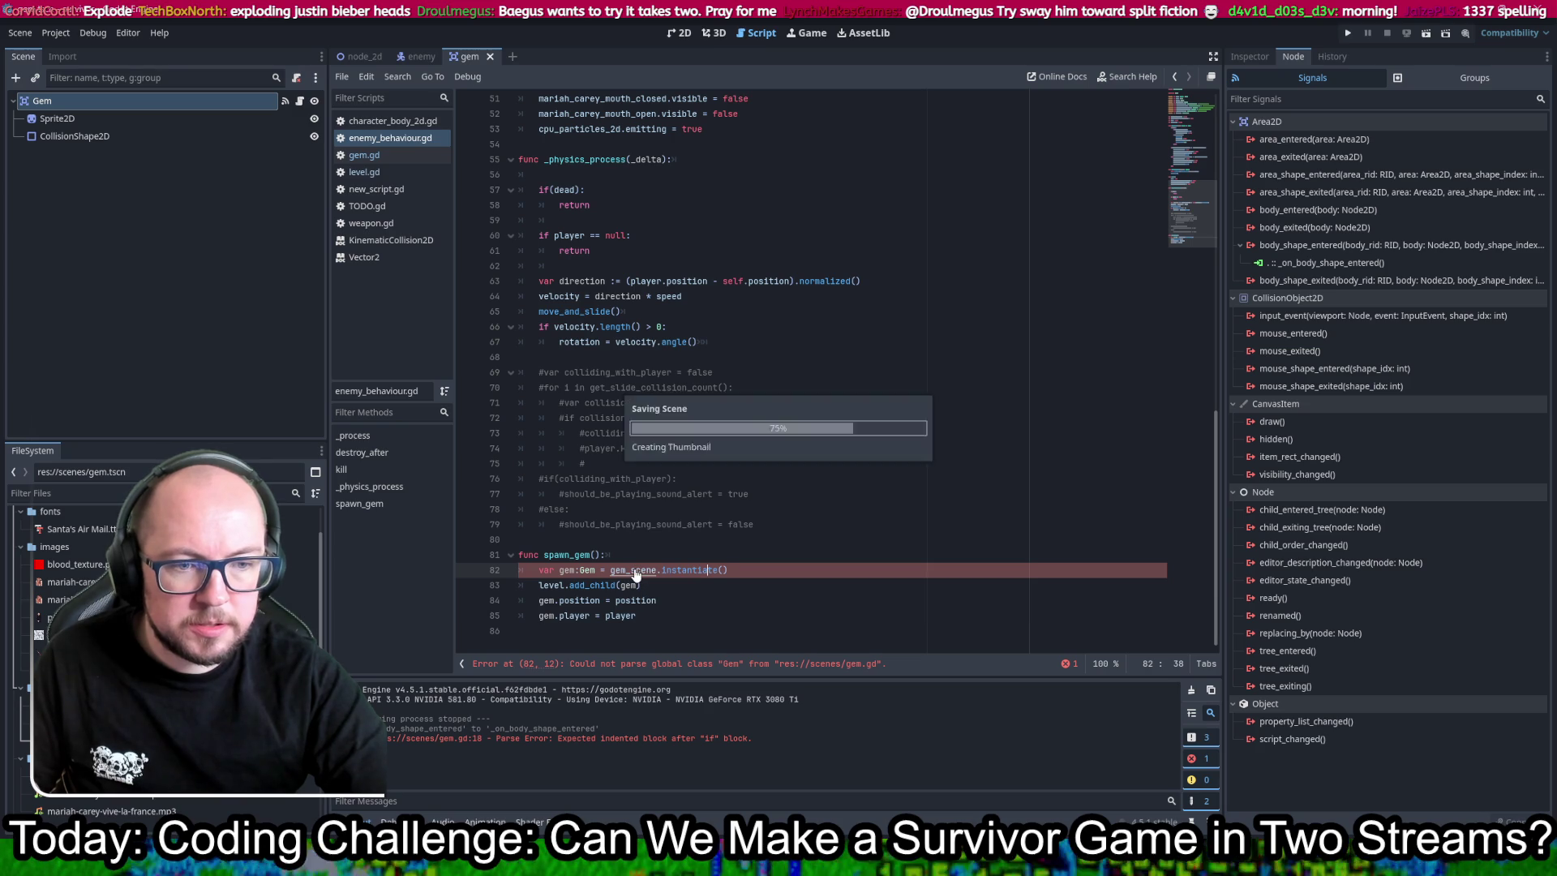
{"action": "scroll", "coordinate": [675, 434], "scroll_direction": "up", "scroll_amount": 8}
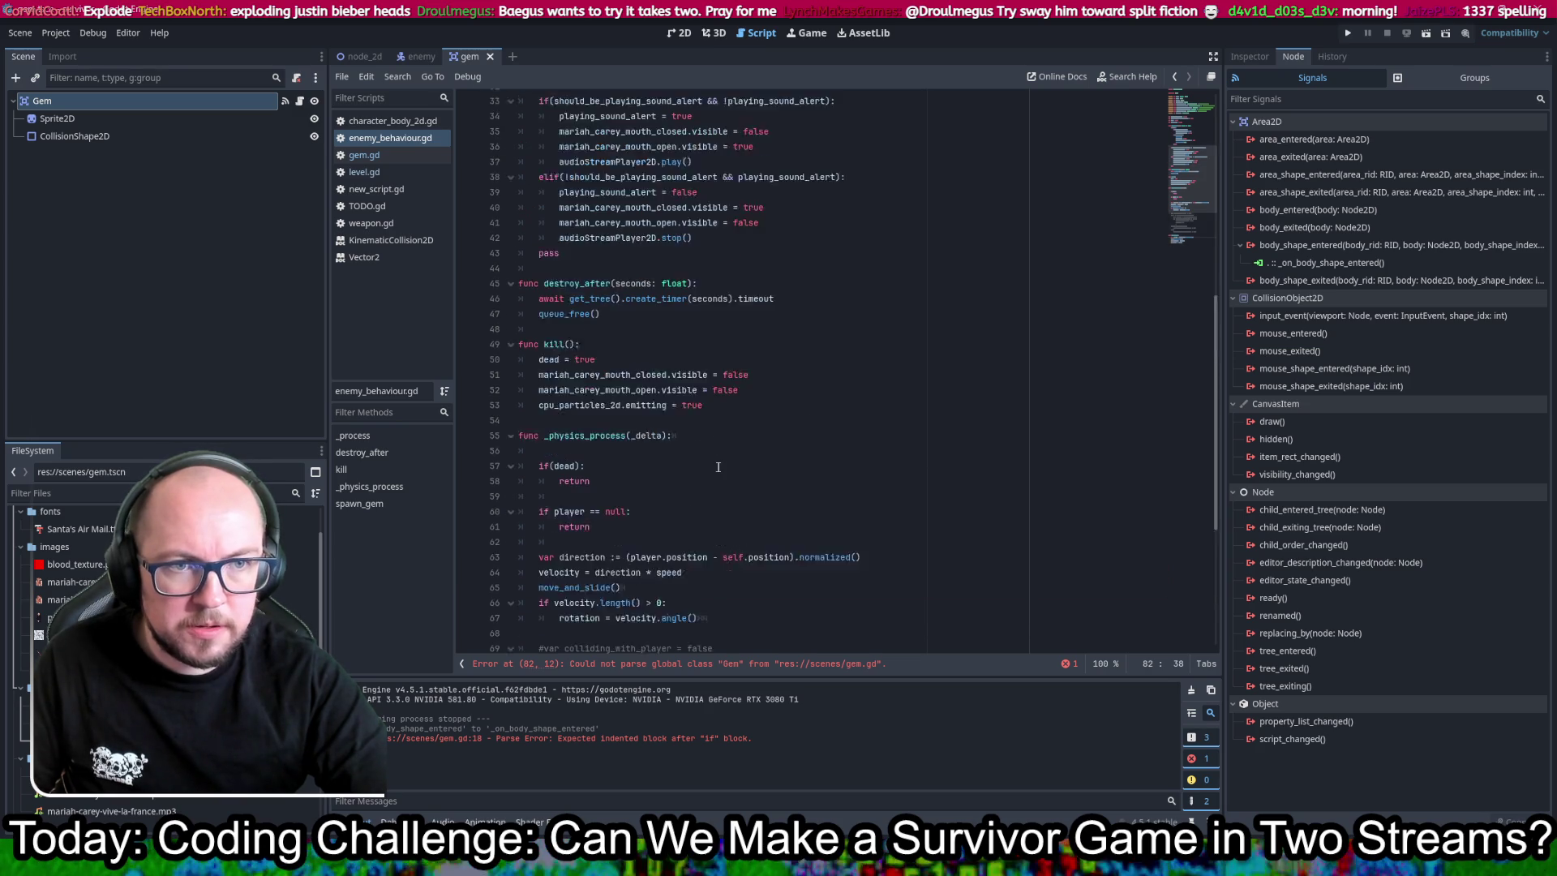
{"action": "left_click_drag", "start_coordinate": [666, 413], "coordinate": [825, 384]}
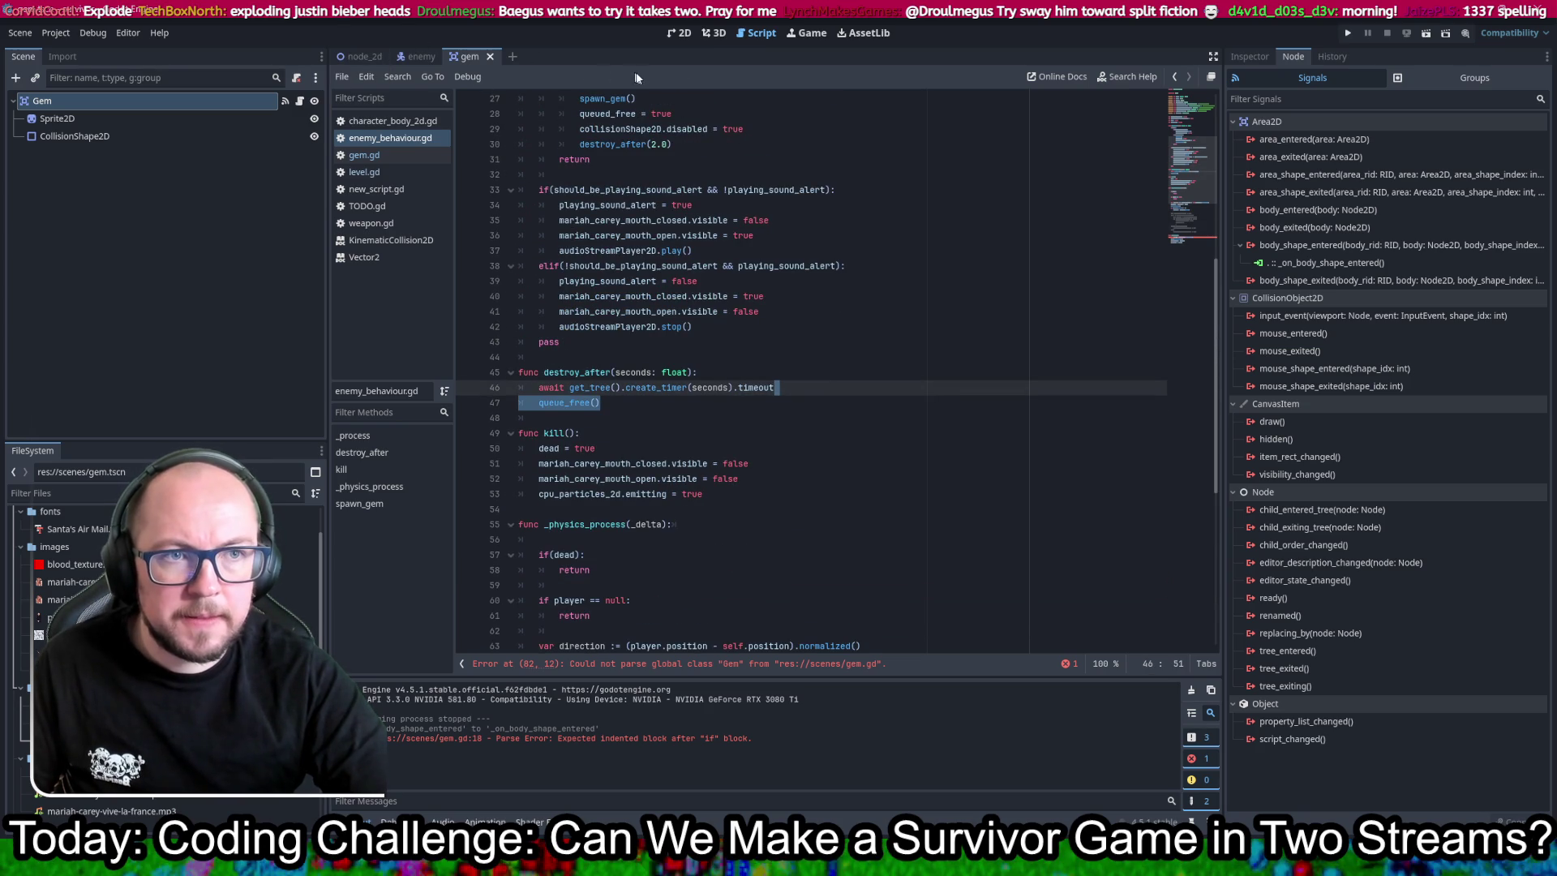
{"action": "left_click", "coordinate": [364, 154]}
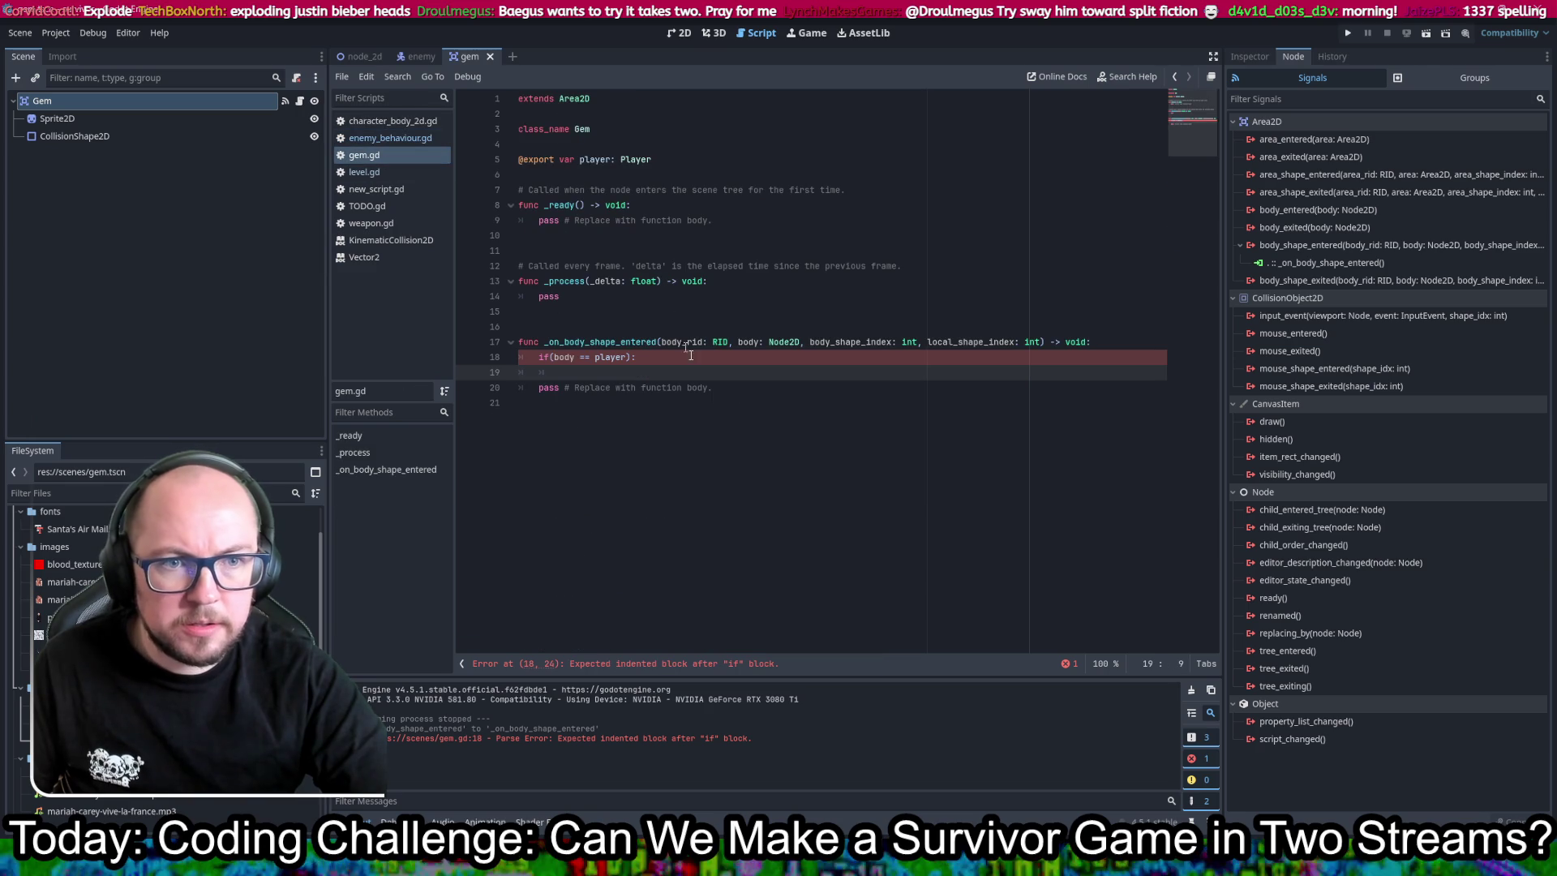
- Move queue_free() into the player check, delete the pass line, and save gem.gd
{"action": "left_click", "coordinate": [682, 387]}
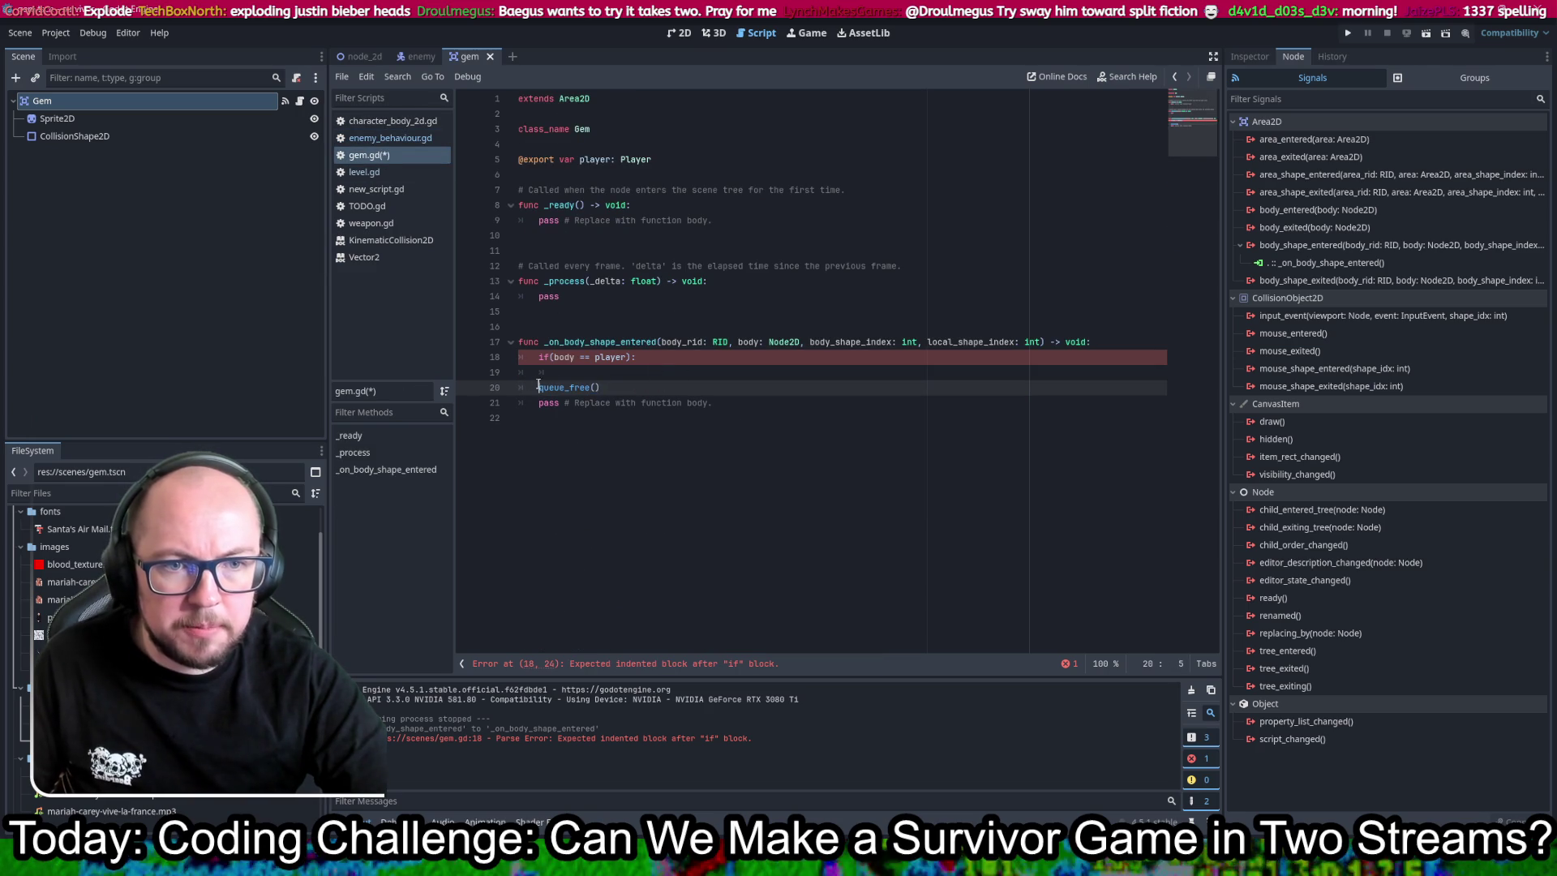
{"action": "left_click", "coordinate": [629, 374]}
{"action": "key", "text": "BackSpace"}
{"action": "key", "text": "BackSpace"}
{"action": "key", "text": "BackSpace"}
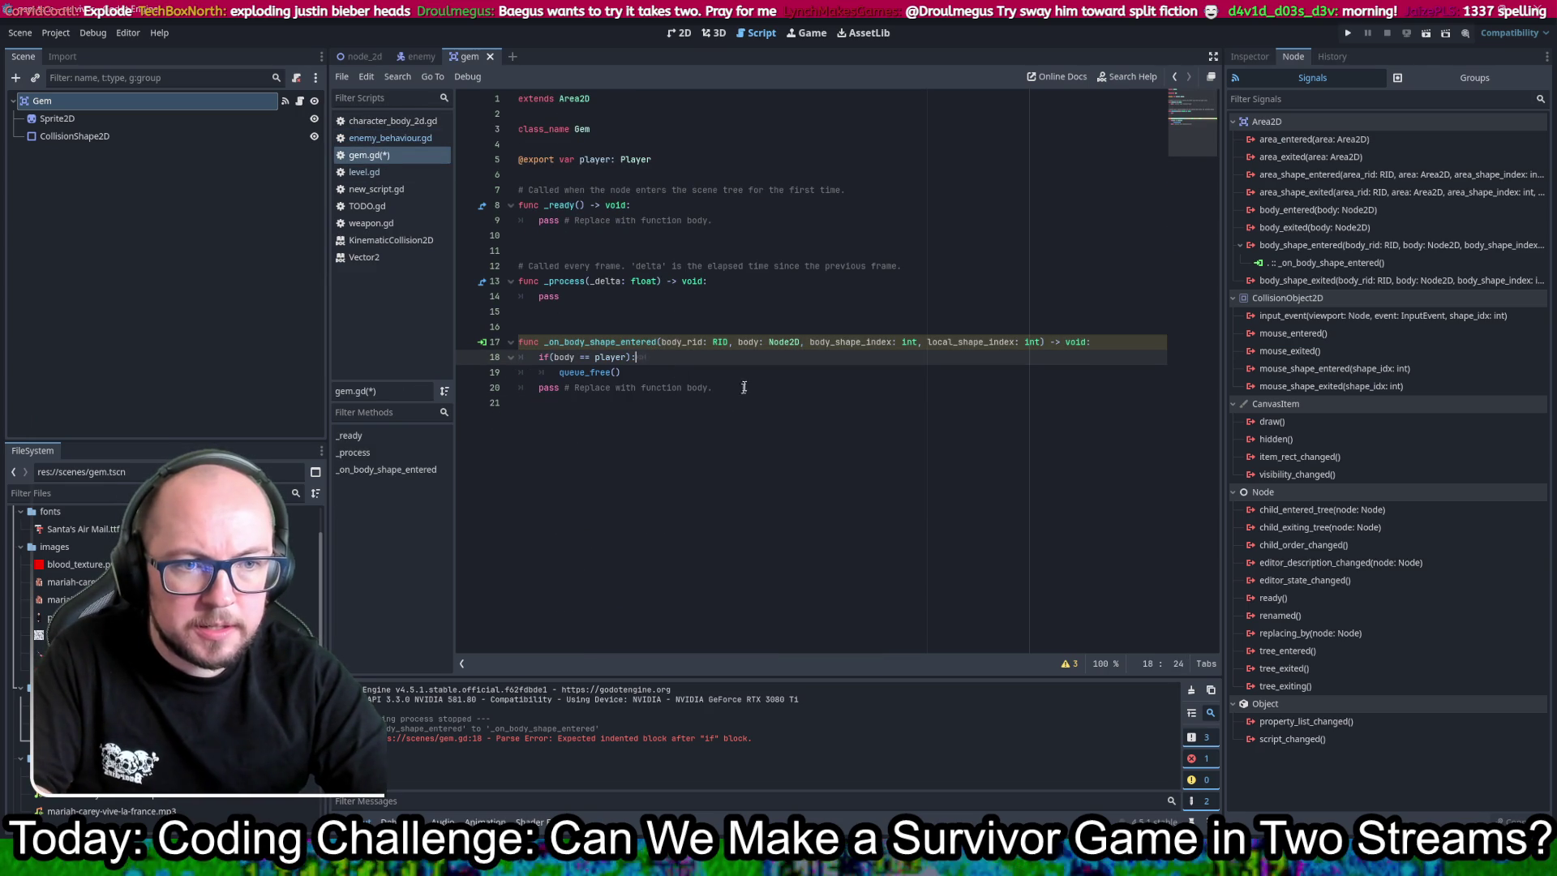
{"action": "left_click", "coordinate": [742, 379]}
{"action": "key", "text": "shift+Down"}
{"action": "key", "text": "Delete"}
{"action": "left_click", "coordinate": [689, 357]}
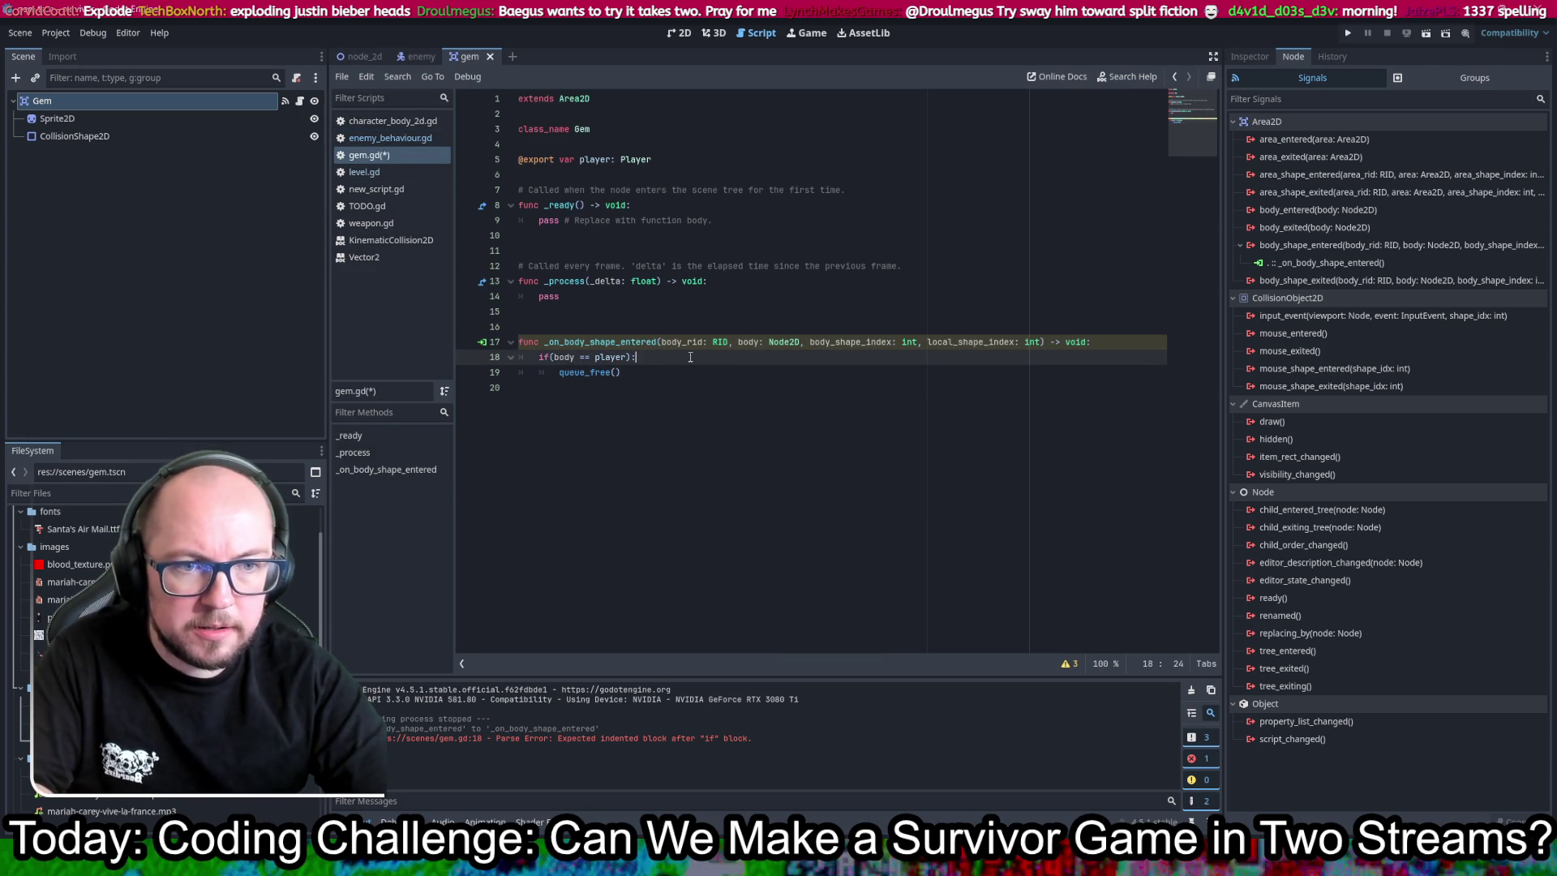
{"action": "key", "text": "ctrl+s"}
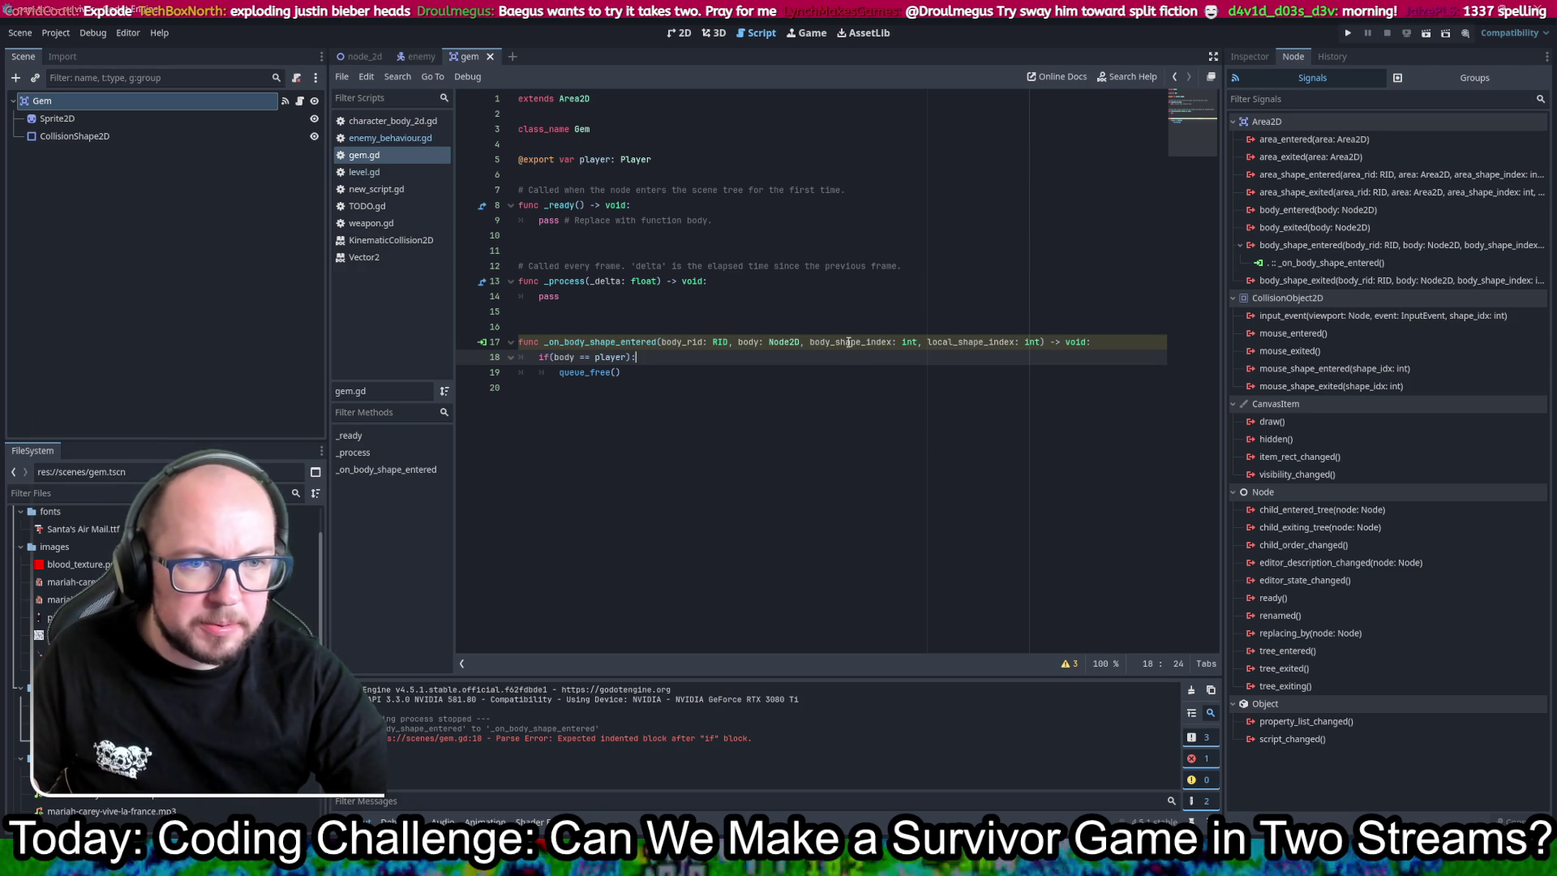
- Try underscoring the body_rid parameter, undo it, and run the game to test gem pickup
{"action": "mouse_move", "coordinate": [712, 342]}
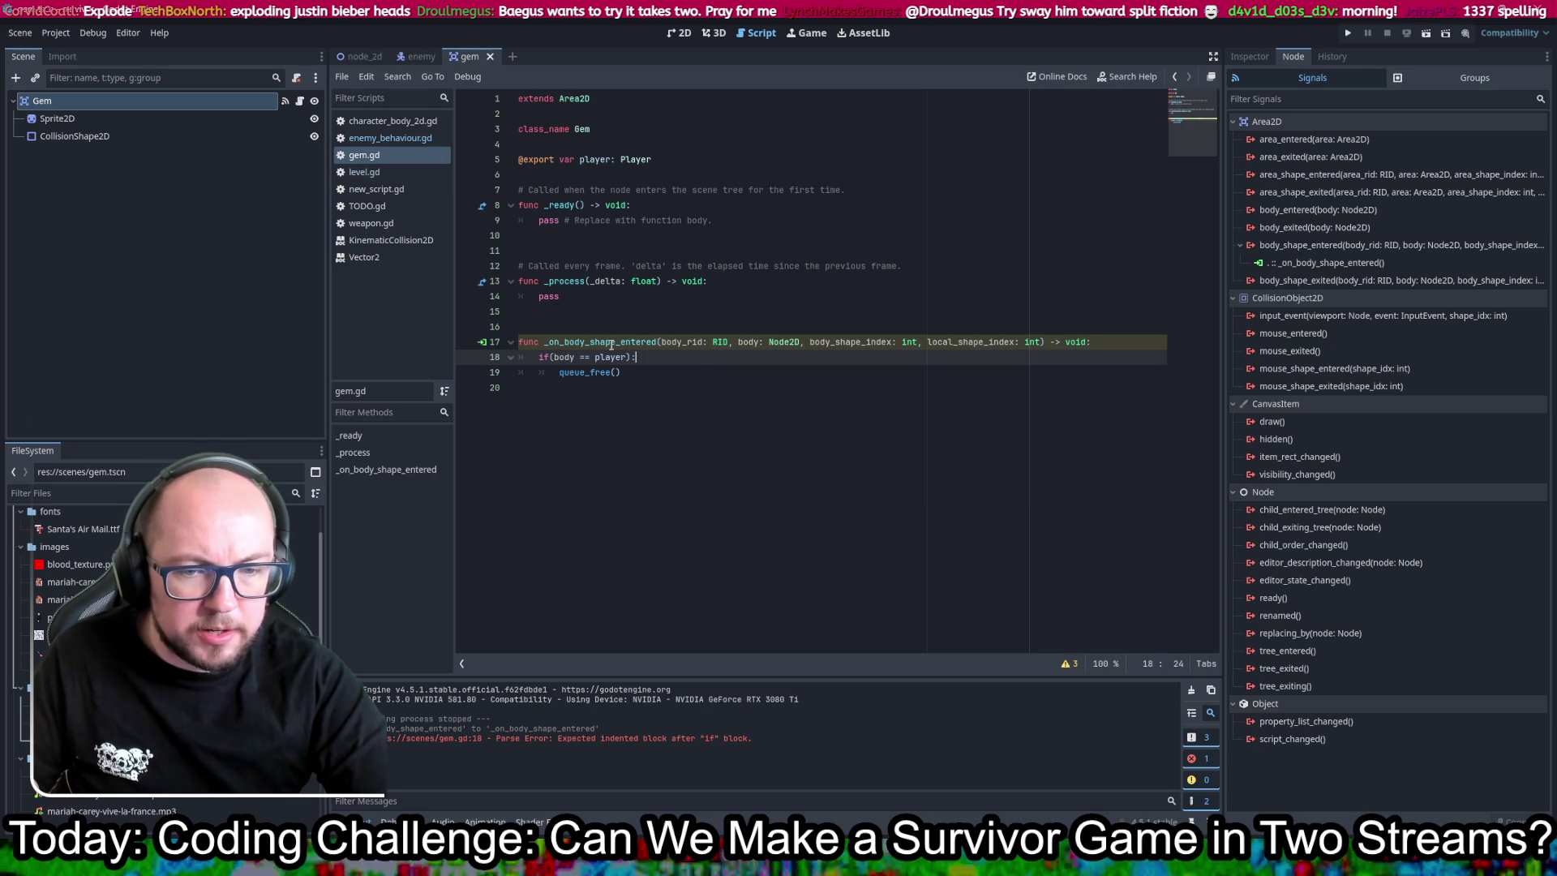
{"action": "left_click", "coordinate": [660, 343]}
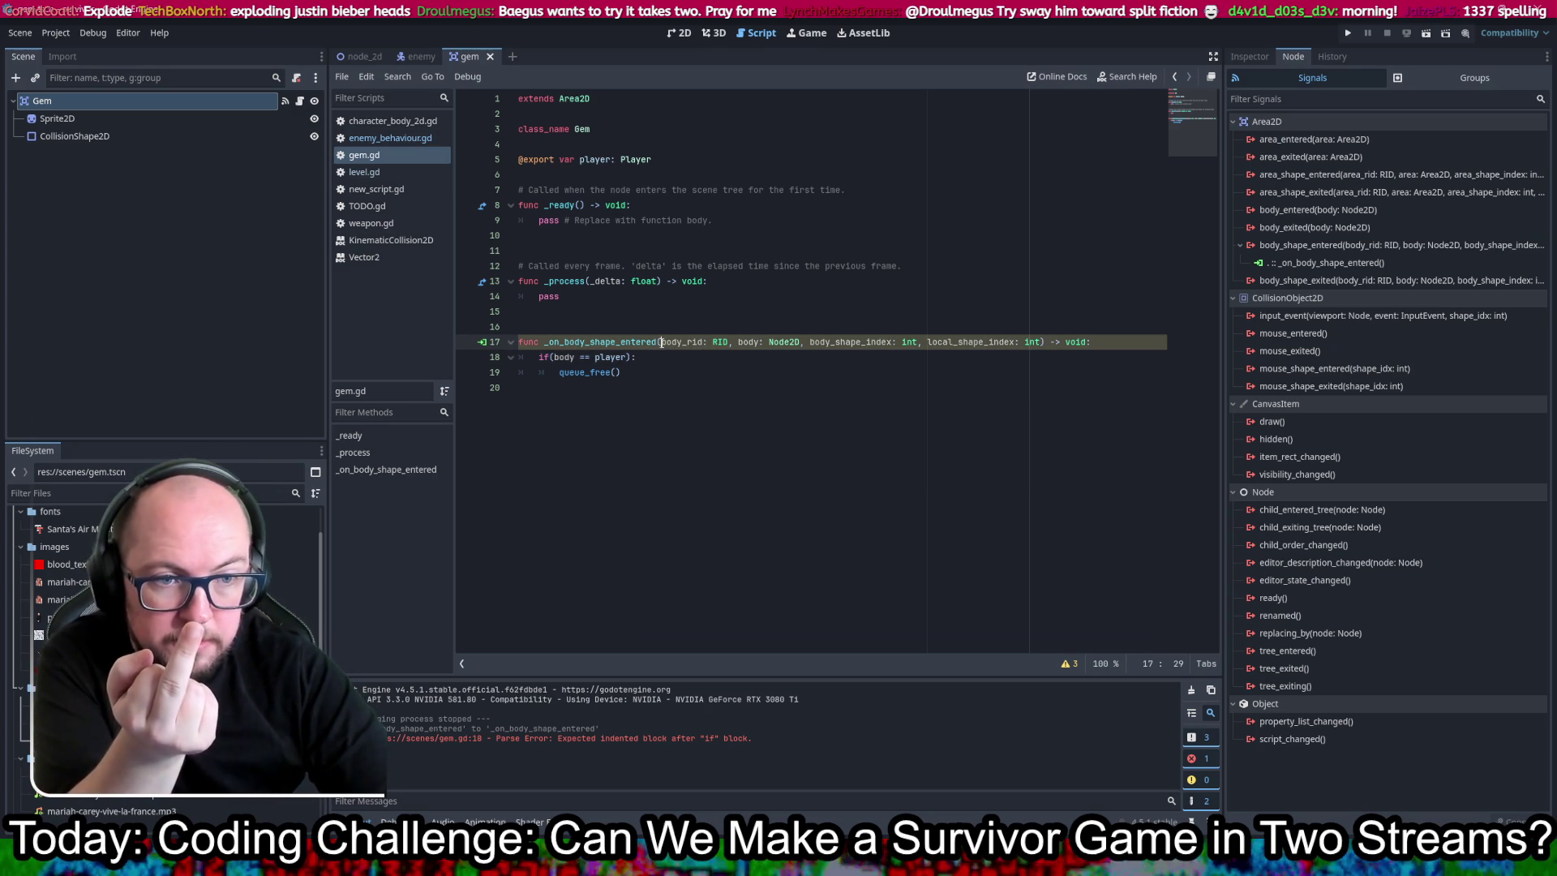
{"action": "type", "text": "_"}
{"action": "type", "text": "_"}
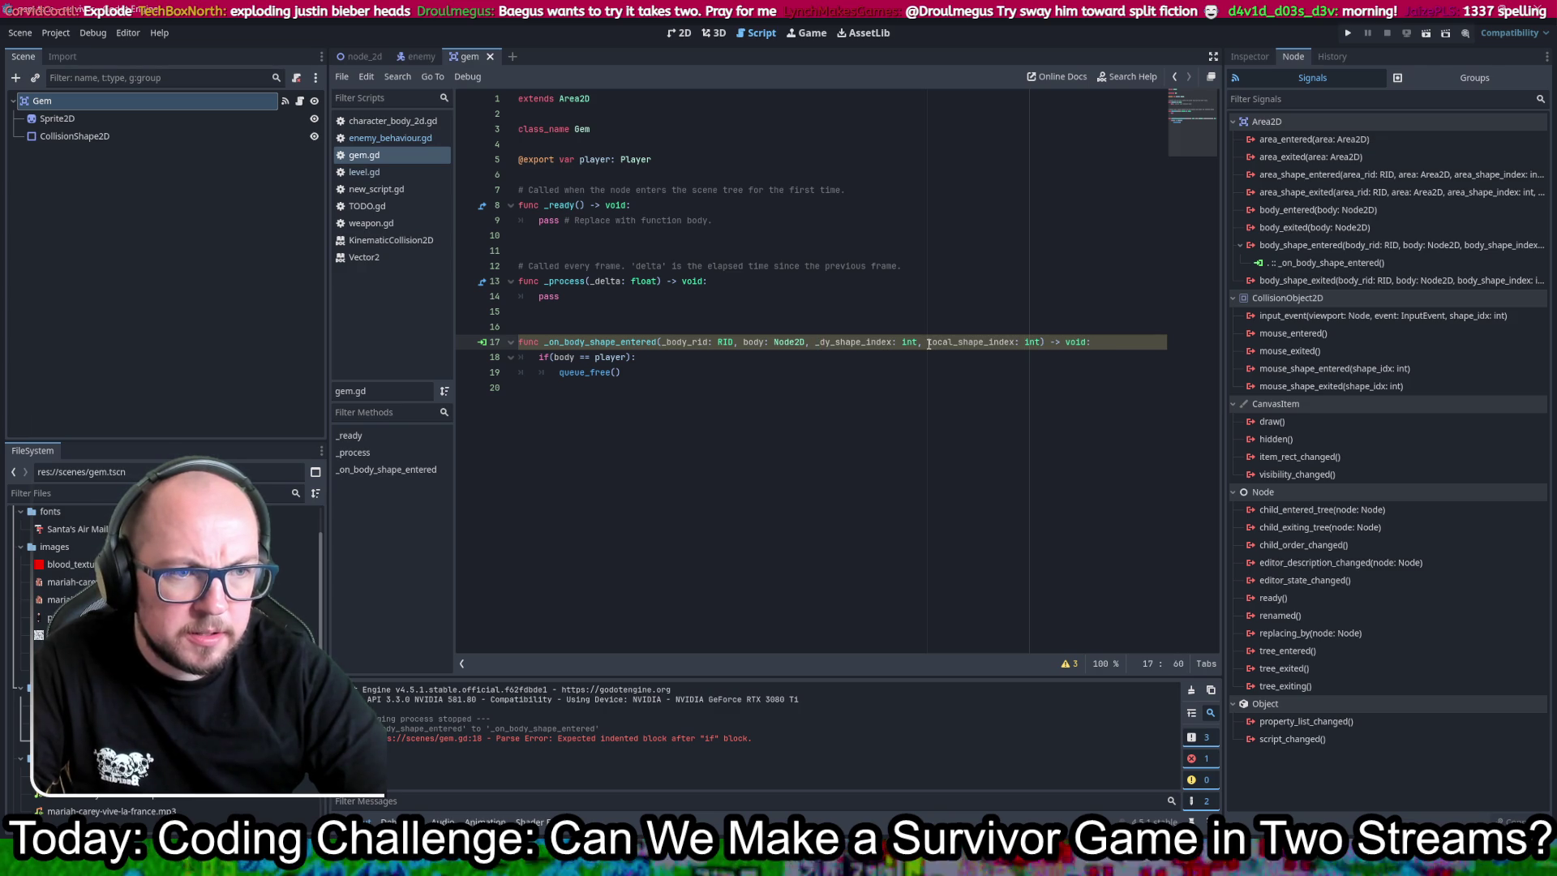
{"action": "type", "text": "_"}
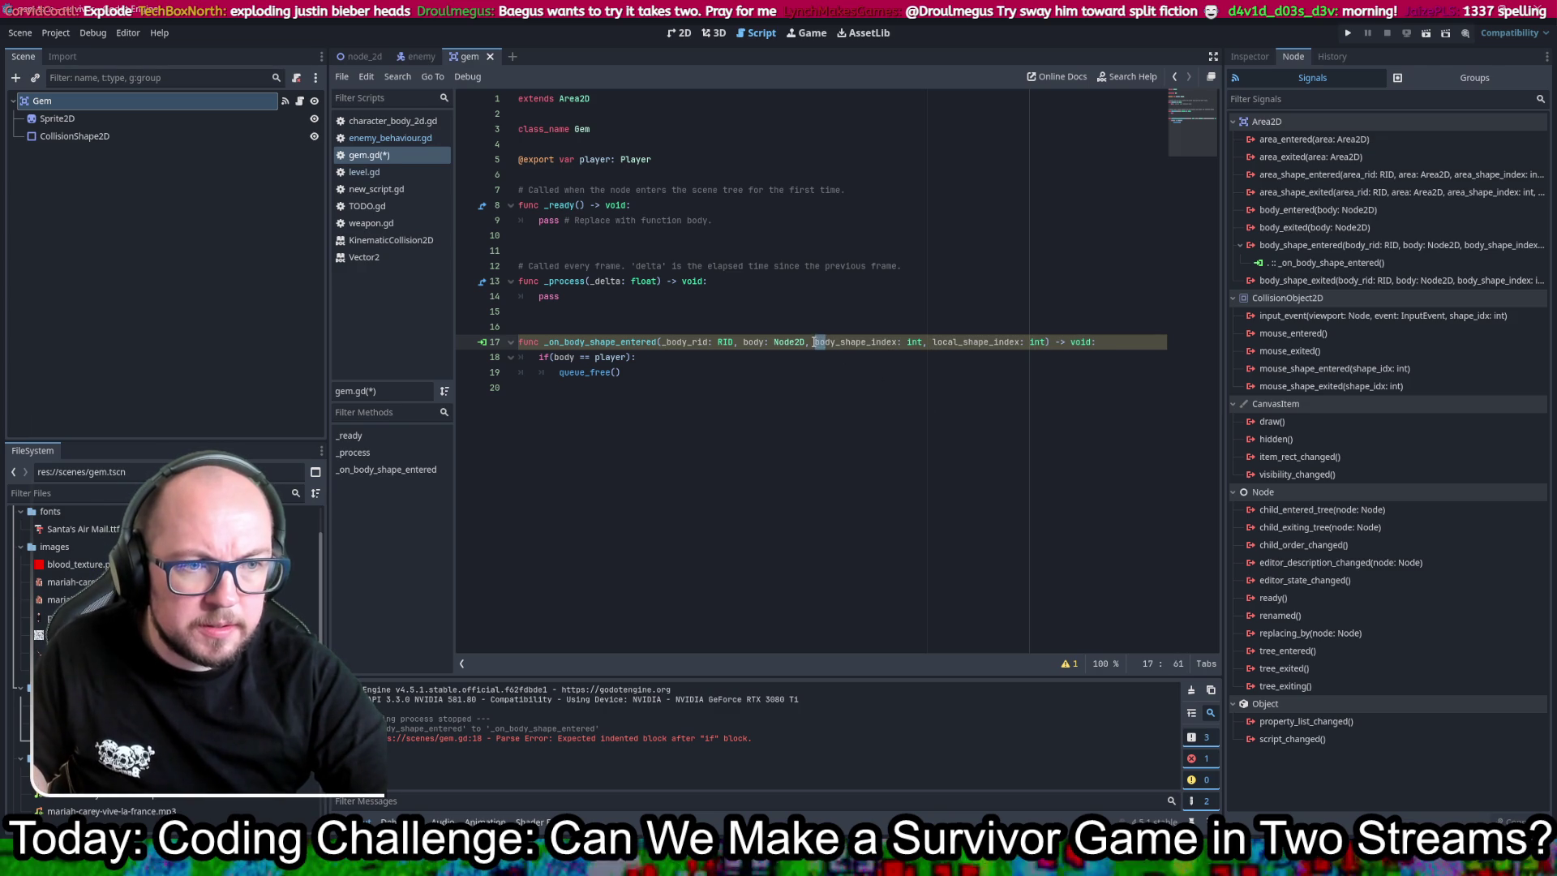
{"action": "key", "text": "ctrl+z"}
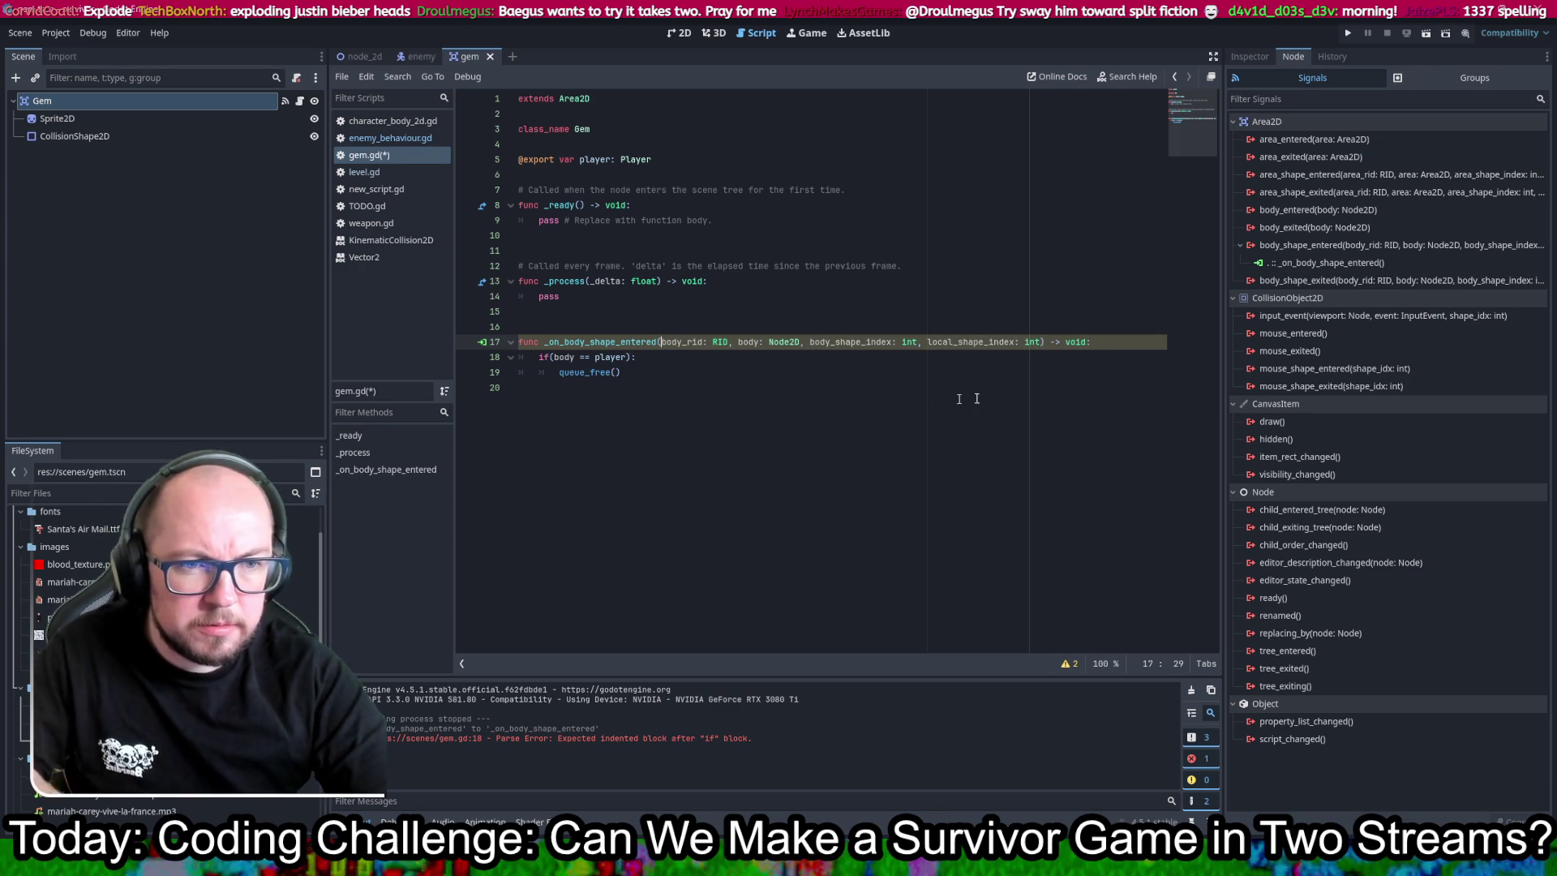
{"action": "left_click", "coordinate": [1347, 34]}
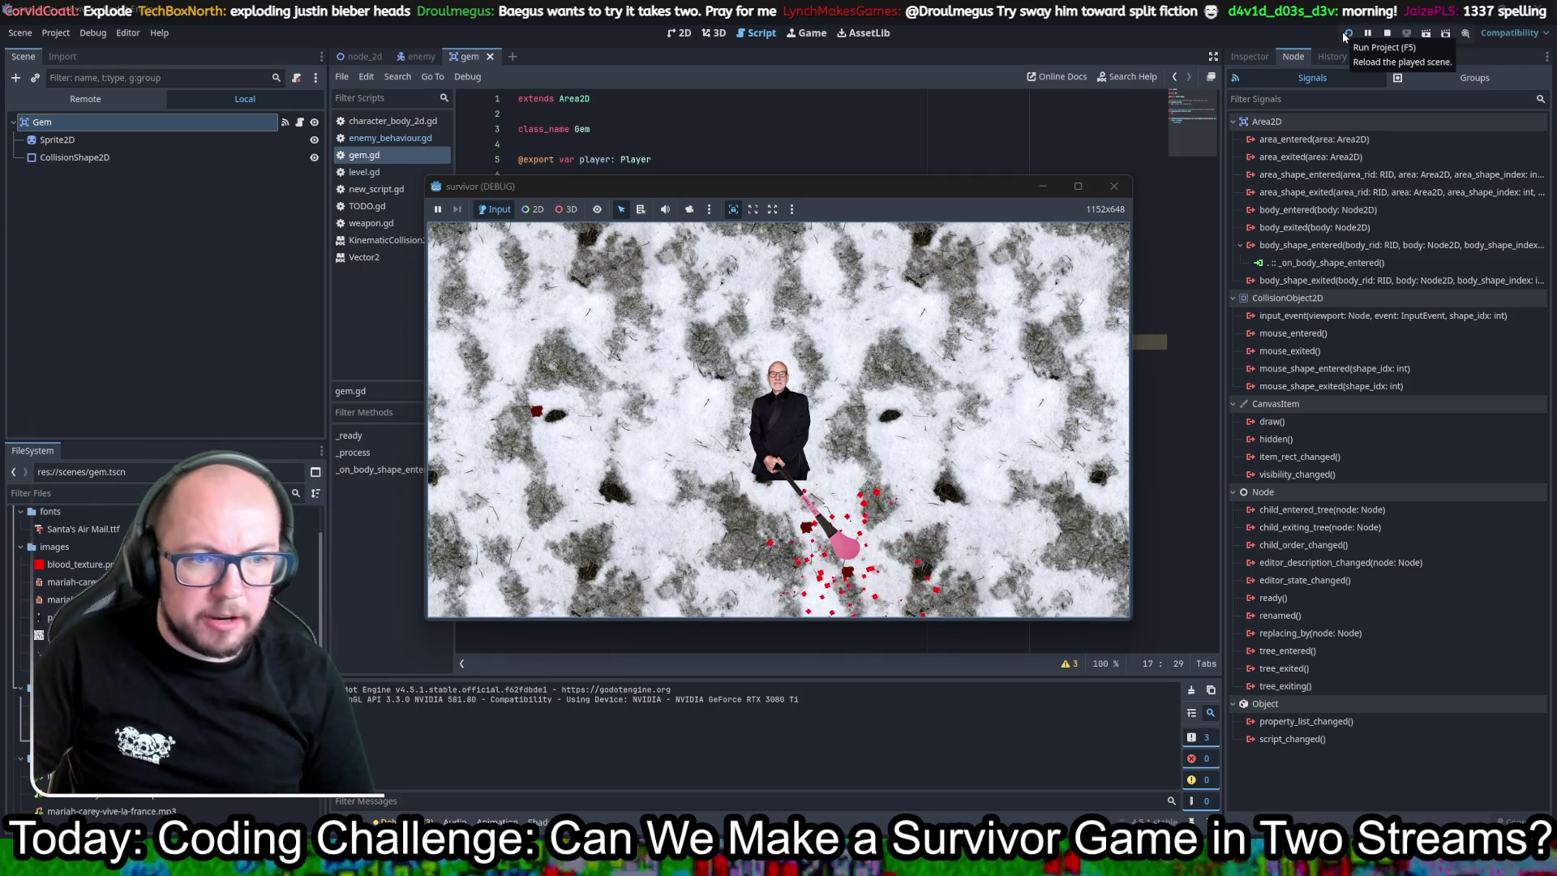
- Play-test the survivor game, moving the player to collect gems, then close the debug window
{"action": "key", "text": "s"}
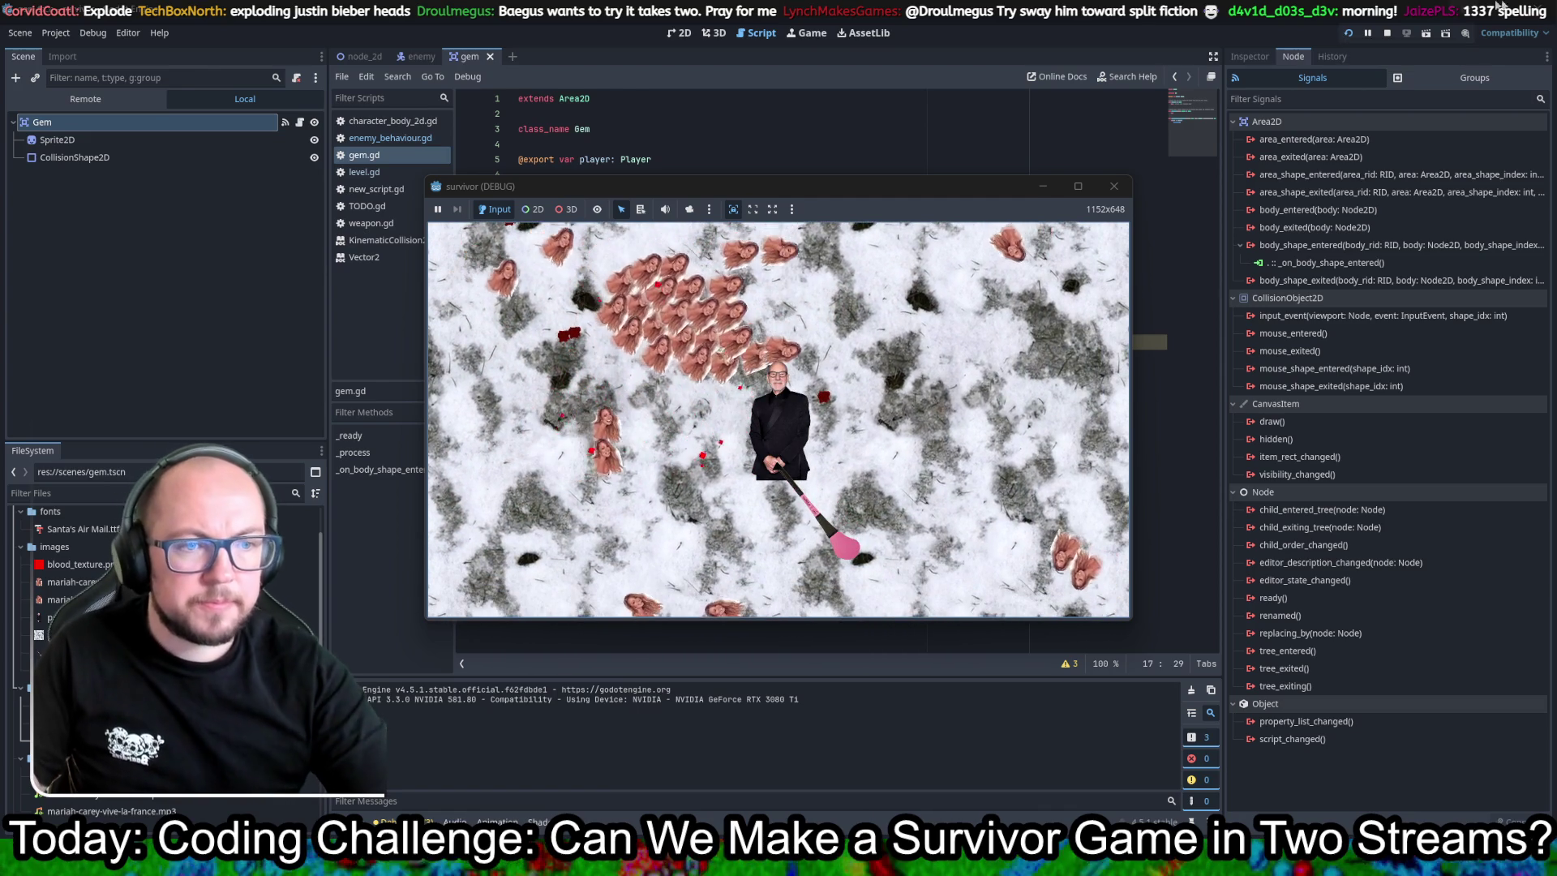
{"action": "left_click", "coordinate": [1114, 186]}
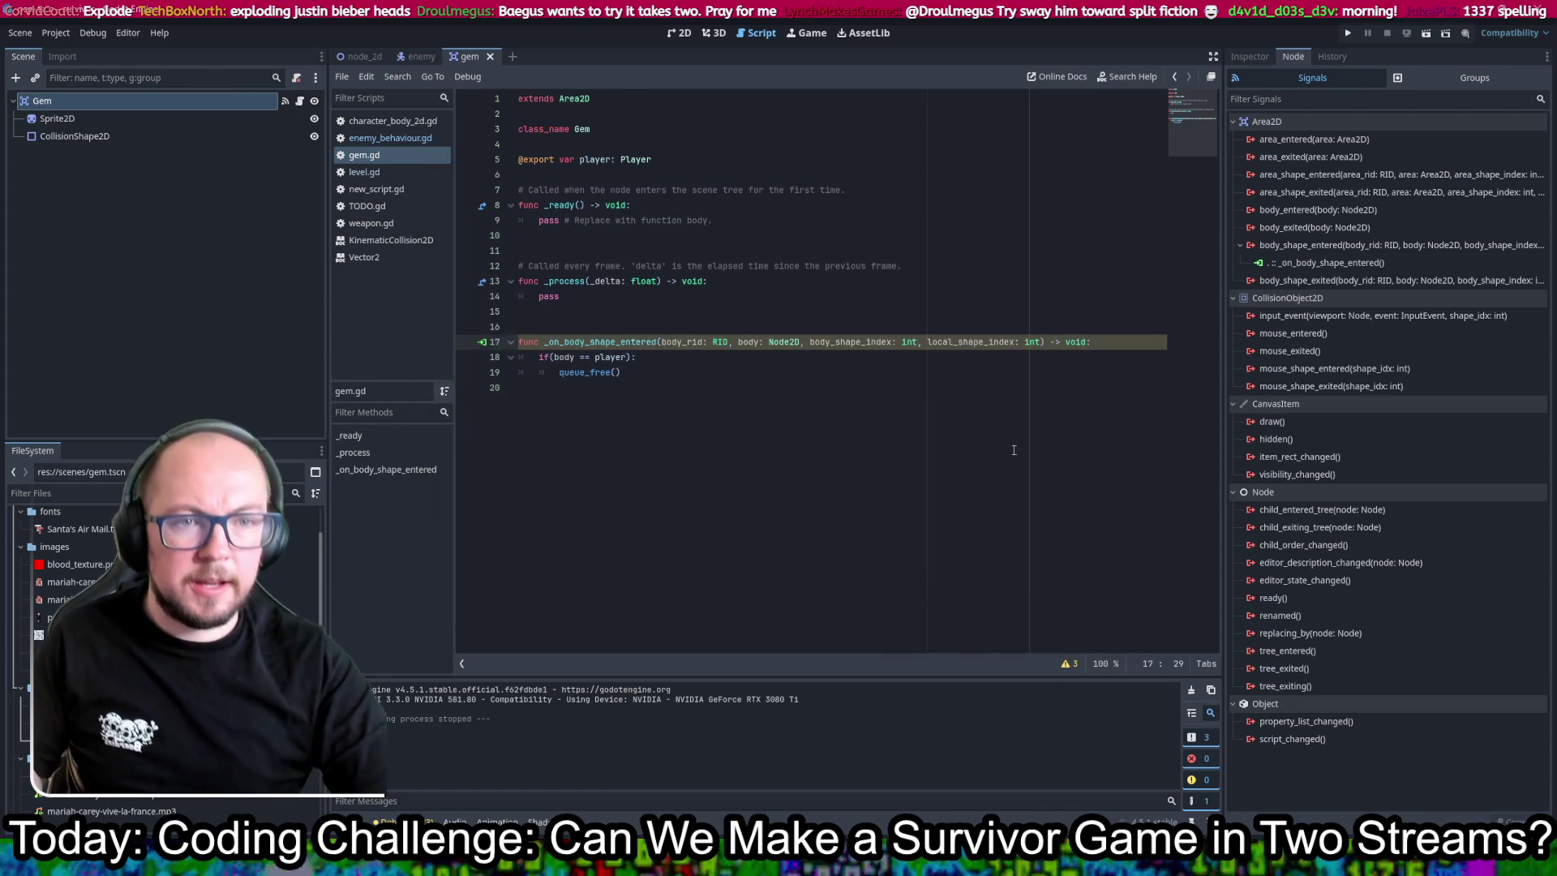
- Show the node_2d scene in the 2D view, zoomed out and centred, with Node2D selected
{"action": "left_click", "coordinate": [1013, 450]}
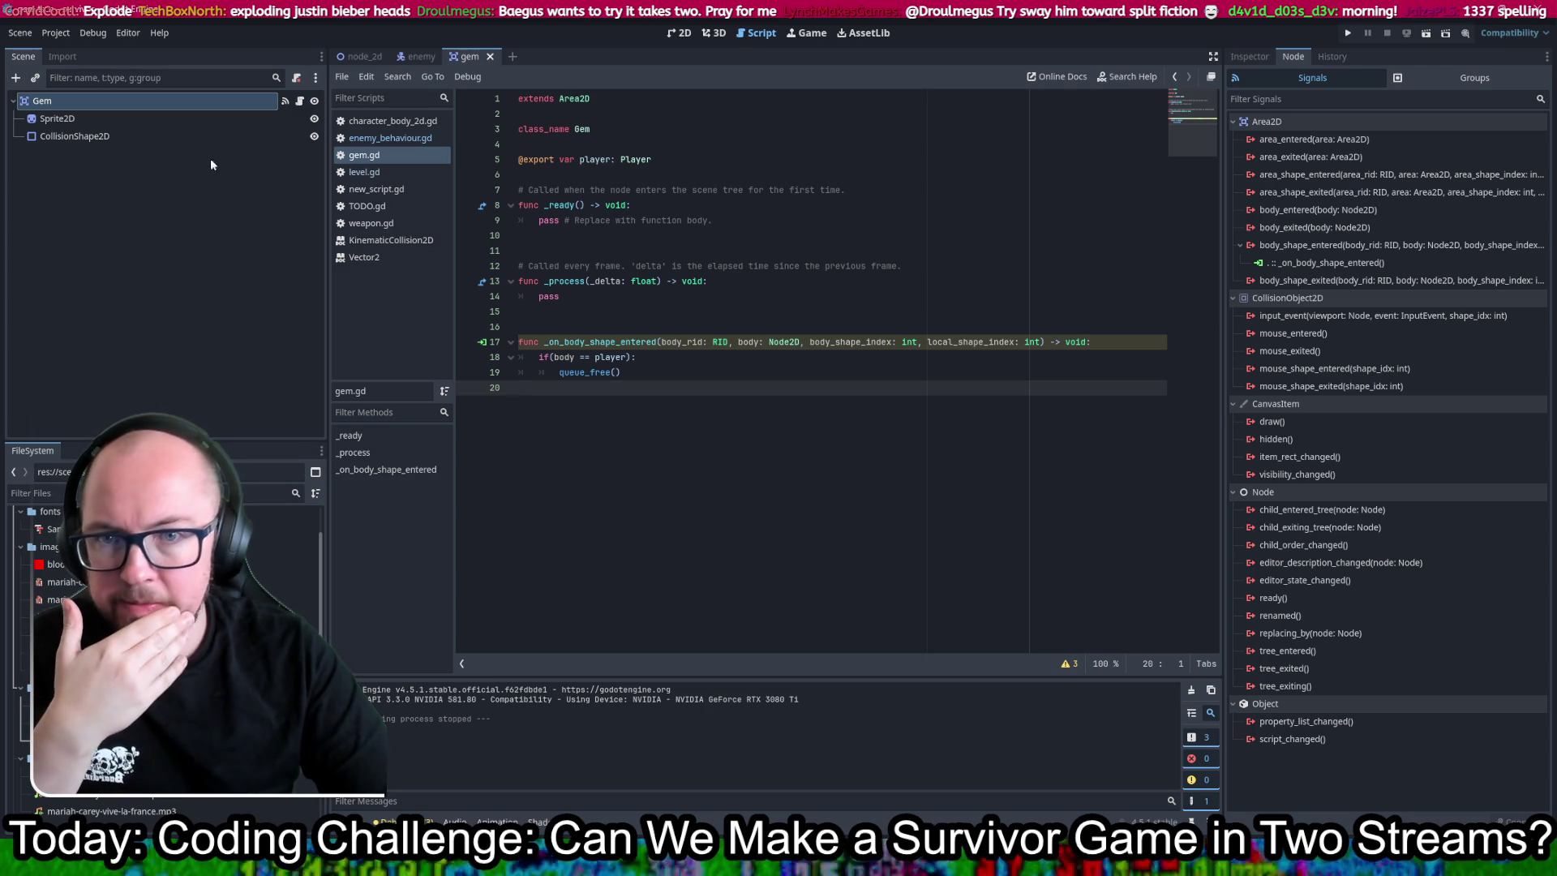
{"action": "left_click", "coordinate": [681, 34]}
{"action": "scroll", "coordinate": [1015, 477], "scroll_direction": "up", "scroll_amount": 2}
{"action": "scroll", "coordinate": [886, 428], "scroll_direction": "down", "scroll_amount": 5}
{"action": "left_click", "coordinate": [362, 55]}
{"action": "scroll", "coordinate": [858, 379], "scroll_direction": "down", "scroll_amount": 5}
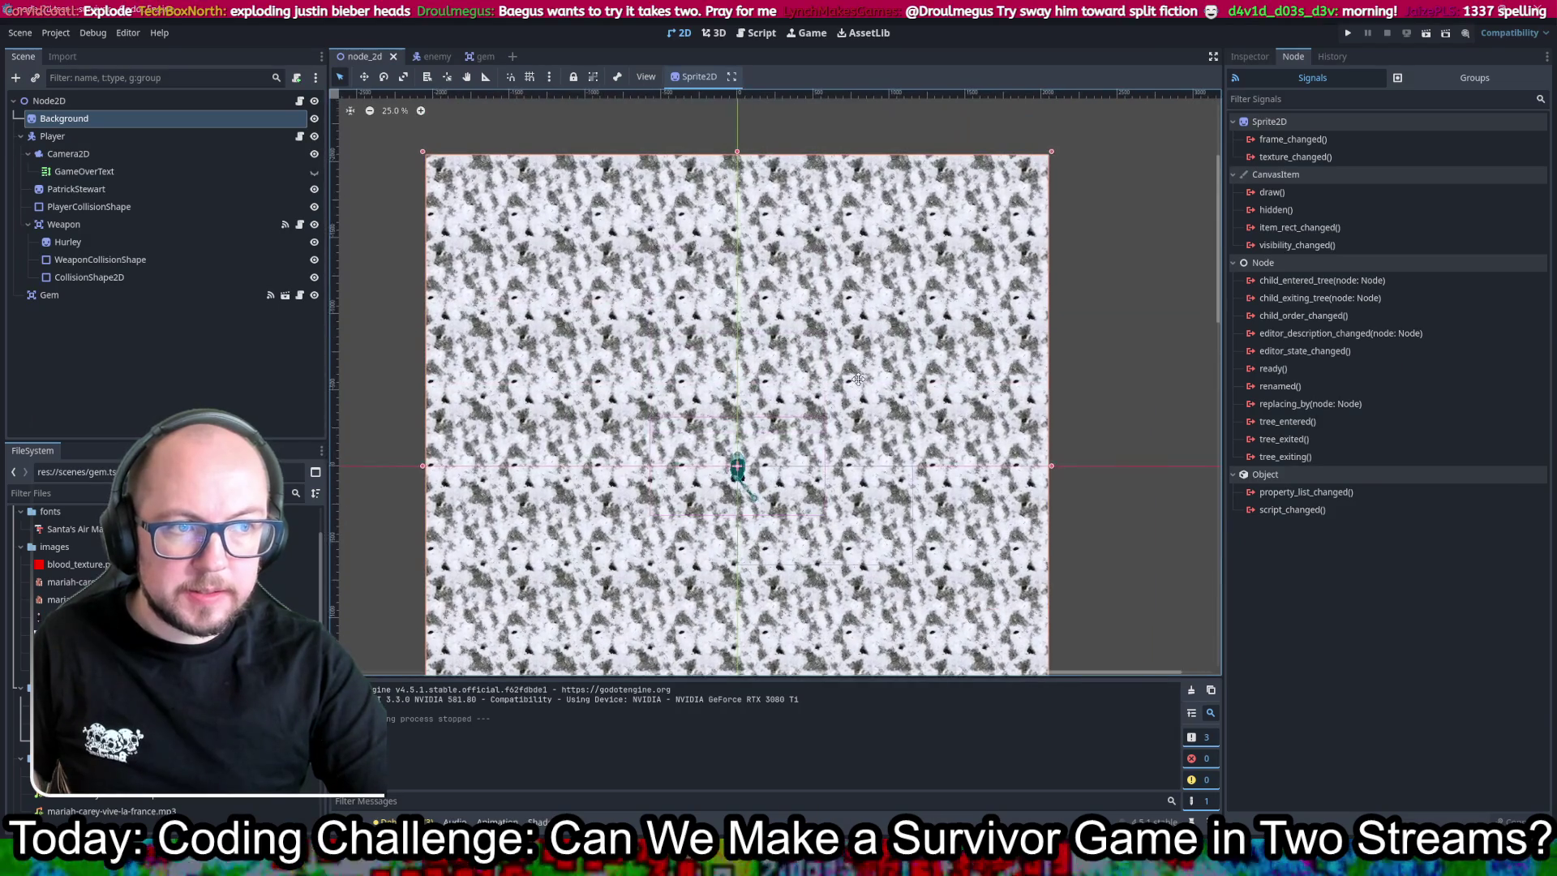
{"action": "left_click_drag", "start_coordinate": [858, 379], "coordinate": [869, 317]}
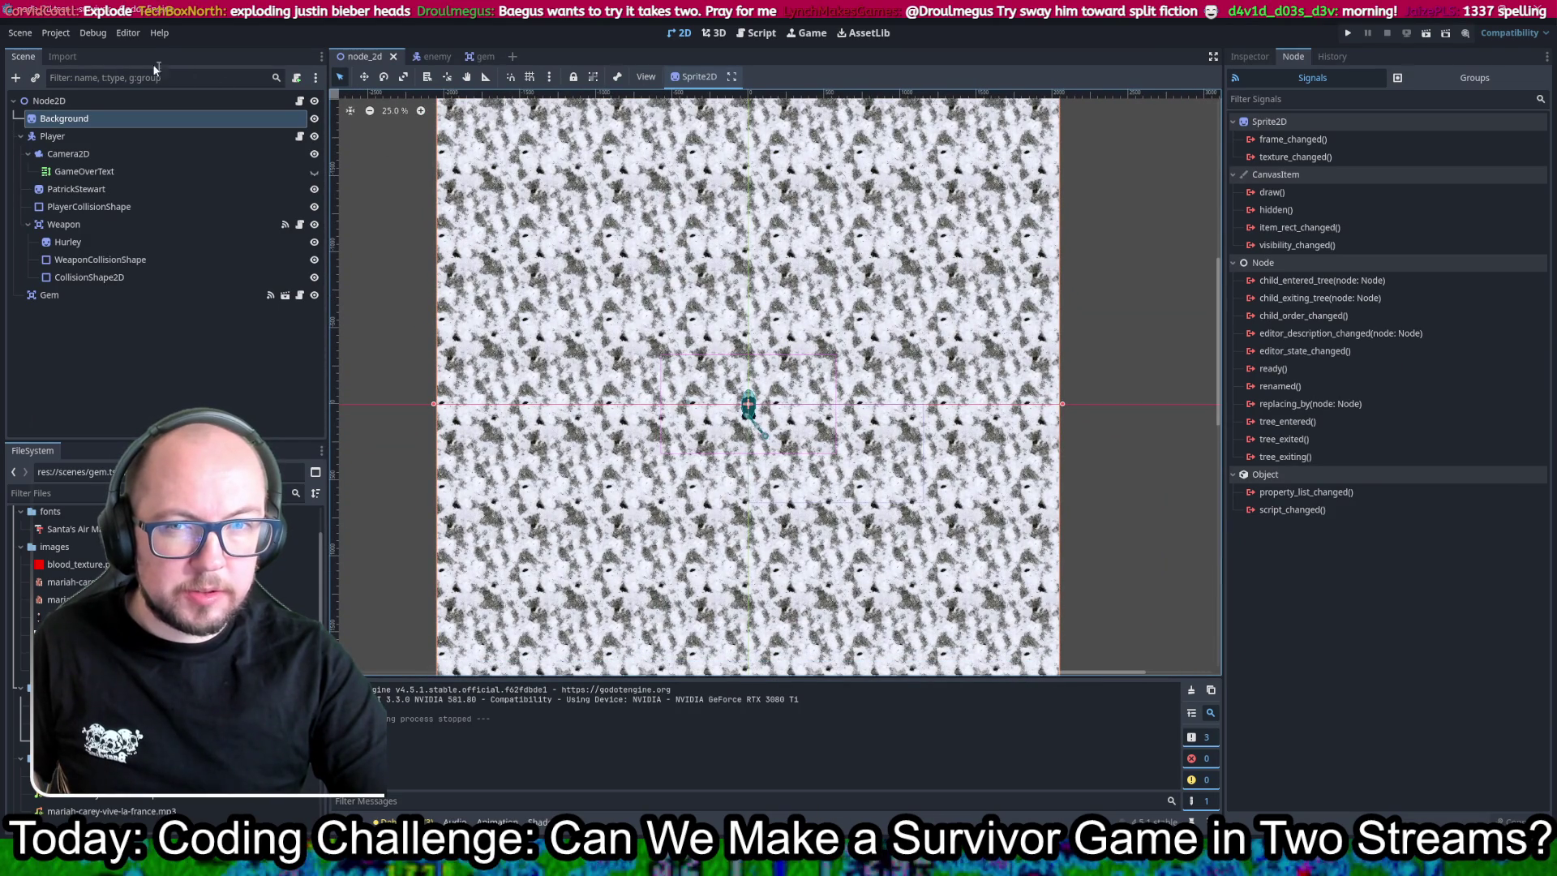
{"action": "left_click", "coordinate": [67, 102]}
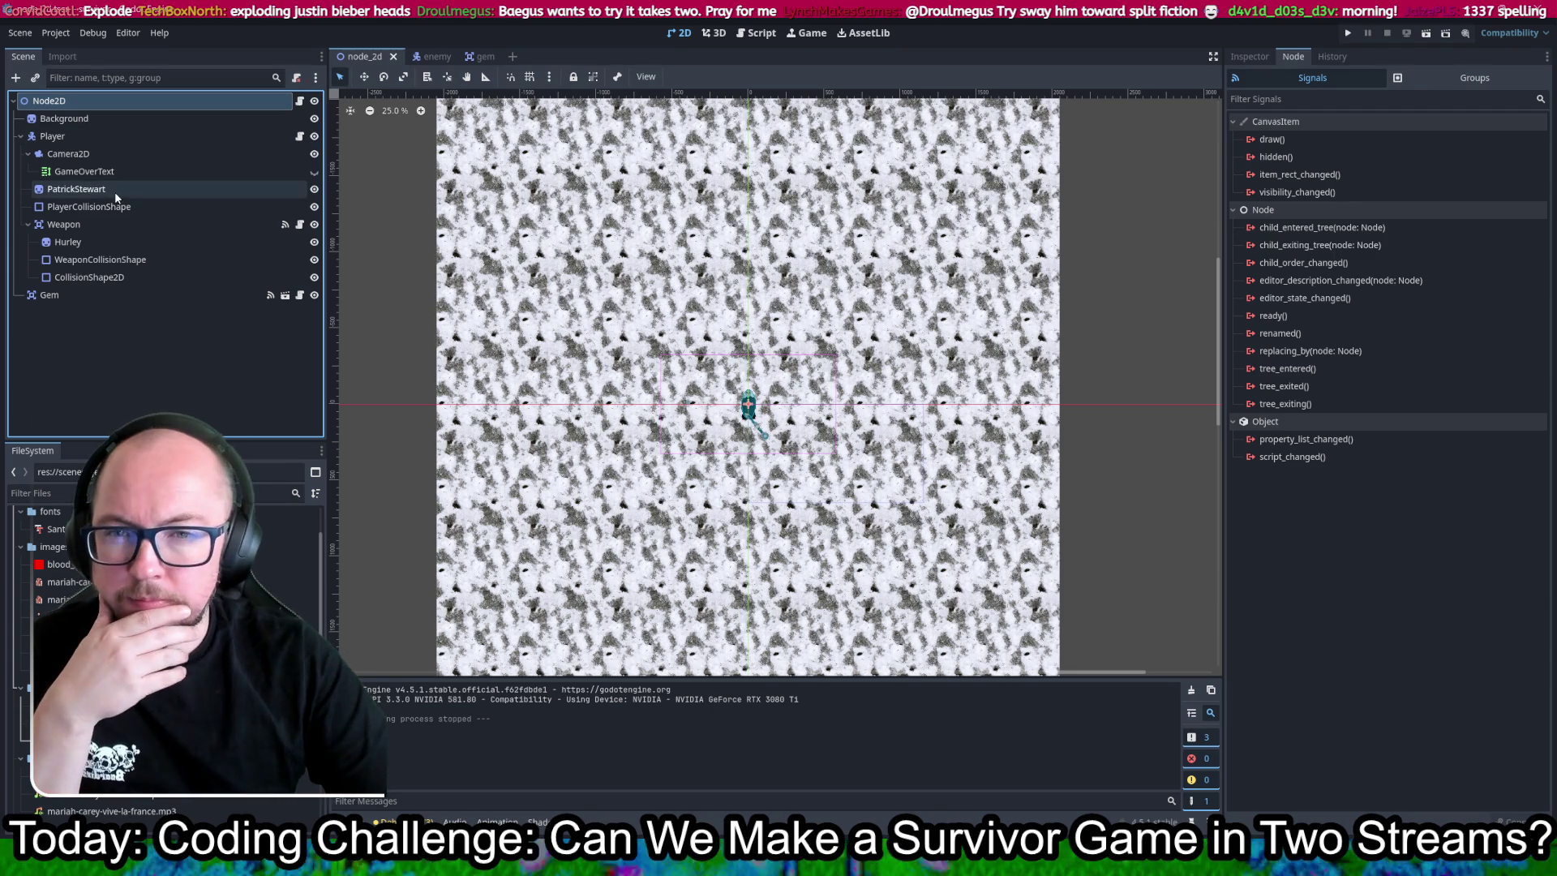
- Add a Sprite2D child under Camera2D using the blood spill image as its texture
{"action": "right_click", "coordinate": [75, 154]}
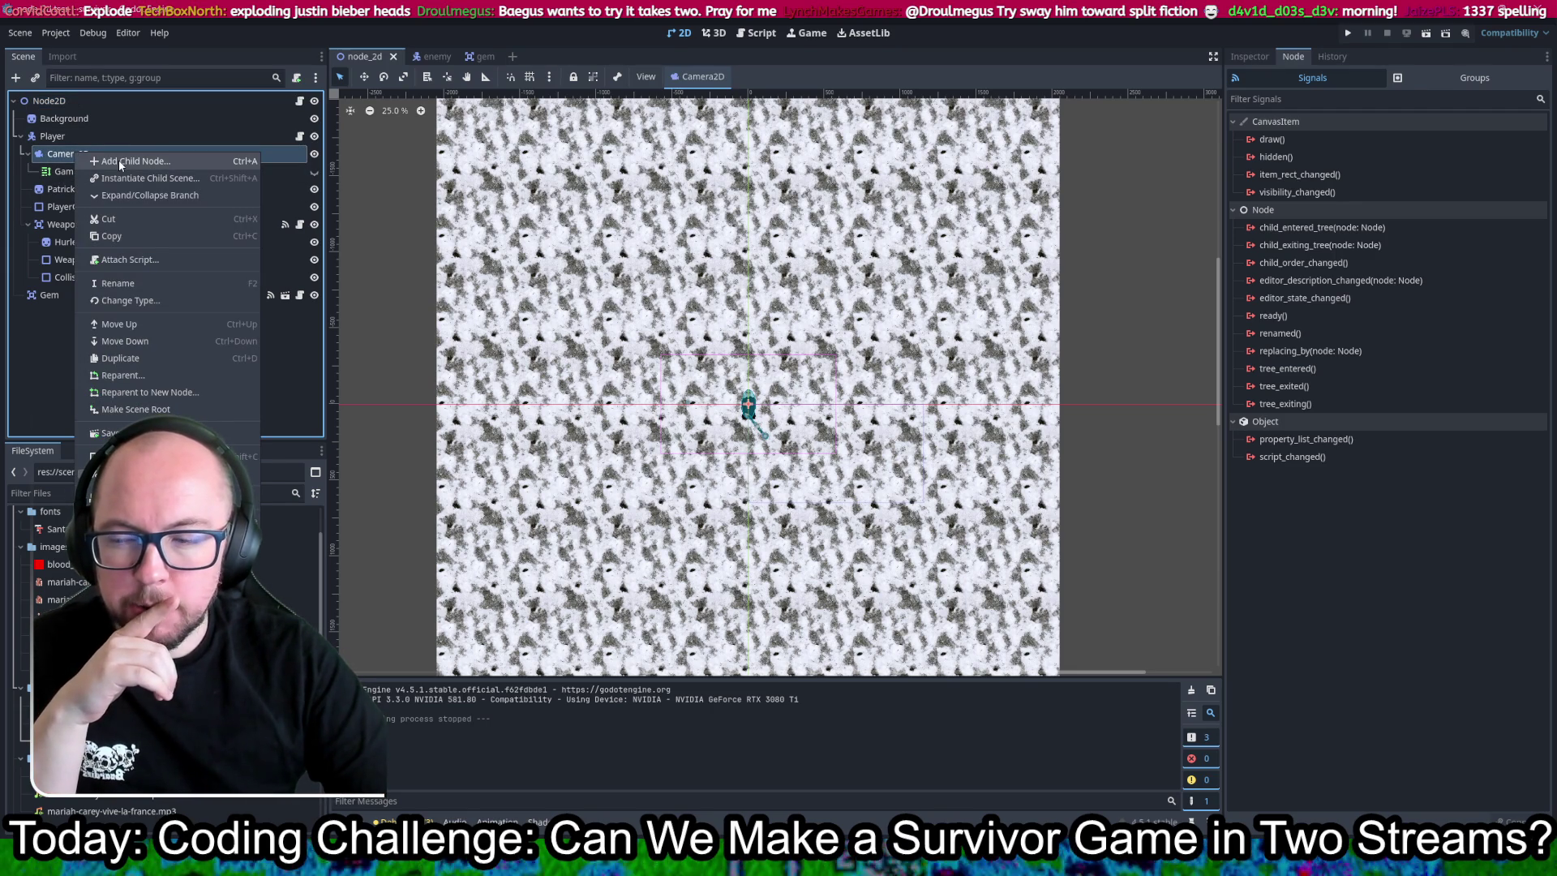
{"action": "left_click", "coordinate": [119, 161]}
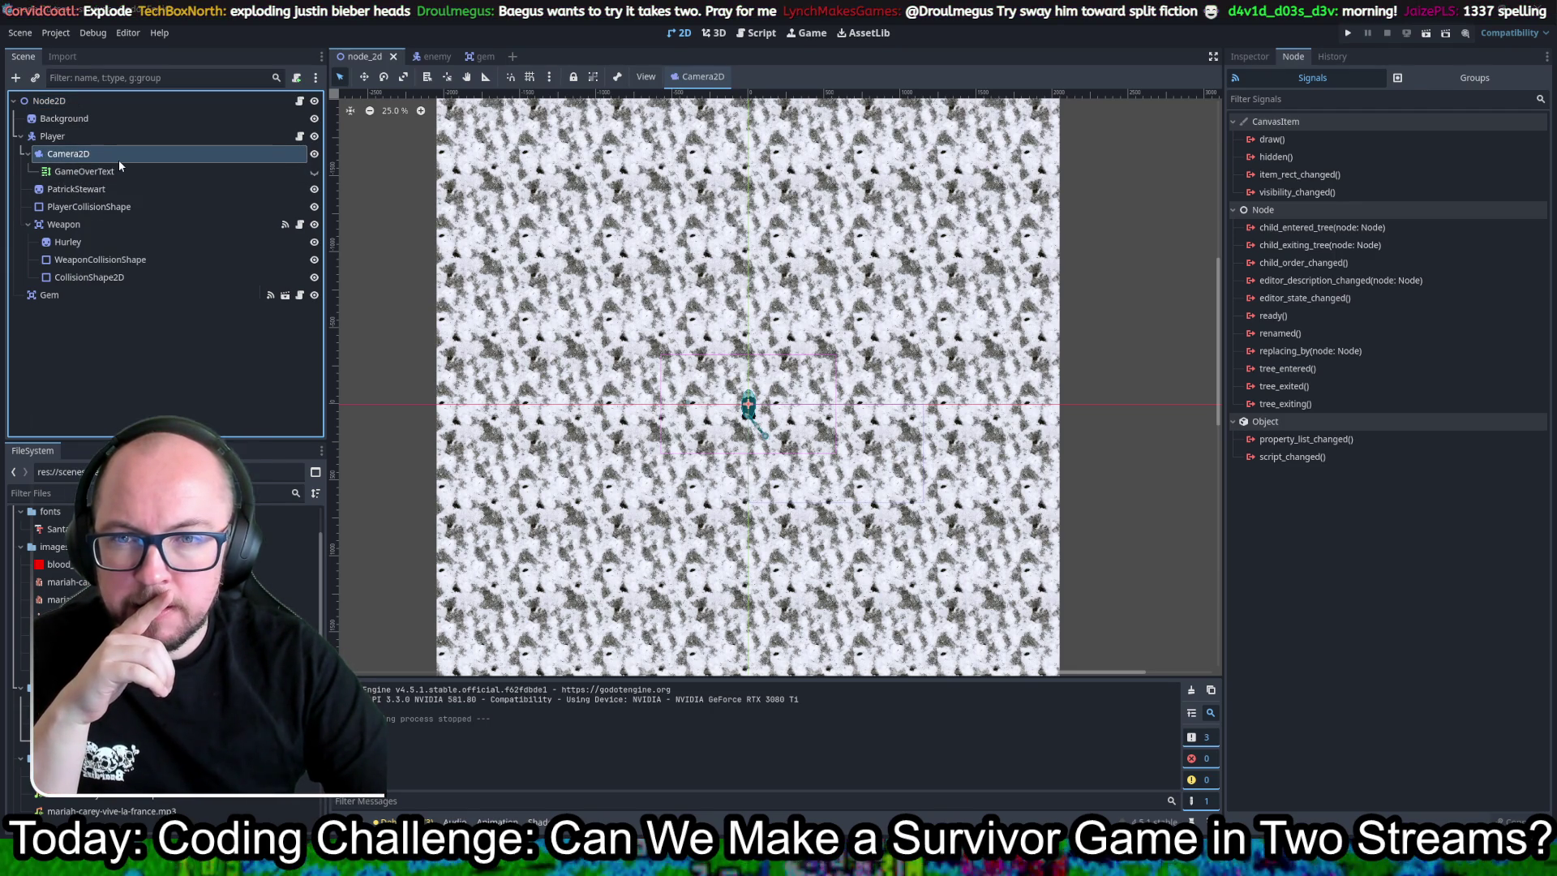
{"action": "left_click_drag", "start_coordinate": [284, 322], "coordinate": [340, 321]}
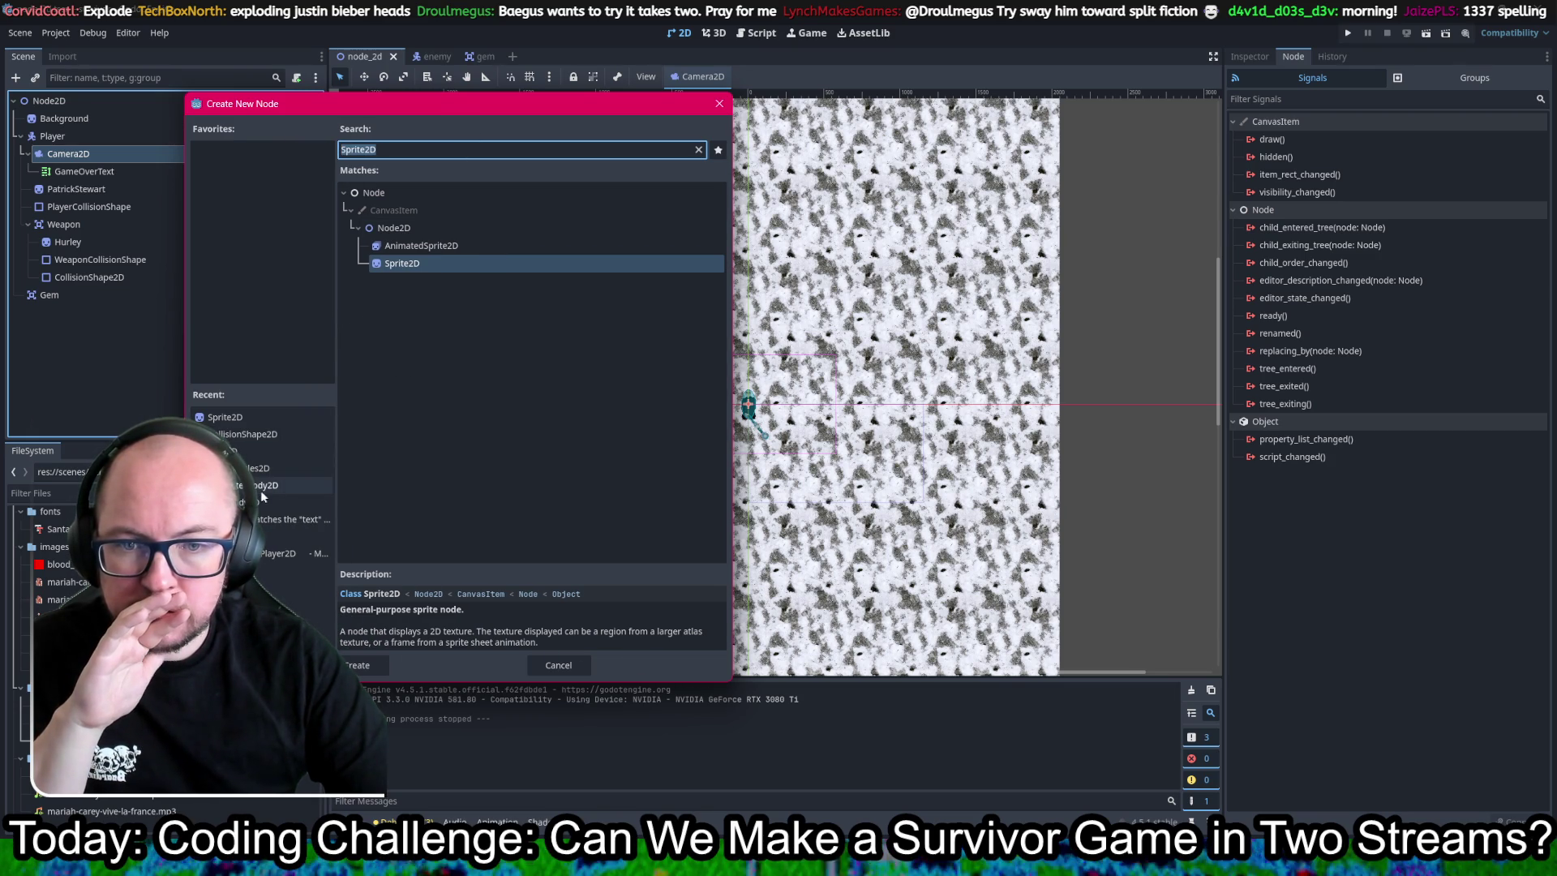
{"action": "double_click", "coordinate": [426, 266]}
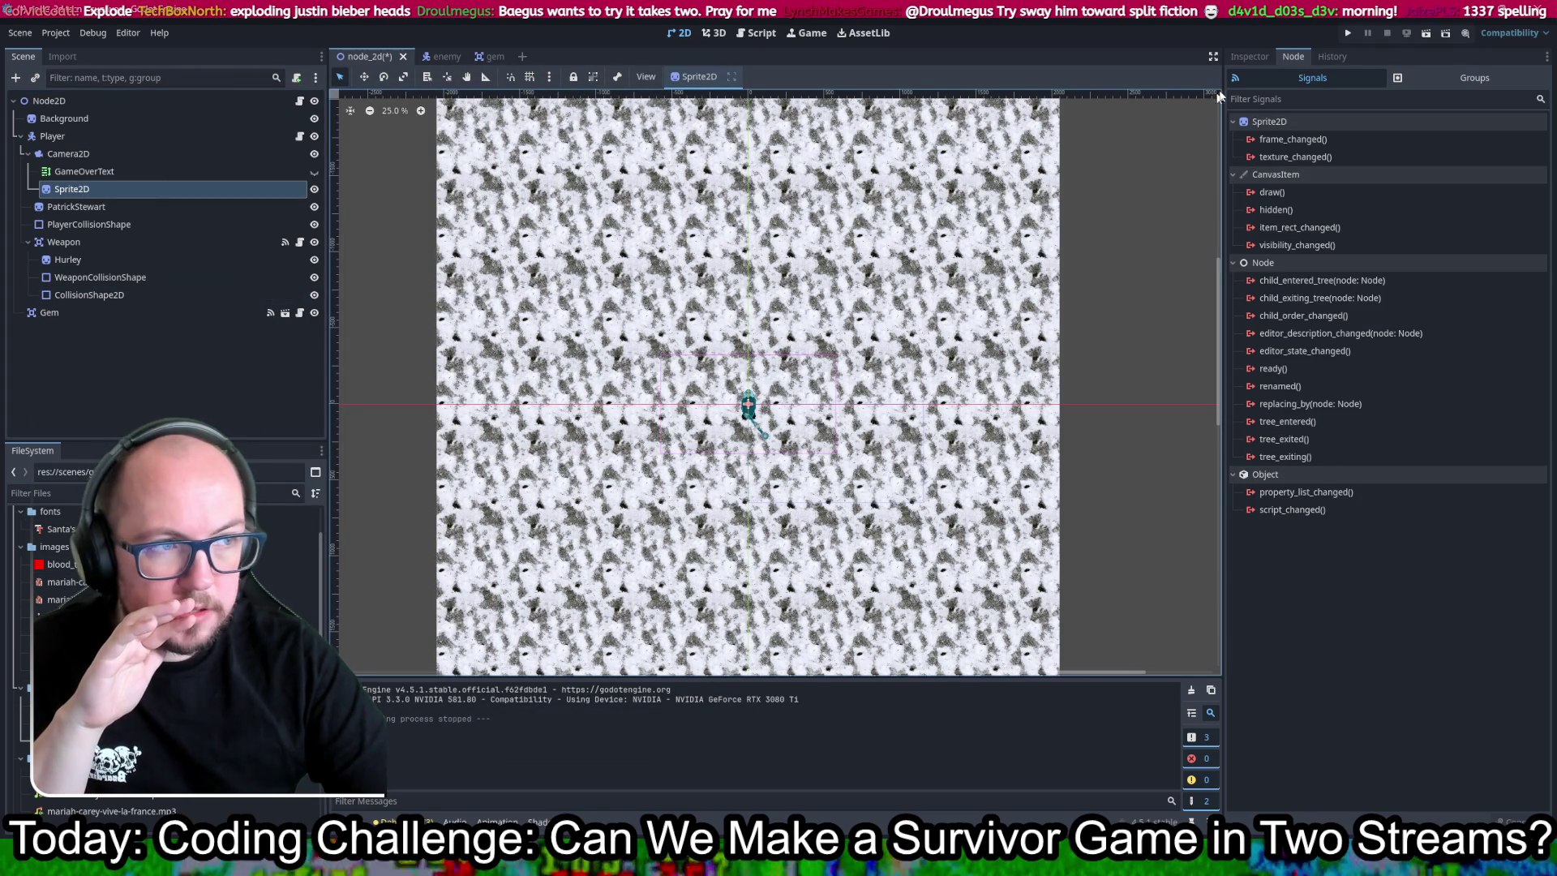
{"action": "left_click", "coordinate": [1249, 56]}
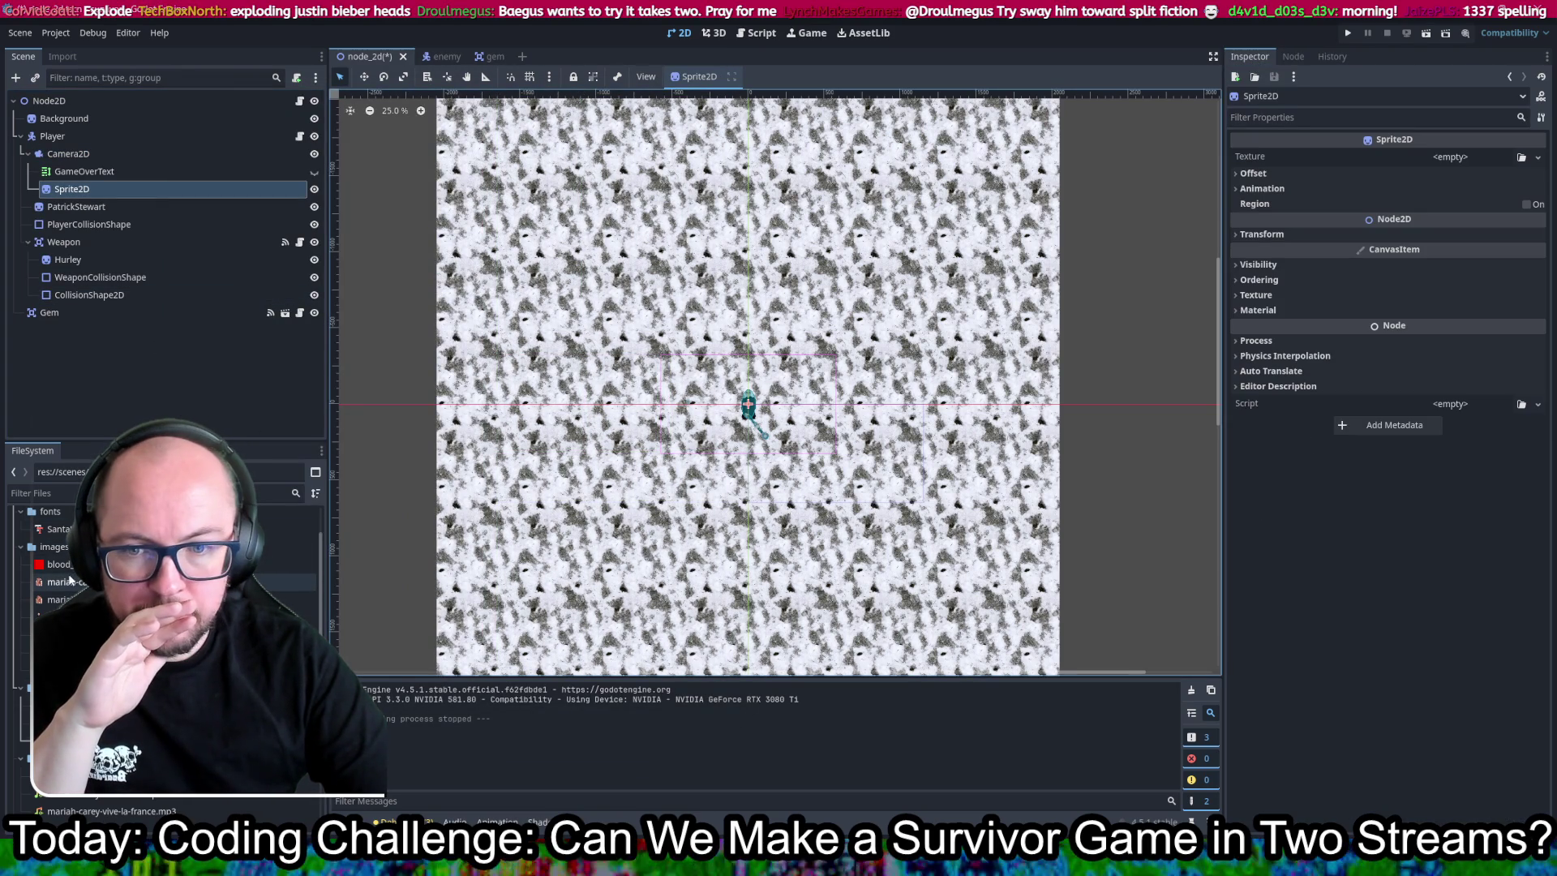
{"action": "mouse_move", "coordinate": [81, 616]}
{"action": "left_mouse_down"}
{"action": "mouse_move", "coordinate": [814, 478]}
{"action": "mouse_move", "coordinate": [1364, 115]}
{"action": "mouse_move", "coordinate": [1403, 162]}
{"action": "mouse_move", "coordinate": [1443, 159]}
{"action": "left_mouse_up"}
- Move the blood splat up-right of the player, shrink it to about 0.19 scale, and save
{"action": "scroll", "coordinate": [757, 408], "scroll_direction": "up", "scroll_amount": 4}
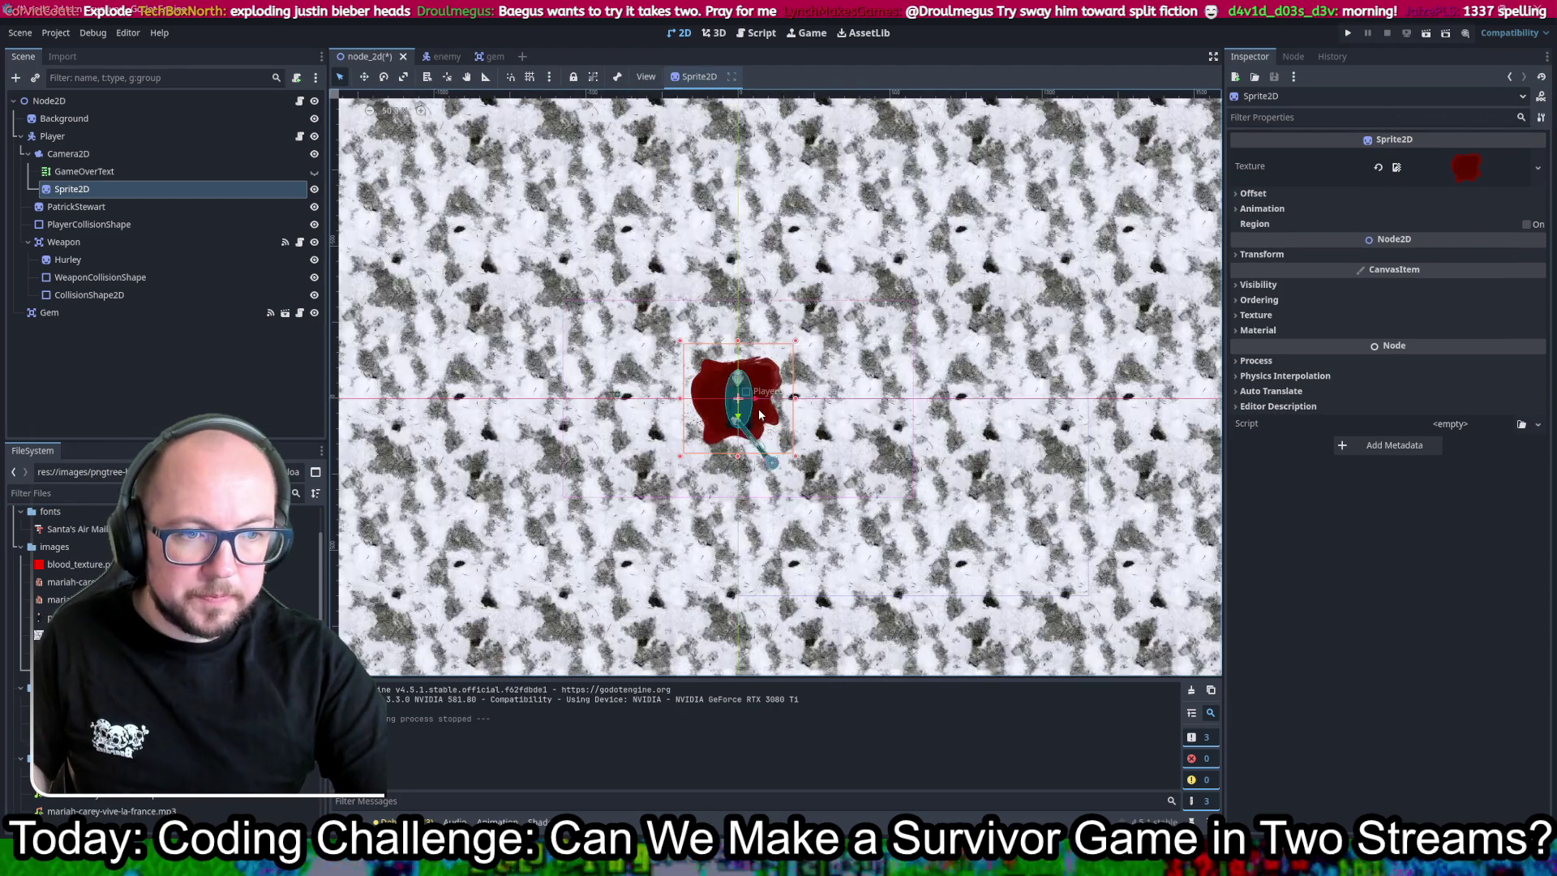
{"action": "left_click_drag", "start_coordinate": [775, 416], "coordinate": [1051, 304]}
{"action": "mouse_move", "coordinate": [1108, 166]}
{"action": "left_mouse_down"}
{"action": "mouse_move", "coordinate": [999, 259]}
{"action": "mouse_move", "coordinate": [928, 349]}
{"action": "left_mouse_up"}
{"action": "left_click_drag", "start_coordinate": [970, 283], "coordinate": [1054, 220]}
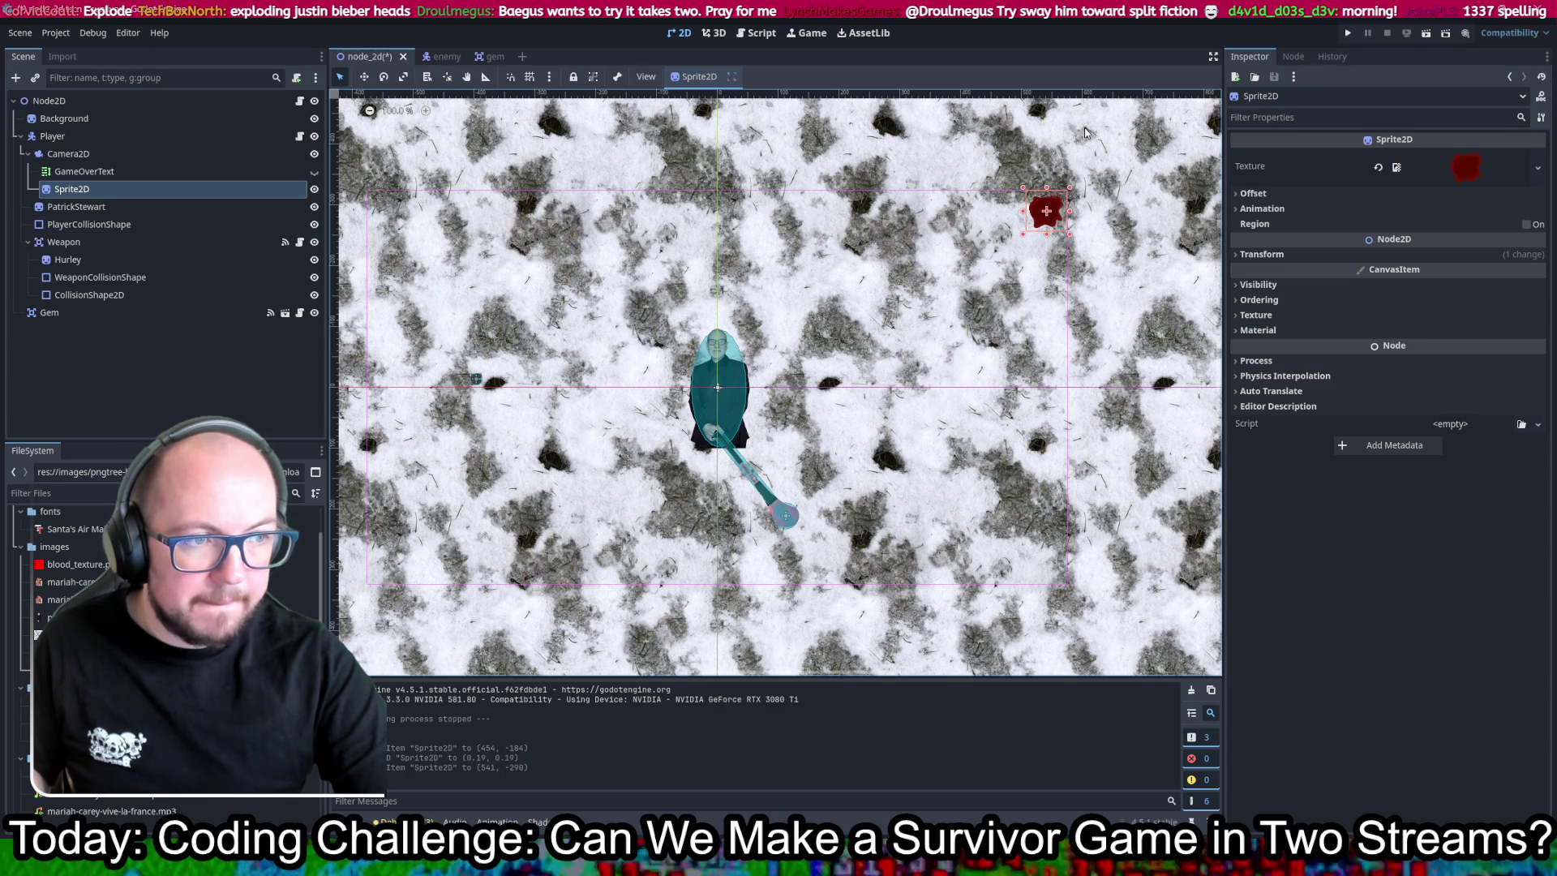
{"action": "key", "text": "ctrl+s"}
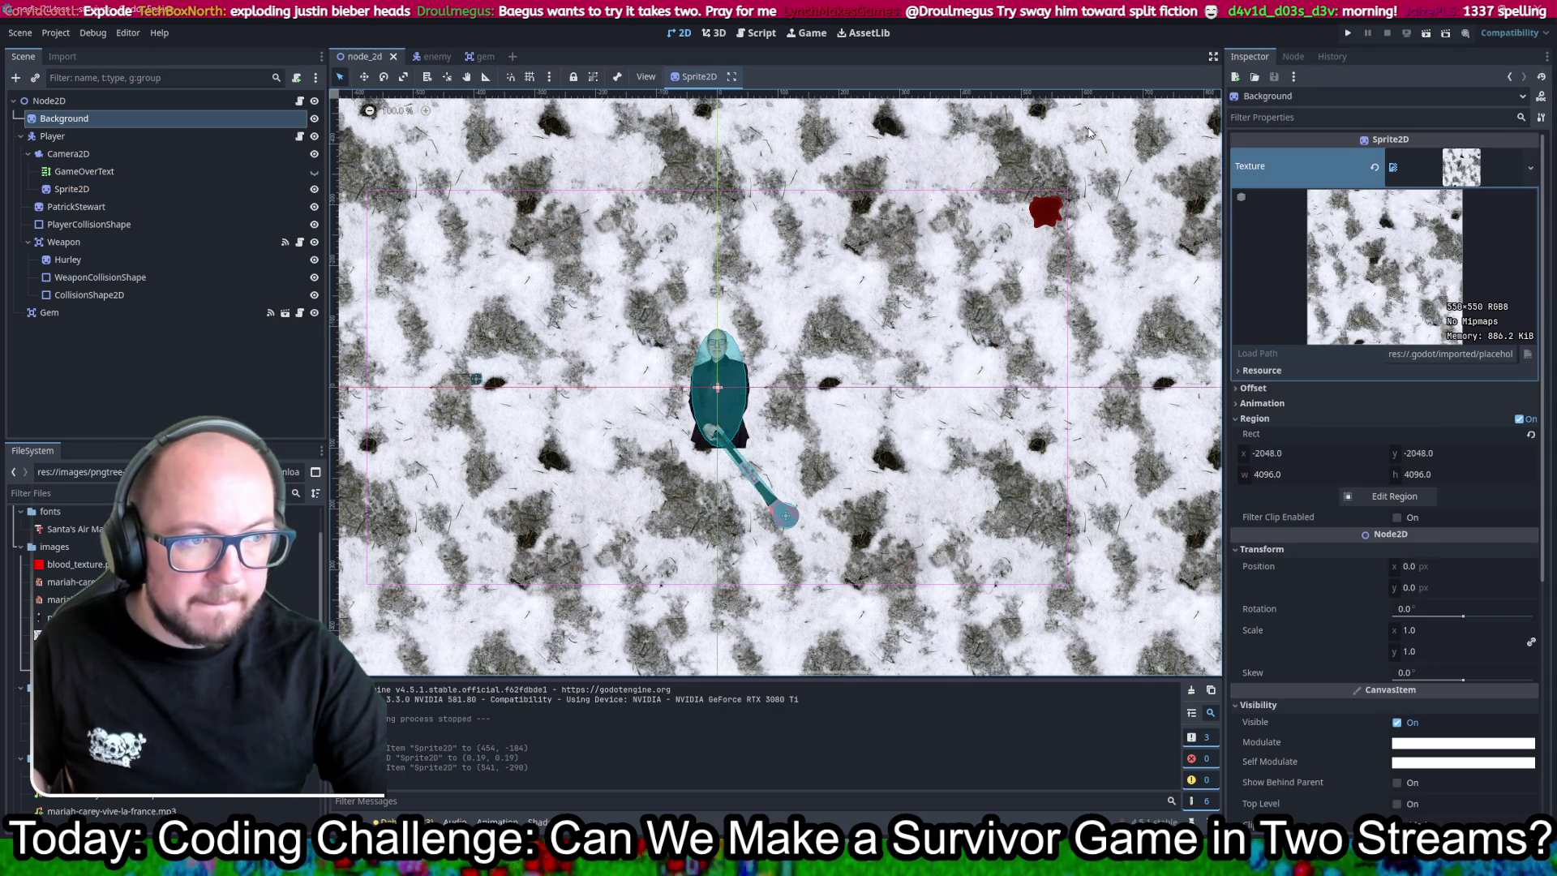
- Add a RichTextLabel child under Camera2D with its text set to 0, and save the scene
{"action": "right_click", "coordinate": [80, 157]}
{"action": "left_click", "coordinate": [119, 163]}
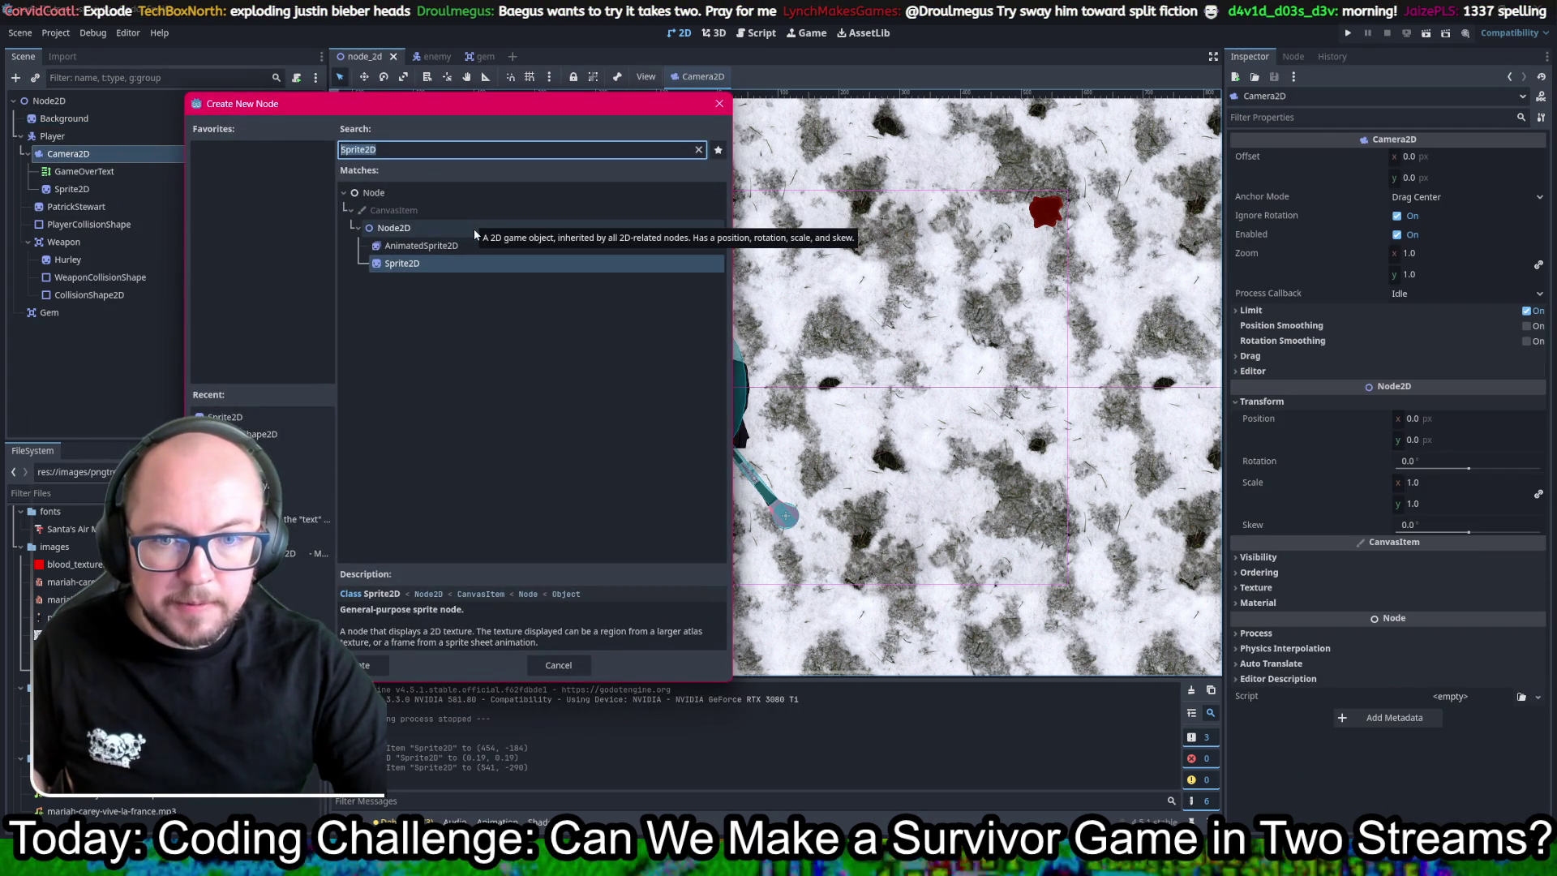
{"action": "type", "text": "rich"}
{"action": "key", "text": "Return"}
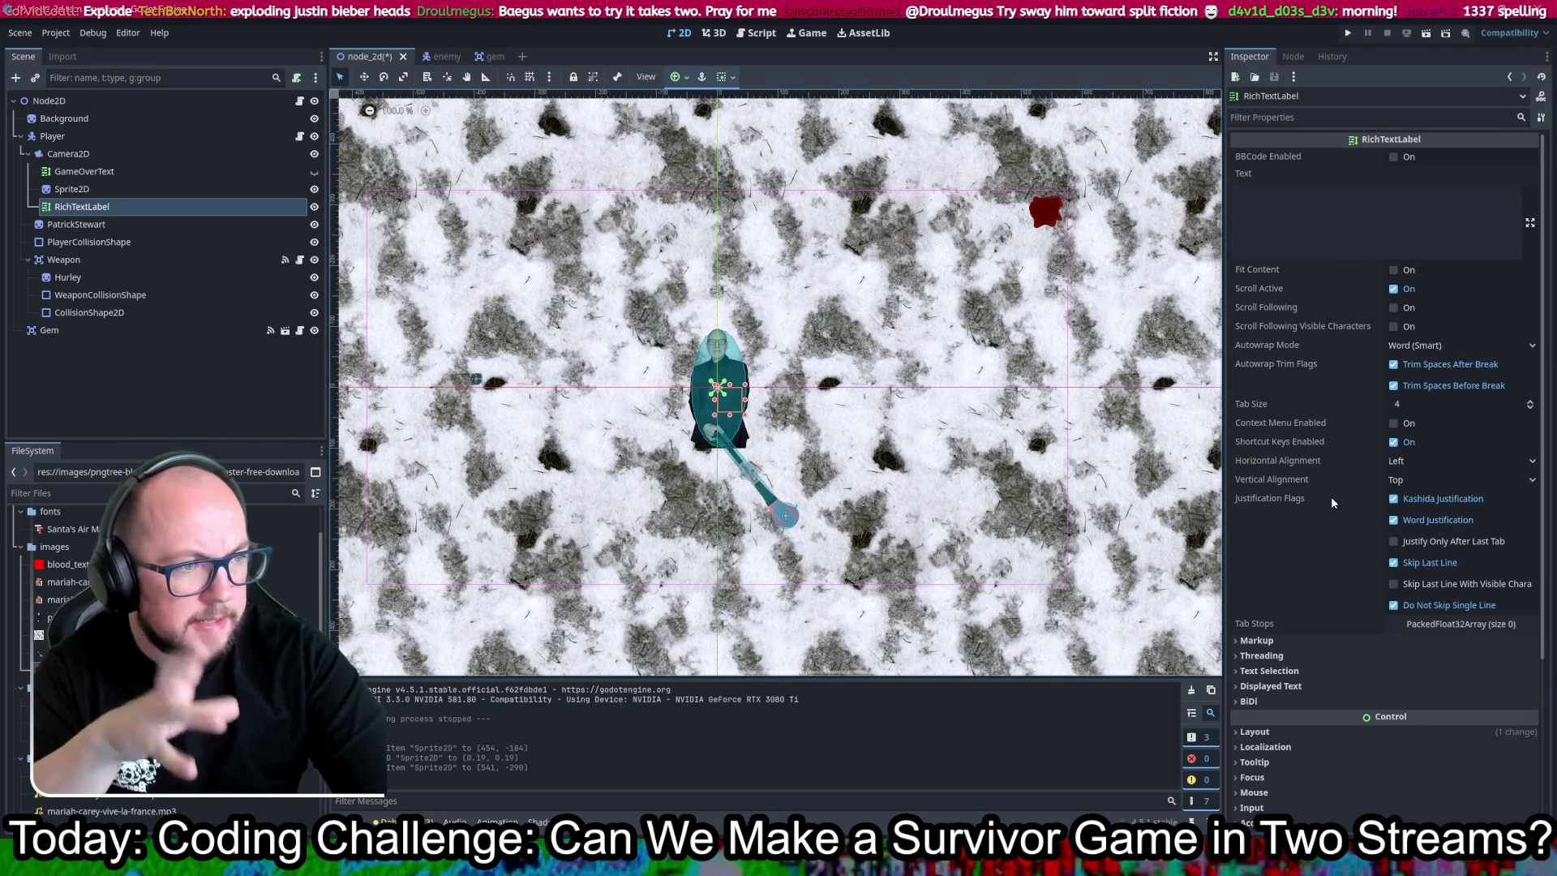
{"action": "left_click", "coordinate": [1319, 208]}
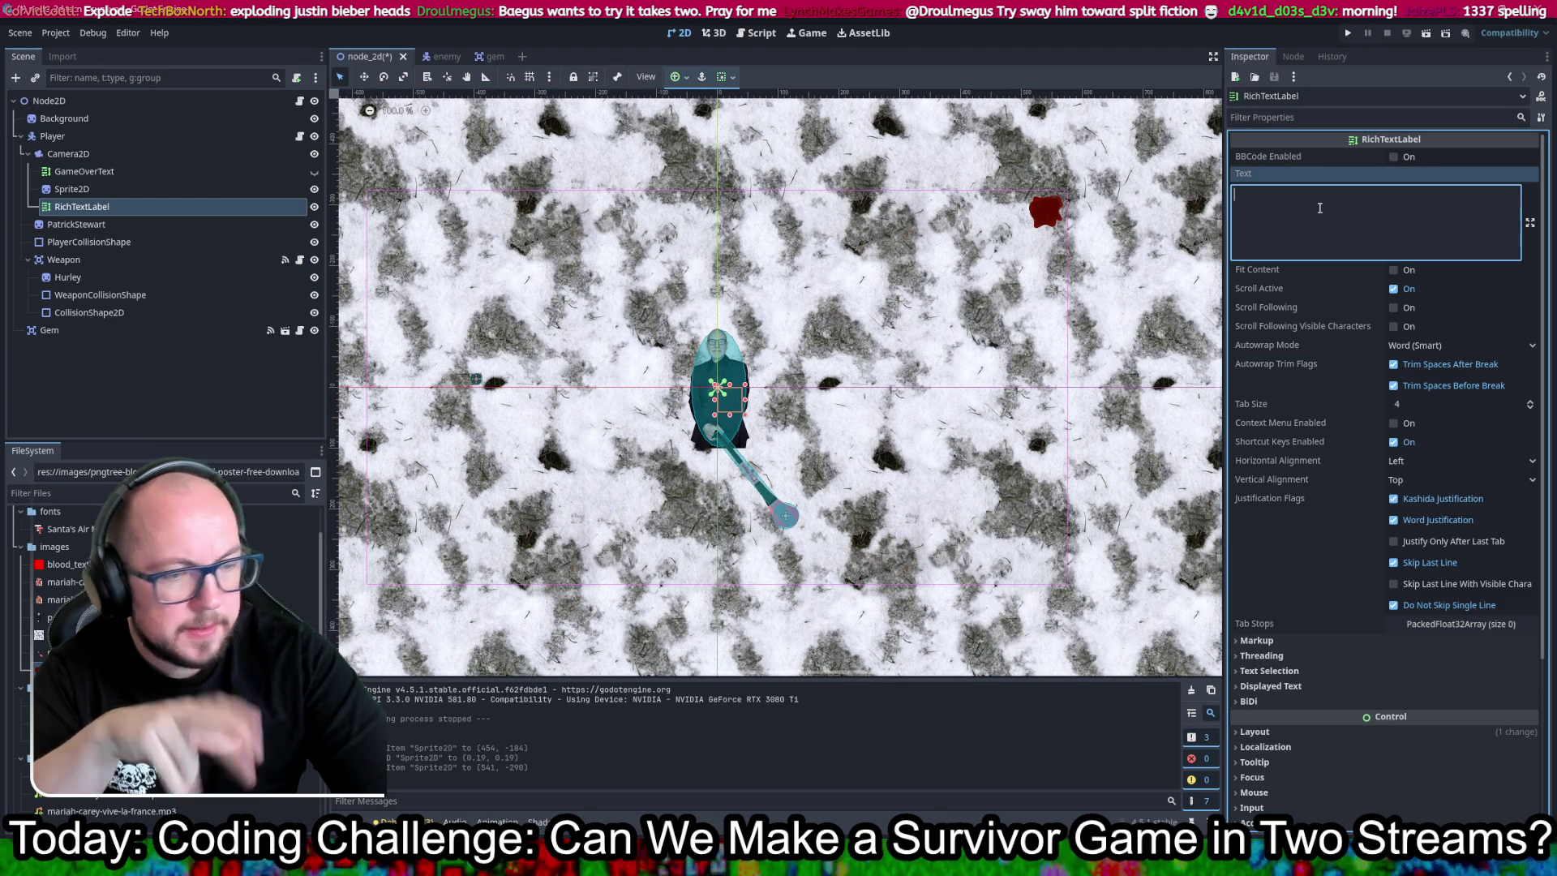
{"action": "type", "text": "0"}
{"action": "key", "text": "ctrl+s"}
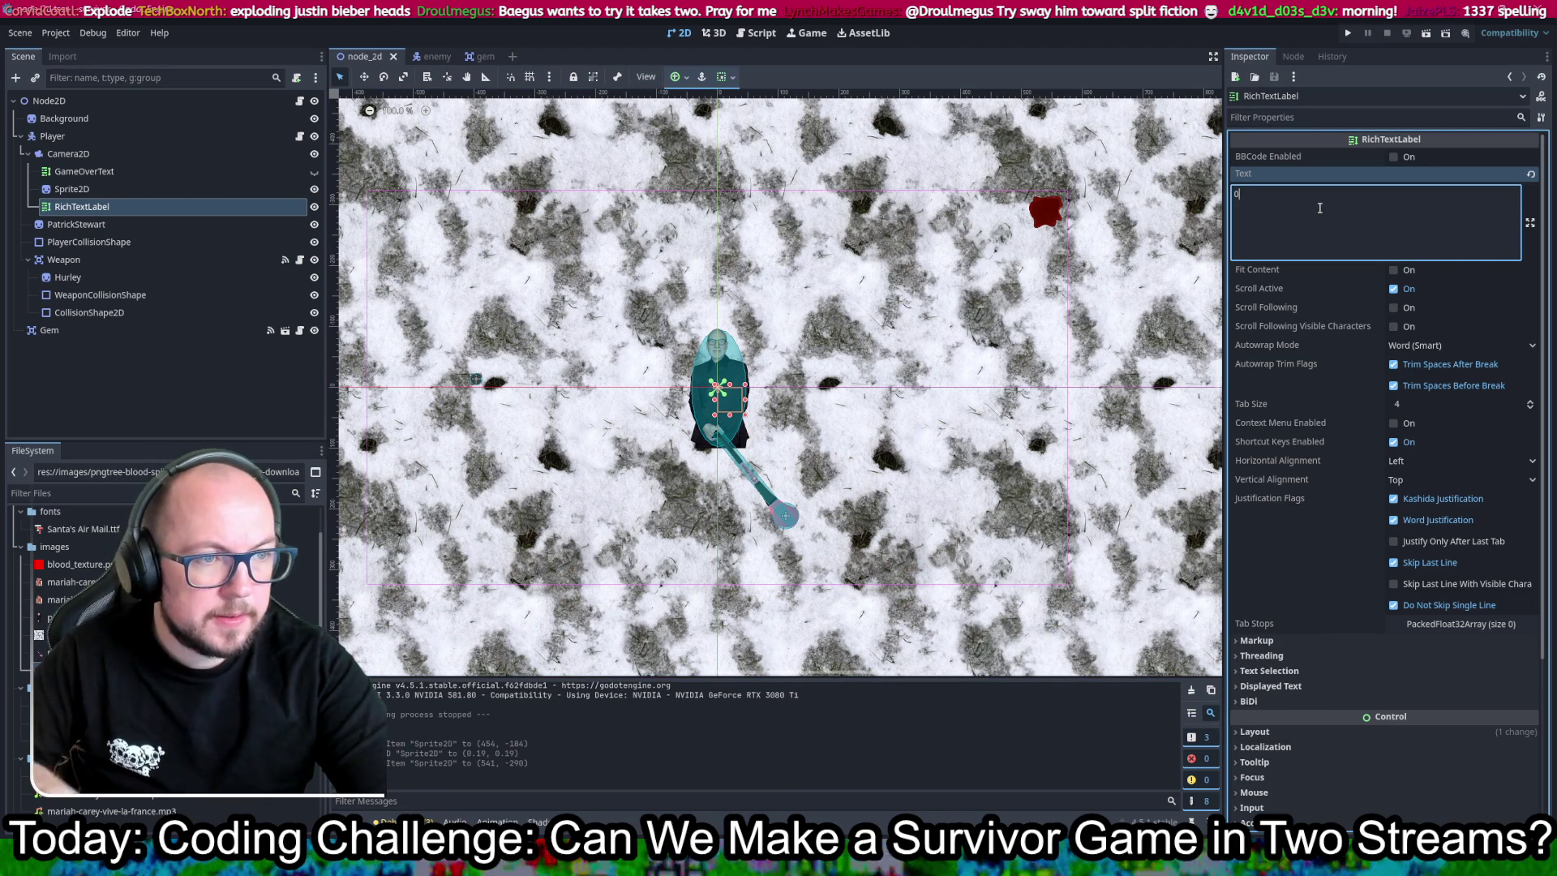
- Move the RichTextLabel up beside the red blood splat, undoing stray collision-shape moves
{"action": "left_click", "coordinate": [728, 407]}
{"action": "left_click_drag", "start_coordinate": [728, 408], "coordinate": [869, 342]}
{"action": "key", "text": "ctrl+z"}
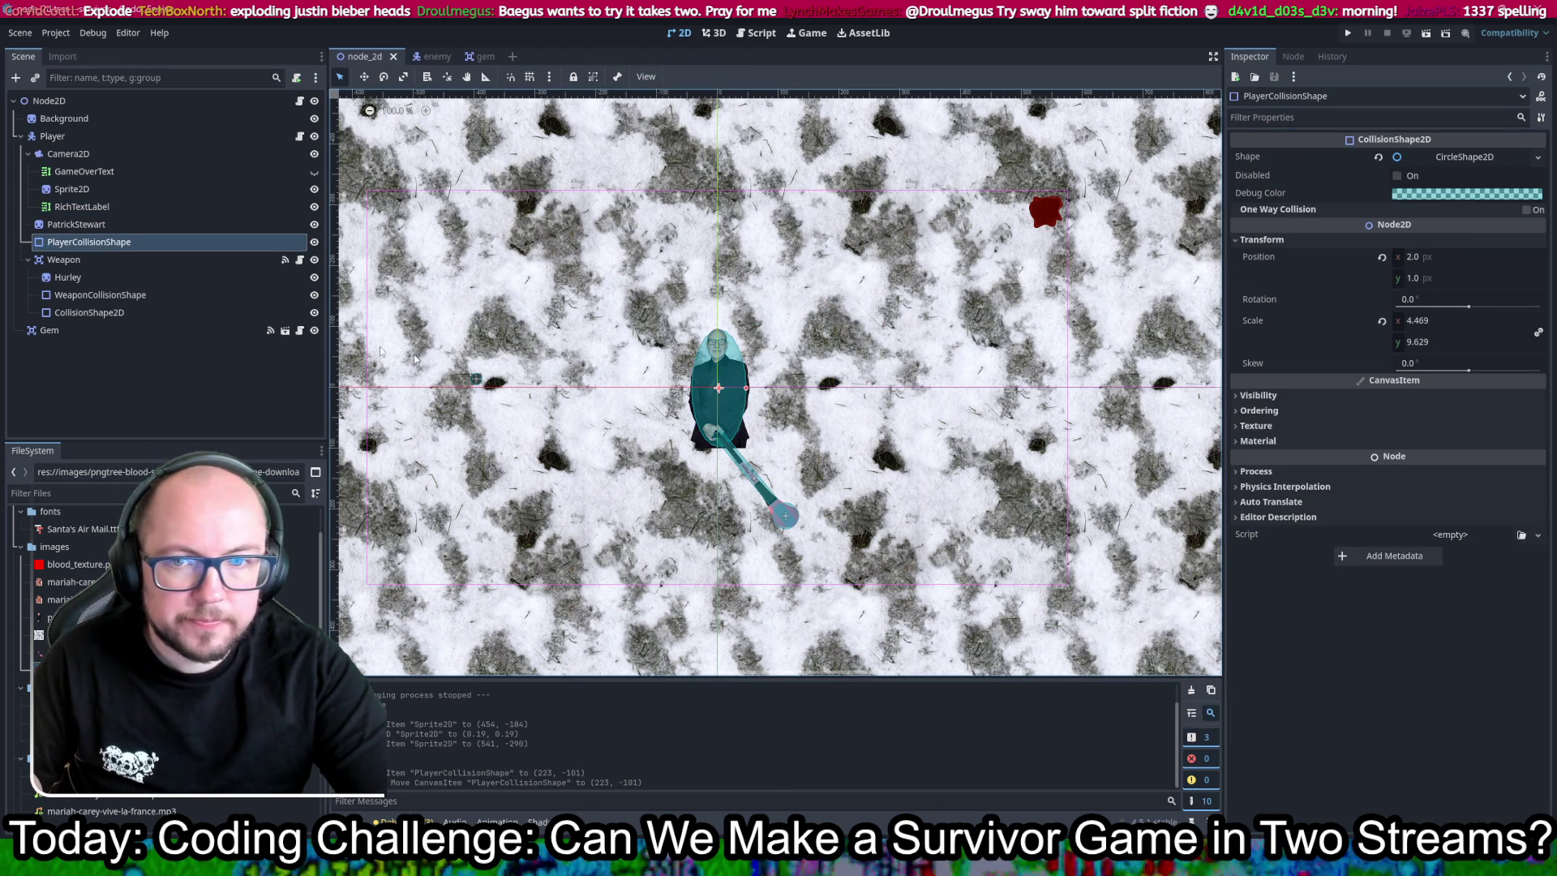
{"action": "left_click", "coordinate": [96, 227]}
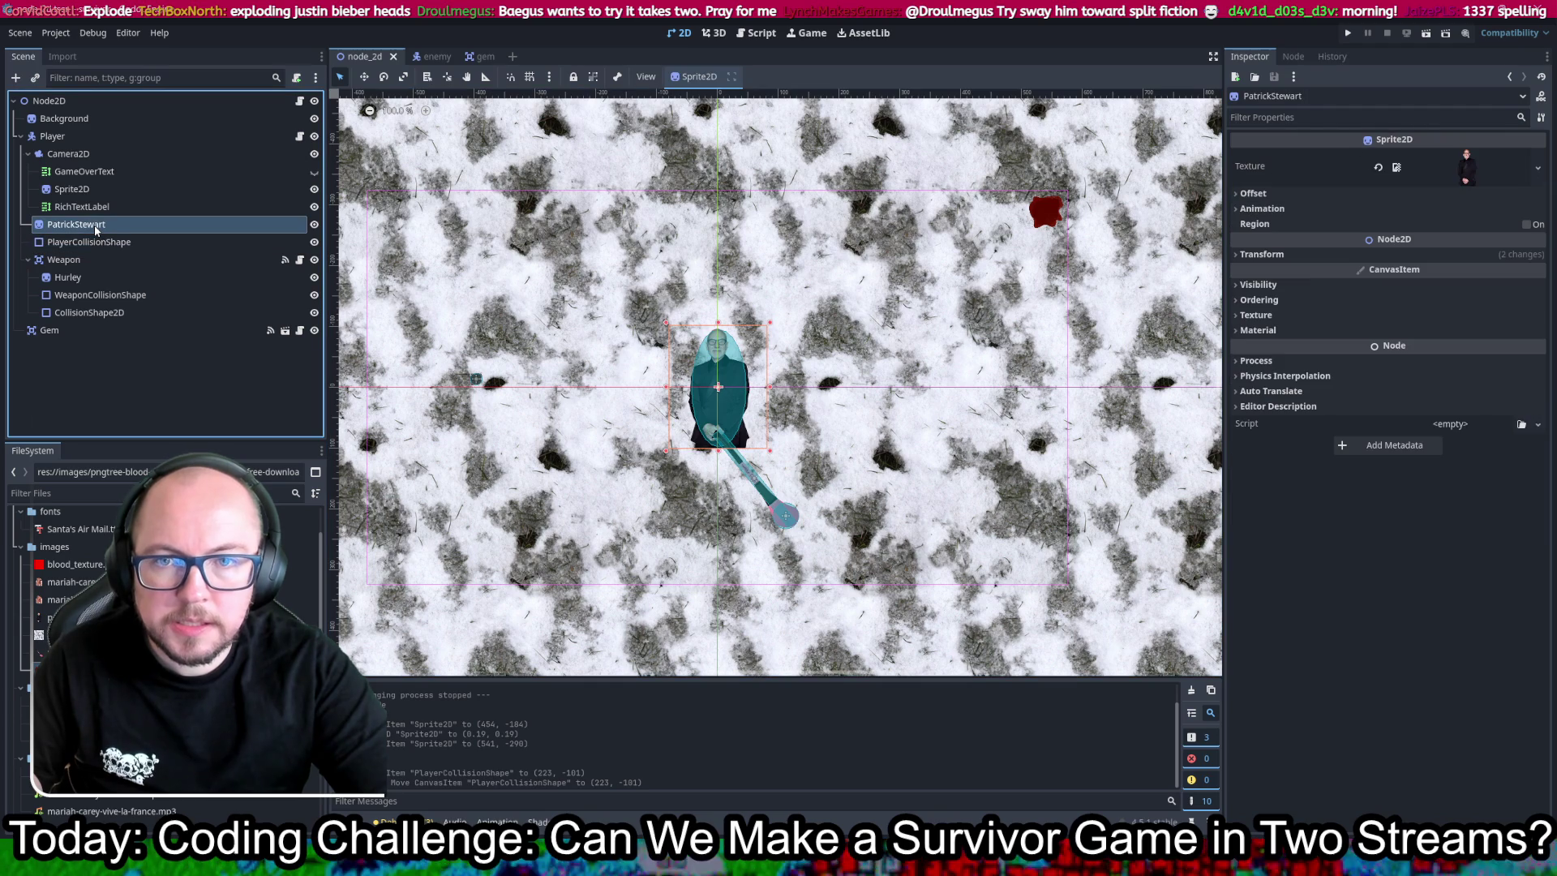
{"action": "left_click", "coordinate": [122, 208]}
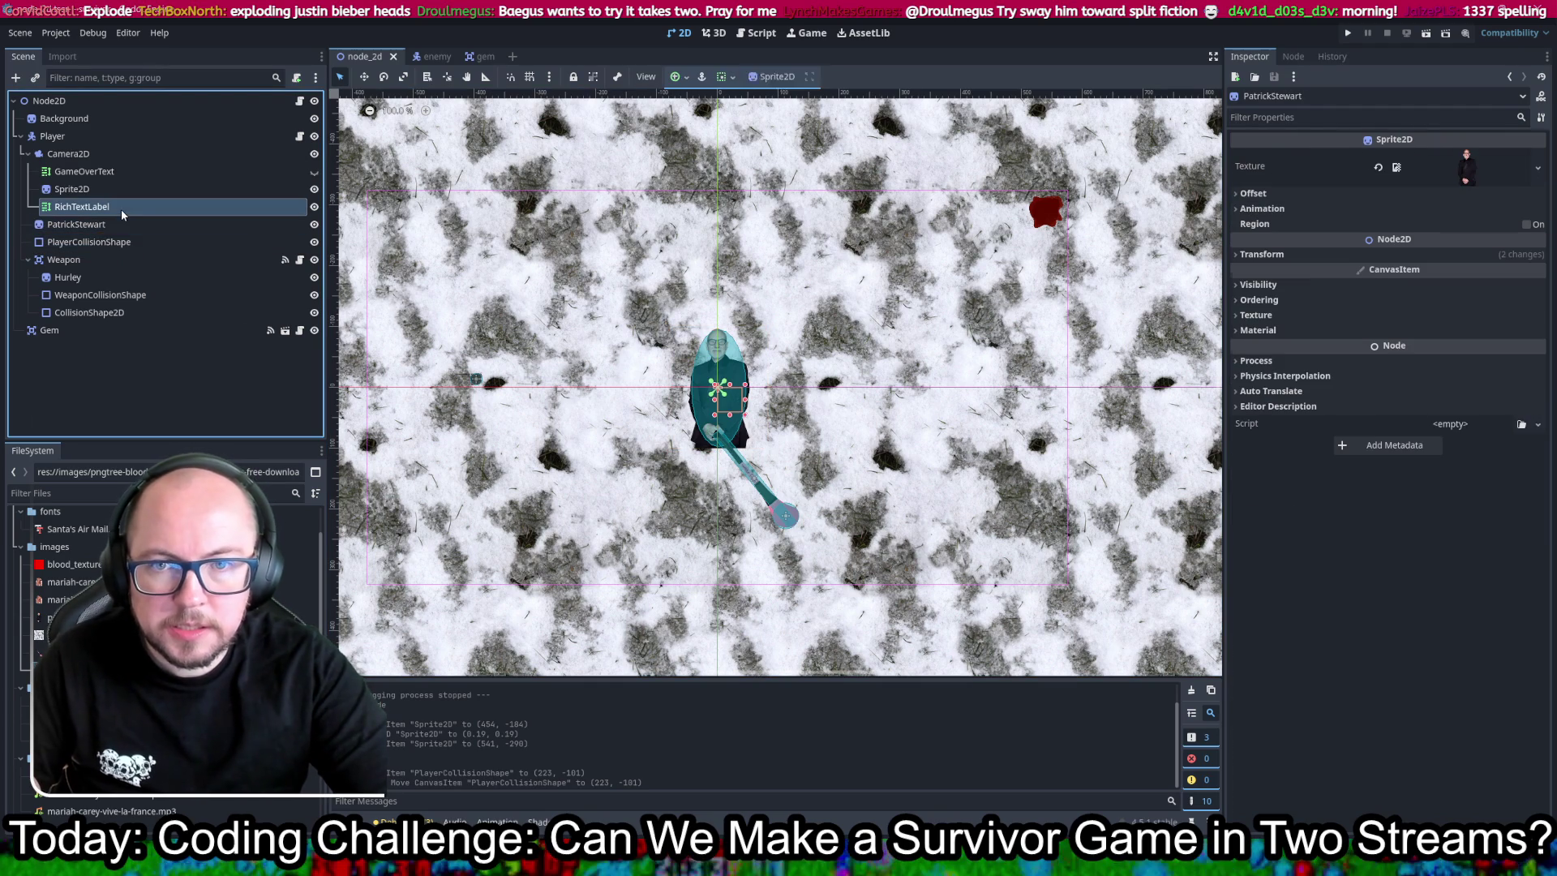
{"action": "left_click_drag", "start_coordinate": [735, 412], "coordinate": [912, 422]}
{"action": "key", "text": "ctrl+z"}
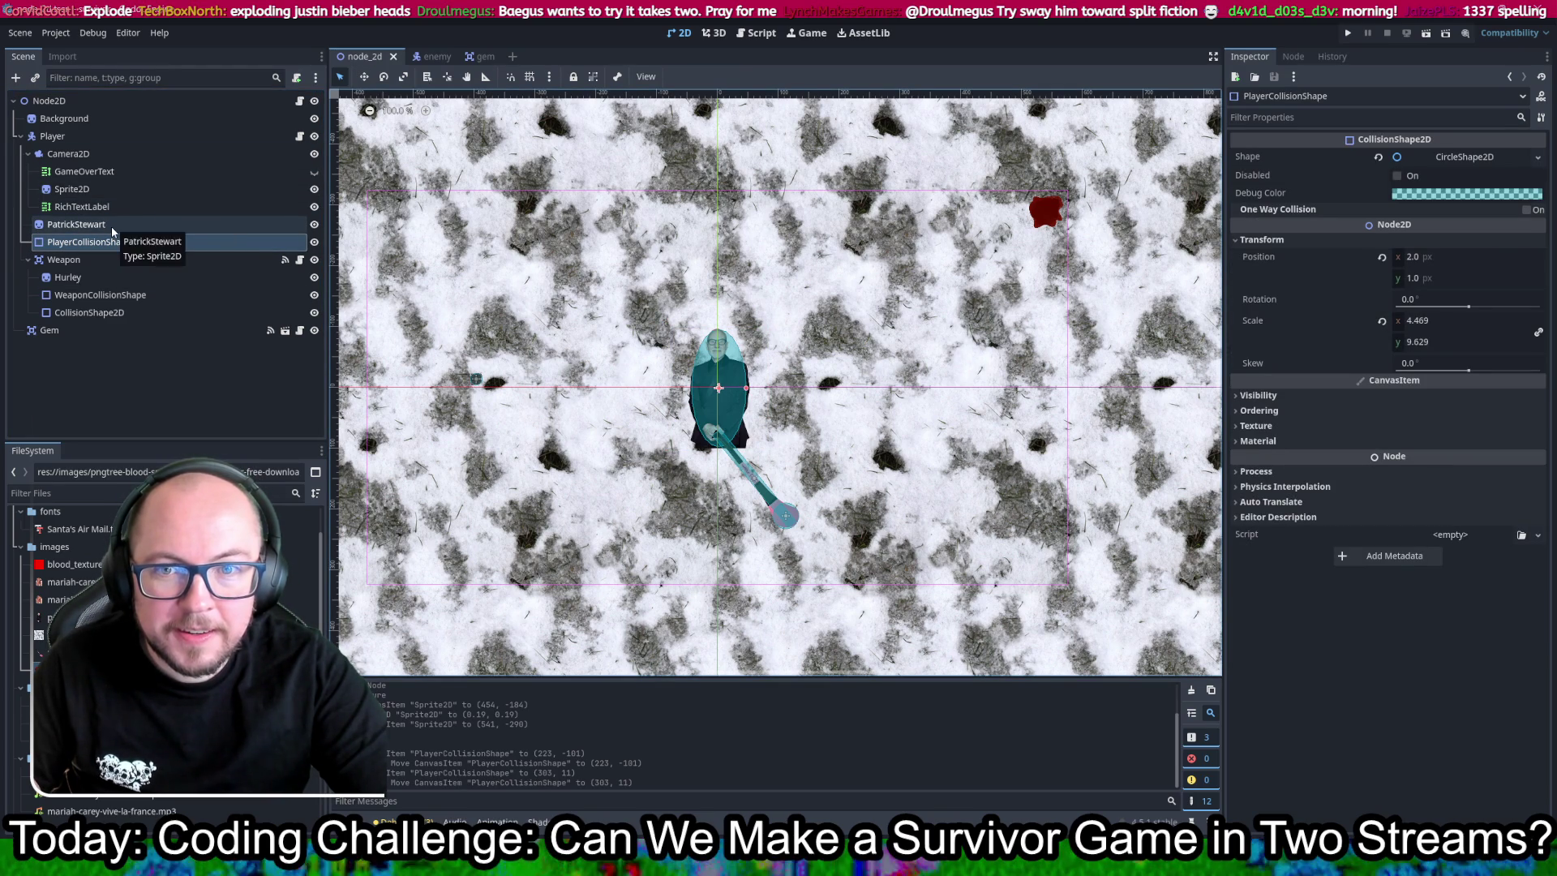
{"action": "left_click", "coordinate": [153, 205]}
{"action": "key", "text": "w"}
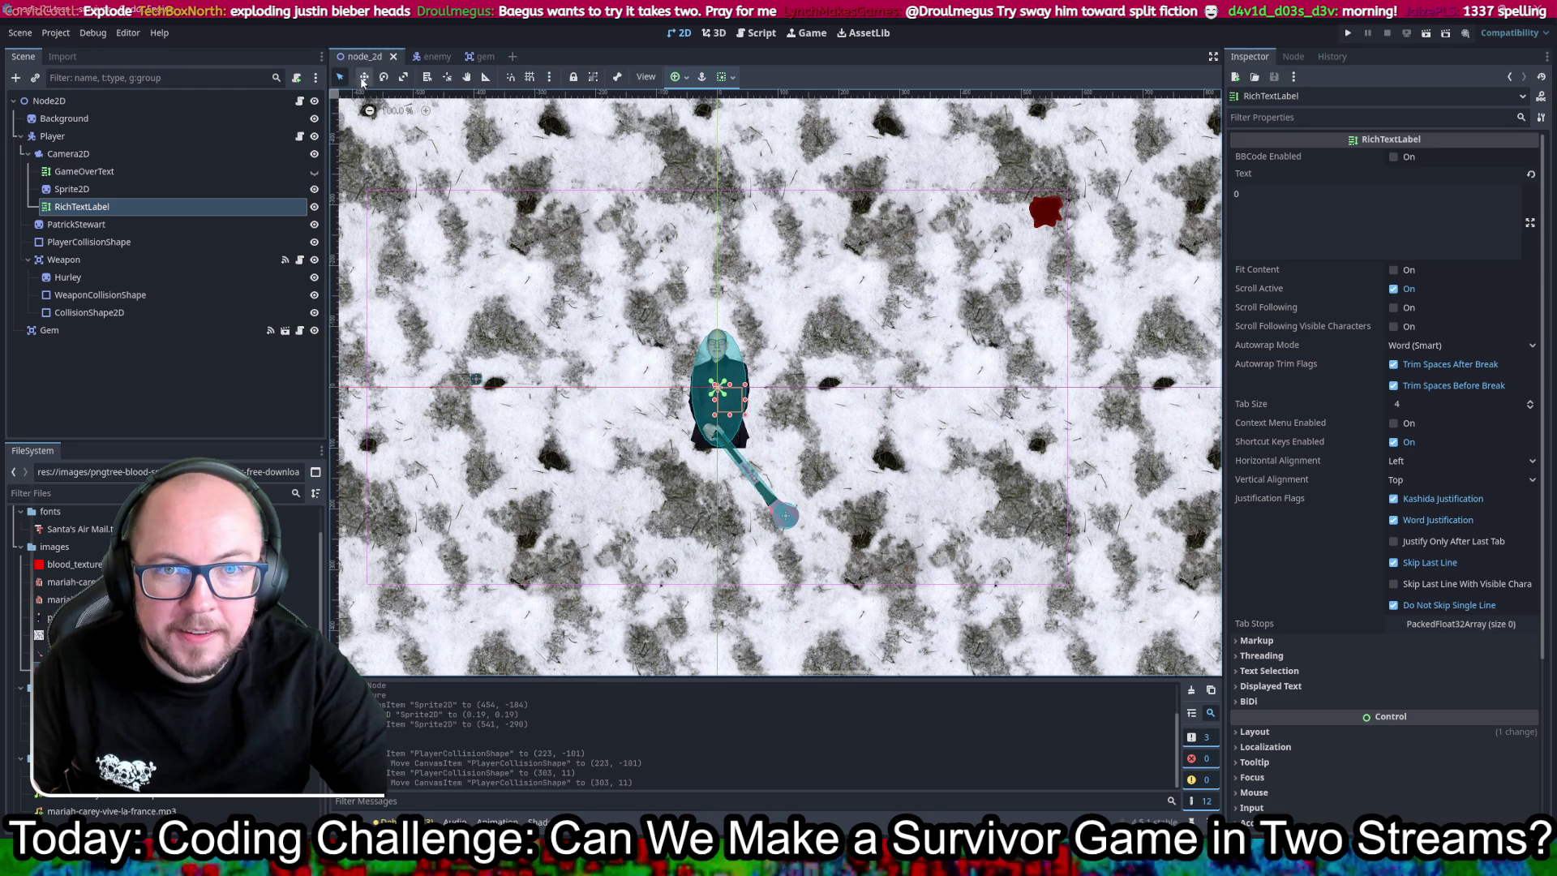
{"action": "mouse_move", "coordinate": [741, 410]}
{"action": "left_mouse_down"}
{"action": "mouse_move", "coordinate": [1017, 324]}
{"action": "mouse_move", "coordinate": [990, 229]}
{"action": "mouse_move", "coordinate": [1009, 209]}
{"action": "left_mouse_up"}
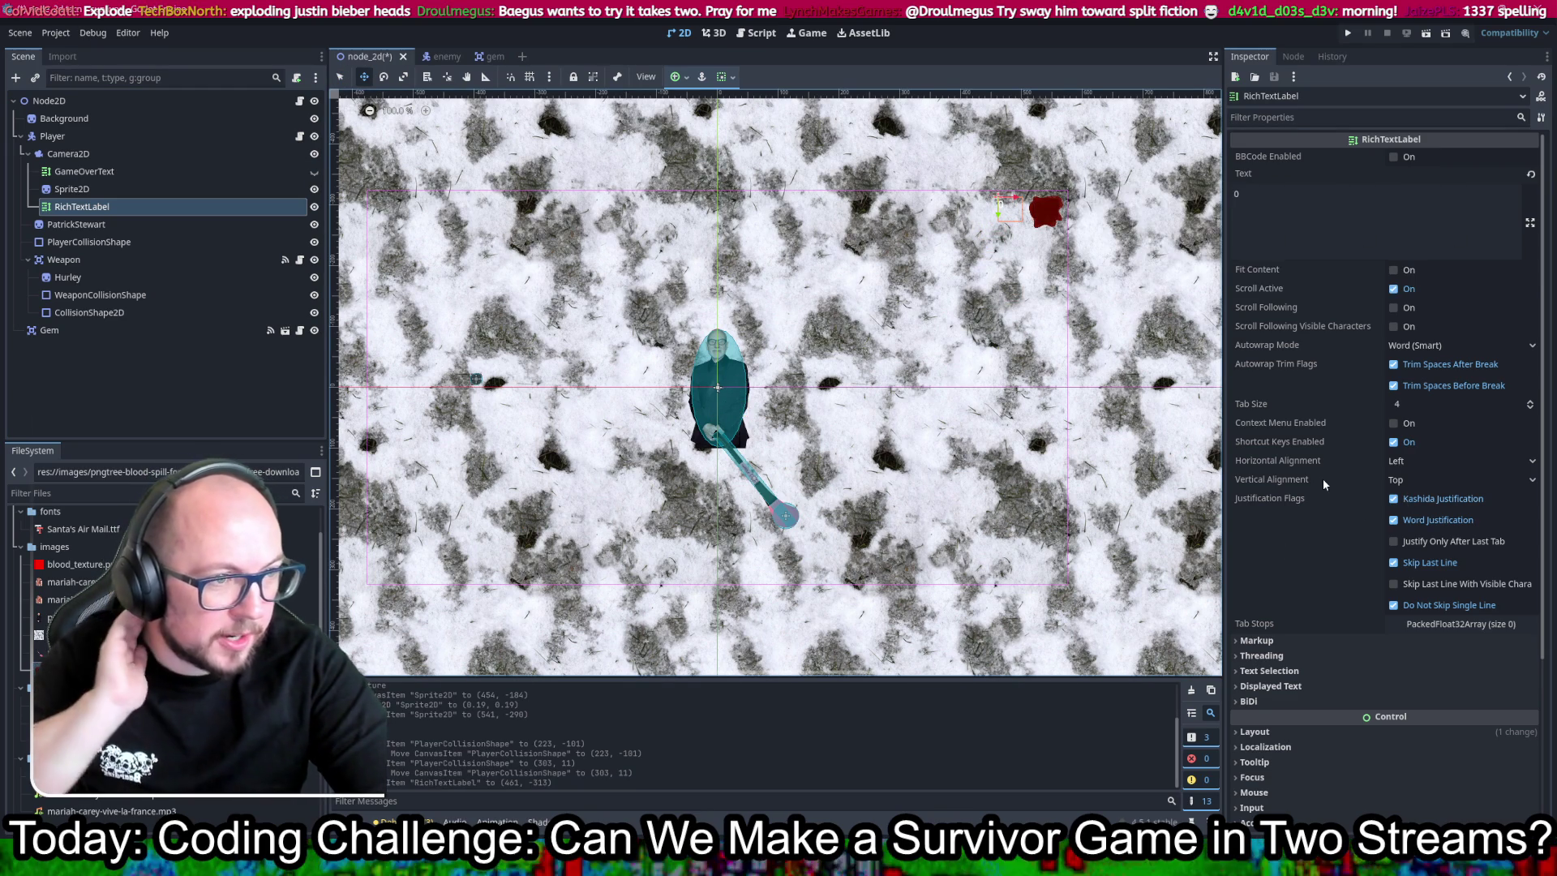
- Set the RichTextLabel's Visibility Modulate colour to cyan 00ffff (R 0, G 255, B 255)
{"action": "scroll", "coordinate": [1321, 478], "scroll_direction": "down", "scroll_amount": 5}
{"action": "left_click", "coordinate": [1341, 657]}
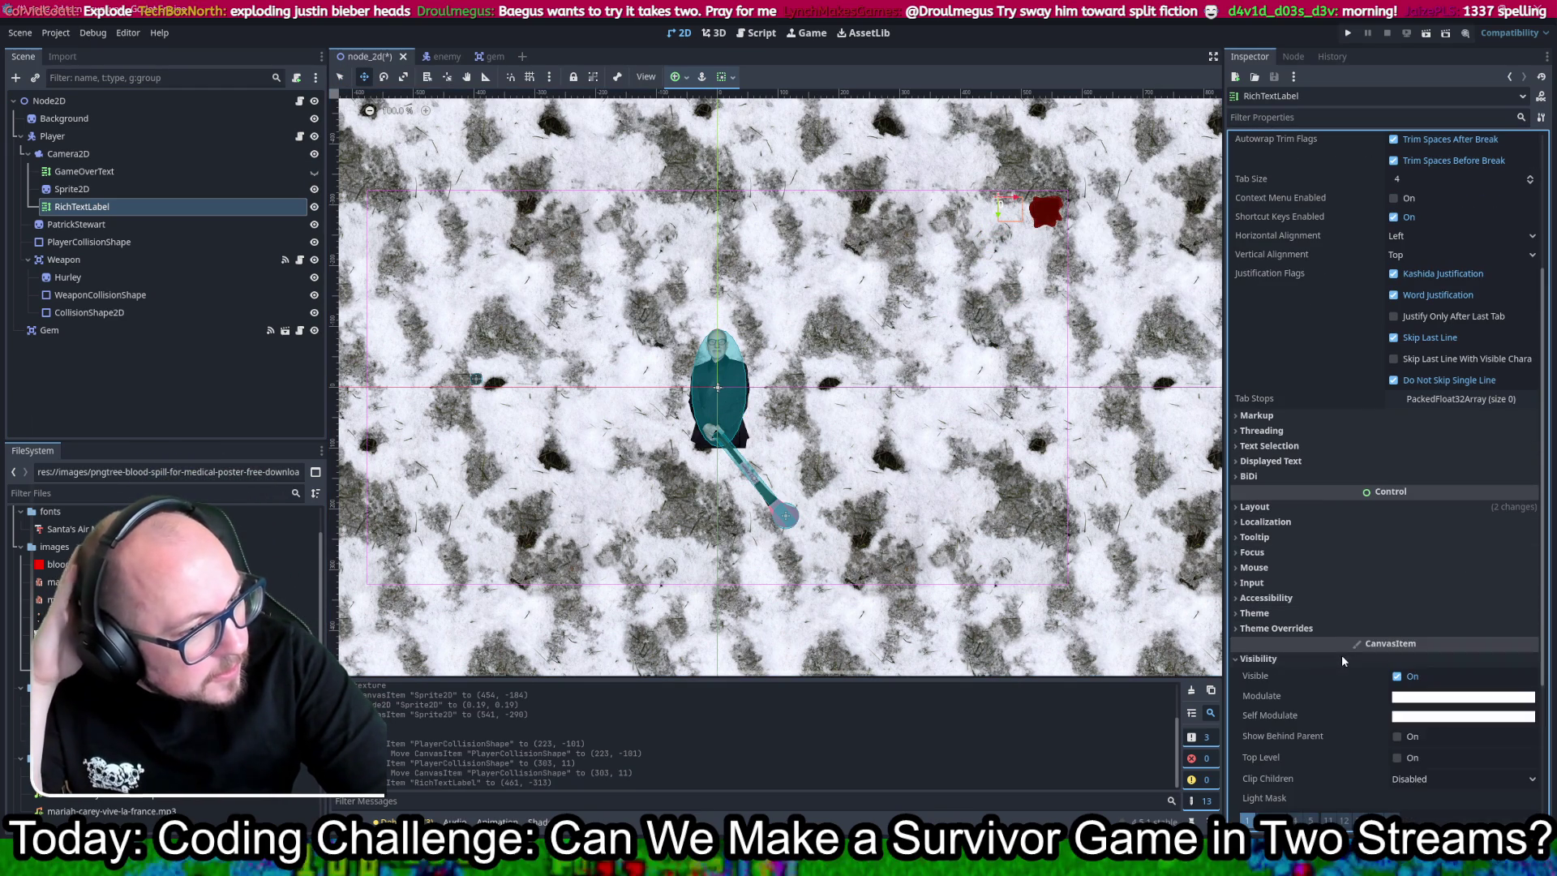
{"action": "scroll", "coordinate": [1350, 649], "scroll_direction": "down", "scroll_amount": 4}
{"action": "left_click", "coordinate": [1427, 523]}
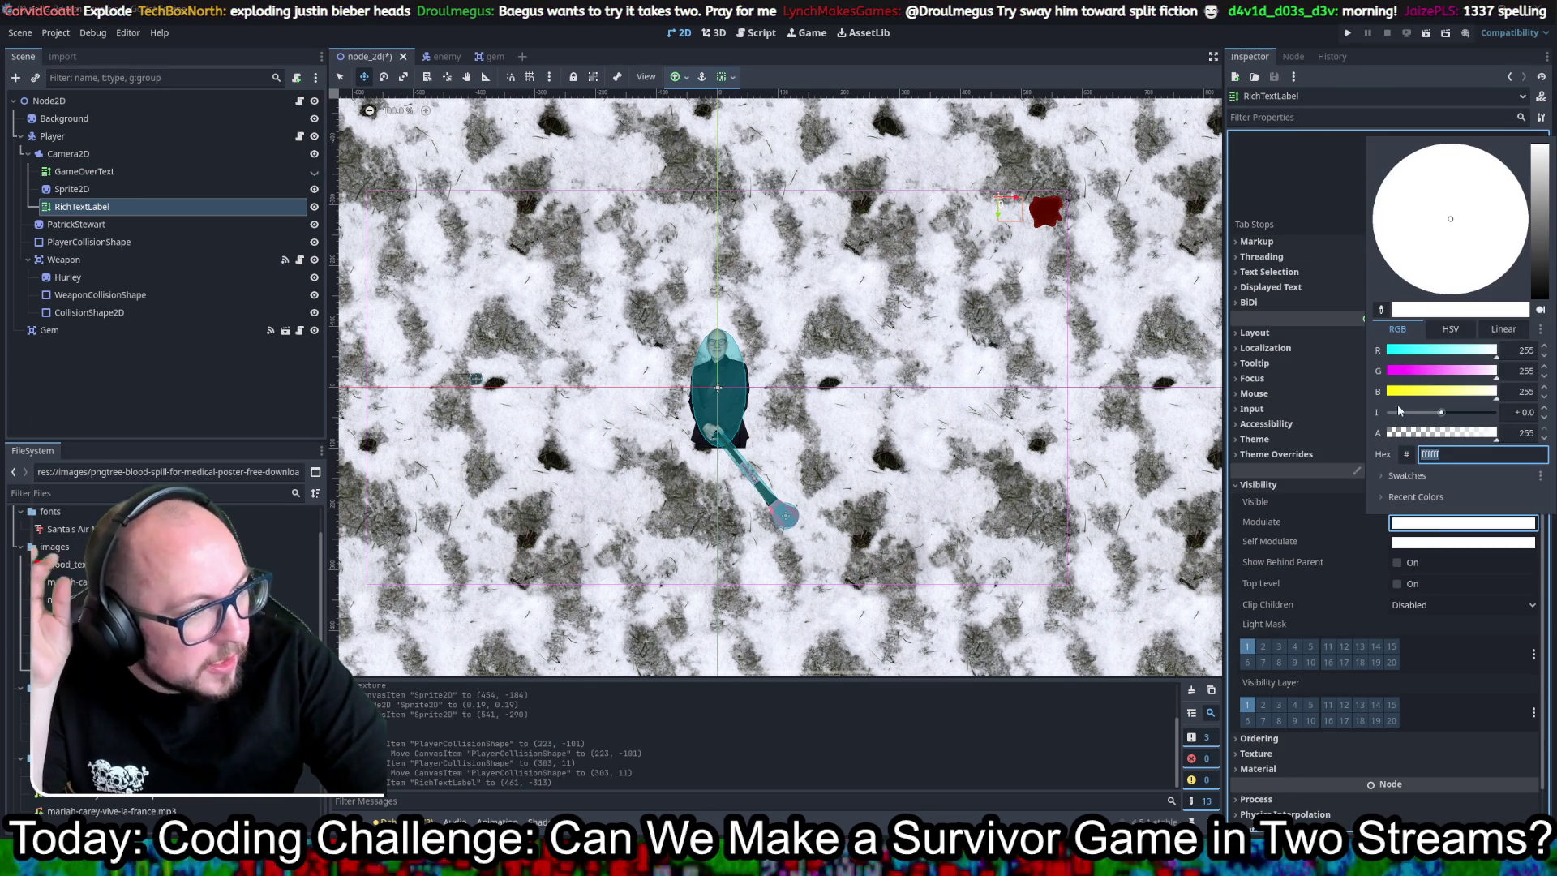
{"action": "left_click_drag", "start_coordinate": [1442, 356], "coordinate": [1337, 344]}
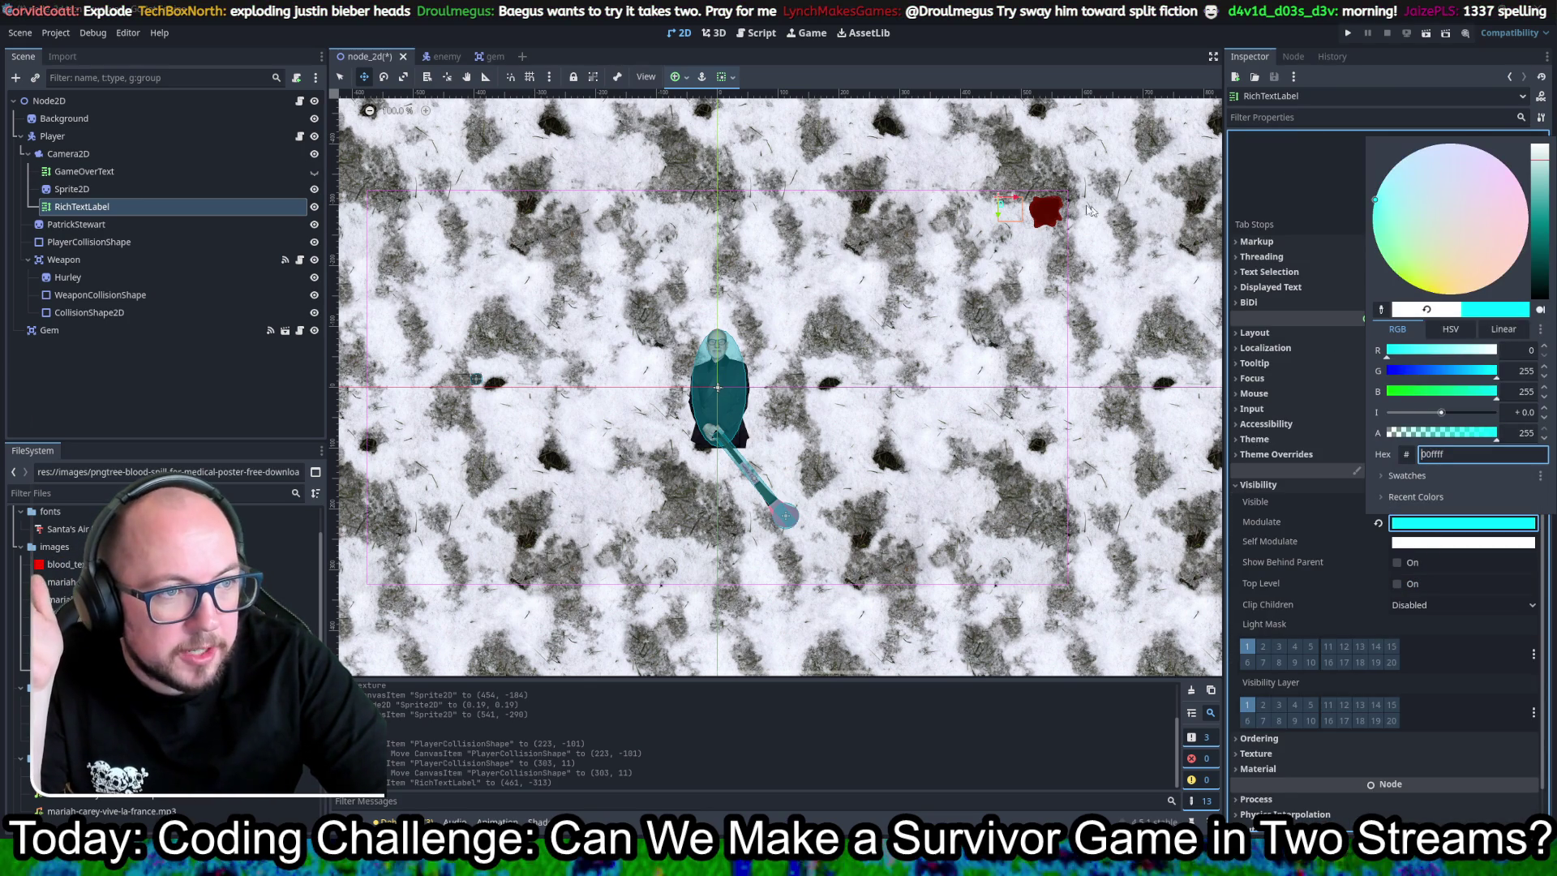
{"action": "left_click", "coordinate": [1142, 134]}
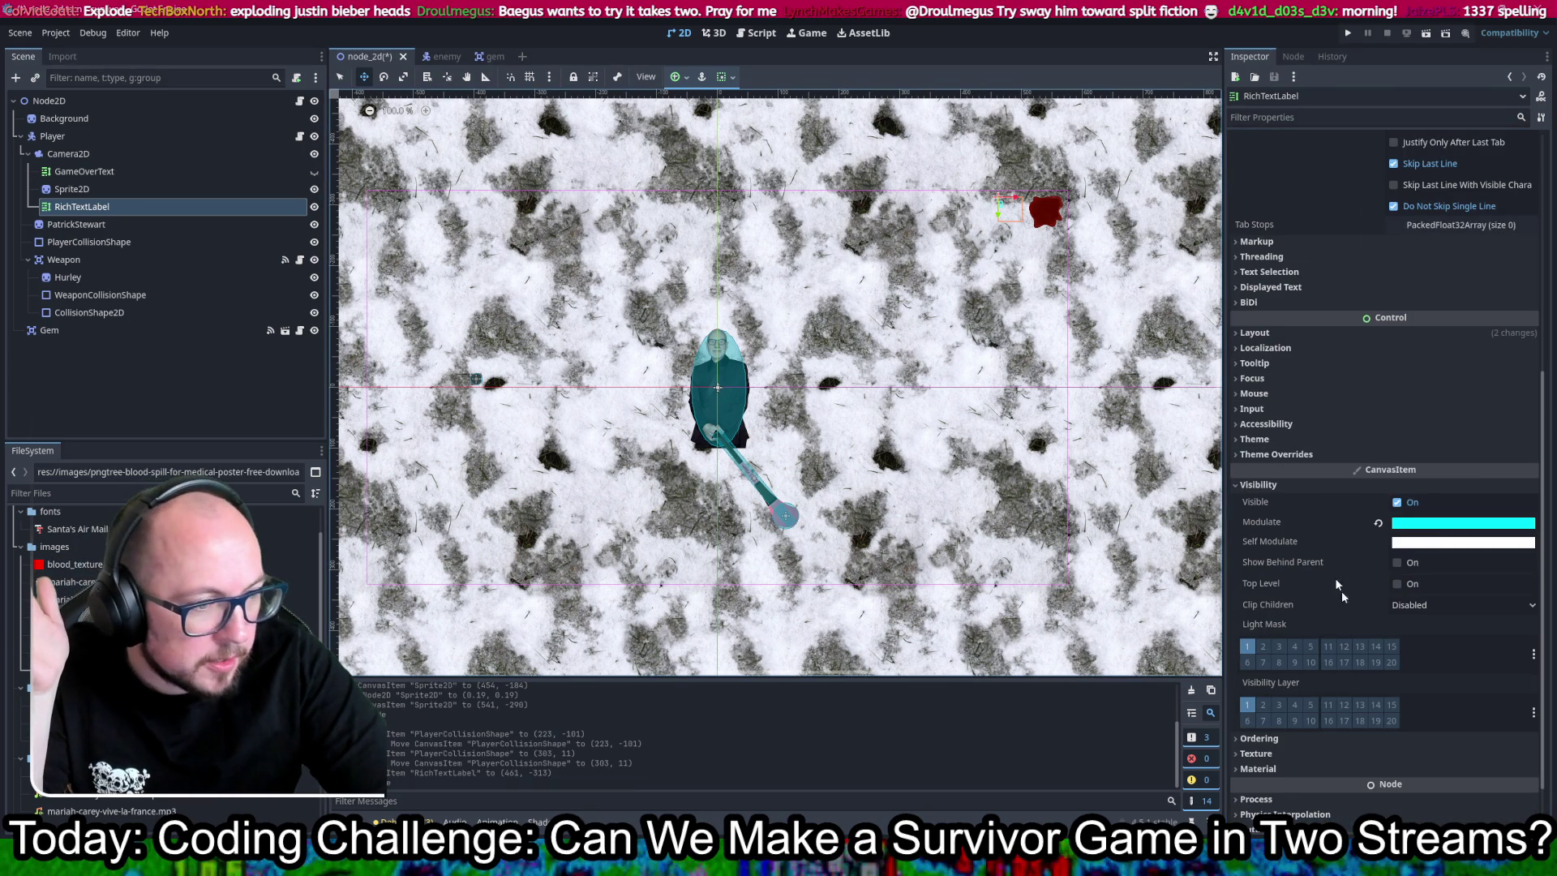
{"action": "scroll", "coordinate": [1396, 671], "scroll_direction": "down", "scroll_amount": 2}
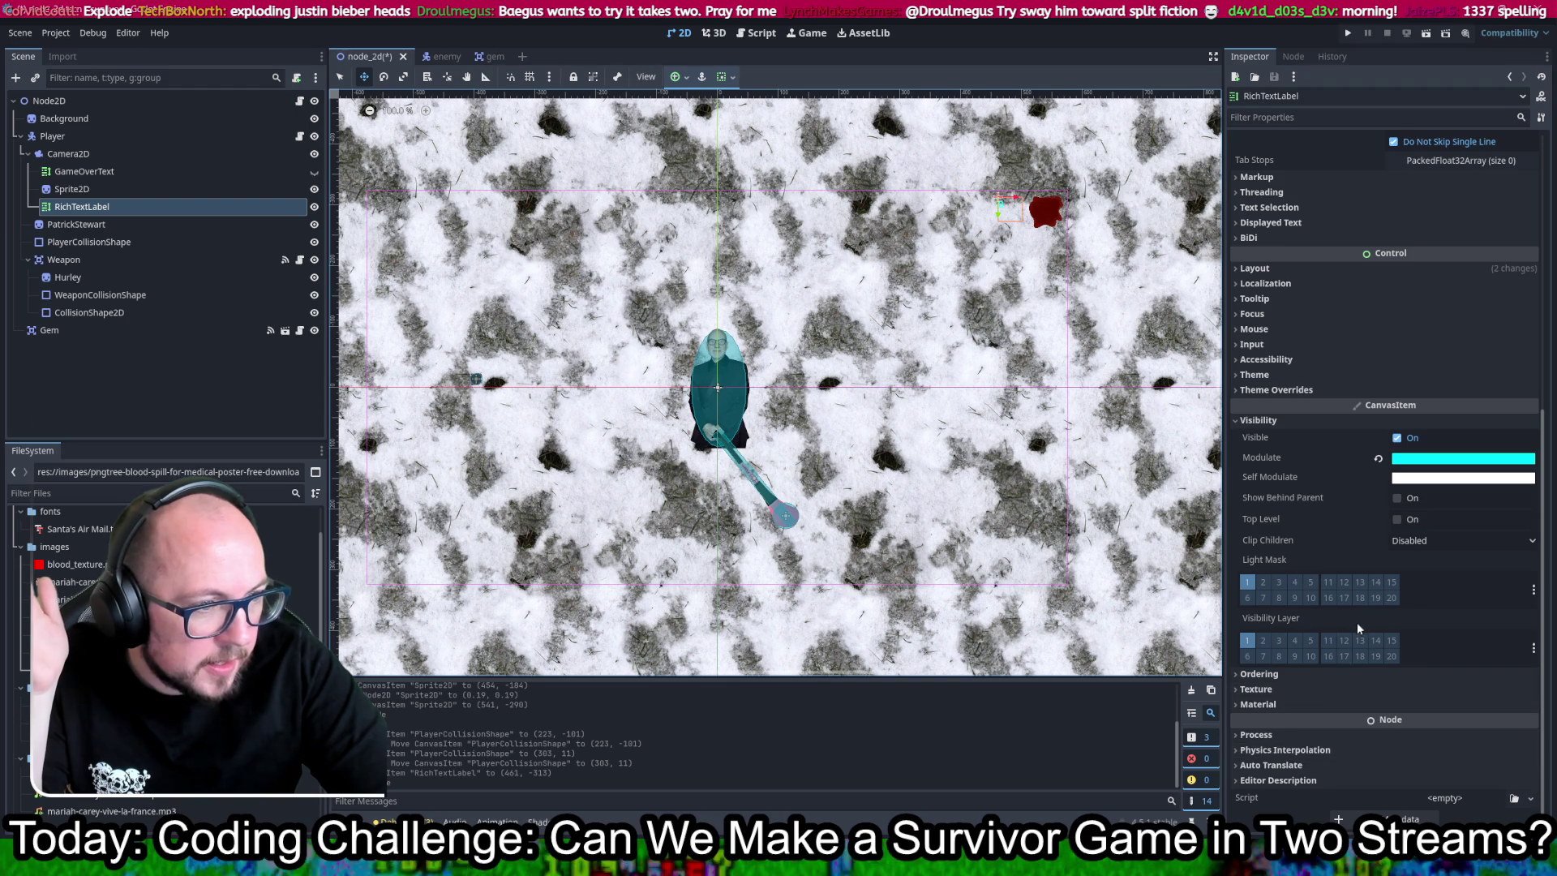
{"action": "left_click", "coordinate": [1276, 389]}
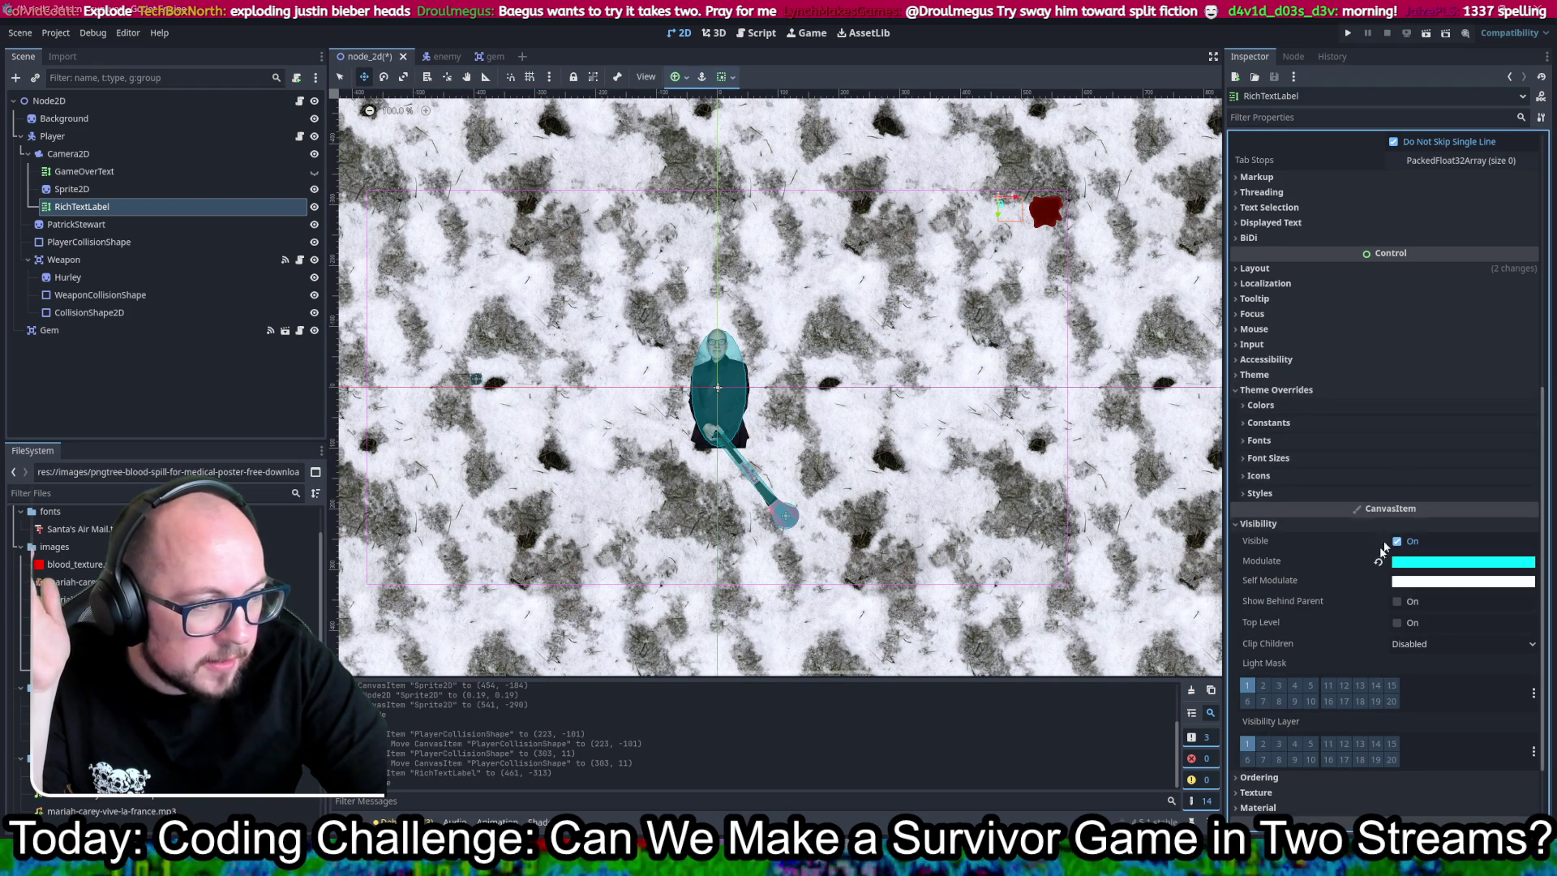
{"action": "scroll", "coordinate": [1307, 638], "scroll_direction": "down", "scroll_amount": 3}
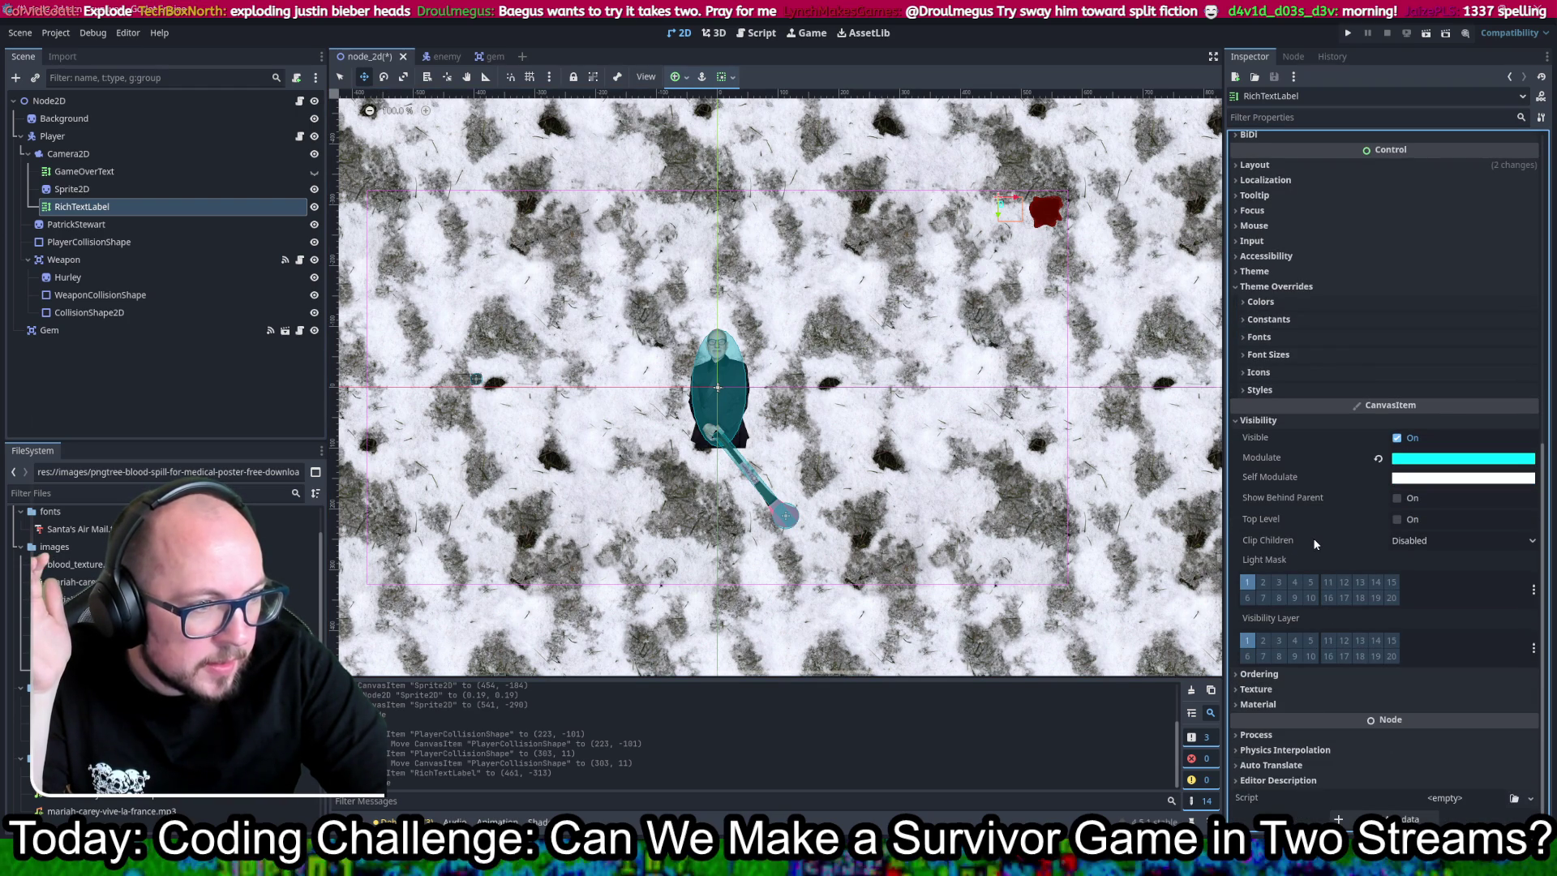
{"action": "scroll", "coordinate": [1311, 537], "scroll_direction": "up", "scroll_amount": 6}
- Override the label's Normal Font Size to 32 under Theme Overrides > Font Sizes
{"action": "scroll", "coordinate": [1316, 450], "scroll_direction": "down", "scroll_amount": 6}
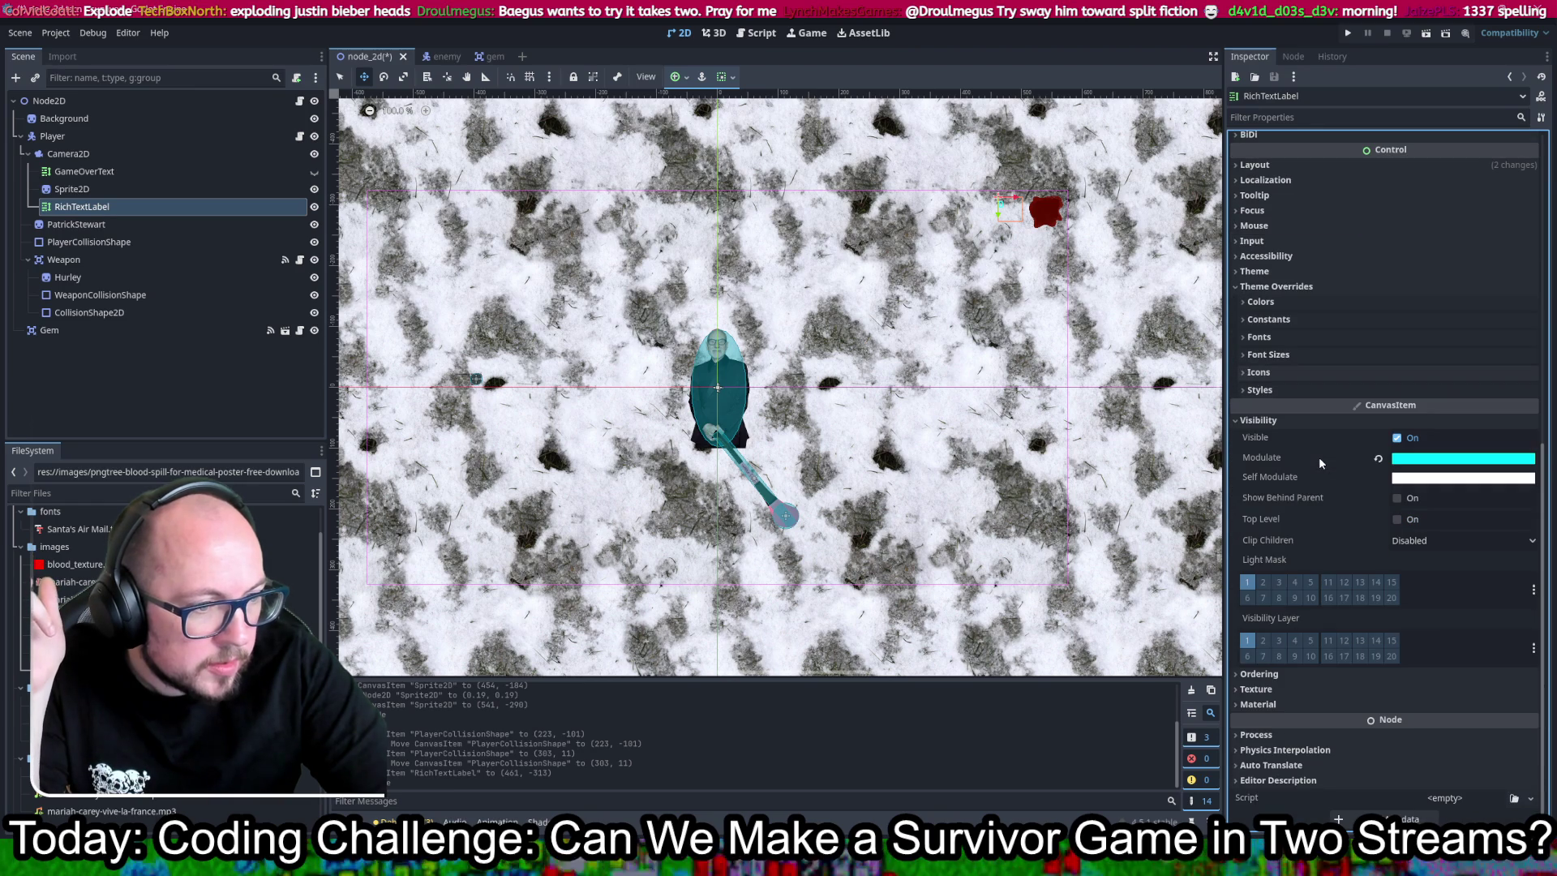
{"action": "left_click", "coordinate": [1293, 420]}
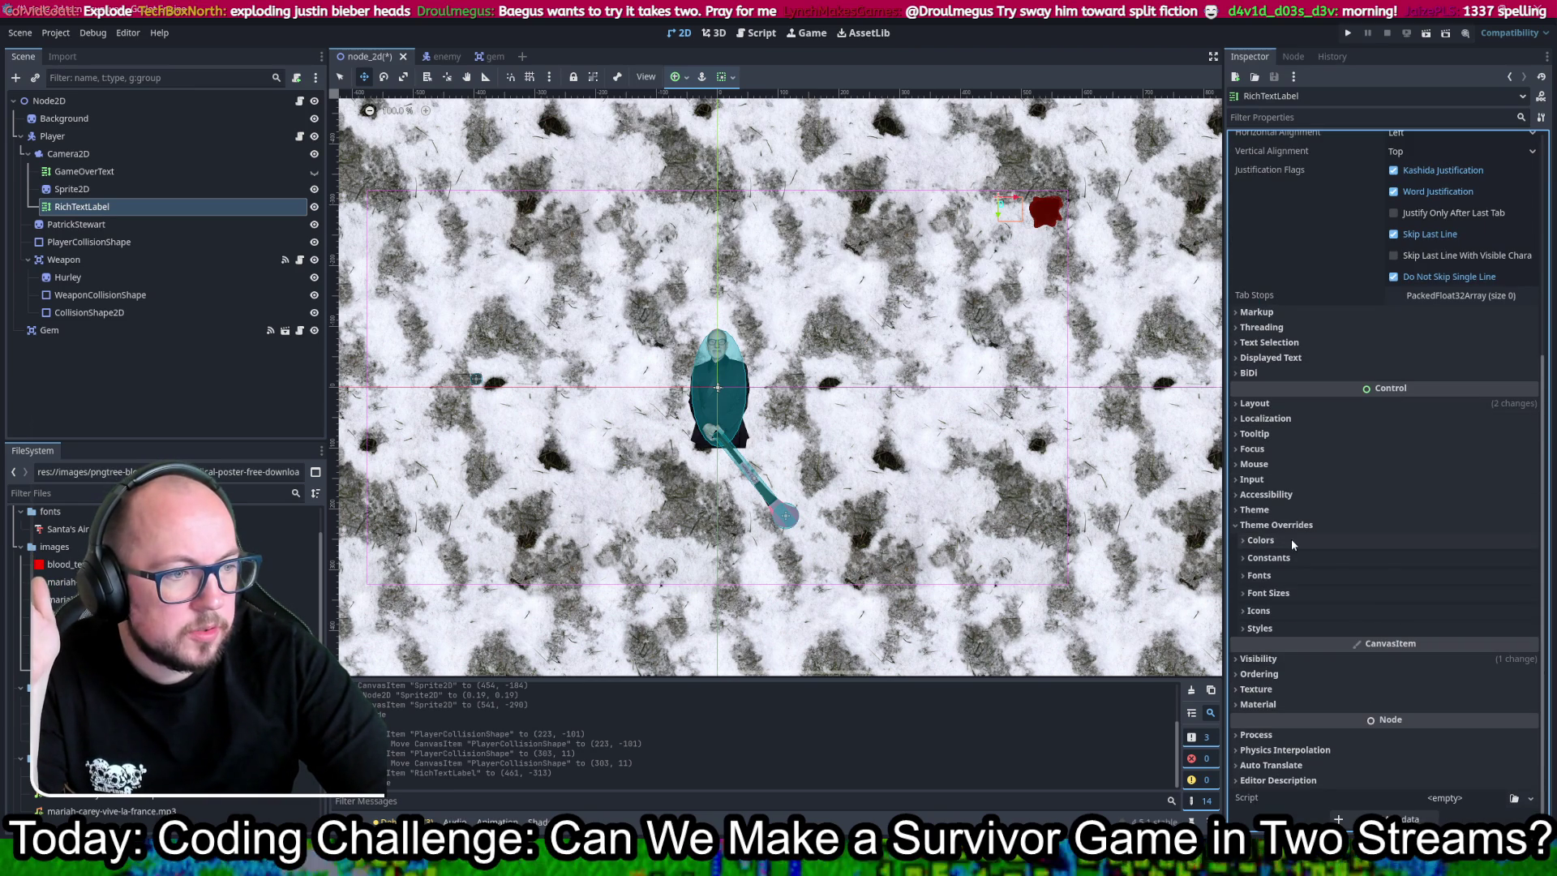
{"action": "left_click", "coordinate": [1268, 592]}
{"action": "left_click", "coordinate": [1255, 609]}
{"action": "left_click", "coordinate": [1435, 614]}
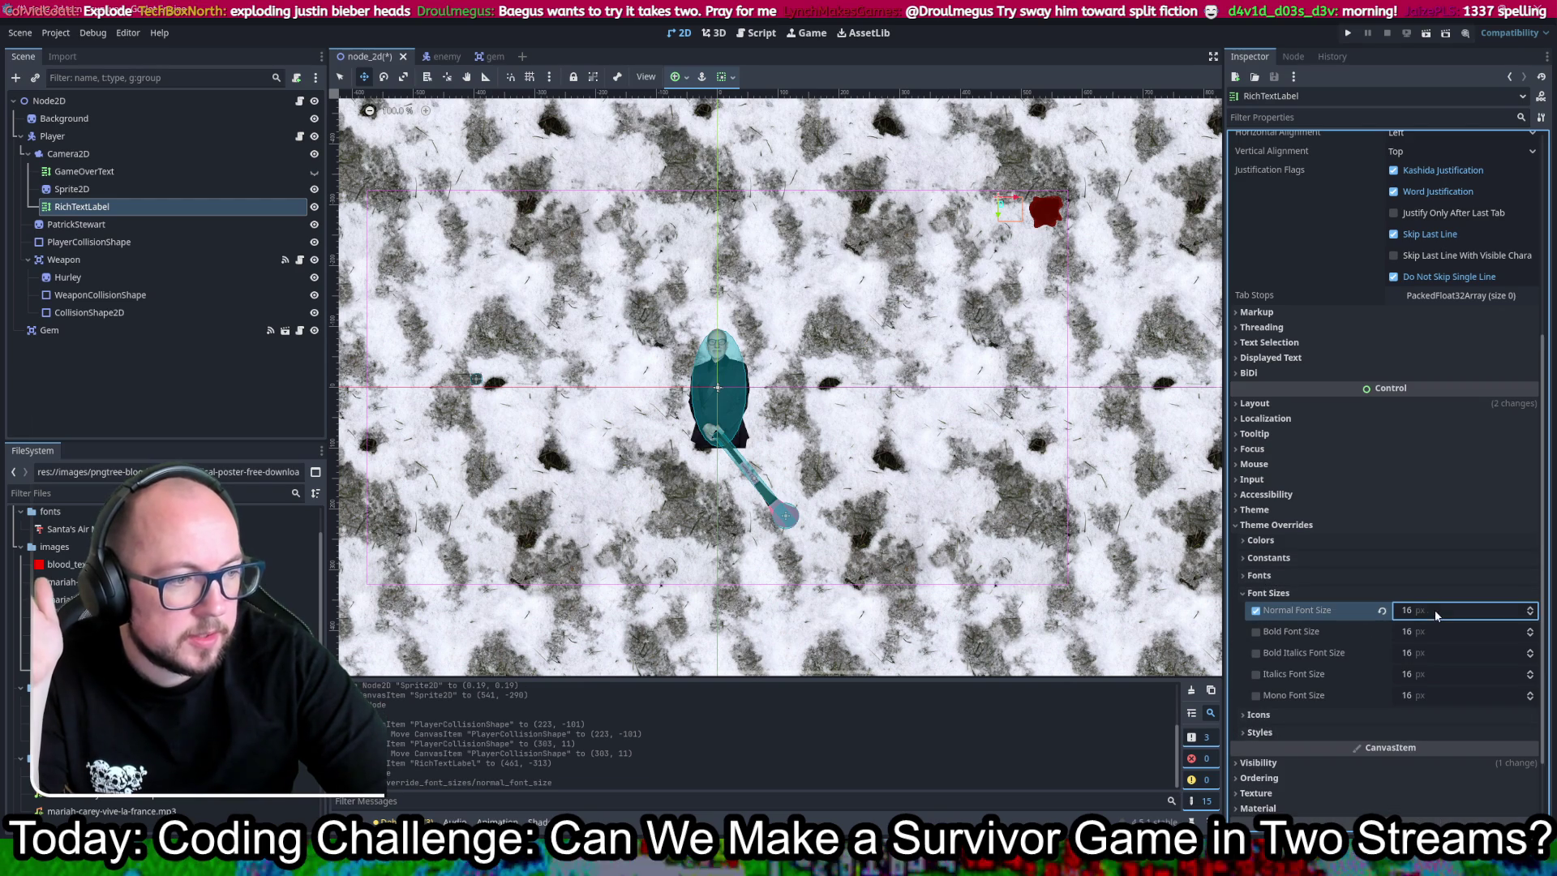
{"action": "type", "text": "32"}
{"action": "key", "text": "Return"}
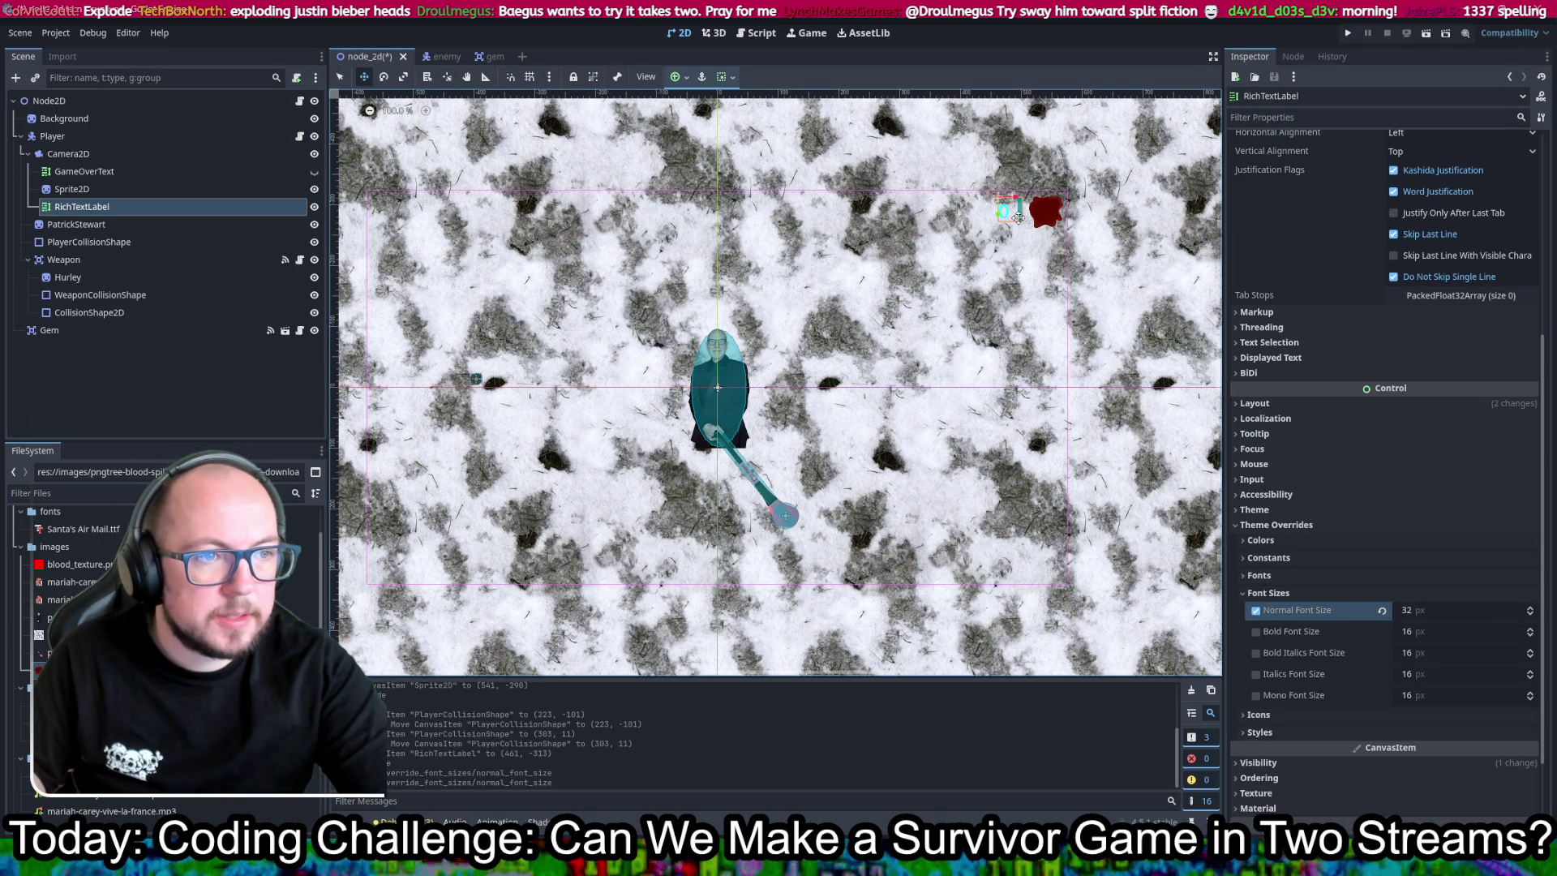
- In Select mode, enlarge the label box and shift it left
{"action": "scroll", "coordinate": [1007, 167], "scroll_direction": "up", "scroll_amount": 6}
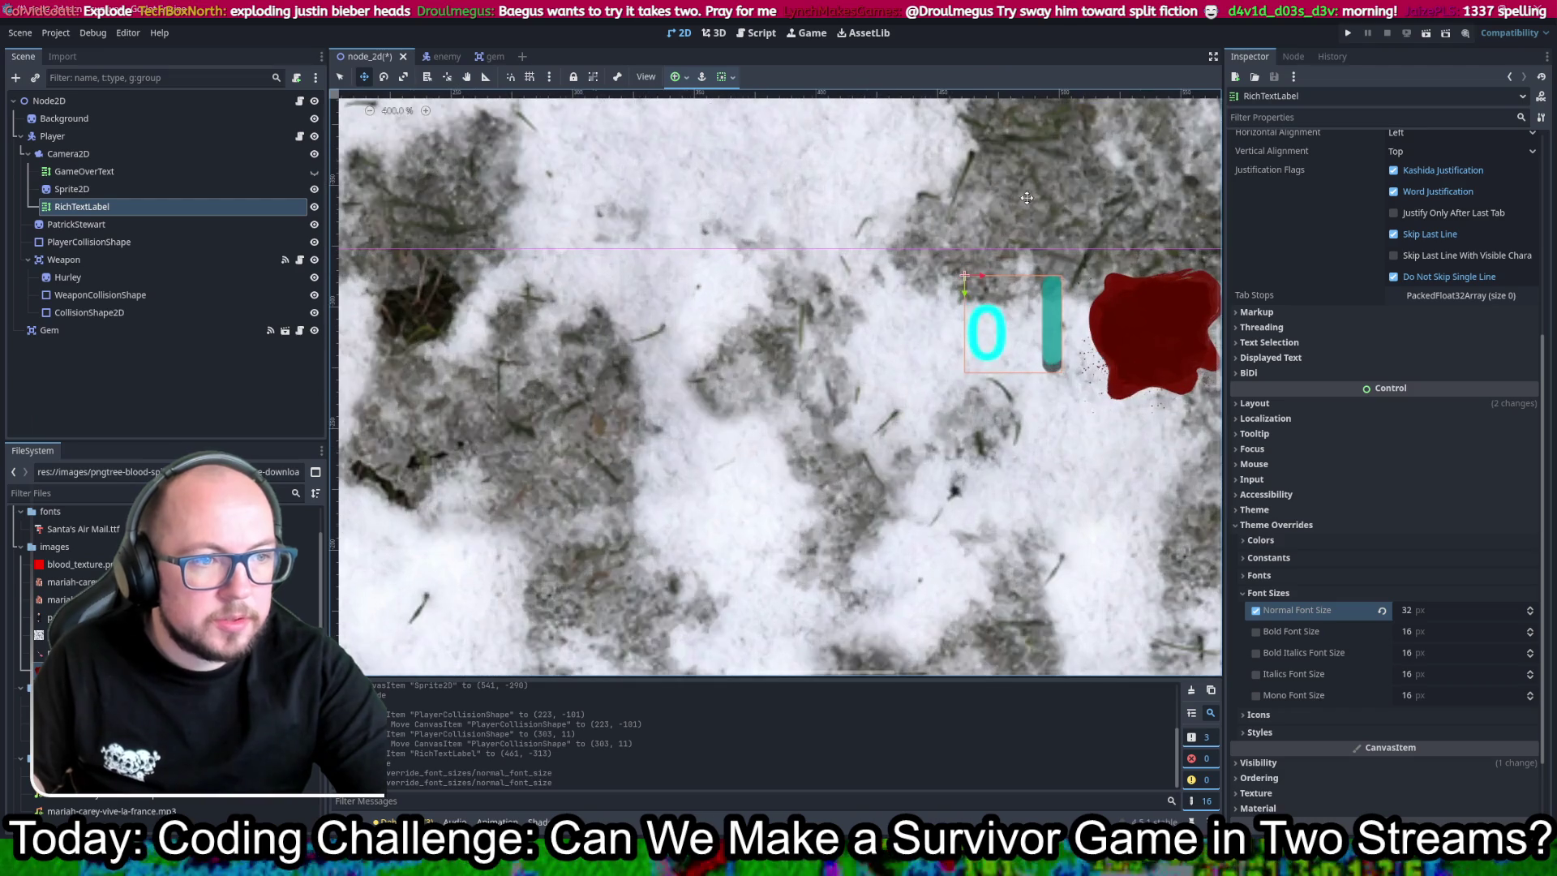
{"action": "right_click", "coordinate": [1065, 374]}
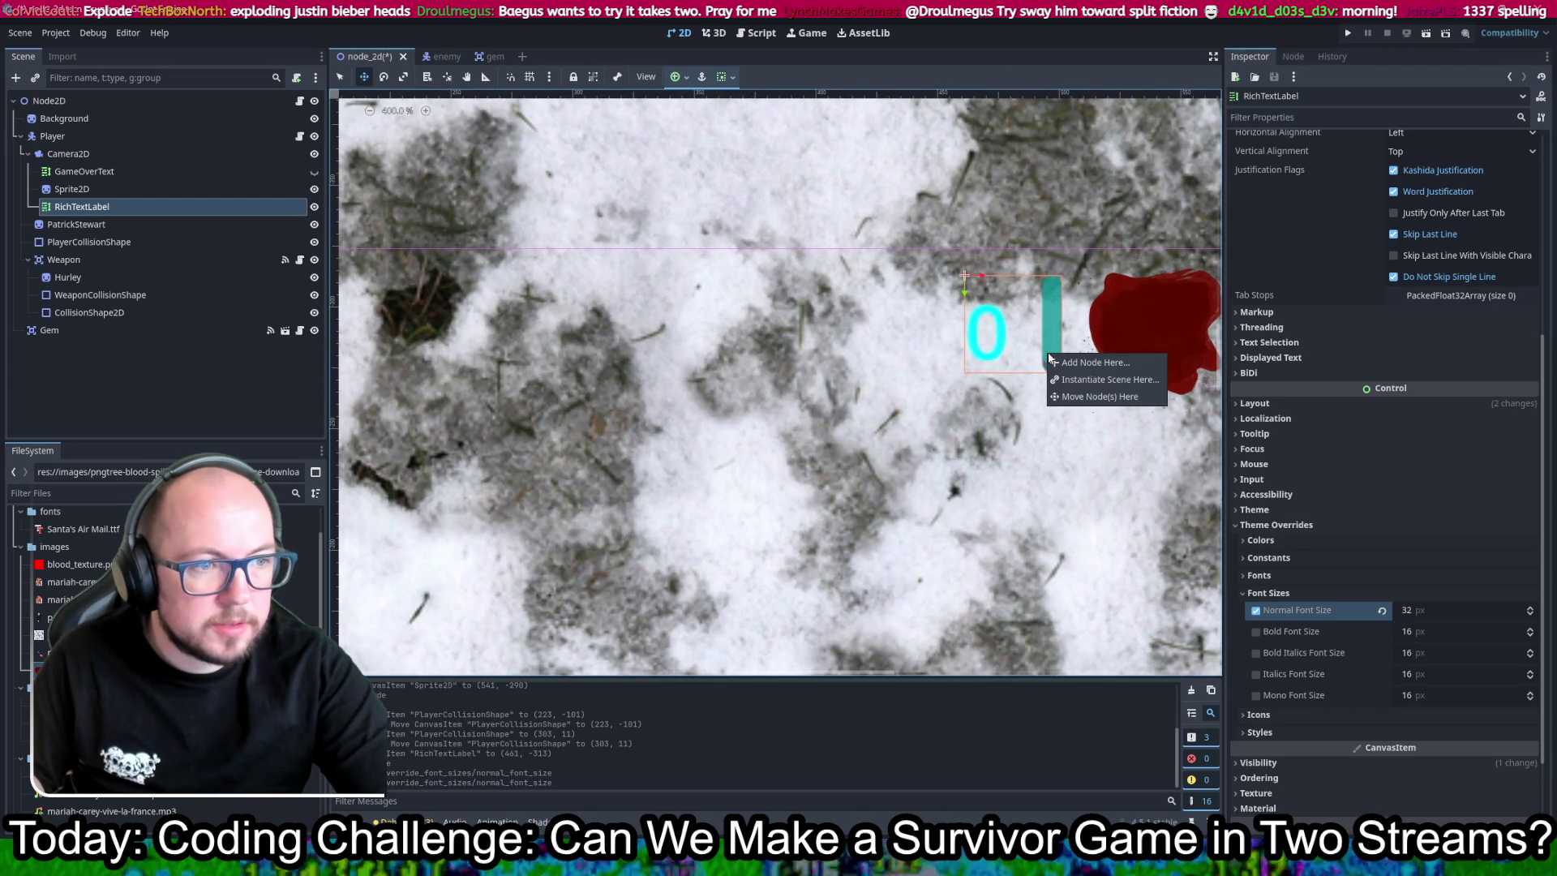
{"action": "key", "text": "Escape"}
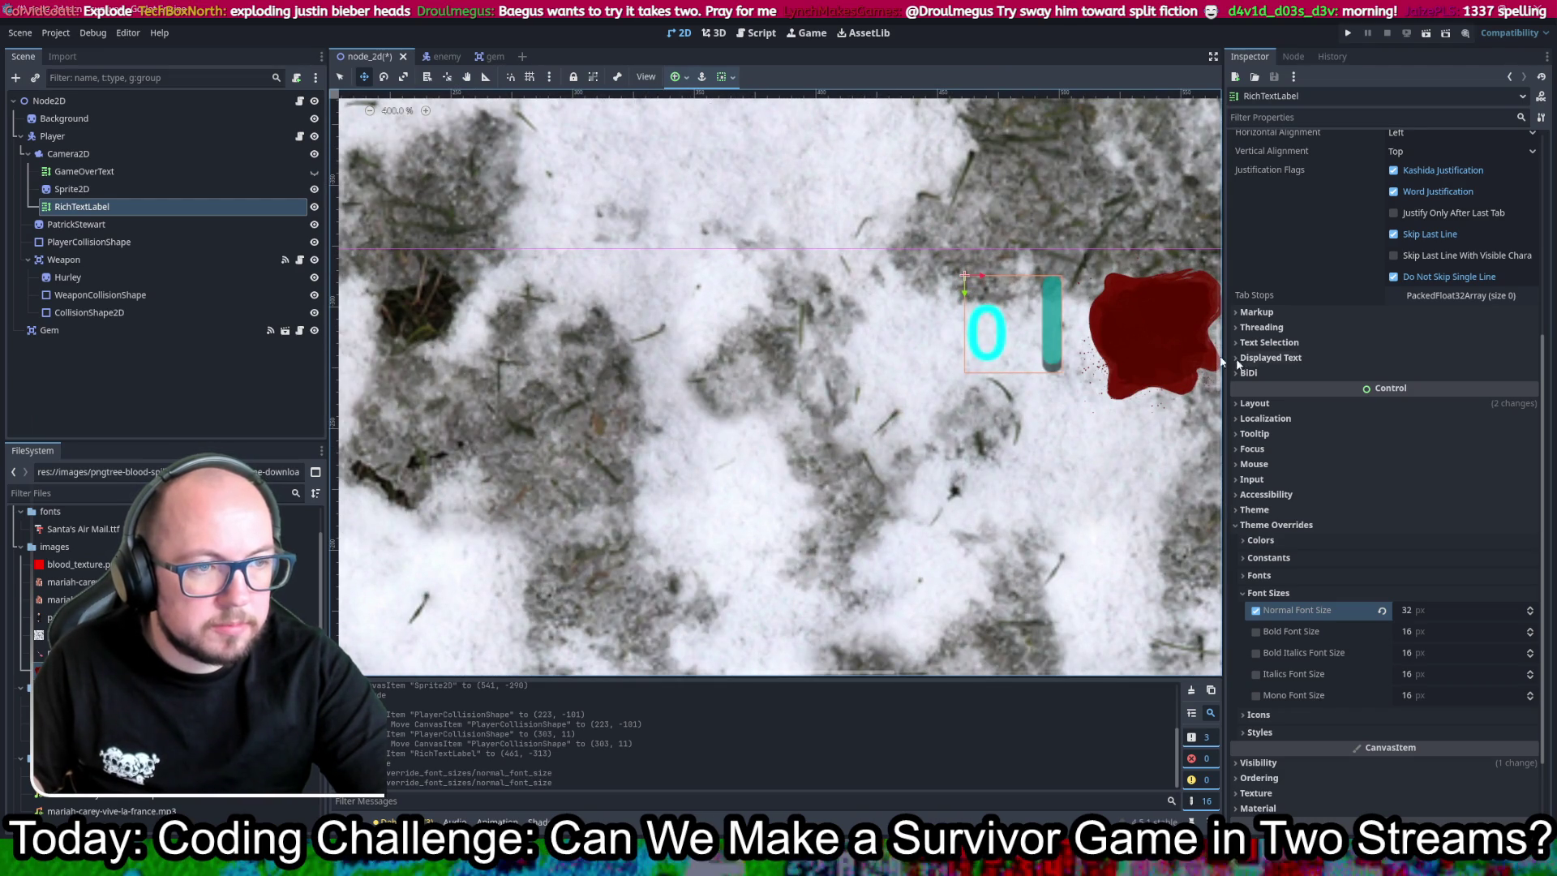
{"action": "key", "text": "q"}
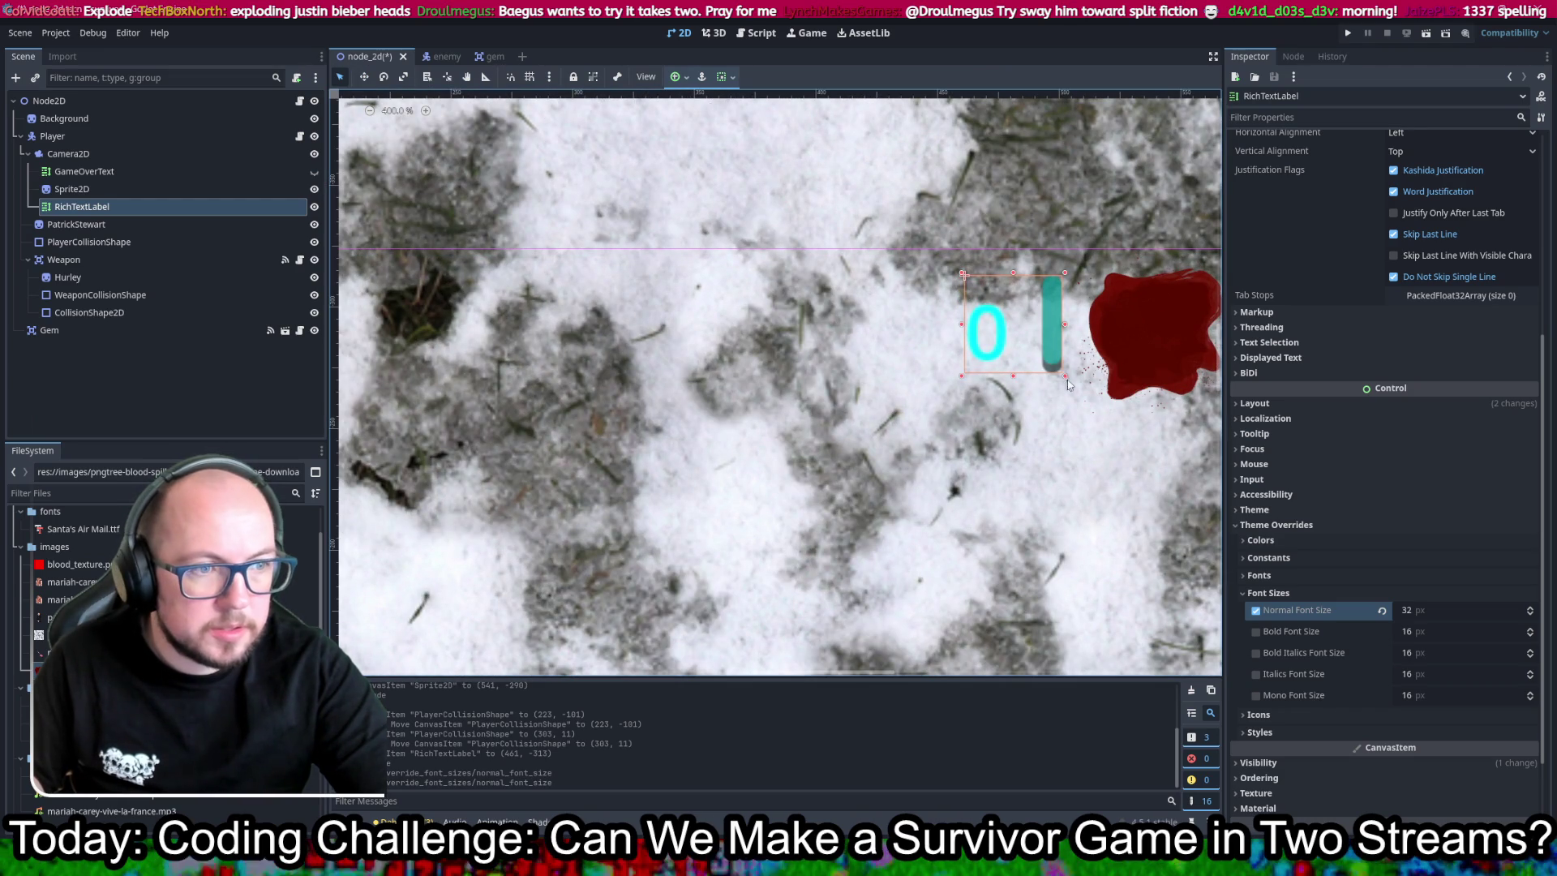
{"action": "mouse_move", "coordinate": [1064, 380]}
{"action": "left_mouse_down"}
{"action": "mouse_move", "coordinate": [1138, 452]}
{"action": "mouse_move", "coordinate": [997, 418]}
{"action": "mouse_move", "coordinate": [1074, 411]}
{"action": "left_mouse_up"}
- Right-align the label text, move and widen its box to the left, and save the scene
{"action": "scroll", "coordinate": [1330, 303], "scroll_direction": "up", "scroll_amount": 4}
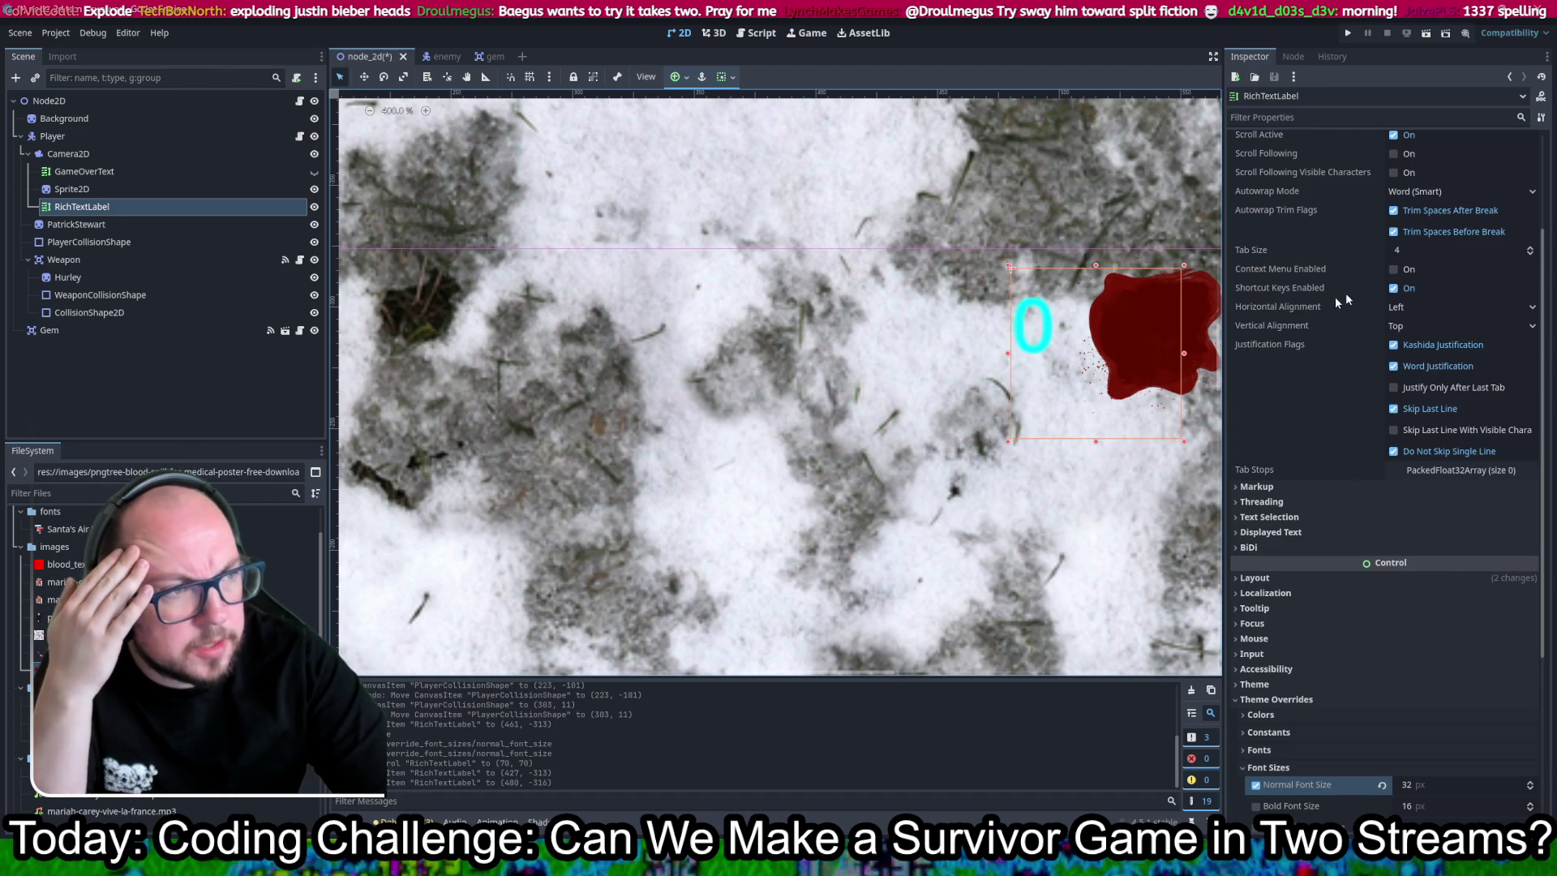
{"action": "left_click", "coordinate": [1417, 308]}
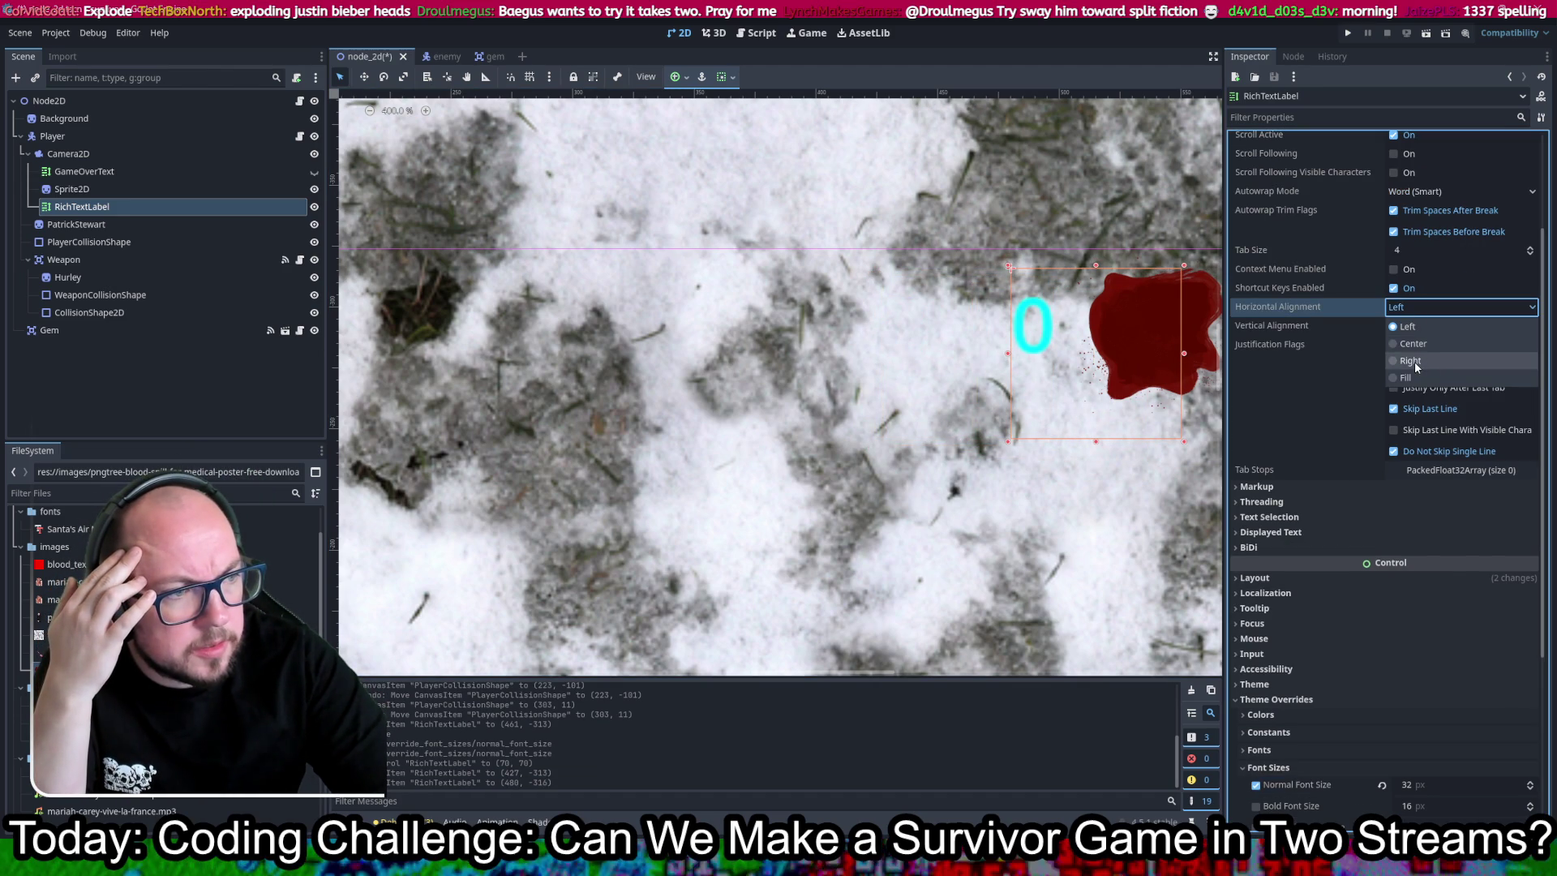
{"action": "left_click", "coordinate": [1420, 363]}
{"action": "left_click_drag", "start_coordinate": [1070, 395], "coordinate": [975, 399]}
{"action": "left_click_drag", "start_coordinate": [907, 357], "coordinate": [604, 321]}
{"action": "key", "text": "ctrl+s"}
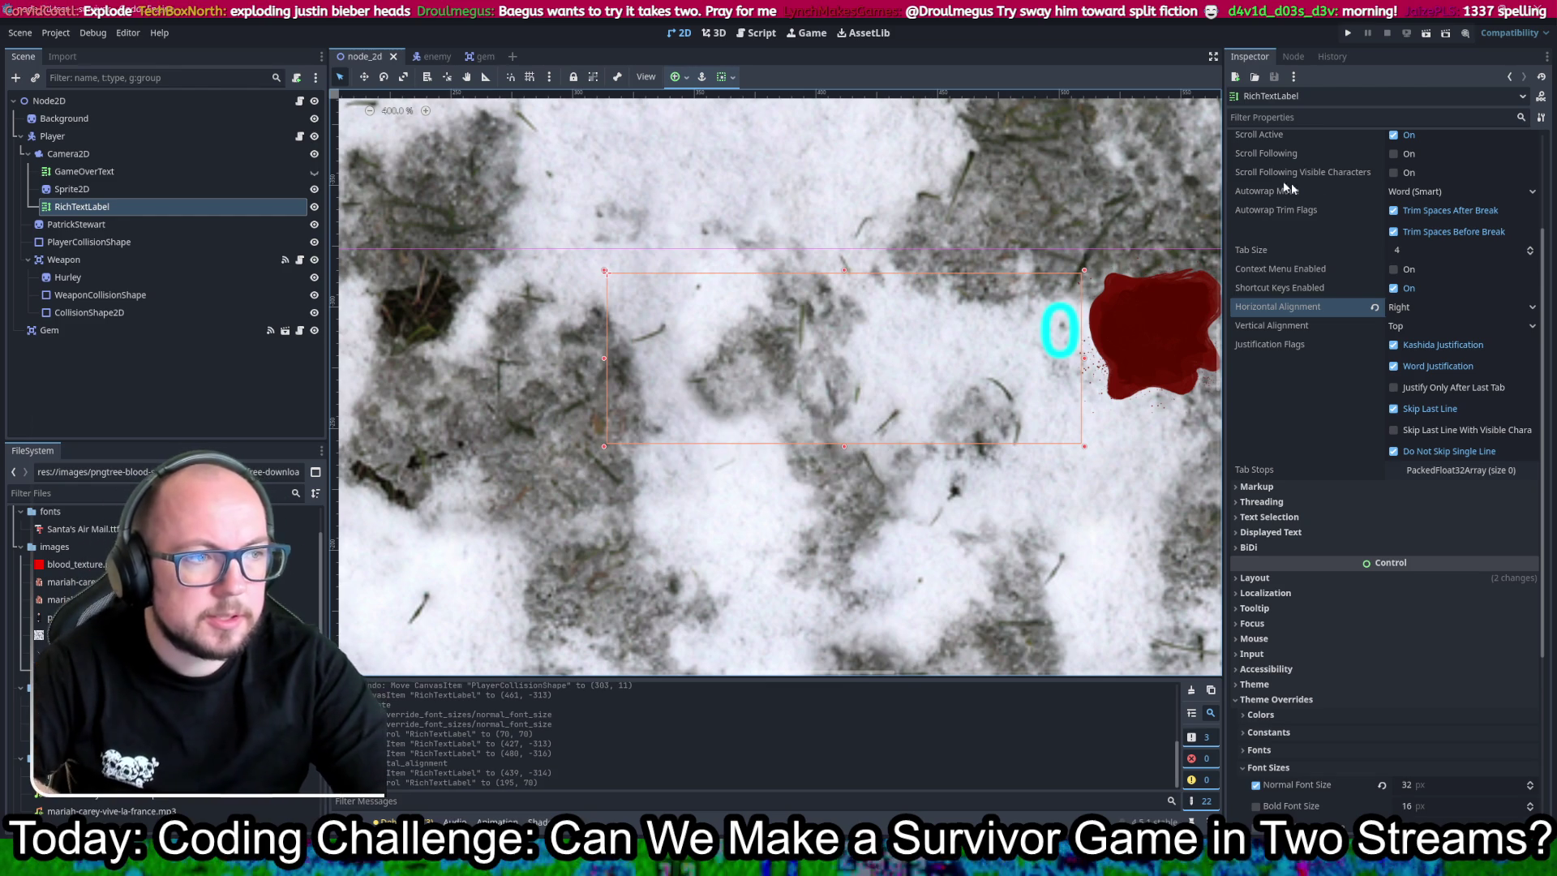
{"action": "right_click", "coordinate": [110, 213]}
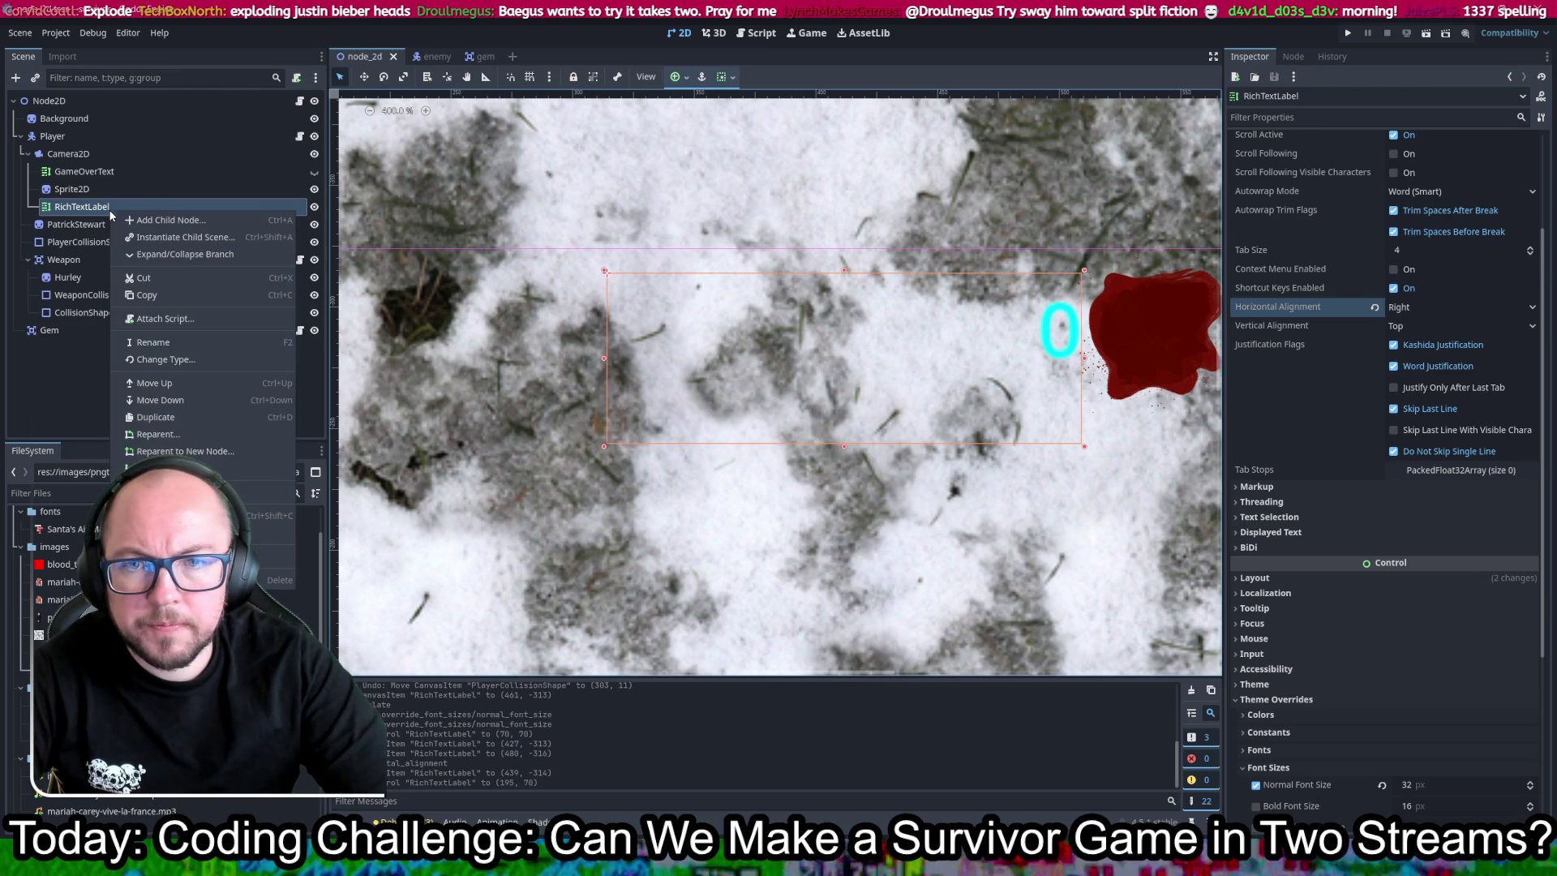
- Rename the RichTextLabel node to XPCounter
{"action": "left_click", "coordinate": [148, 341]}
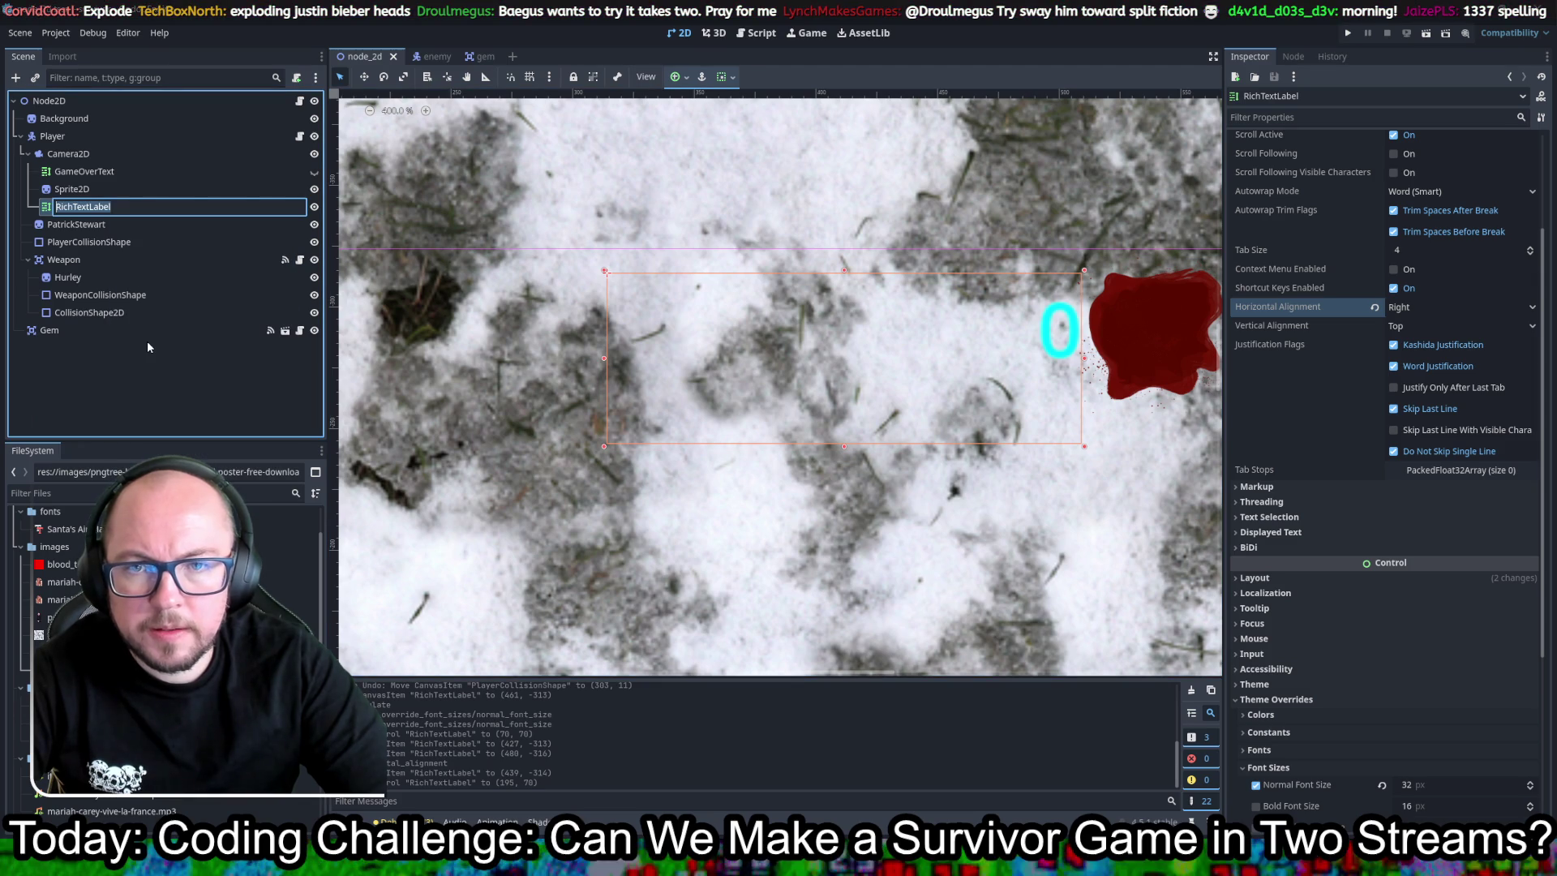
{"action": "type", "text": "XPCoun"}
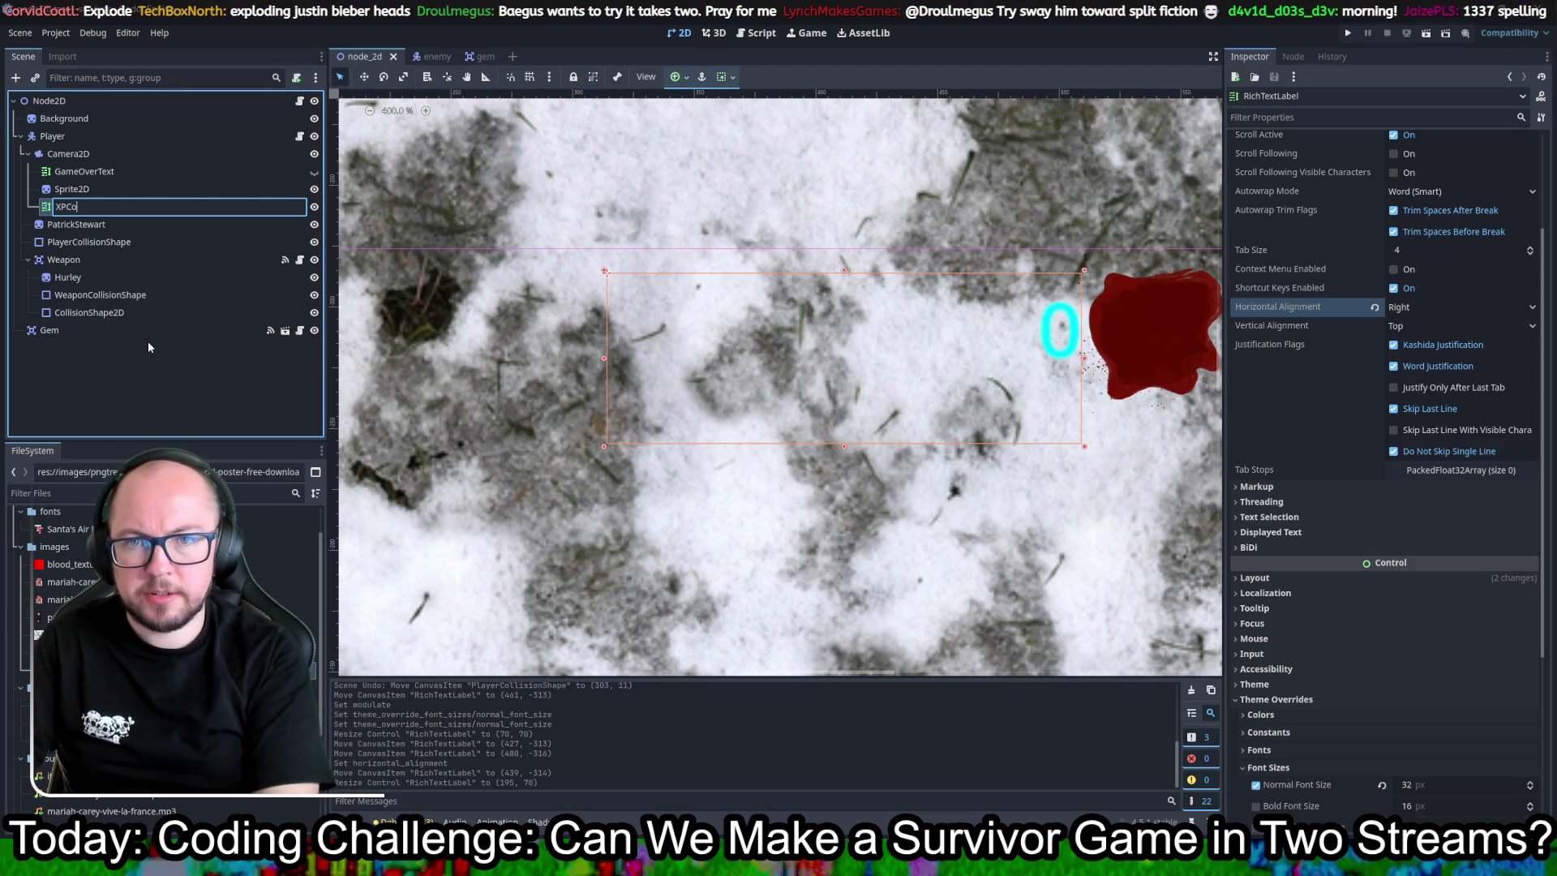
{"action": "type", "text": "ter"}
{"action": "key", "text": "Return"}
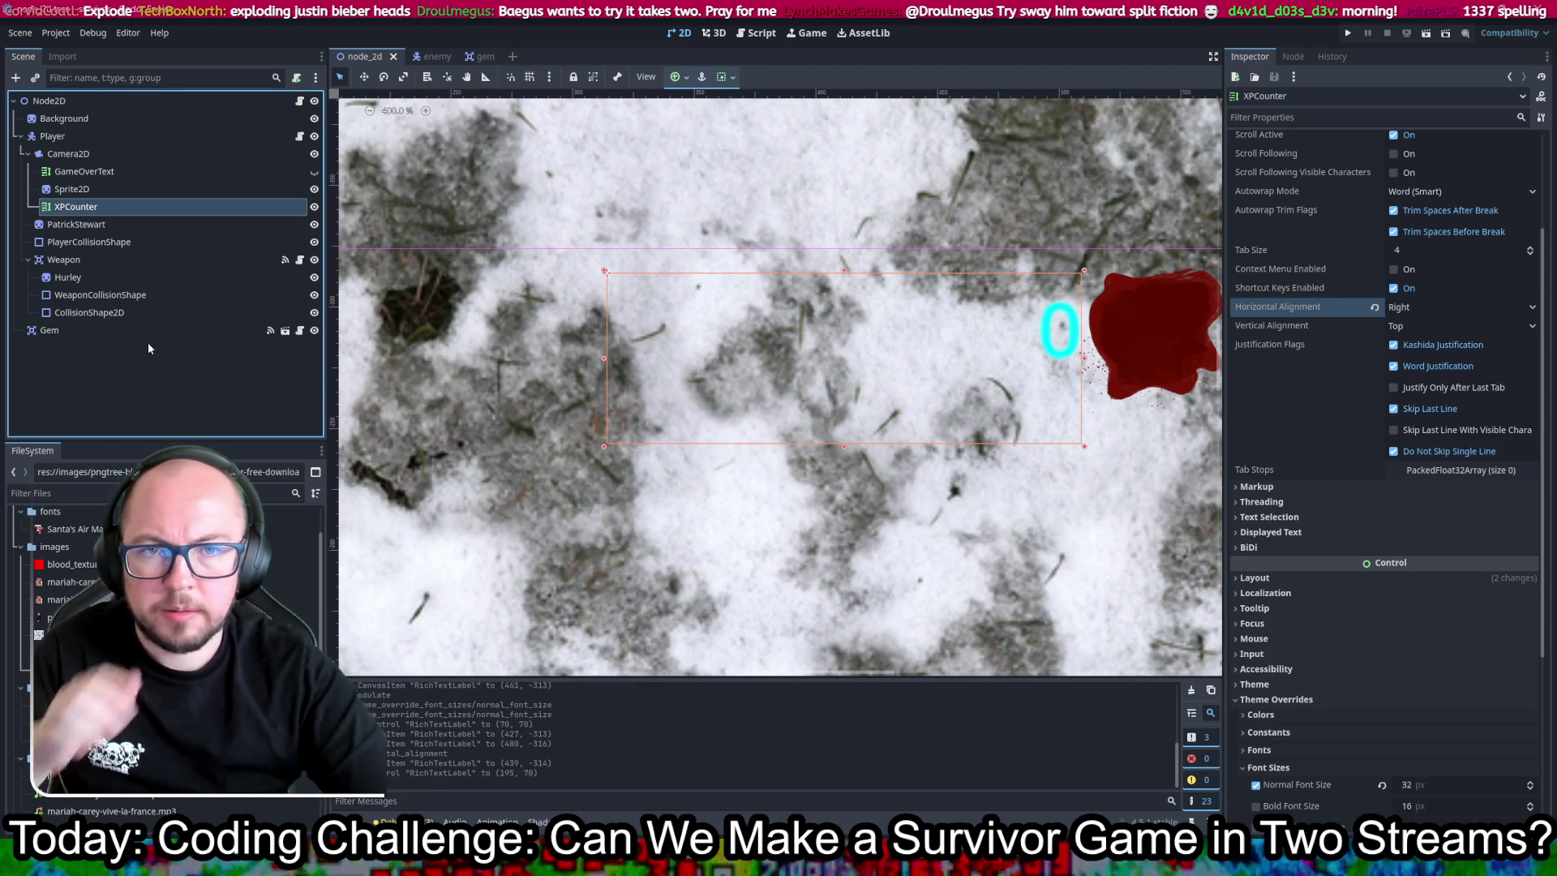
- Attach a new xp_counter.gd script to the XPCounter node
{"action": "left_click", "coordinate": [297, 77]}
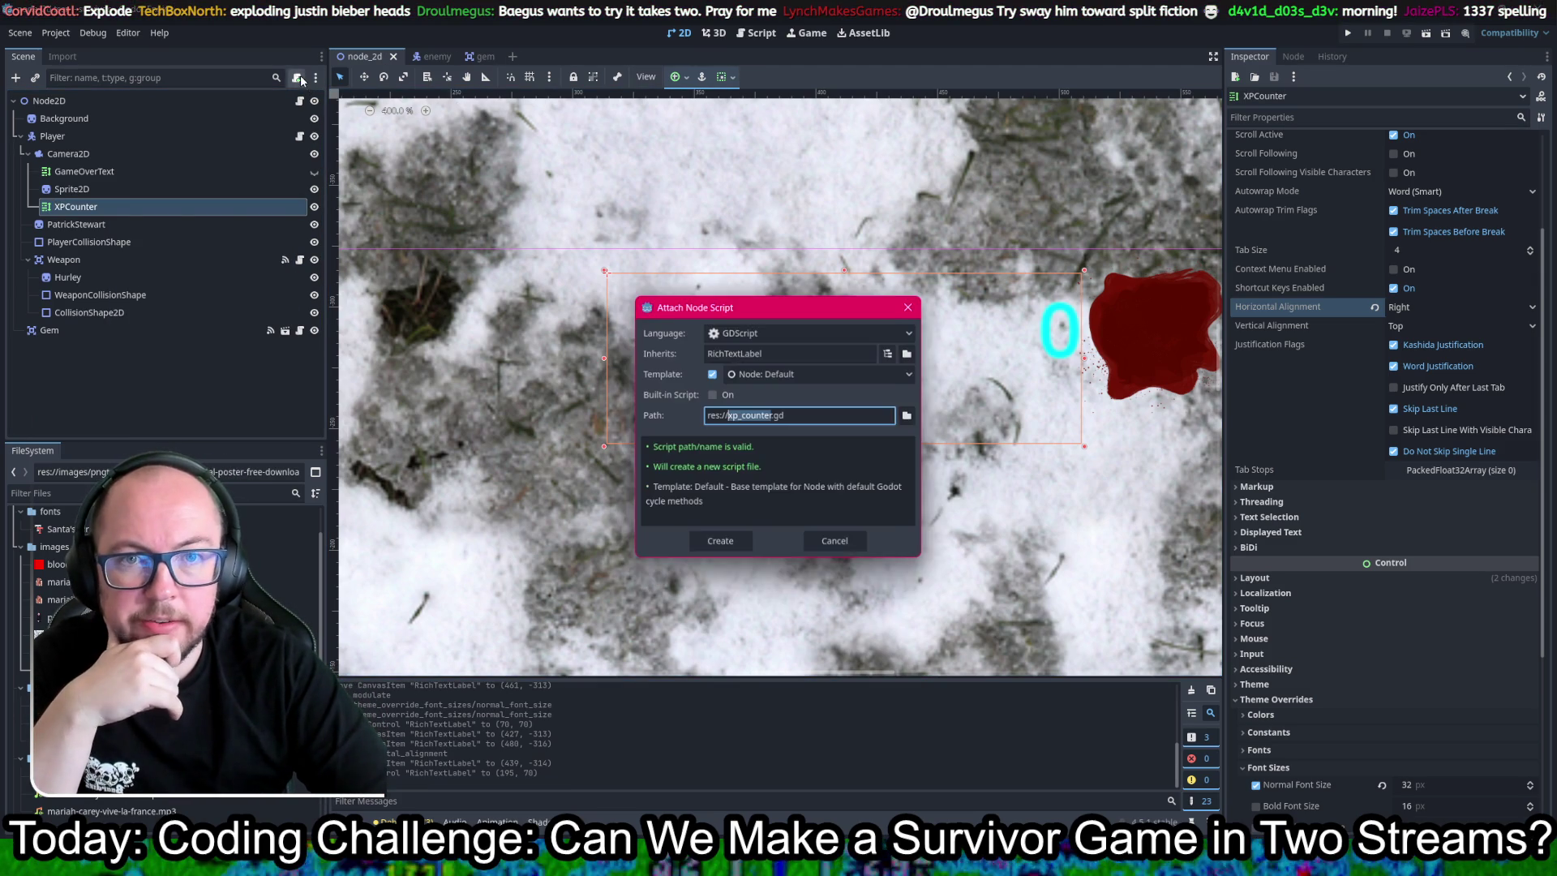
{"action": "left_click", "coordinate": [715, 547]}
{"action": "left_click", "coordinate": [715, 542]}
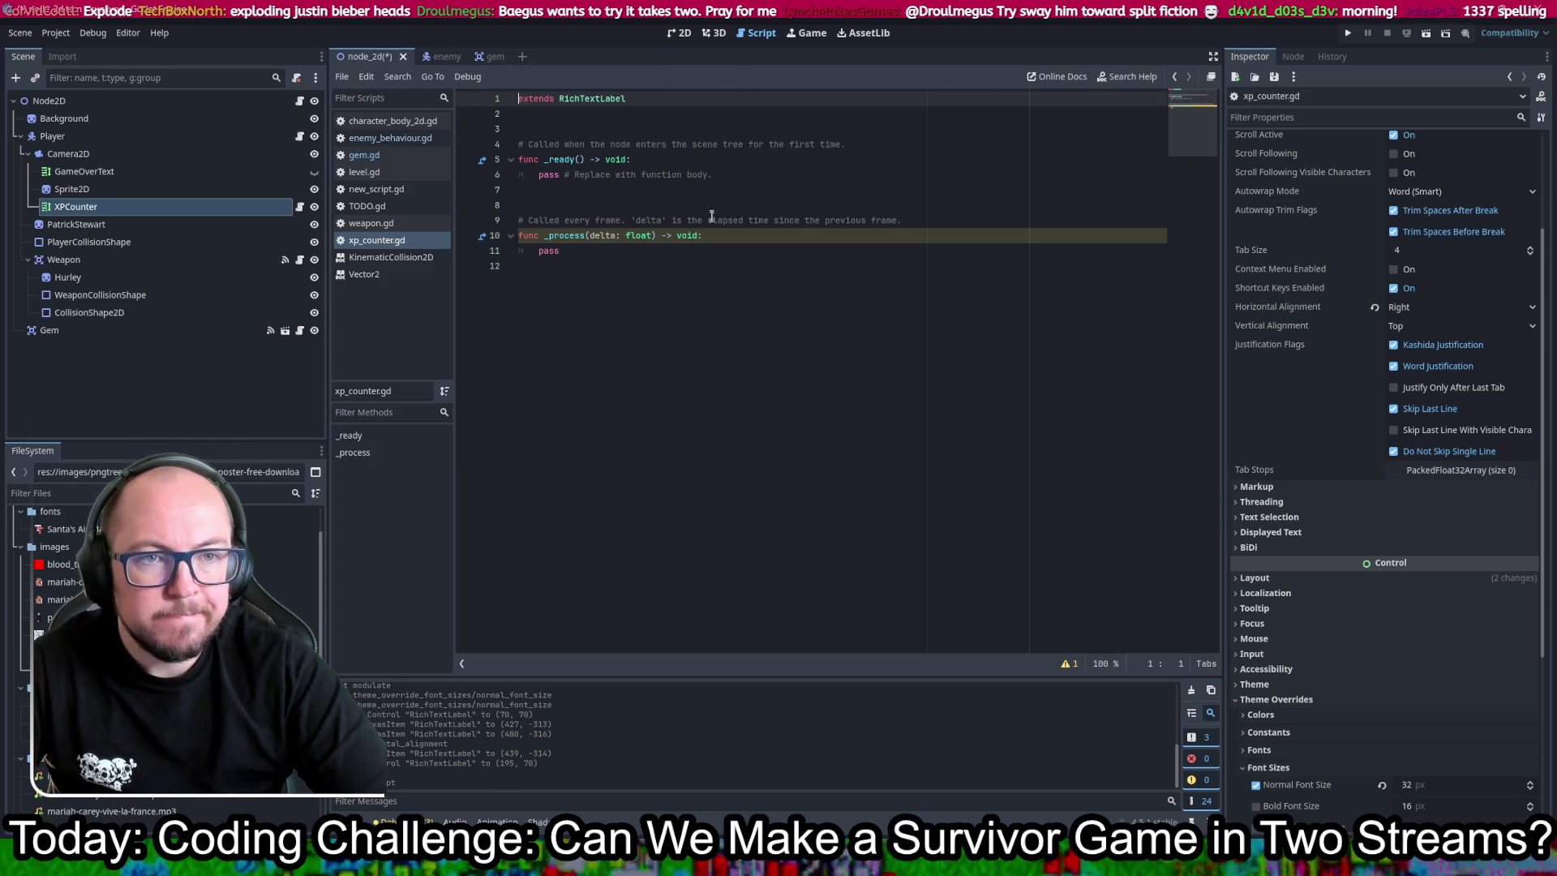
- Declare var xpCount:int = 0 below the extends line and tidy the extra blank lines
{"action": "left_click", "coordinate": [654, 98]}
{"action": "key", "text": "Return"}
{"action": "key", "text": "Return"}
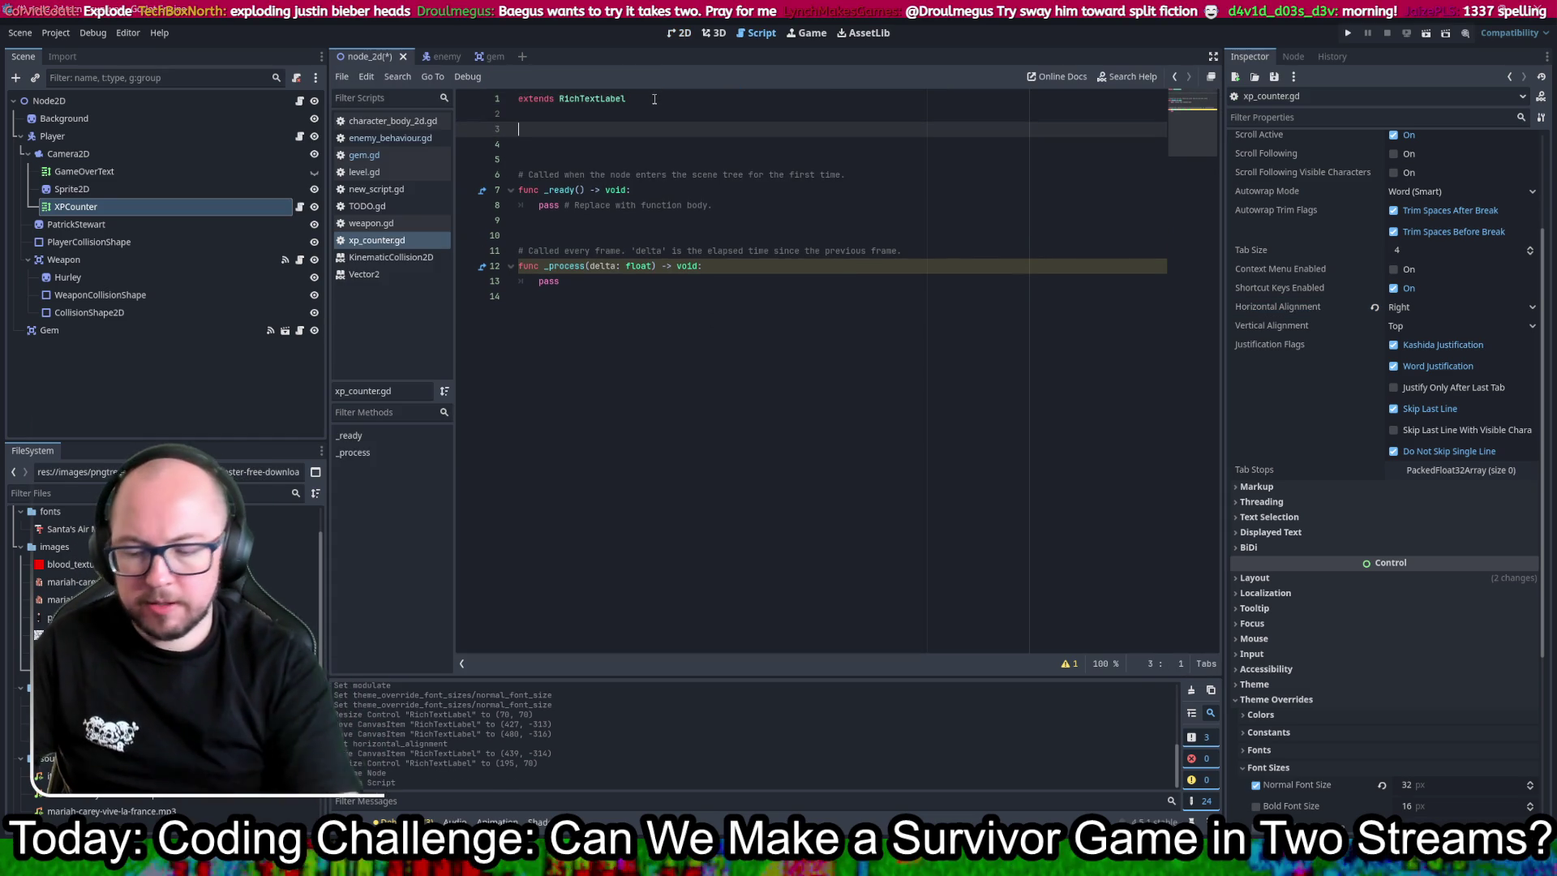
{"action": "type", "text": "var"}
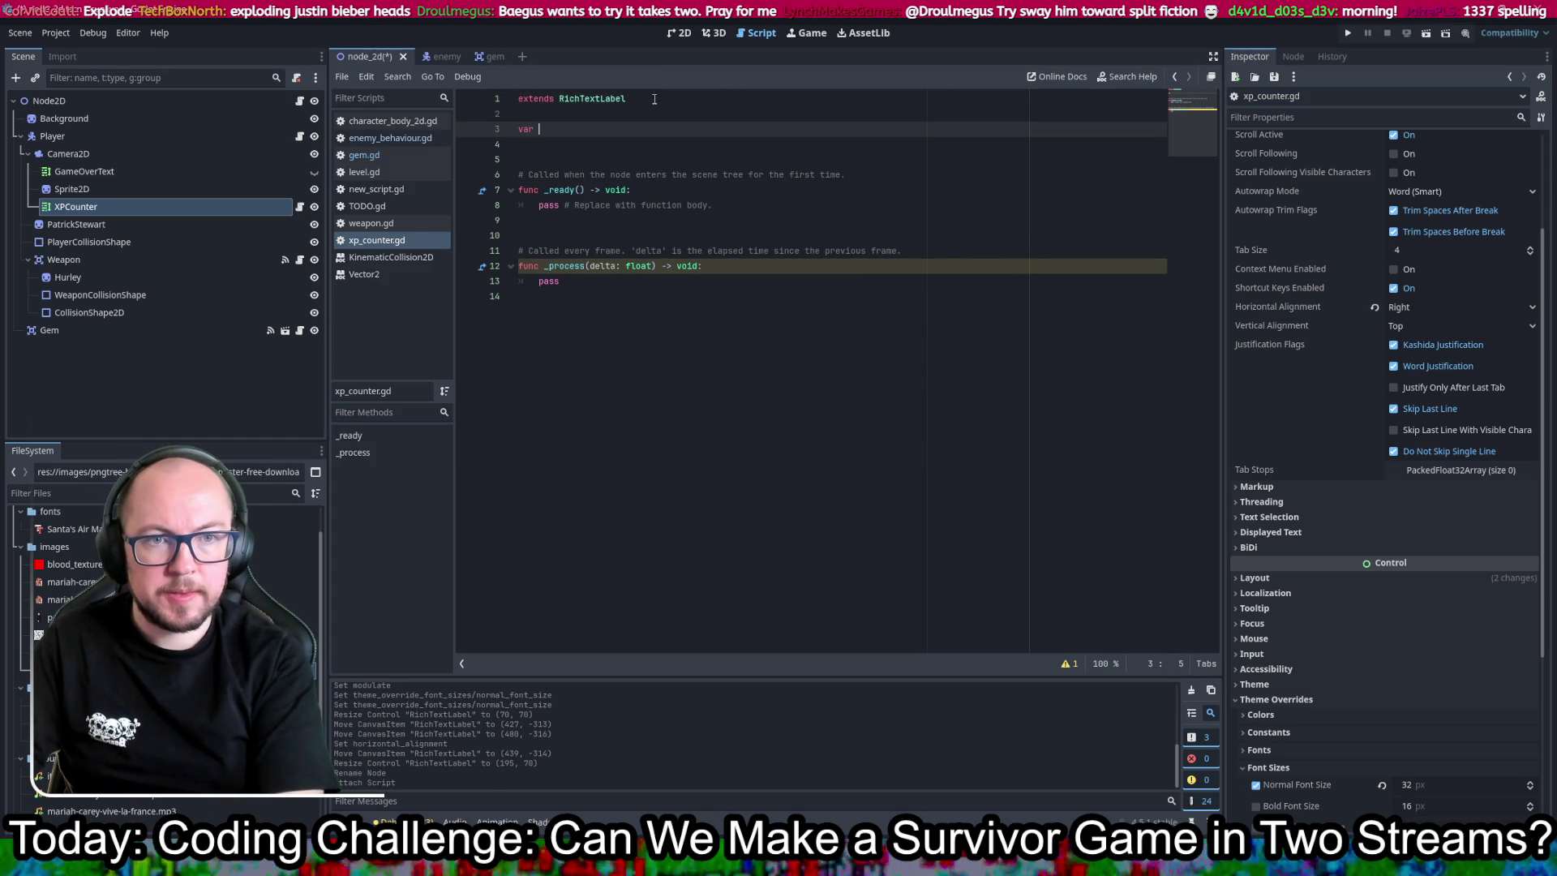
{"action": "type", "text": "t ="}
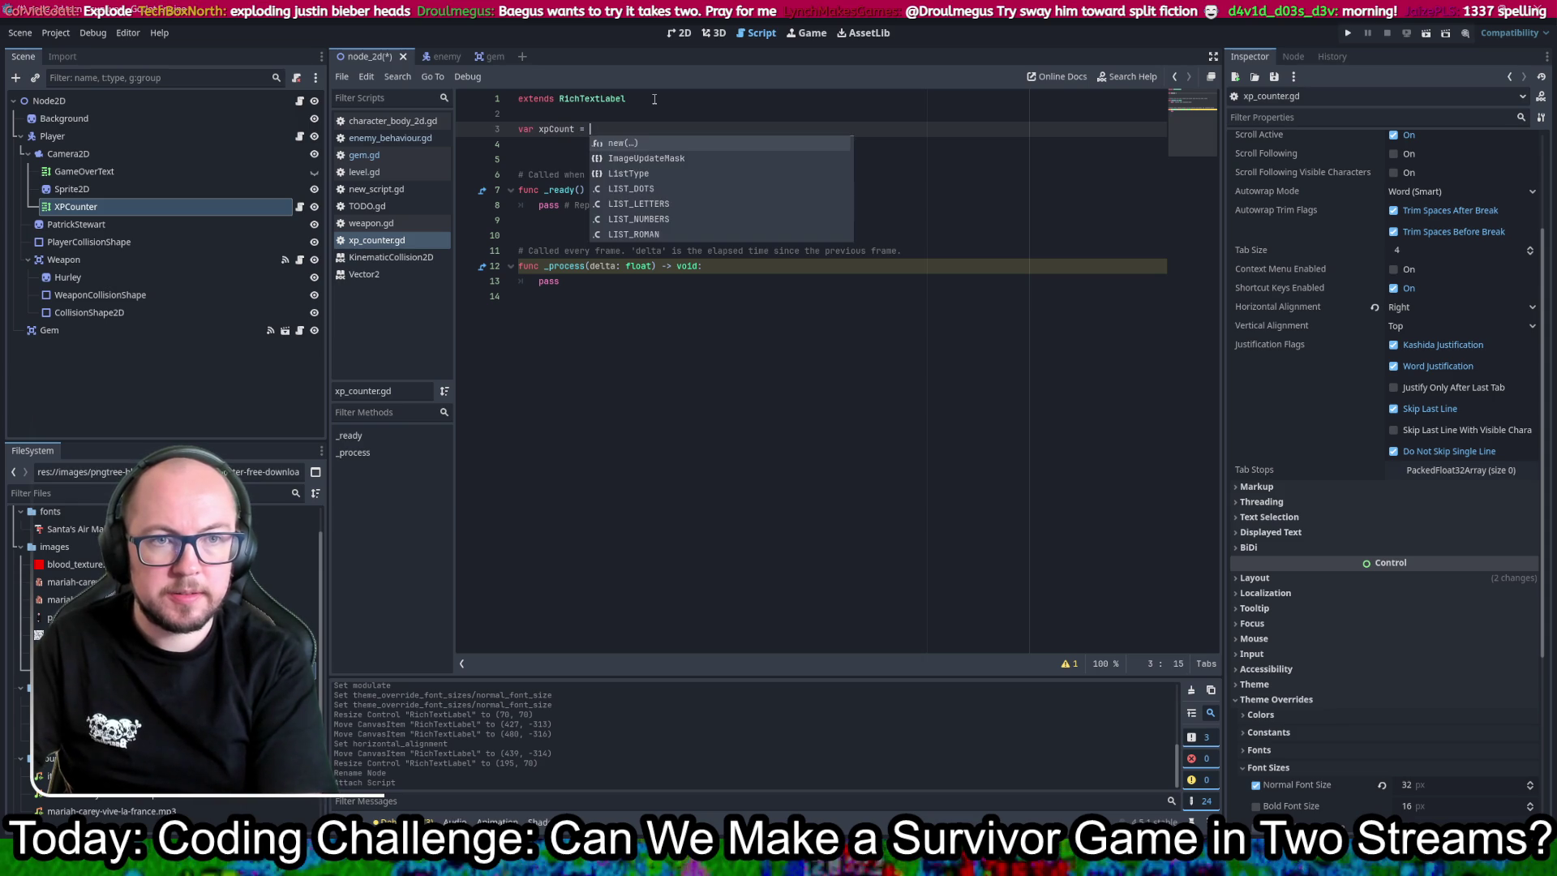
{"action": "type", "text": " 0;"}
{"action": "key", "text": "ctrl+s"}
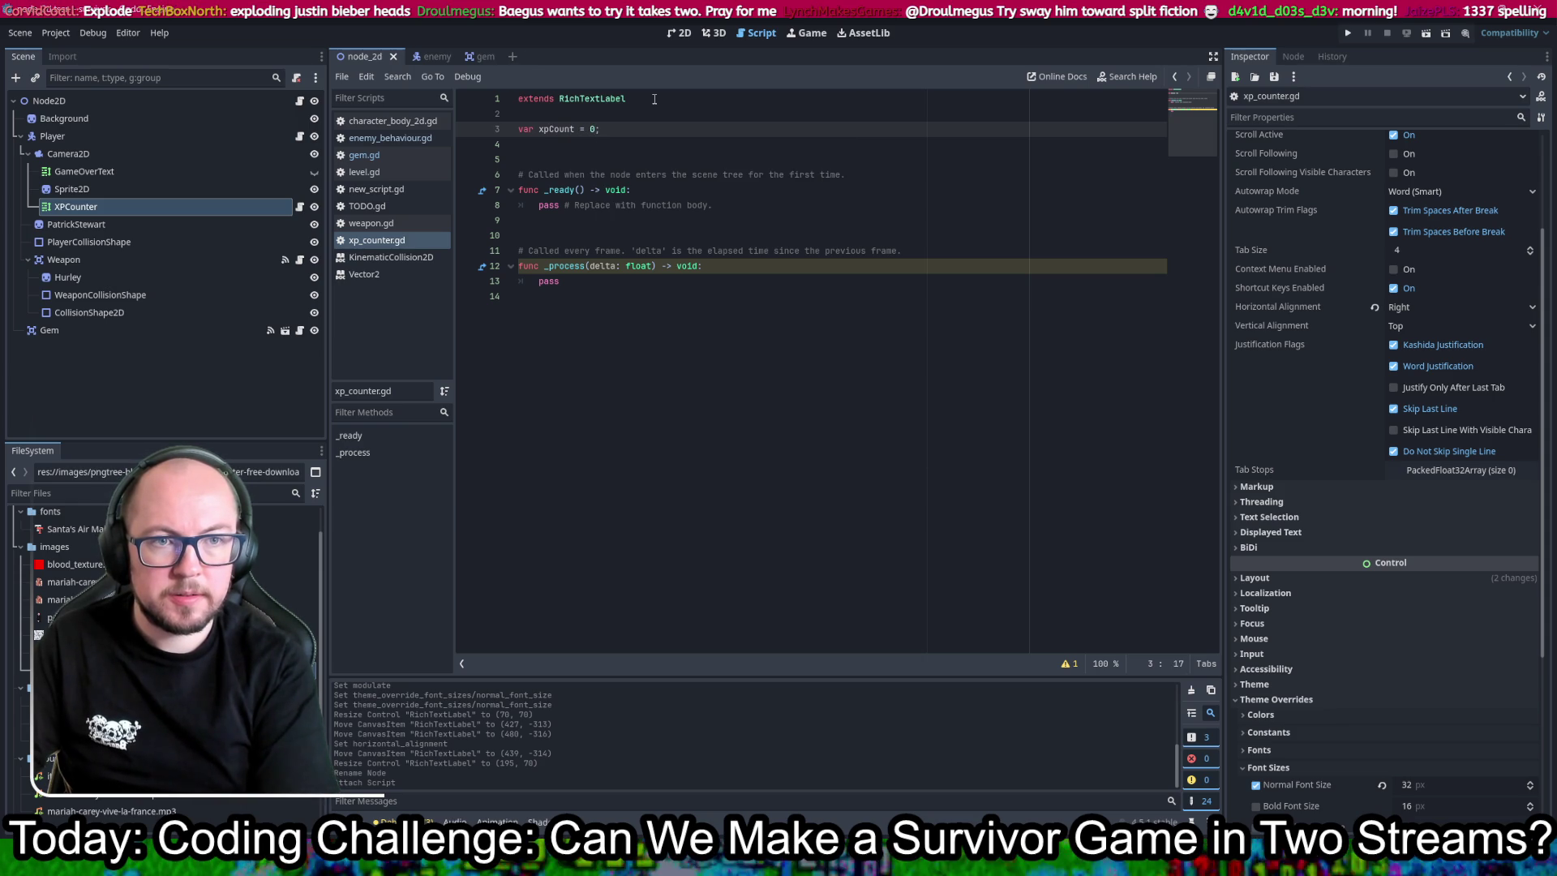
{"action": "key", "text": "Left"}
{"action": "type", "text": "int"}
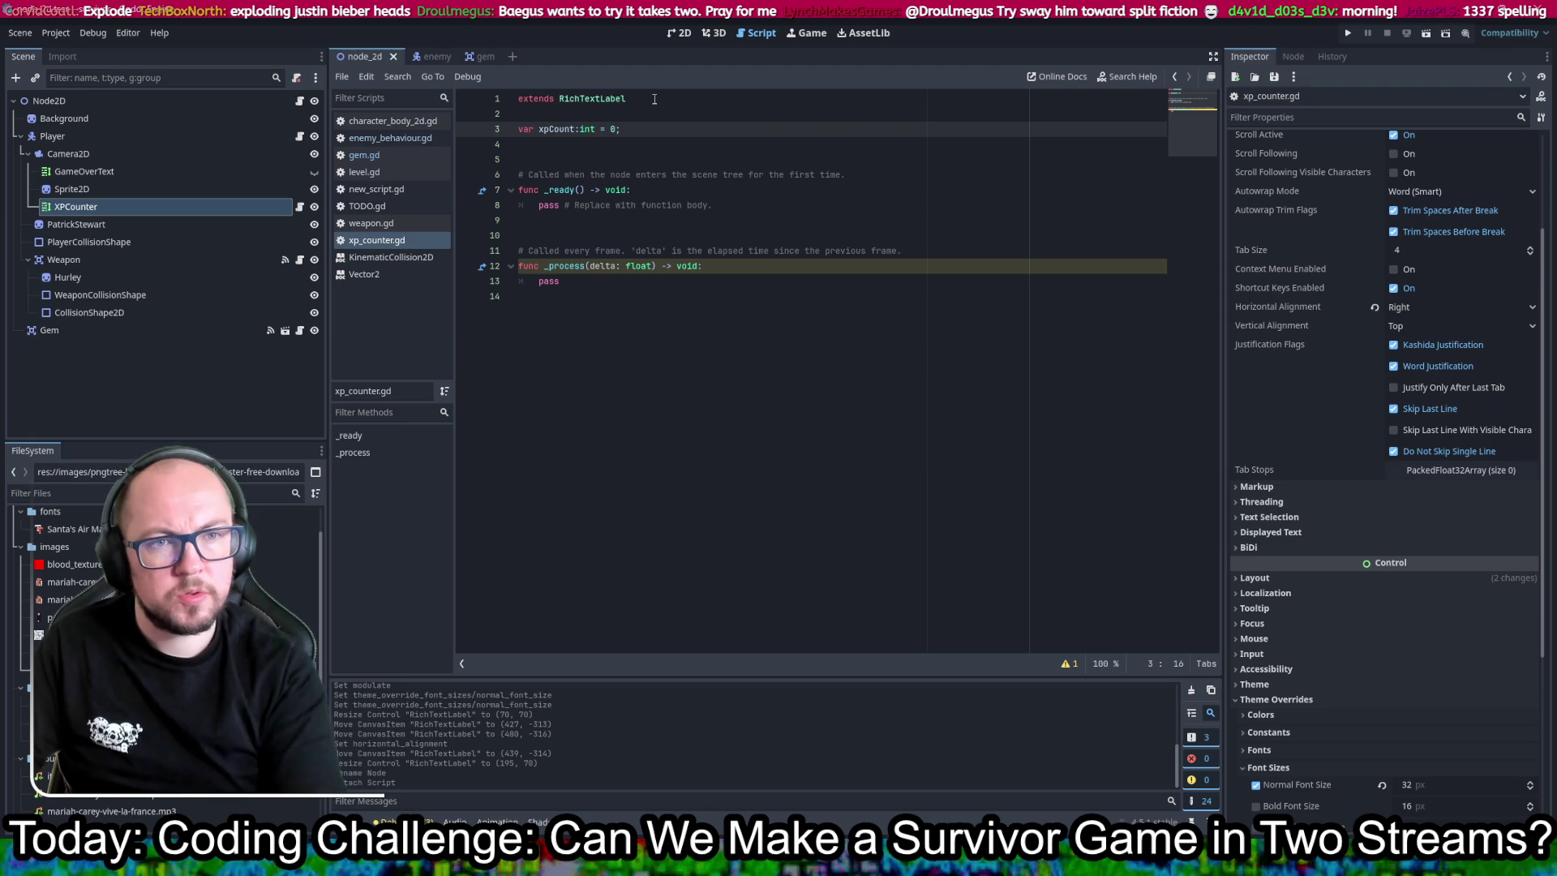
{"action": "key", "text": "End"}
{"action": "key", "text": "Delete"}
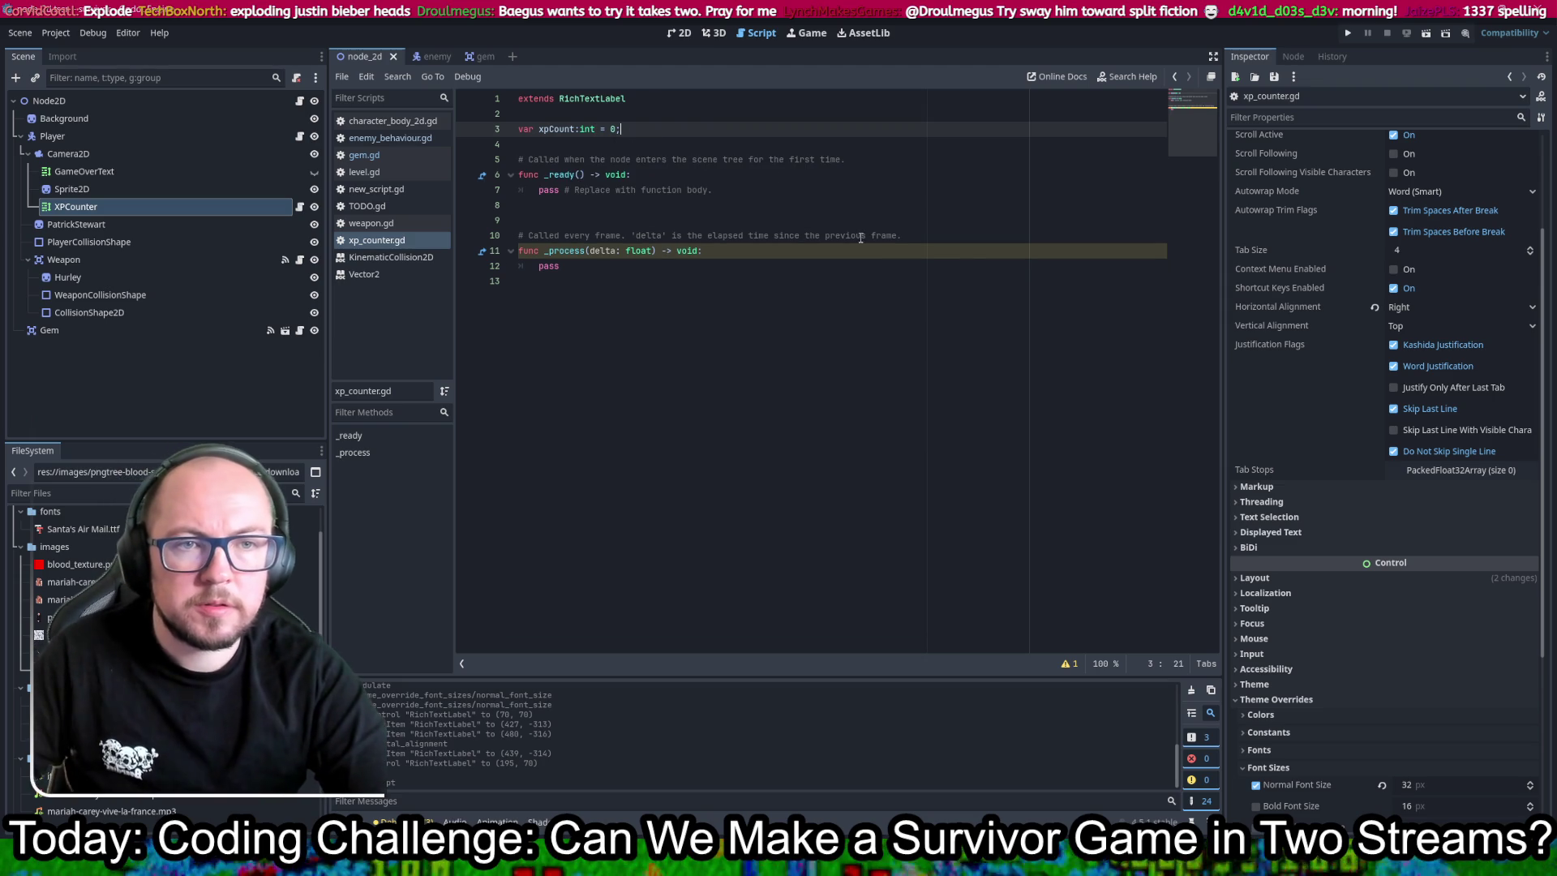
{"action": "key", "text": "Down"}
{"action": "key", "text": "Down"}
{"action": "key", "text": "Down"}
{"action": "key", "text": "End"}
{"action": "key", "text": "Delete"}
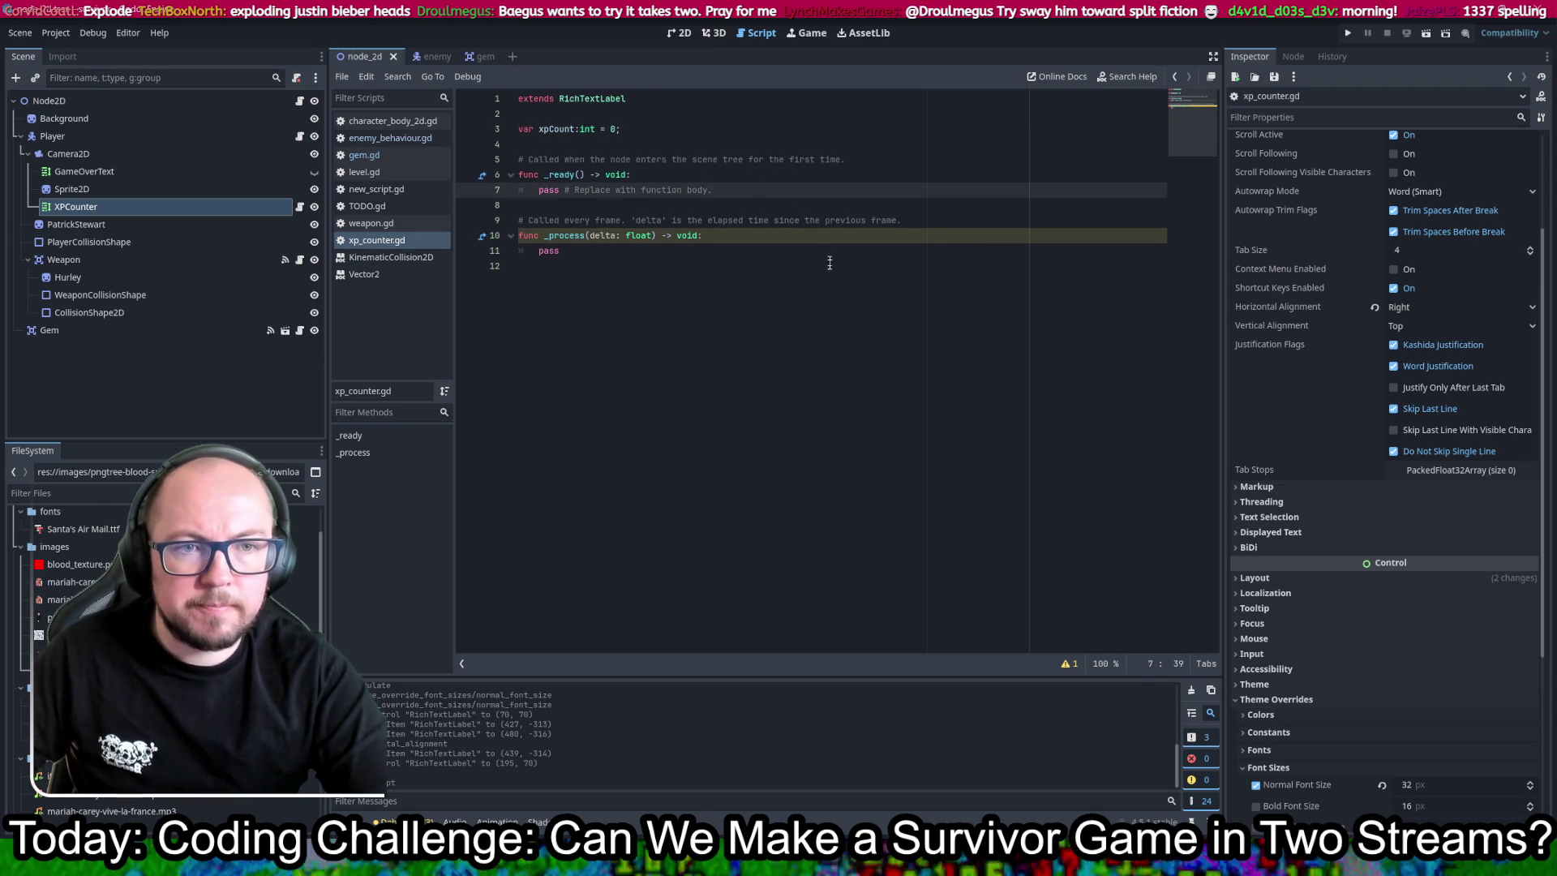
- Add an addXP(toAdd:int) function containing xpCount+=toAdd; and save the script
{"action": "left_click", "coordinate": [663, 274]}
{"action": "key", "text": "Return"}
{"action": "type", "text": "func i"}
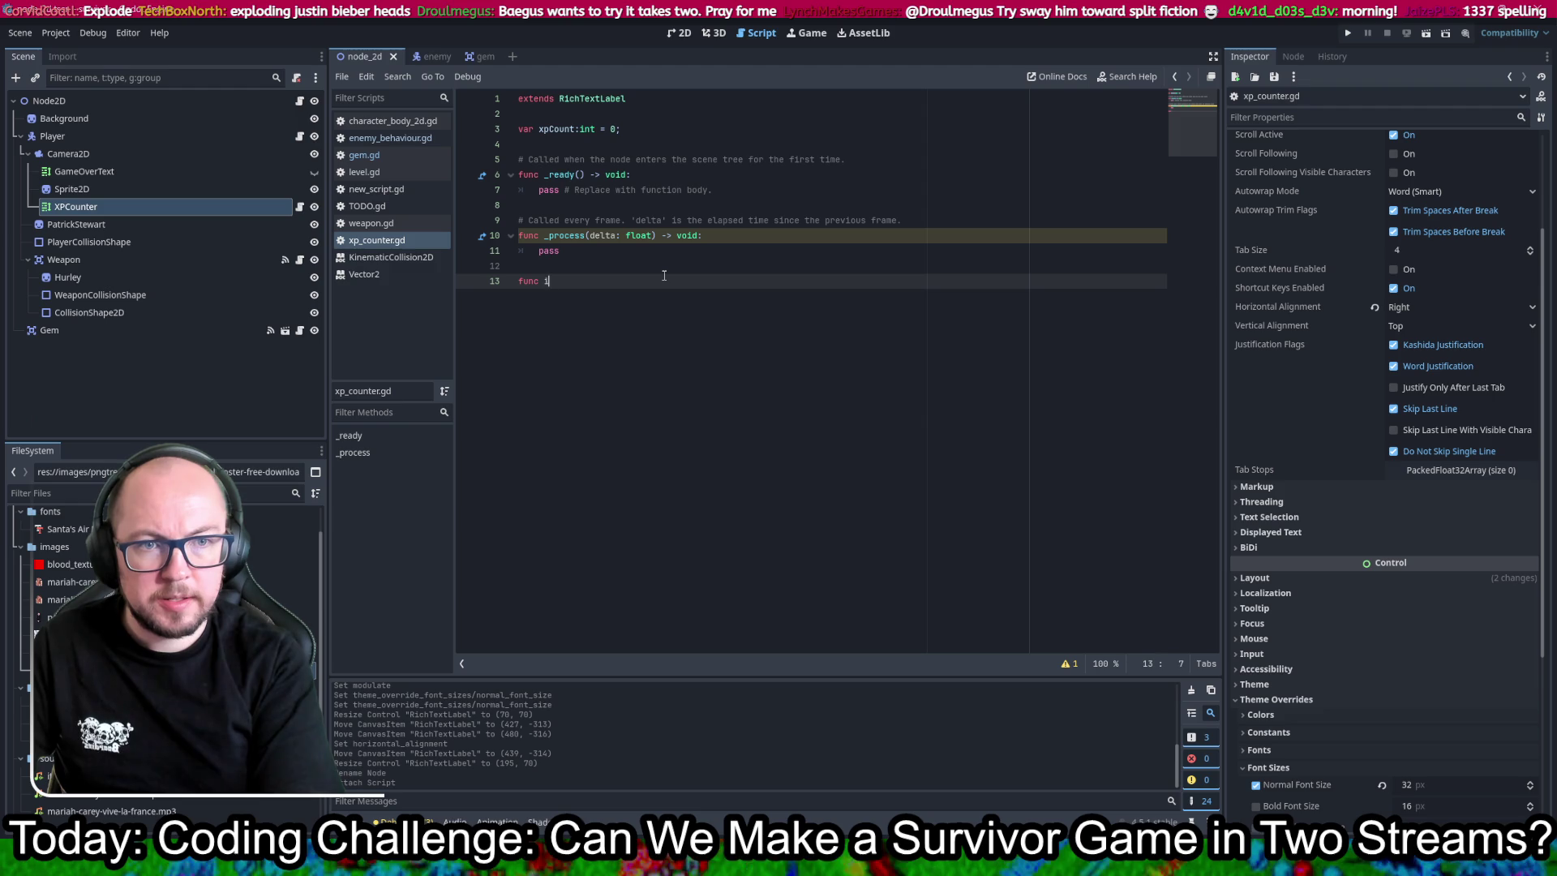
{"action": "type", "text": "addCP"}
{"action": "key", "text": "BackSpace"}
{"action": "key", "text": "BackSpace"}
{"action": "type", "text": "XP(toAdd"}
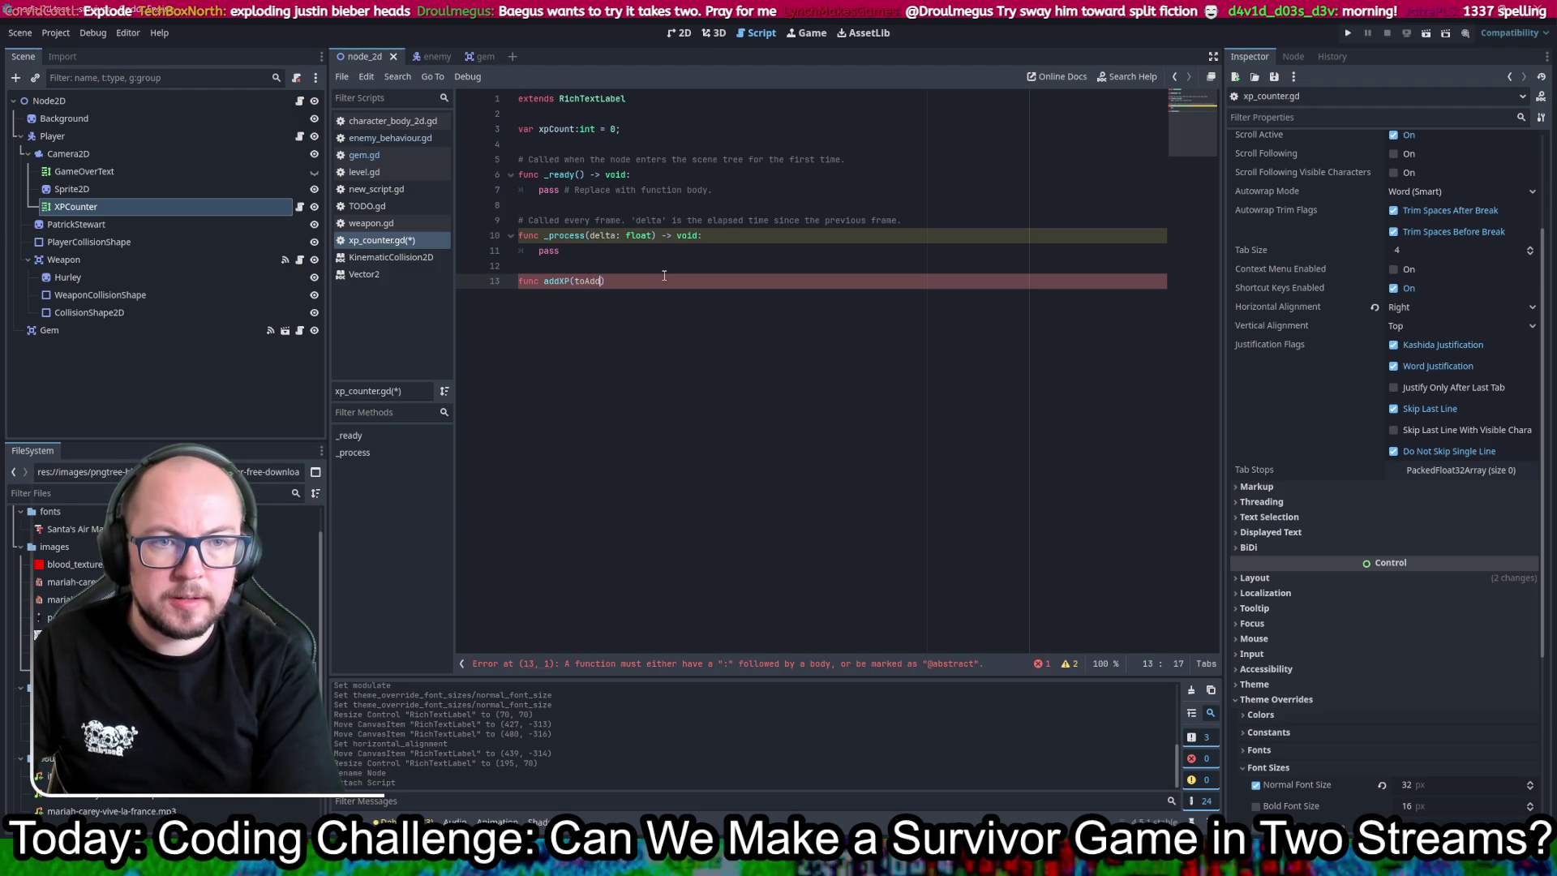
{"action": "type", "text": ")"}
{"action": "key", "text": "Return"}
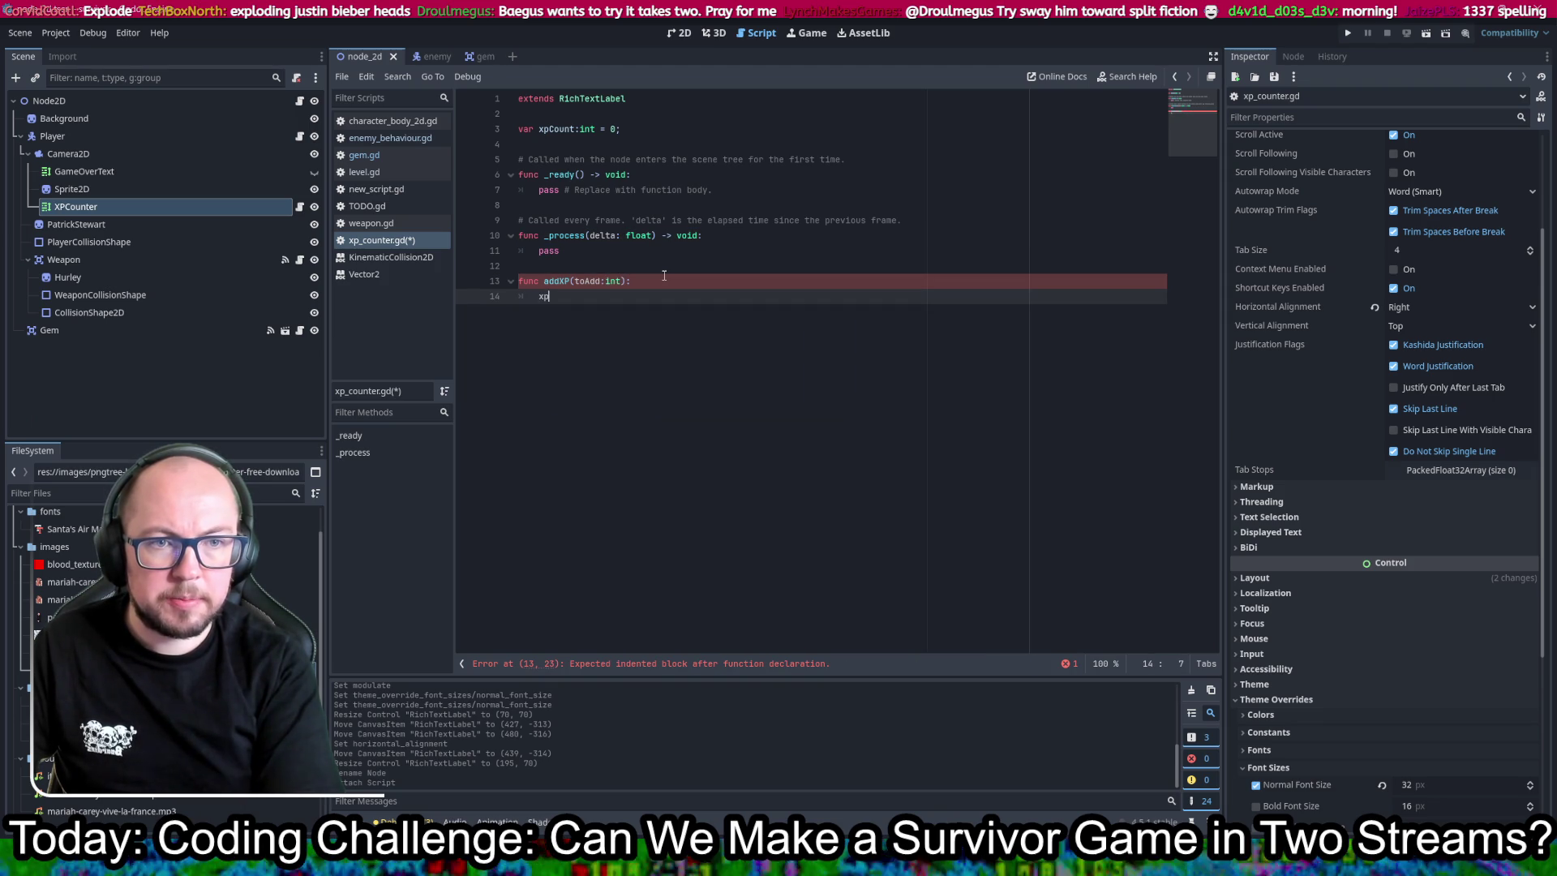
{"action": "type", "text": "C"}
{"action": "key", "text": "Return"}
{"action": "type", "text": "+=toAdd;"}
{"action": "key", "text": "ctrl+s"}
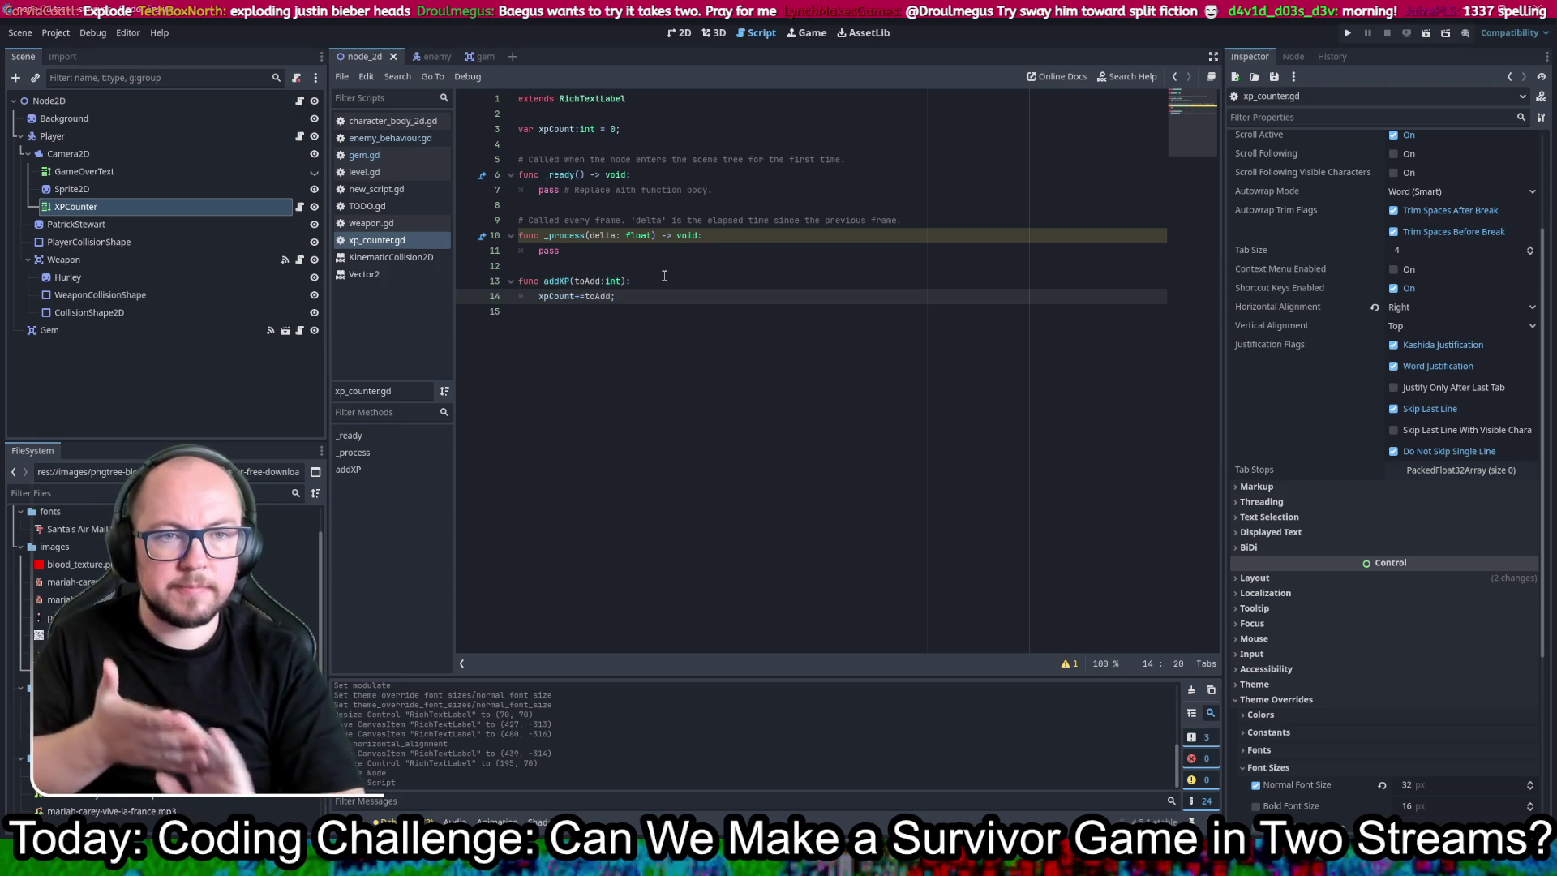
{"action": "left_click", "coordinate": [591, 235]}
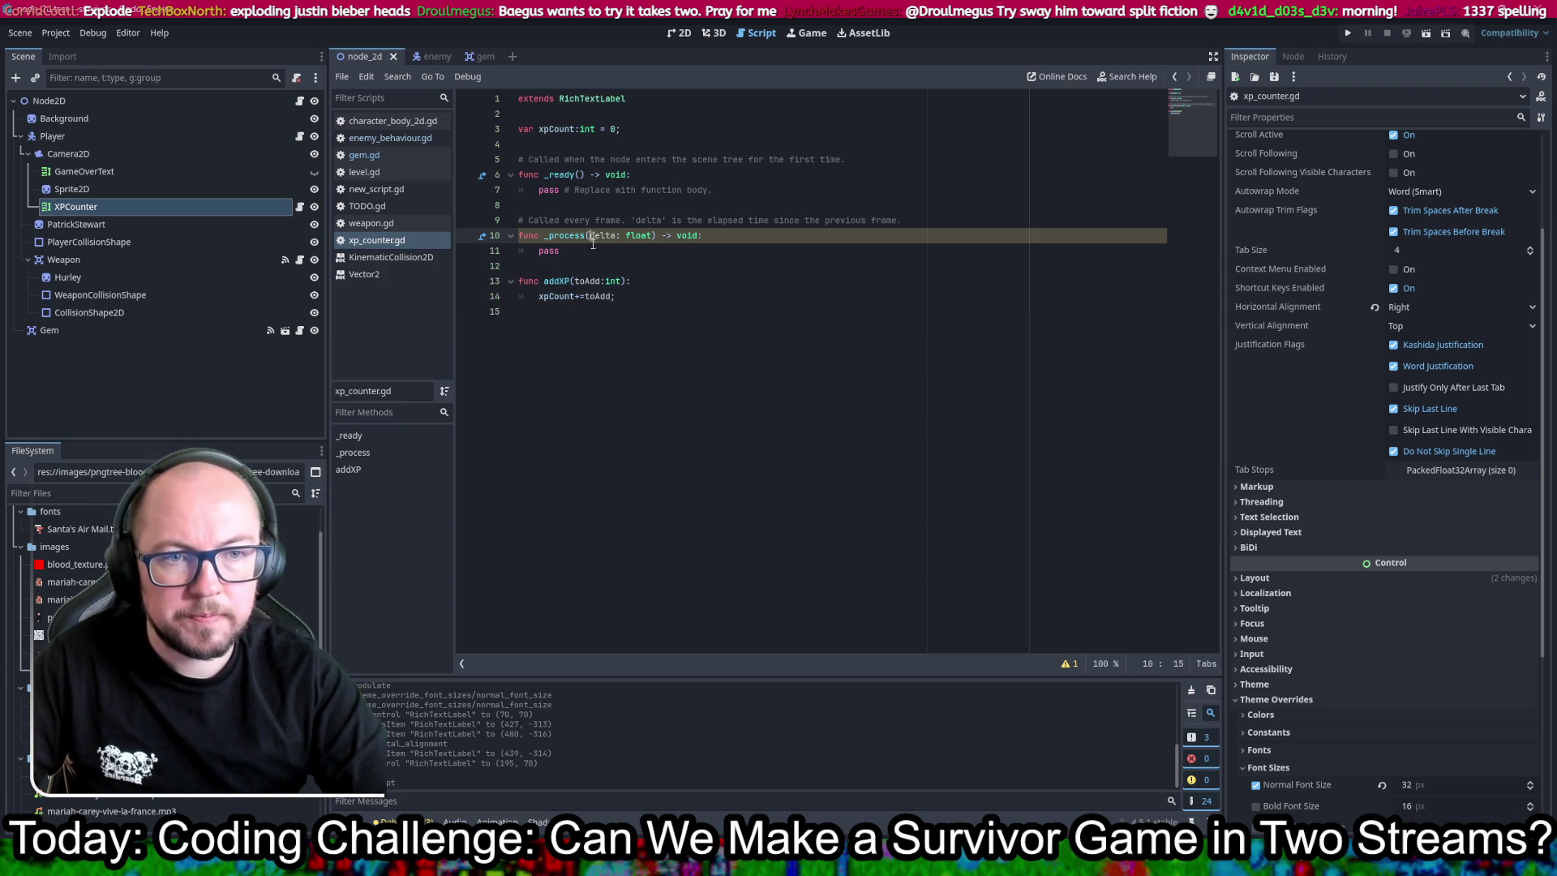
- Rename delta to _delta and add a self.text assignment from xpCount inside addXP
{"action": "type", "text": "_"}
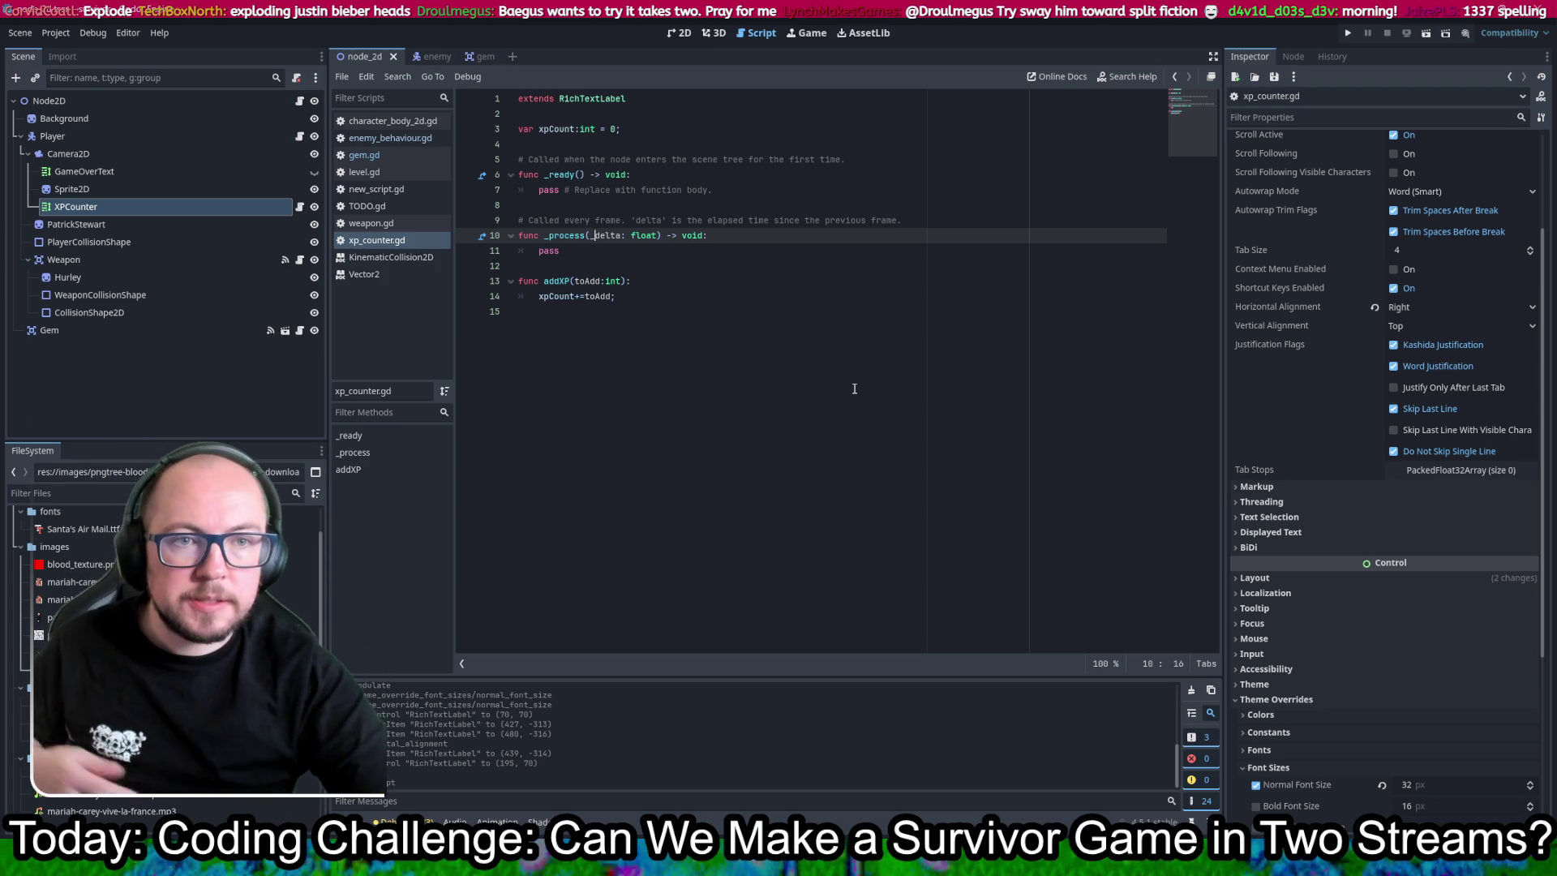
{"action": "left_click", "coordinate": [717, 295]}
{"action": "key", "text": "Return"}
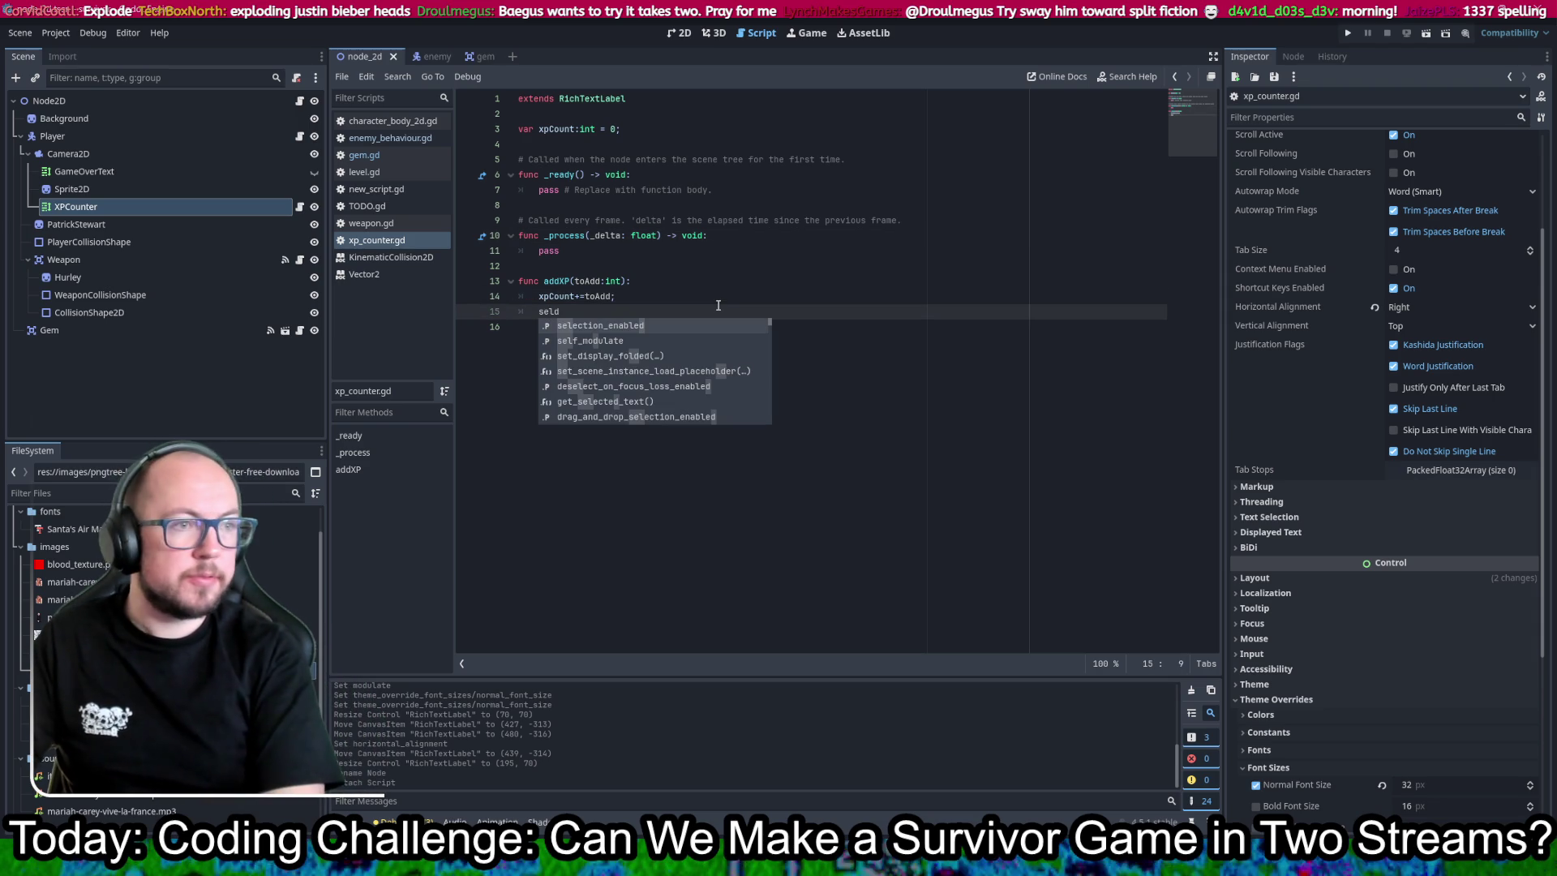
{"action": "key", "text": "BackSpace"}
{"action": "type", "text": "f.text ="}
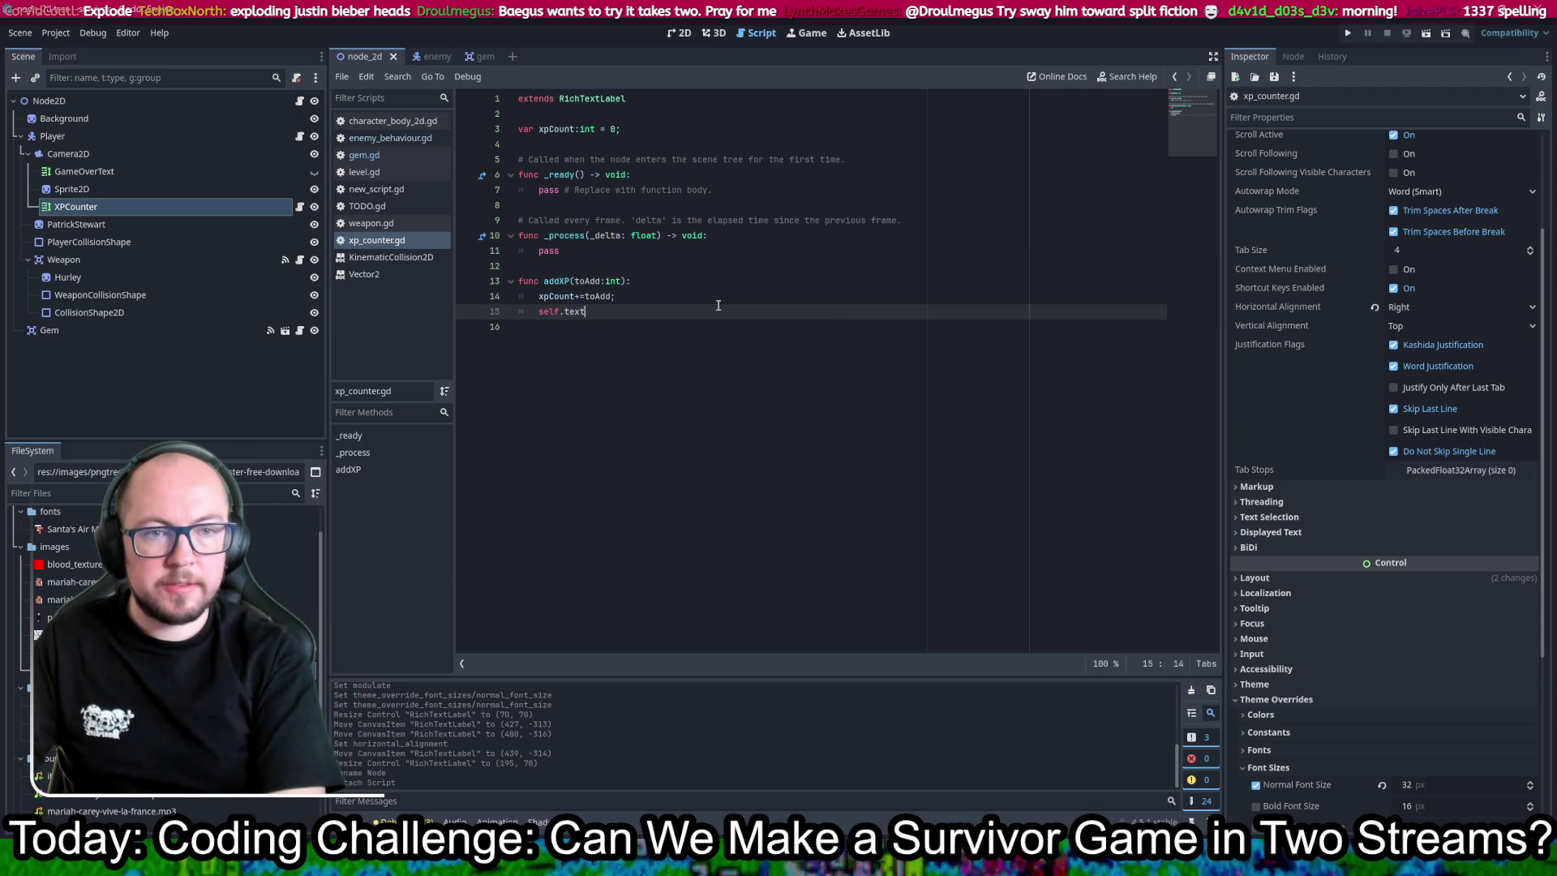
{"action": "type", "text": " xp"}
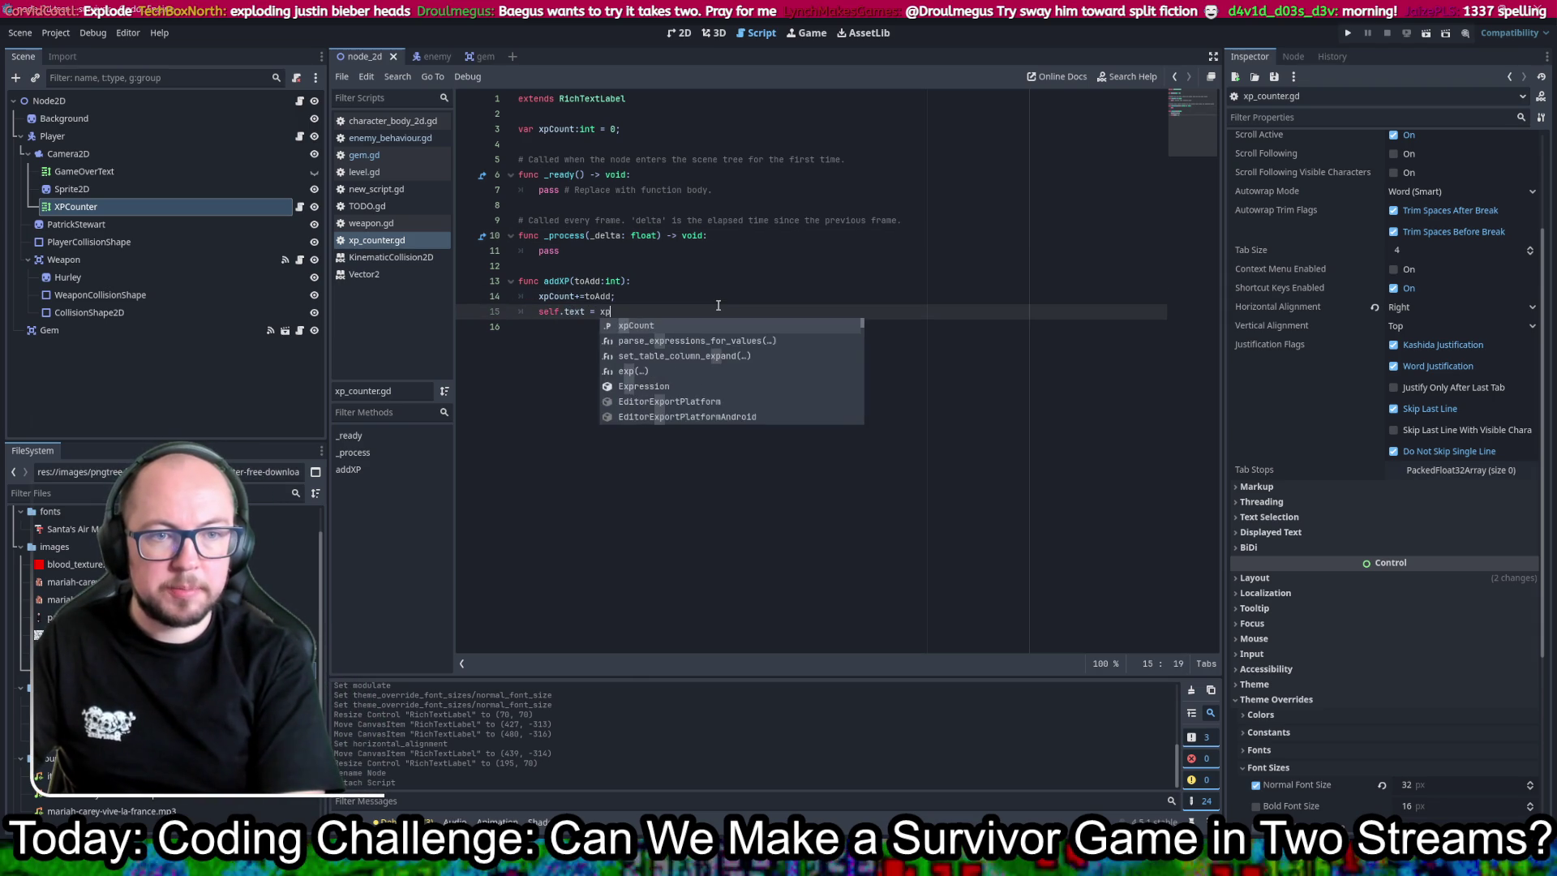
{"action": "key", "text": "Return"}
{"action": "key", "text": "Left"}
{"action": "key", "text": "Left"}
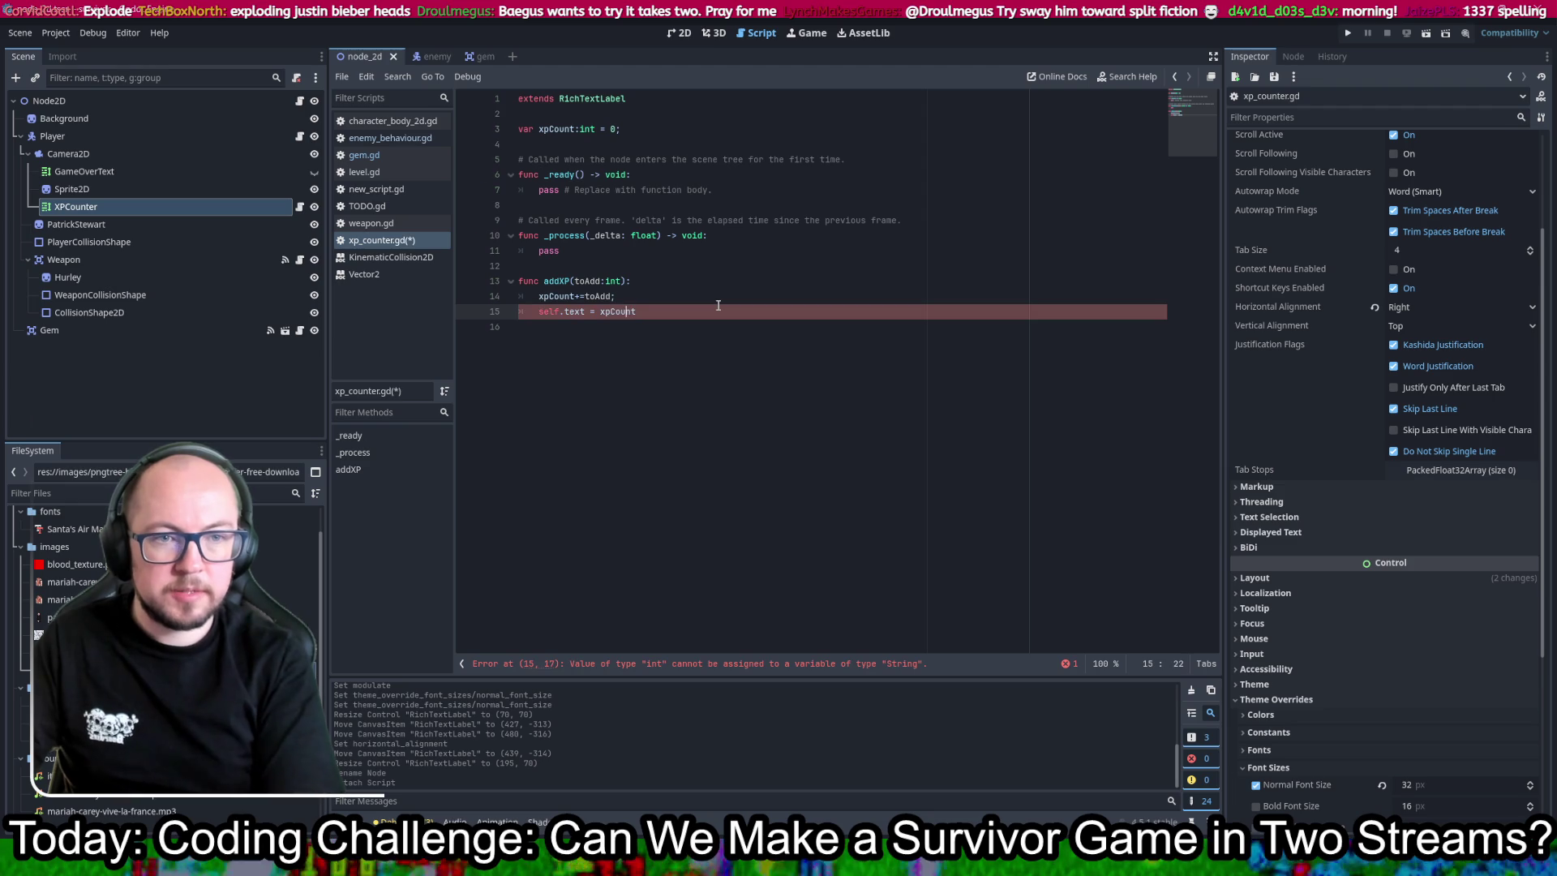
{"action": "type", "text": "\"\"+"}
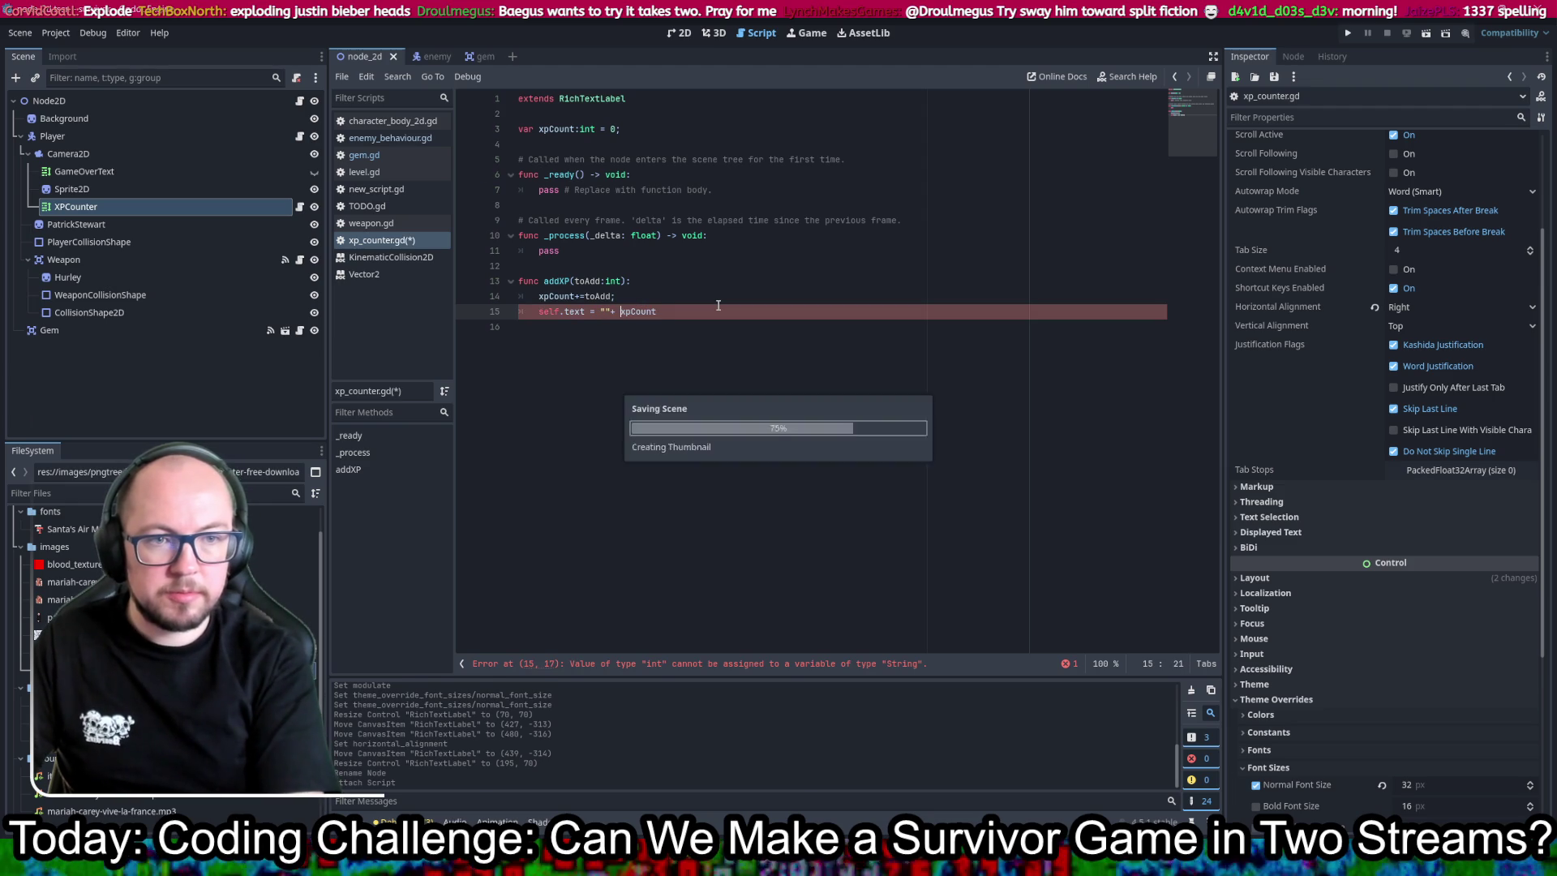
{"action": "key", "text": "ctrl+s"}
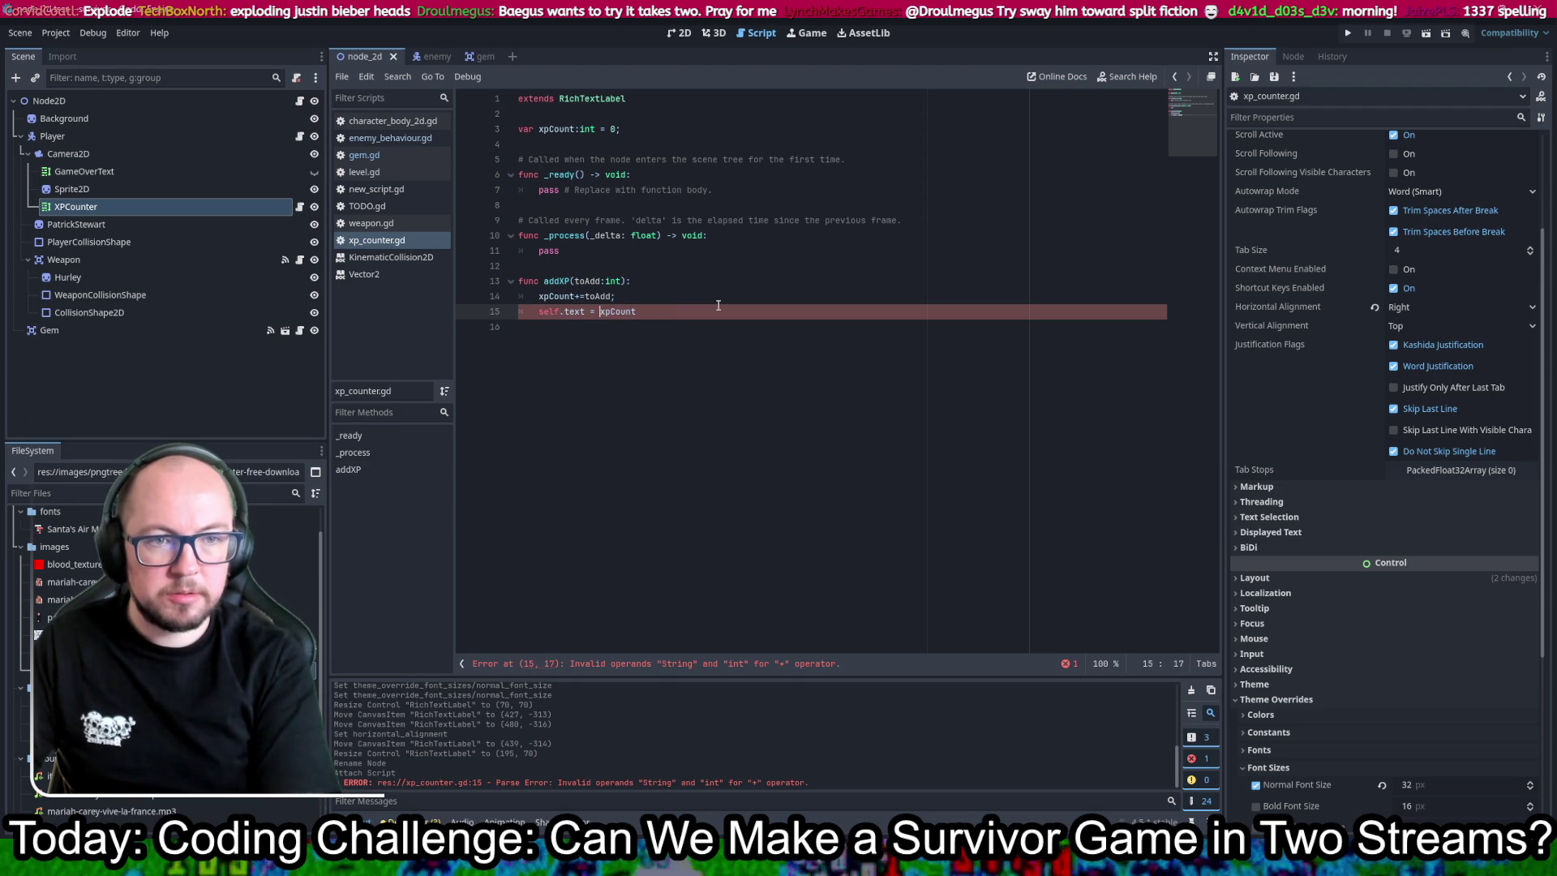
- Change the line to self.text = xpCount.toString and save the script
{"action": "key", "text": "BackSpace"}
{"action": "key", "text": "End"}
{"action": "type", "text": ".toString"}
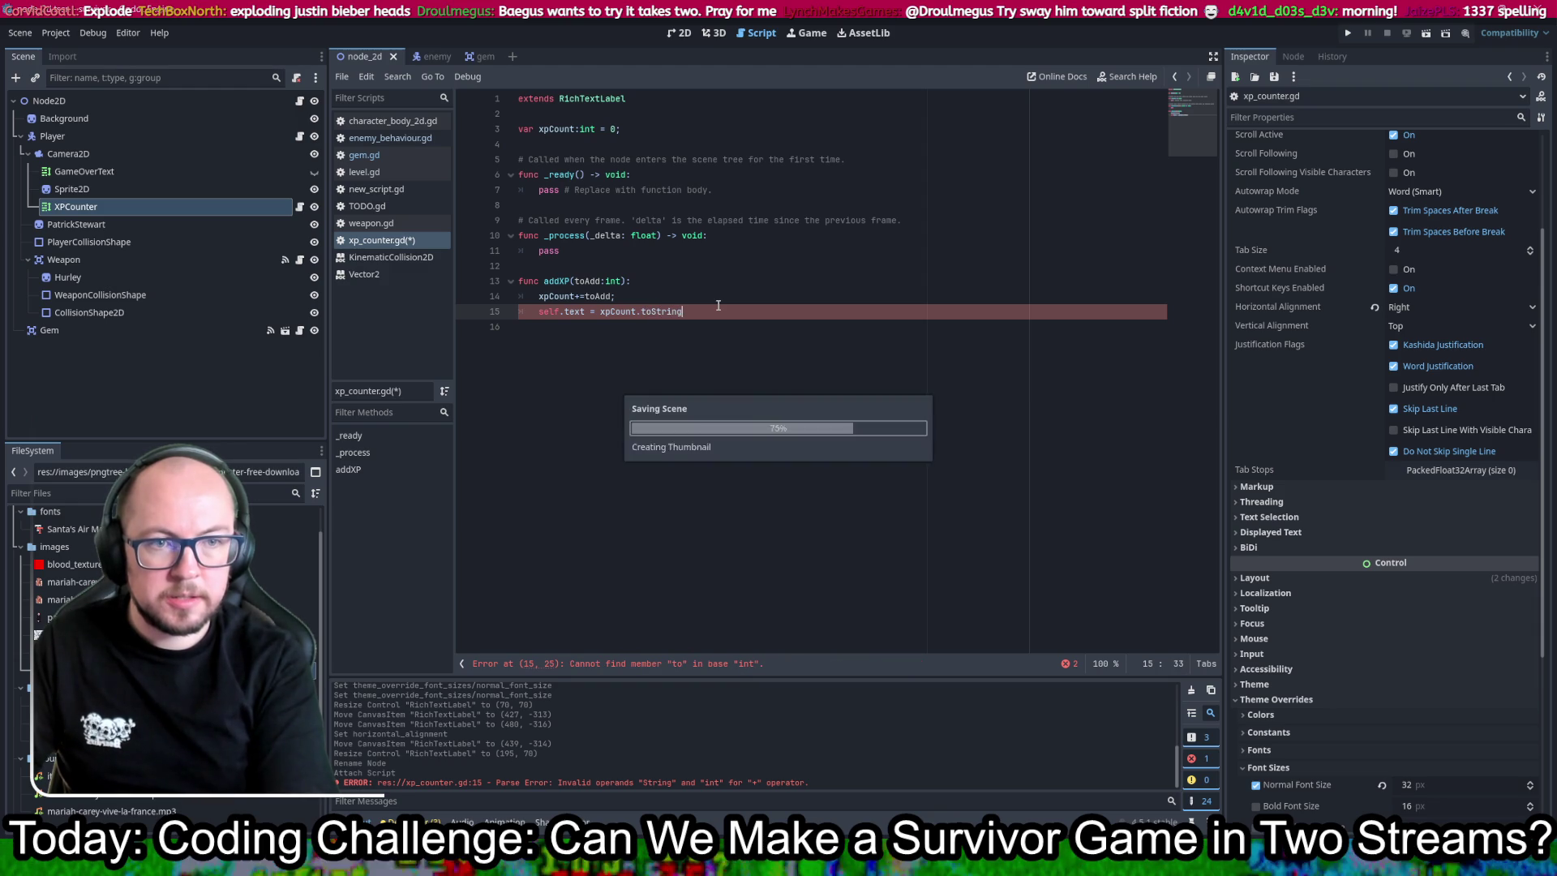
{"action": "key", "text": "ctrl+s"}
{"action": "key", "text": "ctrl+s"}
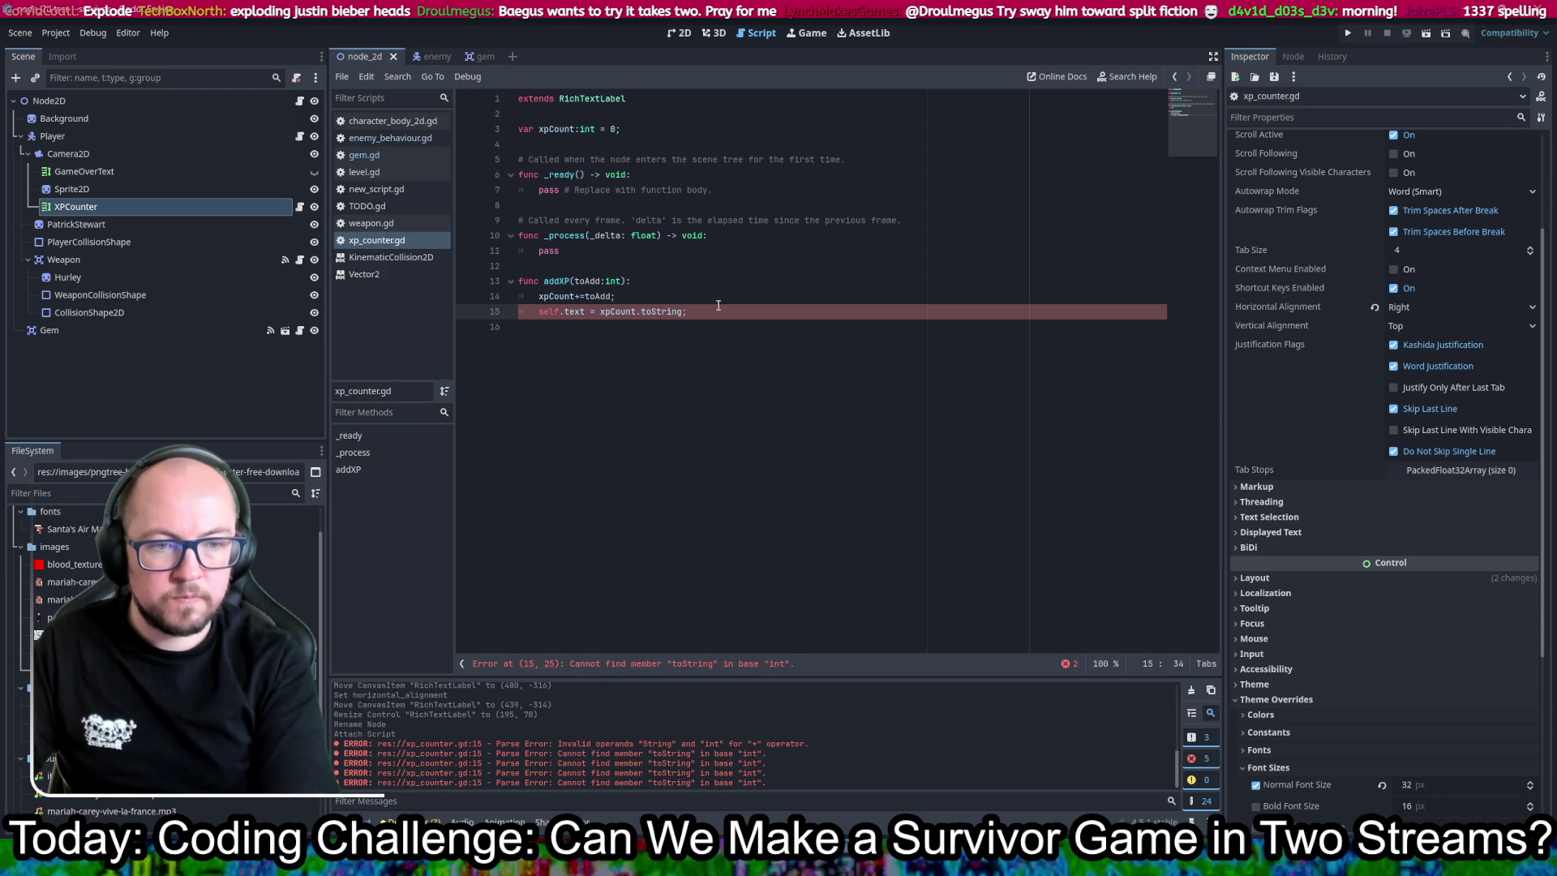
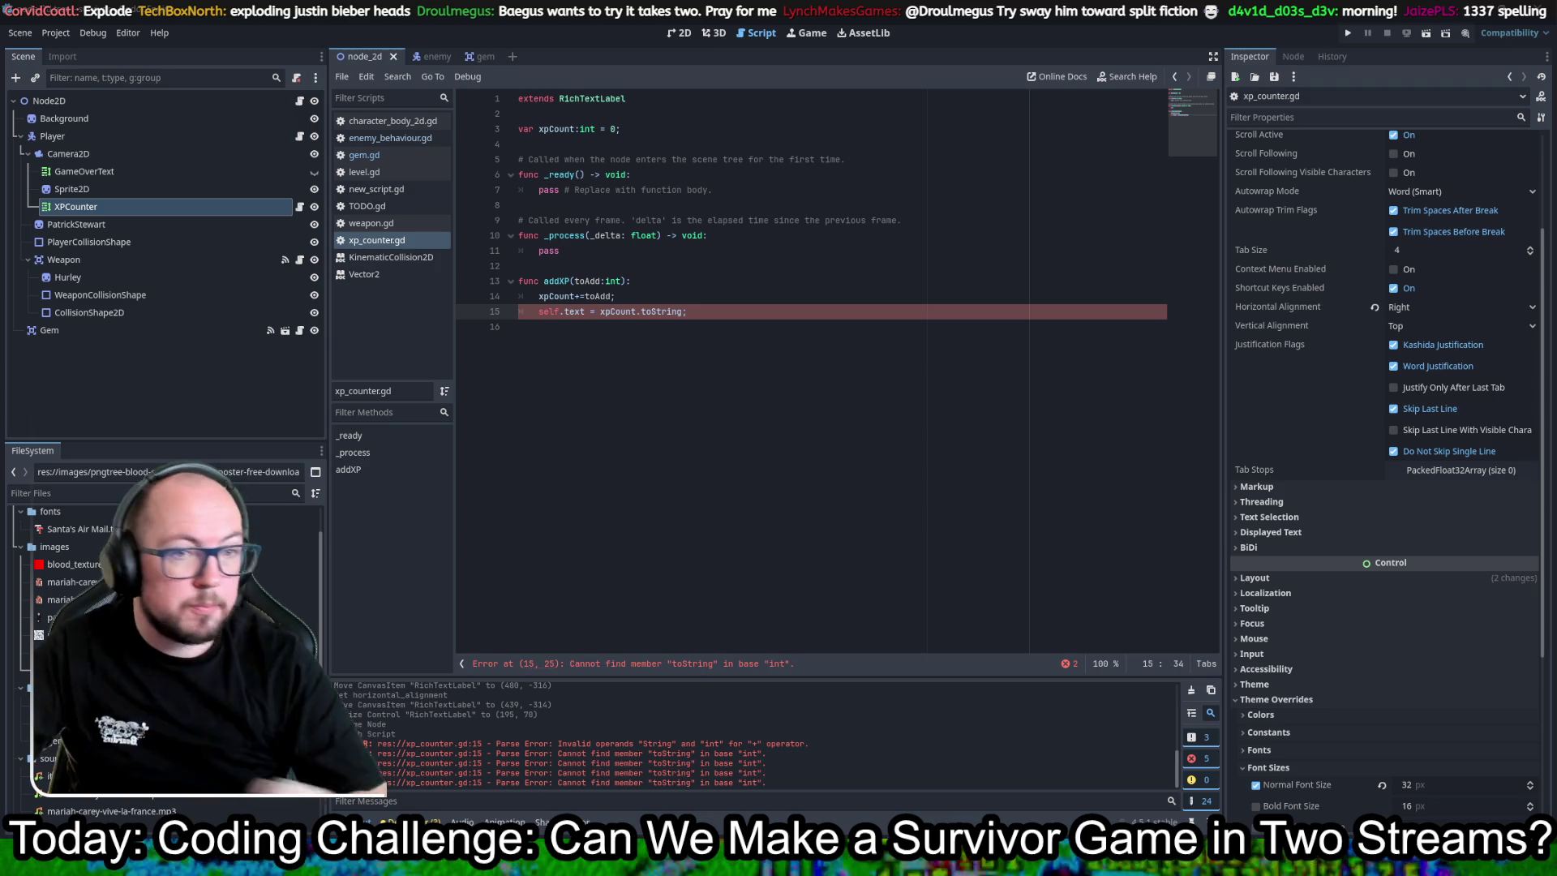
- Replace xpCount.toString with str(xpCount) on line 15 of xp_counter.gd, save, and switch to the Gem scene
{"action": "left_click", "coordinate": [601, 313]}
{"action": "type", "text": "str("}
{"action": "key", "text": "Right"}
{"action": "key", "text": "Right"}
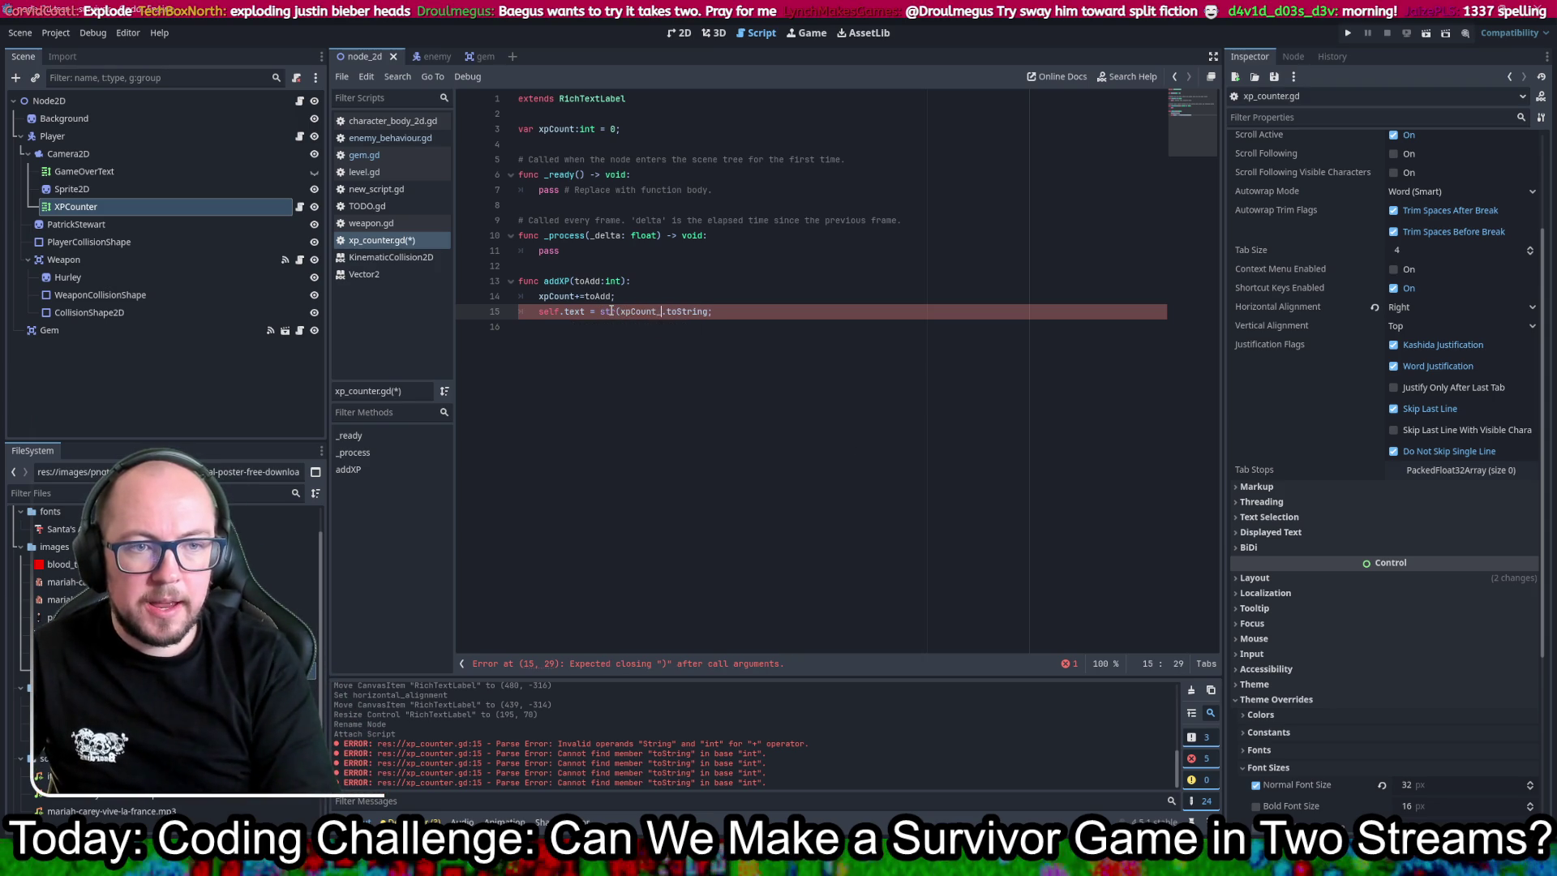
{"action": "type", "text": ")"}
{"action": "key", "text": "Delete"}
{"action": "key", "text": "Delete"}
{"action": "key", "text": "Delete"}
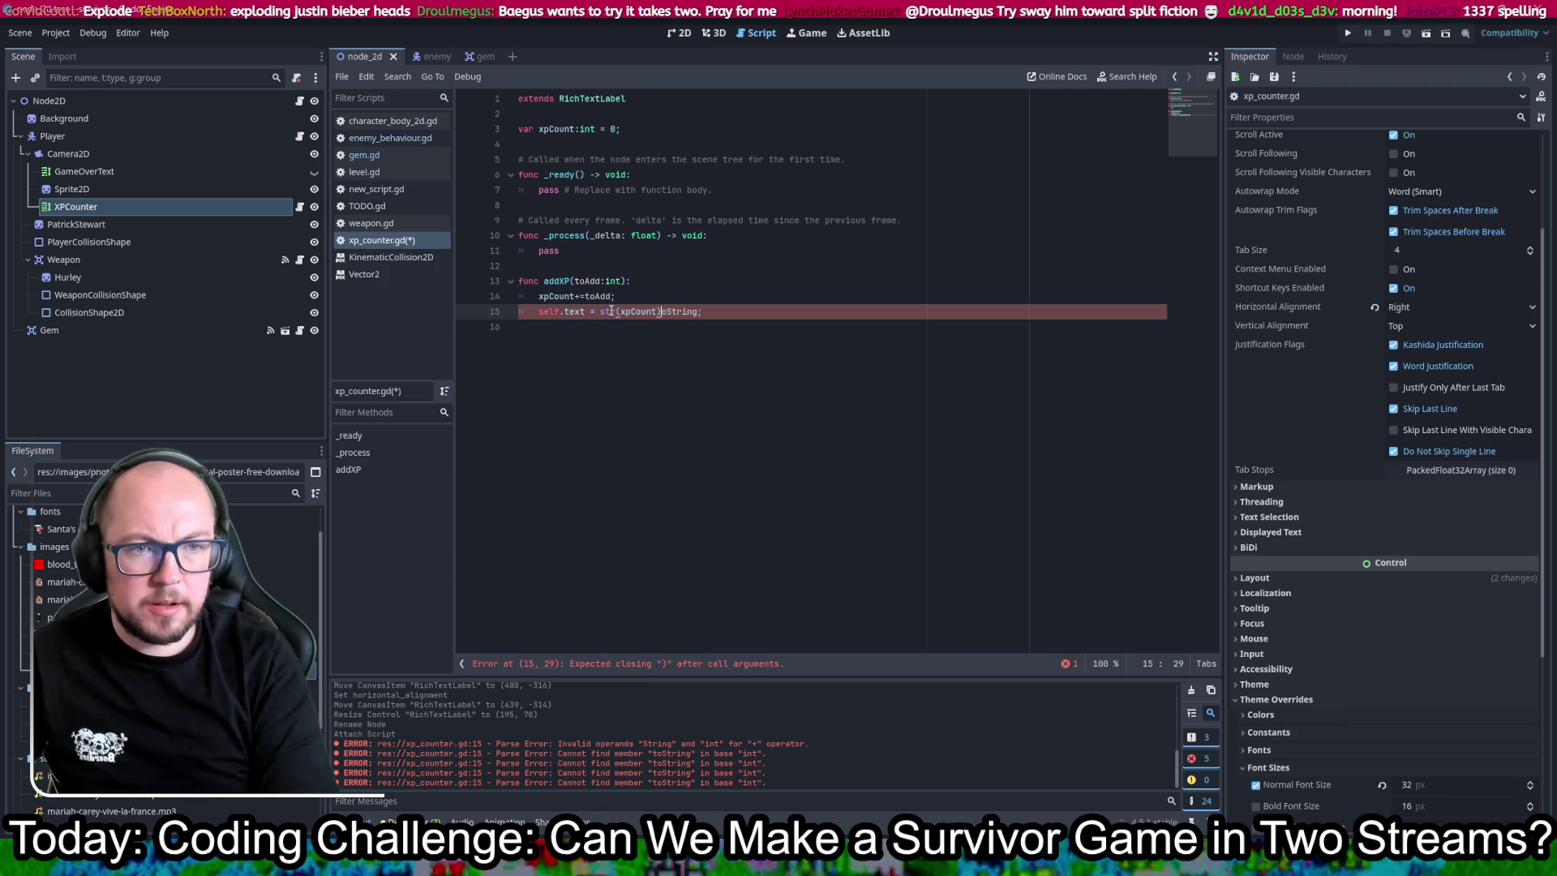
{"action": "key", "text": "ctrl+s"}
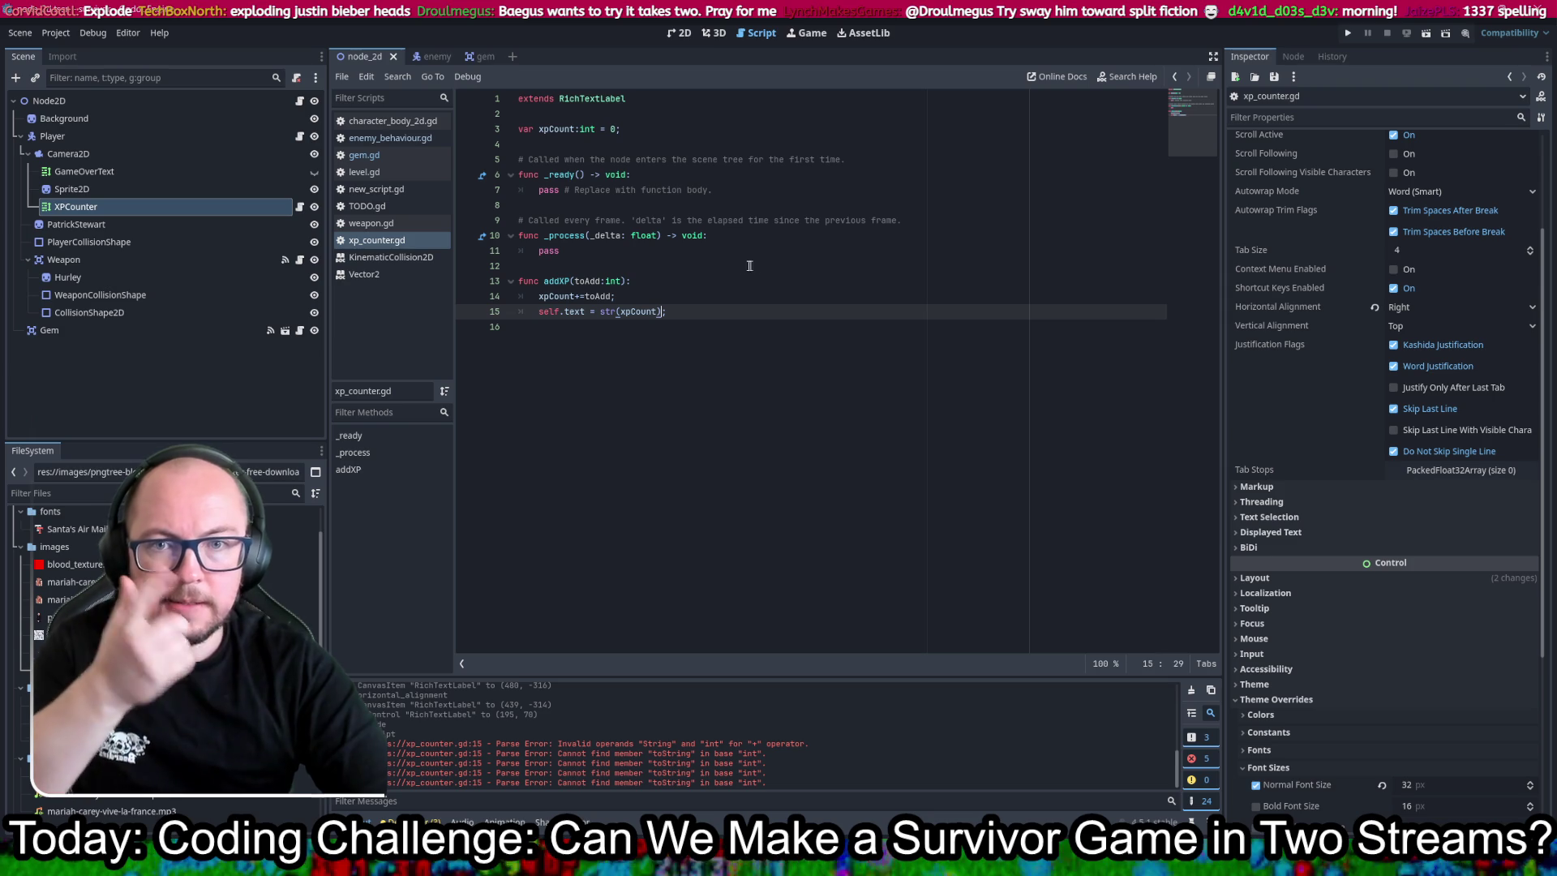
{"action": "left_click", "coordinate": [467, 58]}
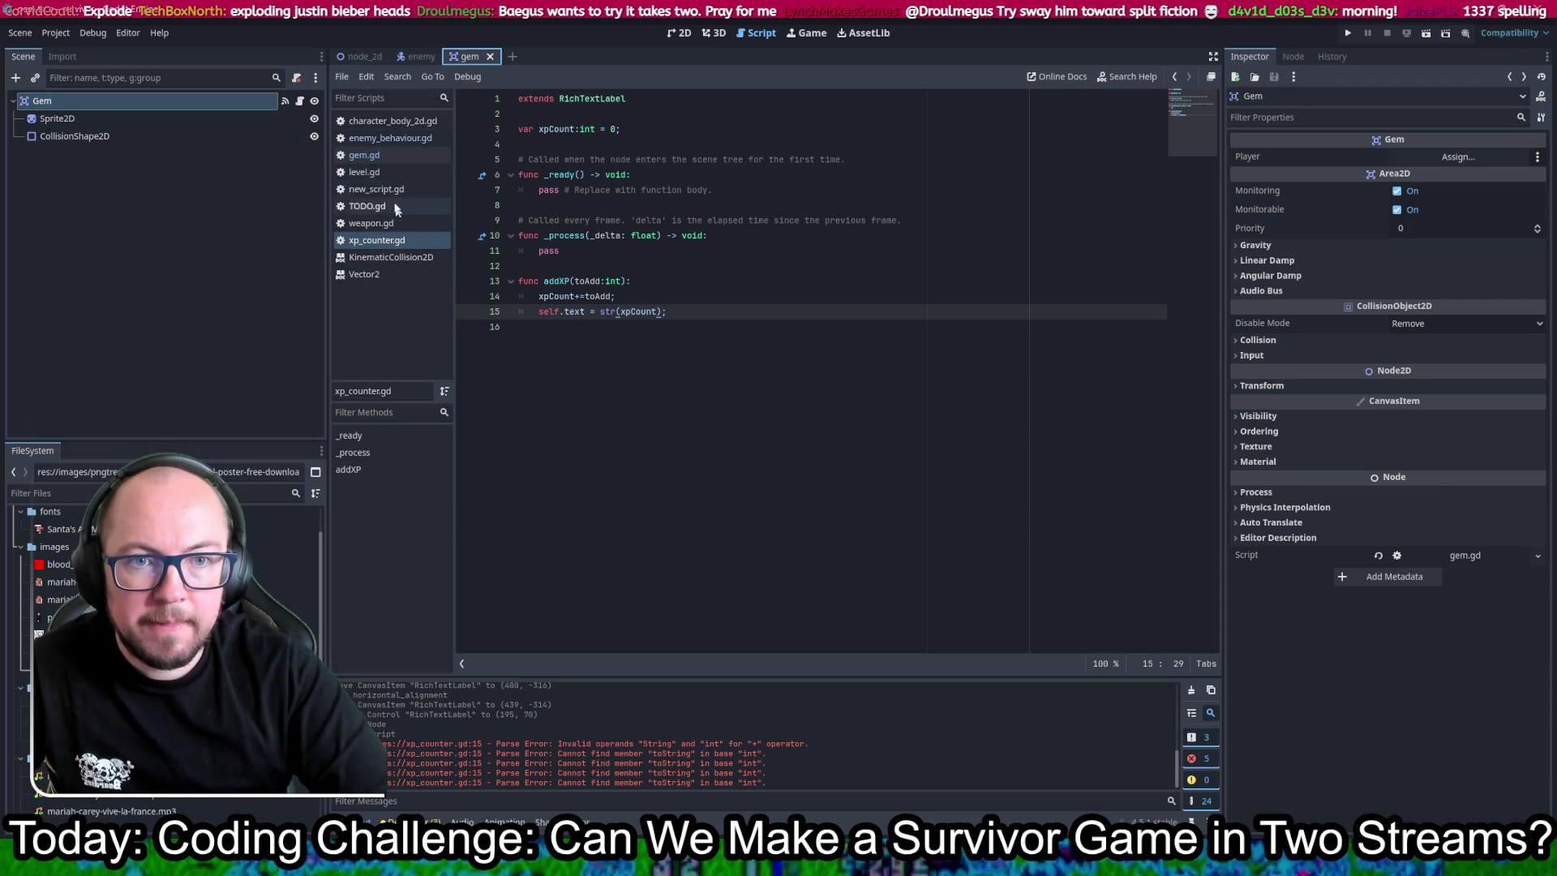
- Open gem.gd, delete its extra blank lines, and show the debugger's Errors list
{"action": "left_click", "coordinate": [382, 157]}
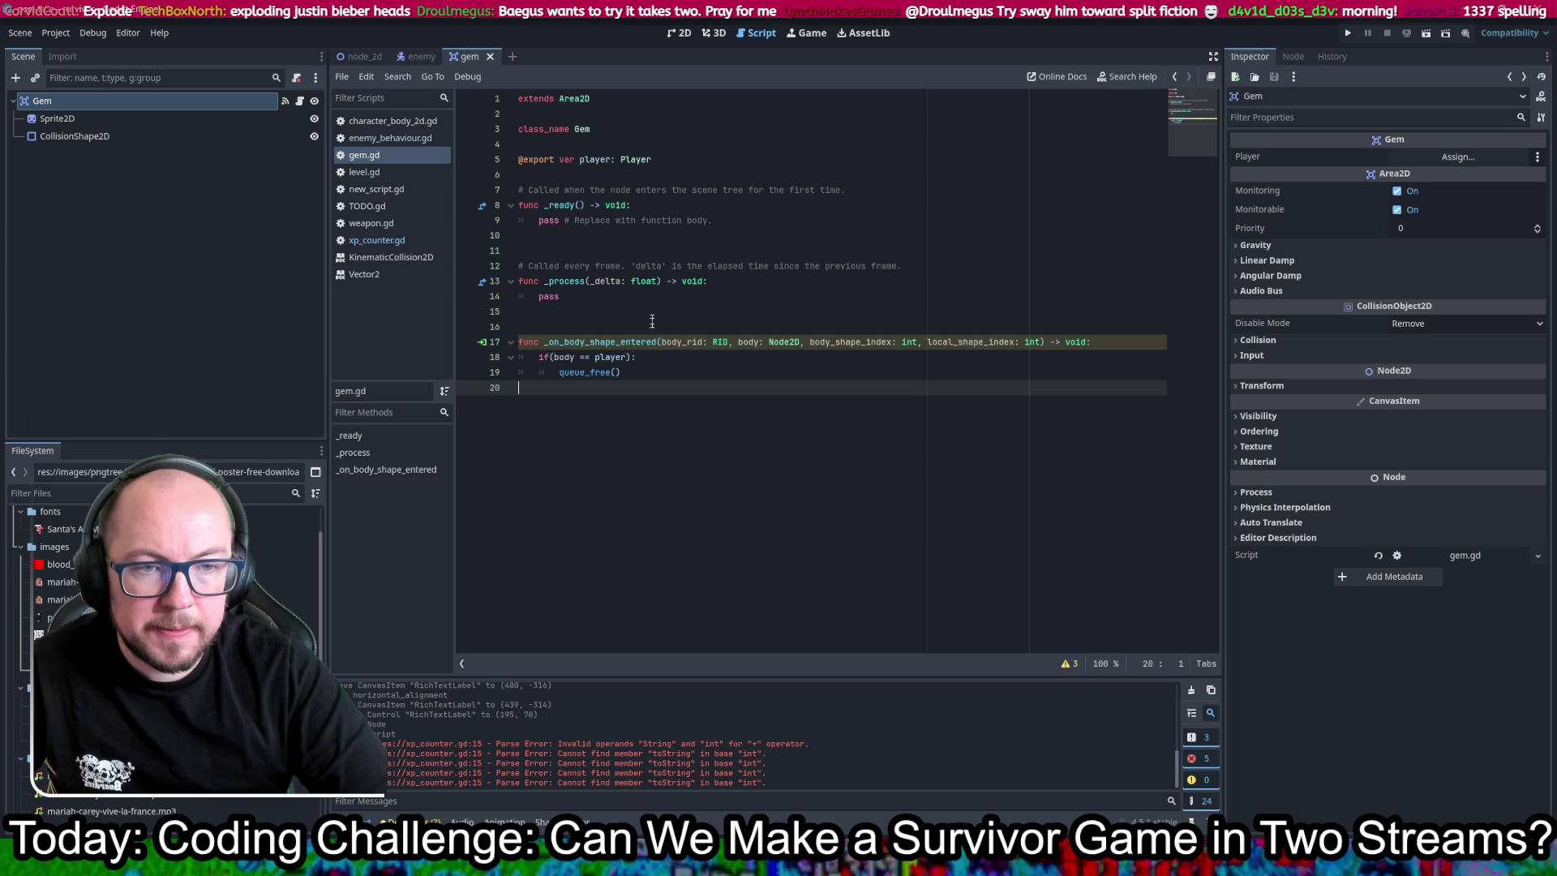
{"action": "left_click", "coordinate": [657, 358]}
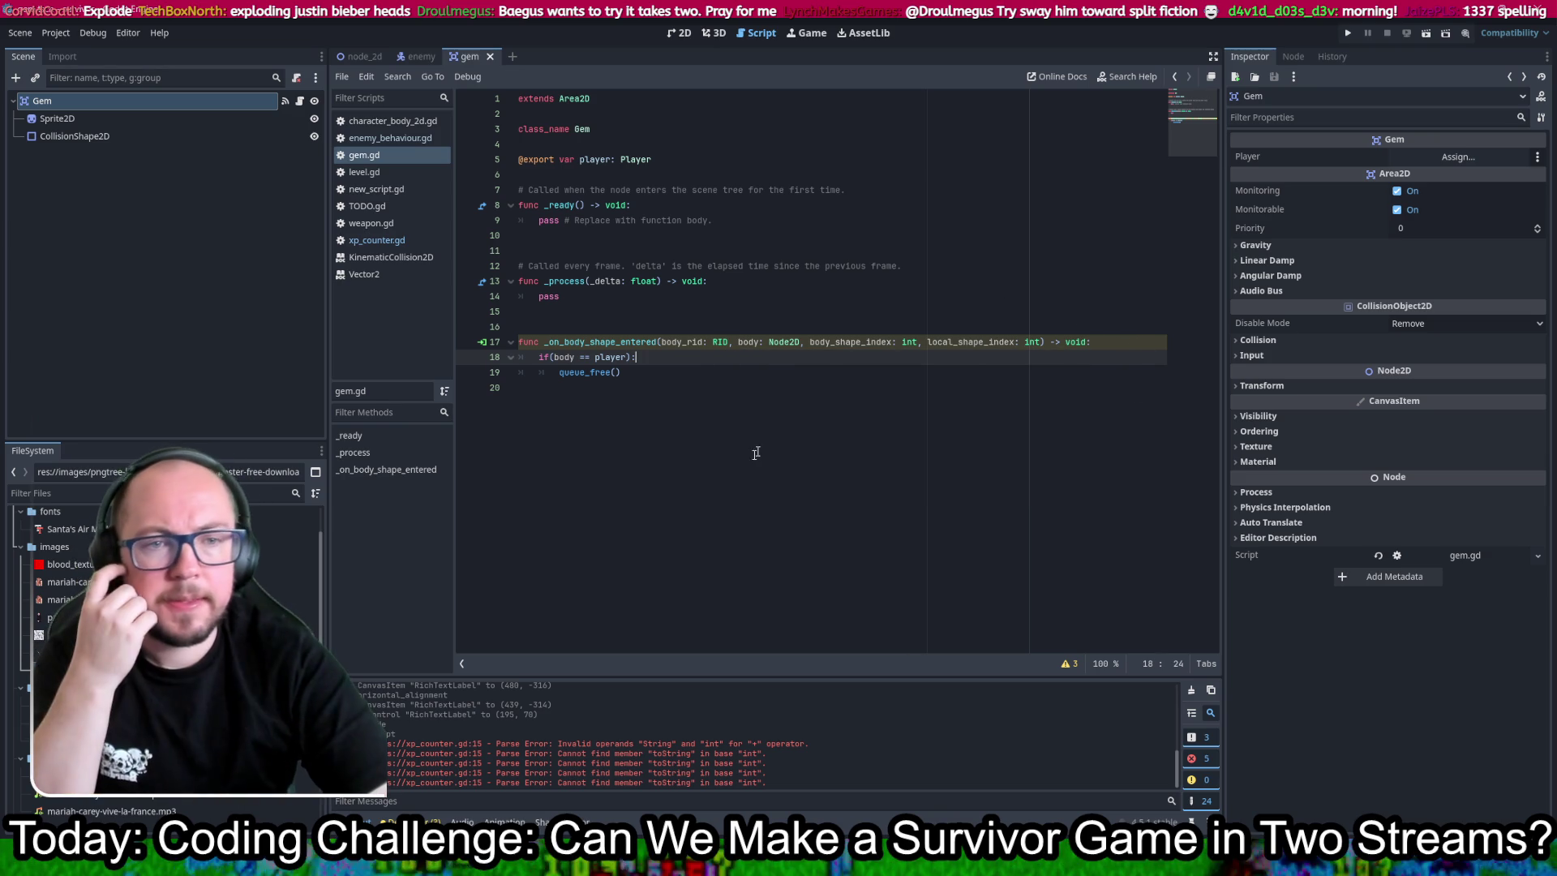
{"action": "left_click", "coordinate": [579, 298]}
{"action": "key", "text": "Delete"}
{"action": "left_click", "coordinate": [735, 217]}
{"action": "key", "text": "Delete"}
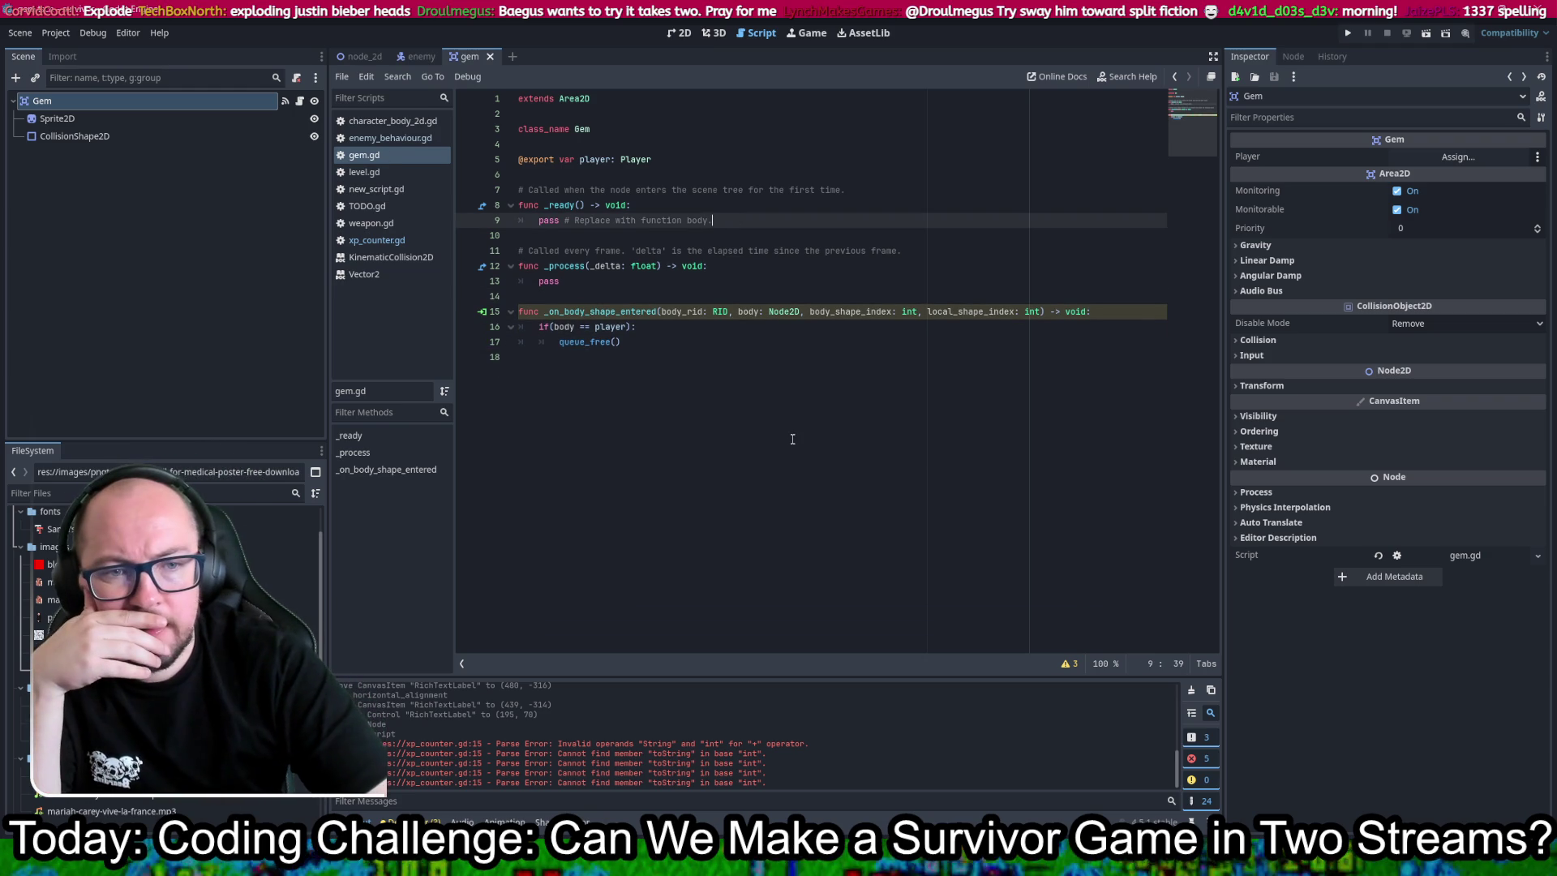
{"action": "left_click", "coordinate": [422, 819]}
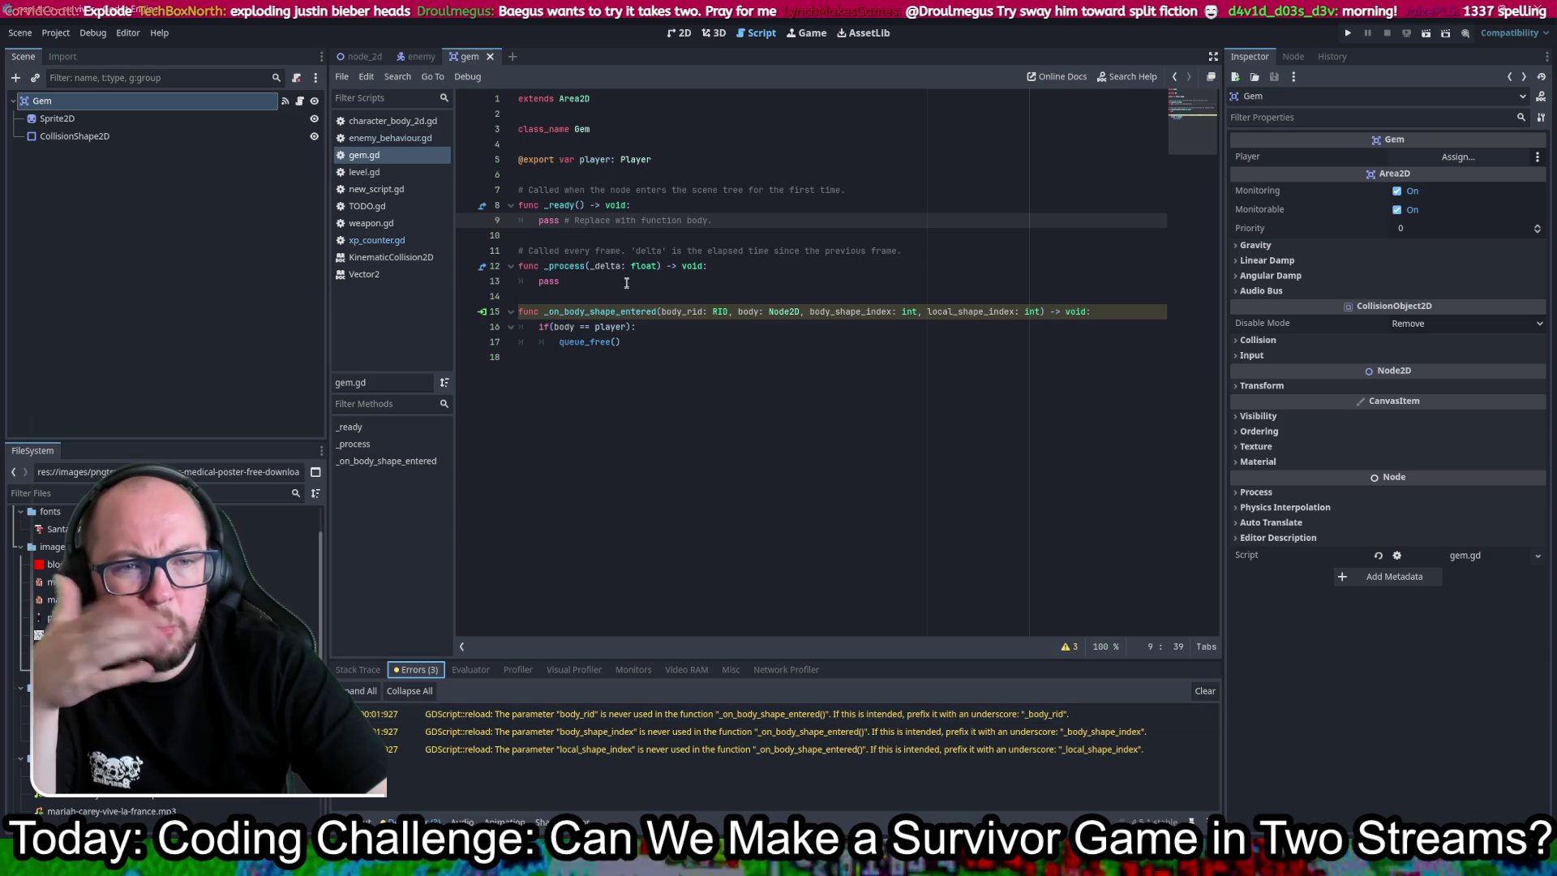
- Prefix the collision handler's body_rid, body_shape_index and local_shape_index parameters with underscores and save gem.gd
{"action": "left_click", "coordinate": [661, 311]}
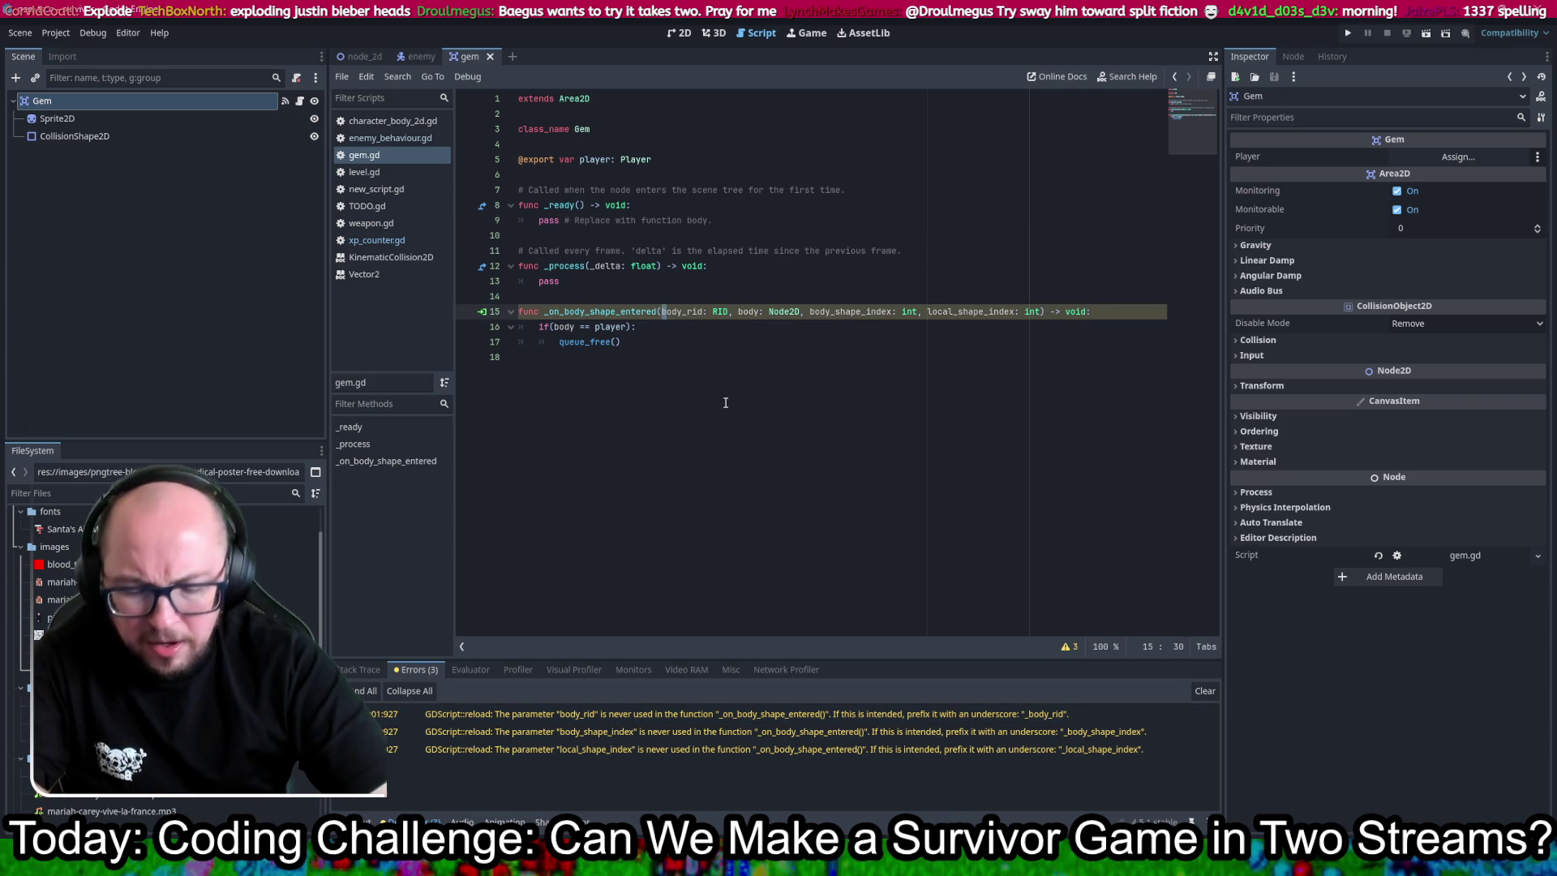
{"action": "type", "text": "_"}
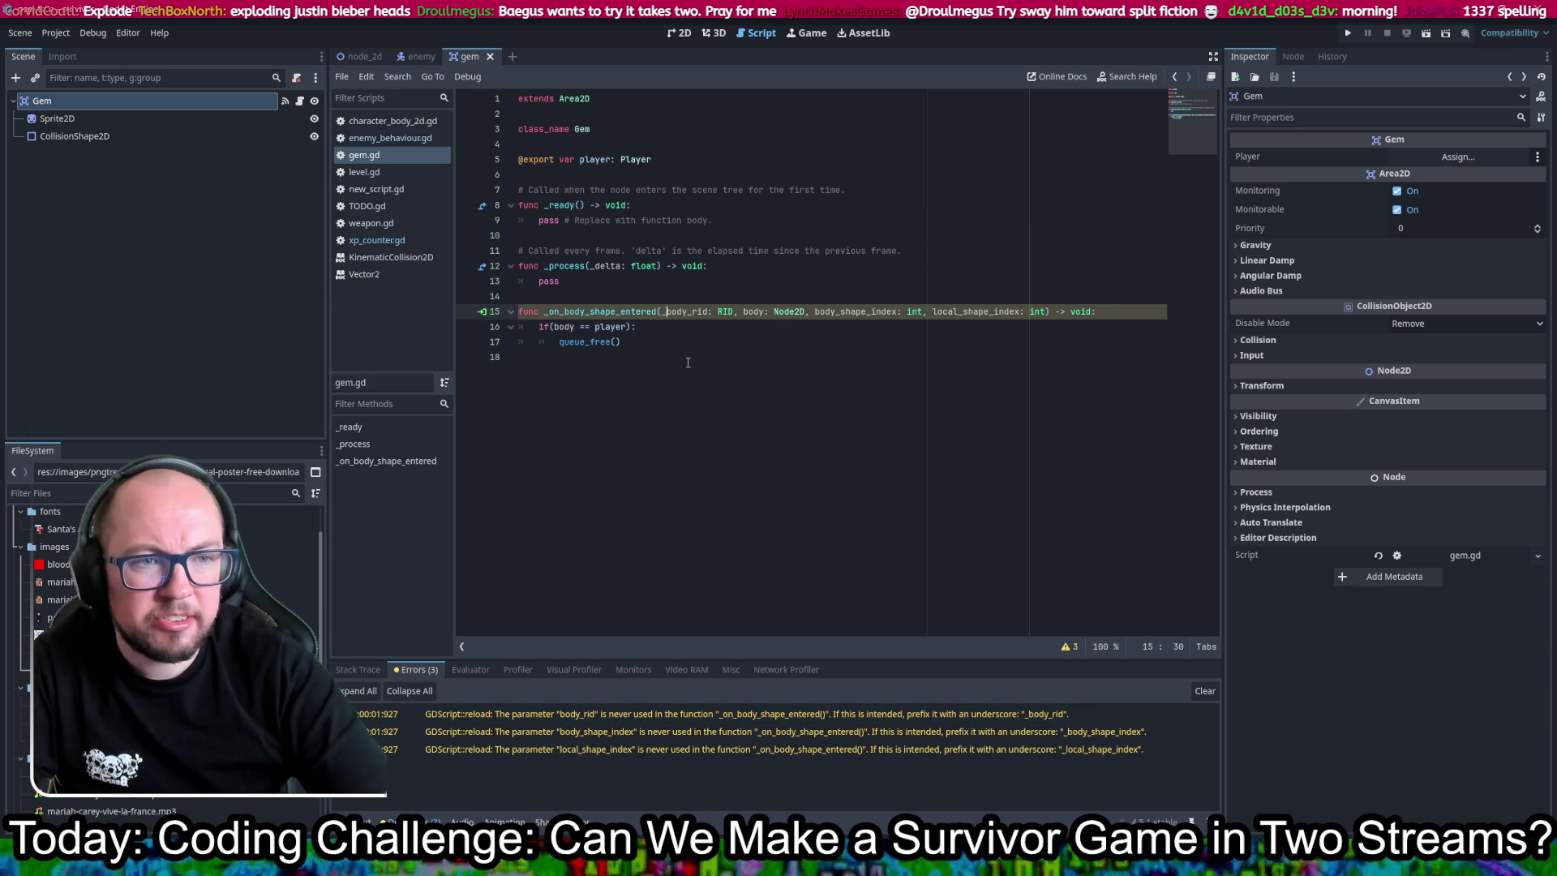
{"action": "left_click", "coordinate": [815, 311]}
{"action": "type", "text": "_on"}
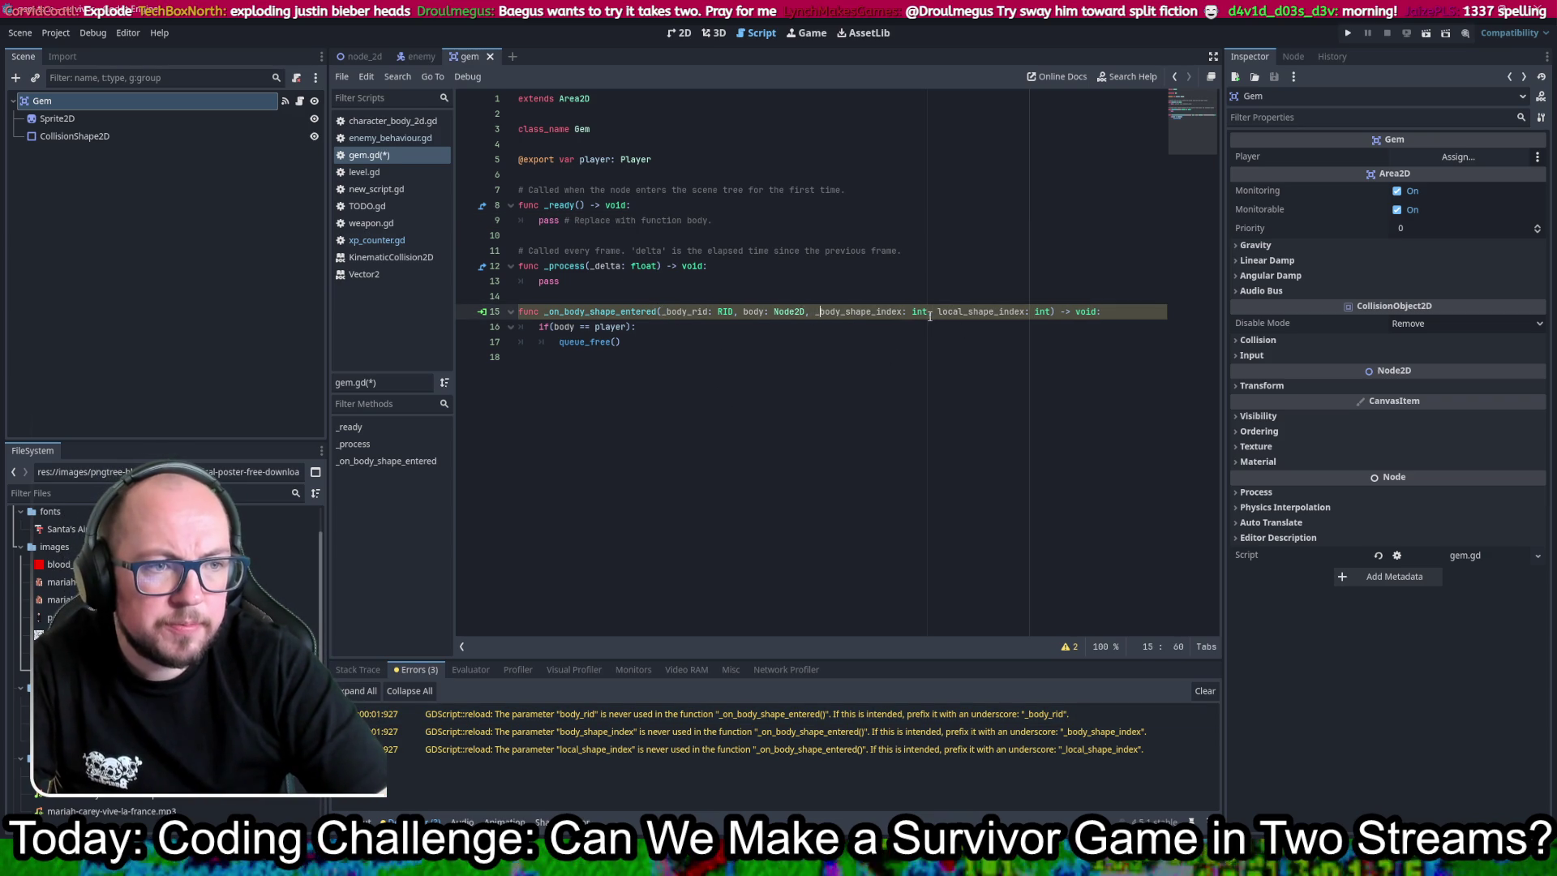
{"action": "type", "text": "_"}
{"action": "key", "text": "ctrl+s"}
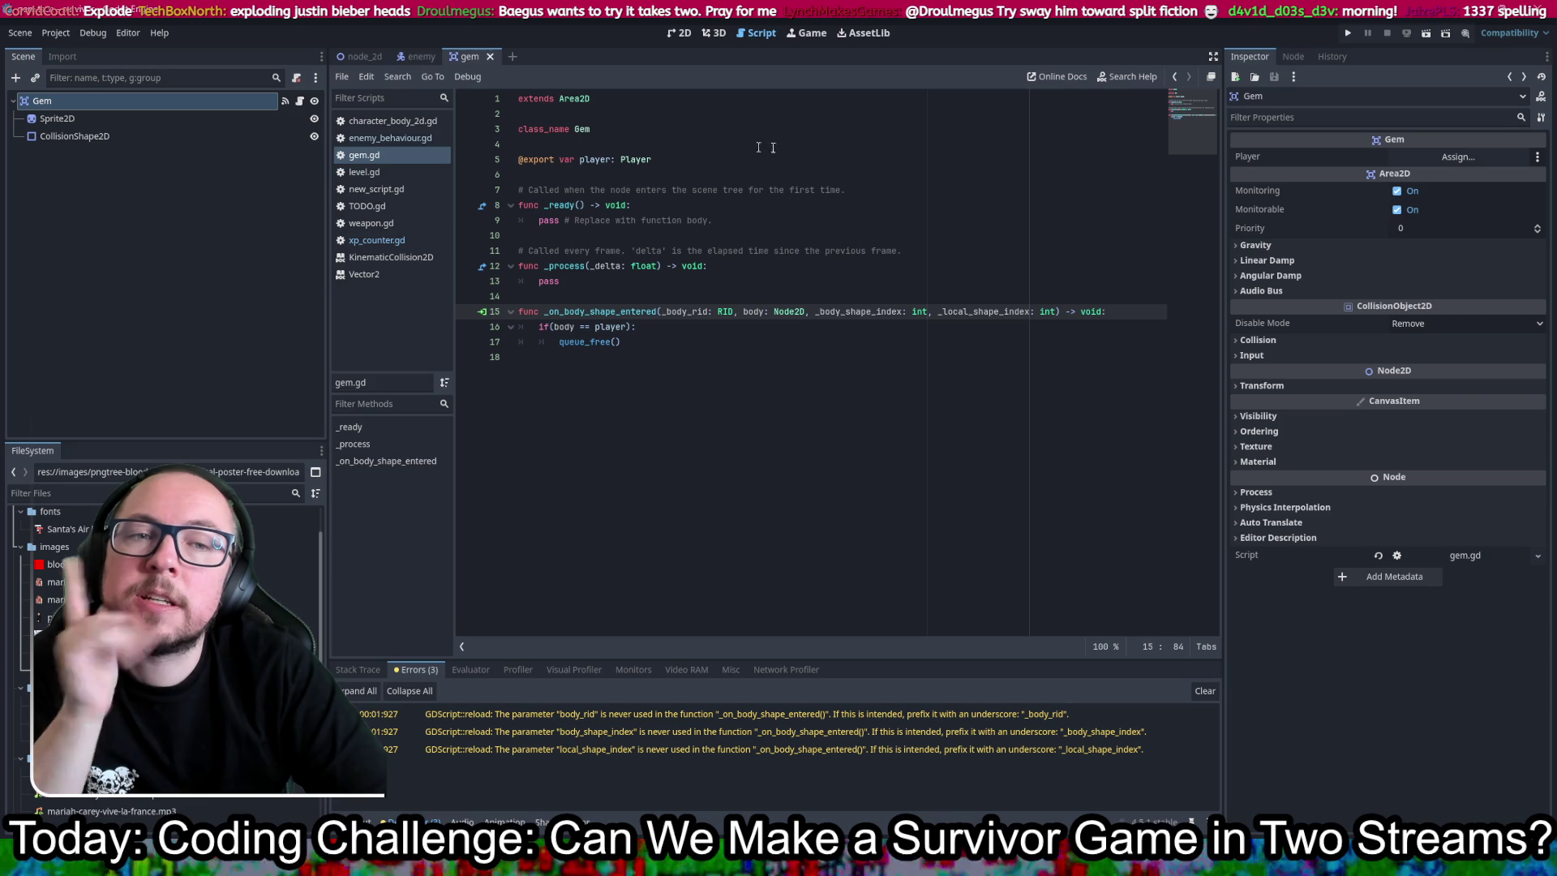
- Add a blank line after the player export, save gem.gd, and open xp_counter.gd
{"action": "left_click", "coordinate": [666, 160]}
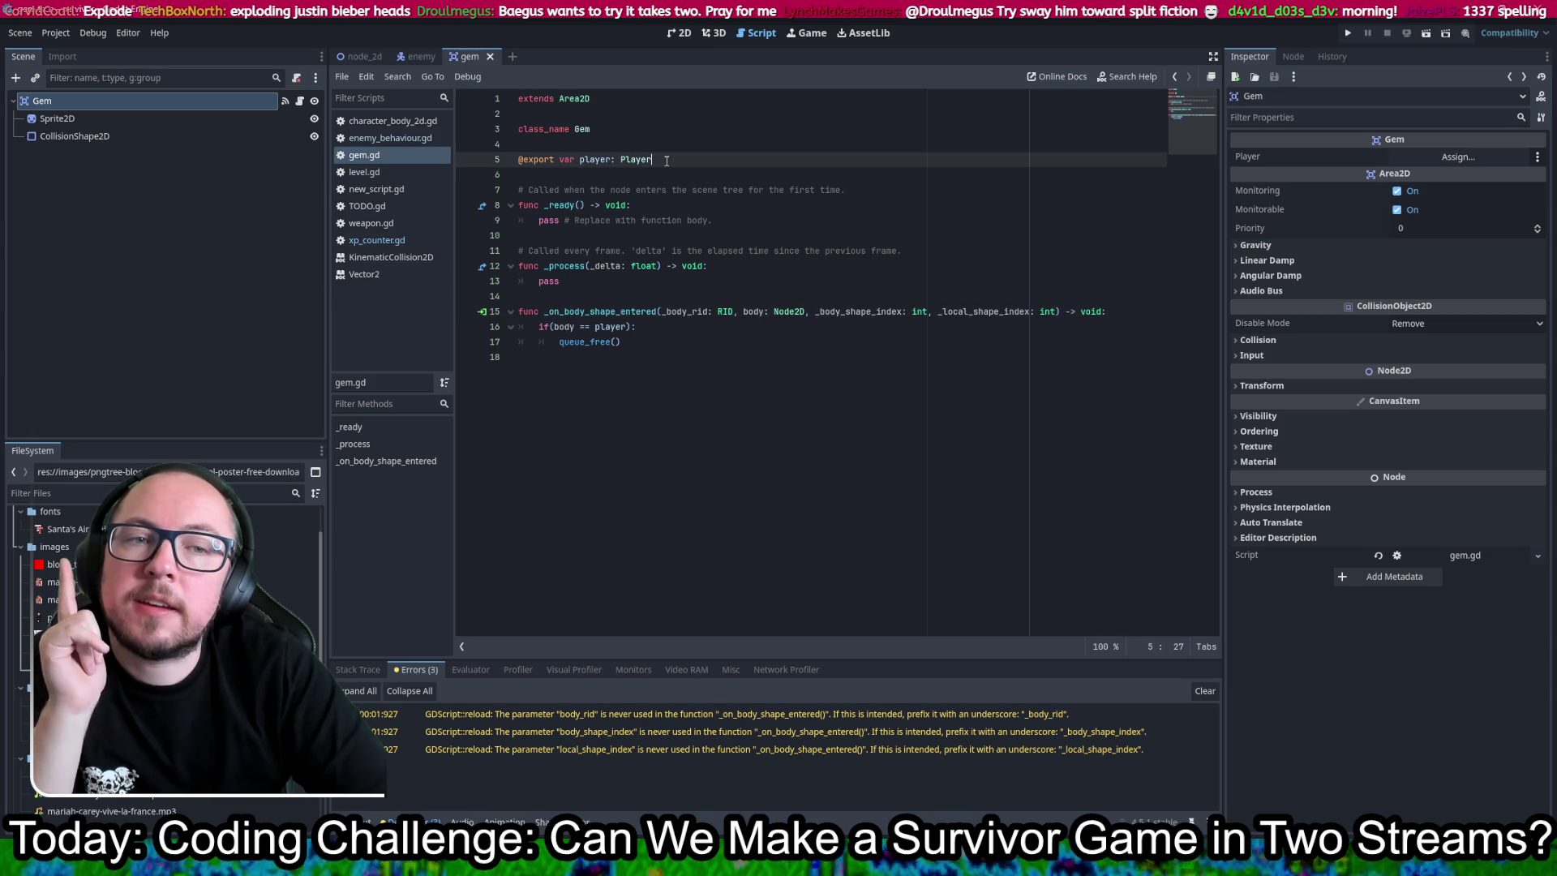
{"action": "key", "text": "Return"}
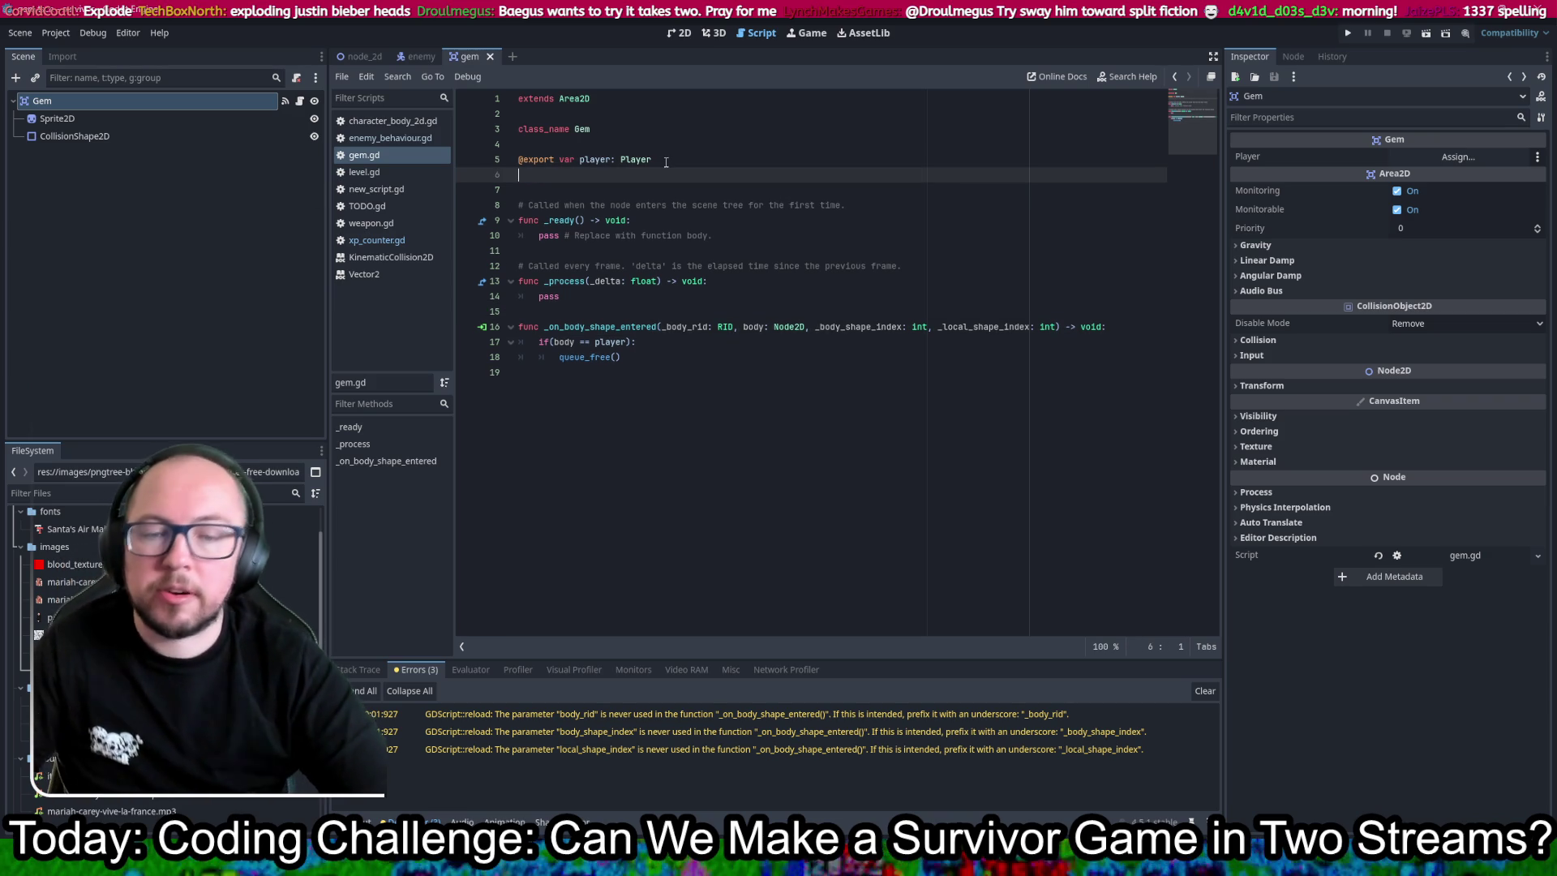
{"action": "key", "text": "ctrl+s"}
{"action": "left_click", "coordinate": [63, 57]}
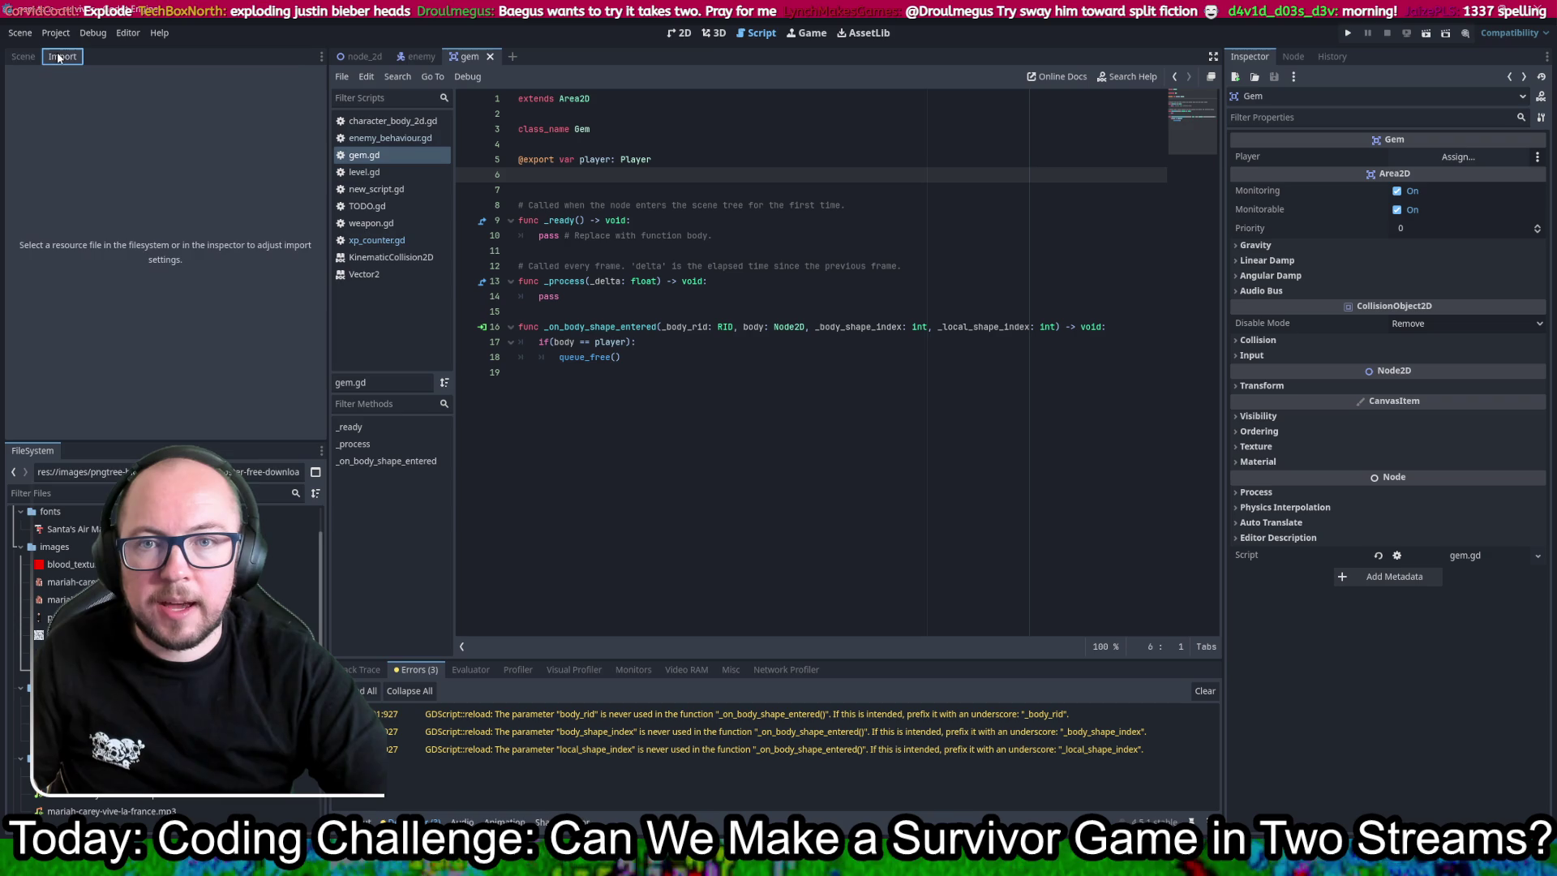
{"action": "left_click", "coordinate": [23, 56]}
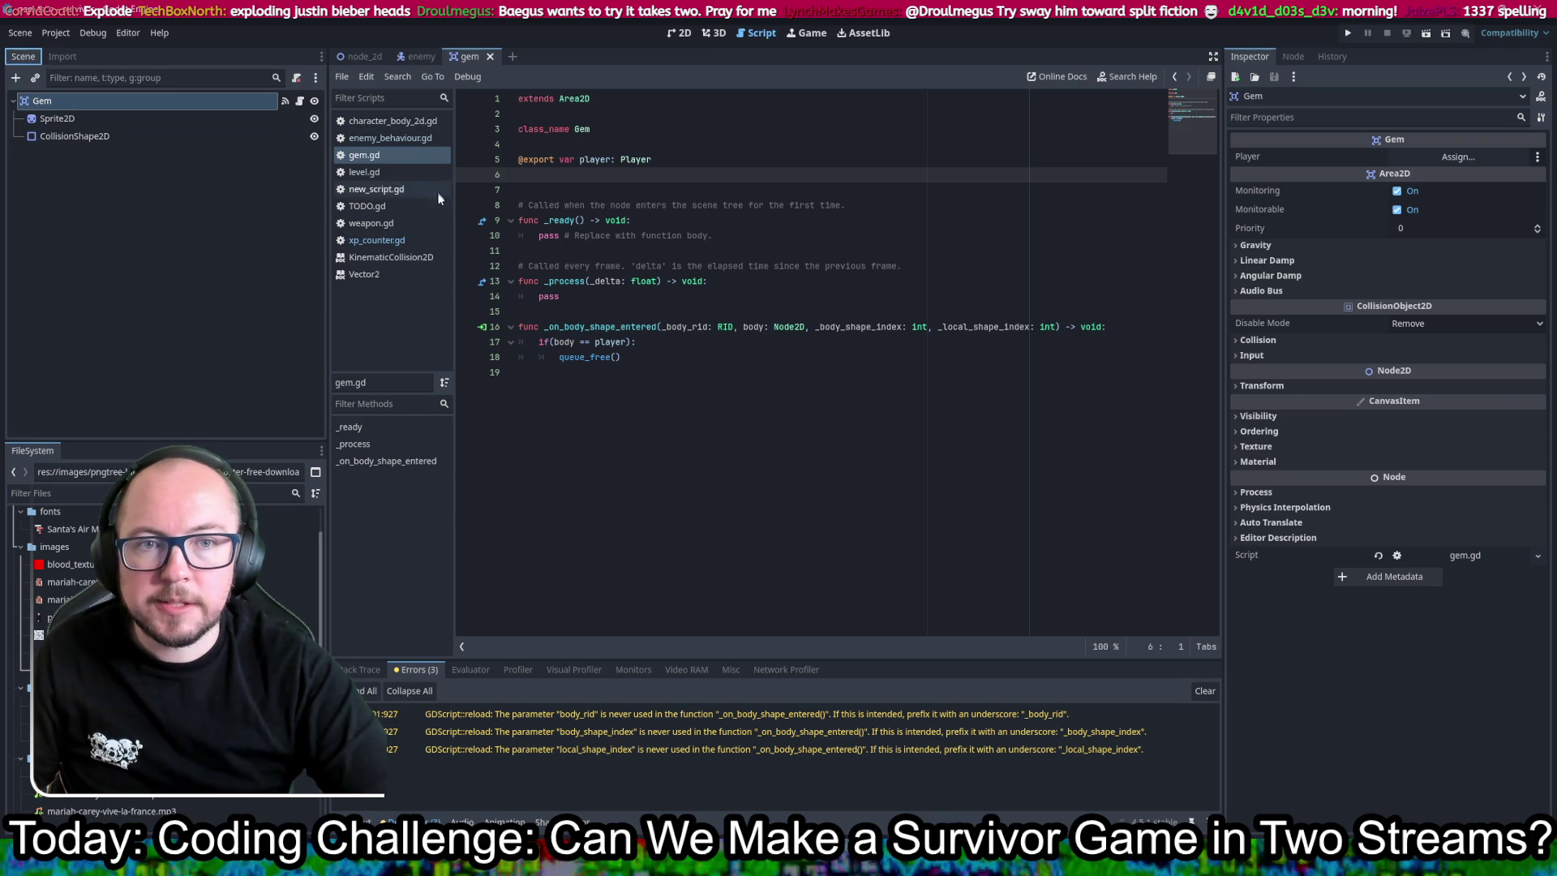
{"action": "left_click", "coordinate": [398, 240]}
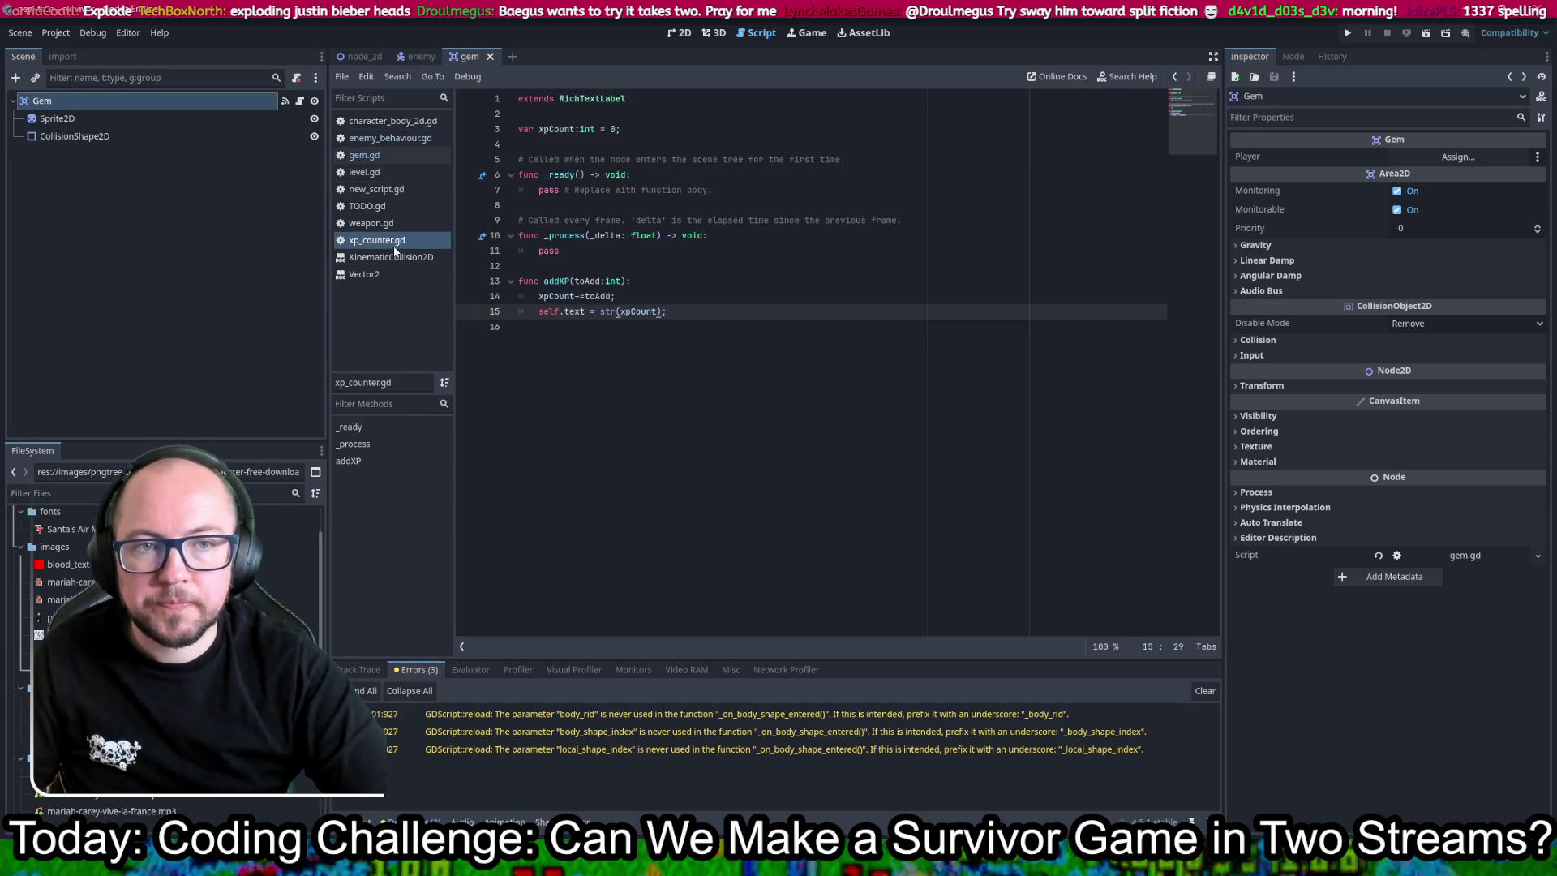
- Declare class_name XPCounter above var xpCount in xp_counter.gd, copy the name, and return to node_2d
{"action": "left_click", "coordinate": [678, 130]}
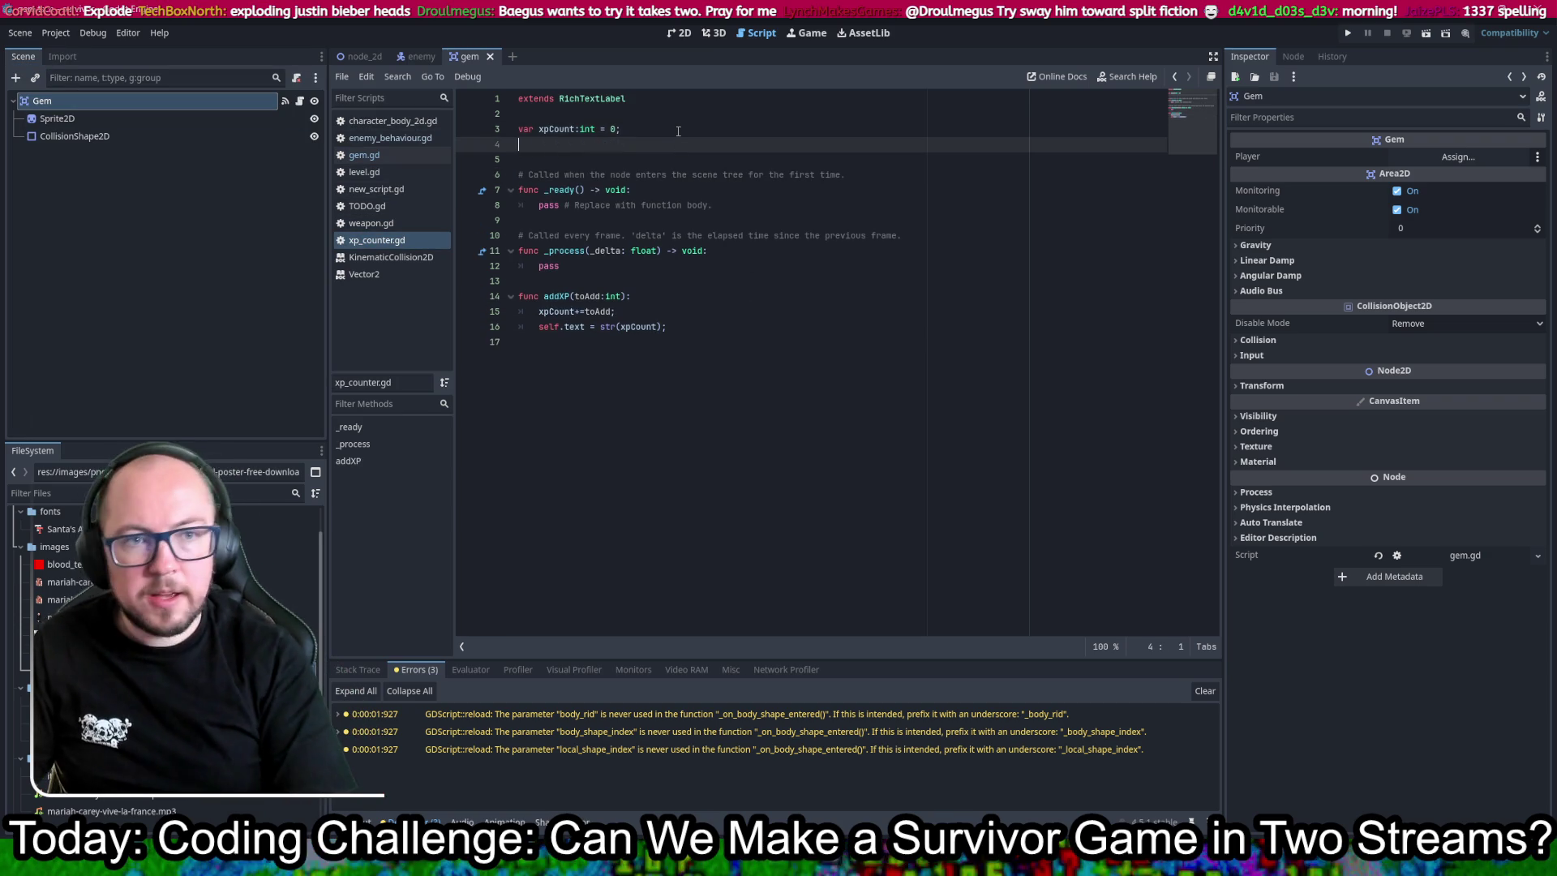
{"action": "key", "text": "ctrl+shift+Return"}
{"action": "key", "text": "ctrl+shift+Return"}
{"action": "type", "text": "class_name XP"}
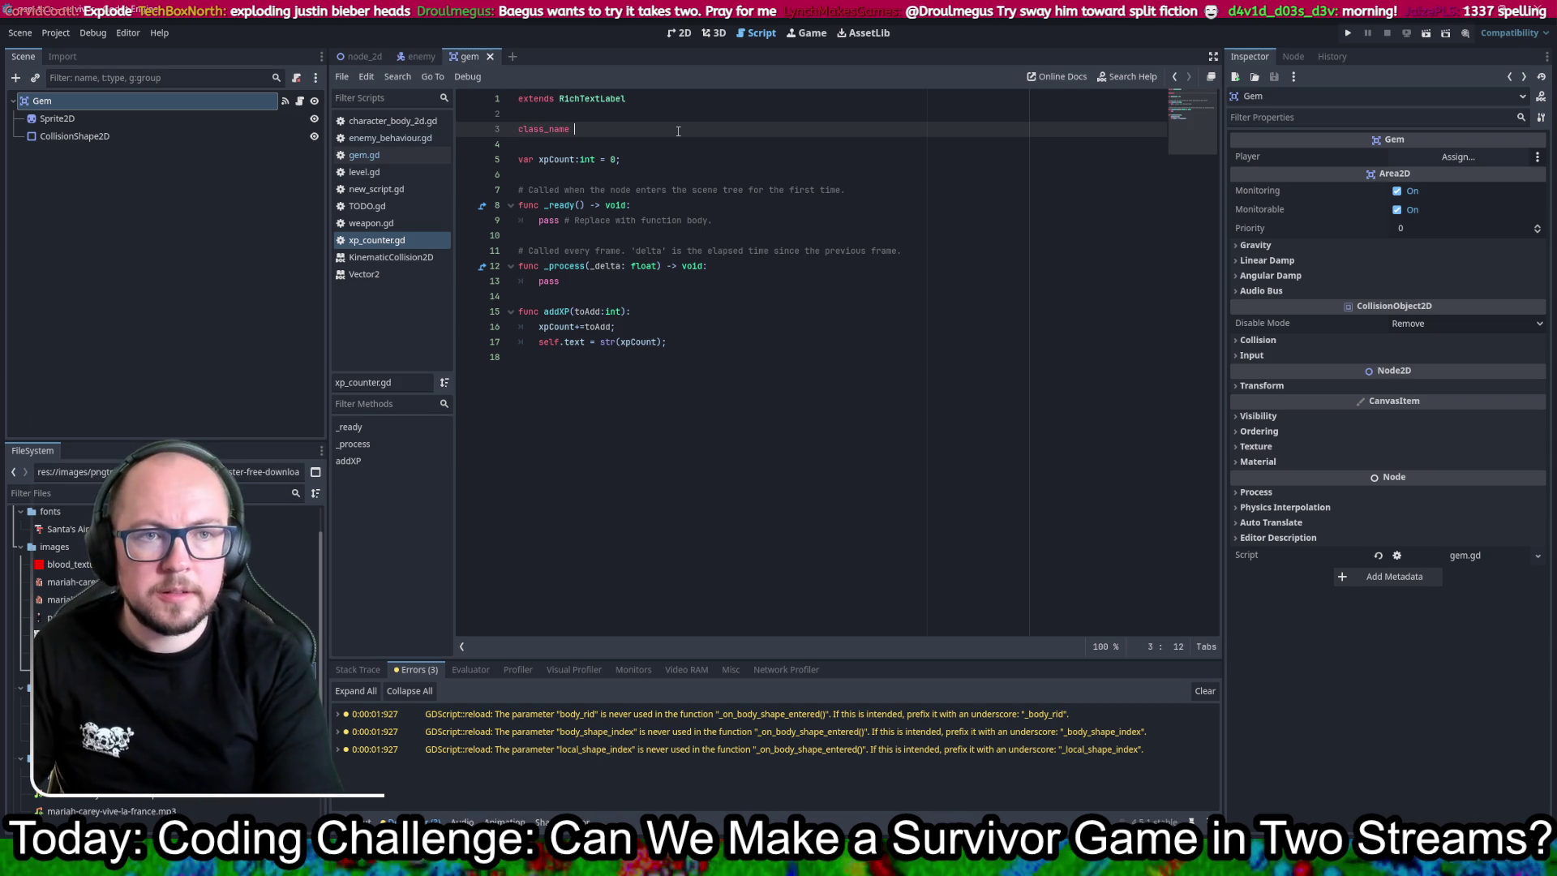
{"action": "type", "text": "Countr"}
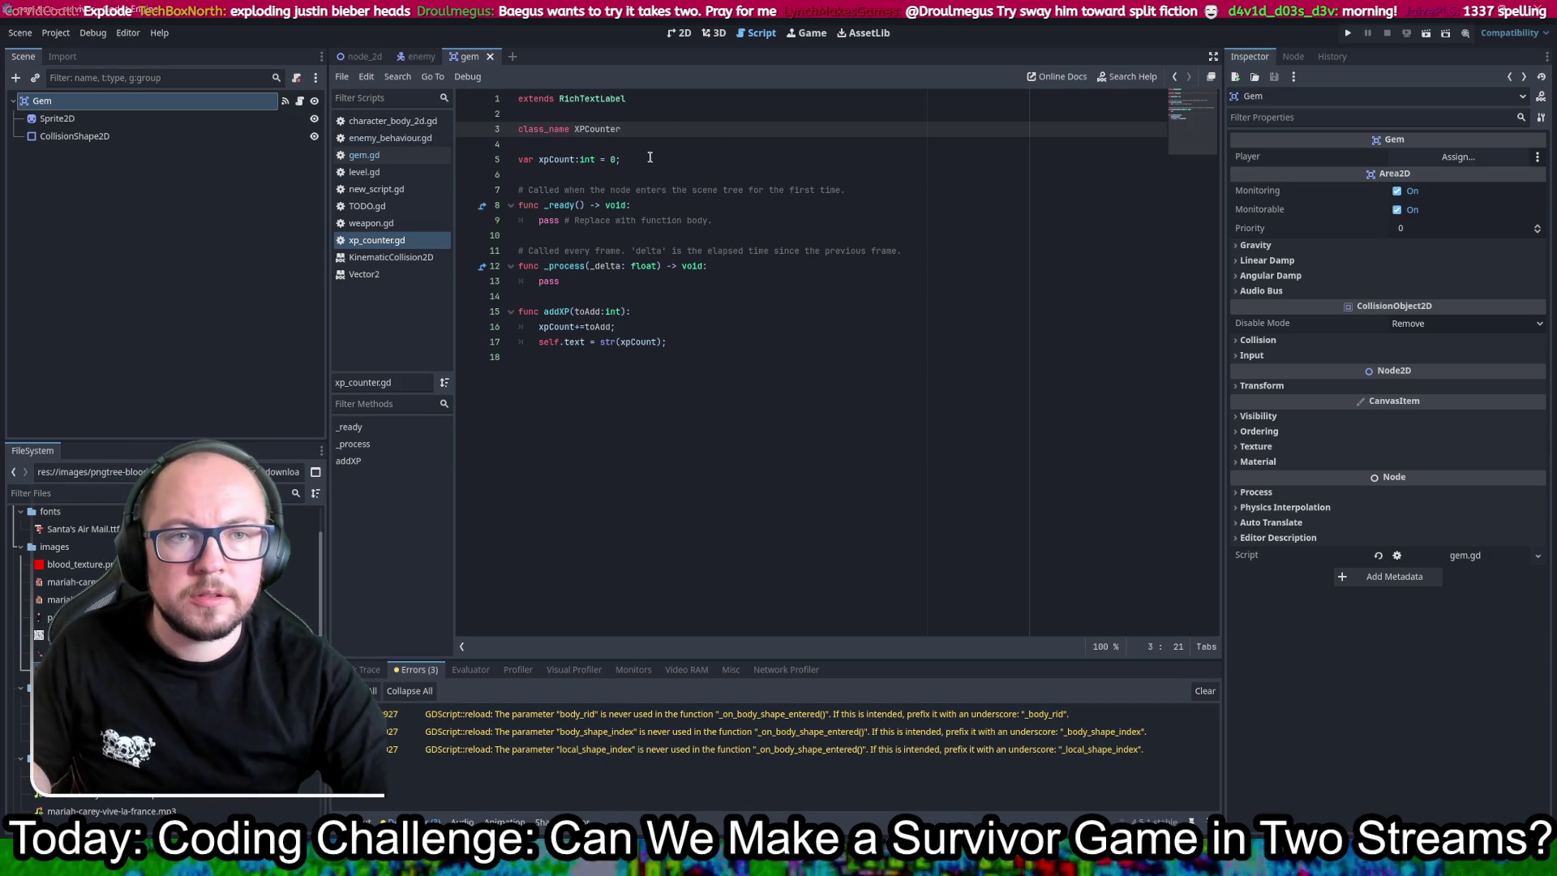
{"action": "double_click", "coordinate": [597, 128]}
{"action": "key", "text": "ctrl+c"}
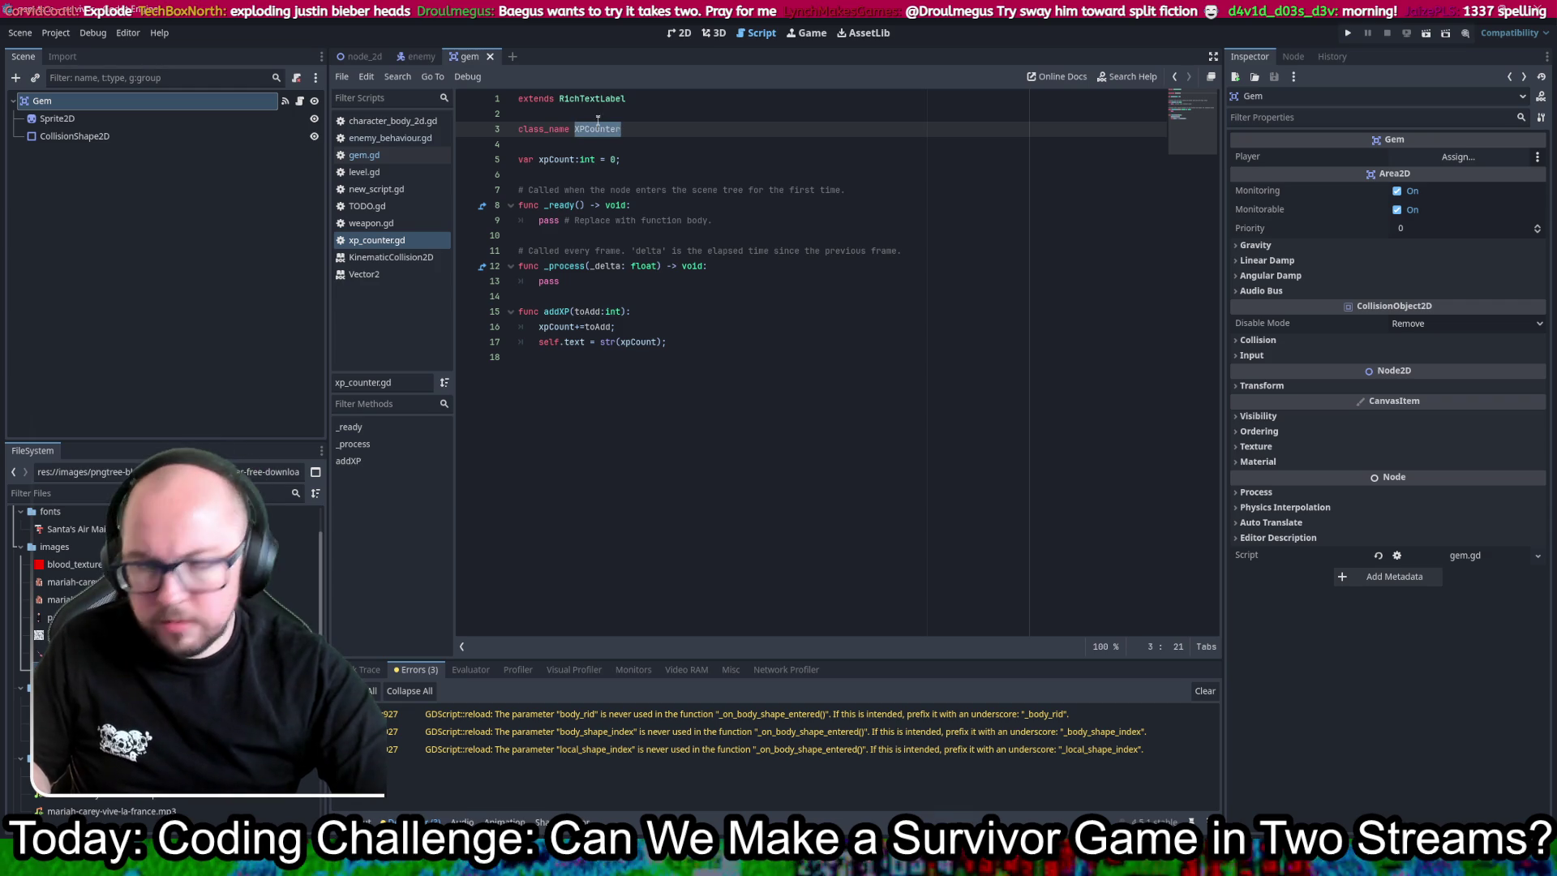
{"action": "left_click", "coordinate": [350, 55]}
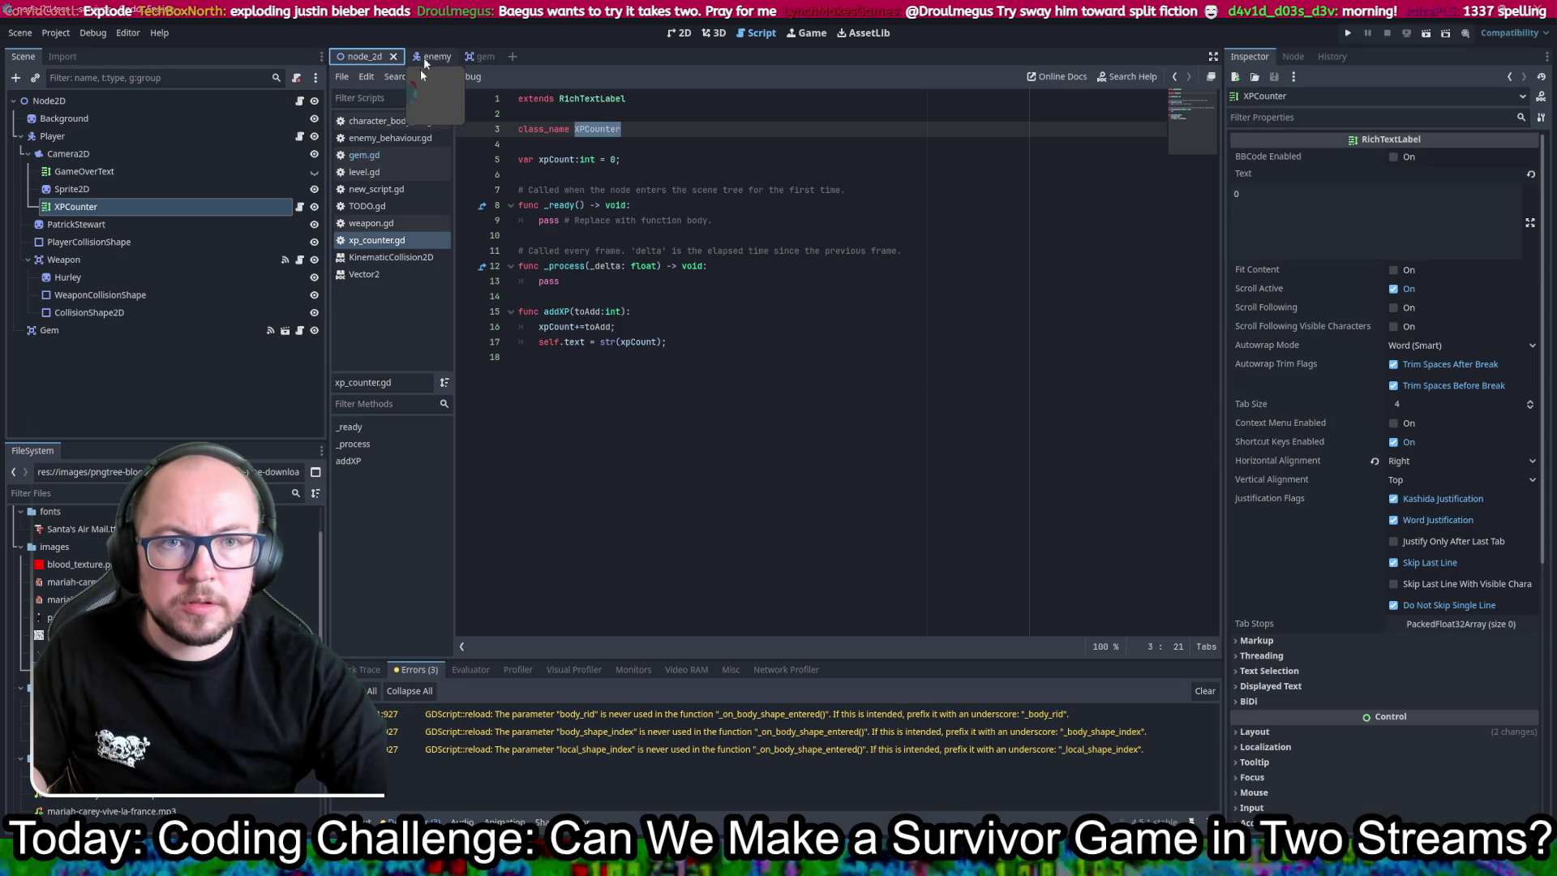
- Add 'var xpCounter = XPCounter' on line 6 of gem.gd below the player export and save
{"action": "left_click", "coordinate": [384, 160]}
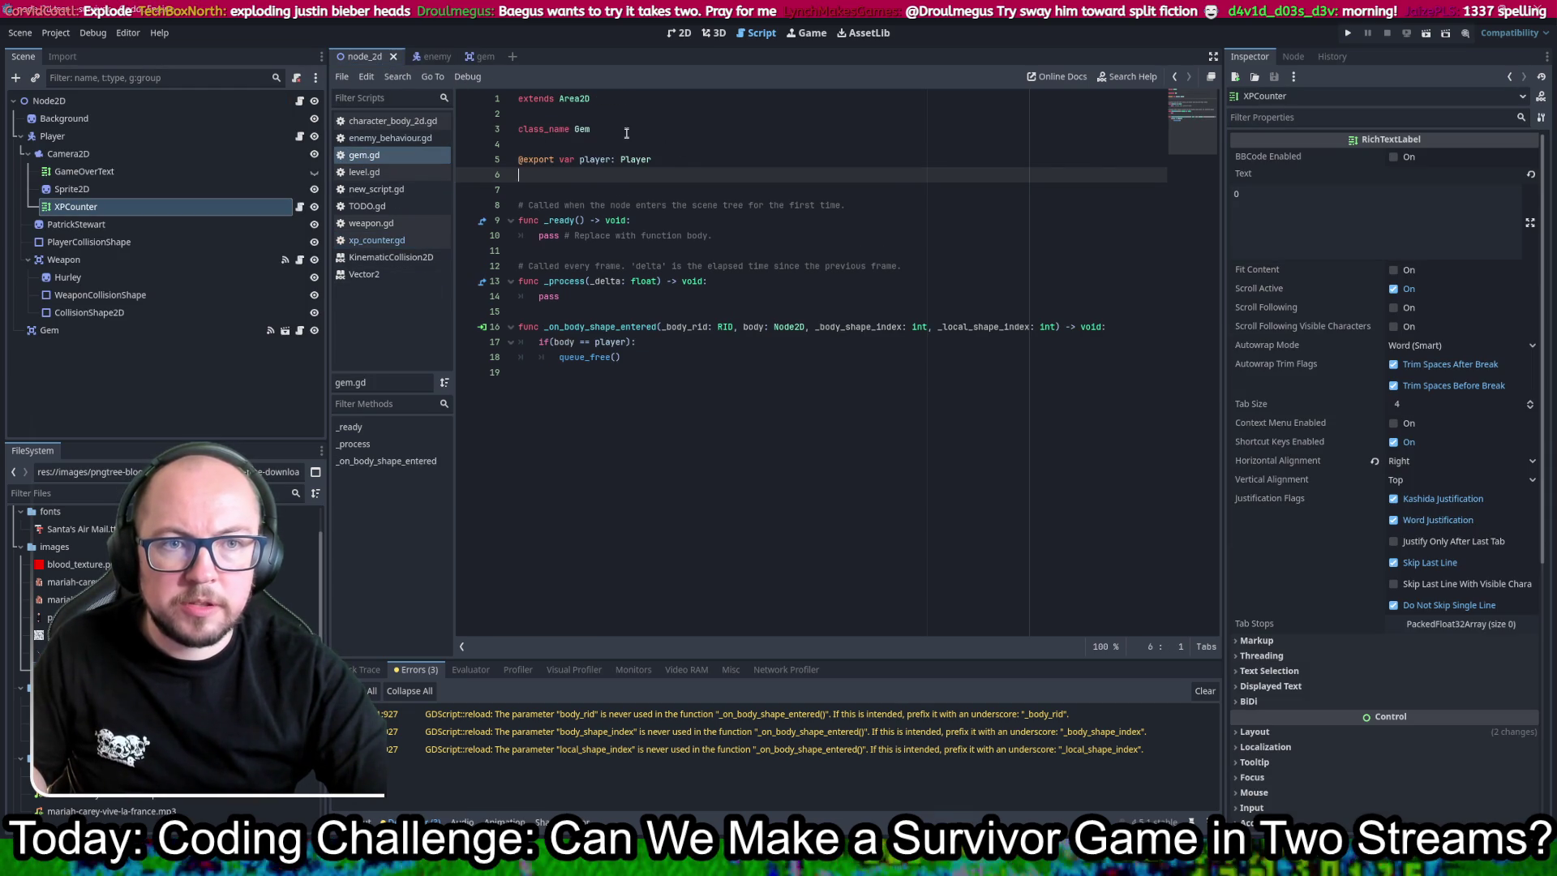
{"action": "type", "text": "@e"}
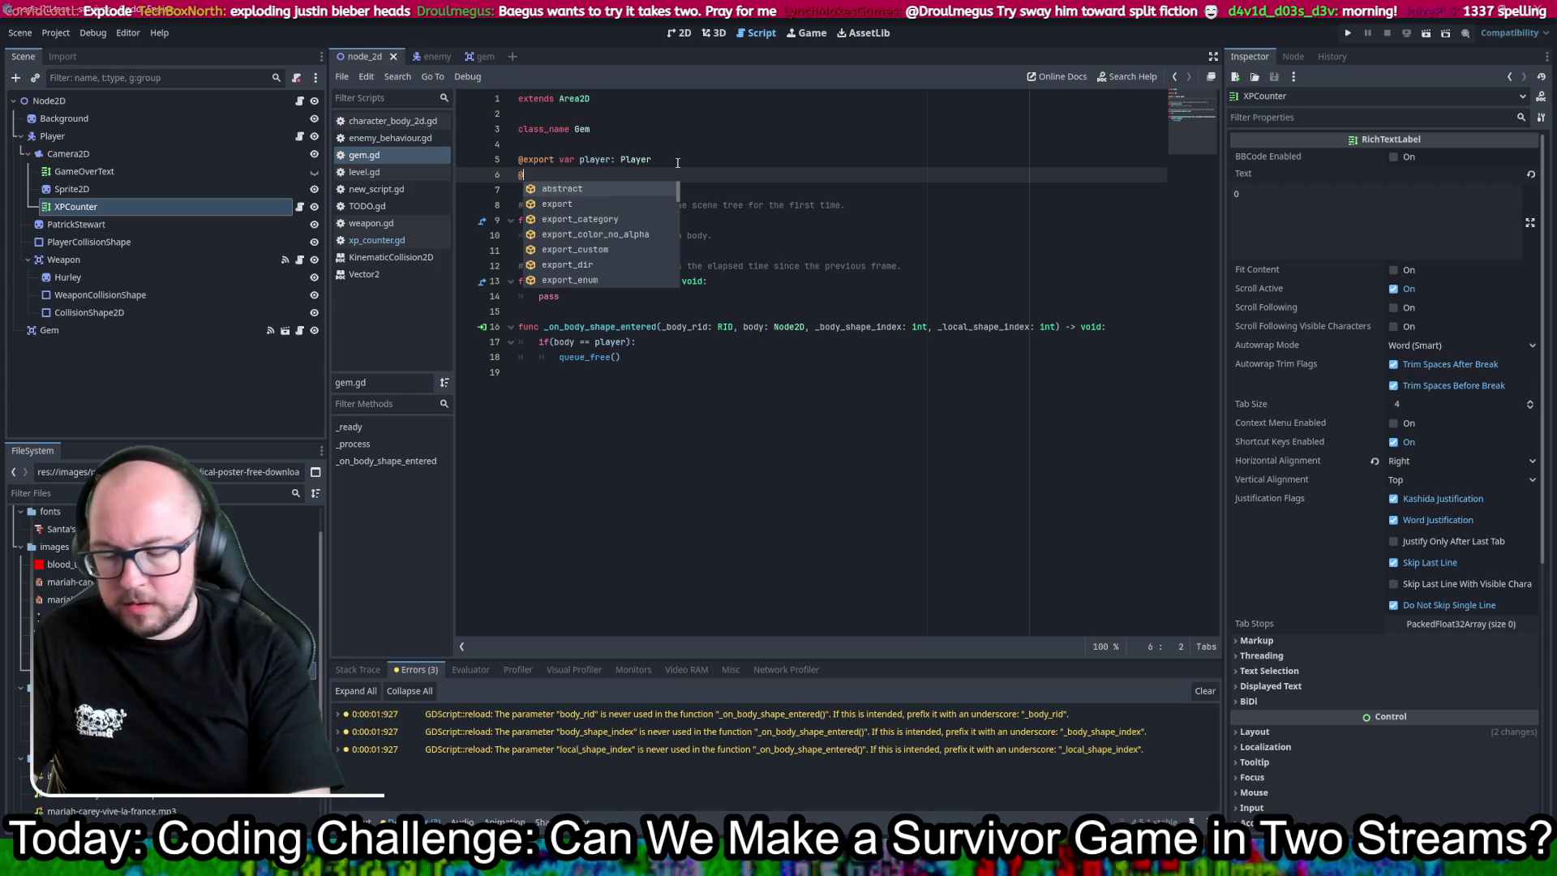
{"action": "type", "text": "xper var"}
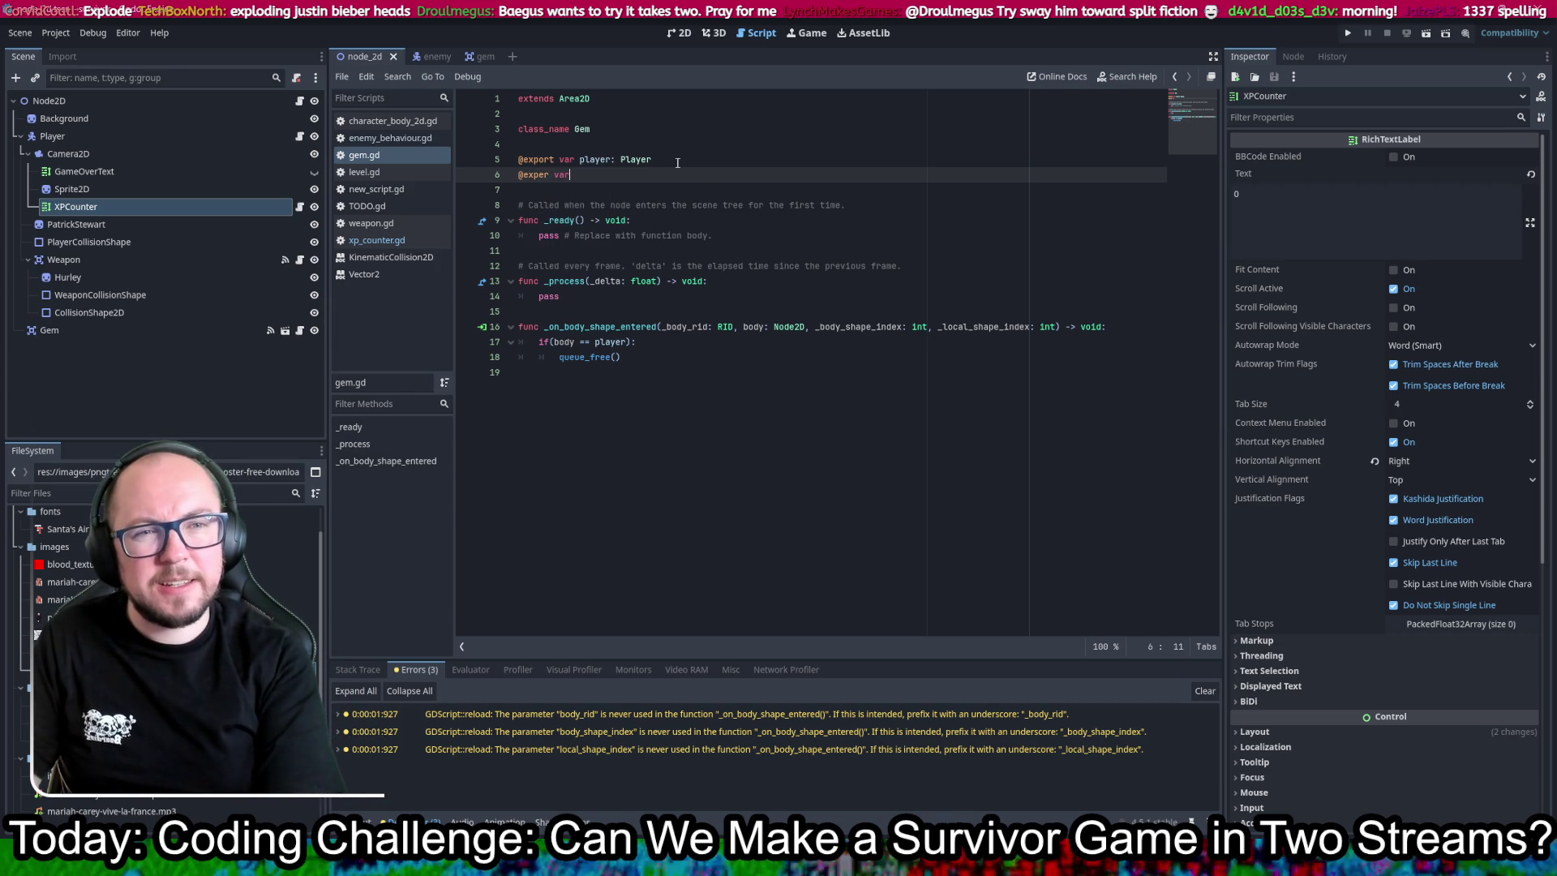
{"action": "key", "text": "BackSpace"}
{"action": "key", "text": "BackSpace"}
{"action": "key", "text": "BackSpace"}
{"action": "key", "text": "ctrl+v"}
{"action": "key", "text": "Home"}
{"action": "type", "text": "var "}
{"action": "type", "text": "xp"}
{"action": "type", "text": "Coutne"}
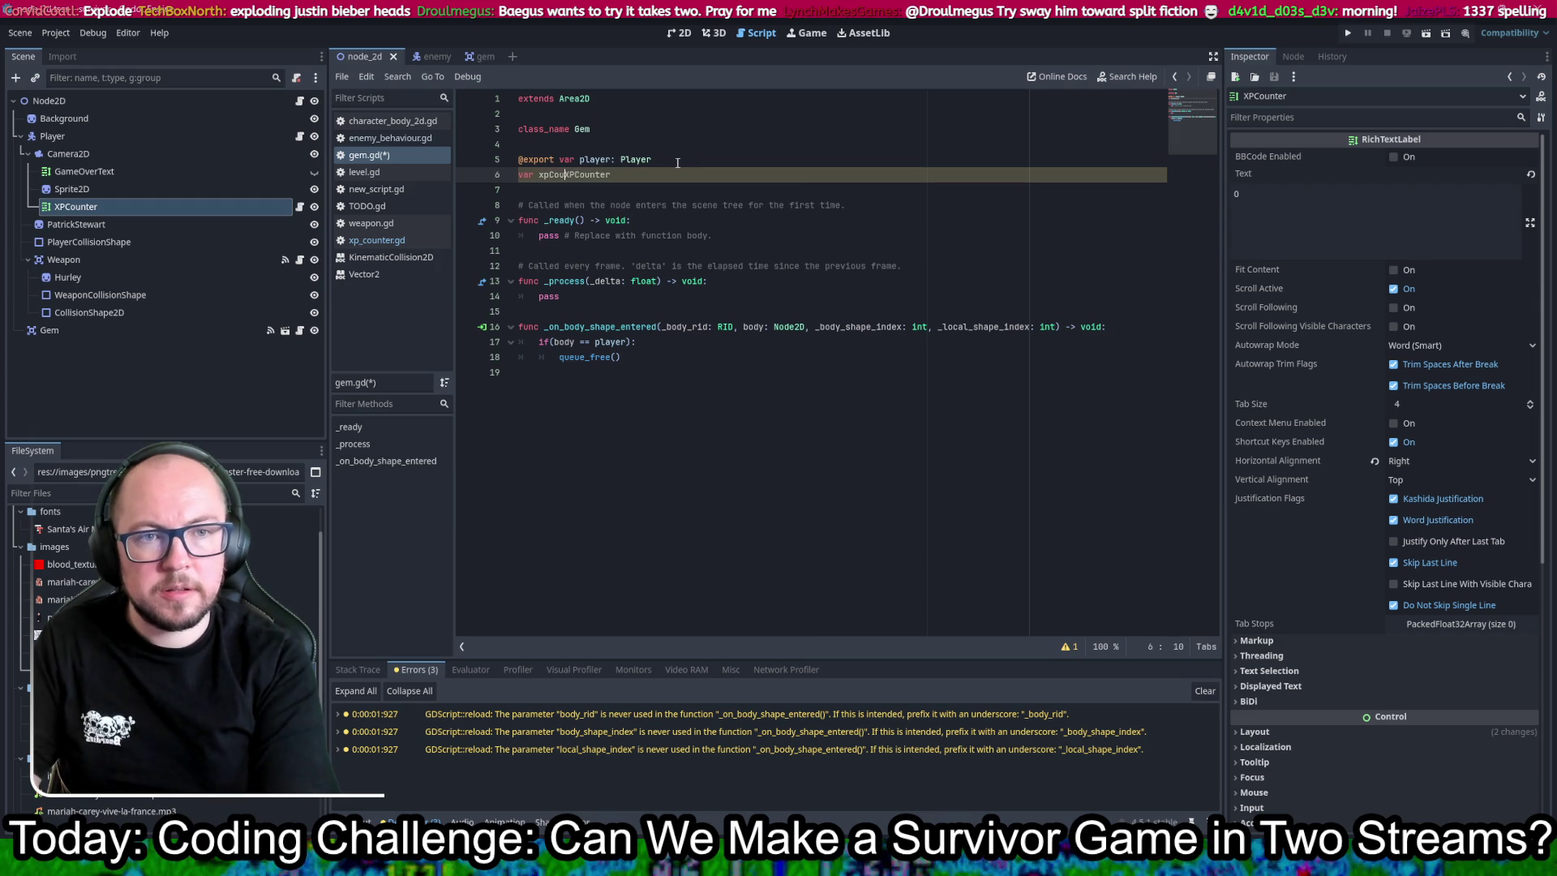
{"action": "key", "text": "BackSpace"}
{"action": "key", "text": "BackSpace"}
{"action": "key", "text": "BackSpace"}
{"action": "type", "text": "nter ="}
{"action": "key", "text": "Return"}
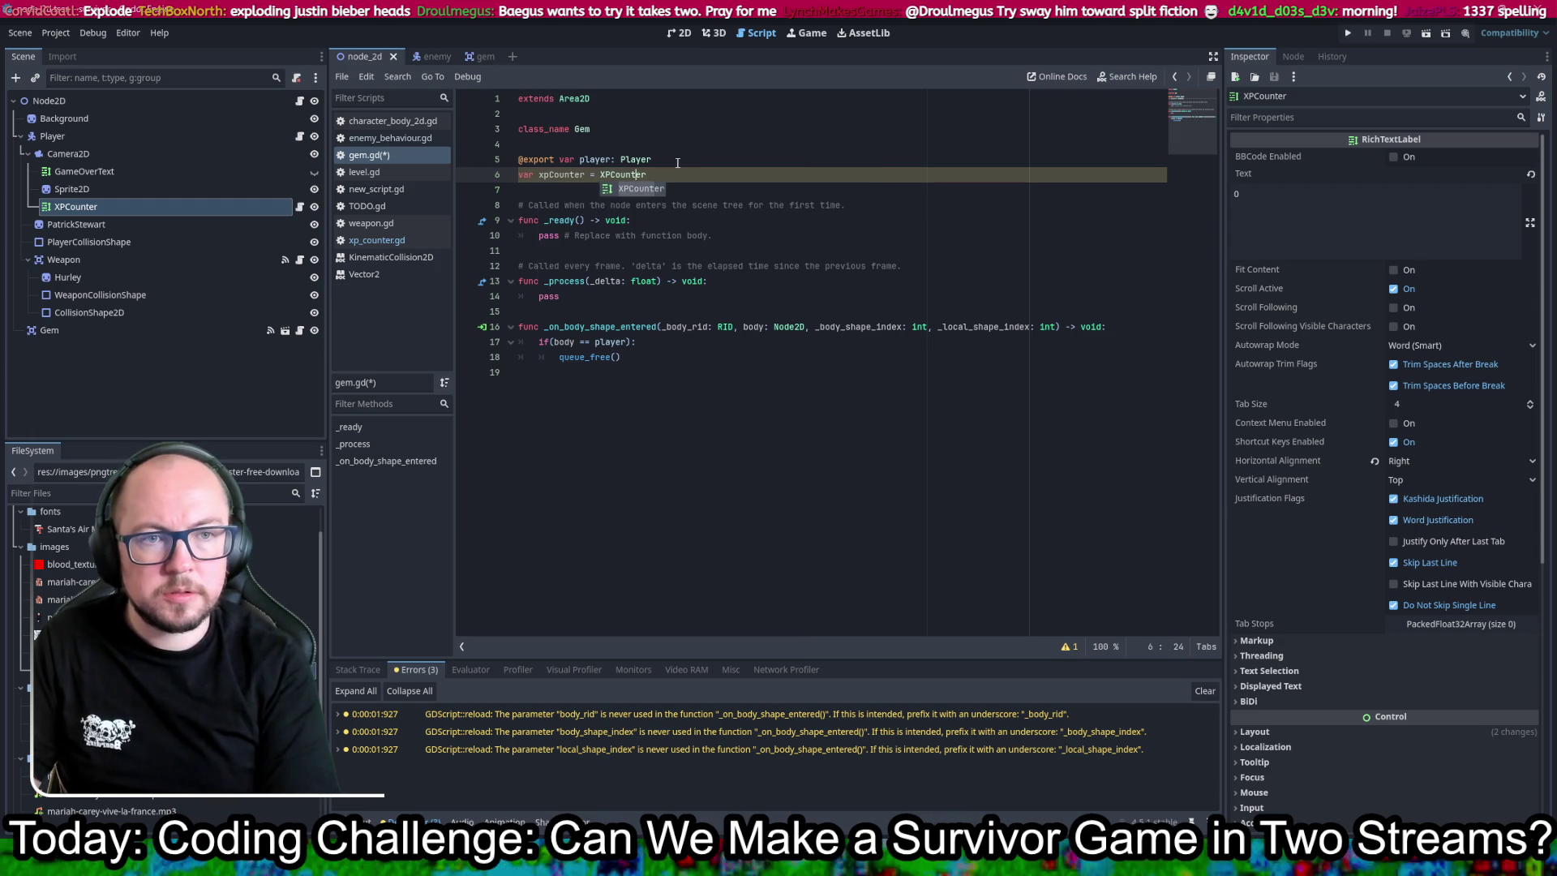
{"action": "key", "text": "ctrl+s"}
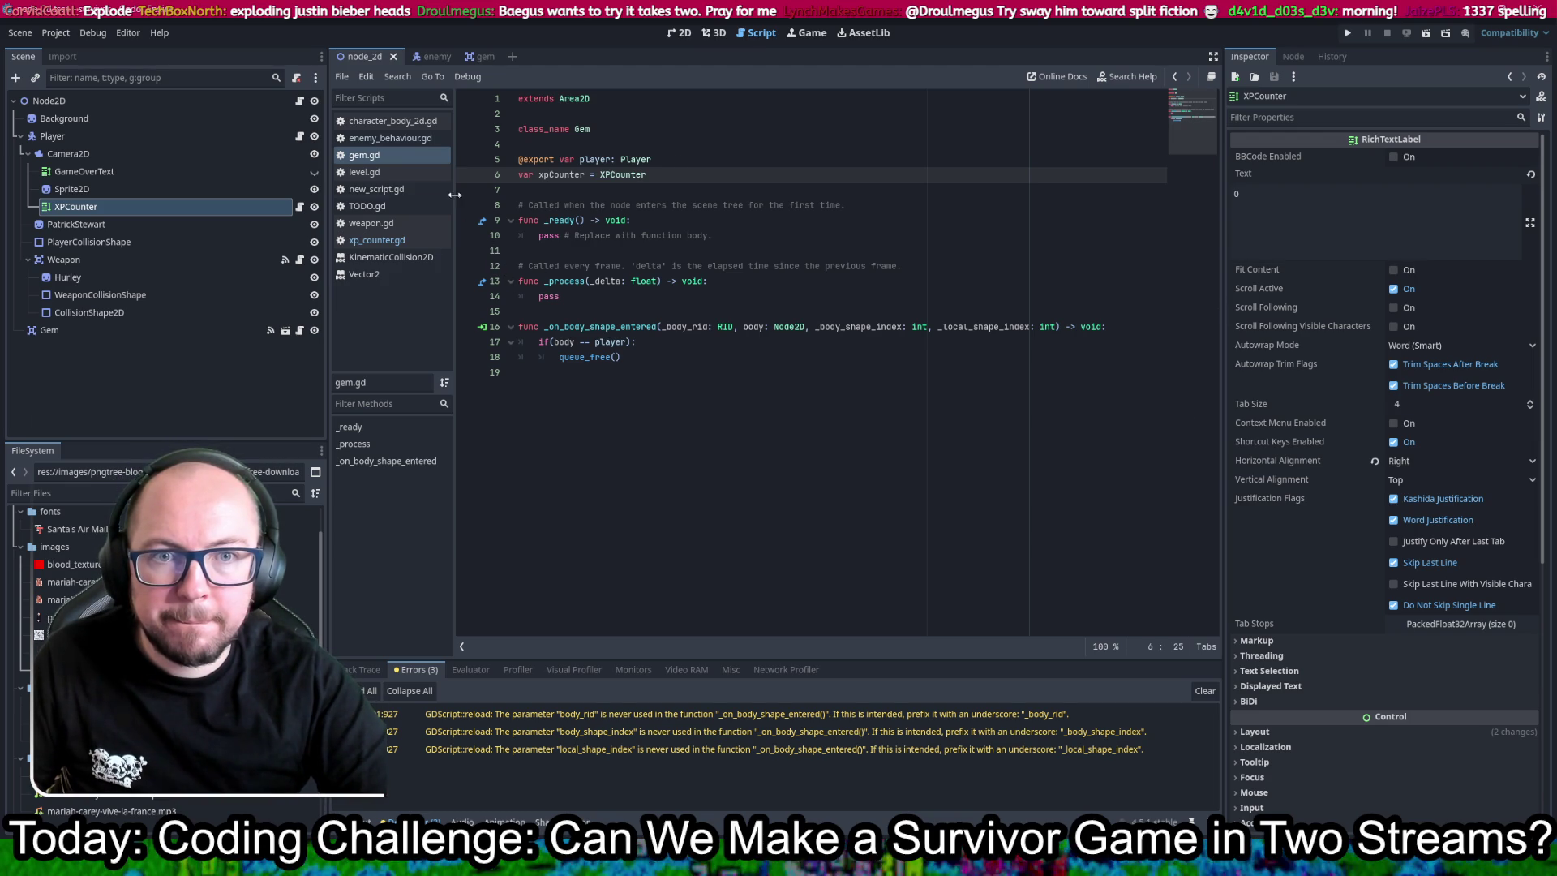
{"action": "left_click", "coordinate": [360, 175]}
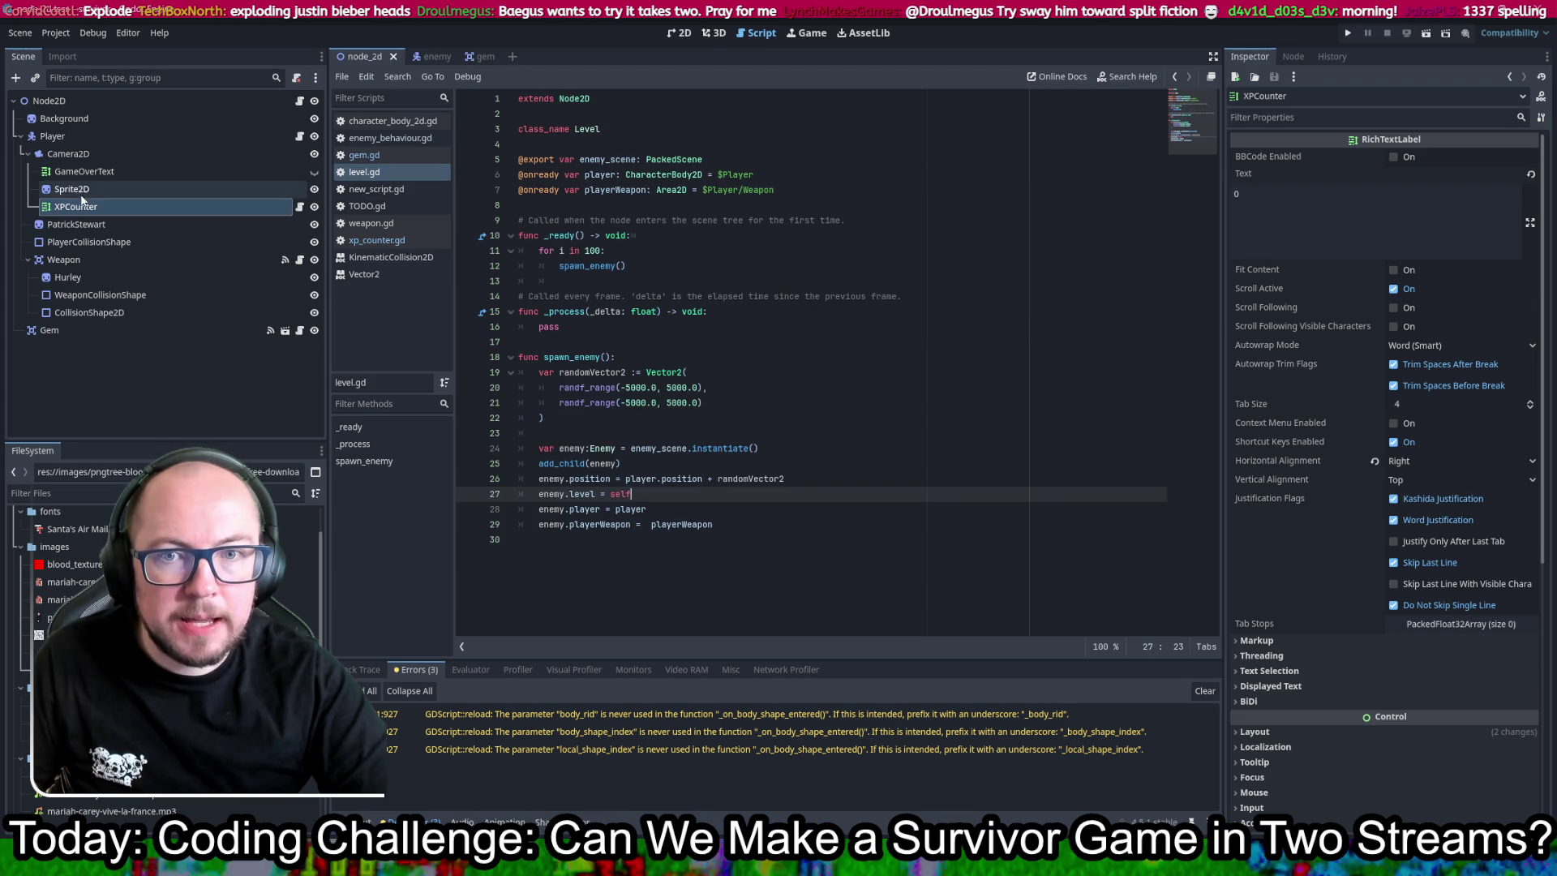
{"action": "left_click", "coordinate": [226, 209], "text": "ctrl"}
{"action": "left_click_drag", "start_coordinate": [85, 209], "coordinate": [608, 213]}
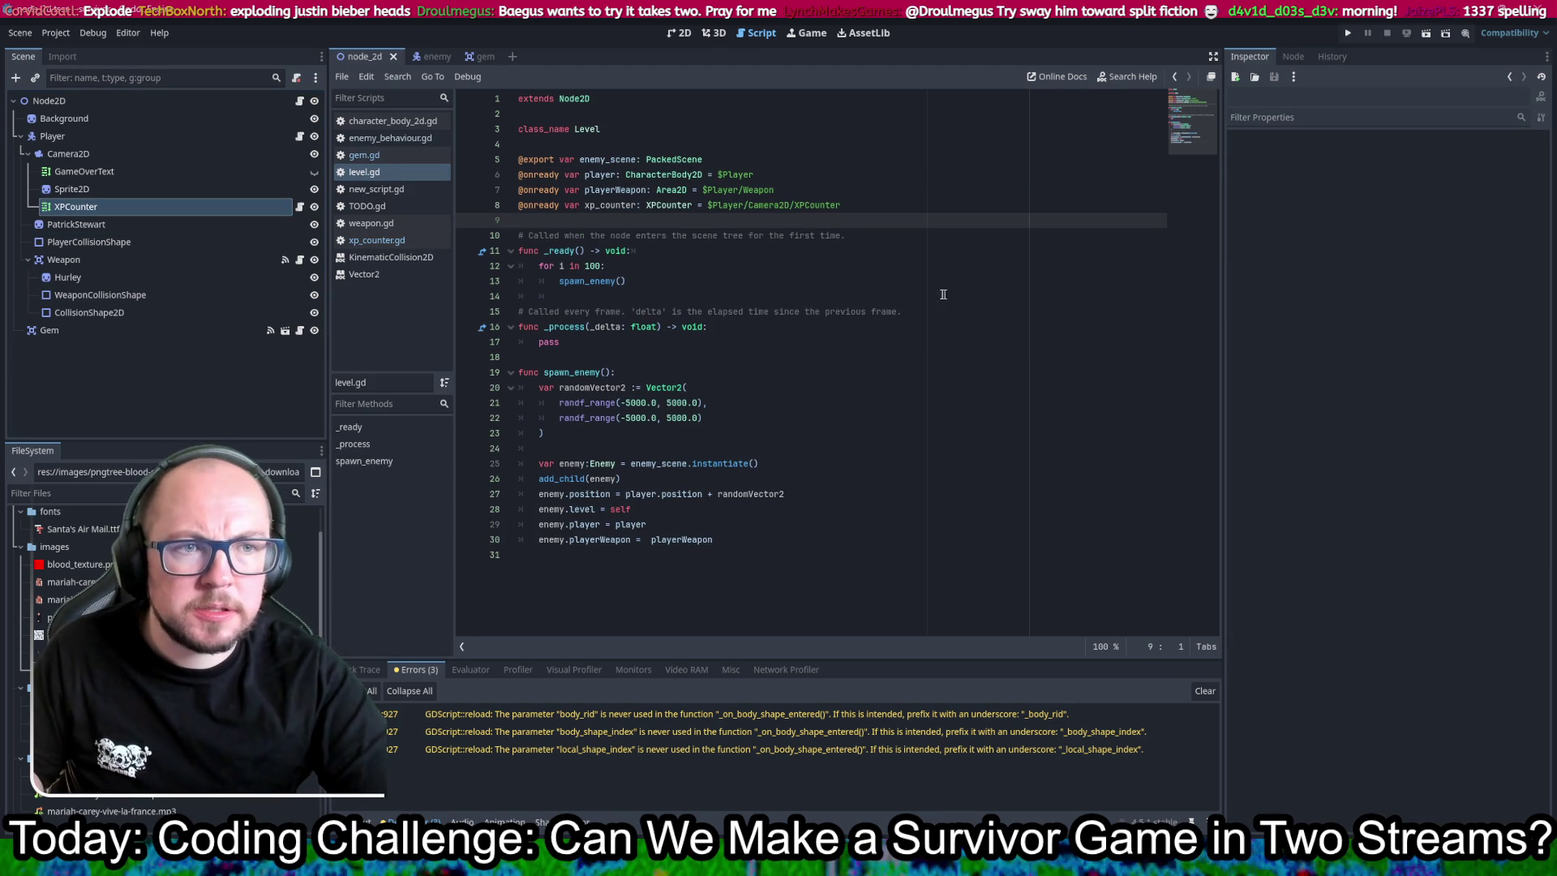
{"action": "double_click", "coordinate": [598, 204]}
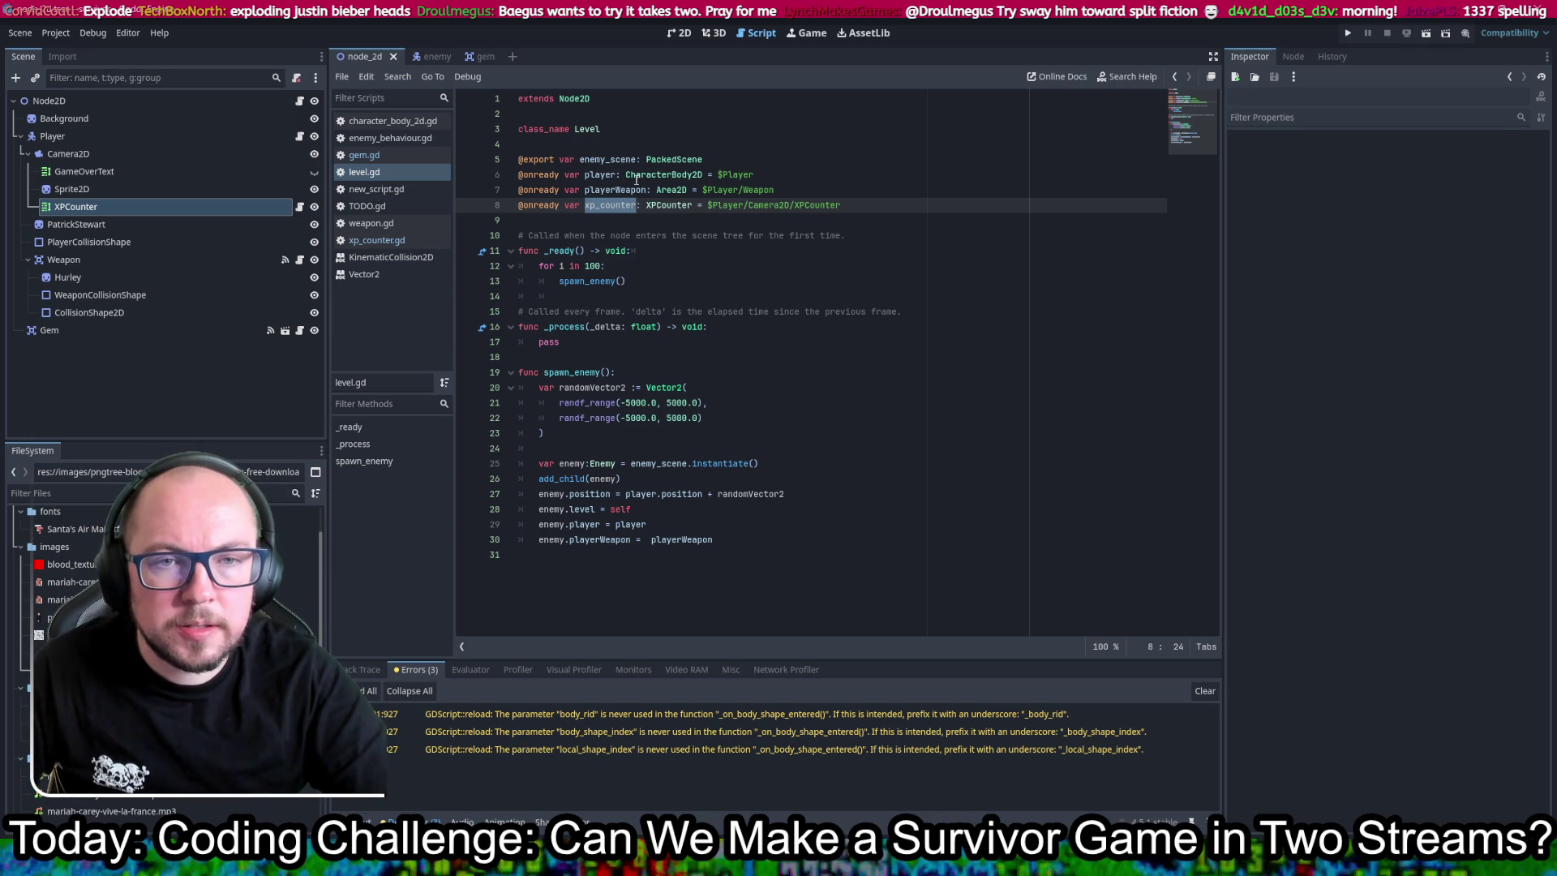
{"action": "left_click", "coordinate": [393, 137]}
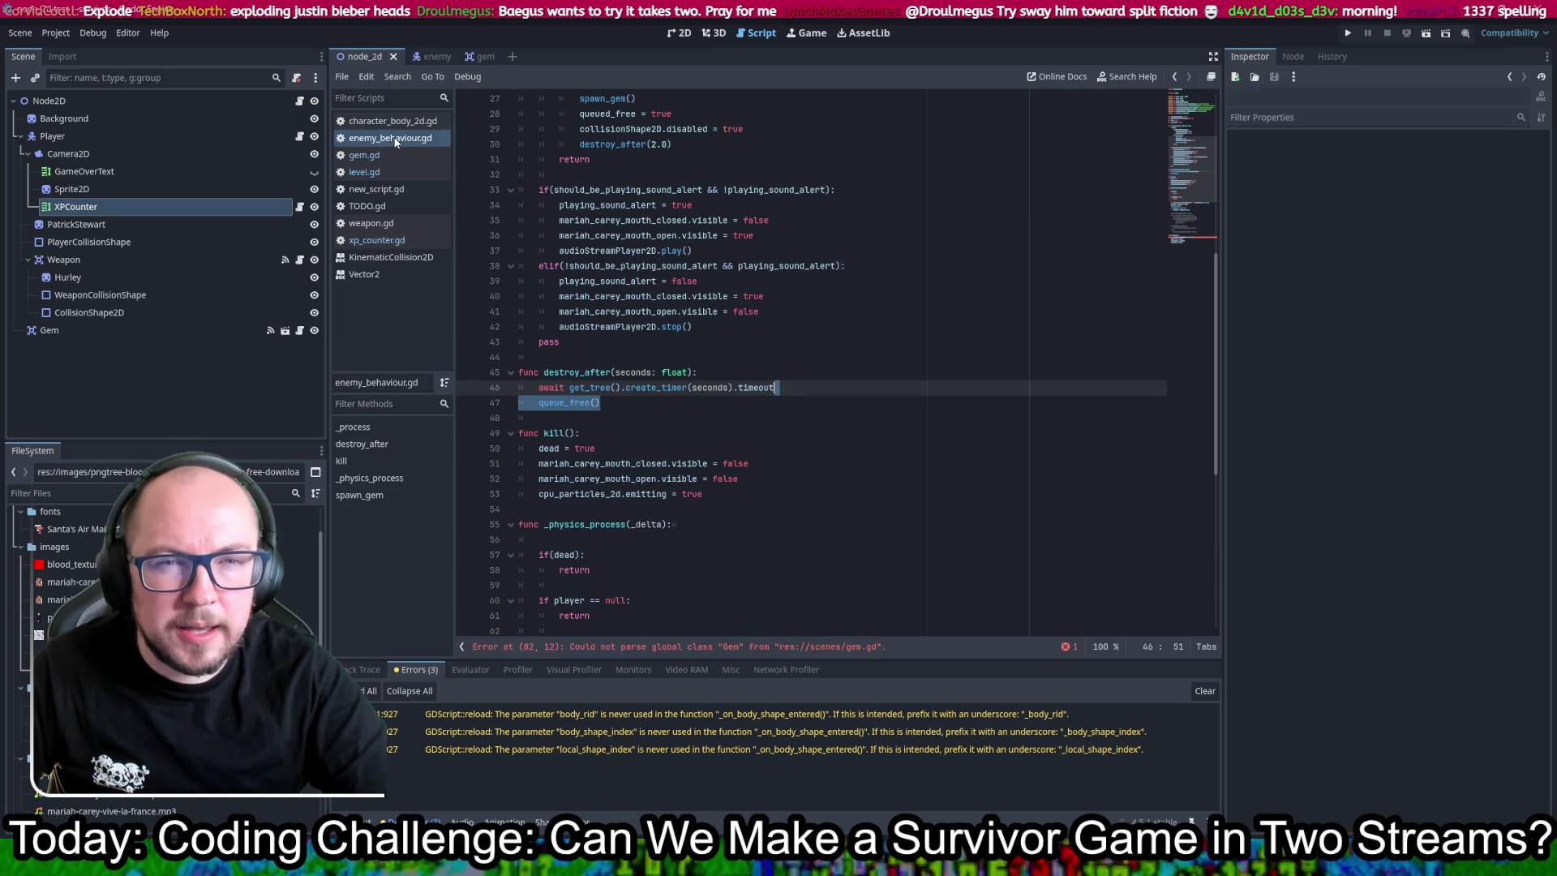
{"action": "scroll", "coordinate": [863, 349], "scroll_direction": "down", "scroll_amount": 8}
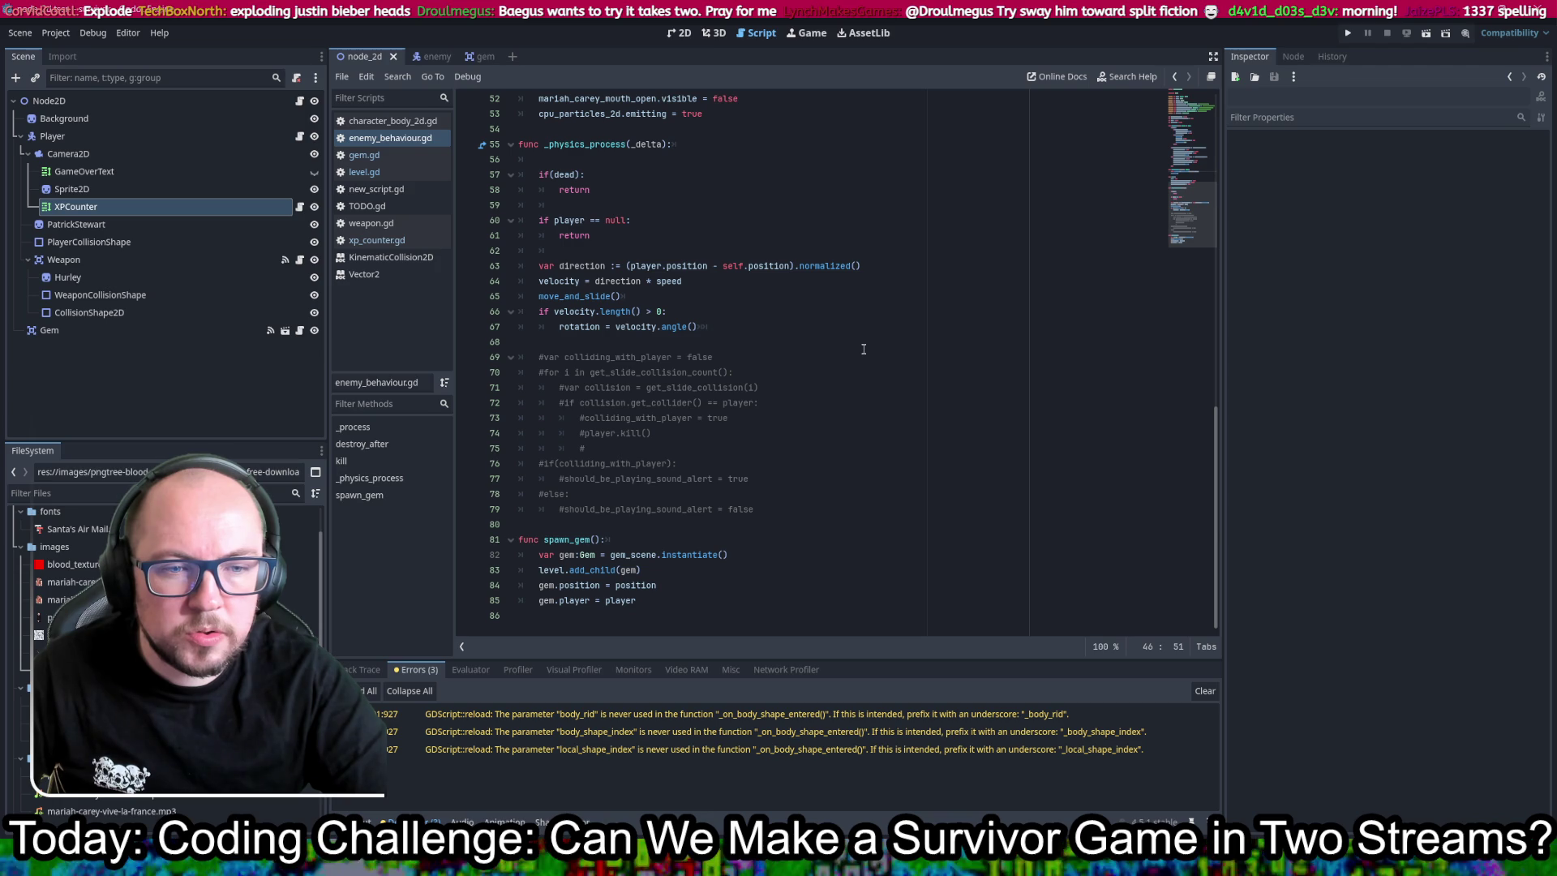
- In spawn_gem, add gem.xp_counter = level.xp_counter and save enemy_behaviour.gd
{"action": "left_click", "coordinate": [677, 600]}
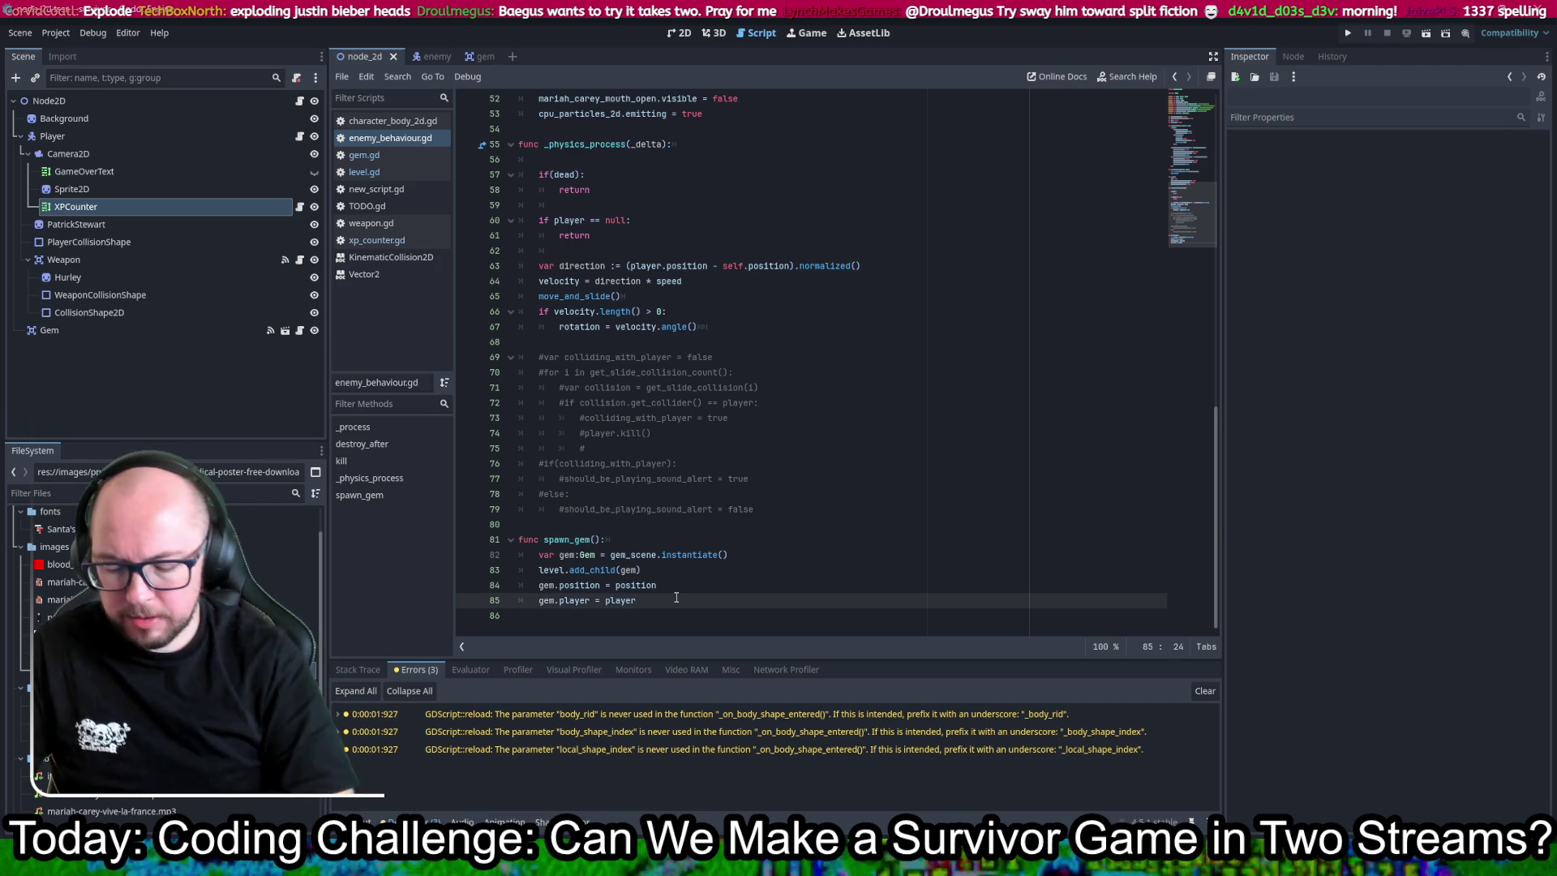
{"action": "key", "text": "Return"}
{"action": "type", "text": "gem."}
{"action": "type", "text": "xpCounter = xp_counter"}
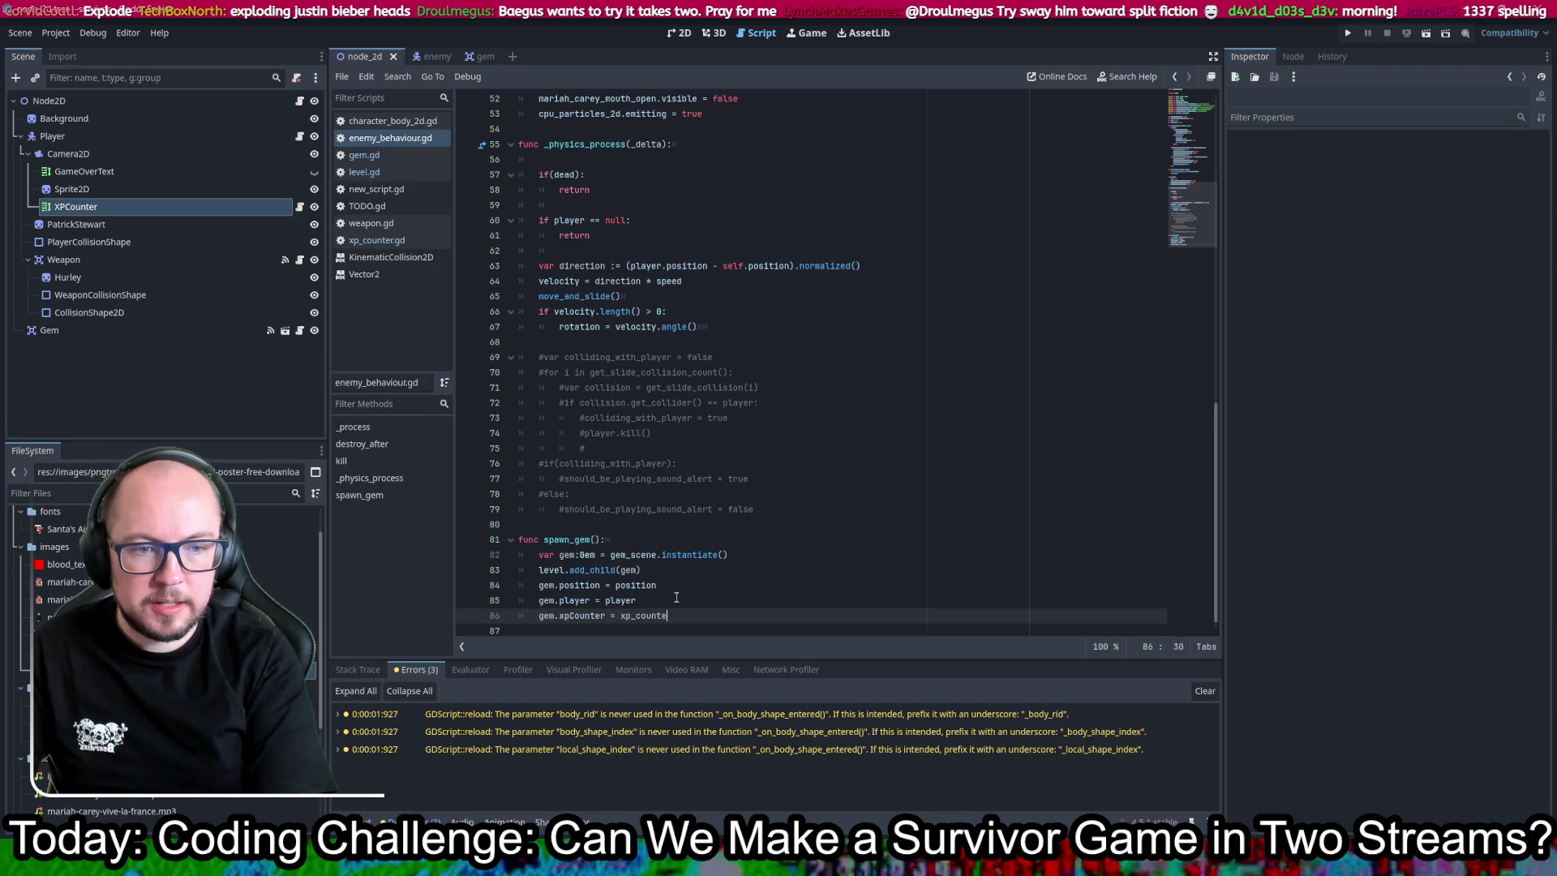
{"action": "type", "text": "level.xp"}
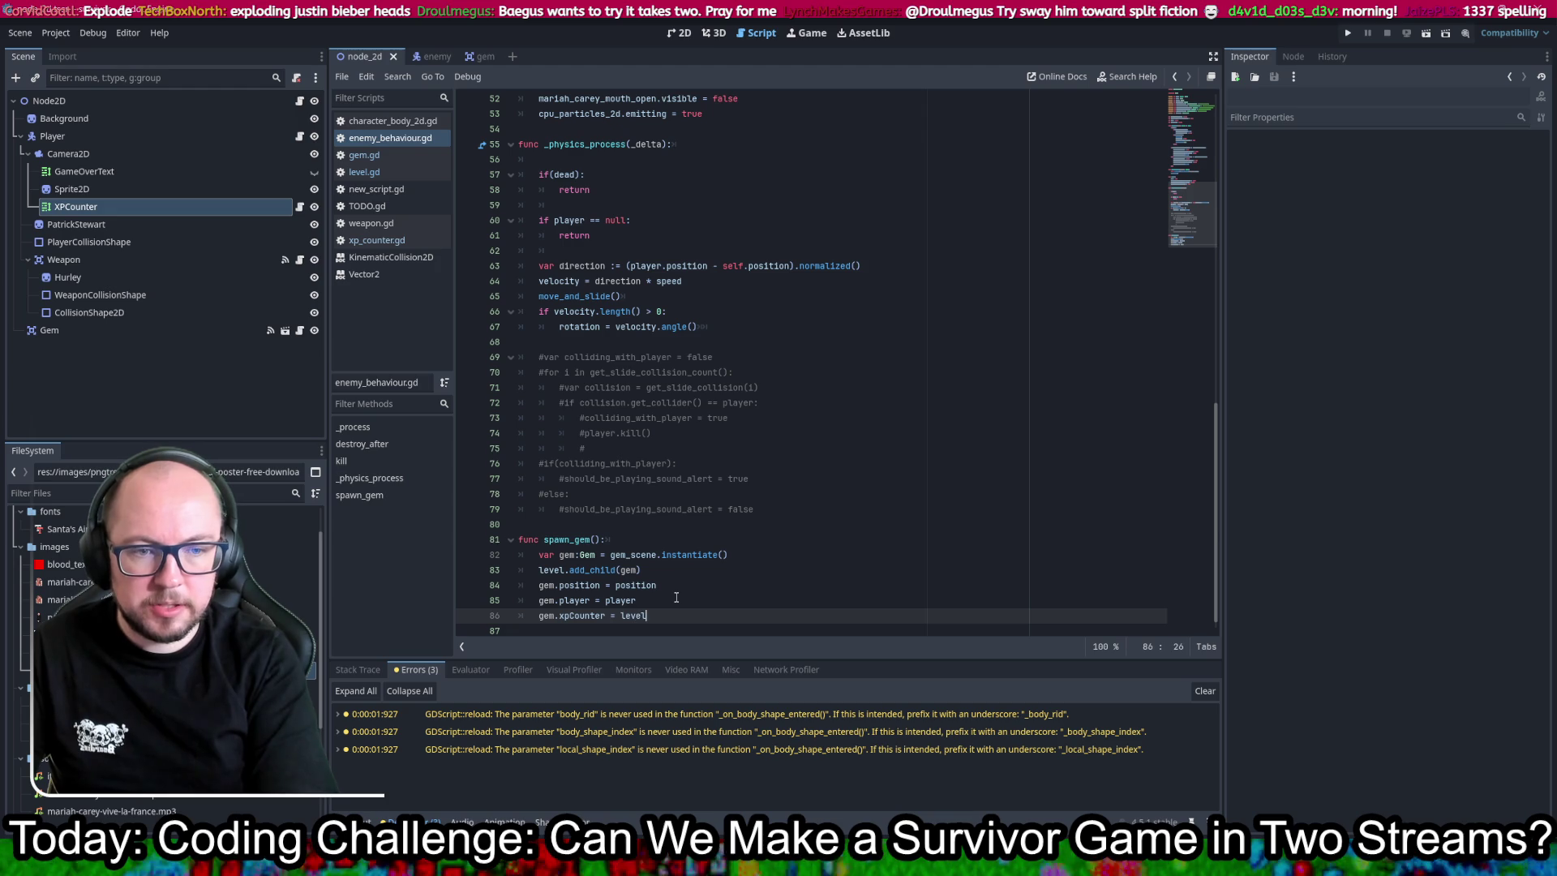
{"action": "key", "text": "Return"}
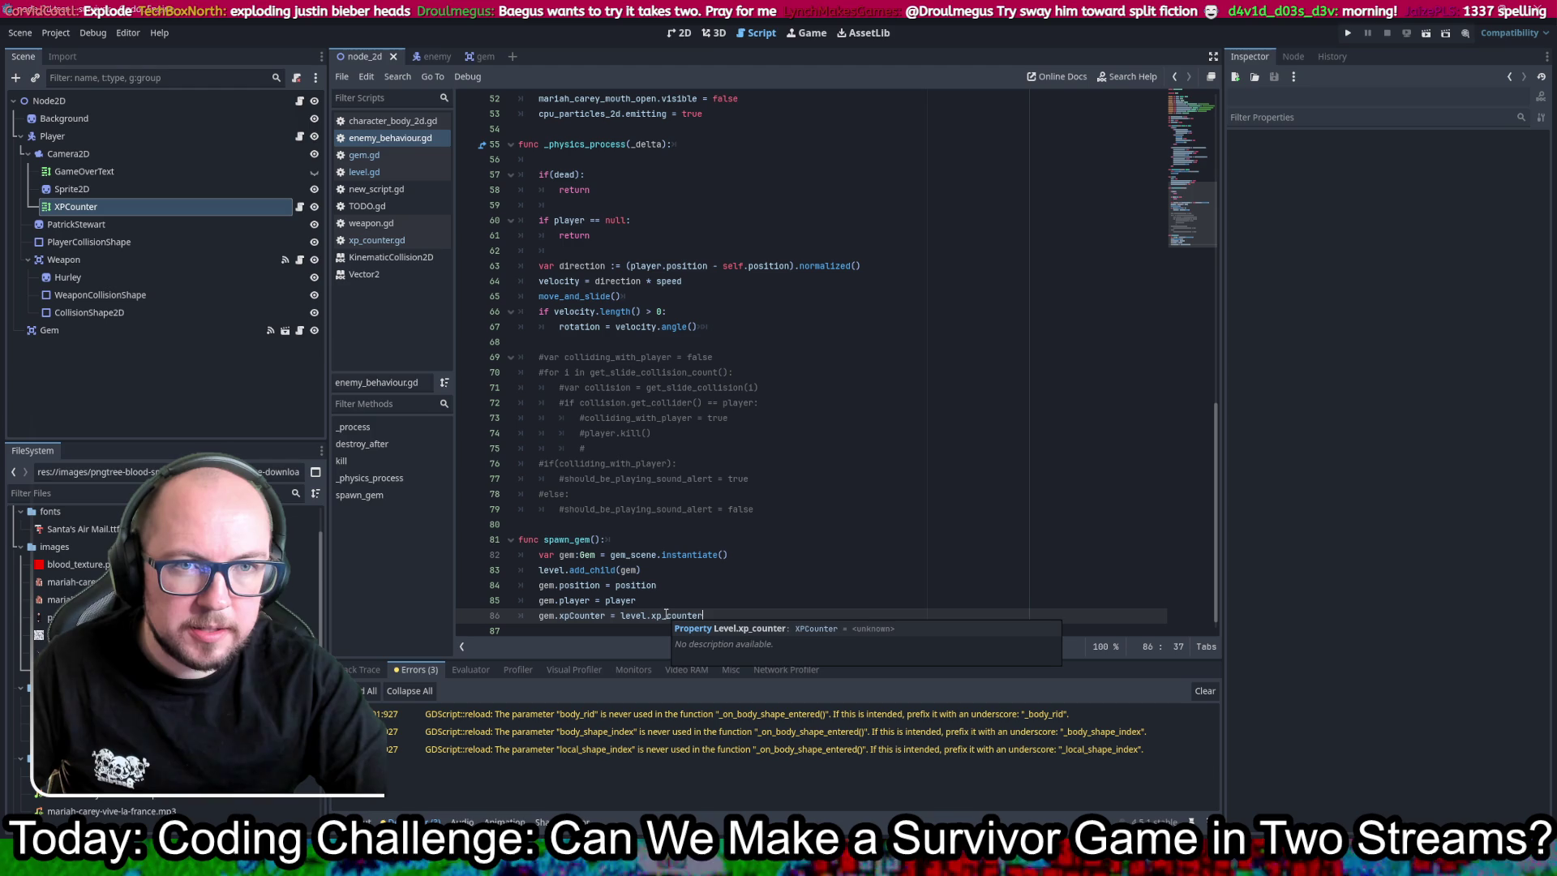
{"action": "left_click", "coordinate": [573, 615]}
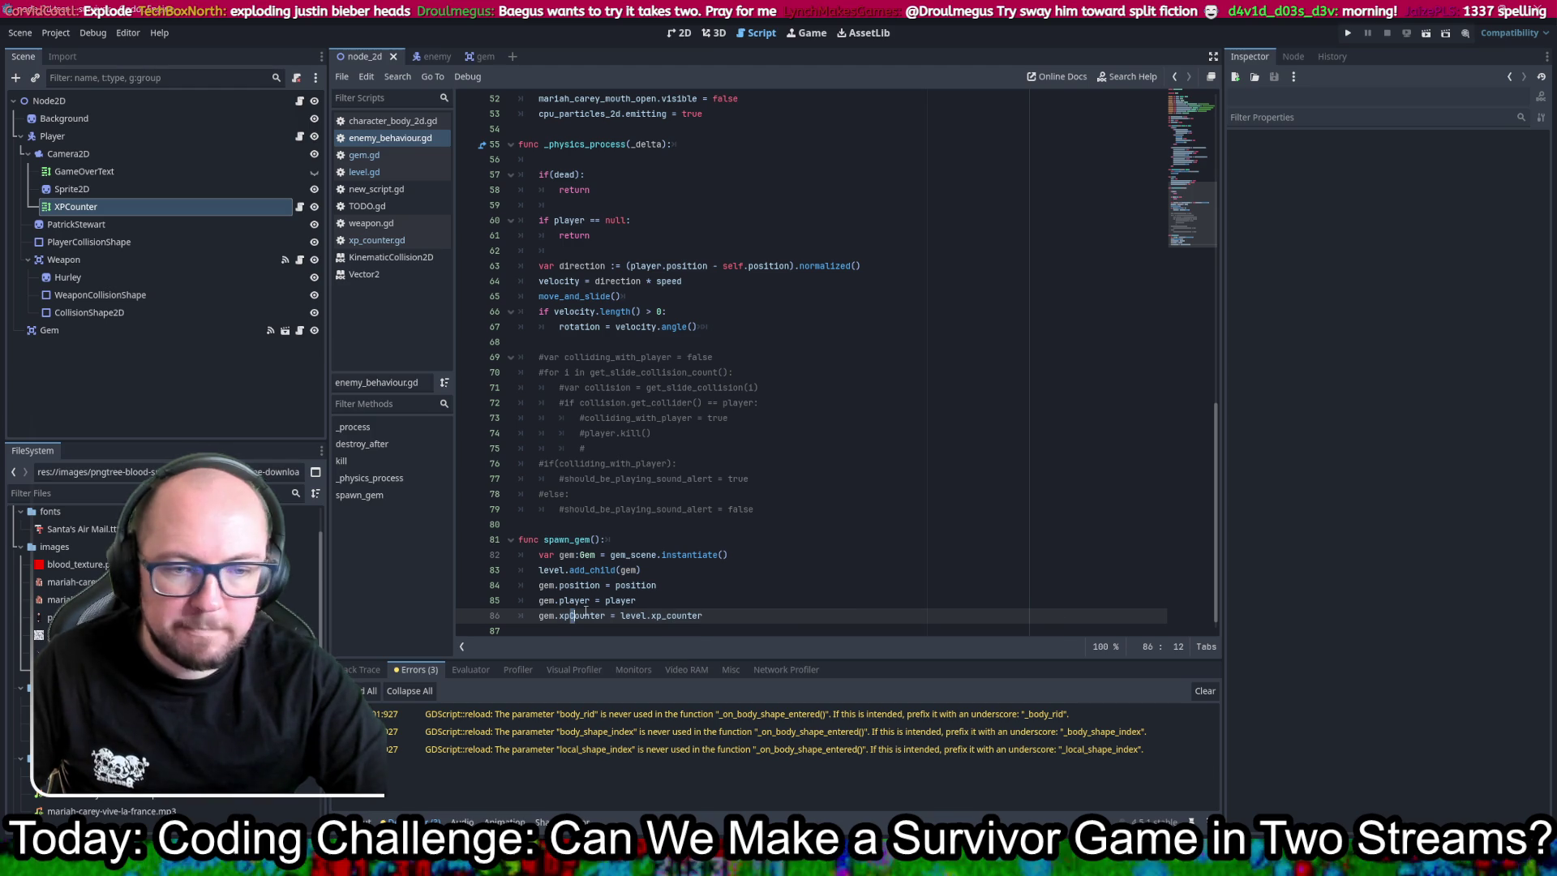
{"action": "type", "text": "_c"}
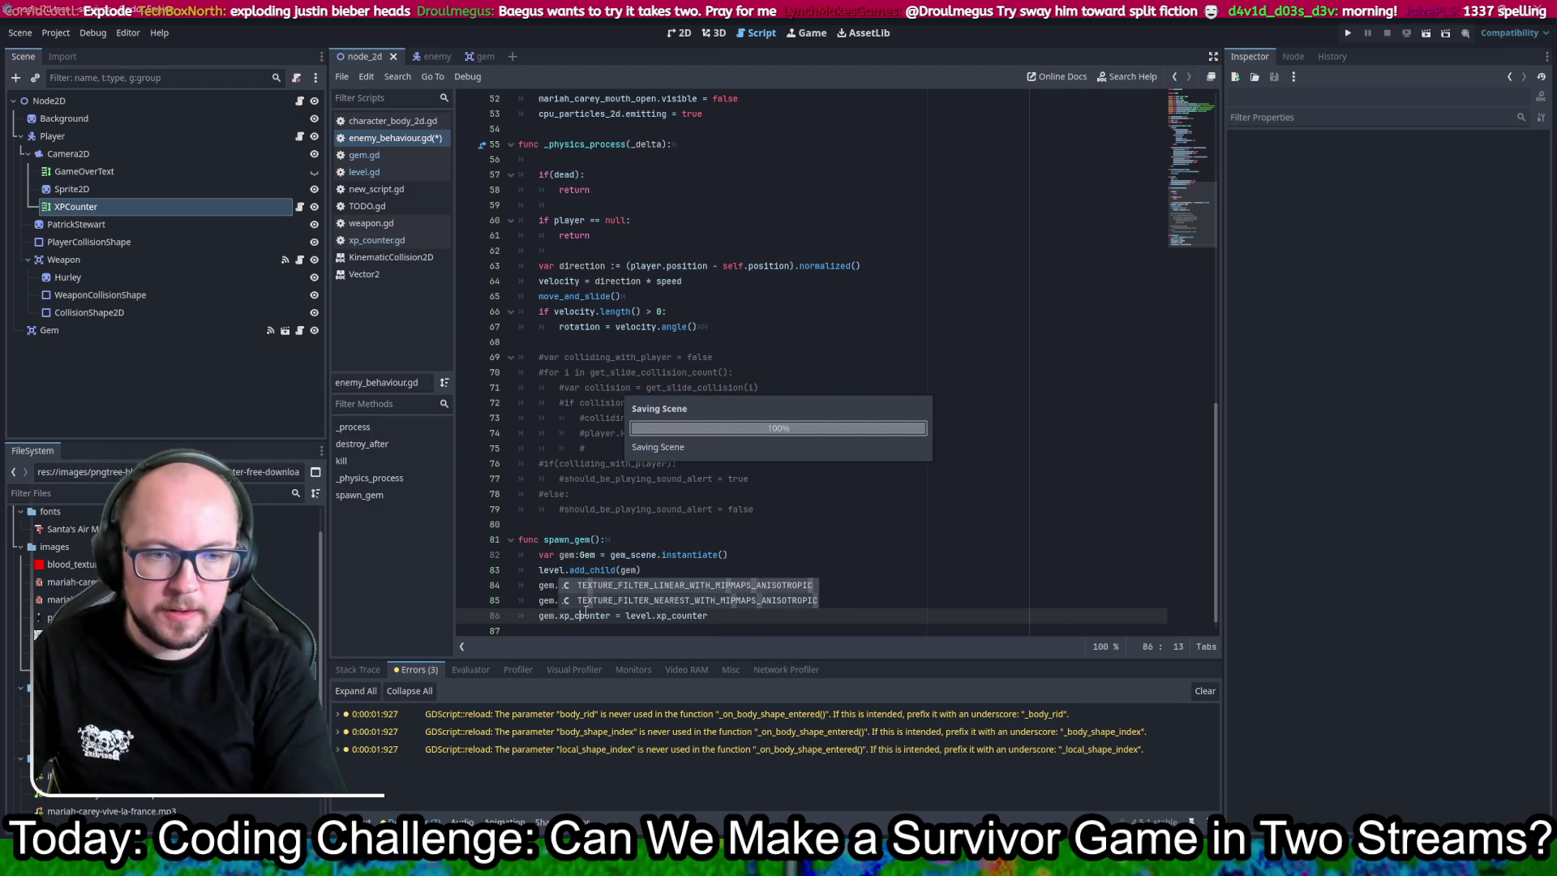
{"action": "key", "text": "ctrl+s"}
- Copy the xp_counter name and select the old xpCounter variable in gem.gd
{"action": "double_click", "coordinate": [597, 617]}
{"action": "key", "text": "ctrl+c"}
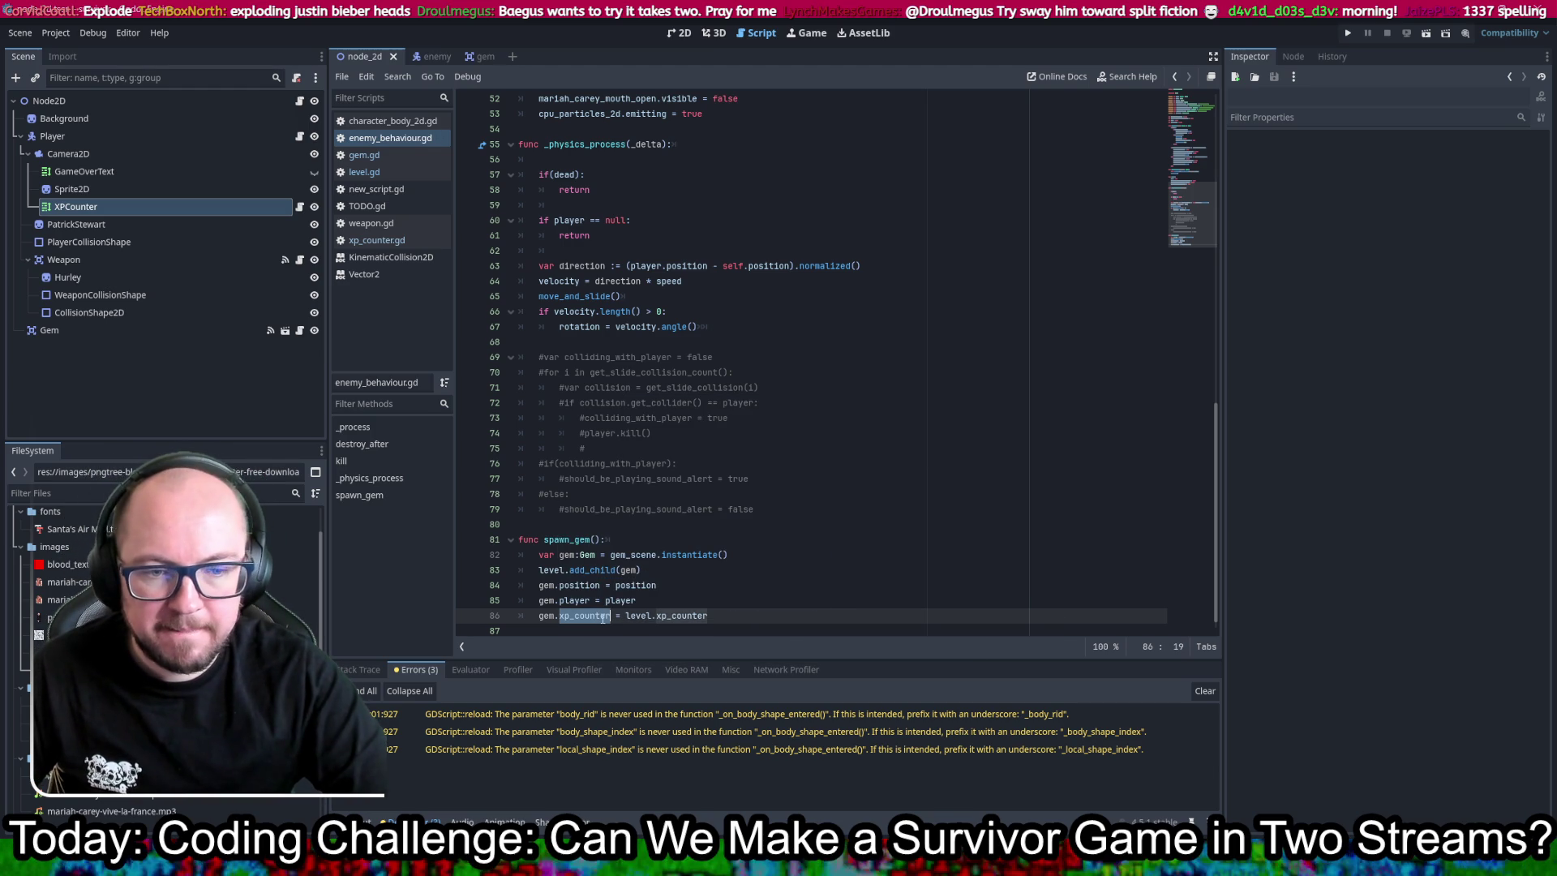
{"action": "left_click", "coordinate": [344, 154]}
{"action": "double_click", "coordinate": [561, 174]}
- Rename the gem's variable to xp_counter and insert xp_counter inside the player check
{"action": "key", "text": "ctrl+v"}
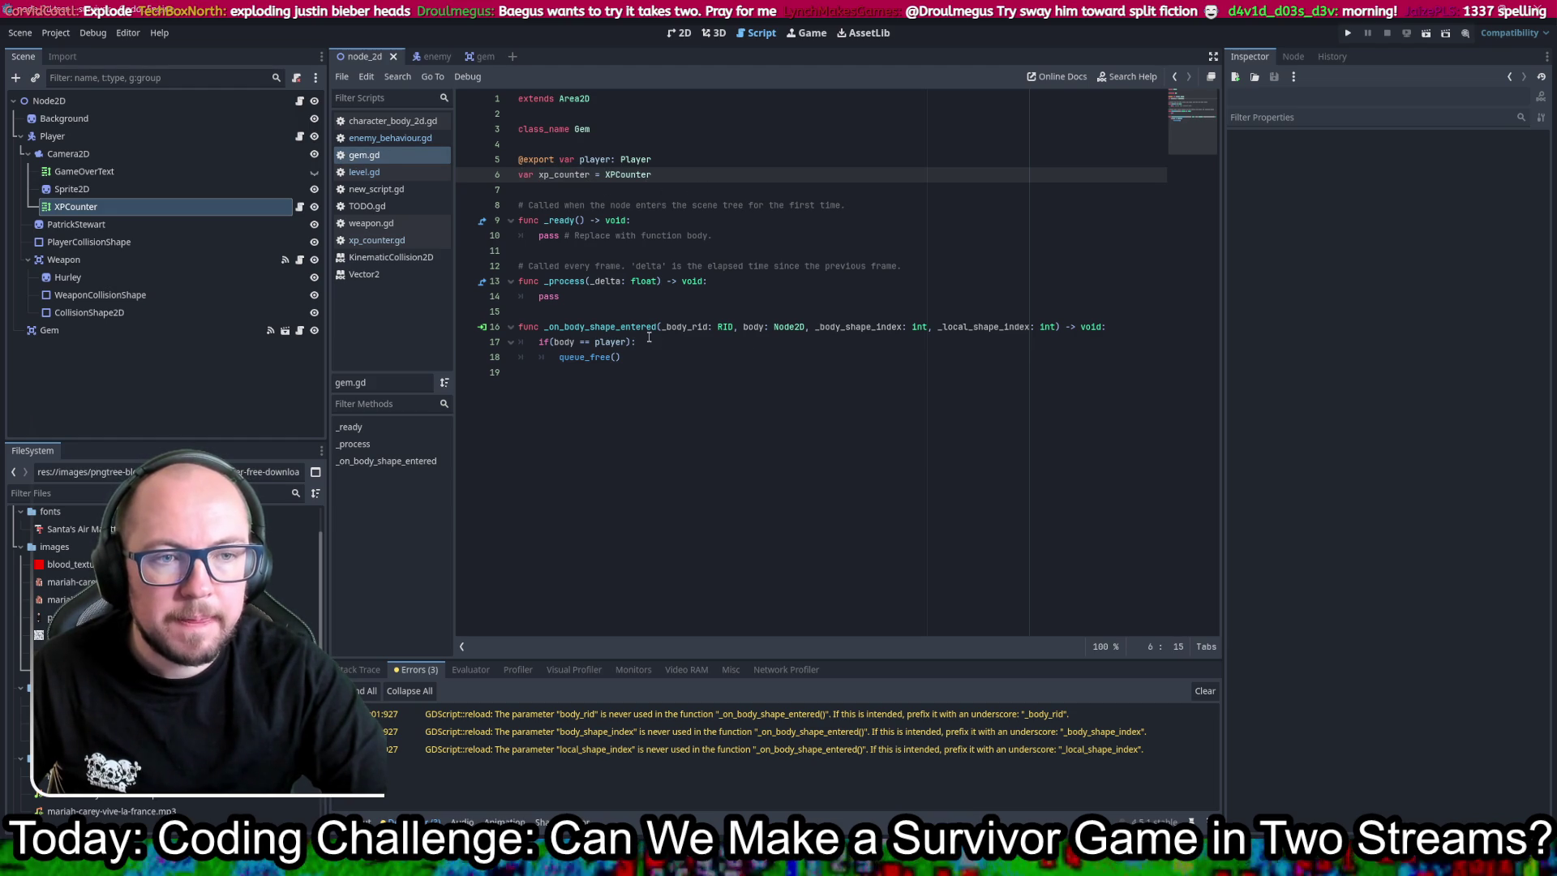
{"action": "left_click", "coordinate": [649, 337]}
{"action": "key", "text": "Return"}
{"action": "key", "text": "ctrl+v"}
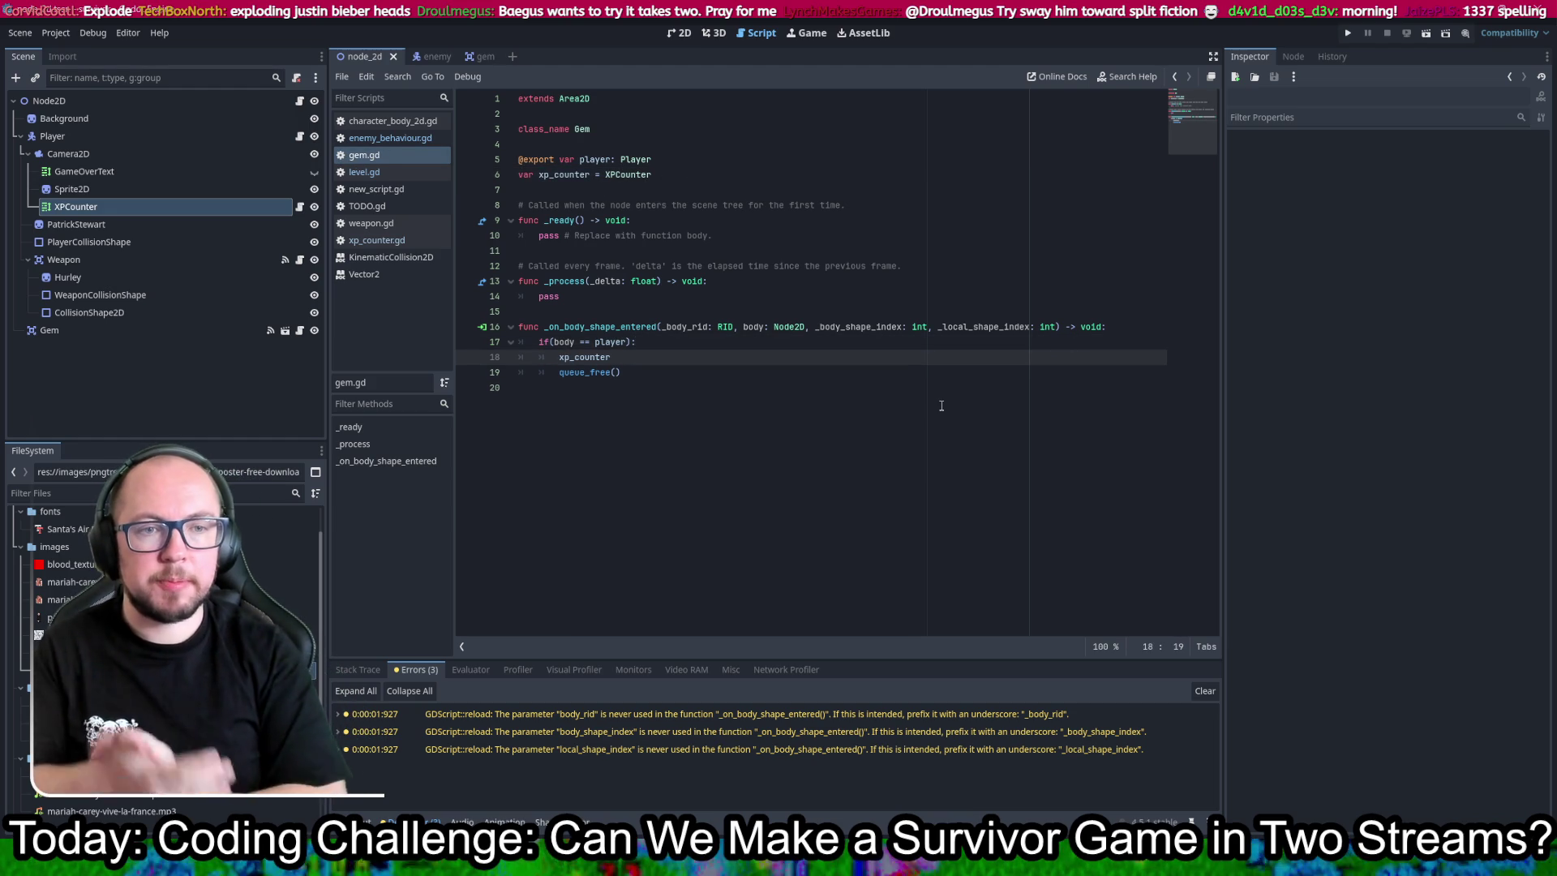
- Add 'var value = 1' below the xp_counter declaration and save gem.gd
{"action": "left_click", "coordinate": [714, 173]}
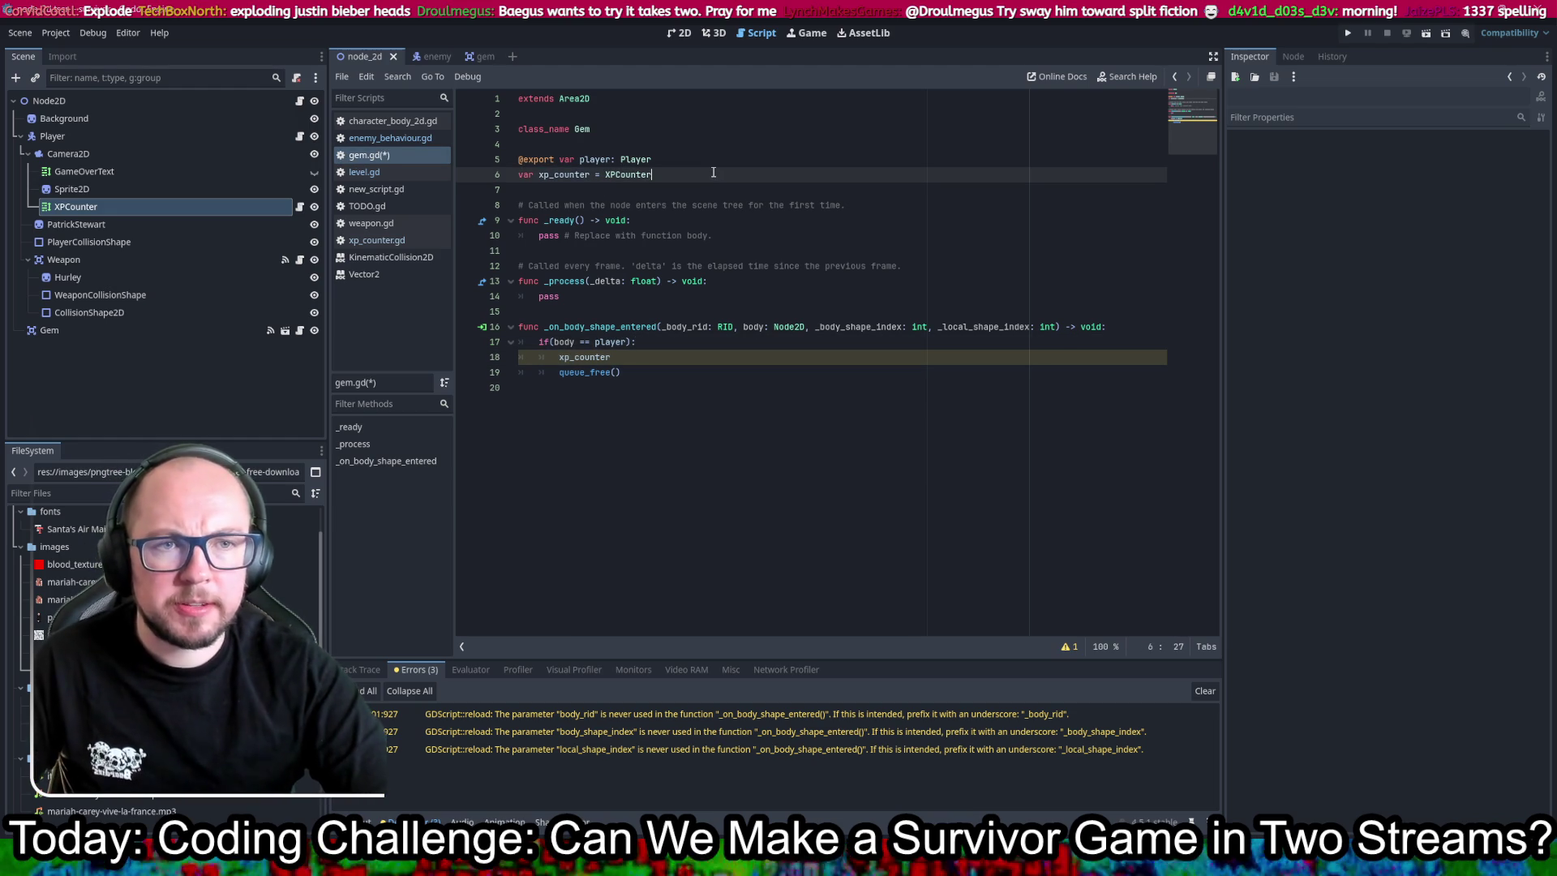
{"action": "key", "text": "Return"}
{"action": "type", "text": "av"}
{"action": "key", "text": "BackSpace"}
{"action": "key", "text": "BackSpace"}
{"action": "type", "text": "var va"}
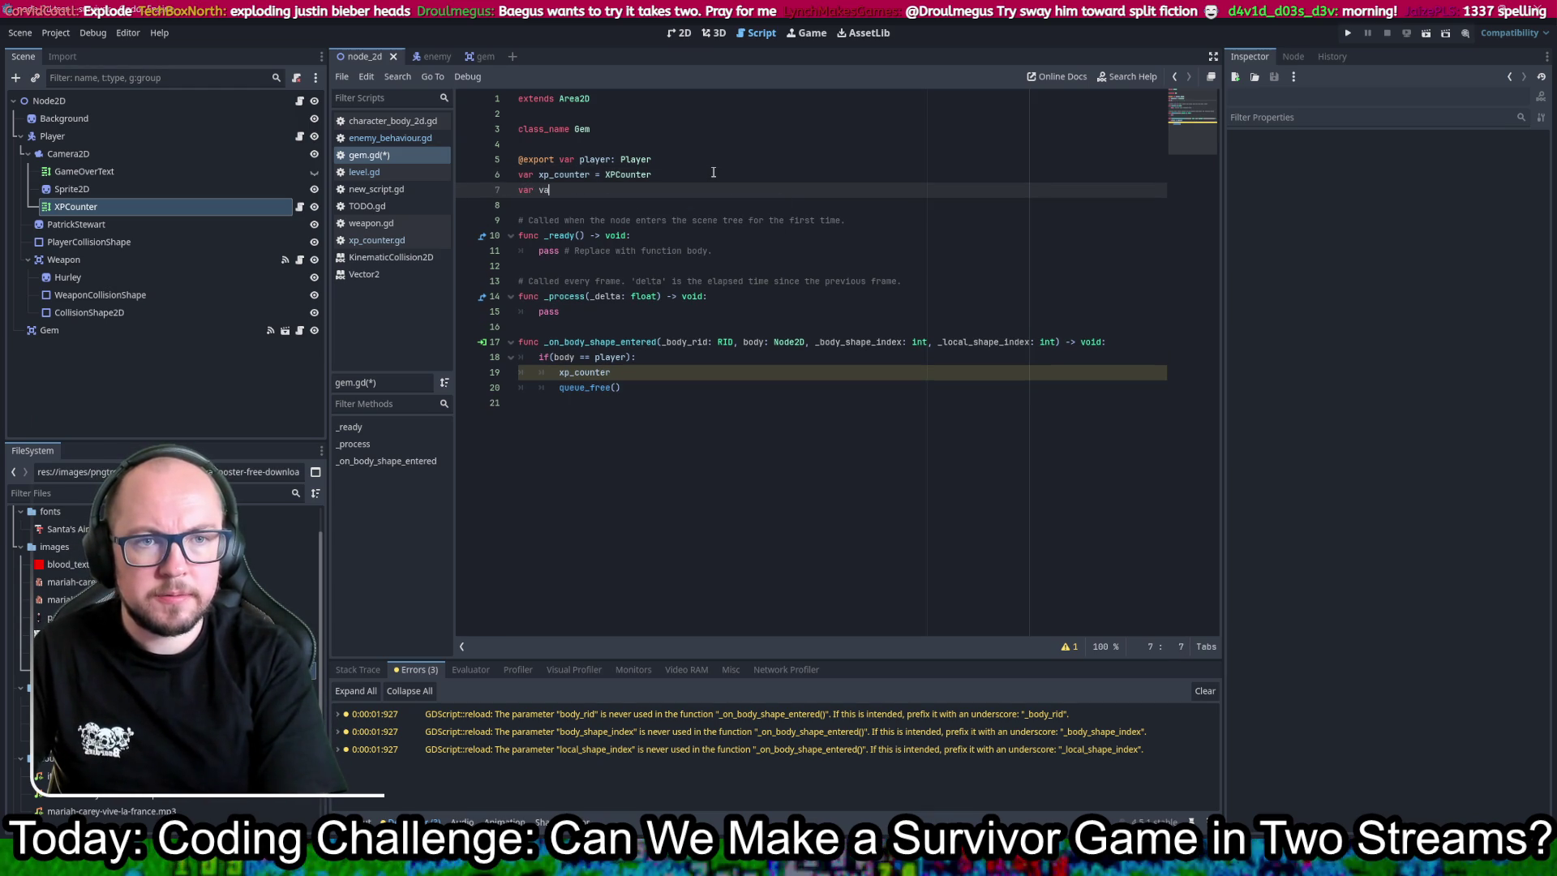
{"action": "type", "text": "1"}
{"action": "key", "text": "ctrl+s"}
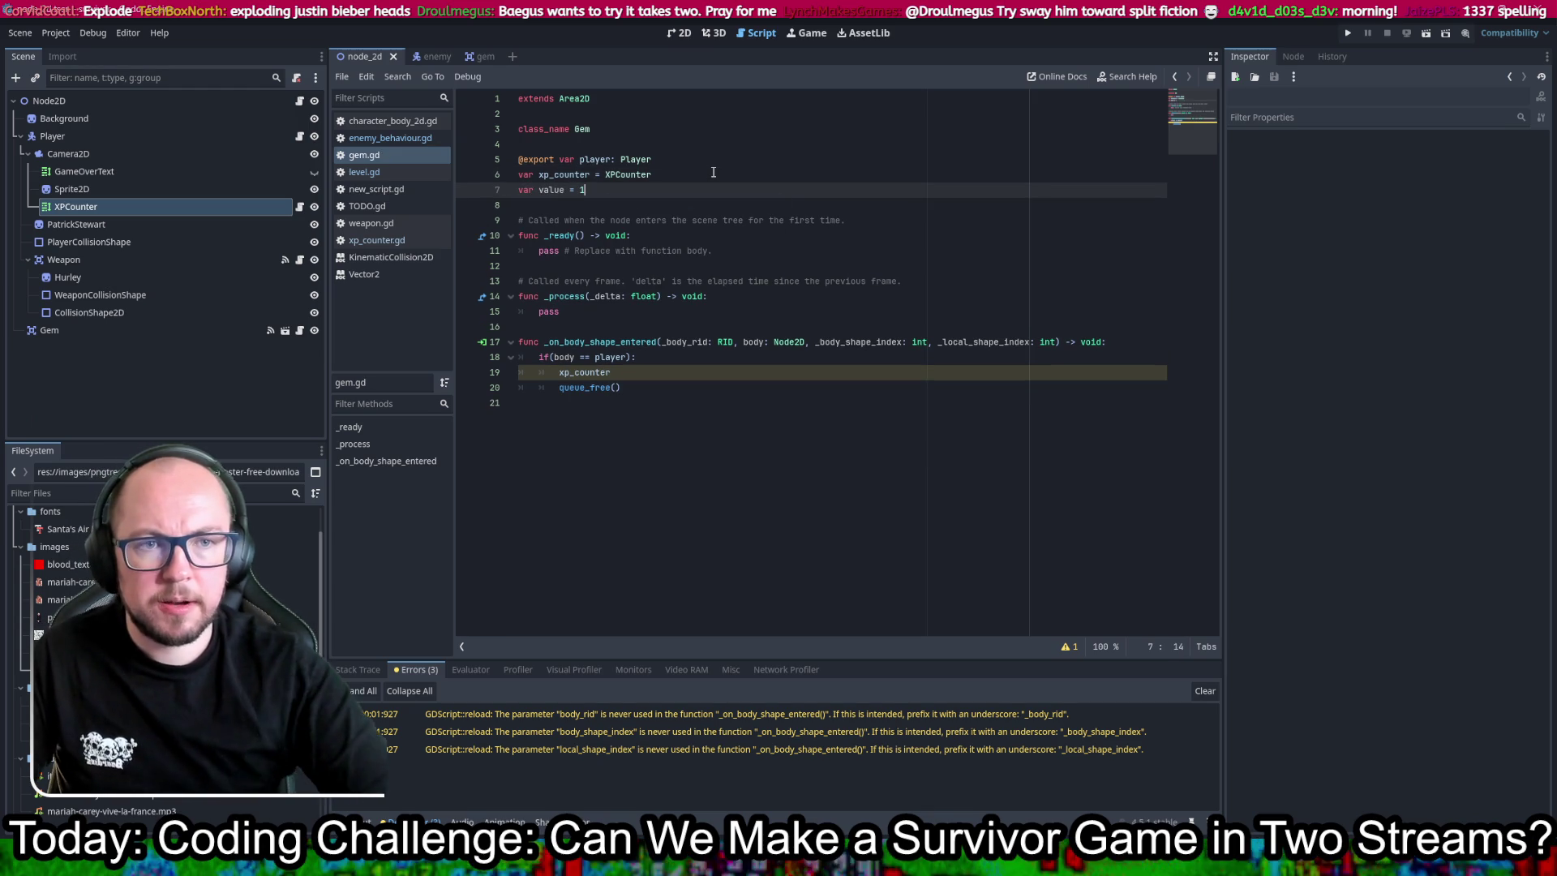
- Start an xp_counter. call in the pickup branch and open xp_counter.gd to check its method
{"action": "left_click", "coordinate": [649, 372]}
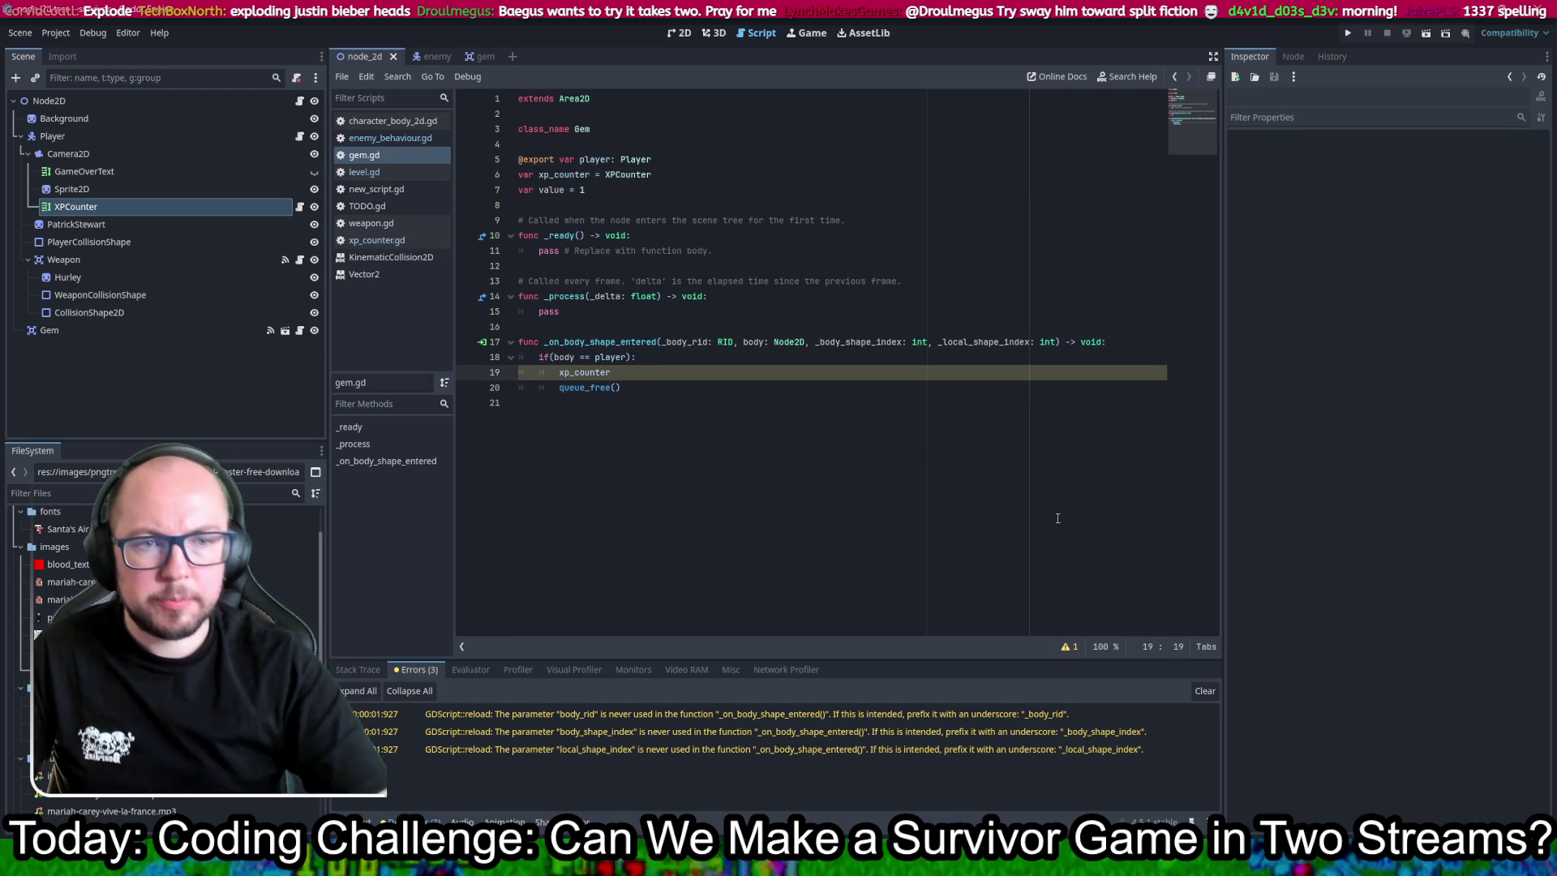
{"action": "type", "text": "."}
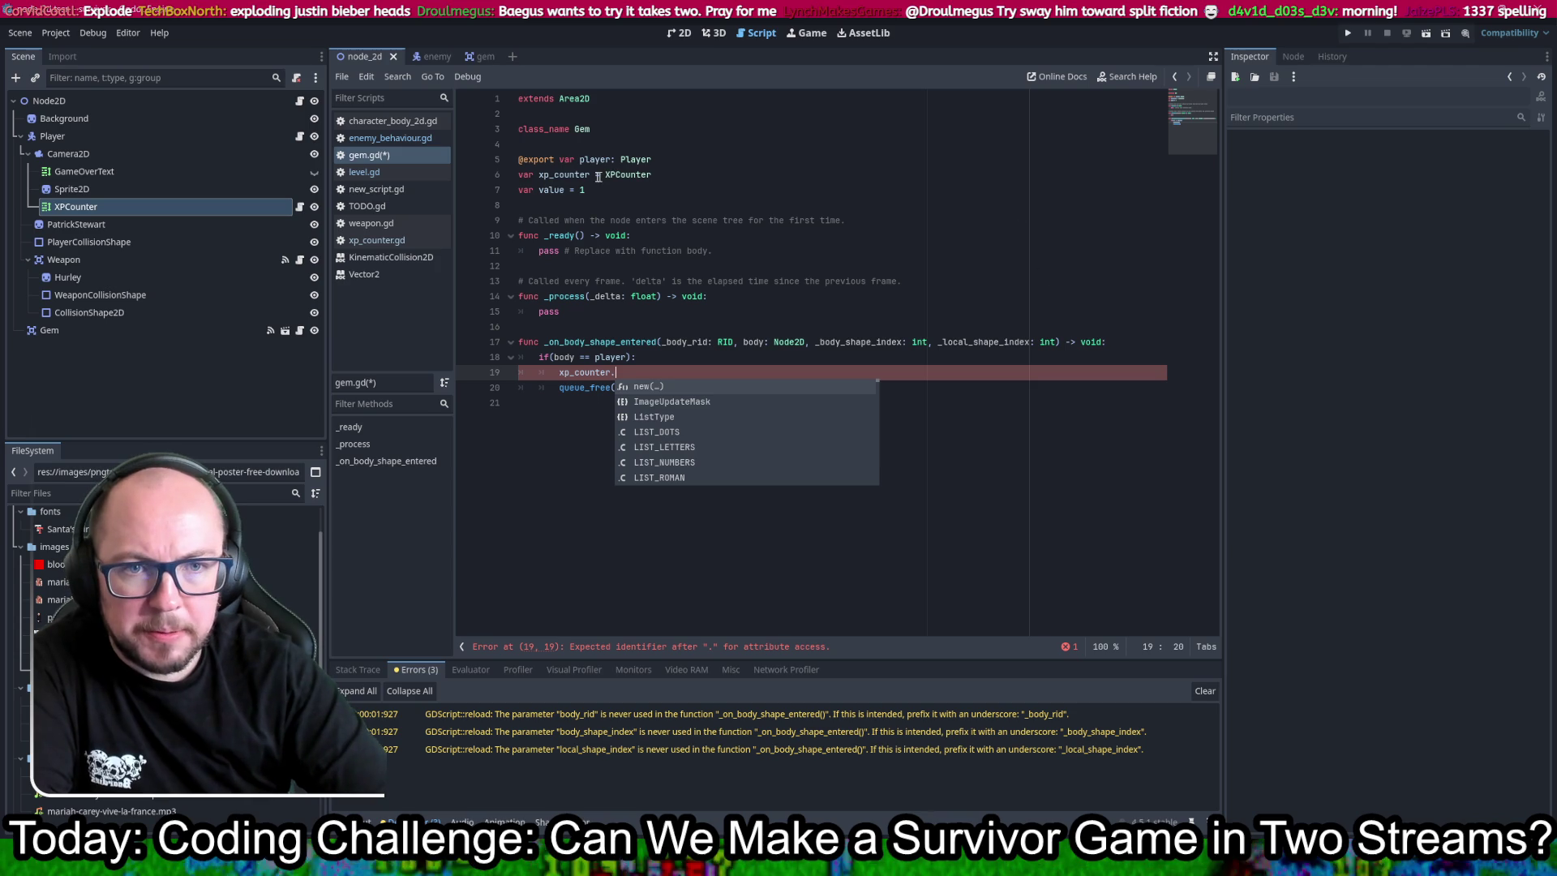
{"action": "left_click", "coordinate": [384, 242]}
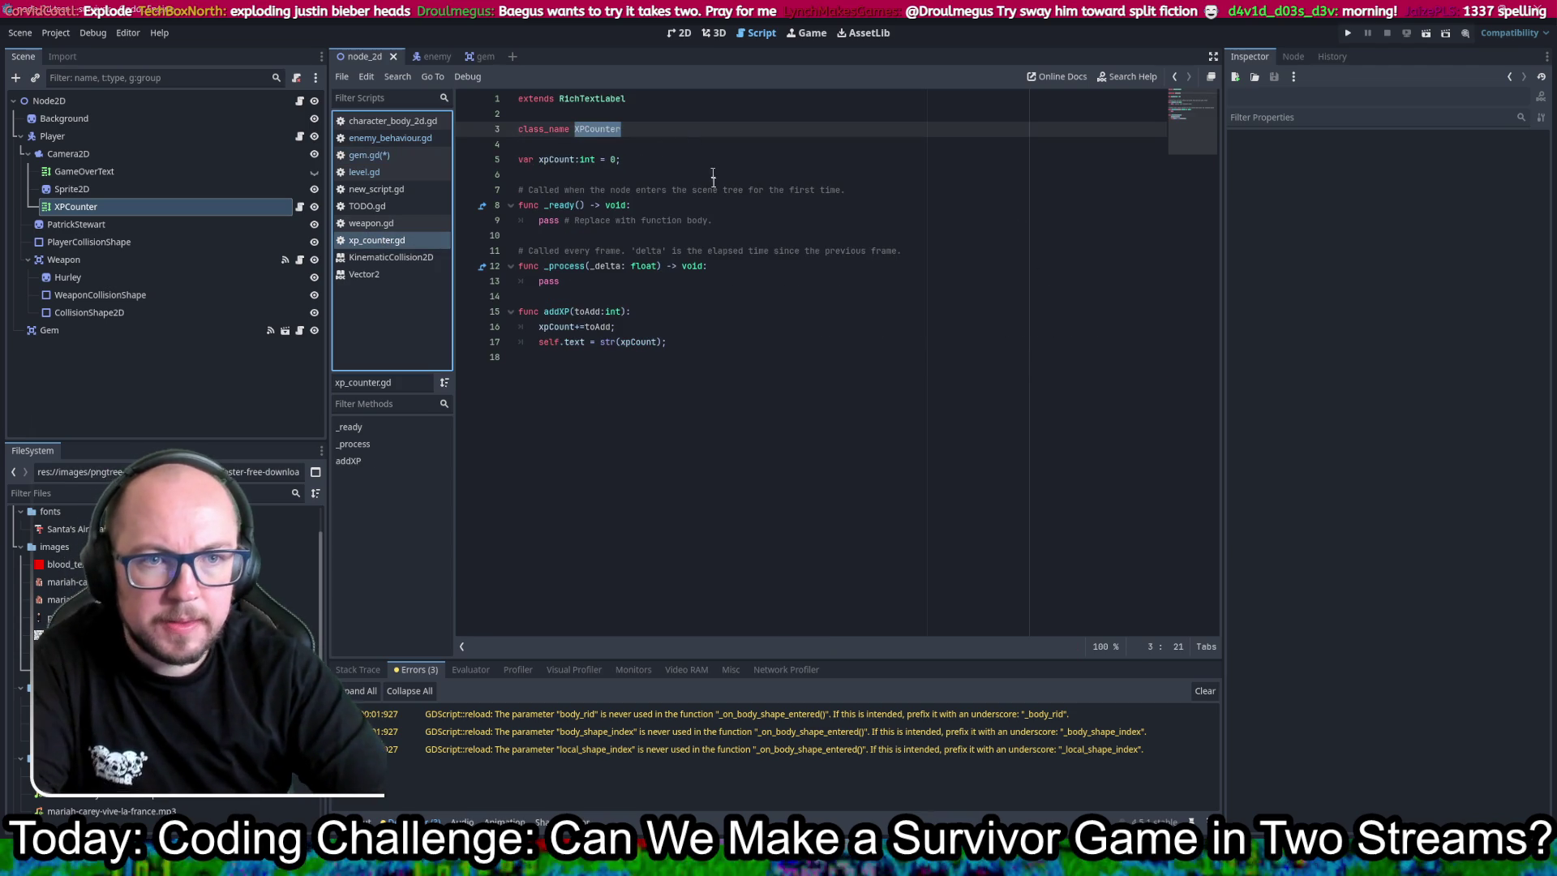
- Complete the pickup call as xp_counter.addXP(value) in gem.gd and save
{"action": "double_click", "coordinate": [553, 310]}
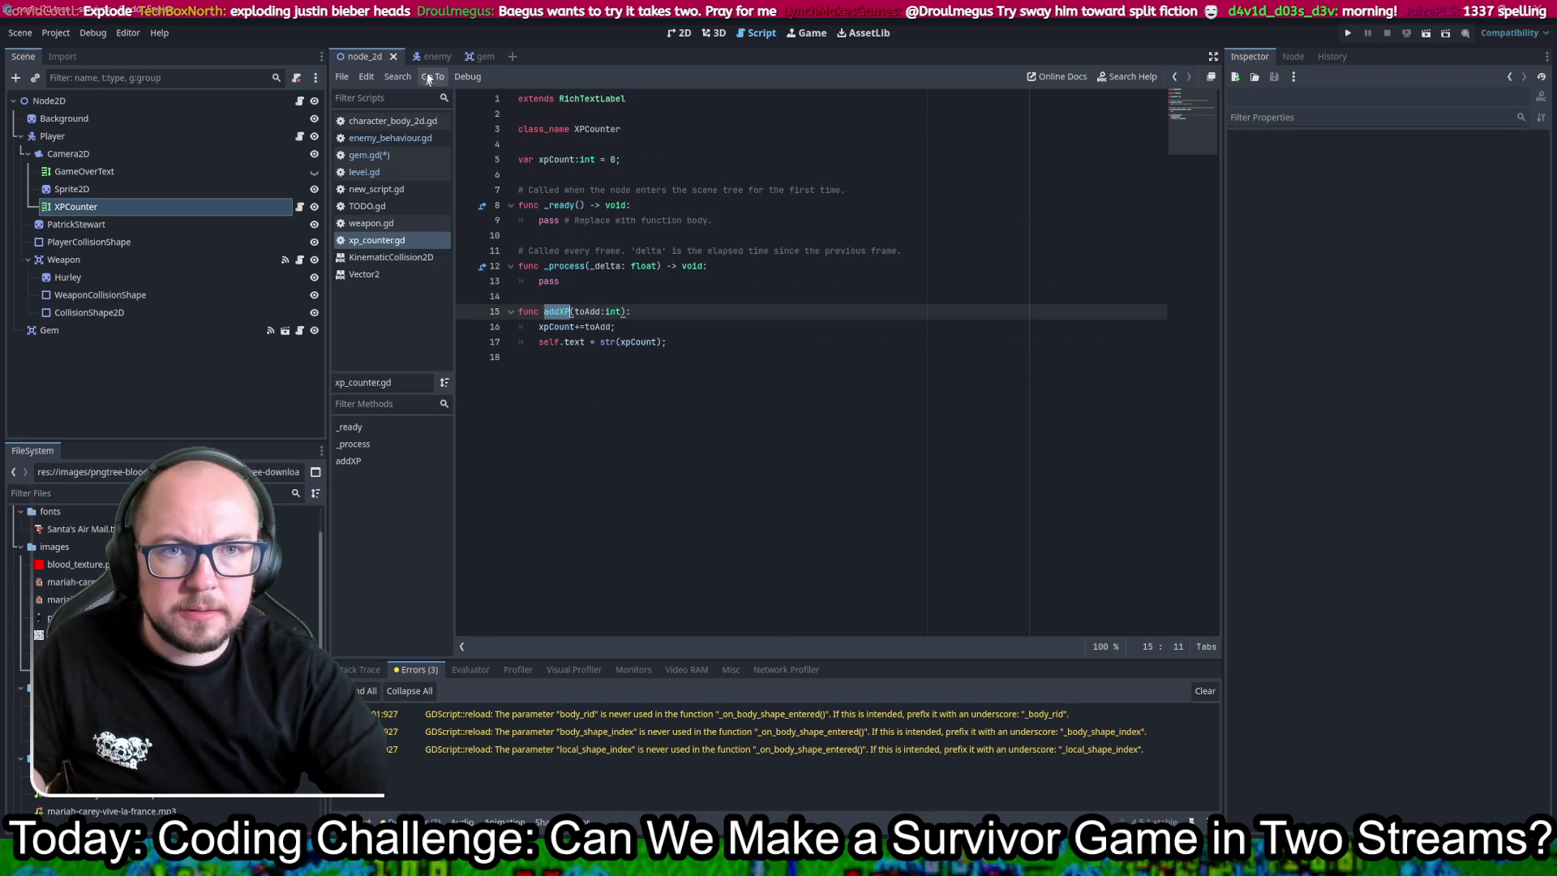
{"action": "left_click", "coordinate": [390, 156]}
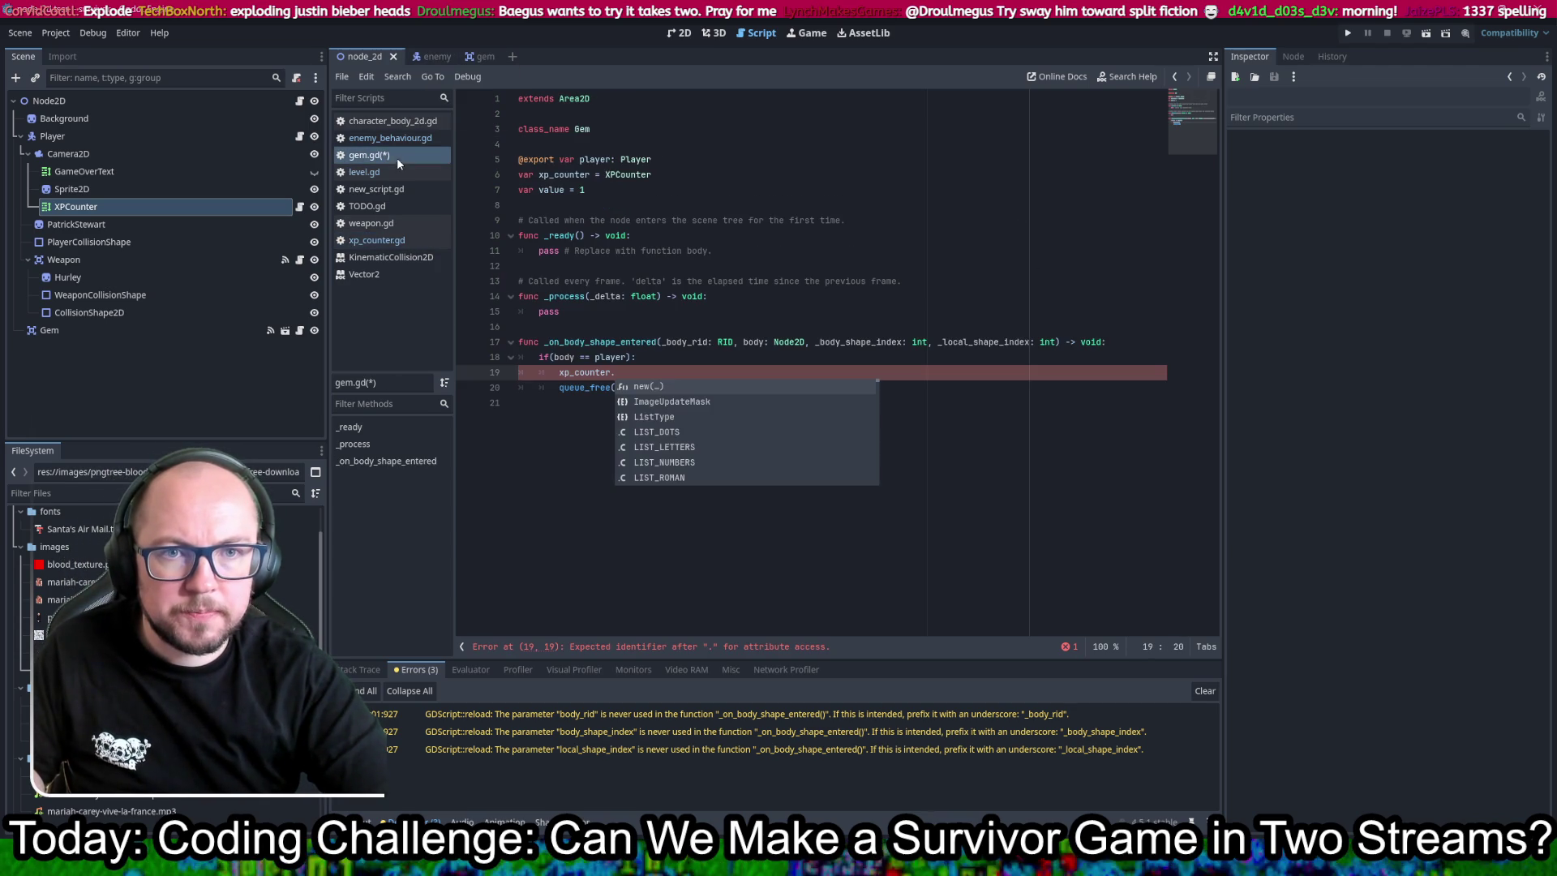
{"action": "left_click", "coordinate": [624, 372]}
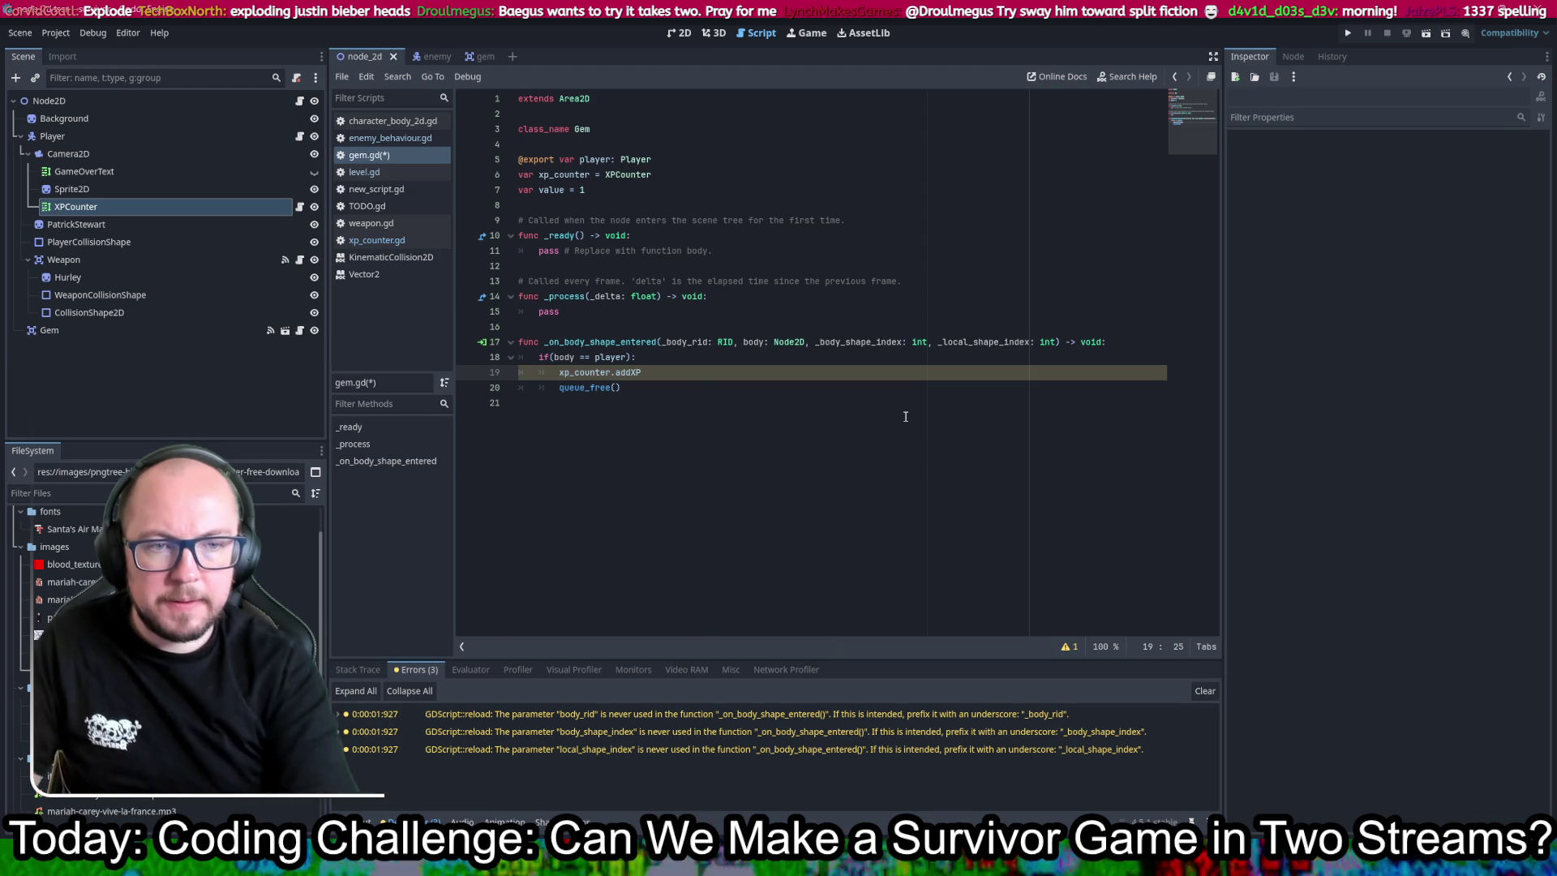
{"action": "type", "text": "(val"}
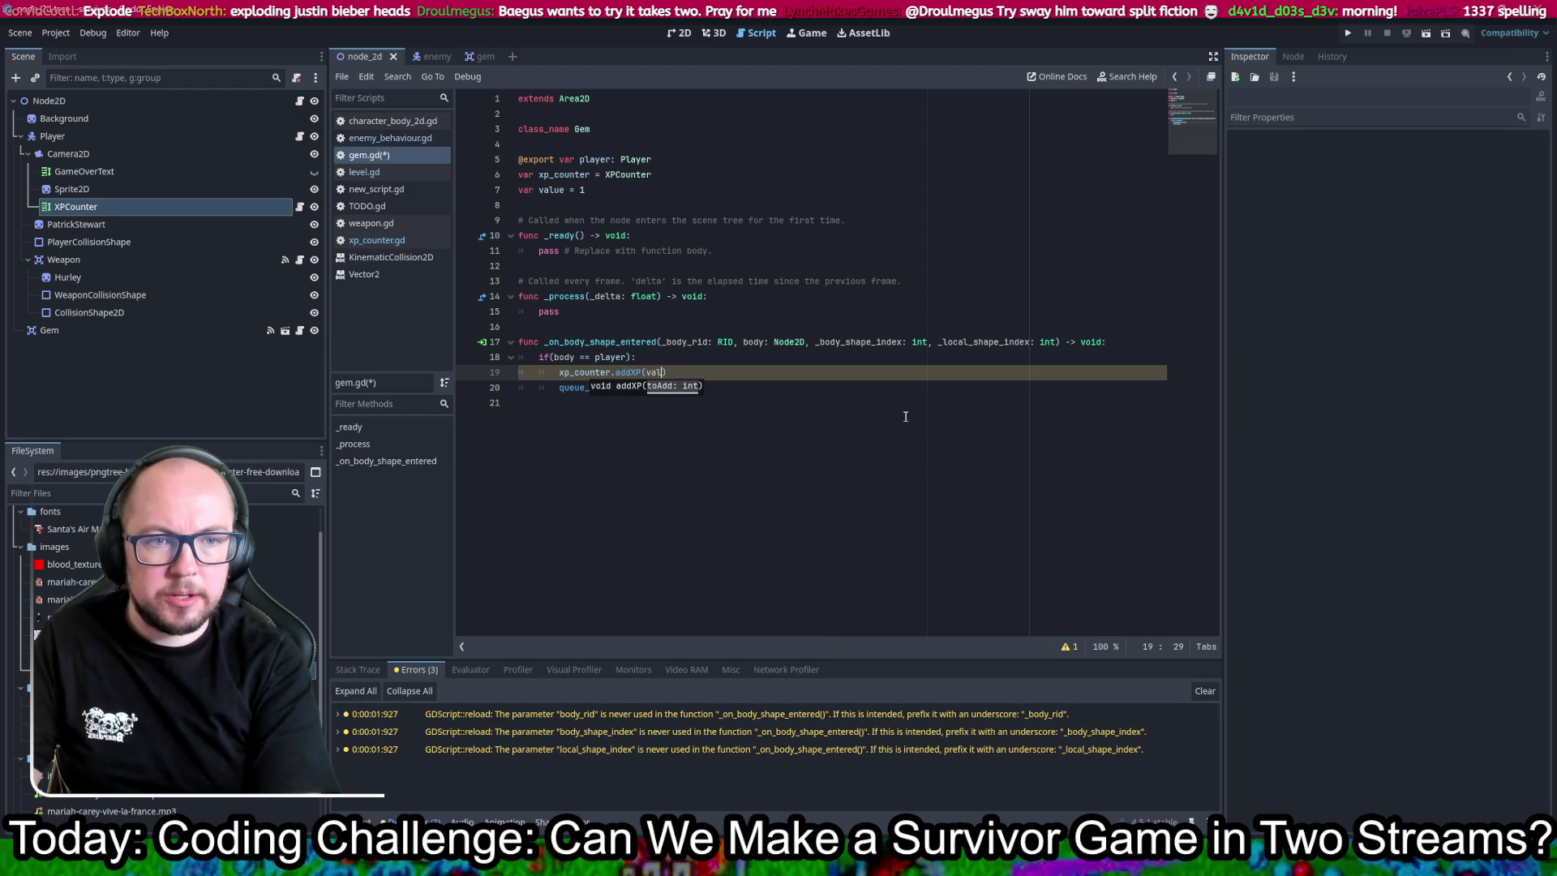
{"action": "type", "text": "ue)"}
{"action": "key", "text": "ctrl+s"}
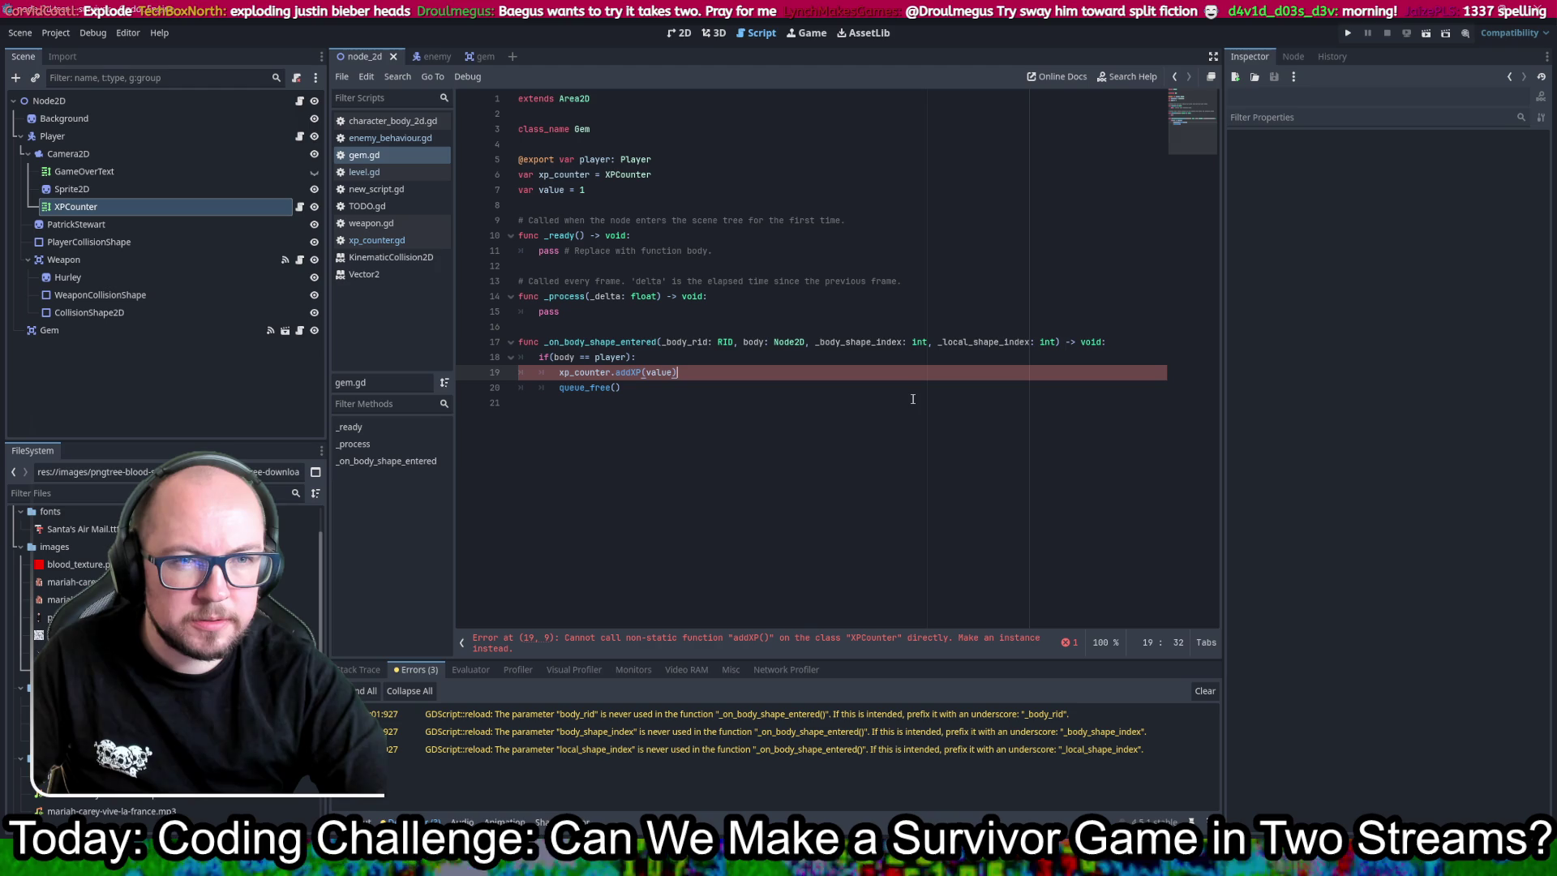
- Change the xp_counter declaration to a type hint, var xp_counter: XPCounter, and save
{"action": "left_click", "coordinate": [600, 174]}
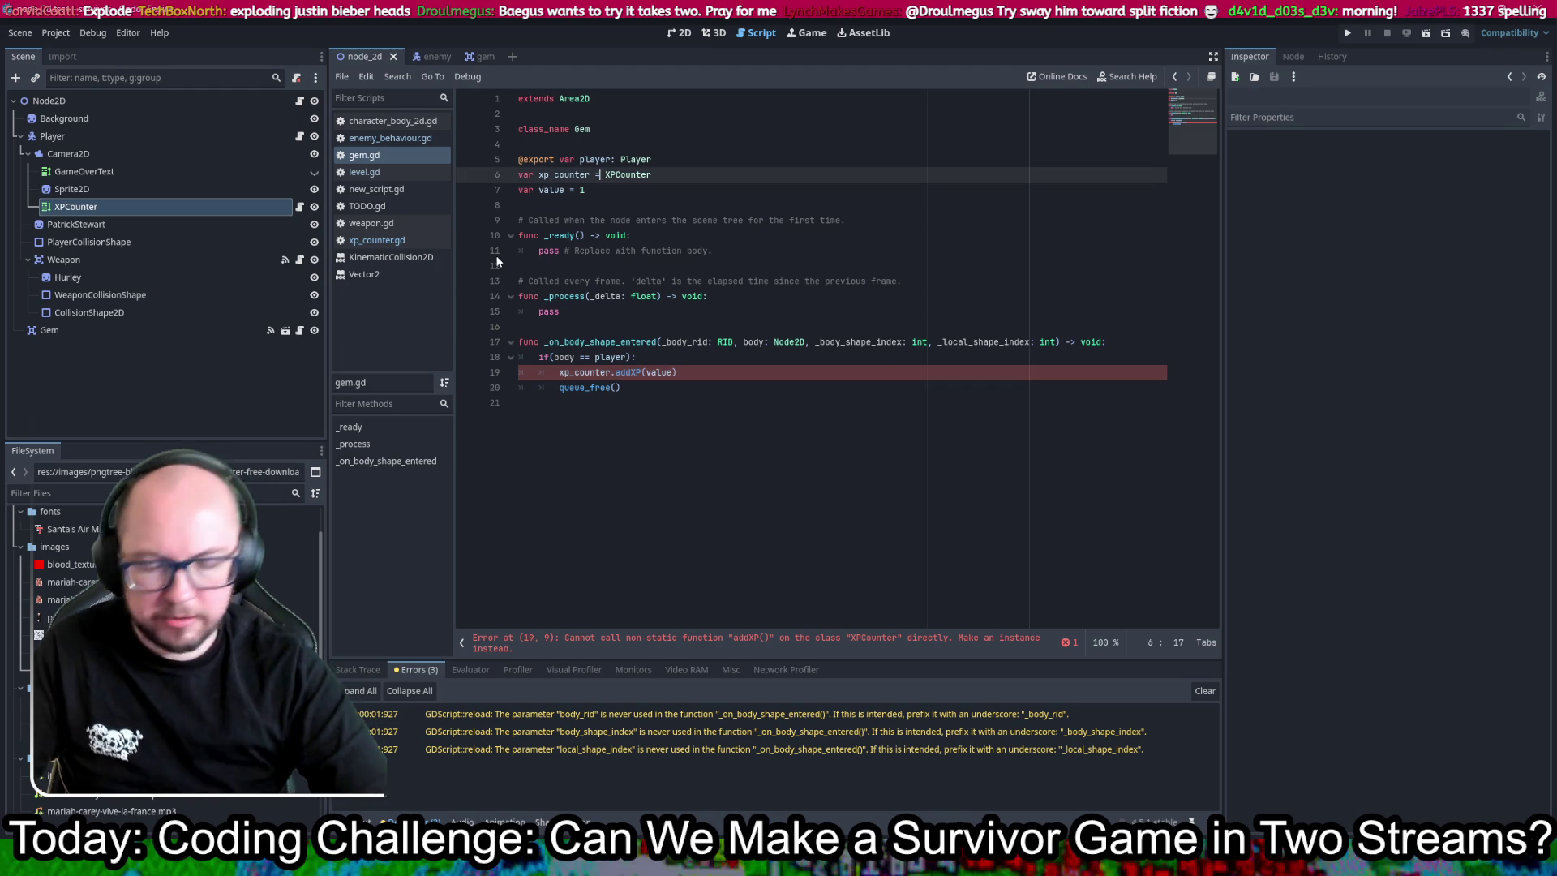
{"action": "key", "text": "BackSpace"}
{"action": "key", "text": "BackSpace"}
{"action": "type", "text": ":"}
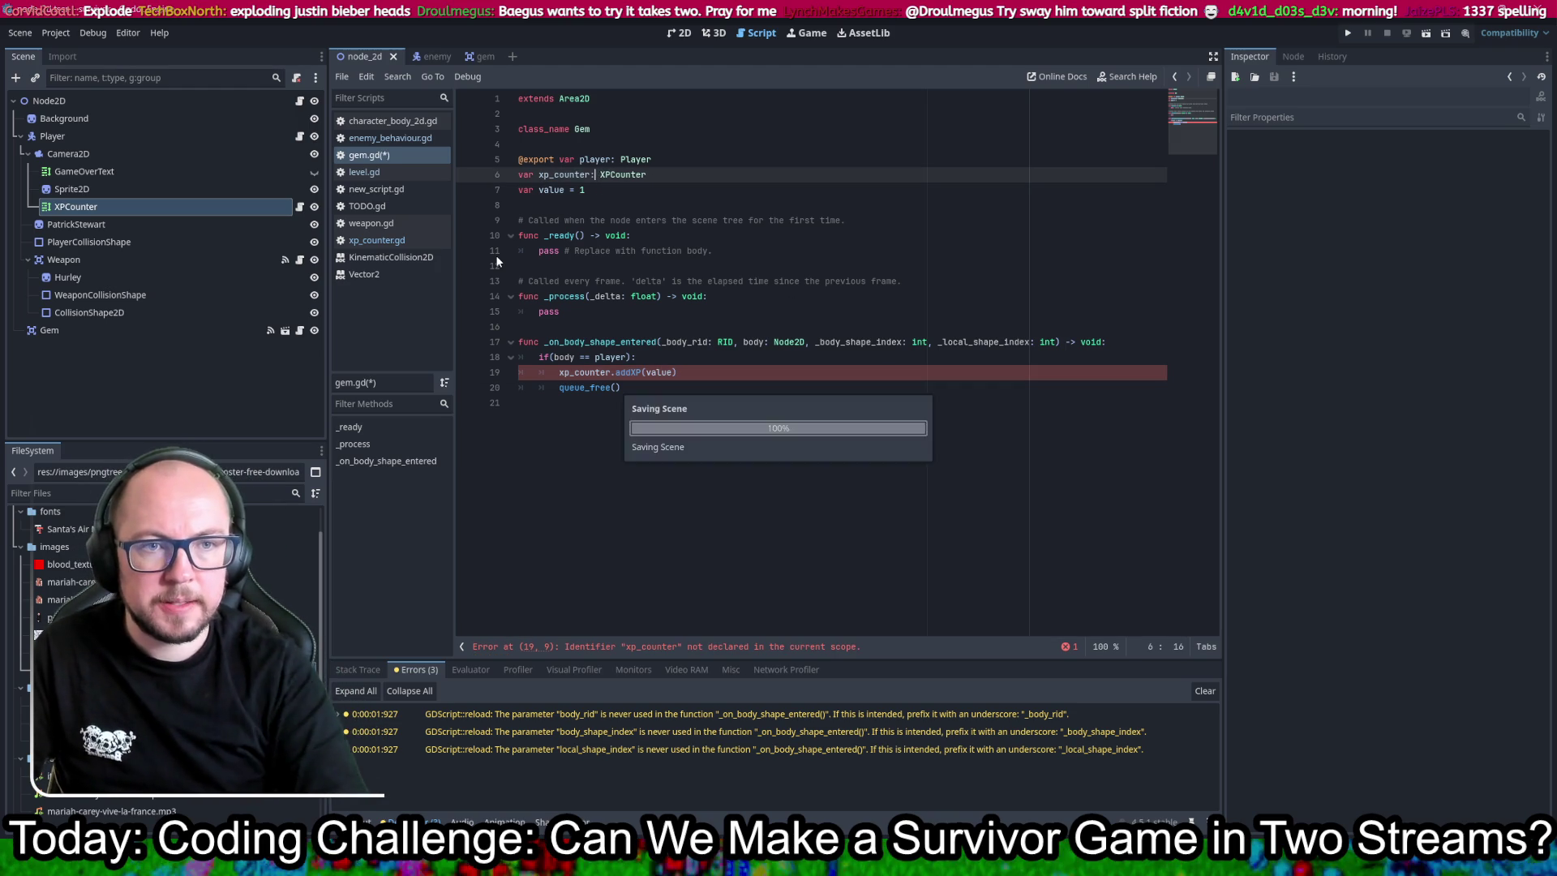
{"action": "key", "text": "ctrl+s"}
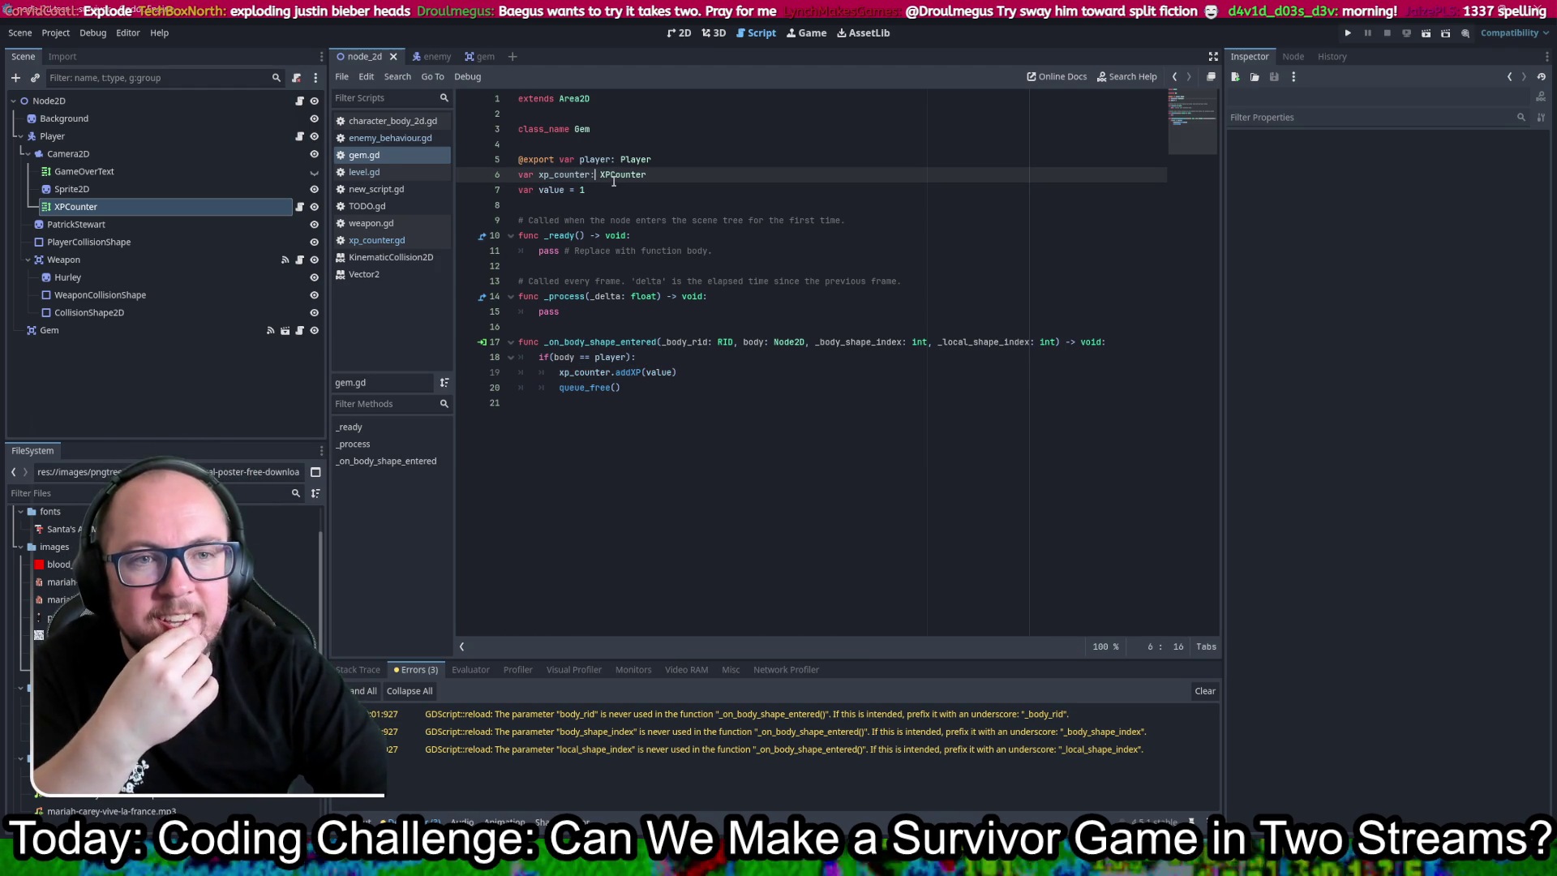
- Give value an int type hint (var value:int = 1) and run the project
{"action": "left_click", "coordinate": [702, 374]}
{"action": "left_click", "coordinate": [567, 189]}
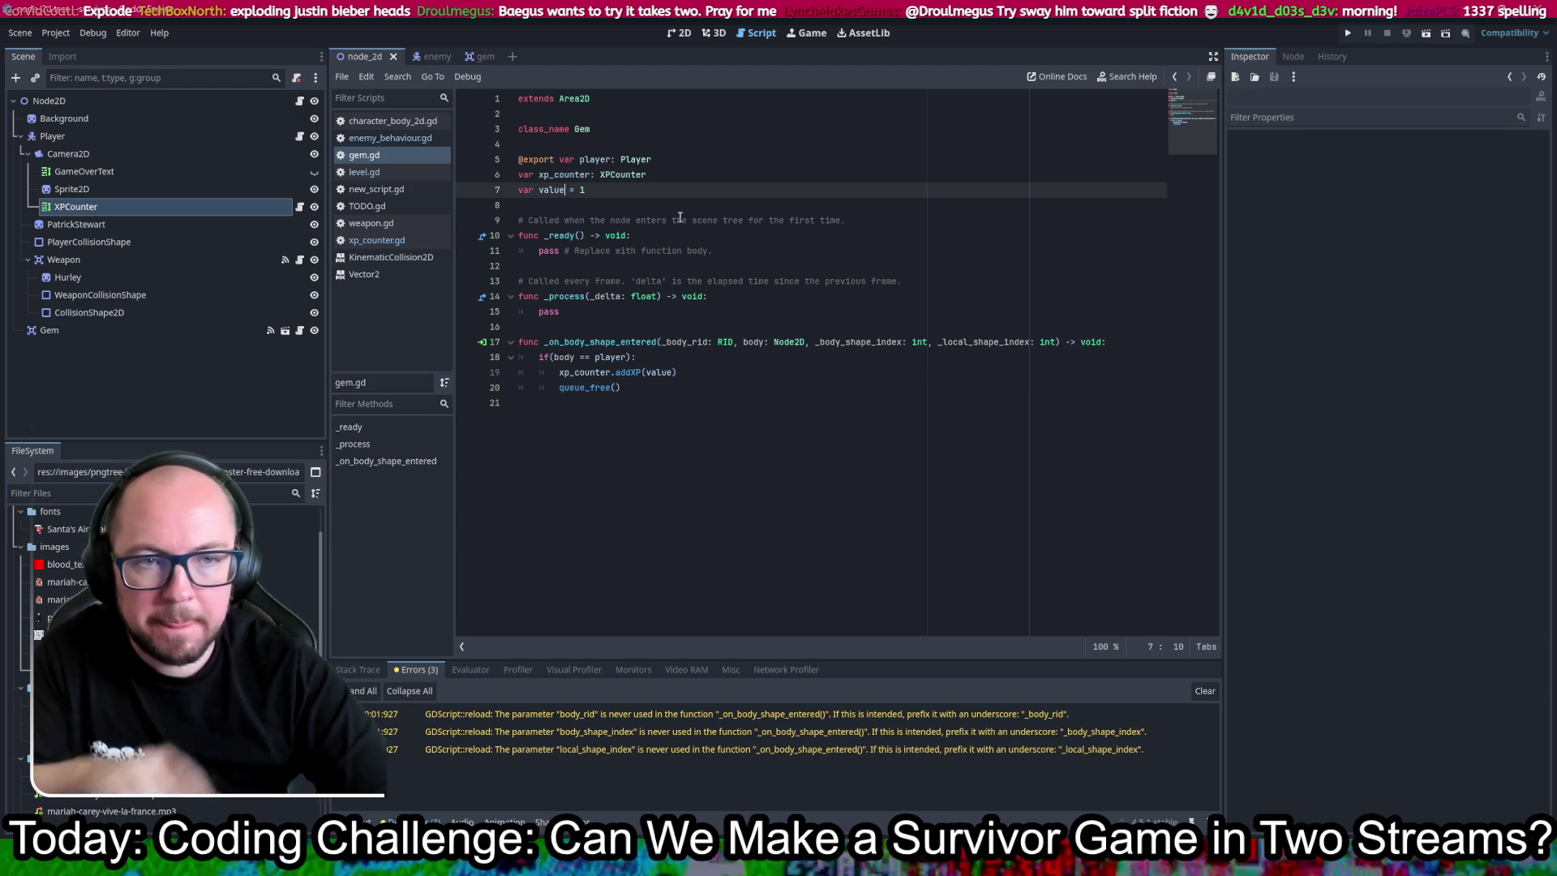
{"action": "type", "text": ":int"}
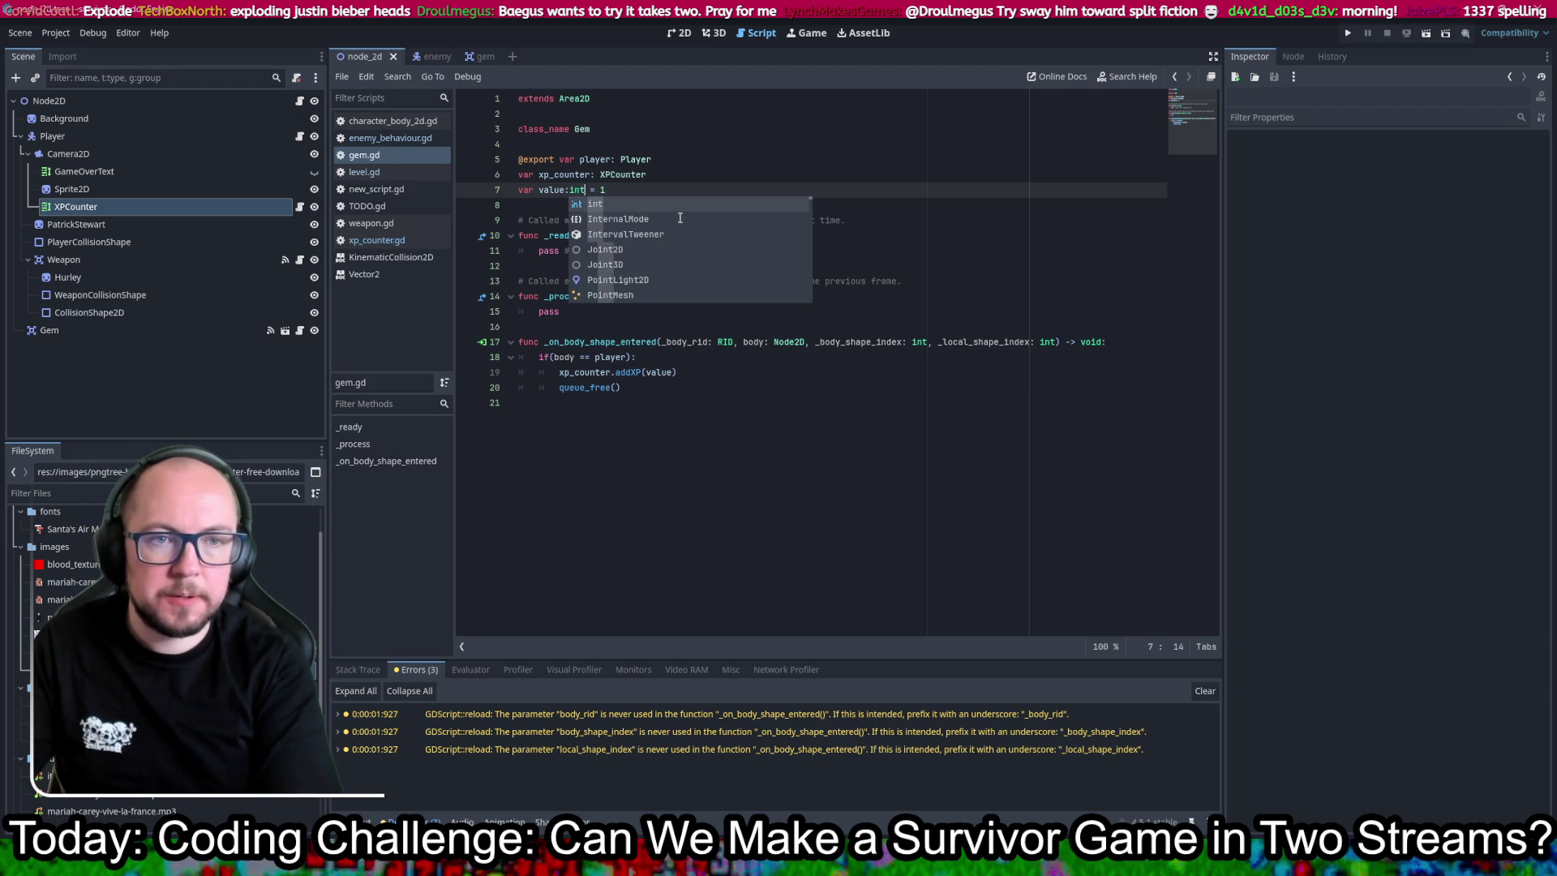
{"action": "key", "text": "Return"}
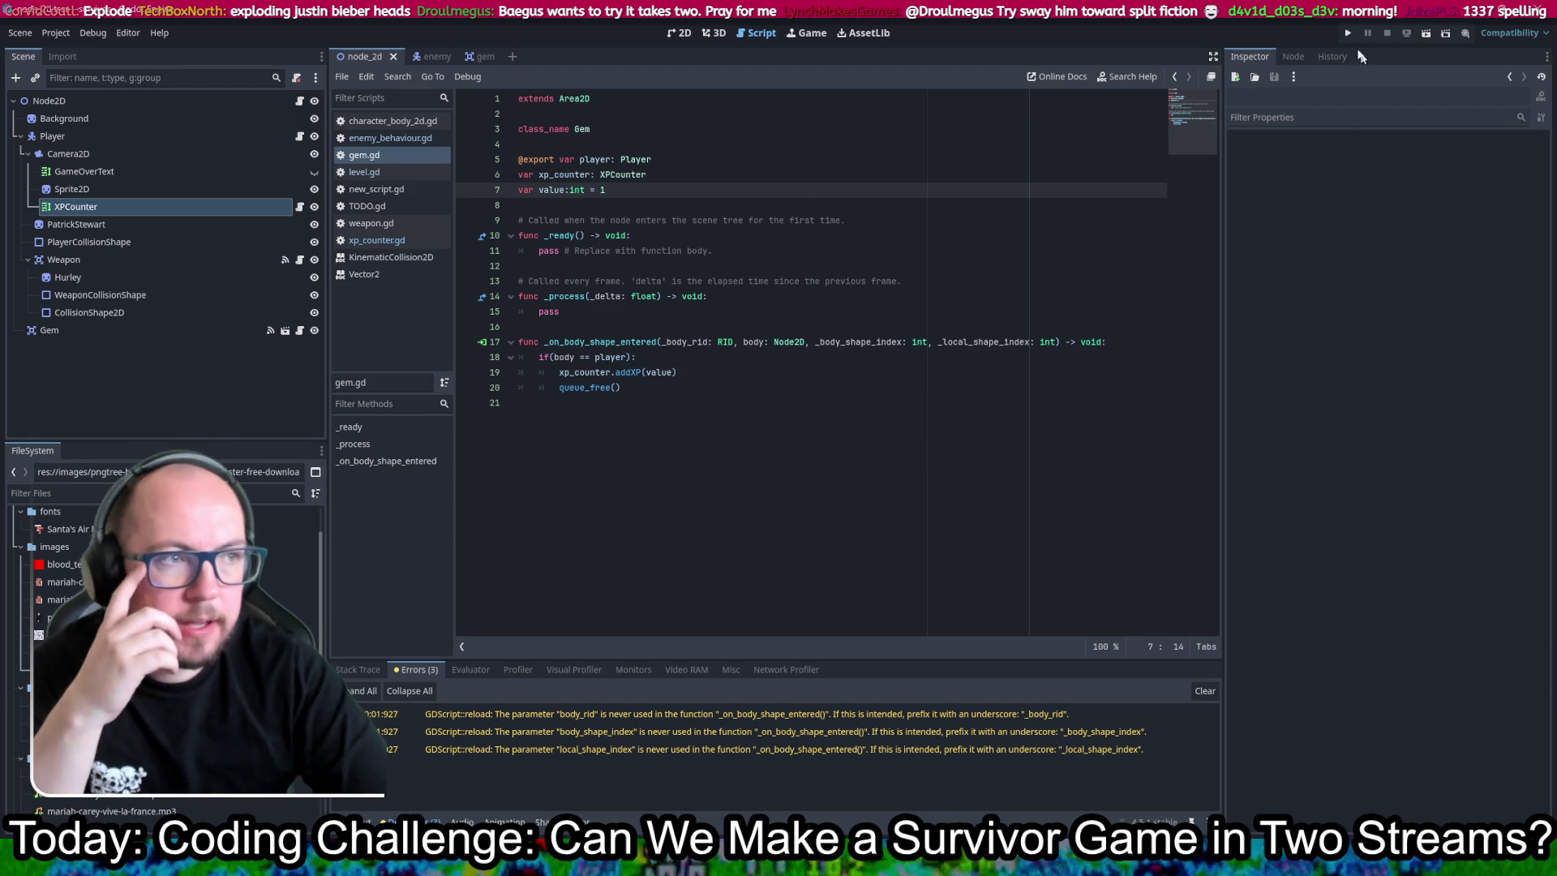
{"action": "left_click", "coordinate": [1347, 32]}
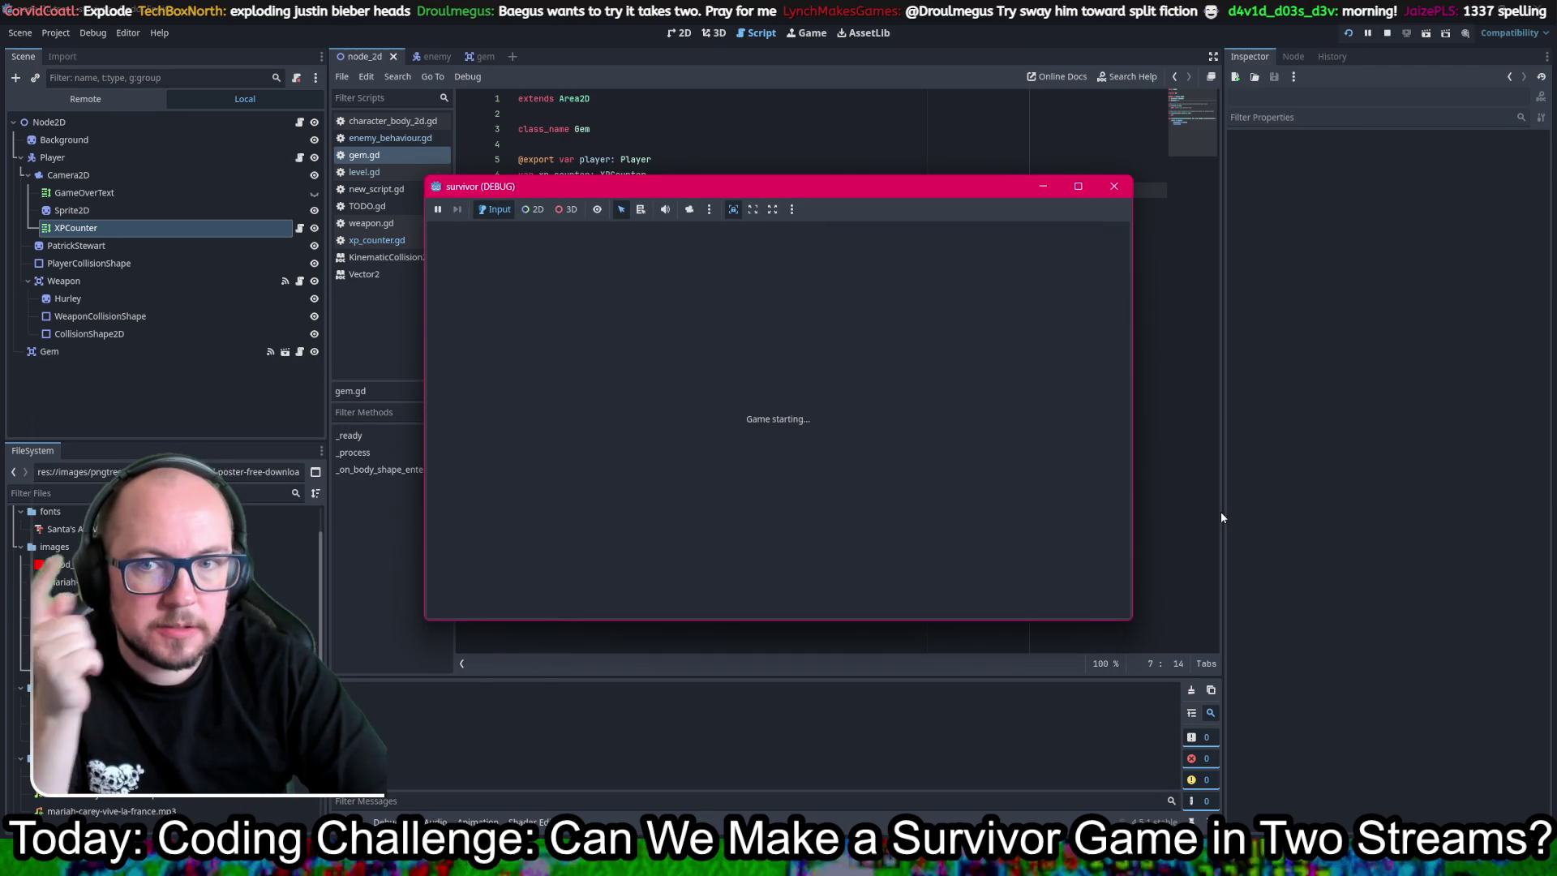
- Move the player with the arrow keys to collect gems, watching the XP counter rise, then close the game window
{"action": "key", "text": "Right"}
{"action": "key", "text": "Down"}
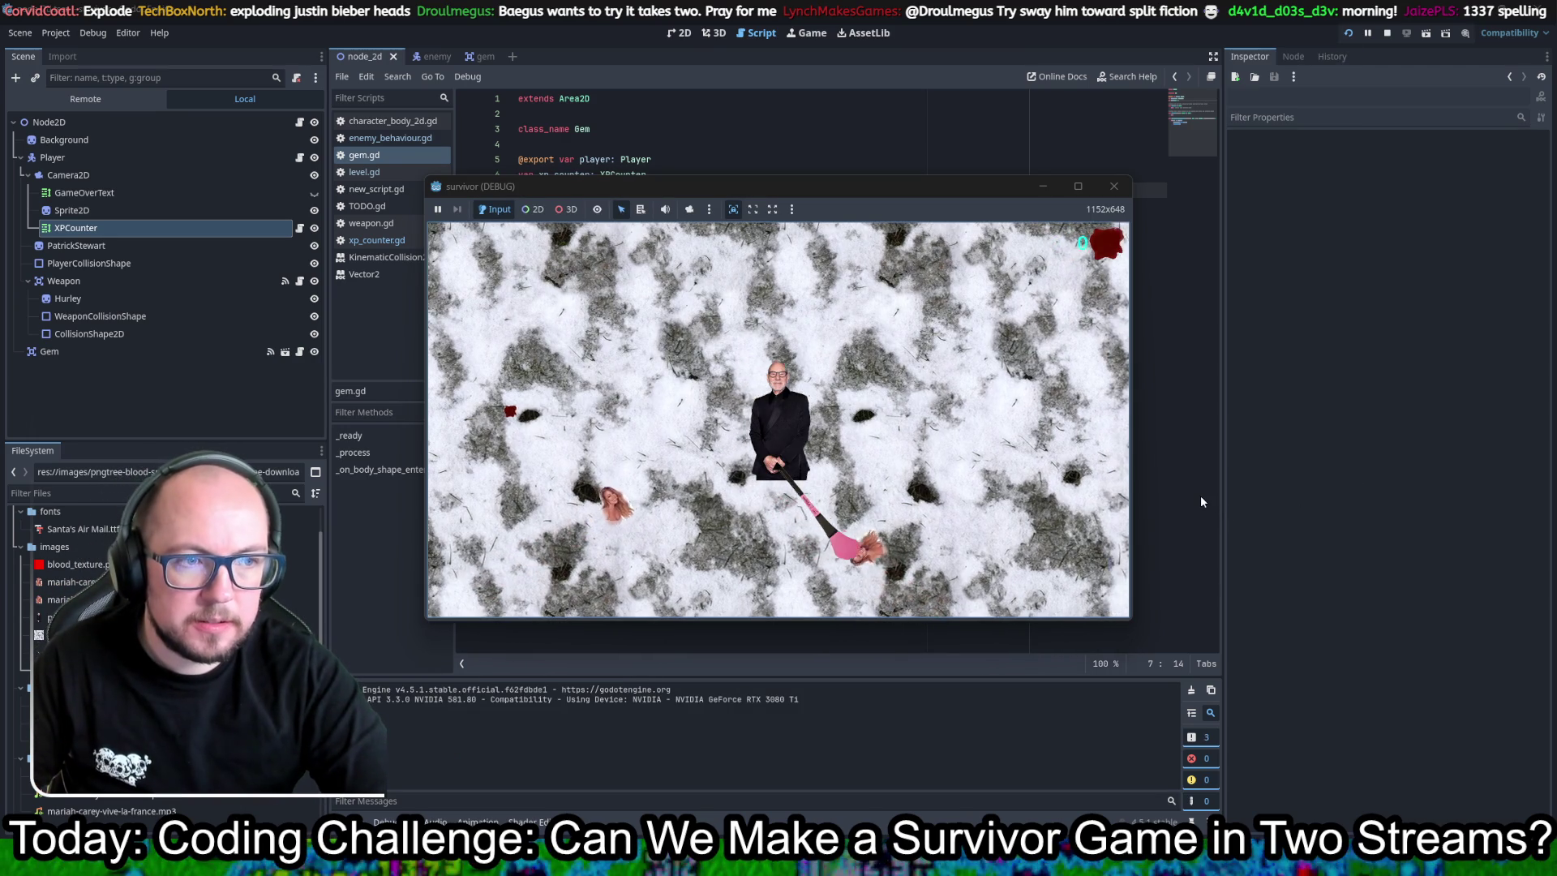
{"action": "key", "text": "Up"}
{"action": "key", "text": "Right"}
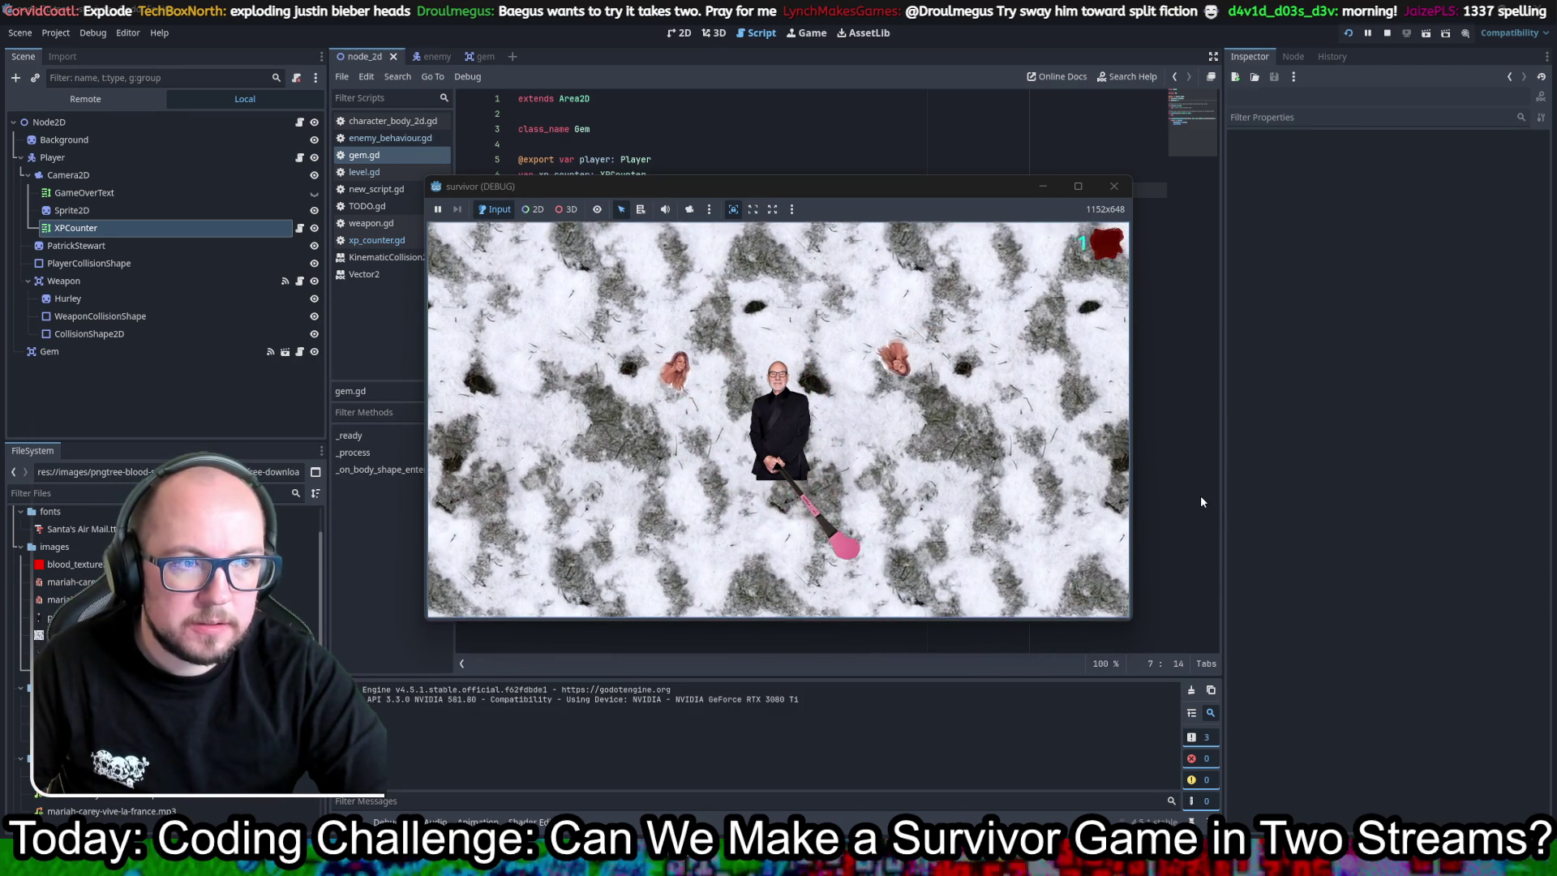
{"action": "key", "text": "Right"}
{"action": "key", "text": "Down"}
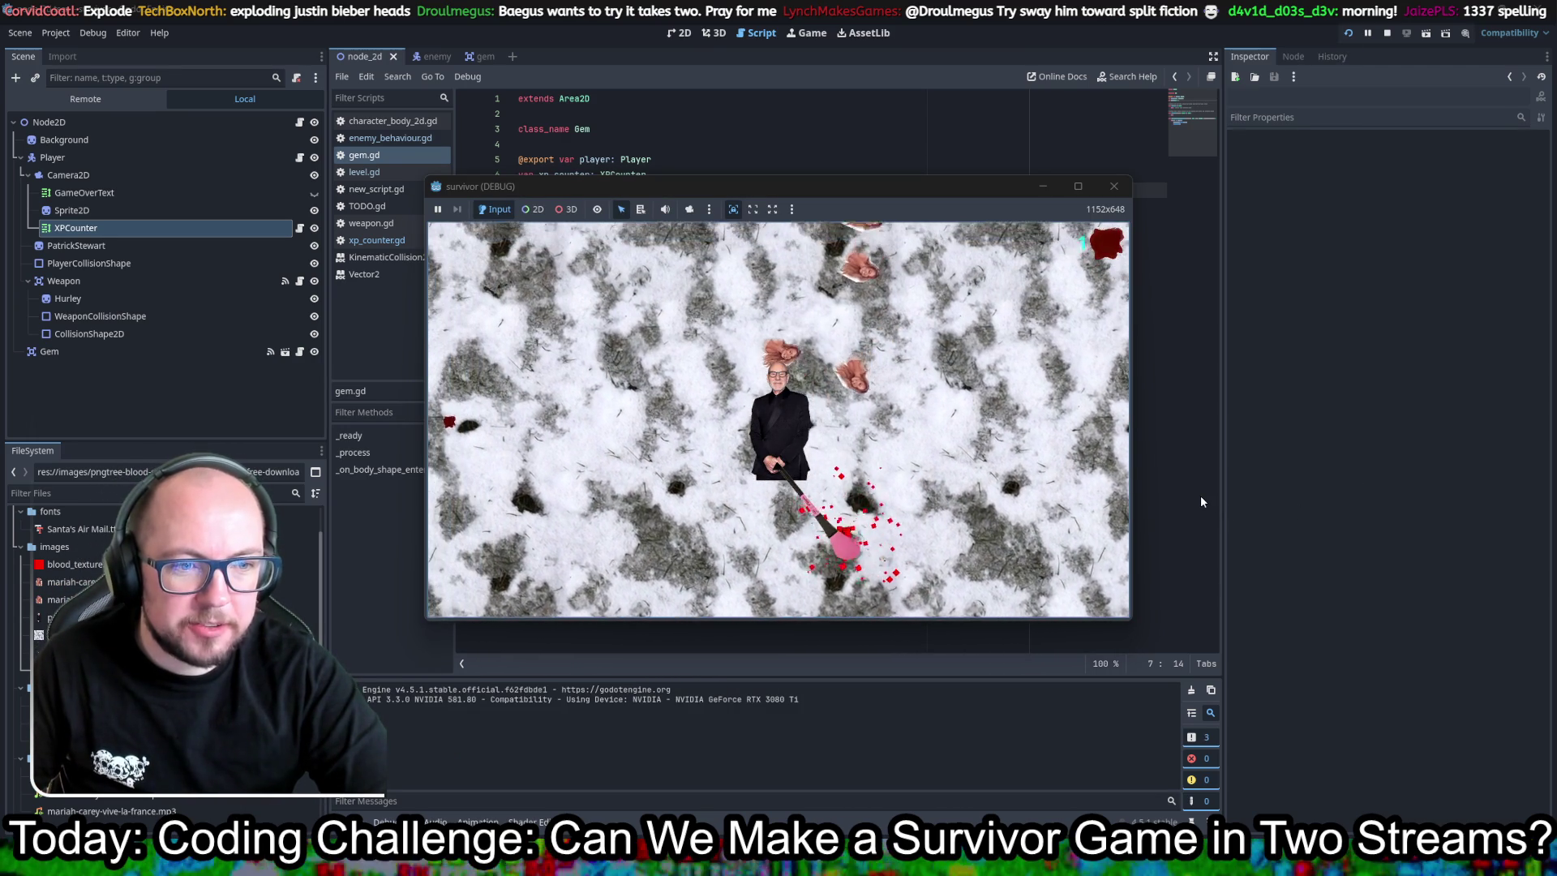
{"action": "key", "text": "Down"}
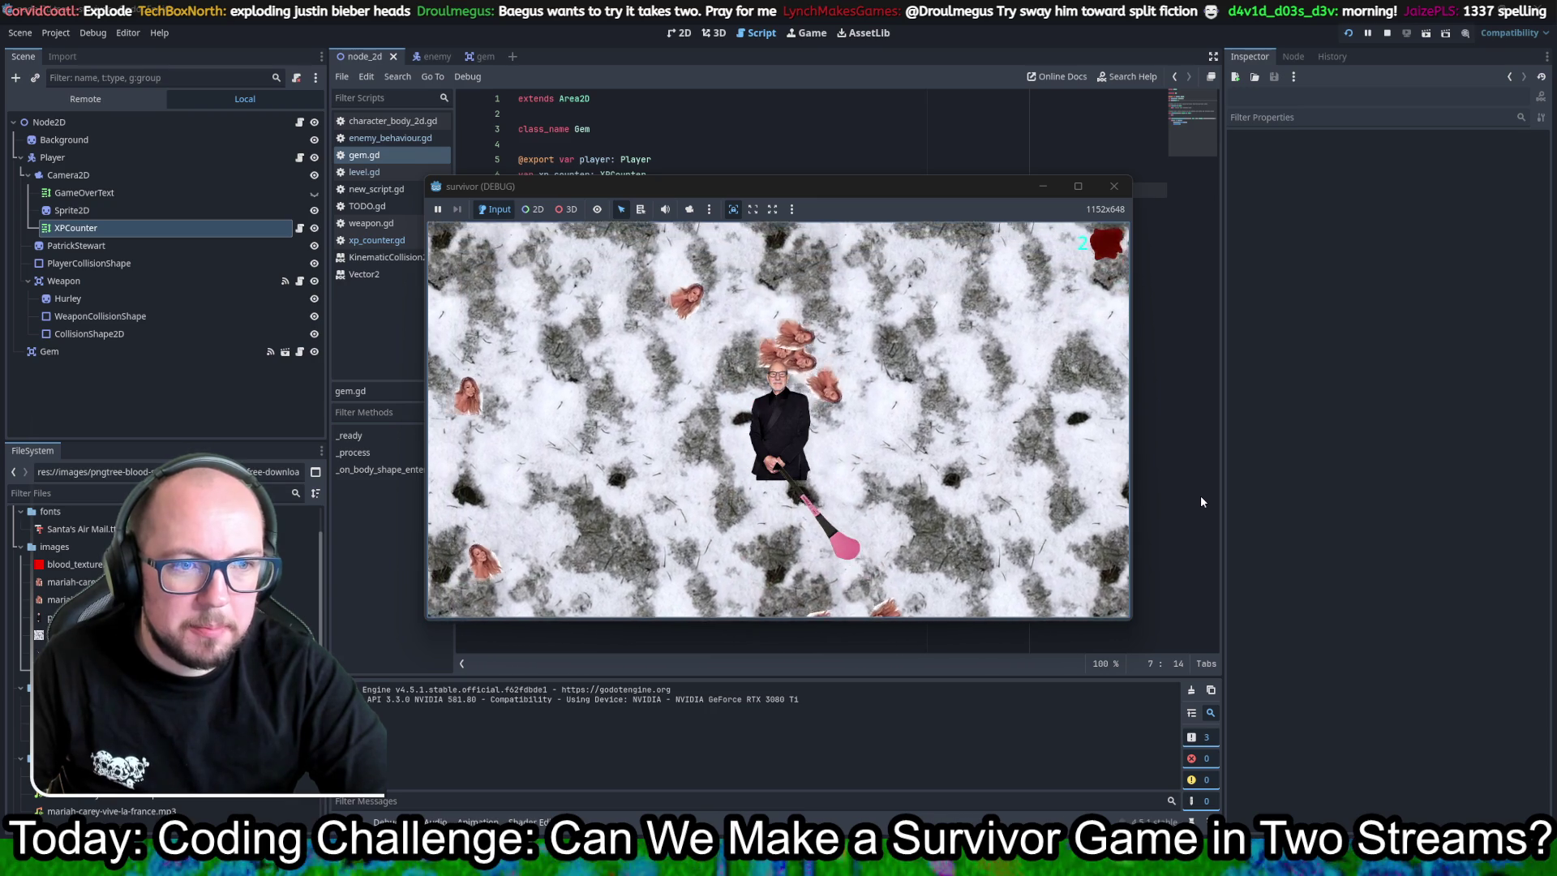
{"action": "key", "text": "Up"}
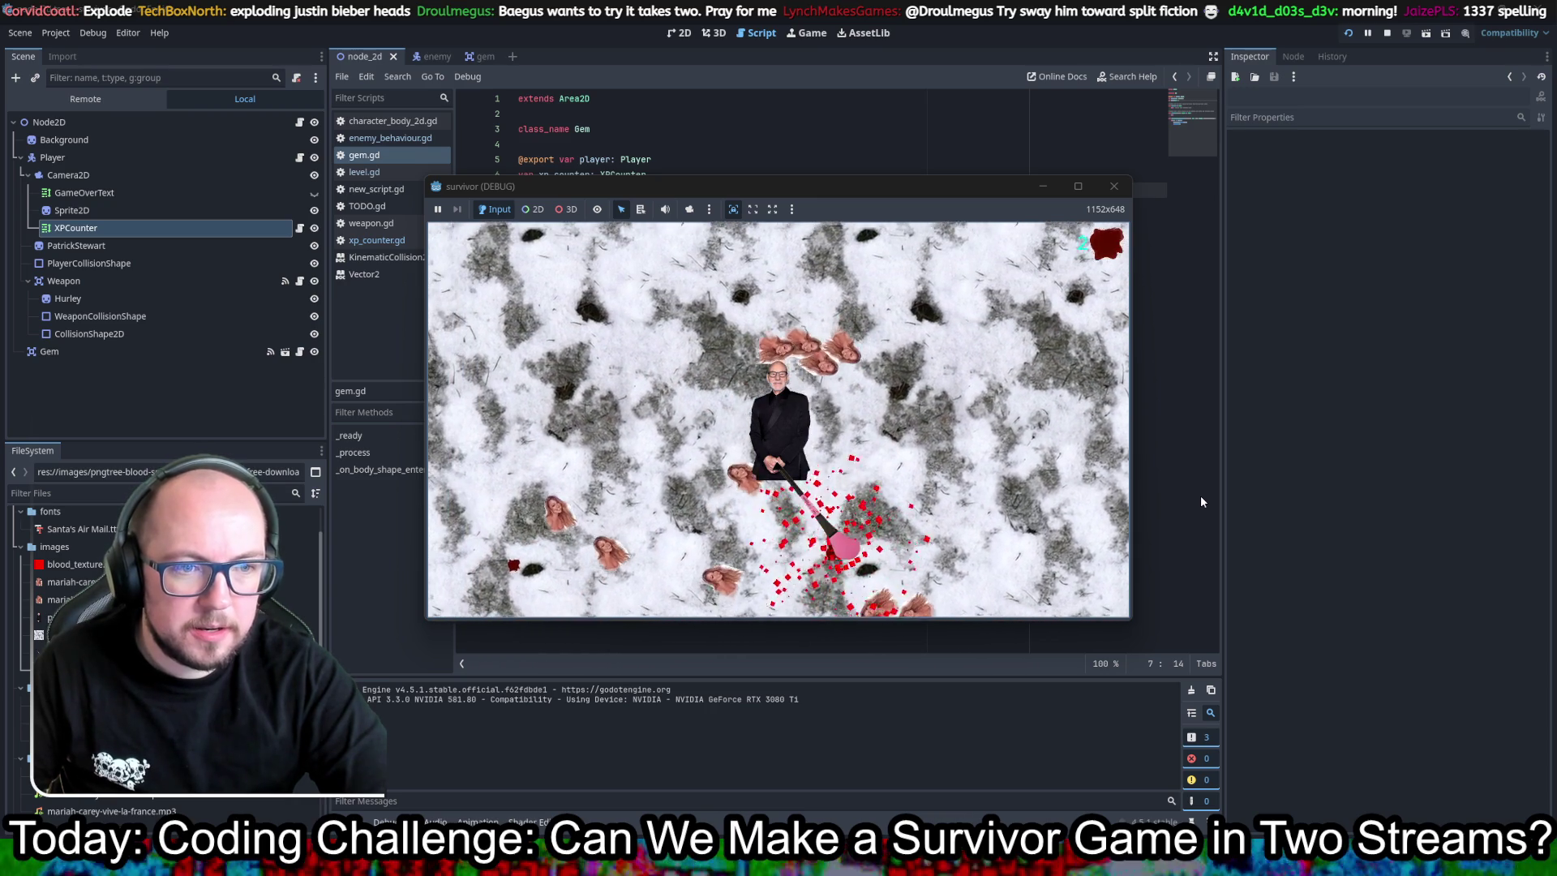
{"action": "key", "text": "Right"}
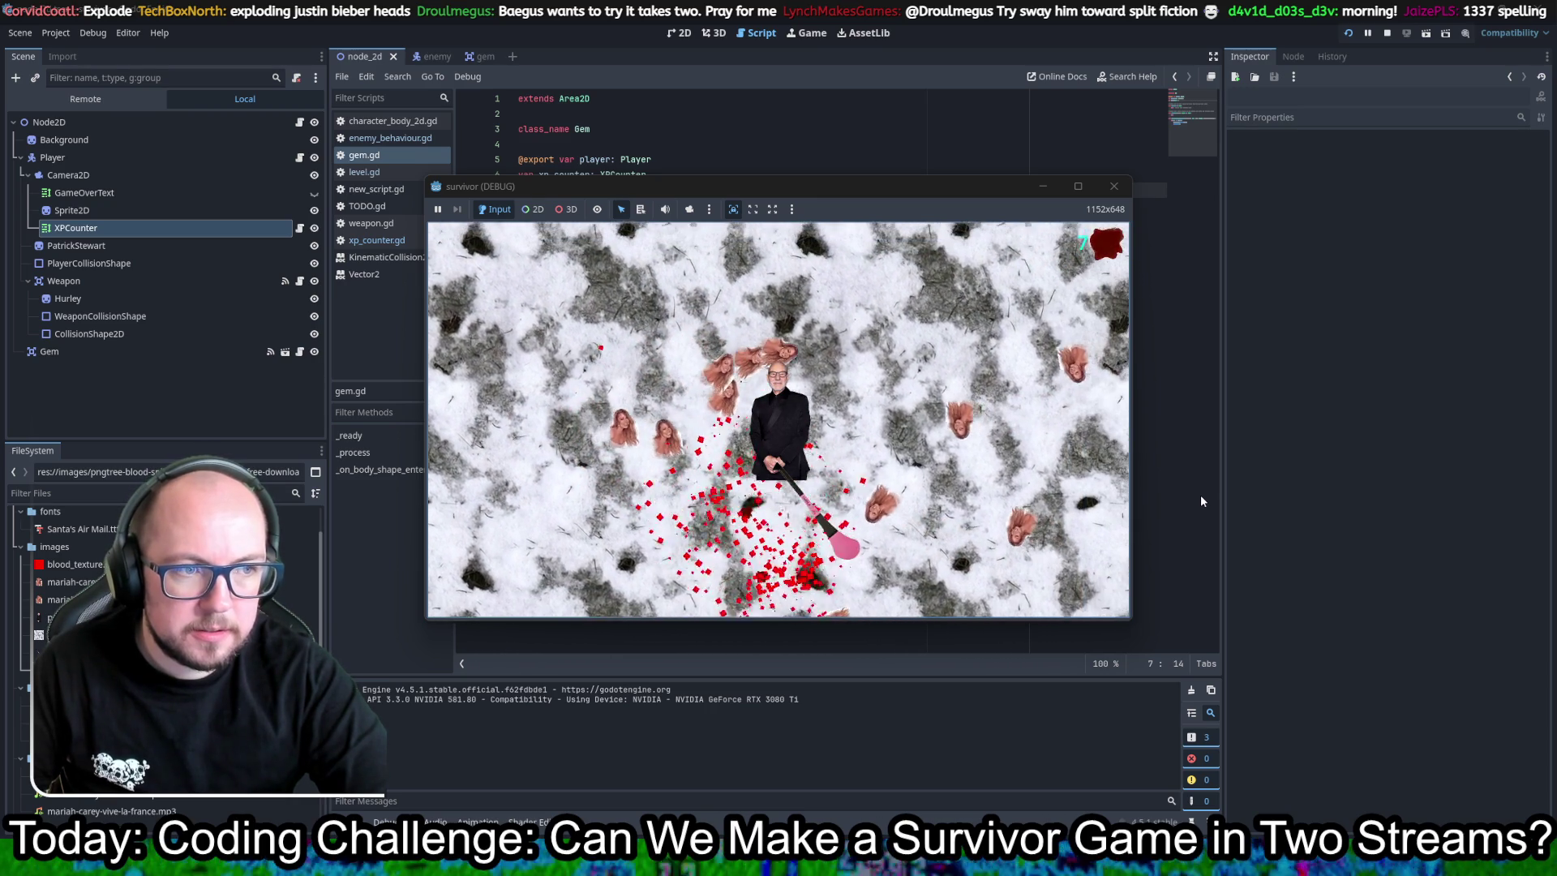
{"action": "key", "text": "Down"}
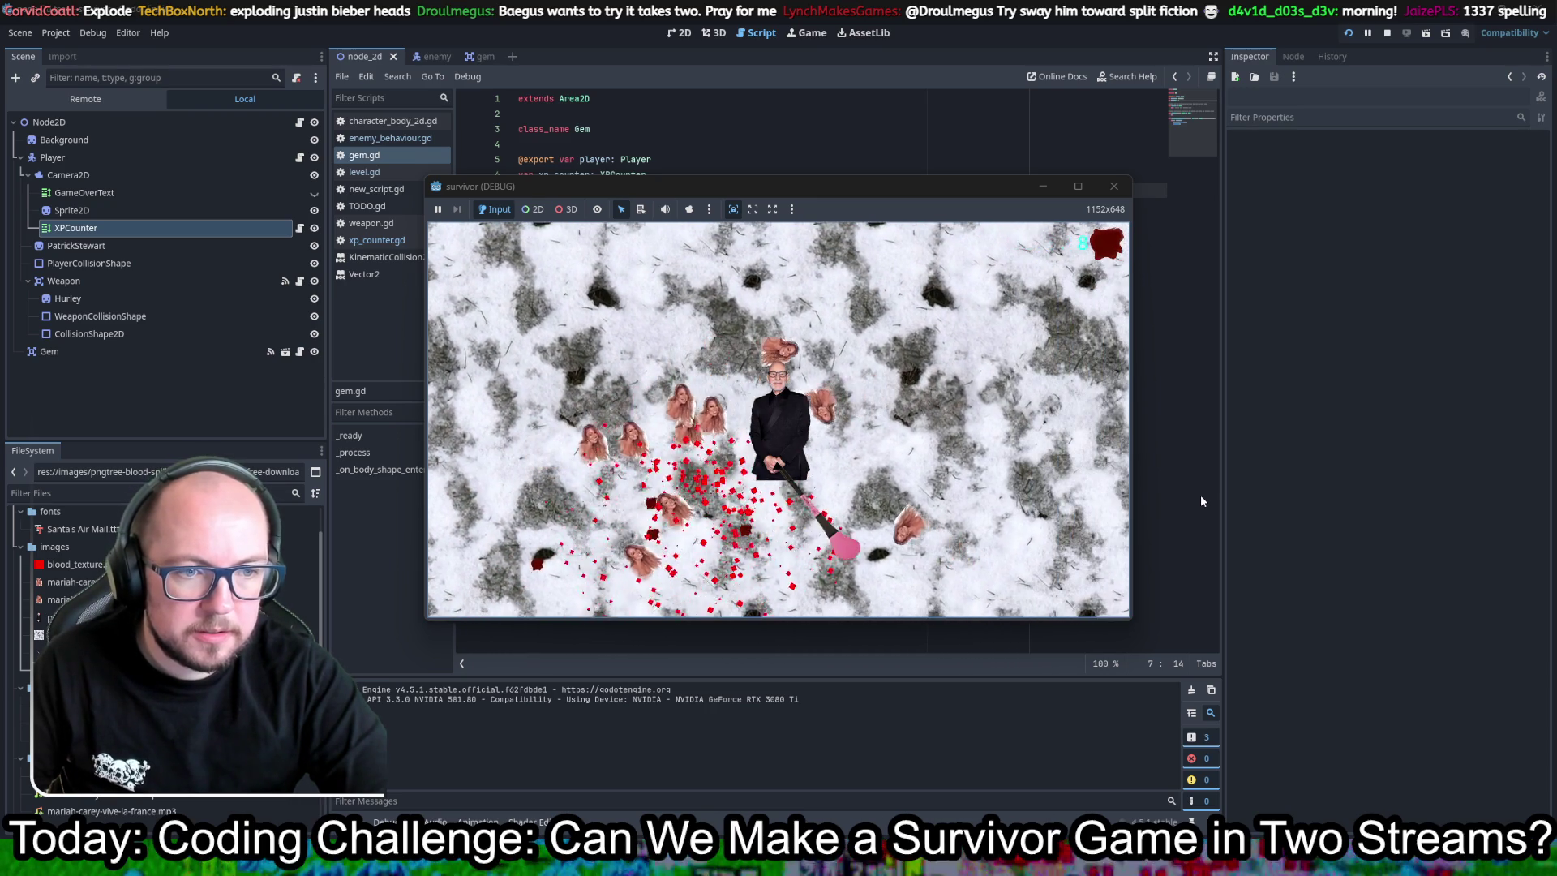
{"action": "key", "text": "Left"}
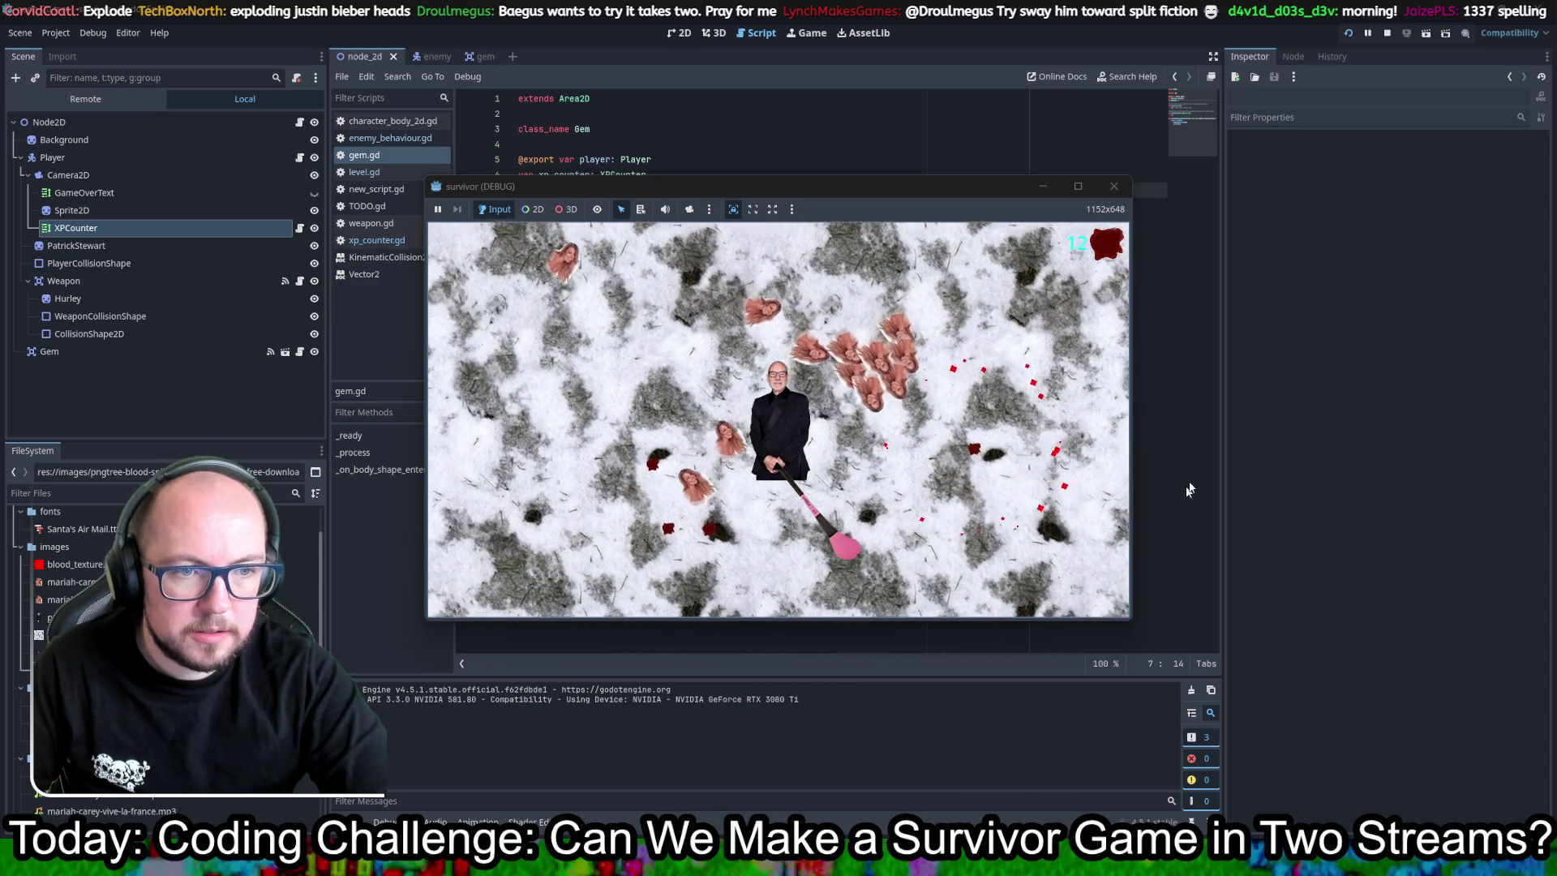
{"action": "left_click", "coordinate": [1114, 186]}
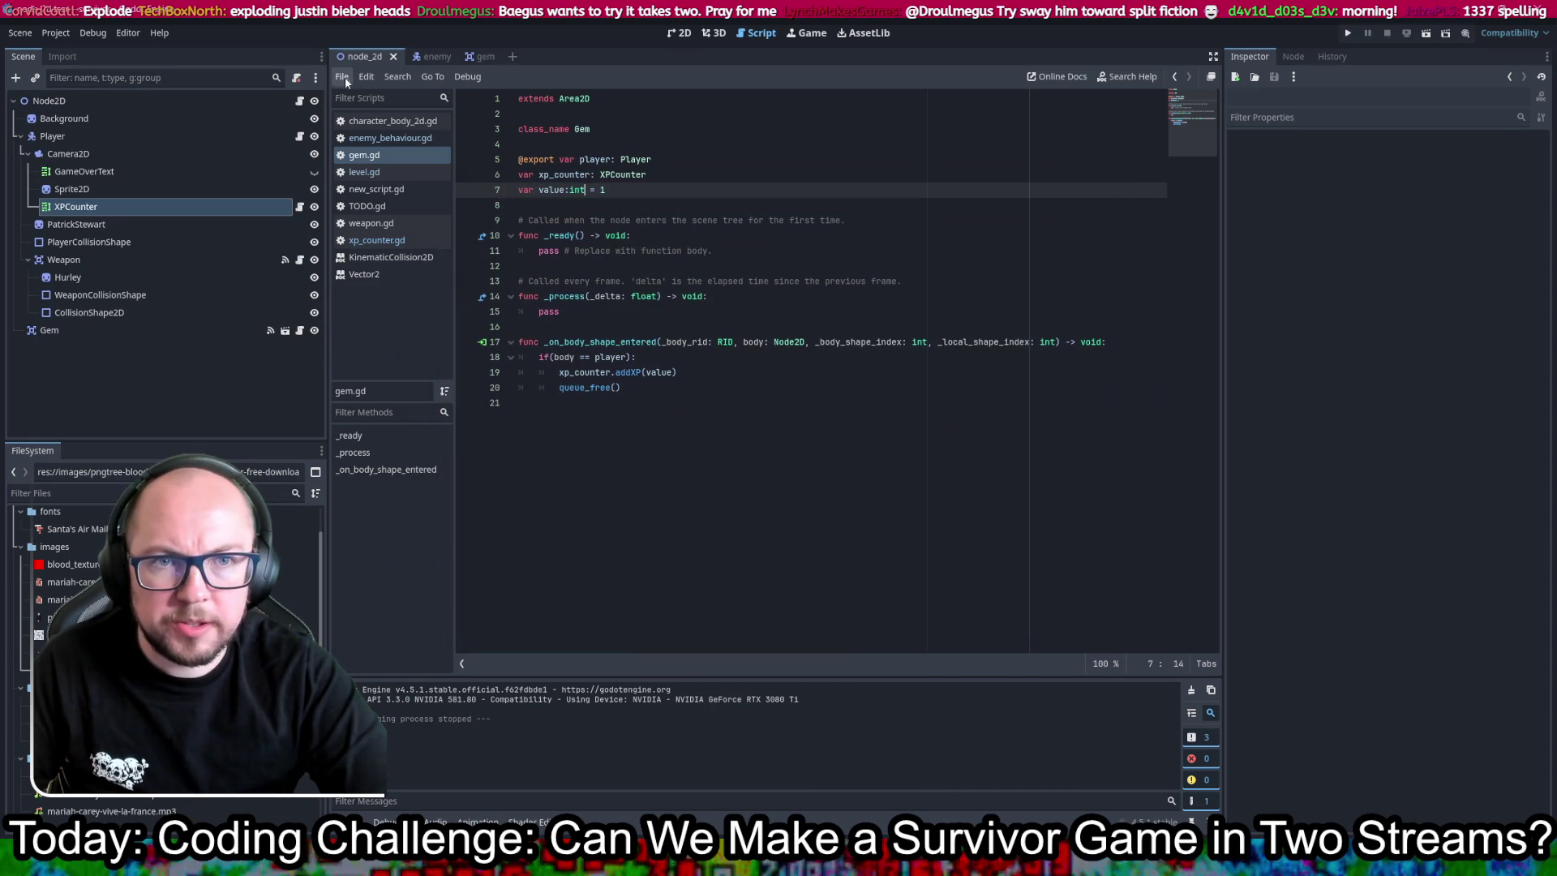
- In the 2D view, delete the Gem node, then start adding a child node under Camera2D
{"action": "left_click", "coordinate": [674, 38]}
{"action": "scroll", "coordinate": [722, 527], "scroll_direction": "down", "scroll_amount": 10}
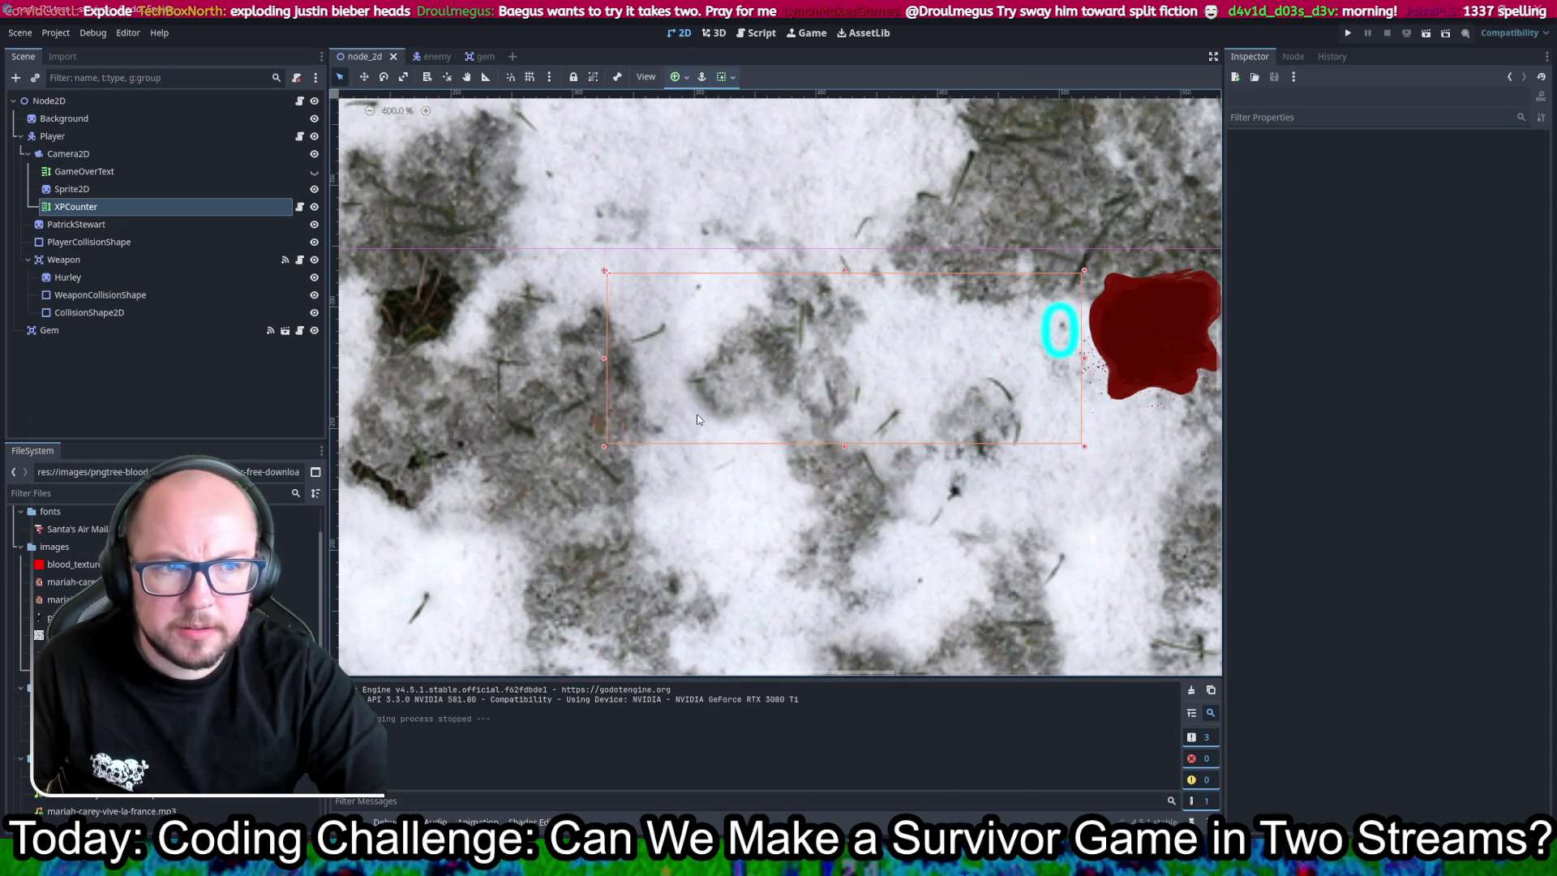
{"action": "scroll", "coordinate": [723, 526], "scroll_direction": "up", "scroll_amount": 5}
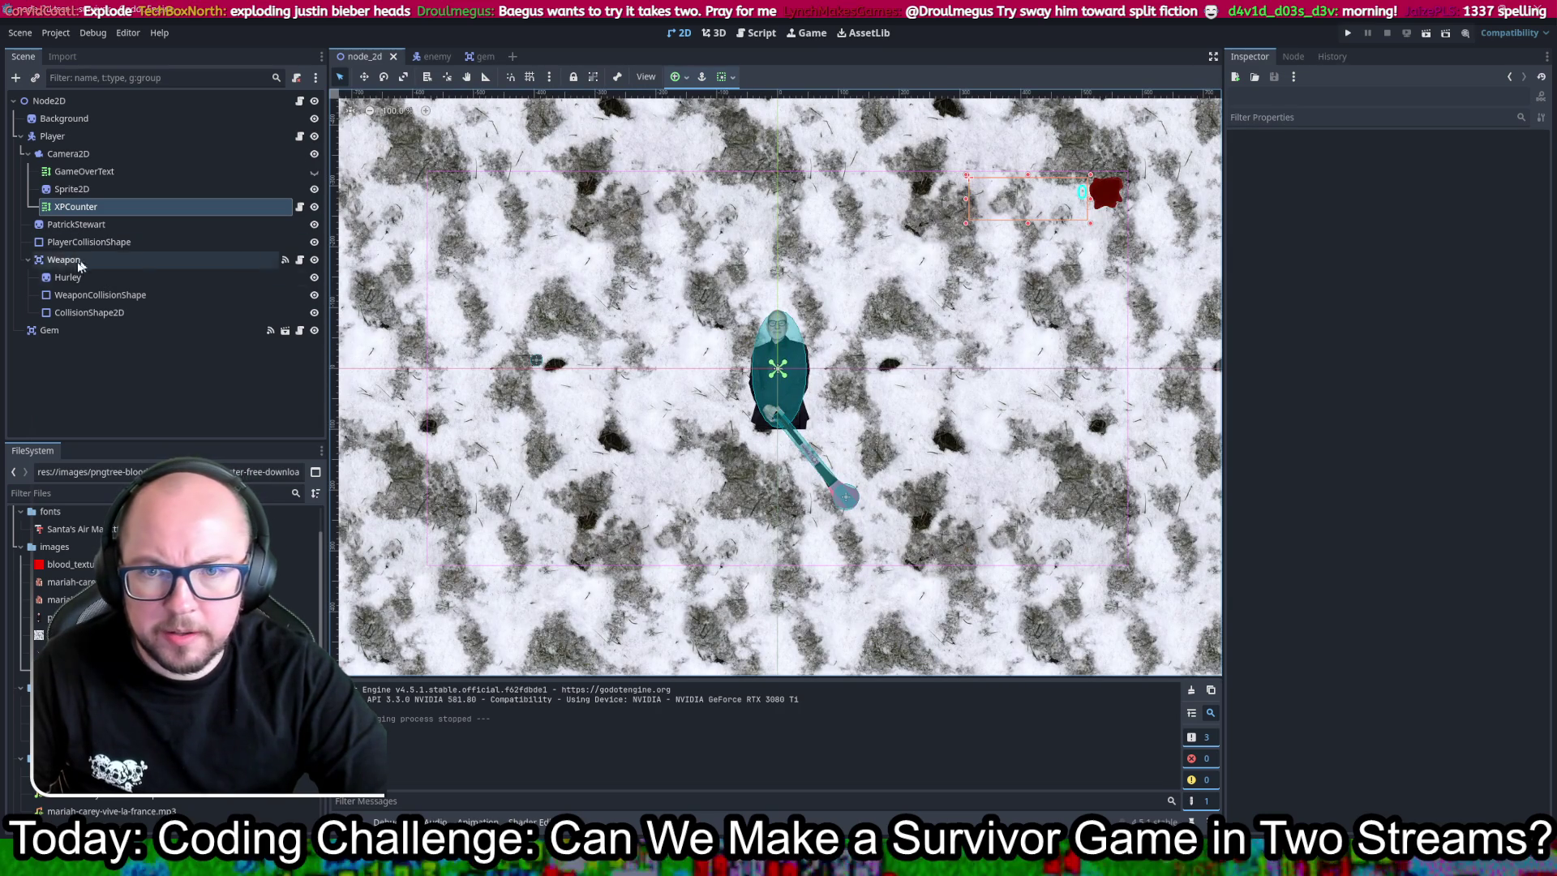
{"action": "left_click", "coordinate": [162, 330]}
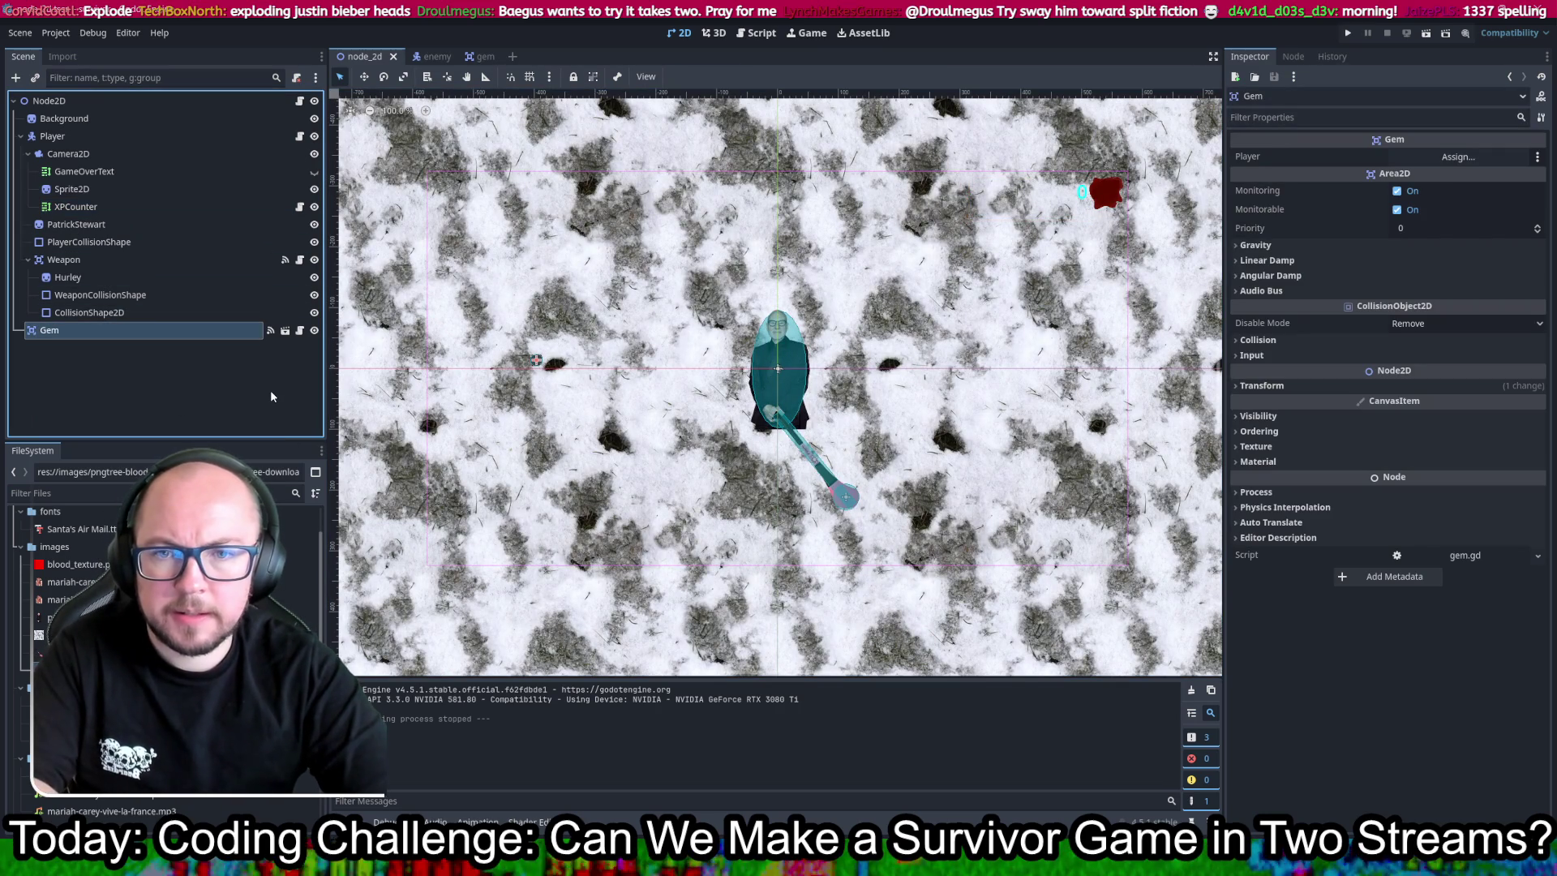
{"action": "key", "text": "Delete"}
{"action": "left_click", "coordinate": [757, 450]}
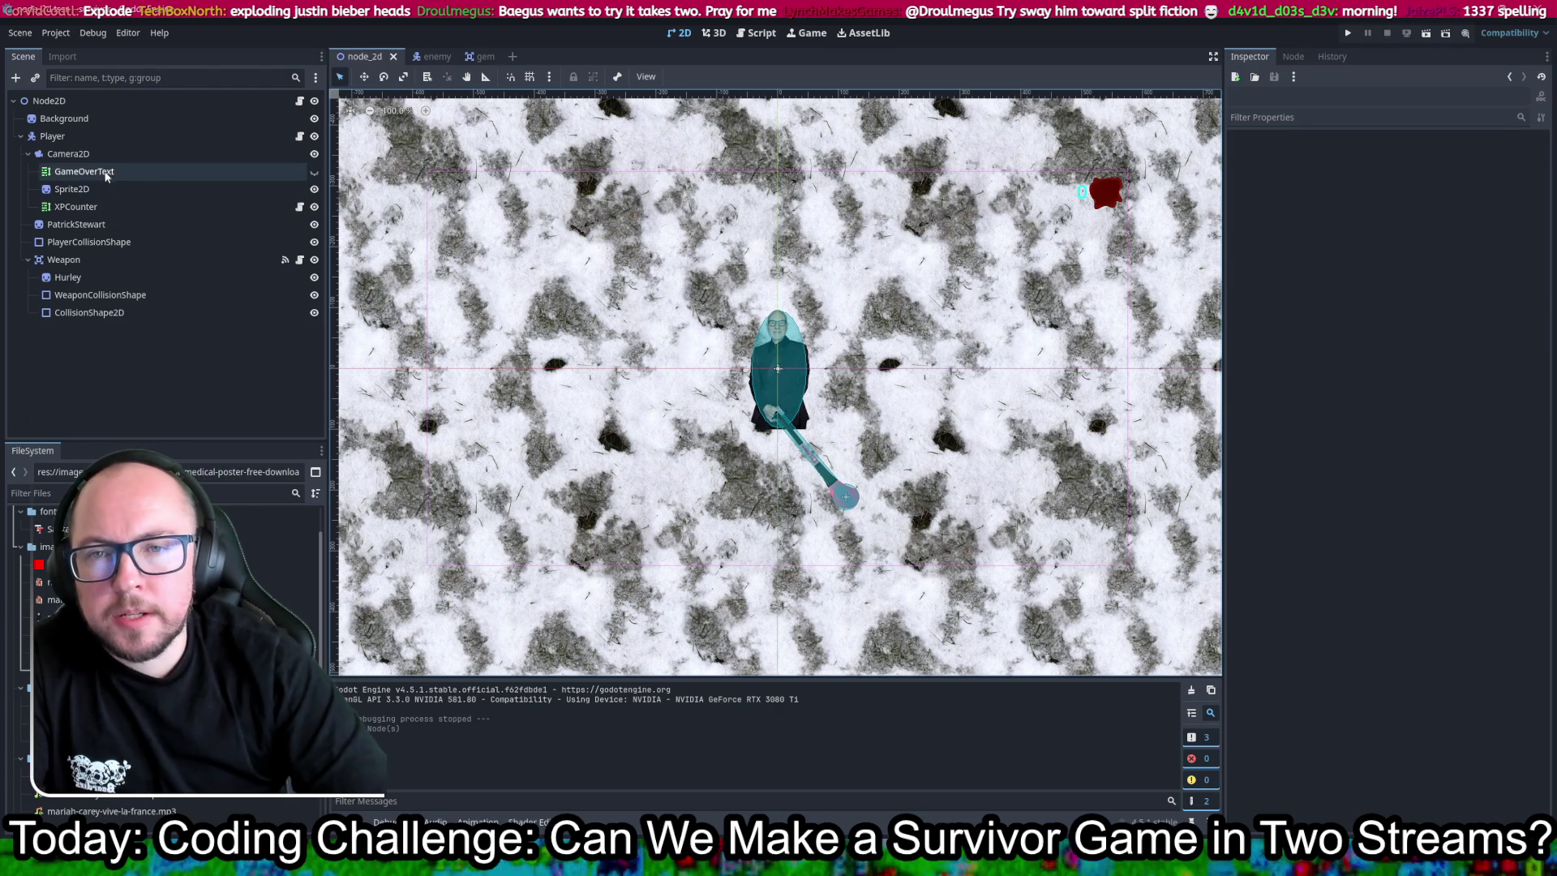
{"action": "right_click", "coordinate": [80, 154]}
{"action": "left_click", "coordinate": [138, 163]}
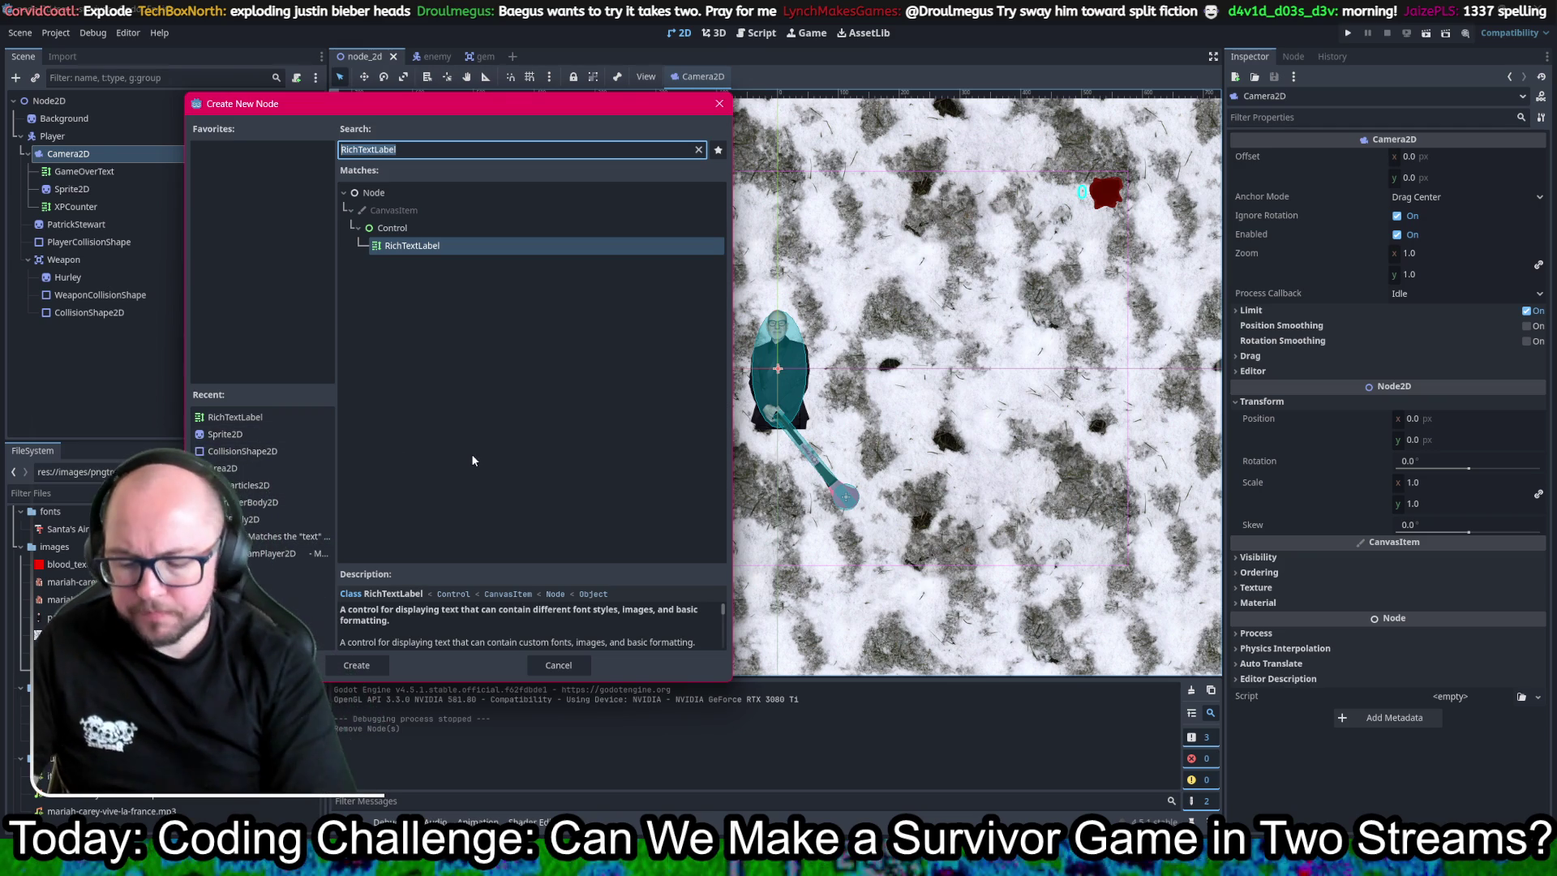
- Add a Node2D child under Camera2D and name it XPArea
{"action": "type", "text": "node"}
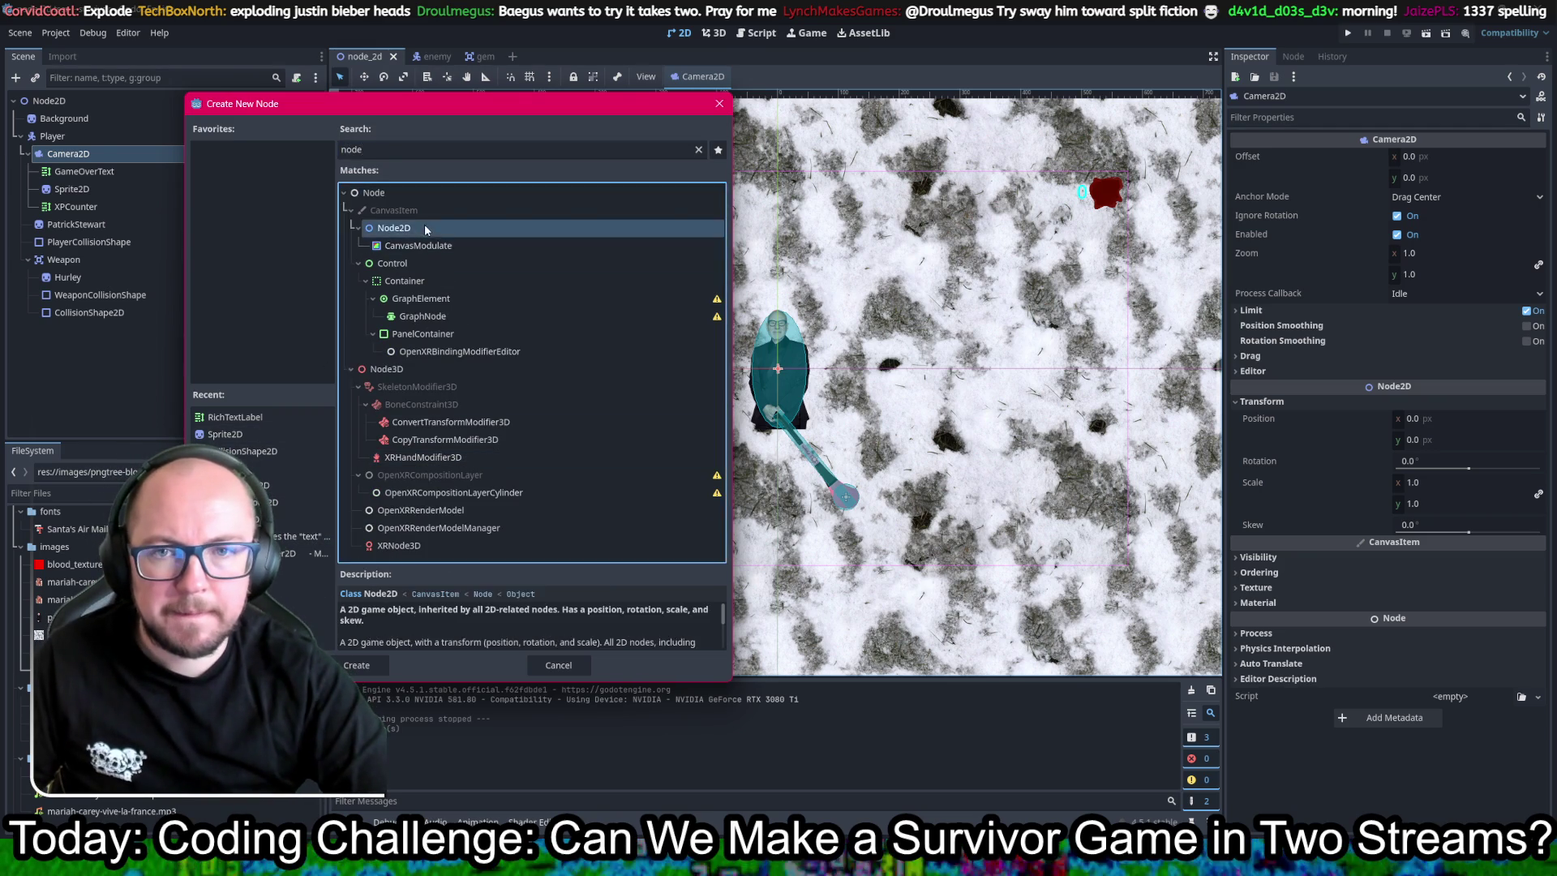
{"action": "double_click", "coordinate": [425, 226]}
{"action": "double_click", "coordinate": [132, 224]}
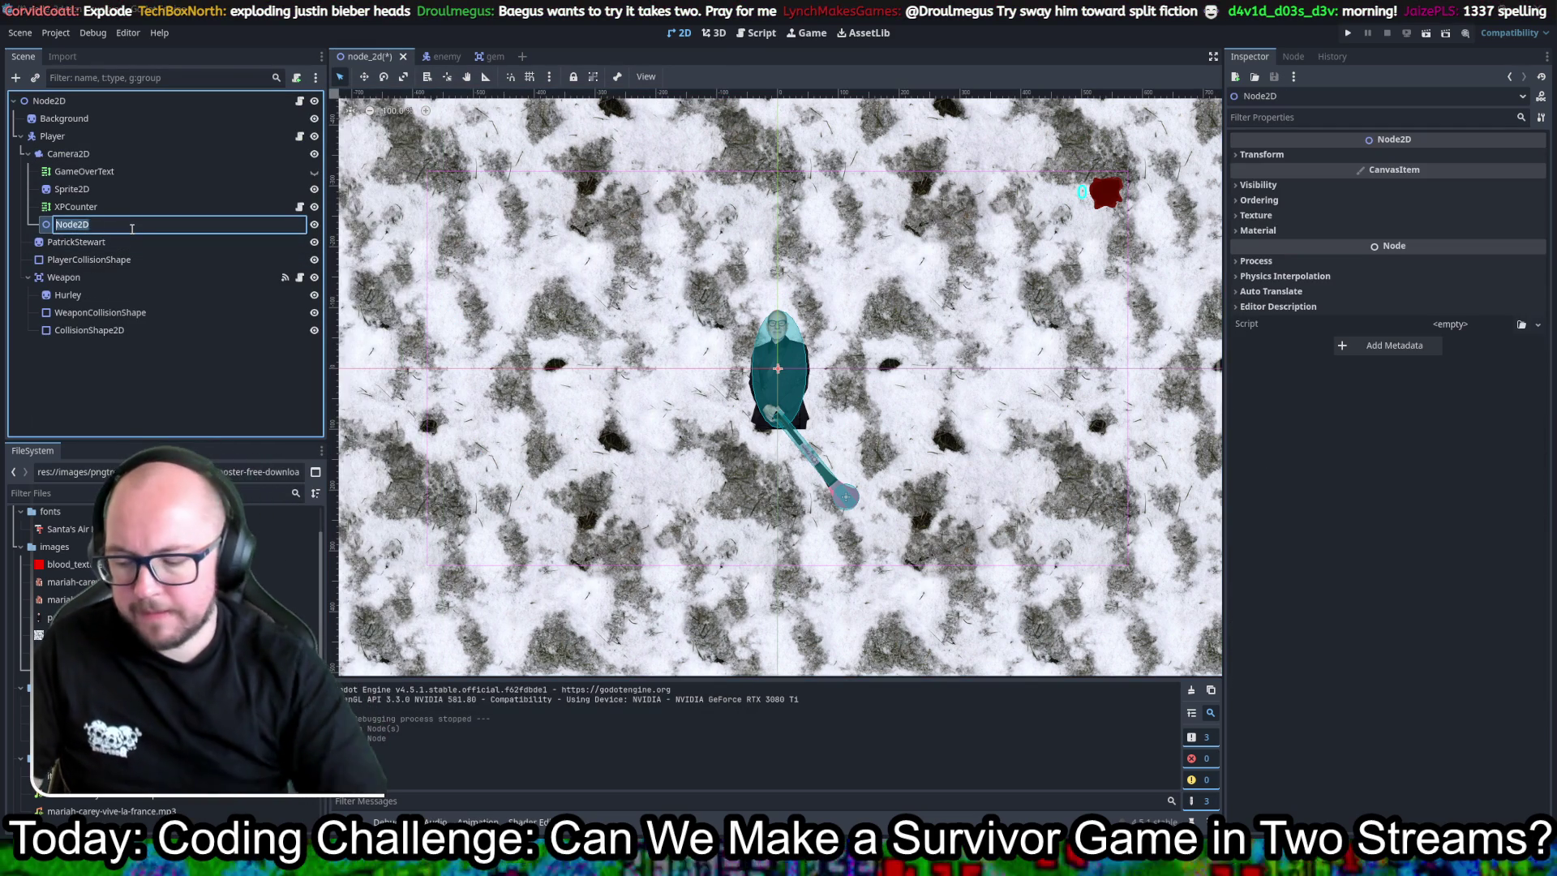
{"action": "type", "text": "XPArea"}
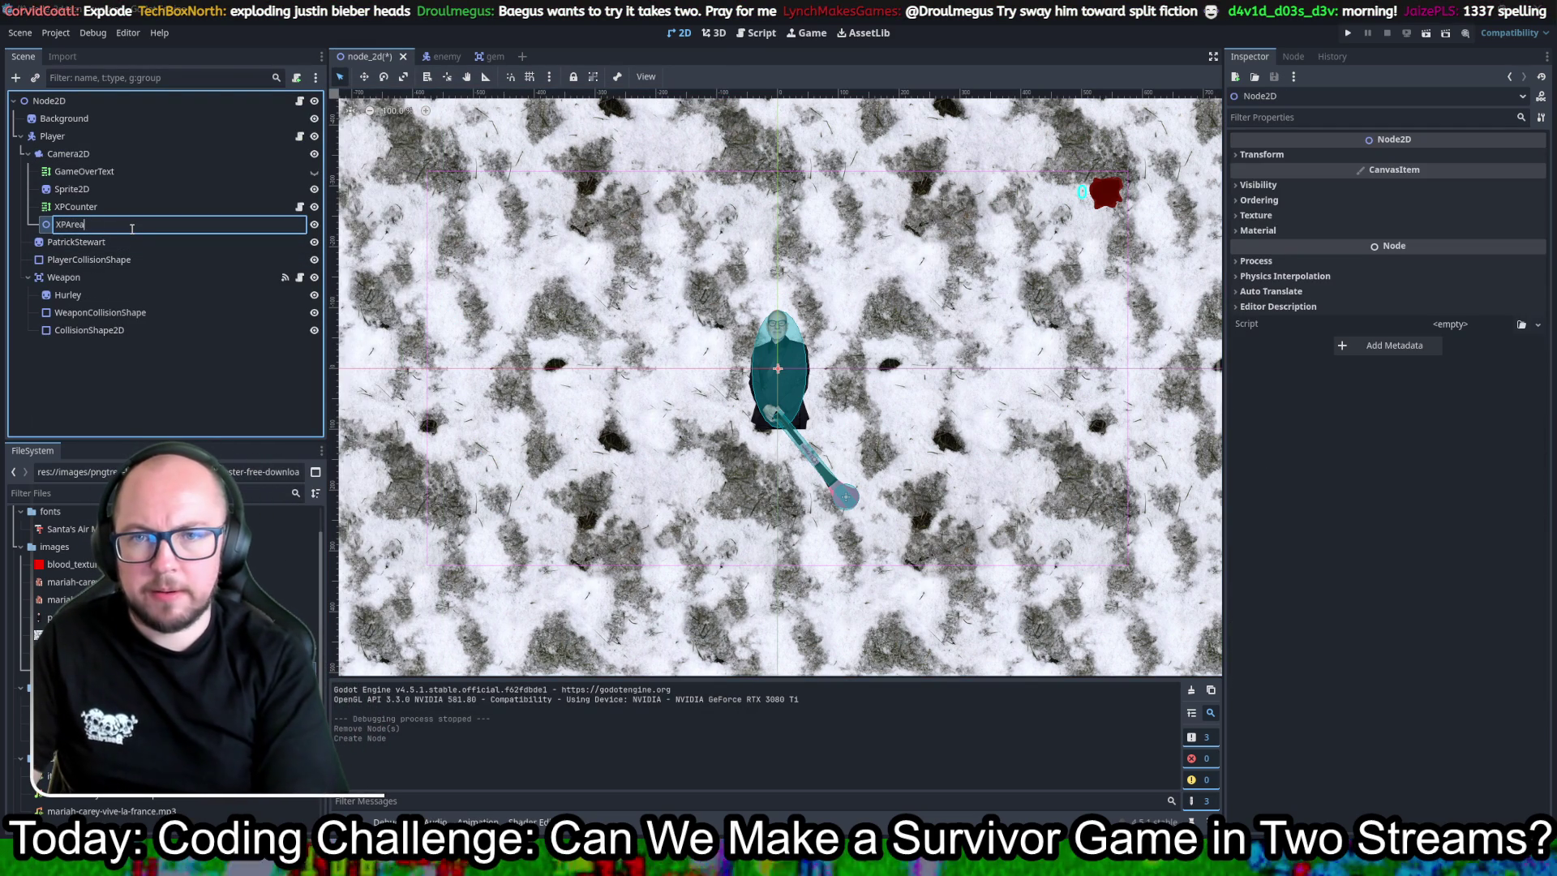
{"action": "key", "text": "Return"}
{"action": "key", "text": "ctrl+s"}
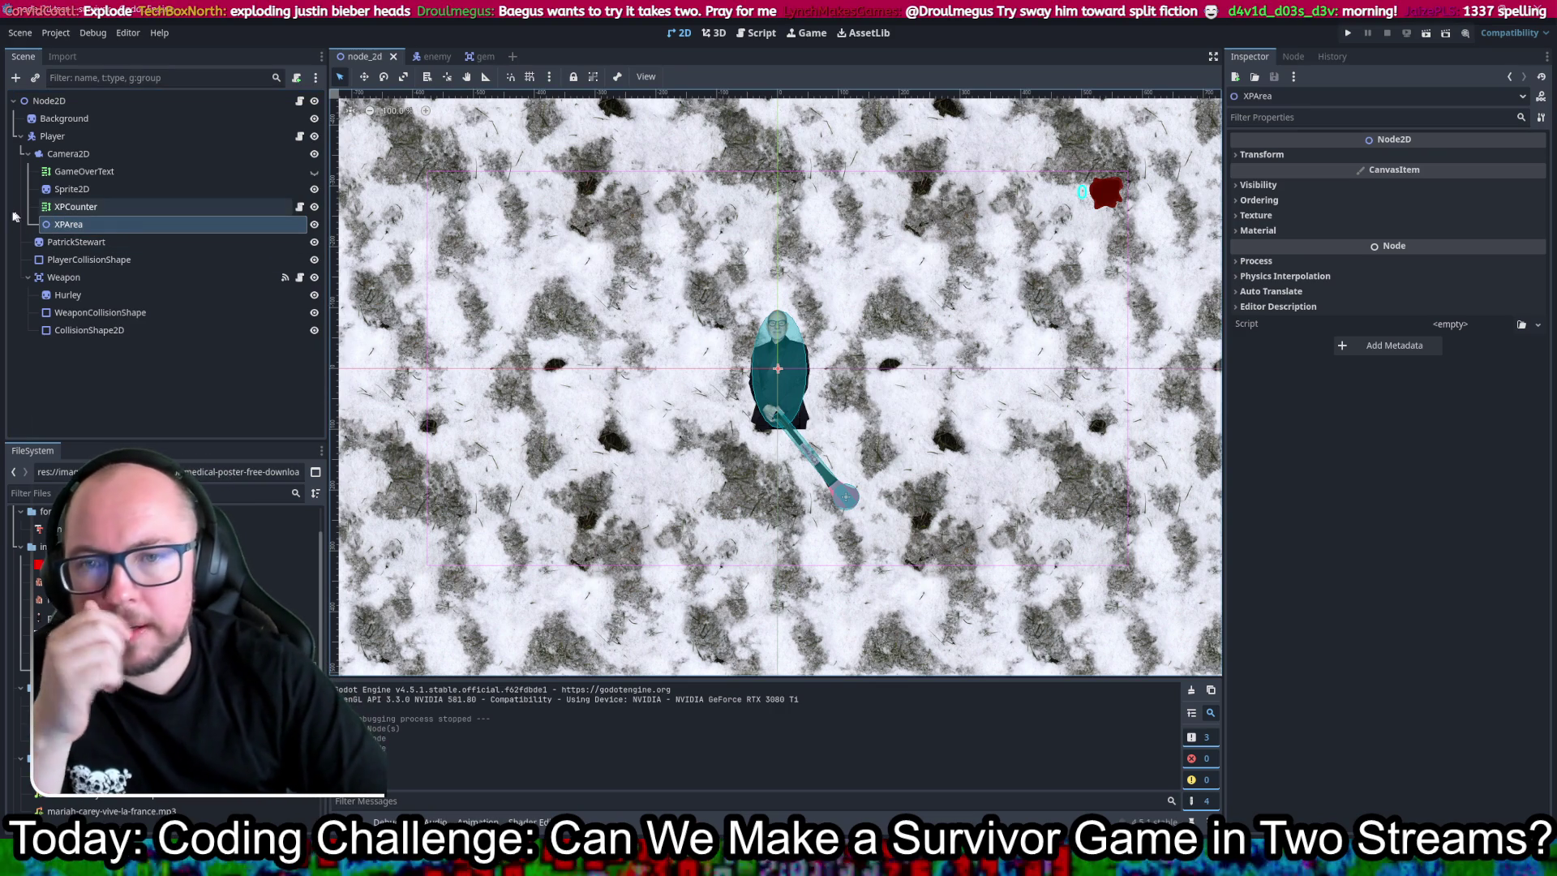
- Nest XPCounter inside XPArea, save the scene, and run the game
{"action": "left_click_drag", "start_coordinate": [77, 206], "coordinate": [73, 224]}
{"action": "key", "text": "ctrl+s"}
{"action": "left_click", "coordinate": [1347, 33]}
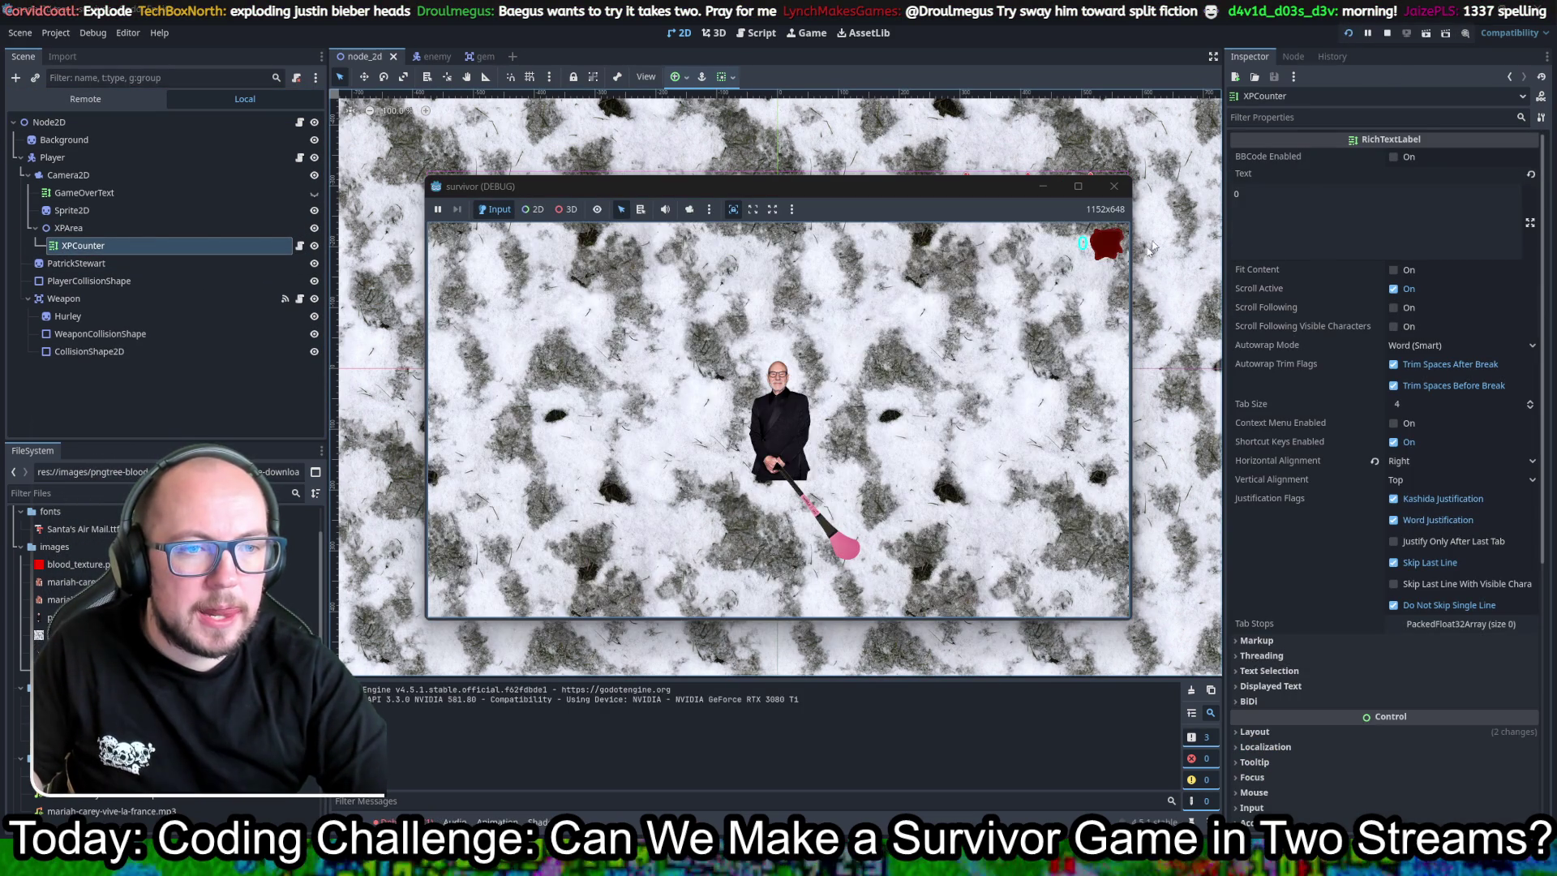
- Move the player up, left and down until the run breaks on the addXP error
{"action": "key", "text": "Up"}
{"action": "key", "text": "Left"}
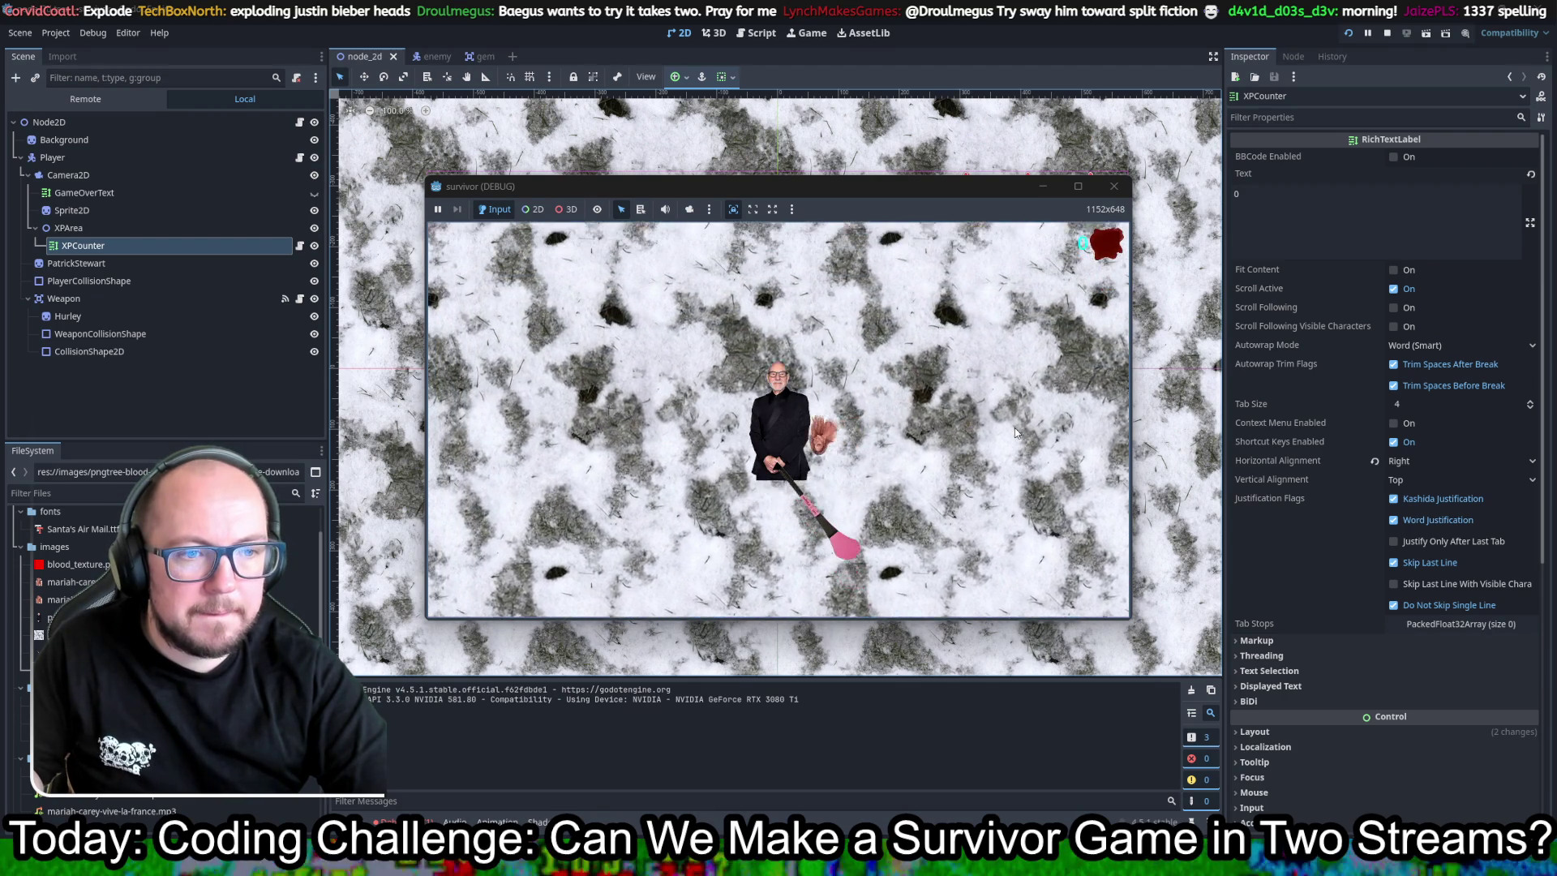
{"action": "key", "text": "Down"}
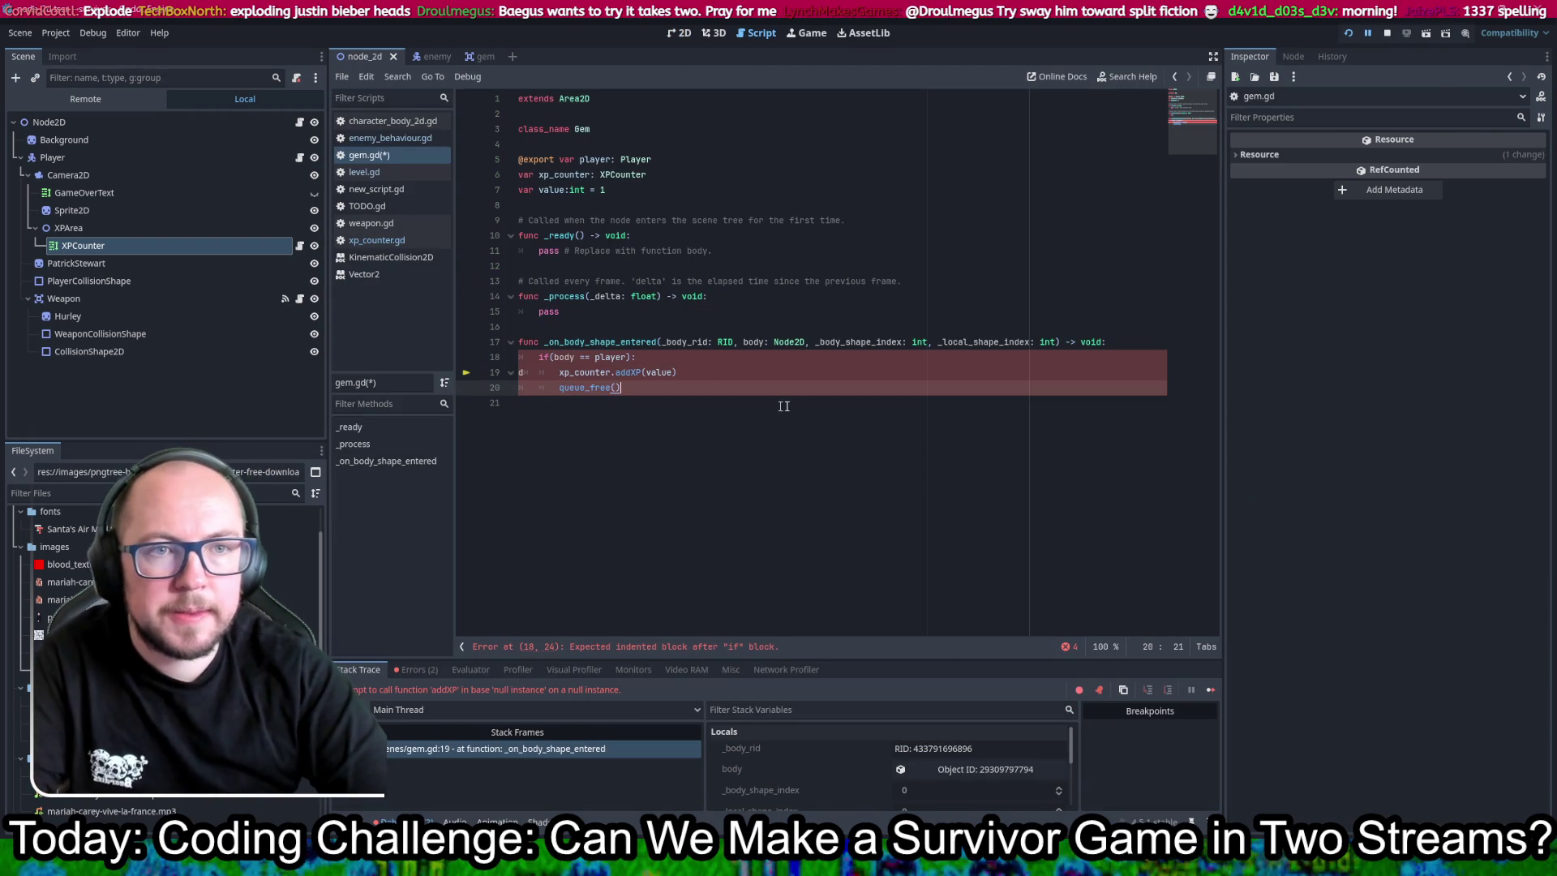
- In level.gd, point xp_counter to $Player/Camera2D/XPArea/XPCounter, remove the old declaration, and save
{"action": "left_click", "coordinate": [386, 174]}
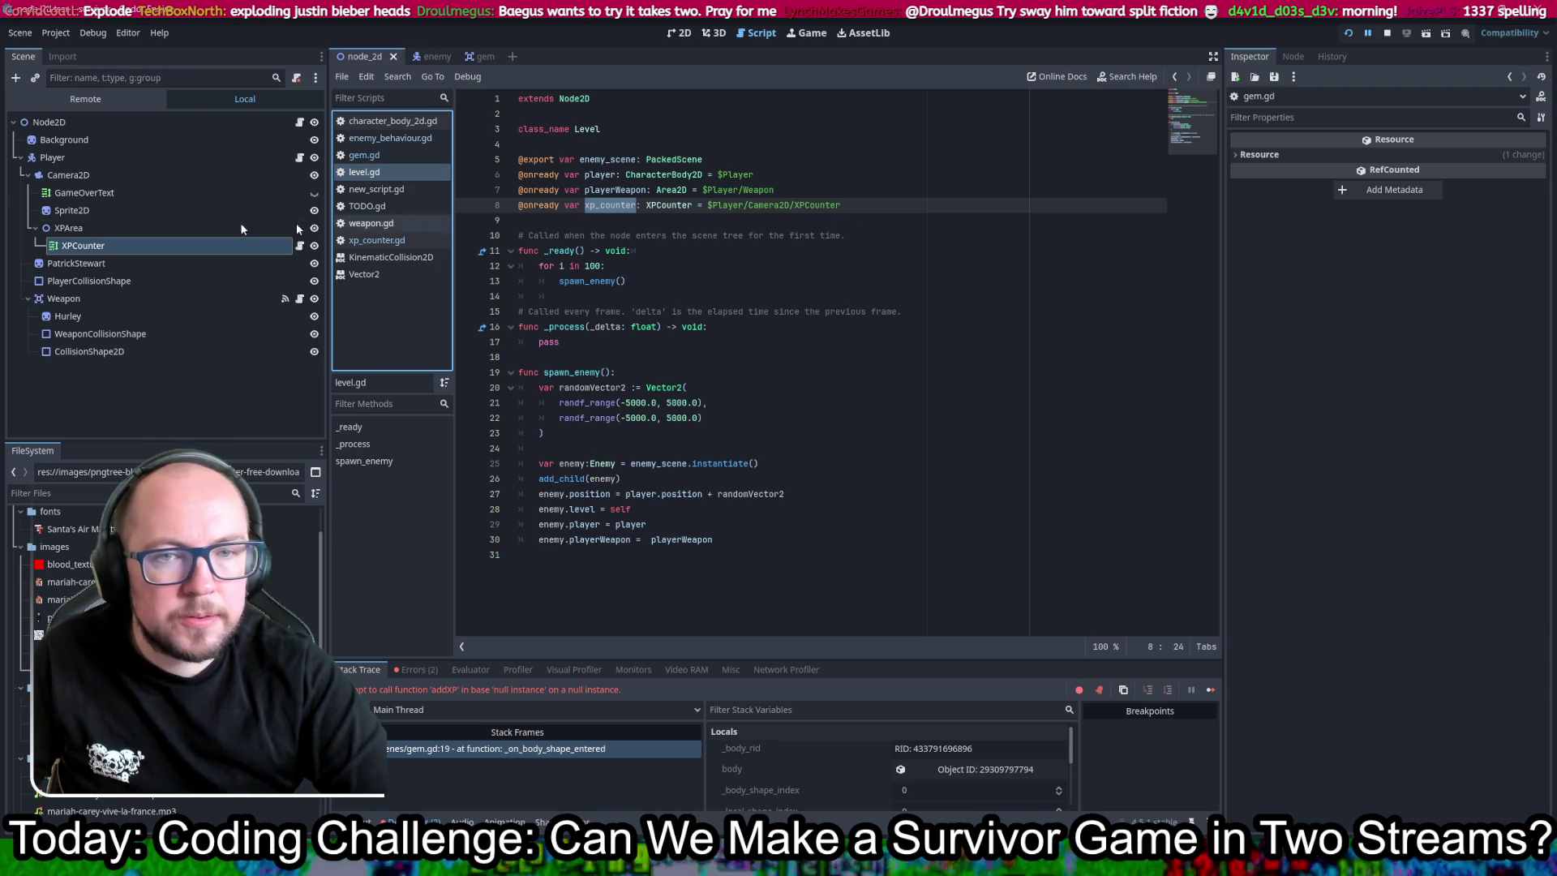
{"action": "left_click_drag", "start_coordinate": [68, 255], "coordinate": [610, 226]}
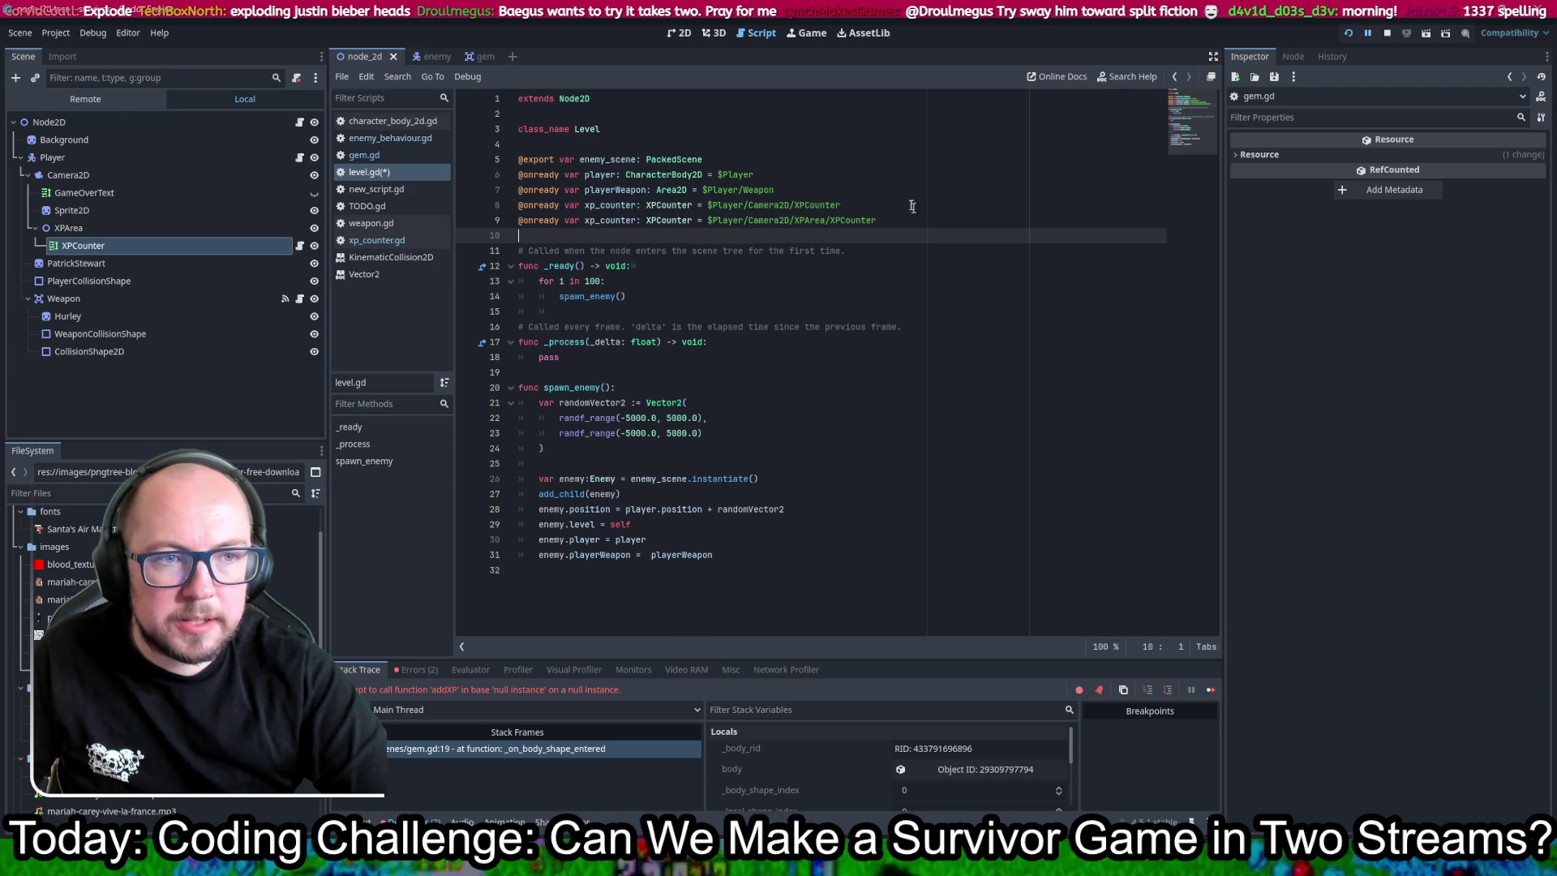
{"action": "left_click", "coordinate": [875, 206]}
{"action": "key", "text": "shift+Up"}
{"action": "key", "text": "BackSpace"}
{"action": "key", "text": "ctrl+s"}
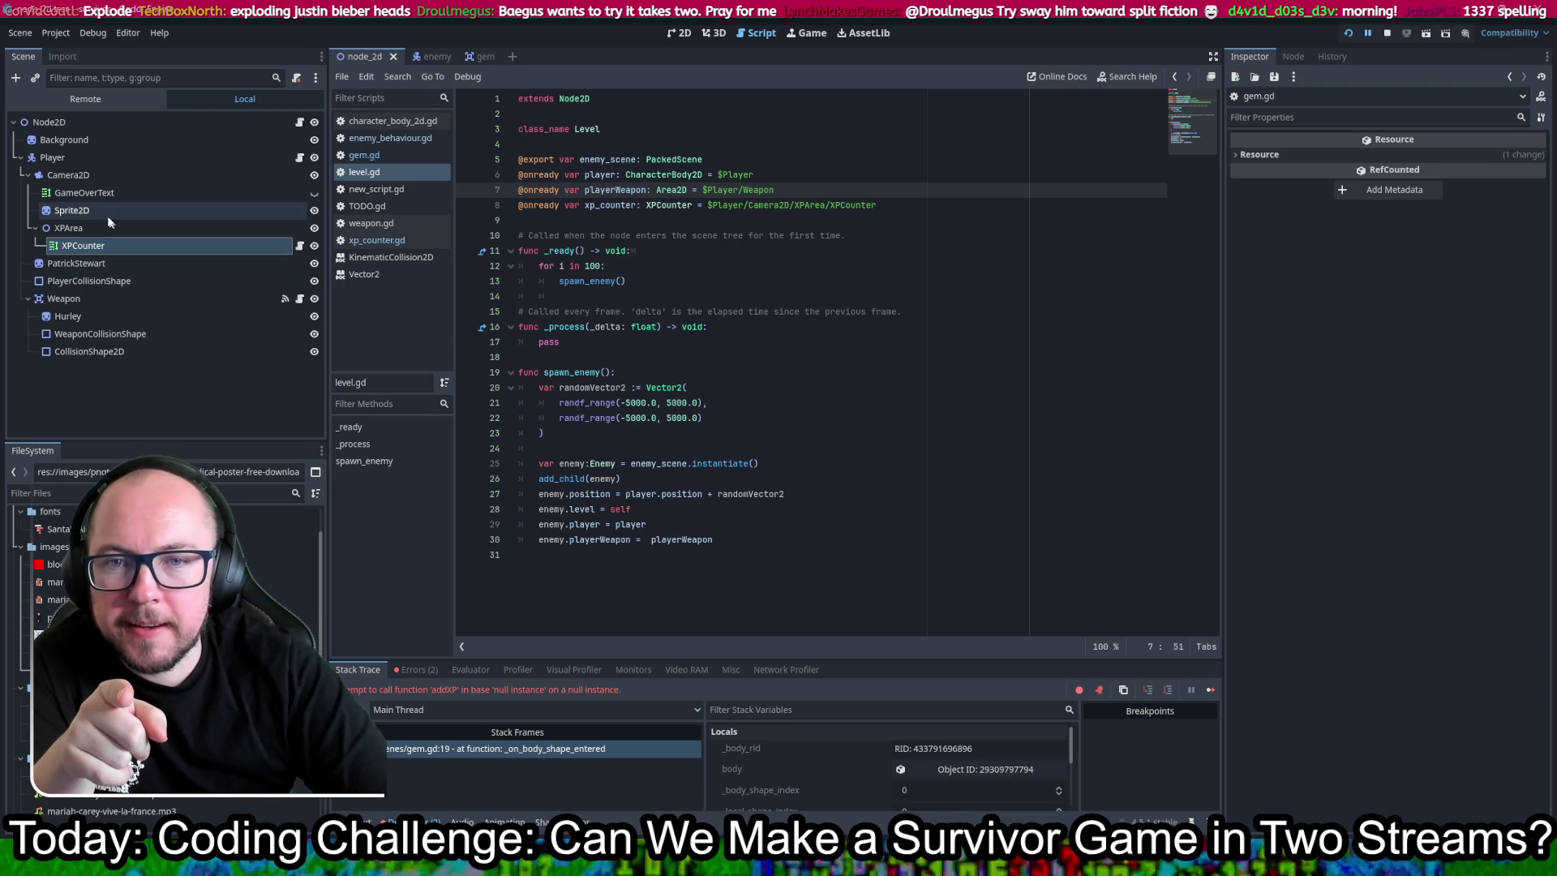
- Nest Sprite2D under XPArea and save the main scene
{"action": "left_click_drag", "start_coordinate": [89, 211], "coordinate": [95, 235]}
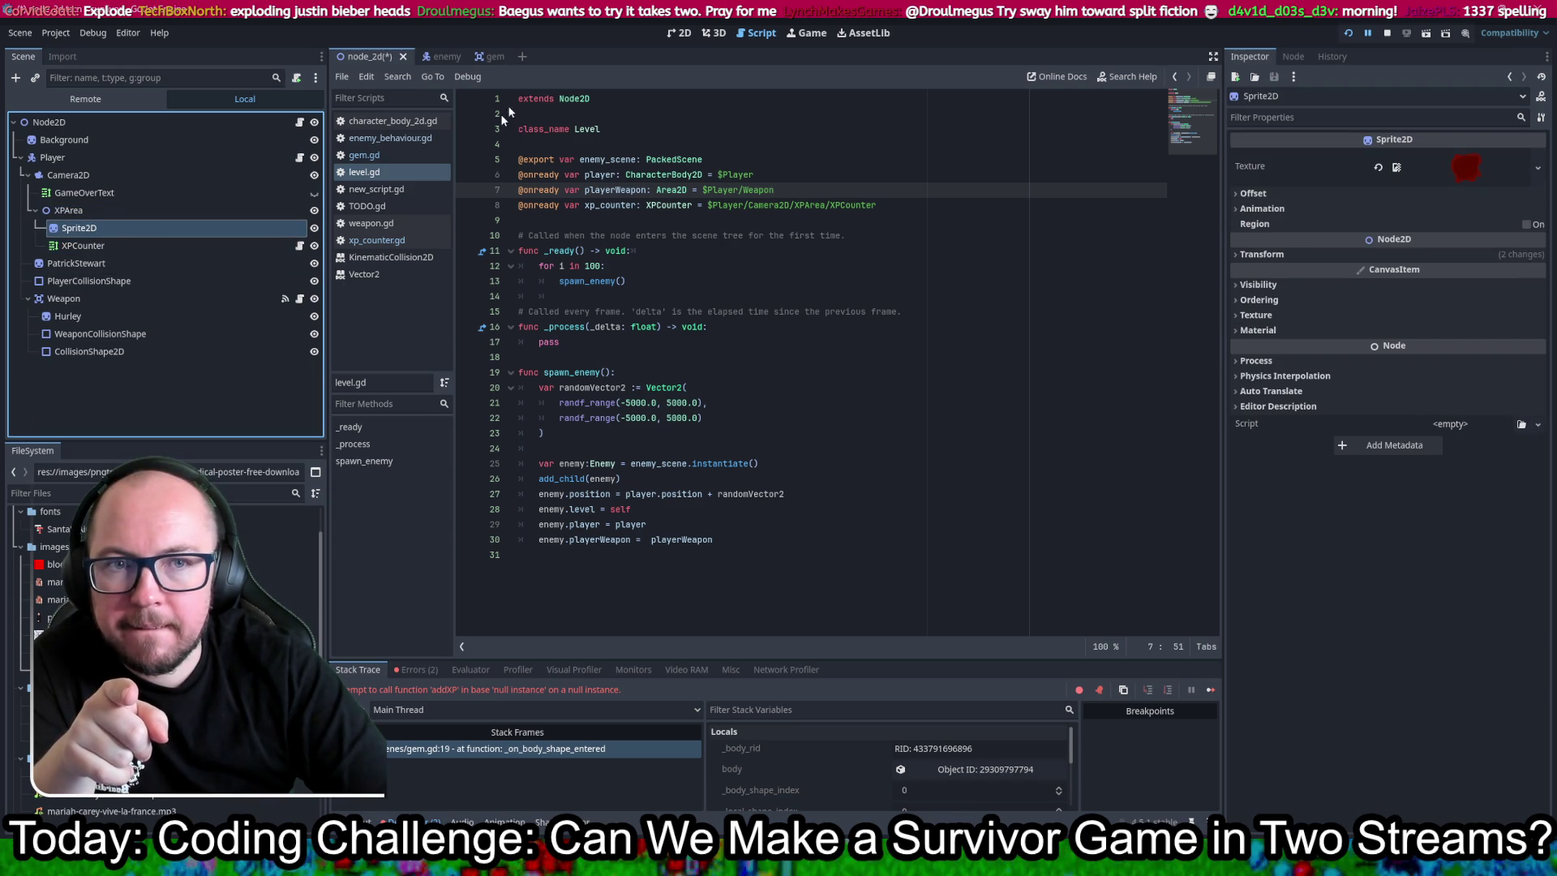
{"action": "key", "text": "ctrl+s"}
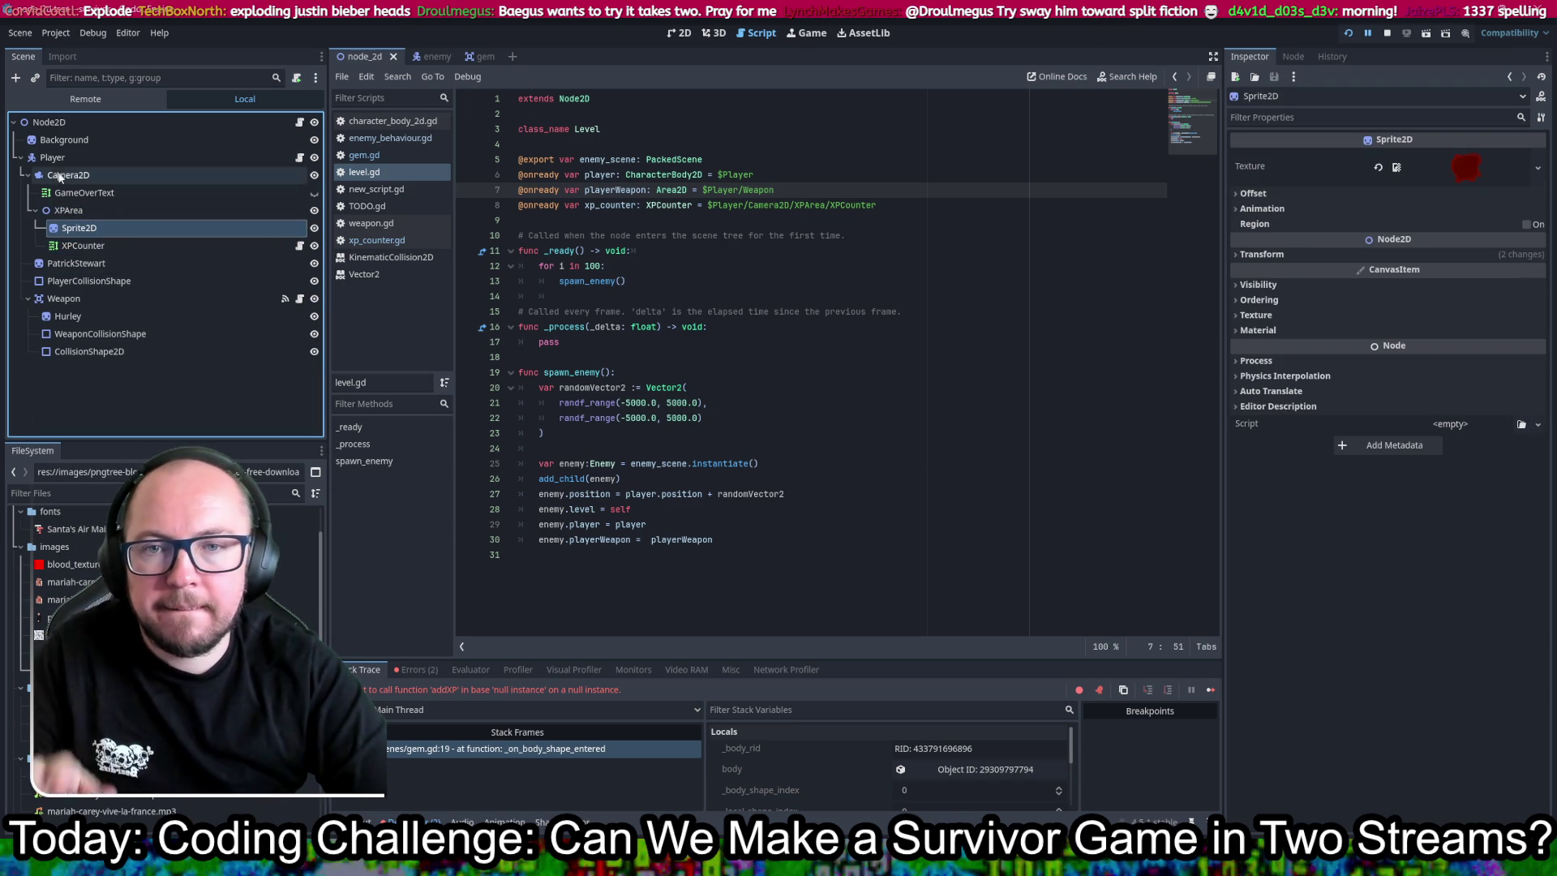
{"action": "right_click", "coordinate": [73, 211]}
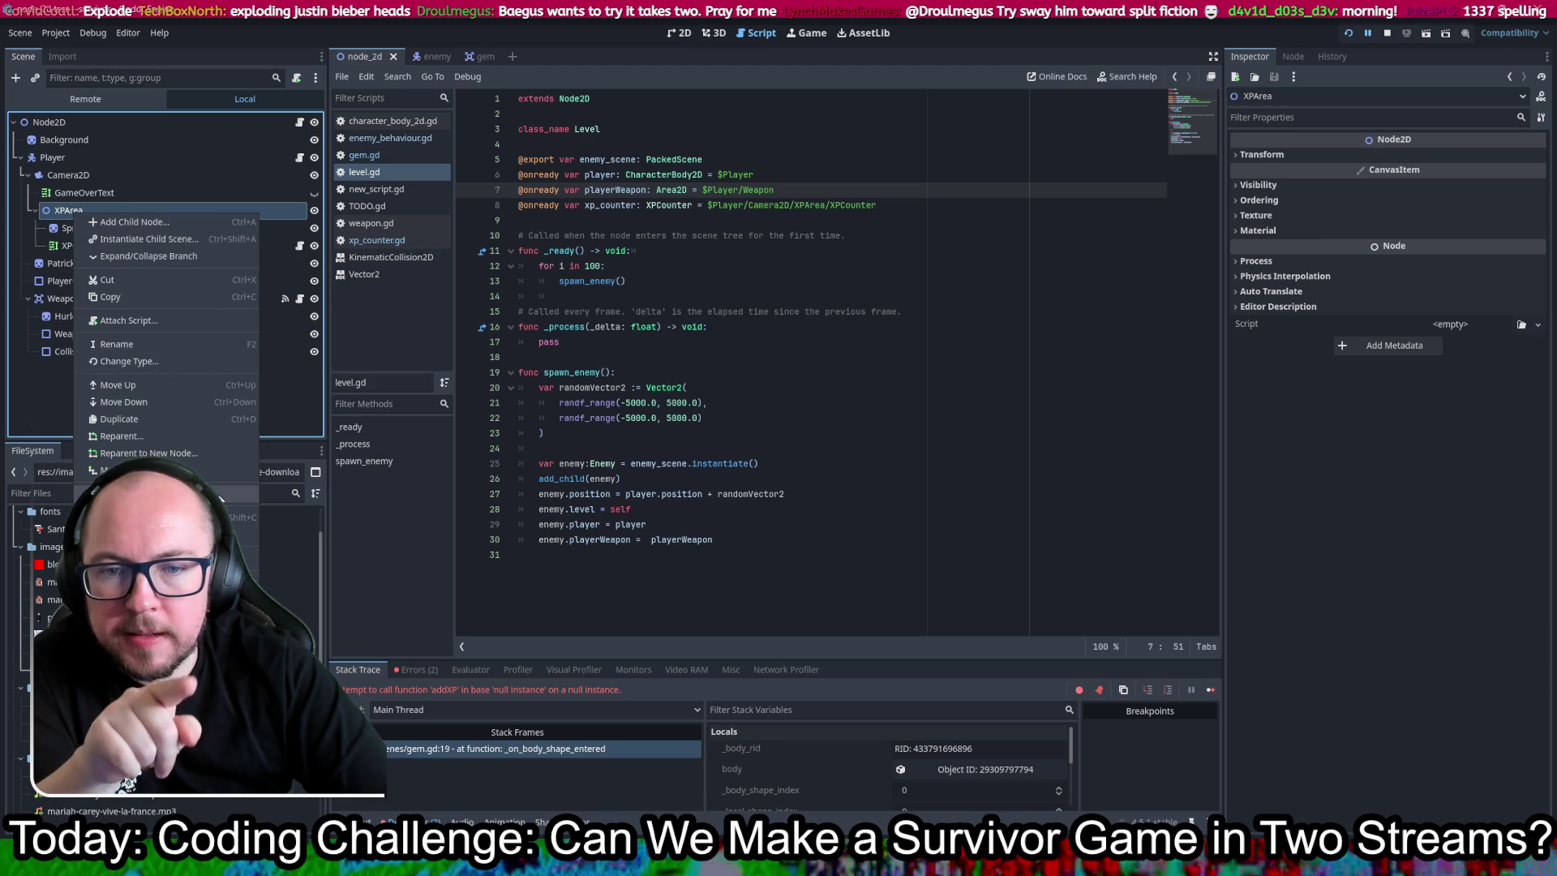
- Save the XPArea branch as xp_area.tscn and save the main scene
{"action": "left_click", "coordinate": [220, 489]}
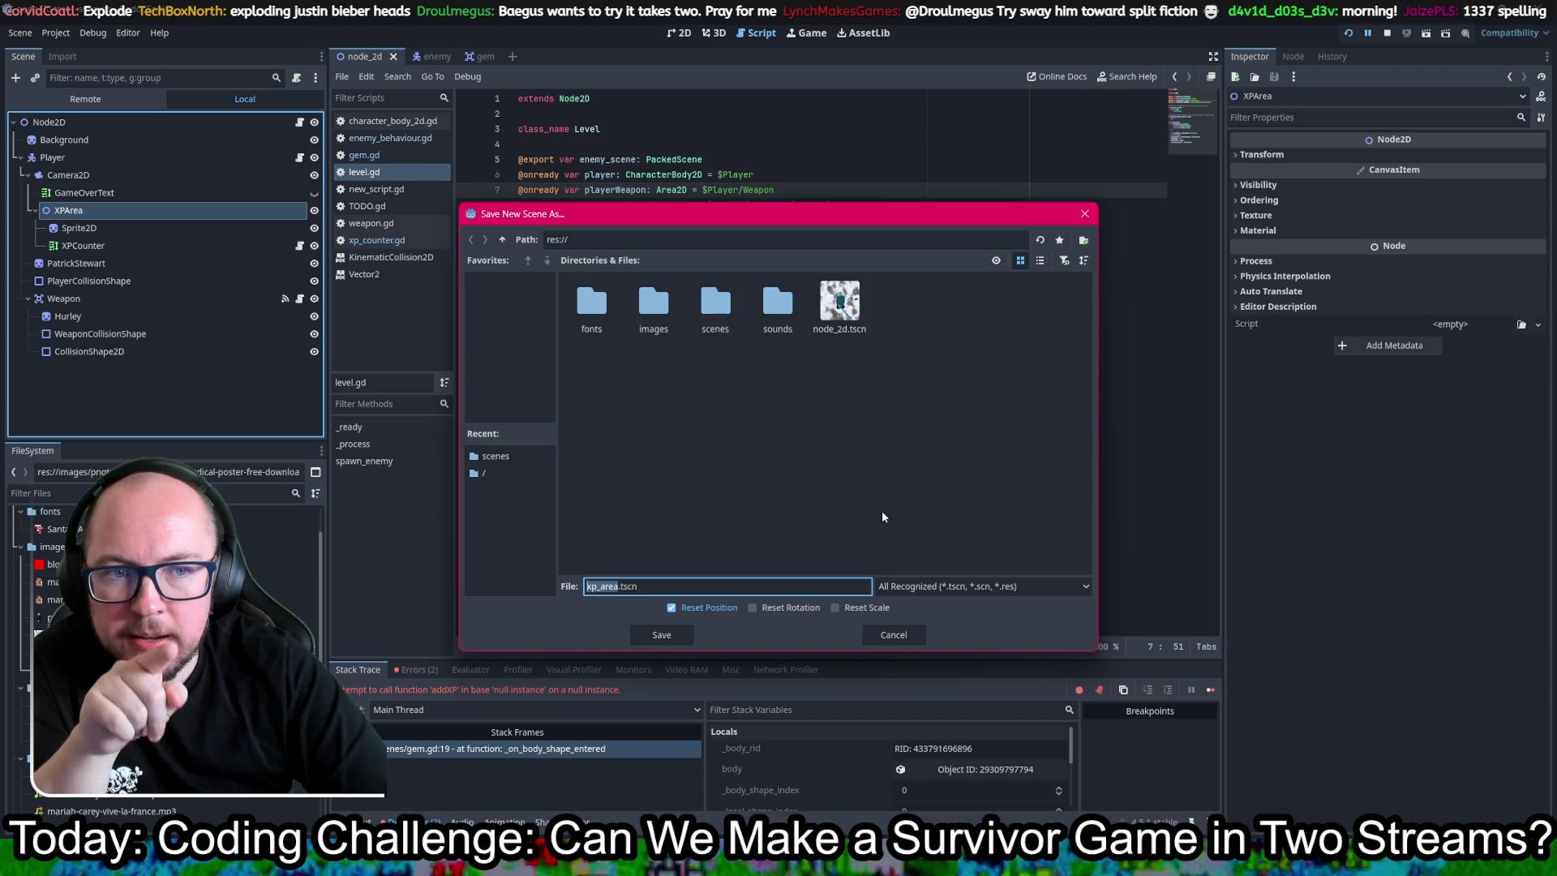
{"action": "left_click", "coordinate": [653, 634]}
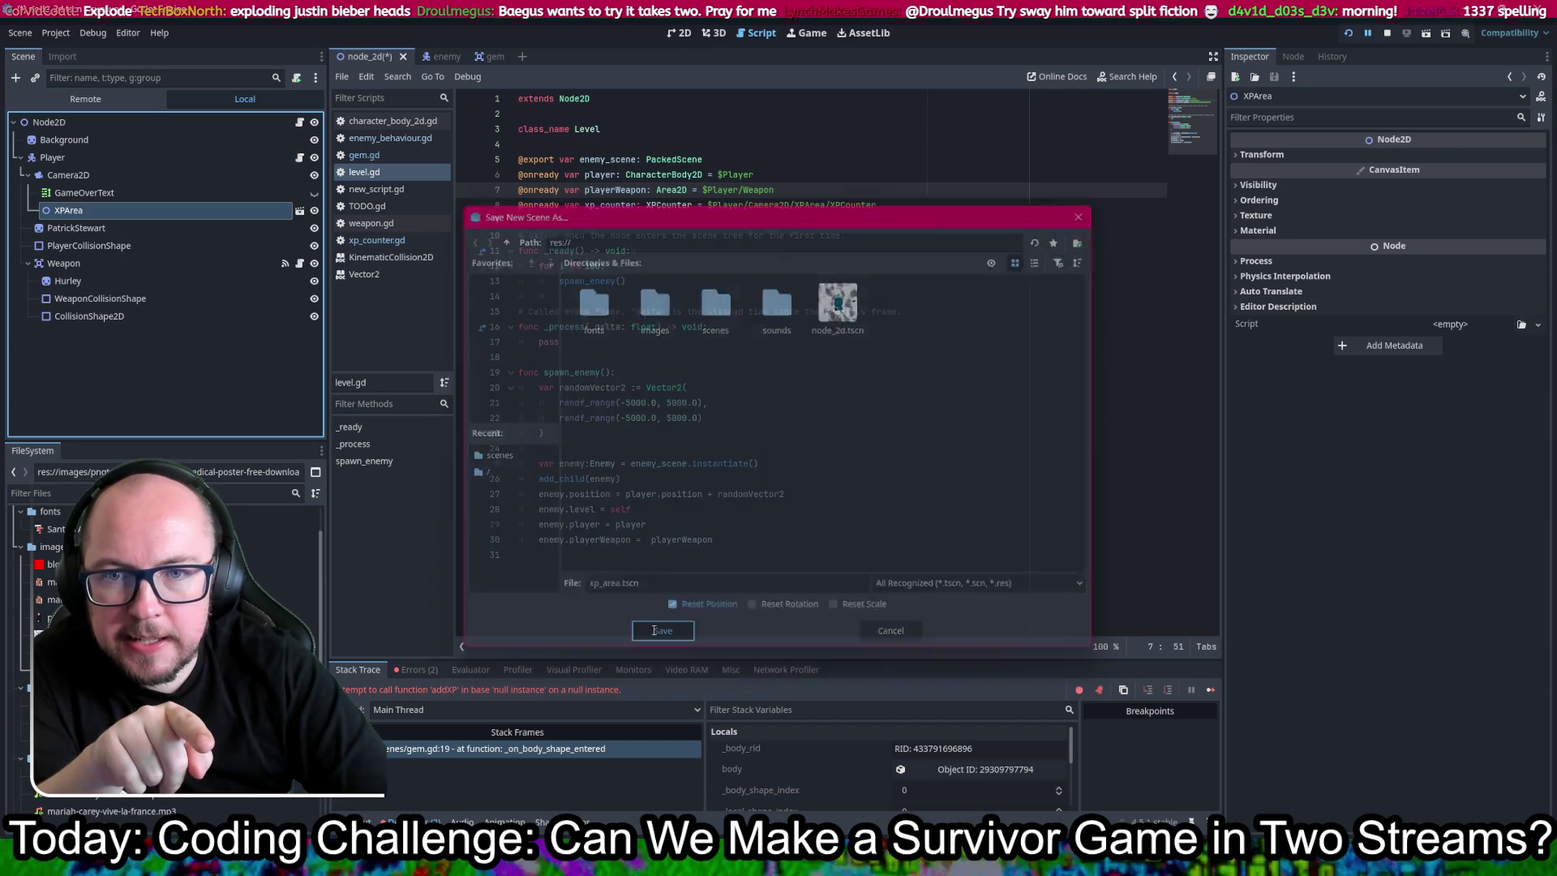
{"action": "key", "text": "ctrl+s"}
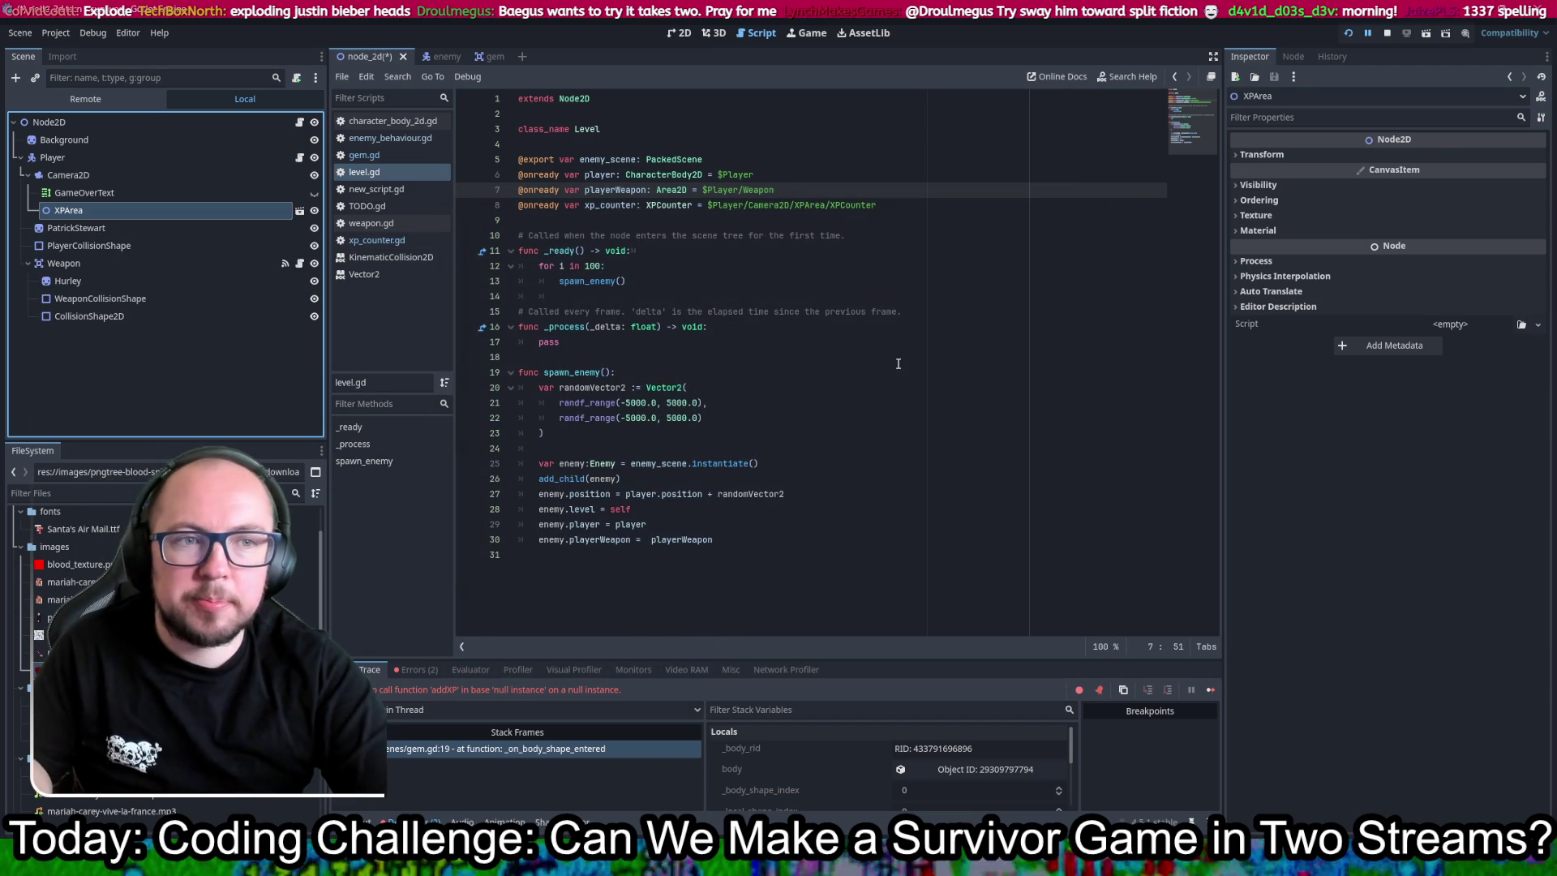
- Run the game and inspect the Gem parse error at line 82 of enemy_behaviour.gd
{"action": "left_click", "coordinate": [1351, 36]}
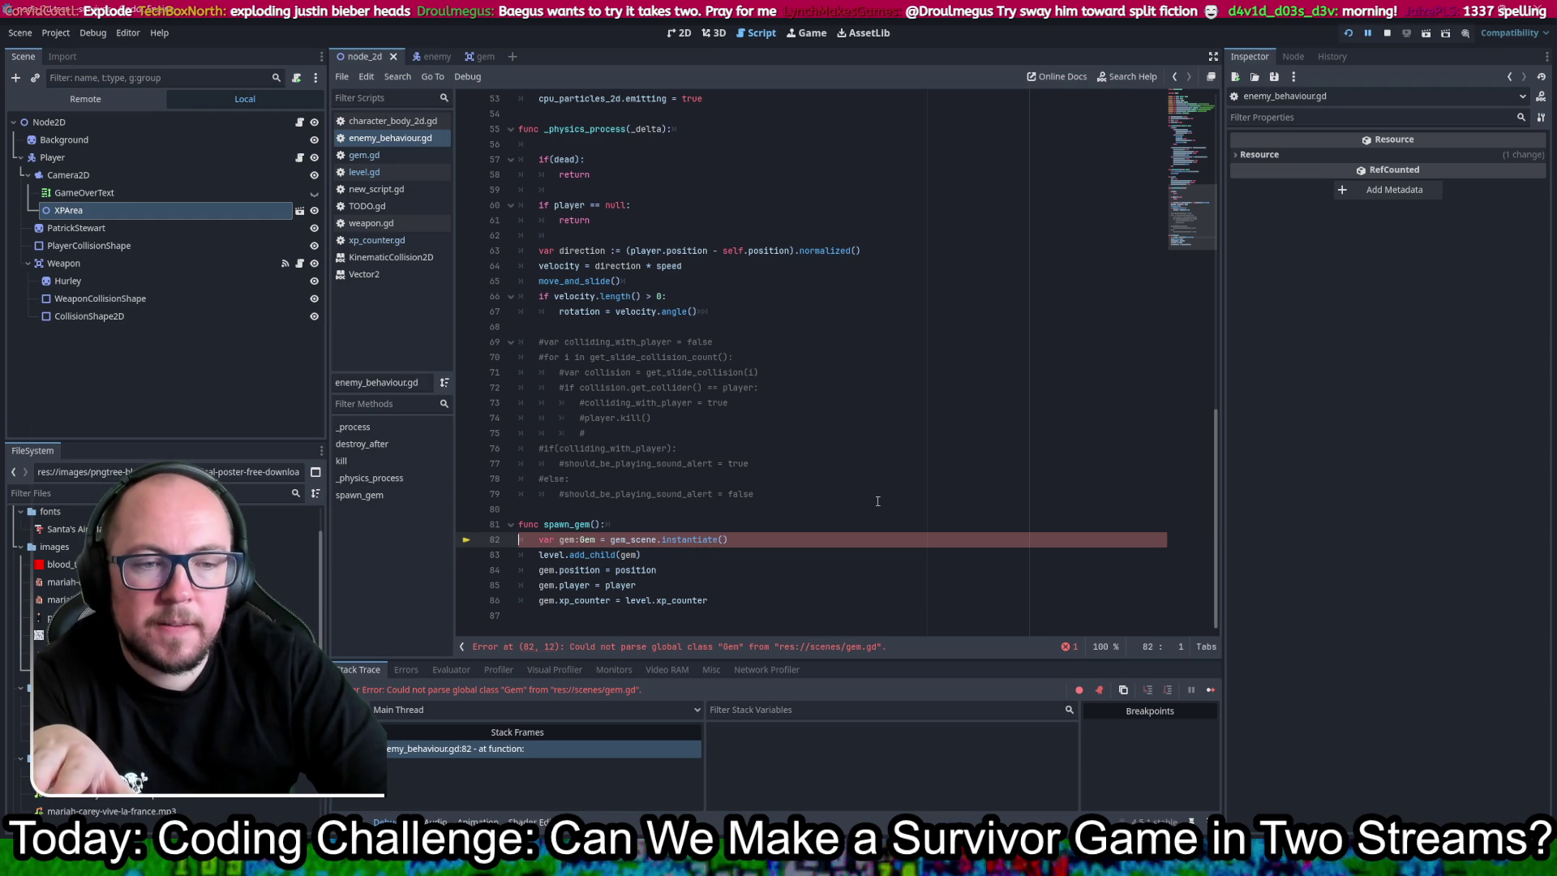
{"action": "scroll", "coordinate": [877, 501], "scroll_direction": "up", "scroll_amount": 15}
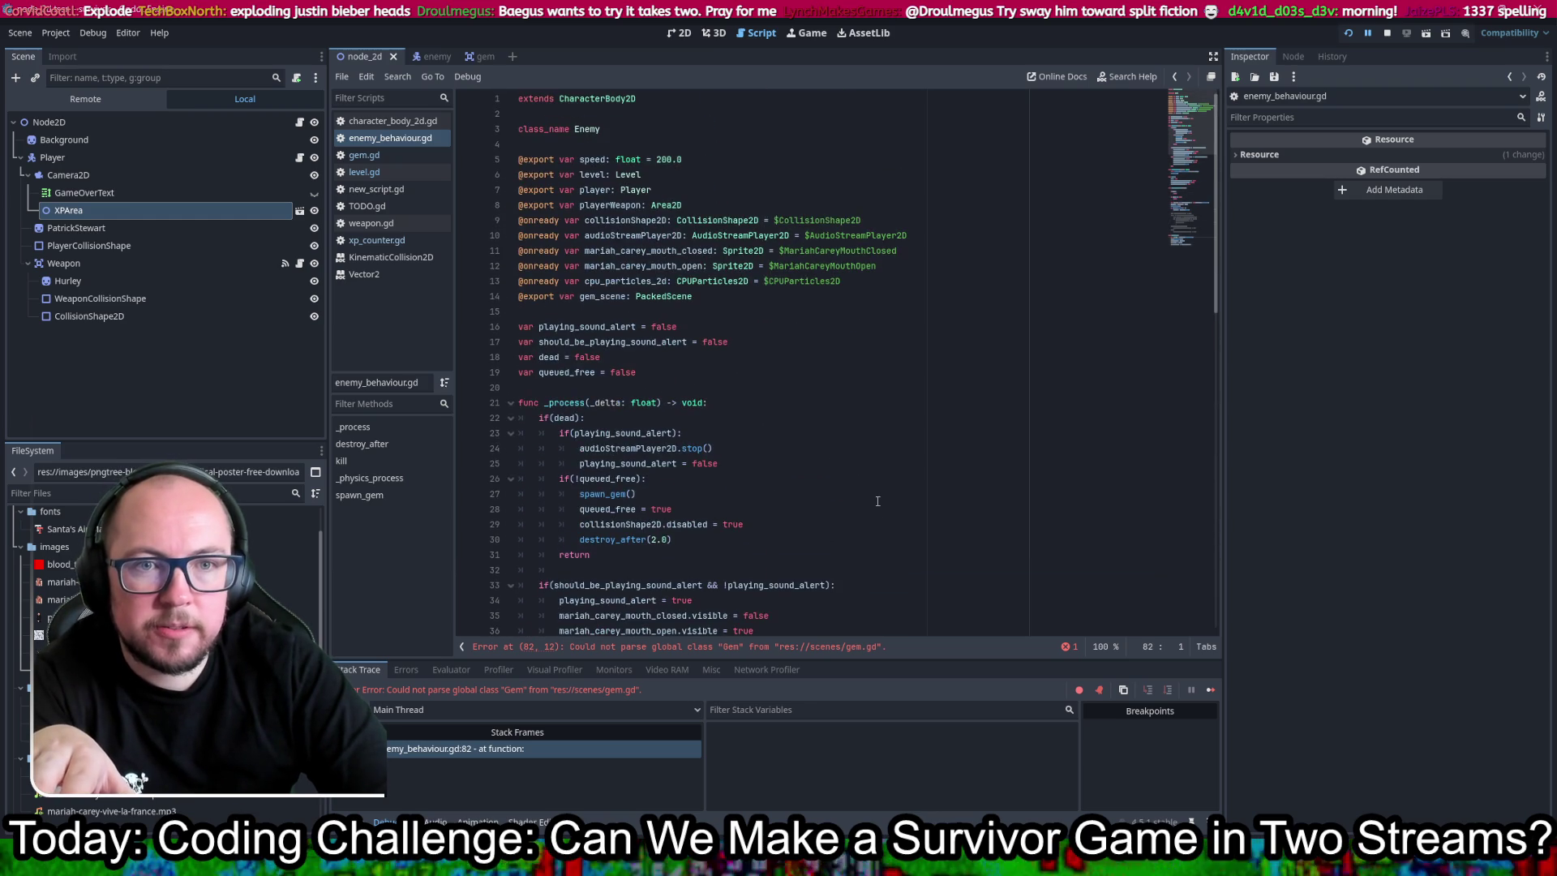
{"action": "scroll", "coordinate": [877, 501], "scroll_direction": "down", "scroll_amount": 15}
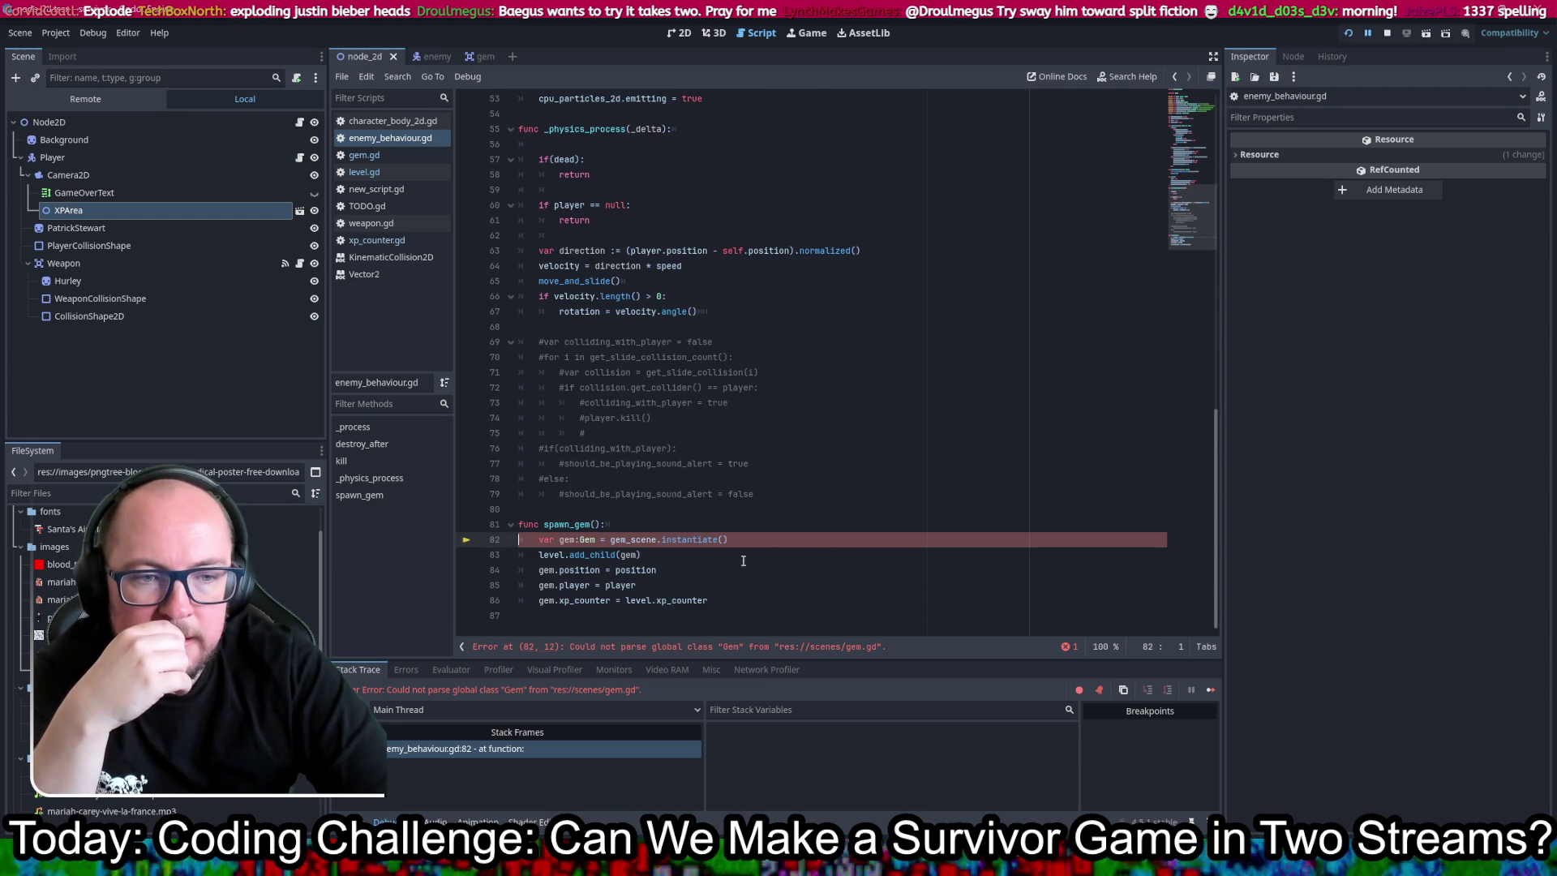
{"action": "left_click", "coordinate": [871, 496]}
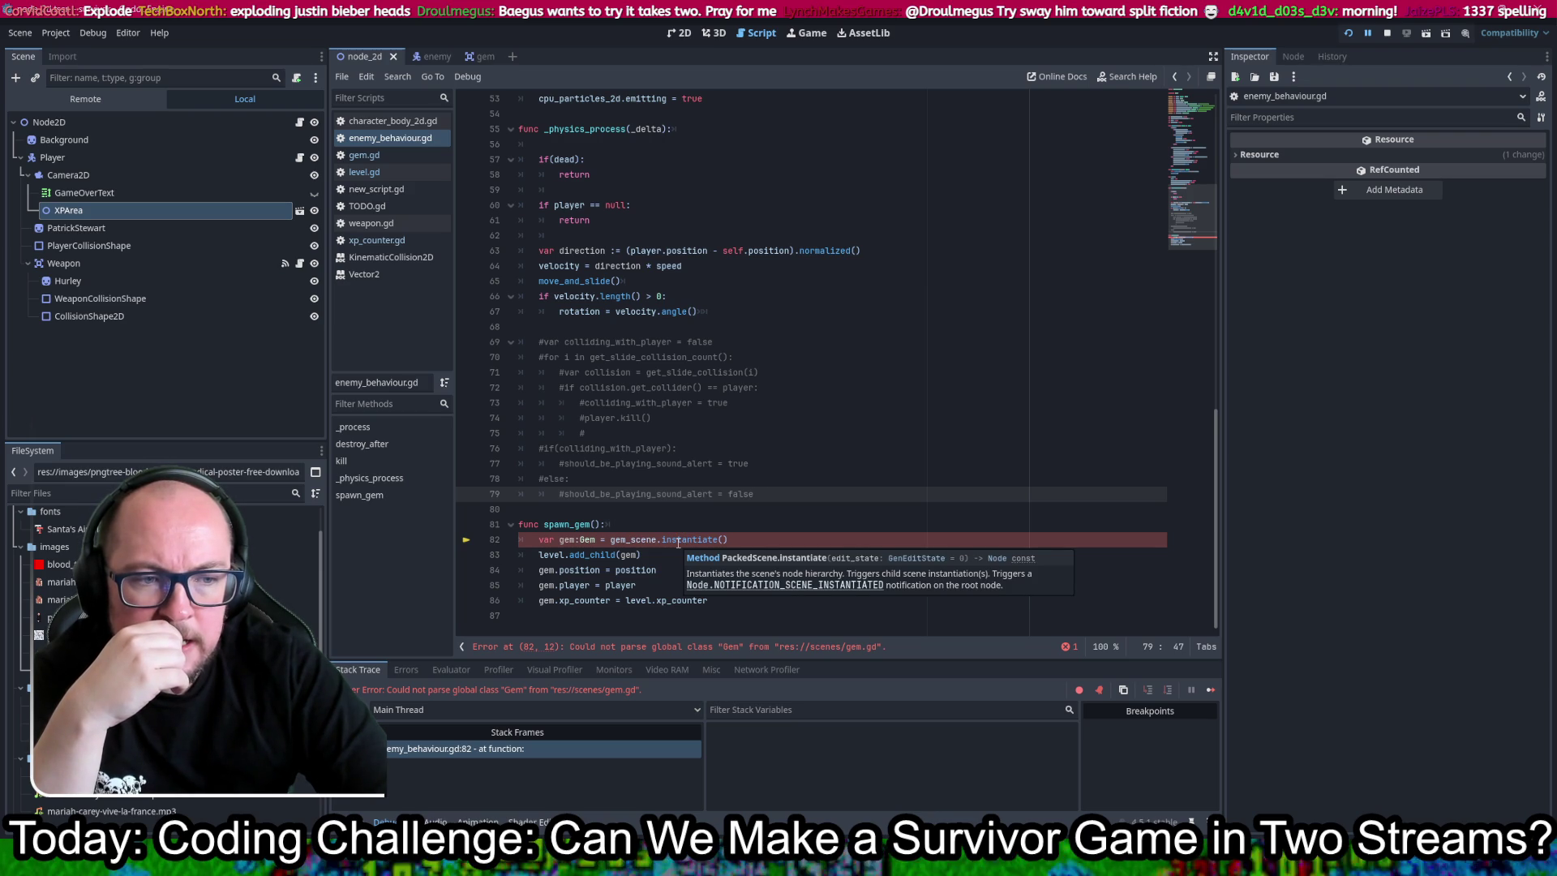
{"action": "scroll", "coordinate": [679, 540], "scroll_direction": "up", "scroll_amount": 15}
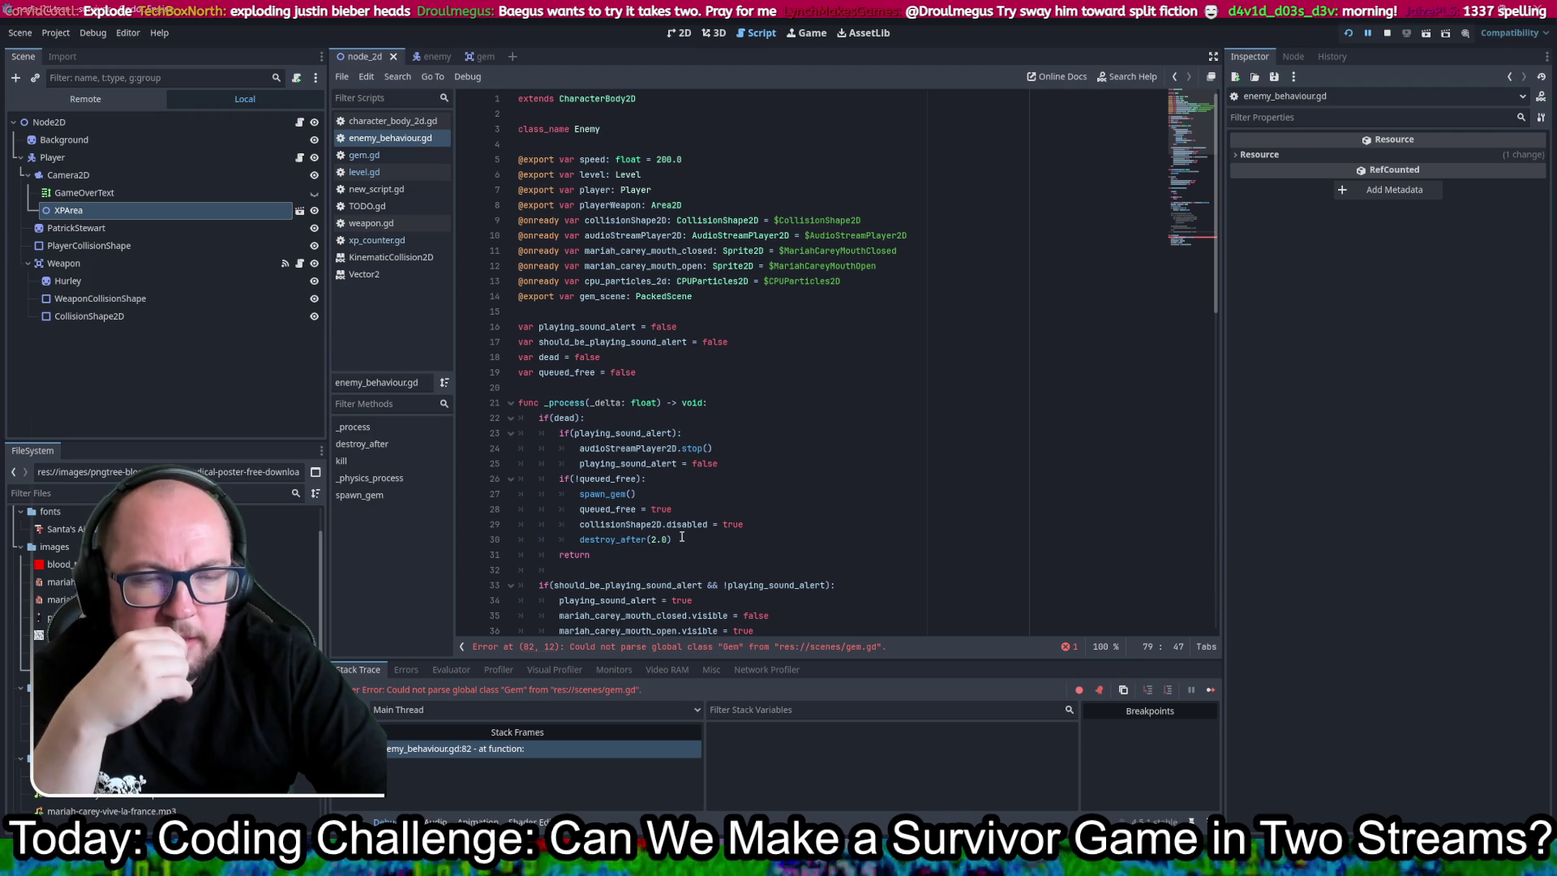
- Rerun the game, try saving node_2d.tscn, and dismiss the Load Errors notice
{"action": "left_click", "coordinate": [1348, 32]}
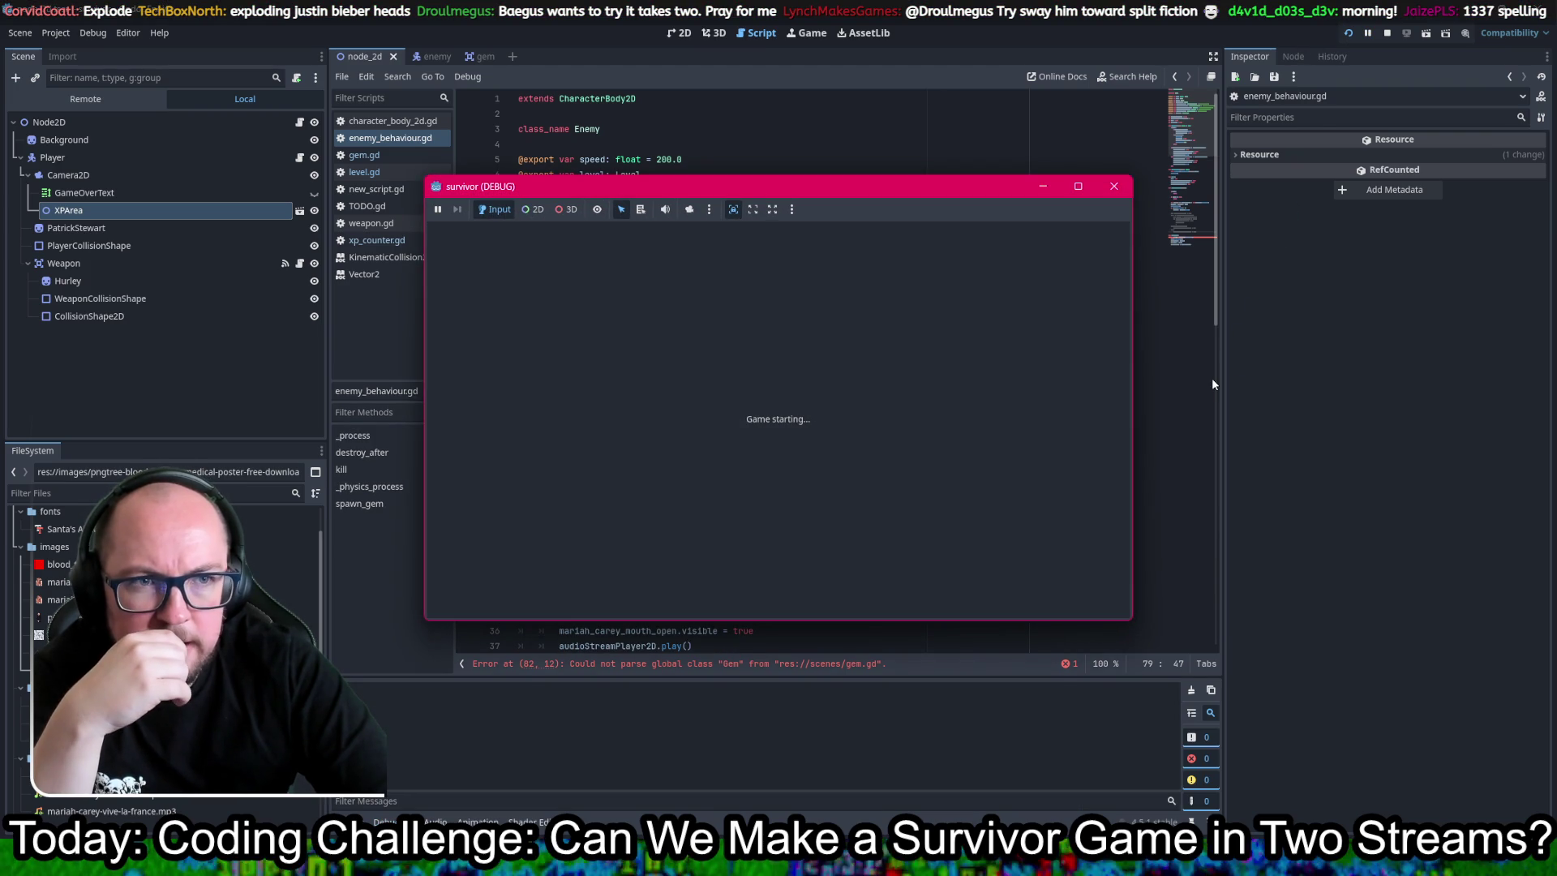
{"action": "left_click", "coordinate": [900, 377]}
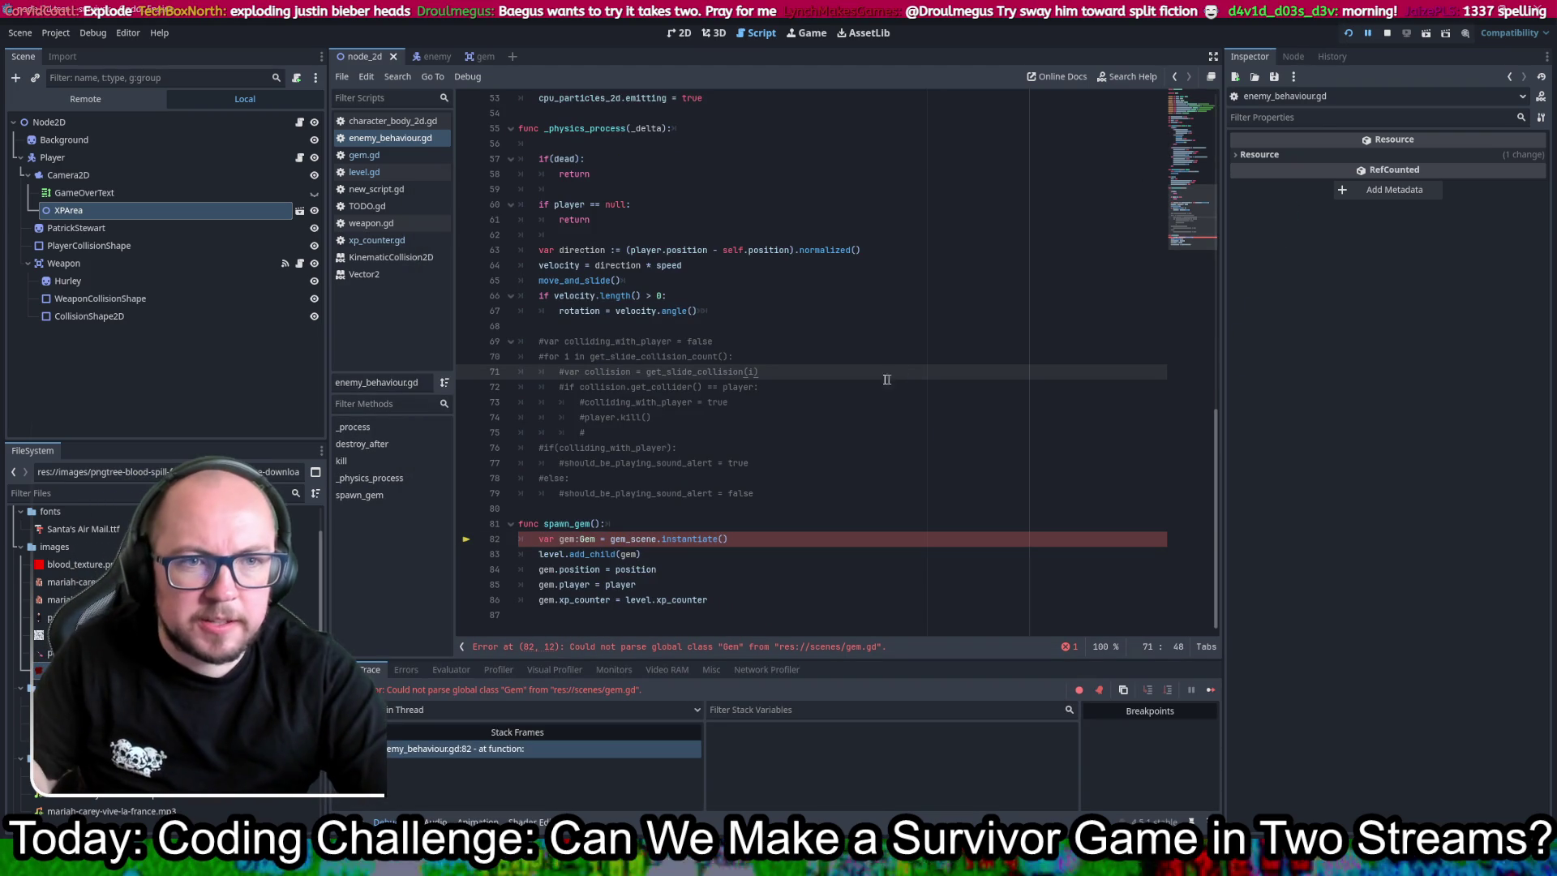
{"action": "key", "text": "ctrl+s"}
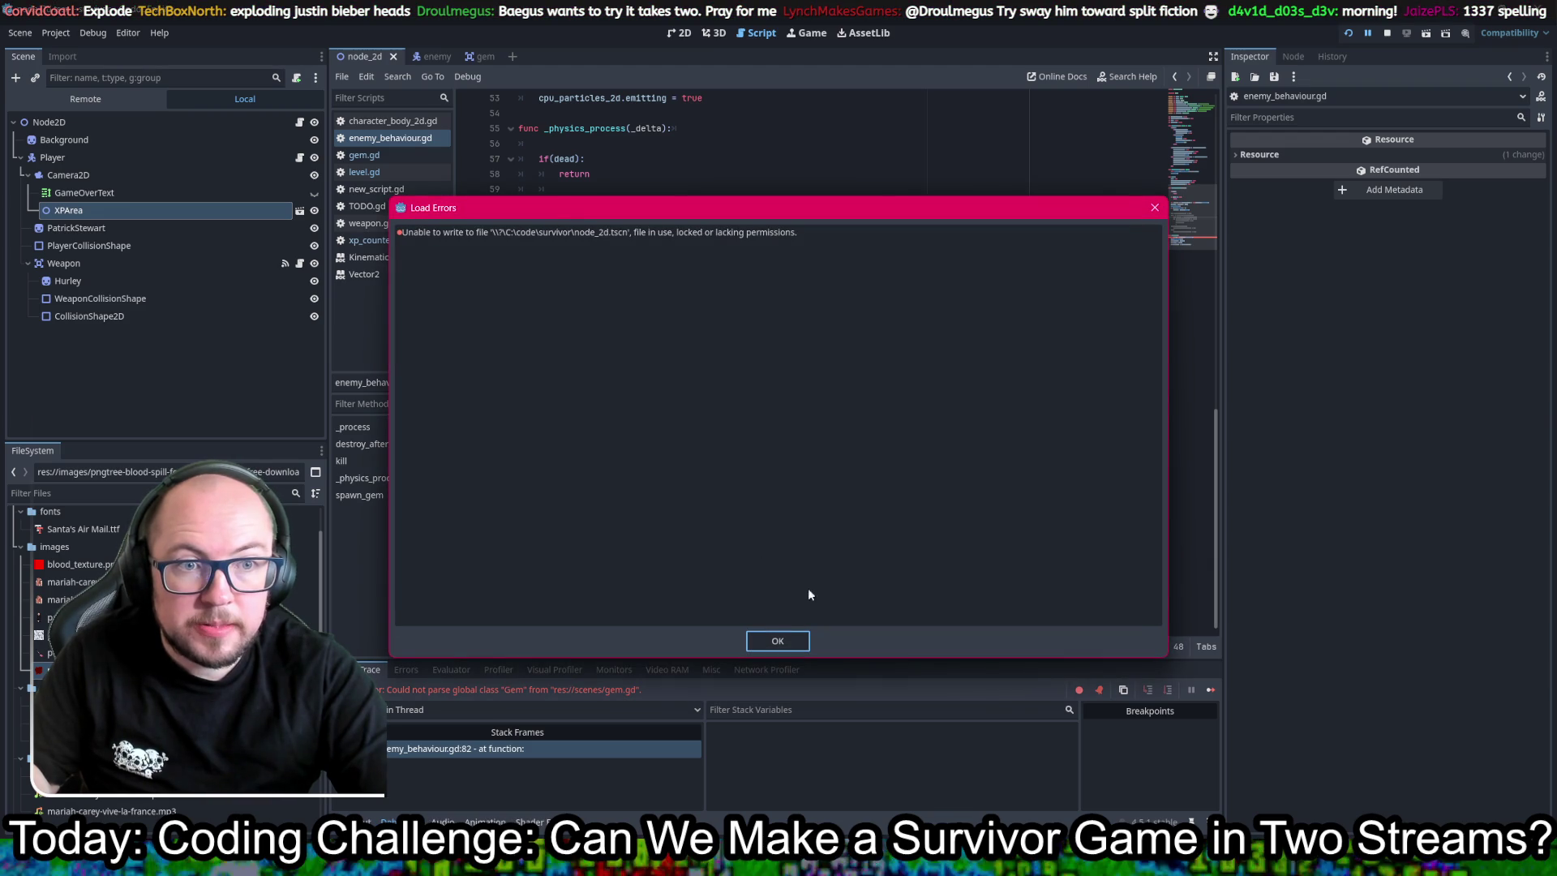
{"action": "left_click", "coordinate": [784, 643]}
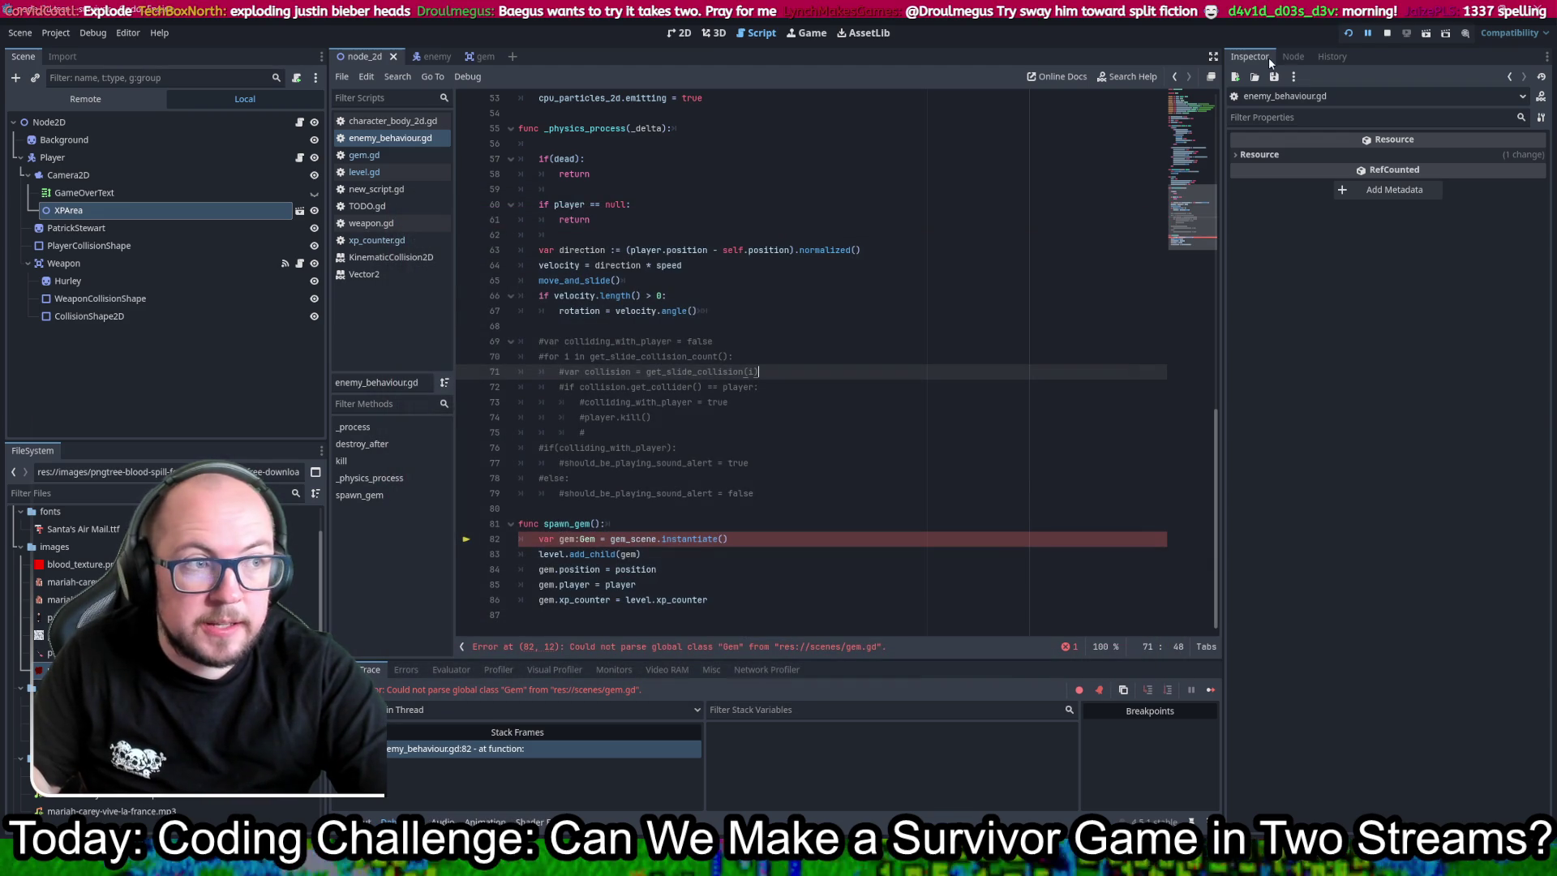
- Stop the running game and review lines 66, 82 and 69 of enemy_behaviour.gd
{"action": "left_click", "coordinate": [1386, 34]}
{"action": "left_click", "coordinate": [981, 293]}
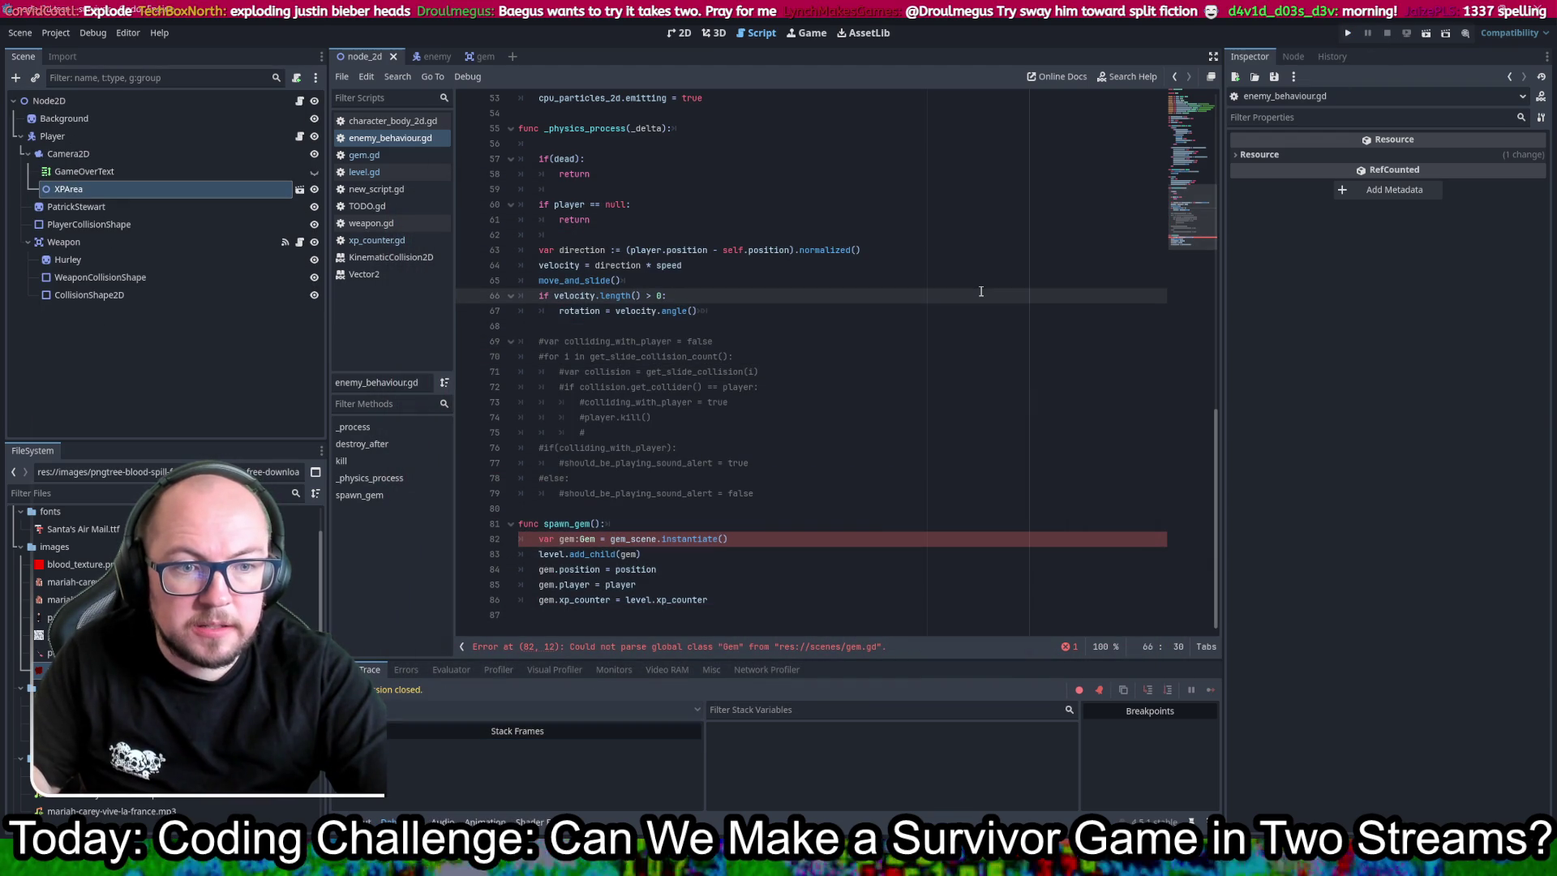
{"action": "left_click", "coordinate": [735, 539]}
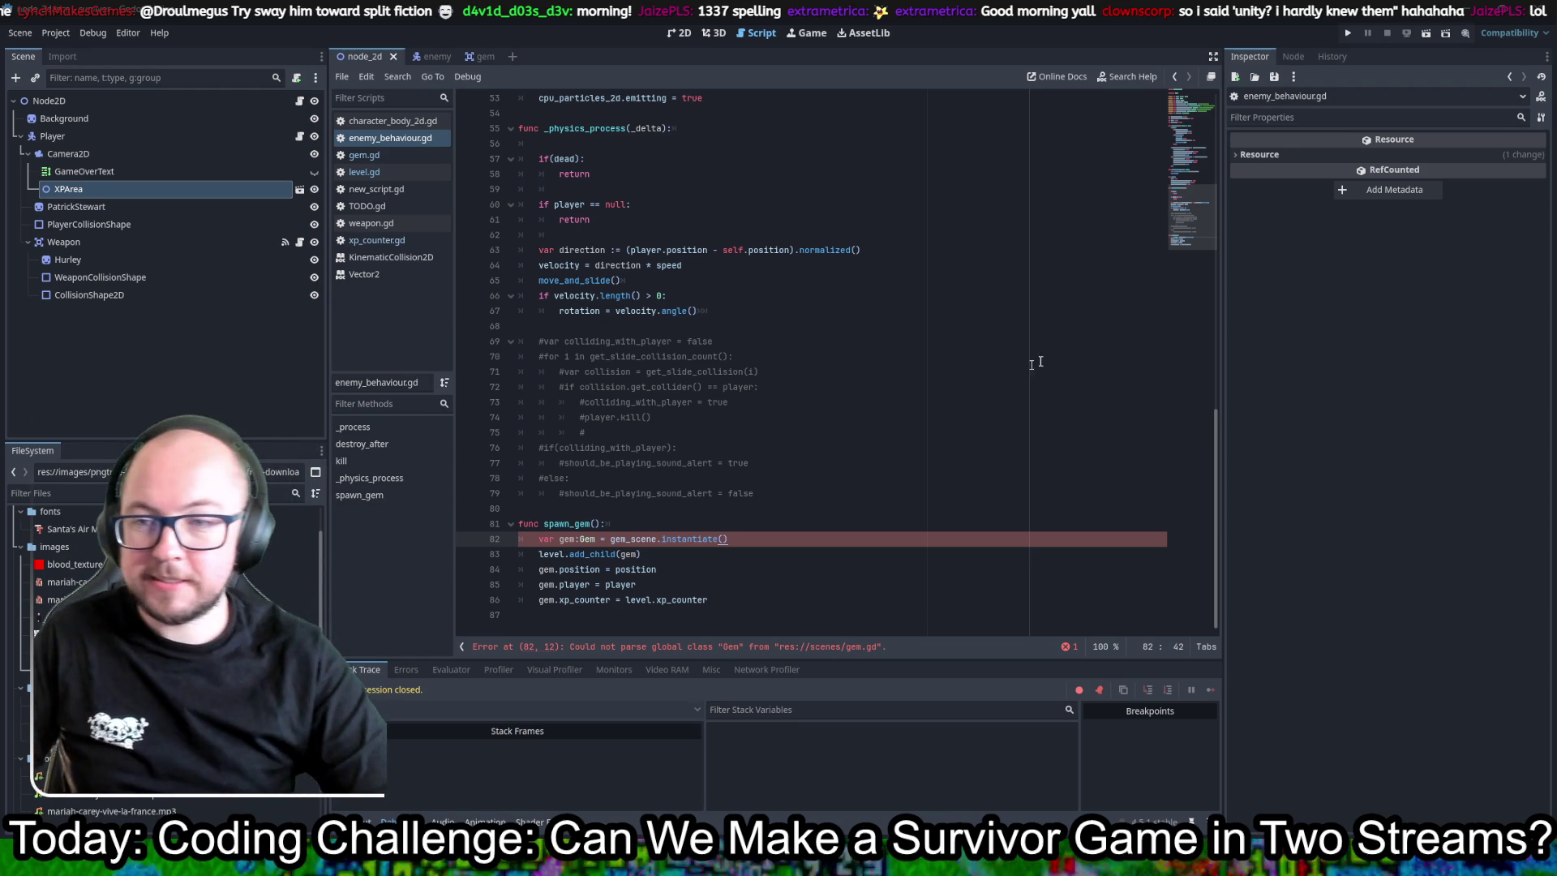
{"action": "left_click", "coordinate": [952, 349]}
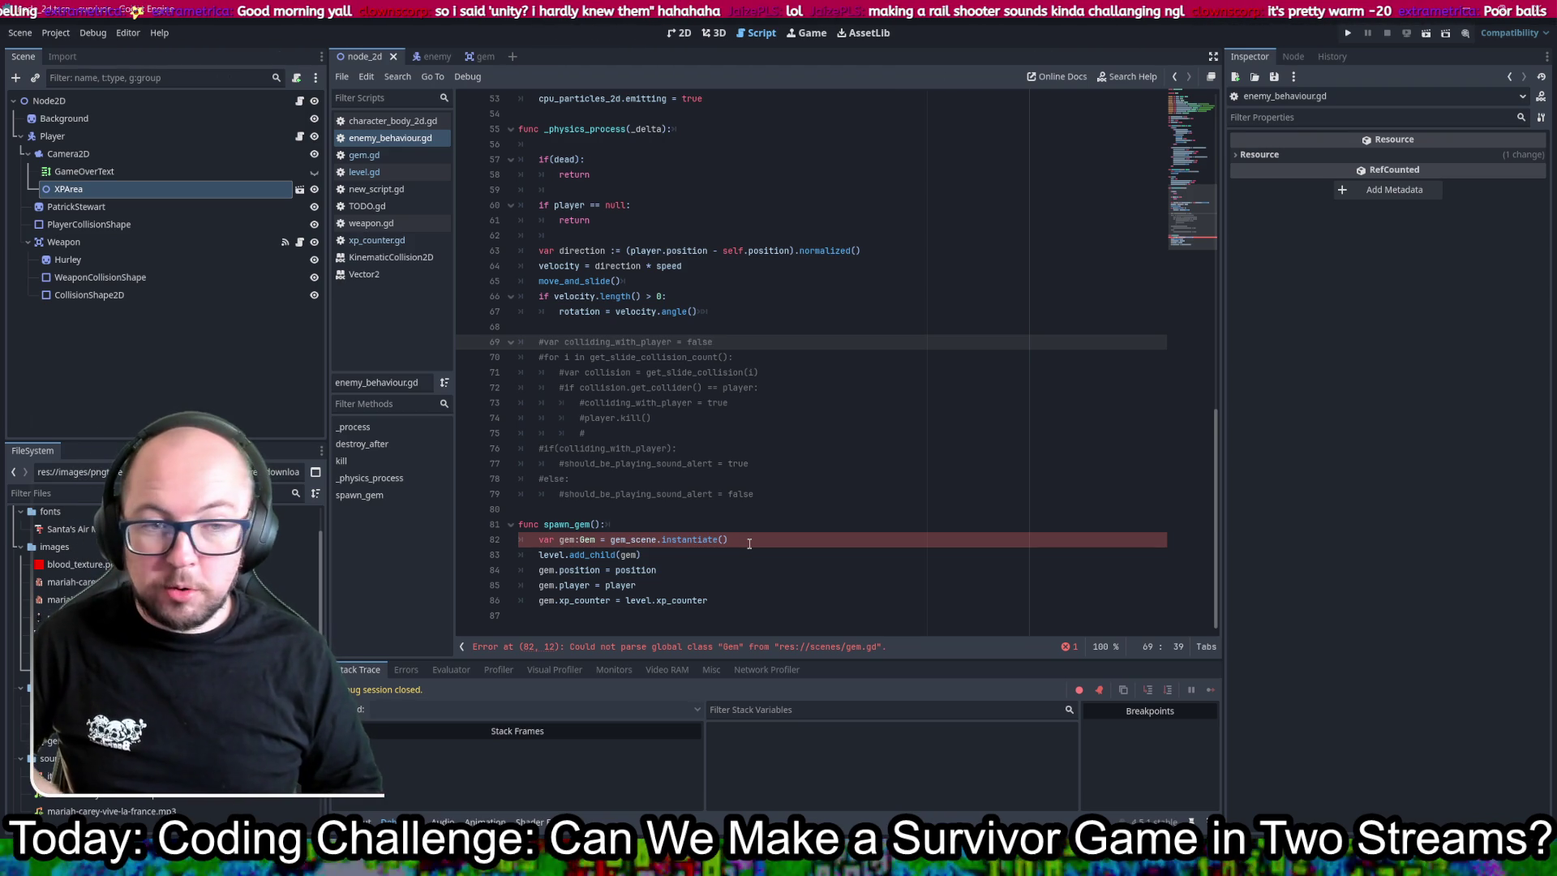
{"action": "left_click", "coordinate": [801, 496]}
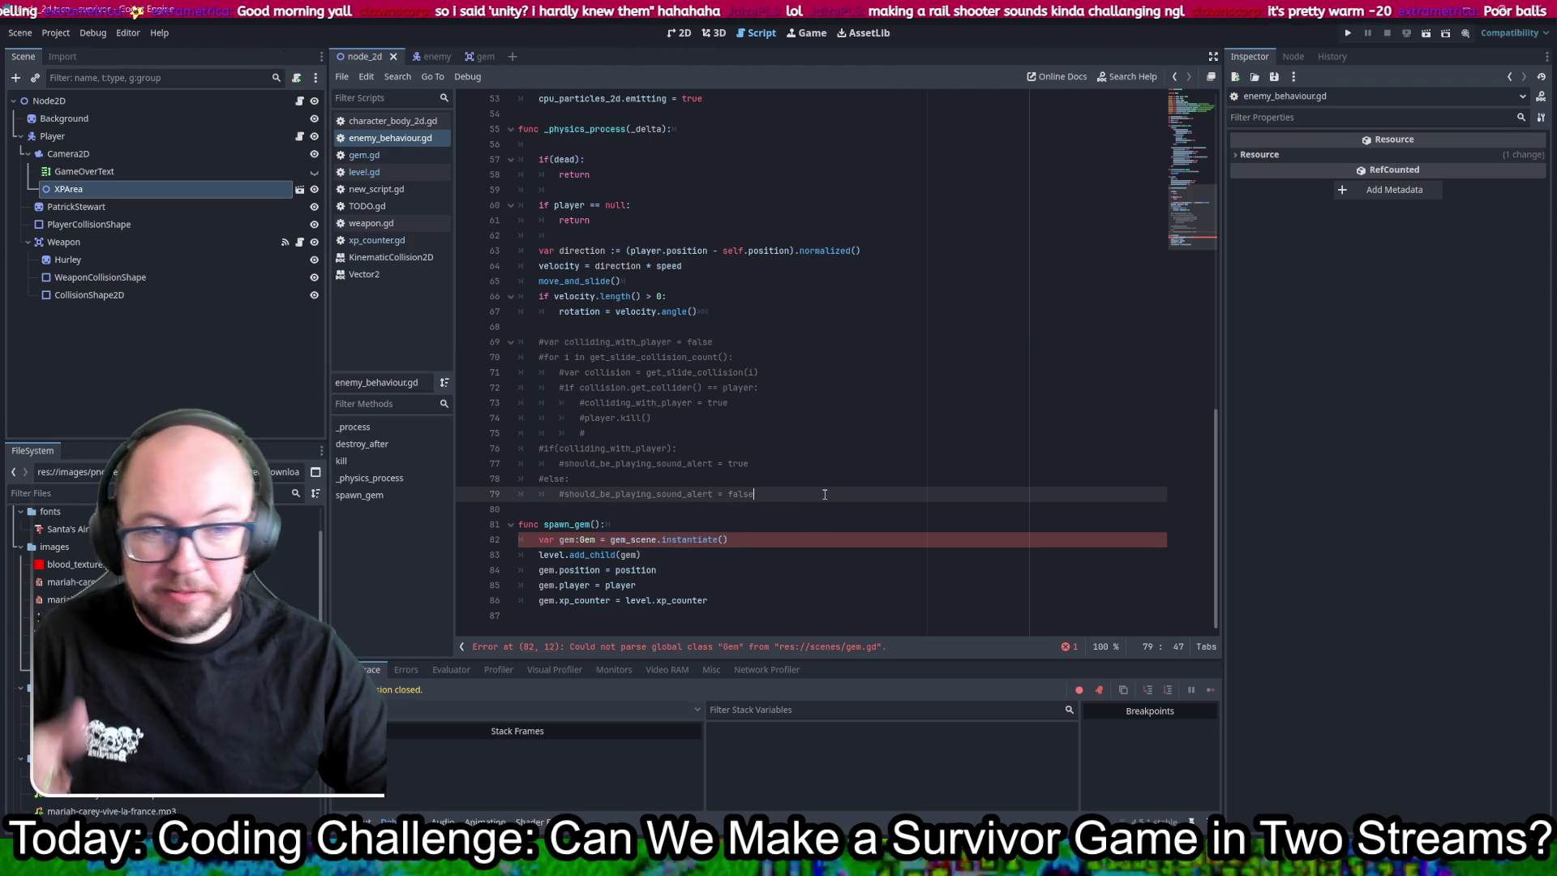
{"action": "mouse_move", "coordinate": [691, 539]}
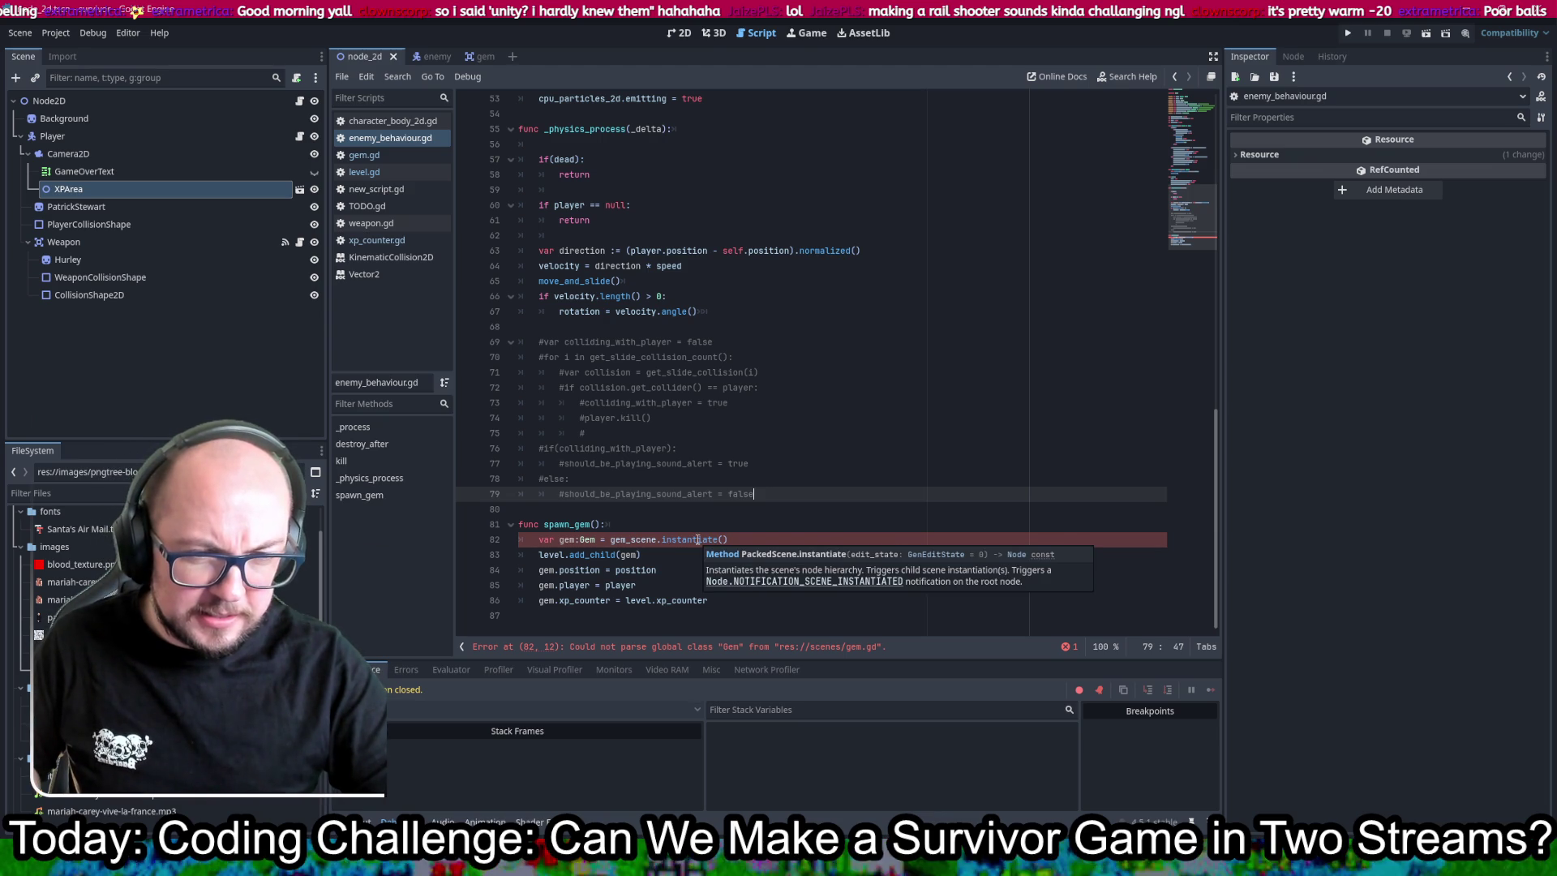
{"action": "left_click", "coordinate": [364, 154]}
- Open gem.gd and place the caret after the stray 'd' on line 19
{"action": "left_click", "coordinate": [817, 281]}
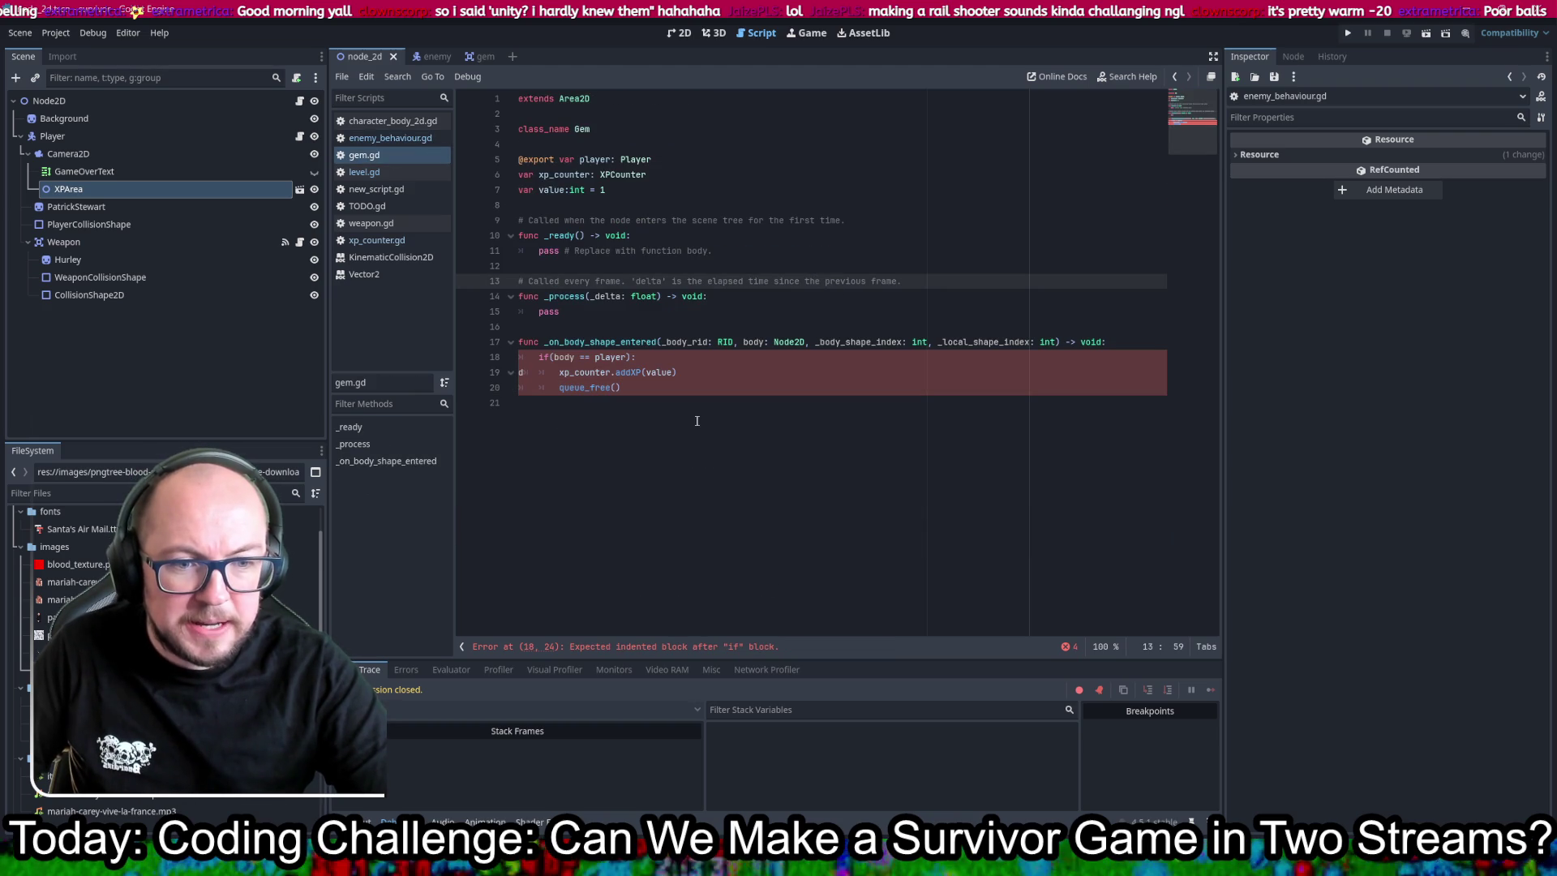
{"action": "left_click", "coordinate": [523, 373]}
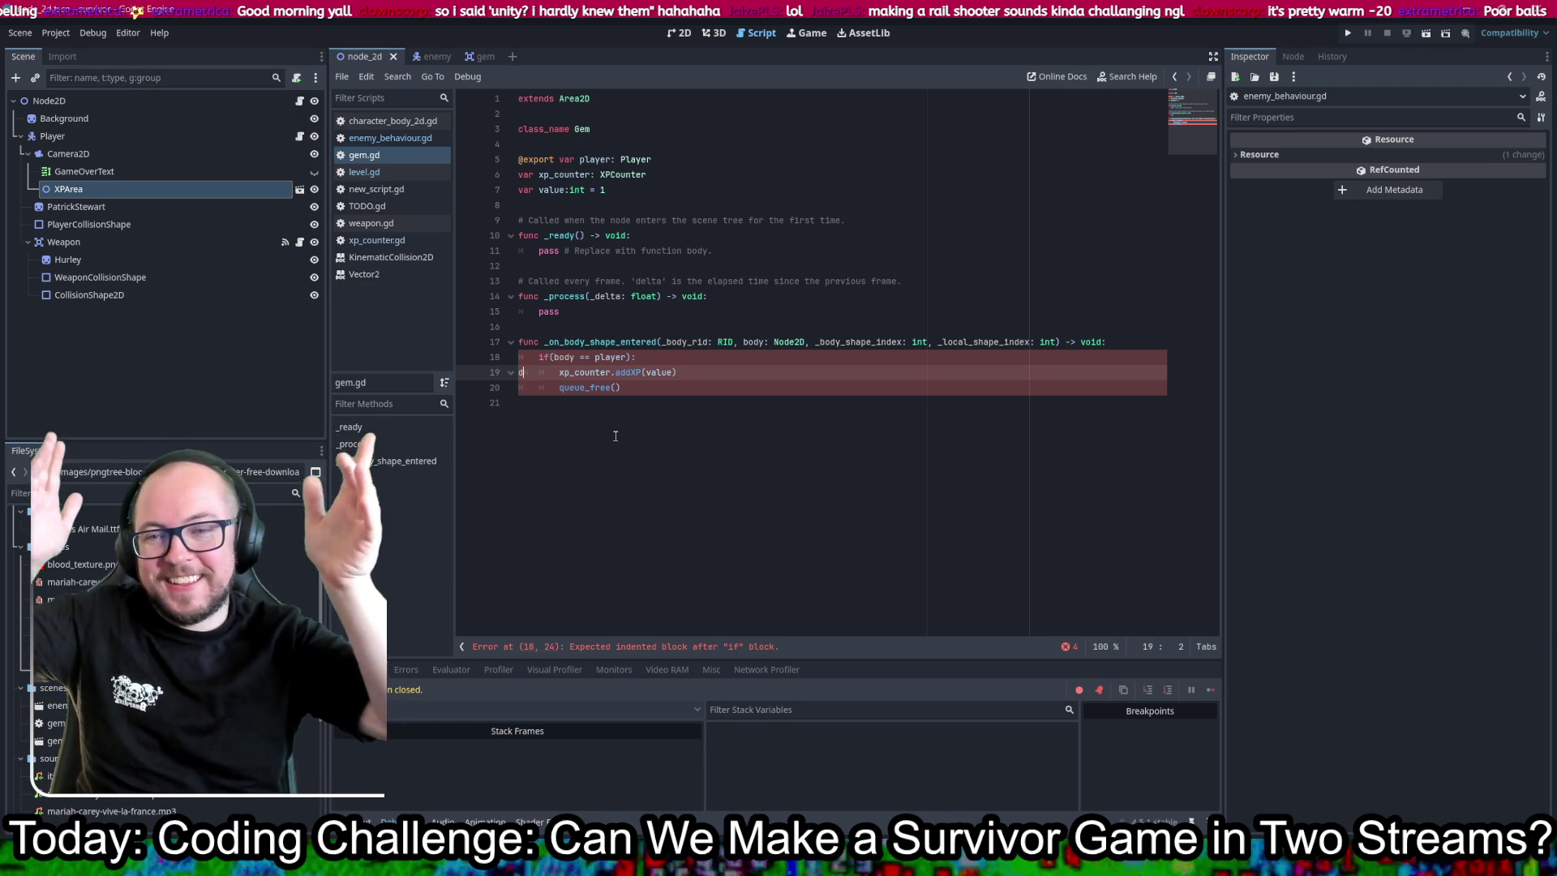
- Delete the stray 'd' on line 19 of gem.gd, then switch to the browser
{"action": "key", "text": "BackSpace"}
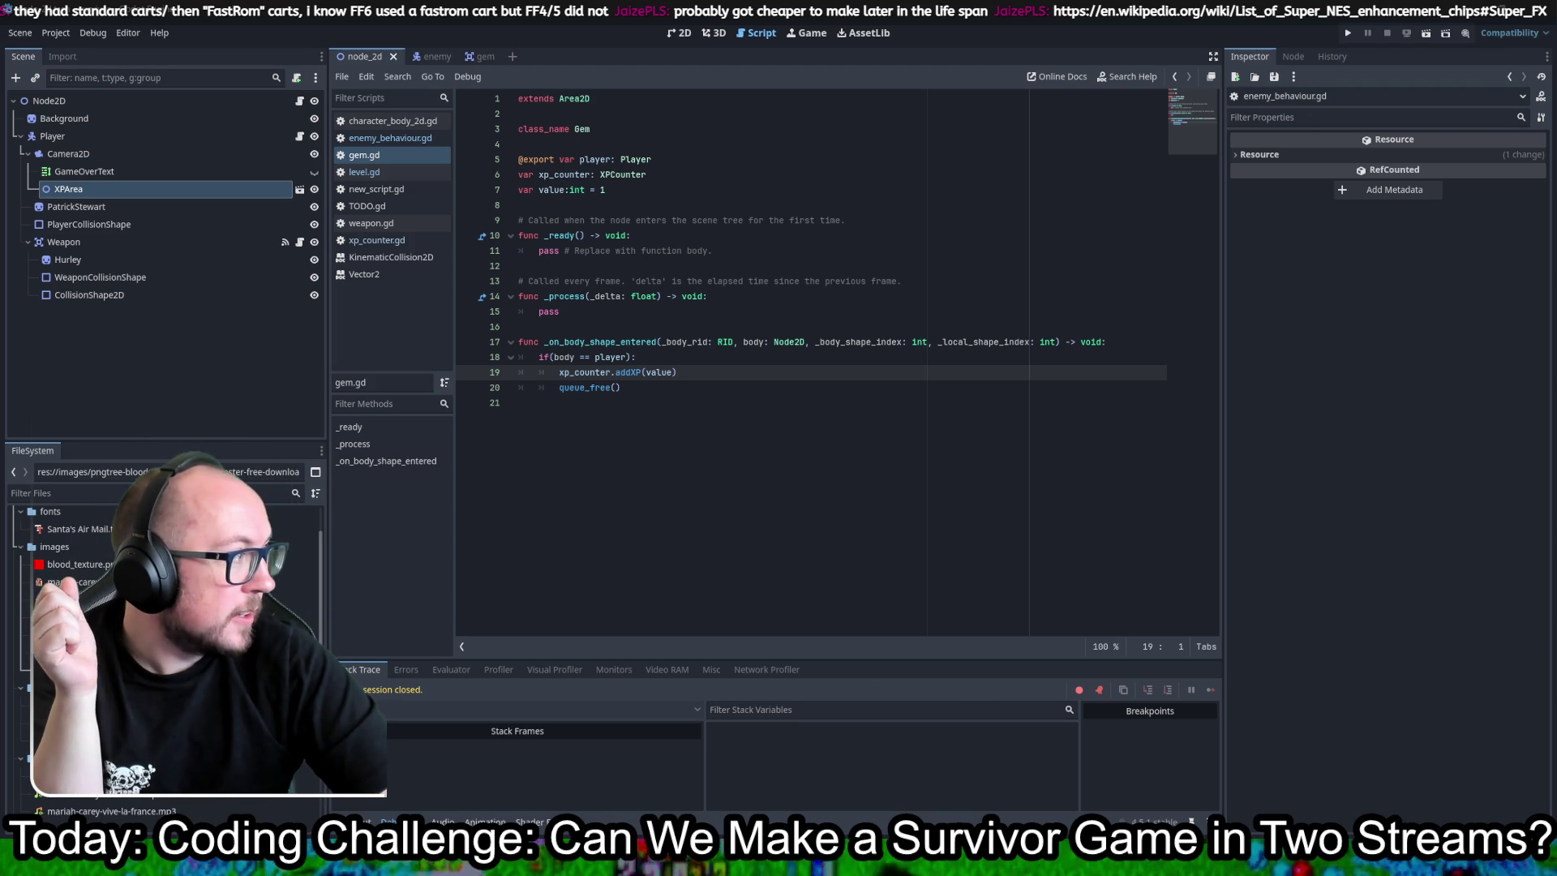
{"action": "key", "text": "alt+Tab"}
- Scroll down the Super NES enhancement chips article to the games table
{"action": "scroll", "coordinate": [1189, 518], "scroll_direction": "up", "scroll_amount": 3}
{"action": "scroll", "coordinate": [1189, 516], "scroll_direction": "up", "scroll_amount": 2}
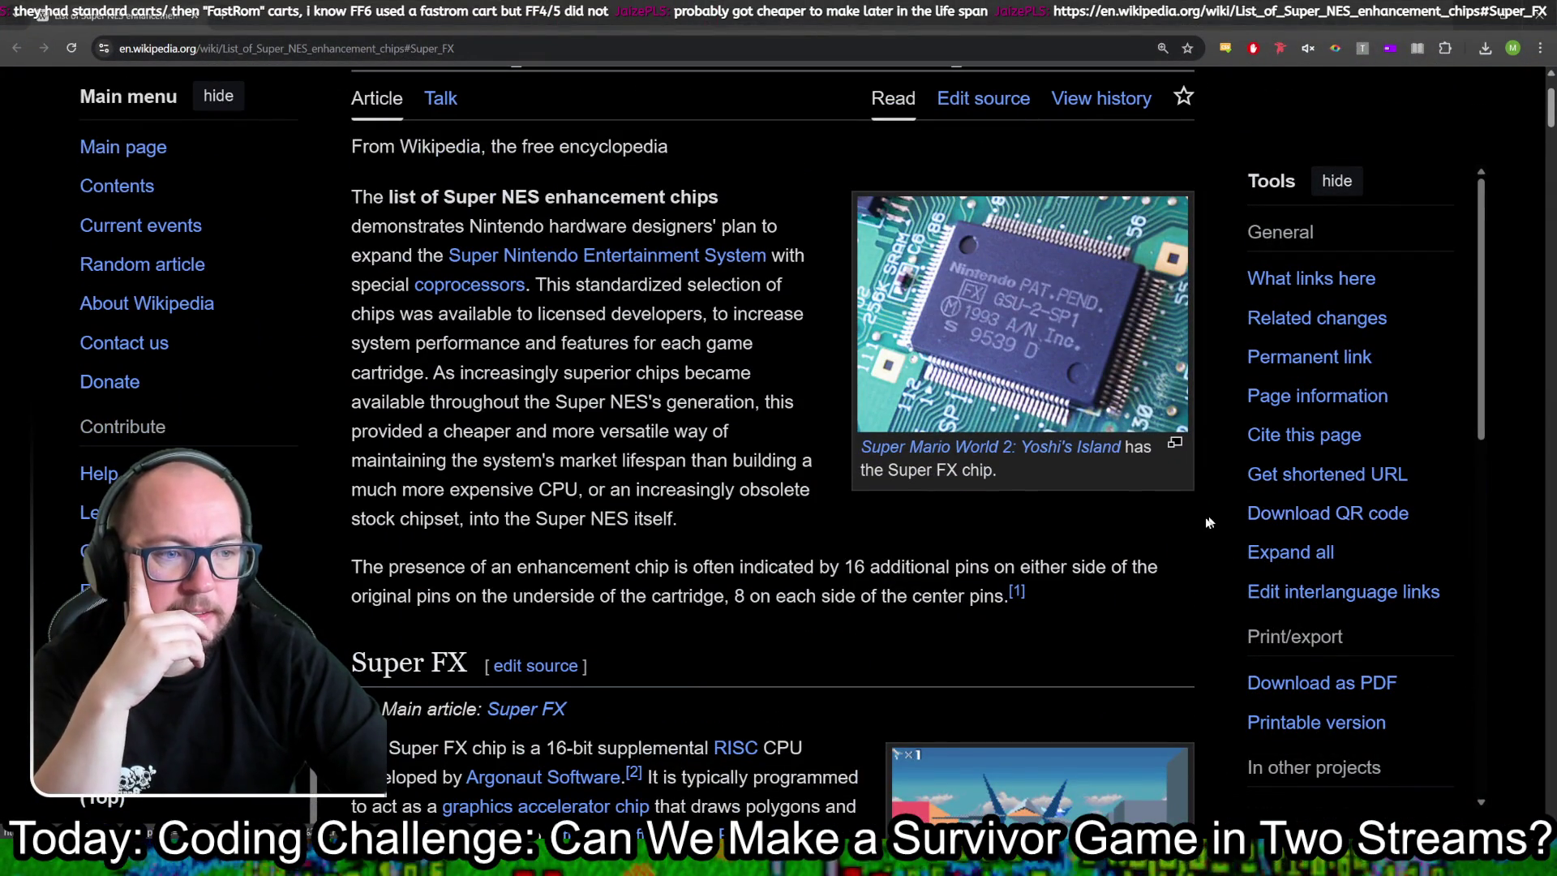
{"action": "scroll", "coordinate": [1220, 509], "scroll_direction": "up", "scroll_amount": 2}
{"action": "scroll", "coordinate": [1219, 509], "scroll_direction": "down", "scroll_amount": 7}
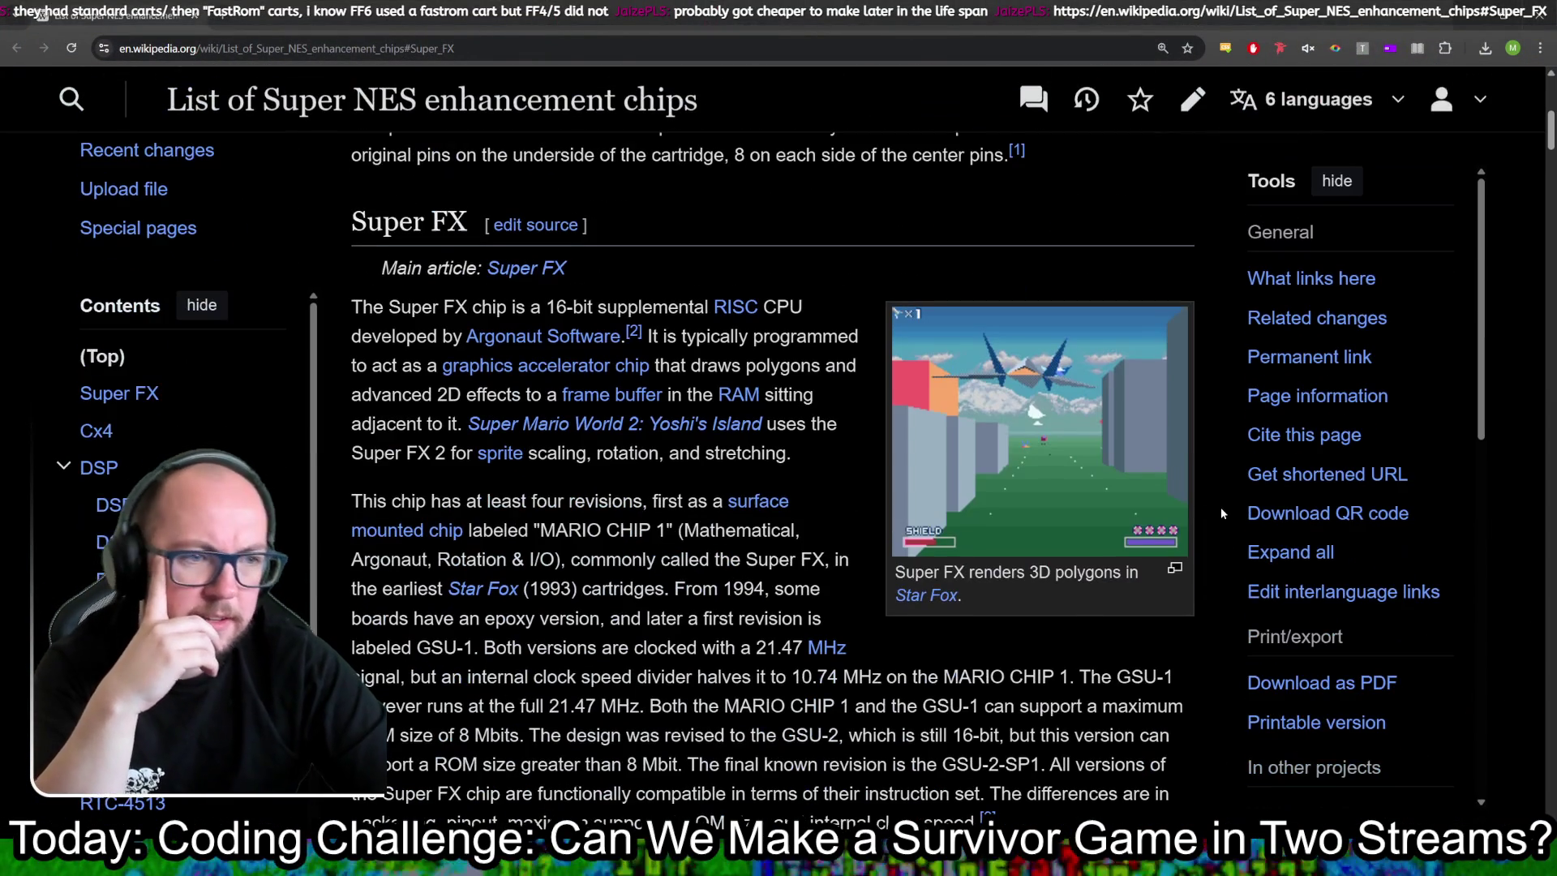
{"action": "scroll", "coordinate": [1222, 513], "scroll_direction": "down", "scroll_amount": 6}
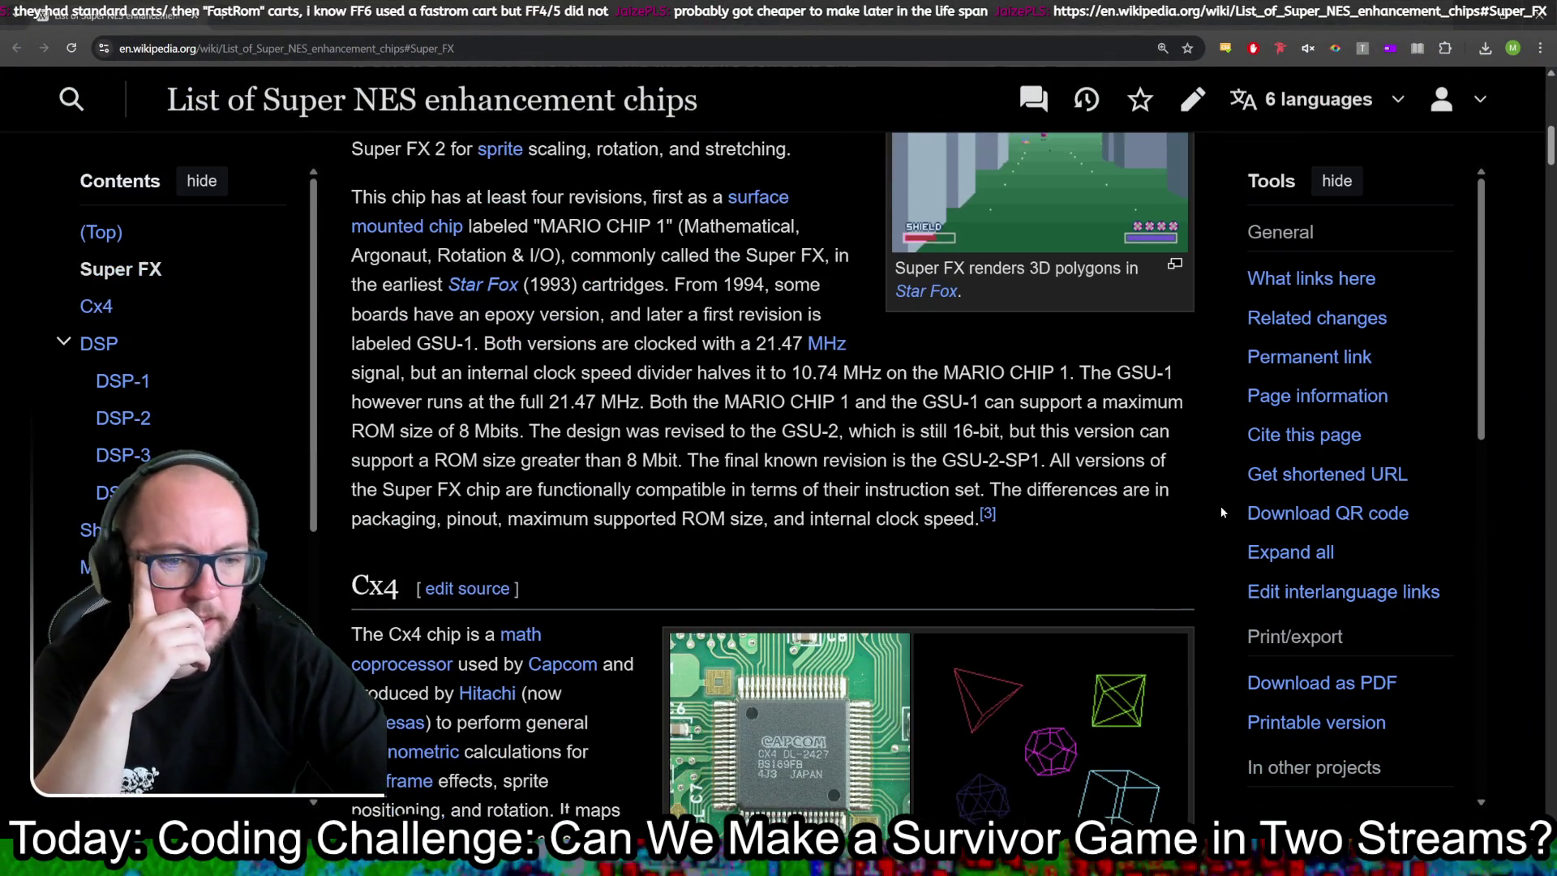
{"action": "scroll", "coordinate": [1221, 510], "scroll_direction": "down", "scroll_amount": 16}
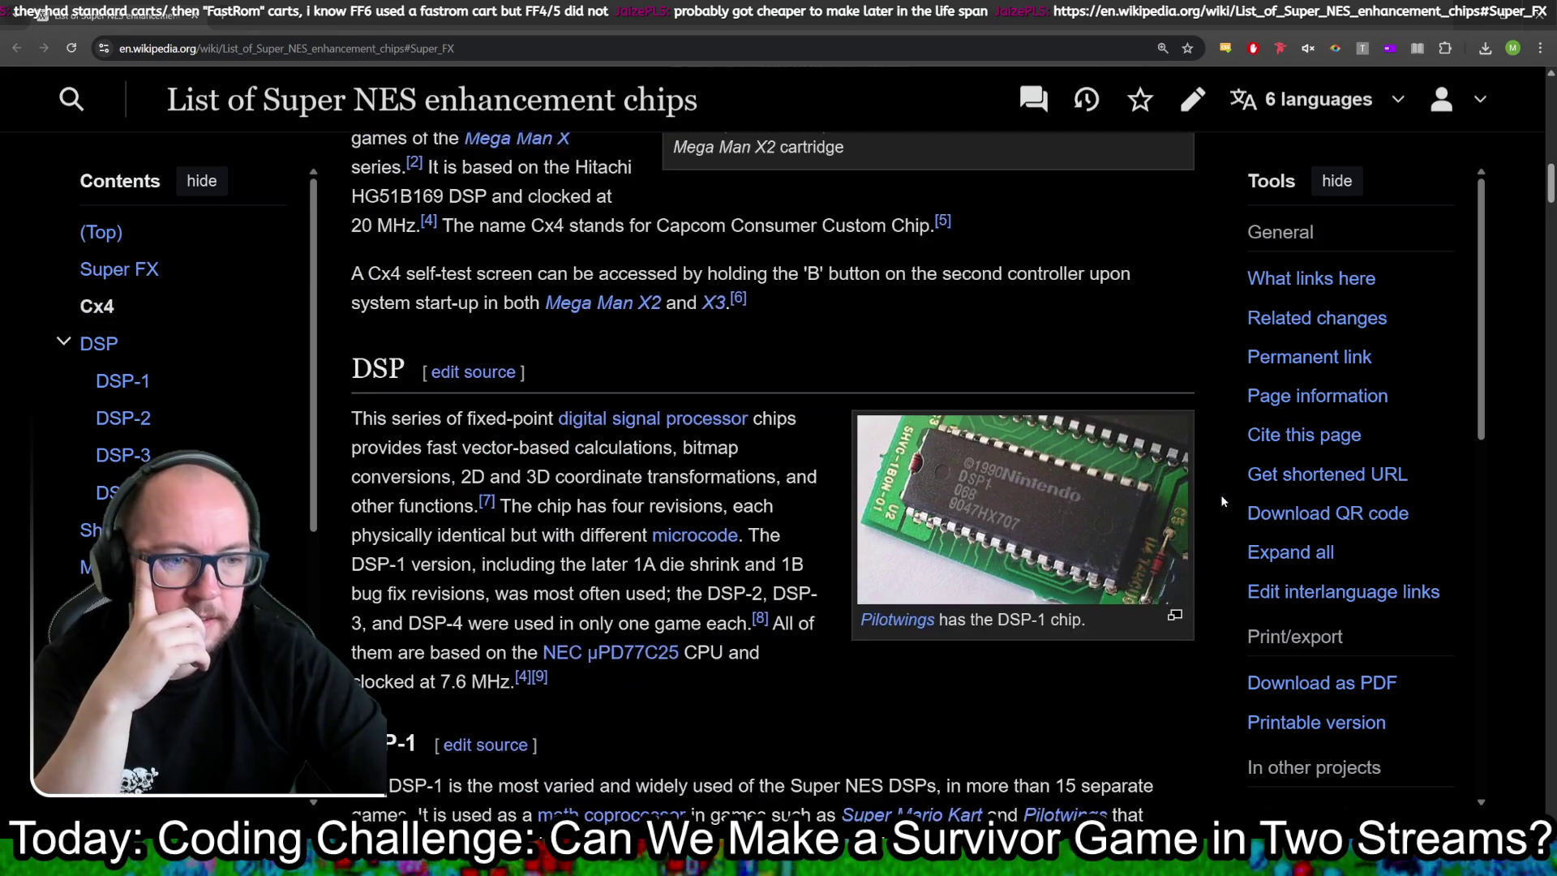
{"action": "scroll", "coordinate": [1221, 504], "scroll_direction": "down", "scroll_amount": 13}
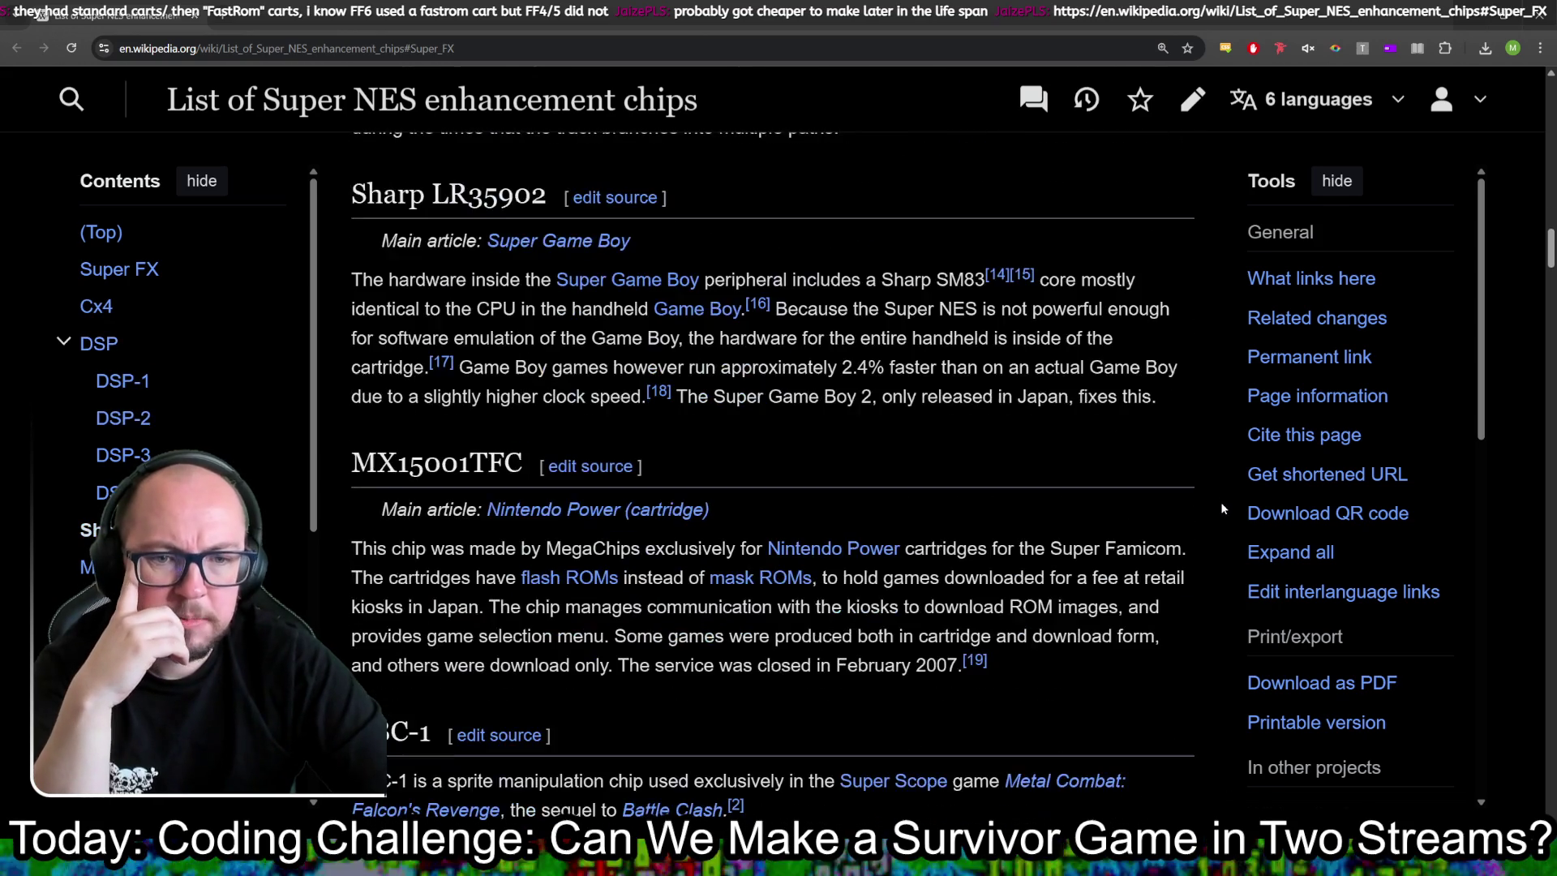
{"action": "scroll", "coordinate": [1222, 509], "scroll_direction": "down", "scroll_amount": 14}
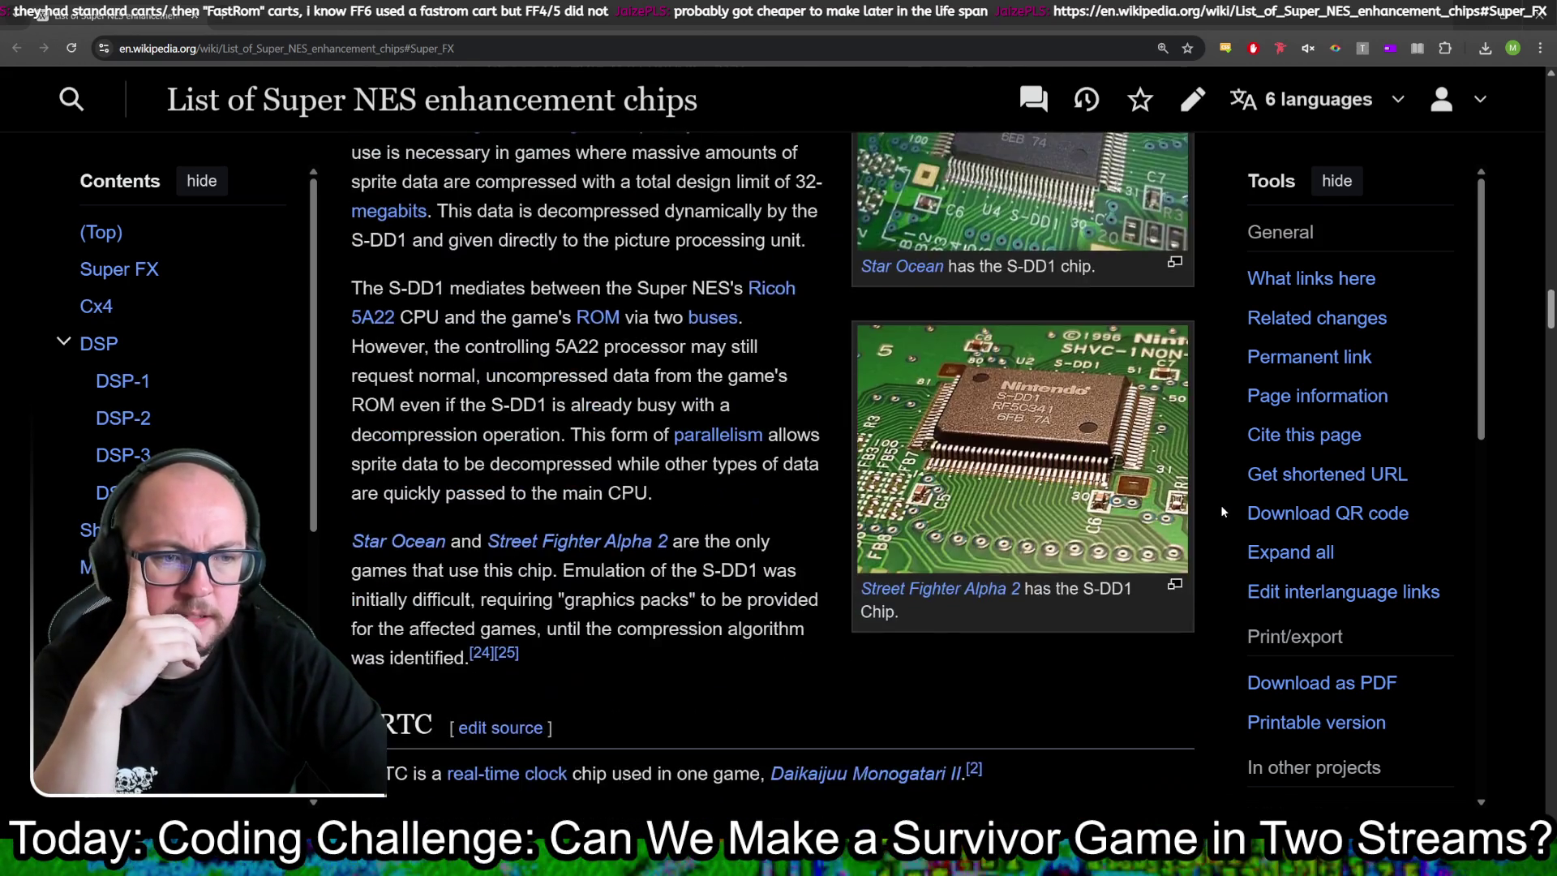
{"action": "scroll", "coordinate": [1222, 512], "scroll_direction": "down", "scroll_amount": 13}
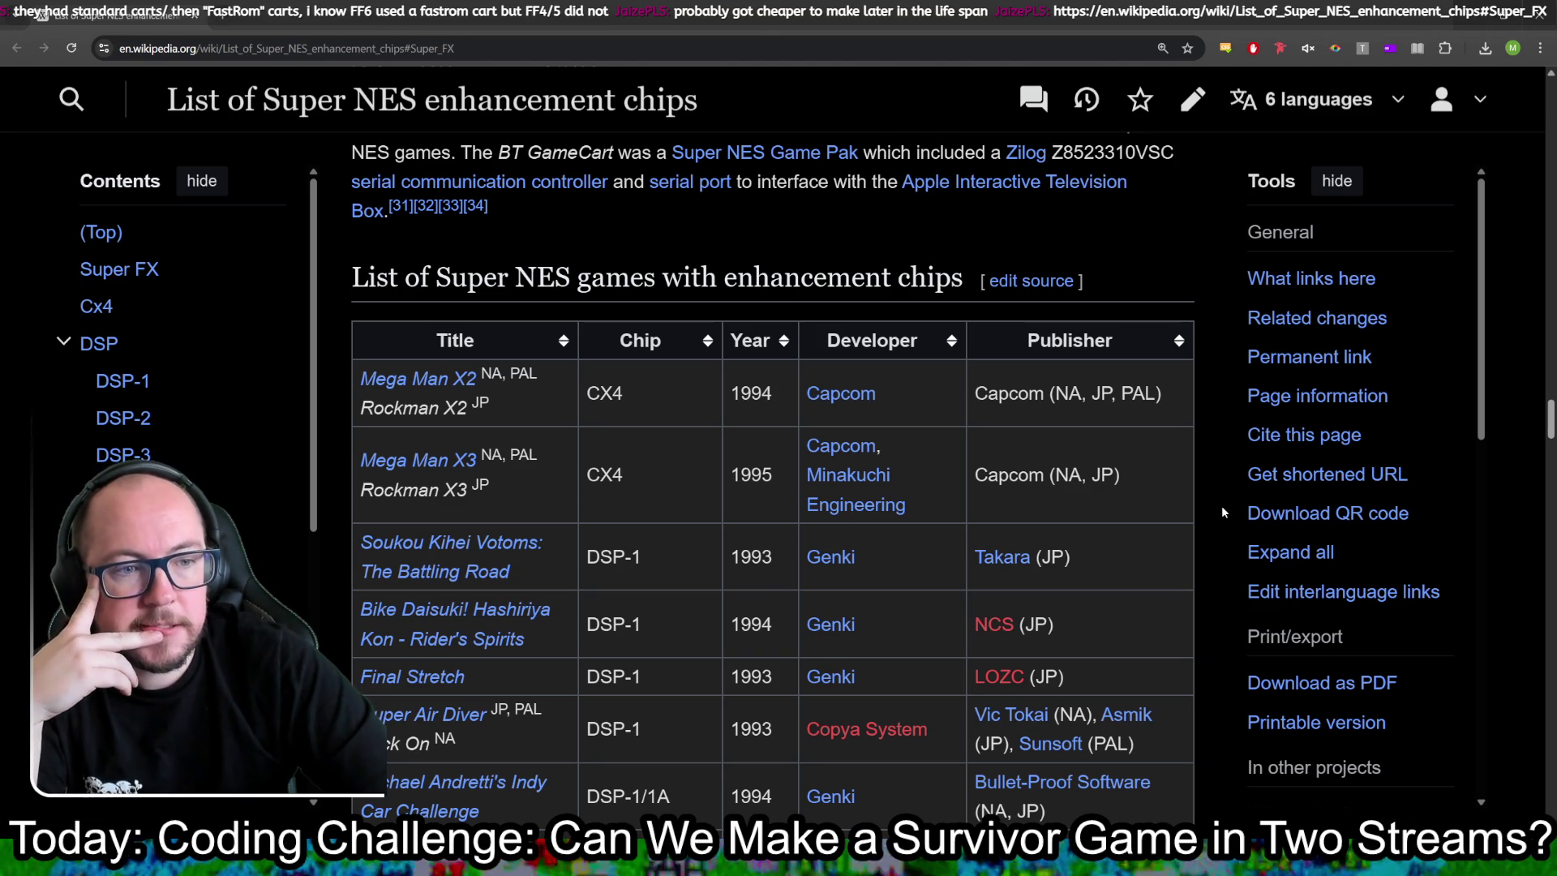
{"action": "scroll", "coordinate": [1224, 510], "scroll_direction": "down", "scroll_amount": 2}
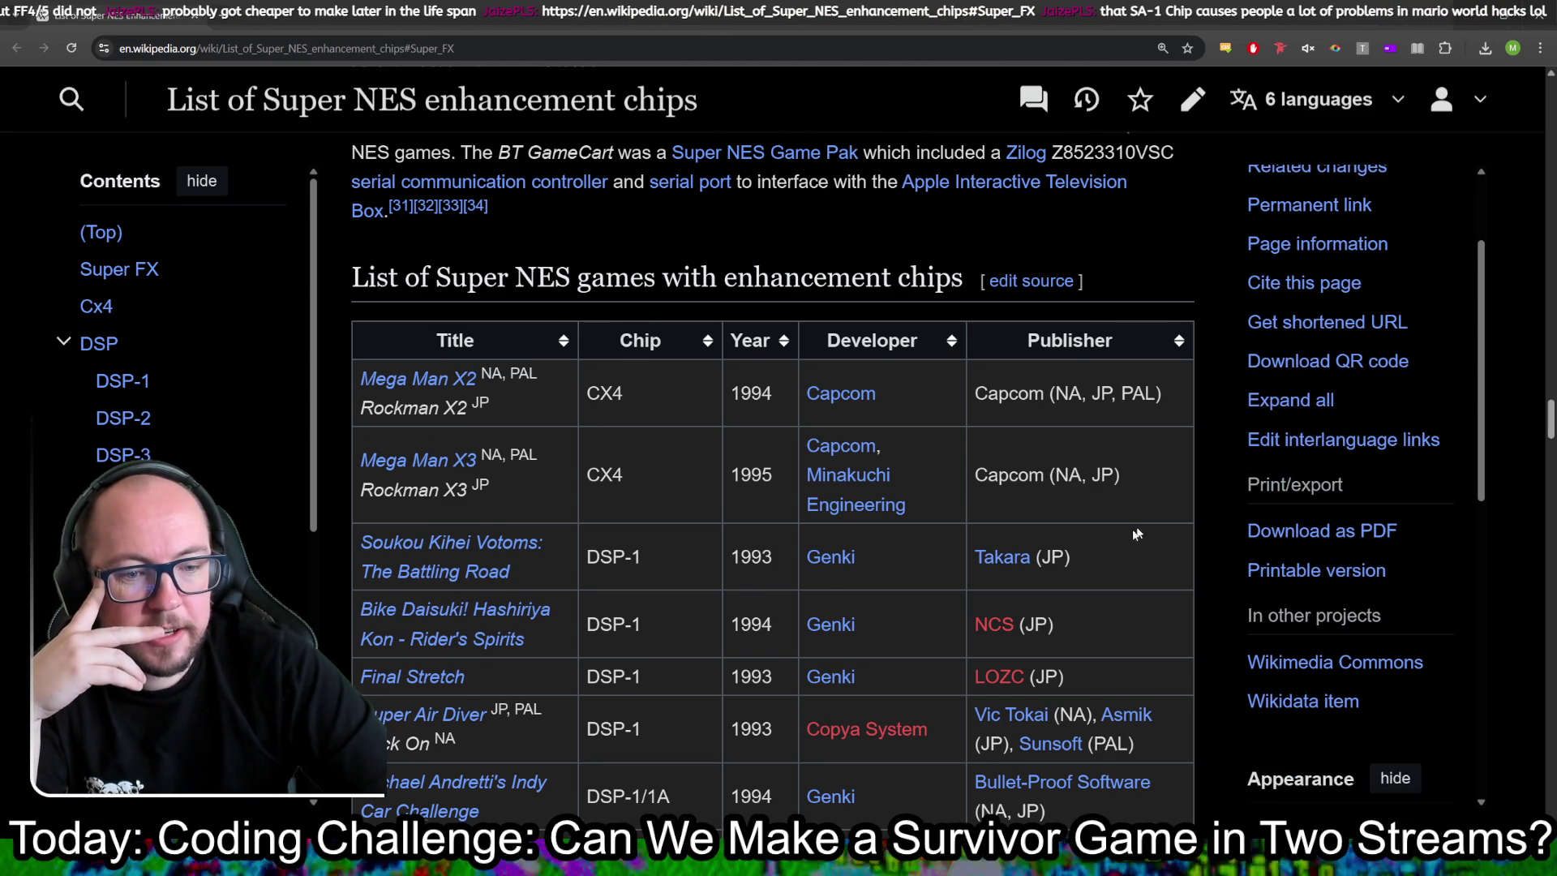
{"action": "scroll", "coordinate": [1128, 531], "scroll_direction": "down", "scroll_amount": 3}
{"action": "scroll", "coordinate": [1128, 531], "scroll_direction": "down", "scroll_amount": 10}
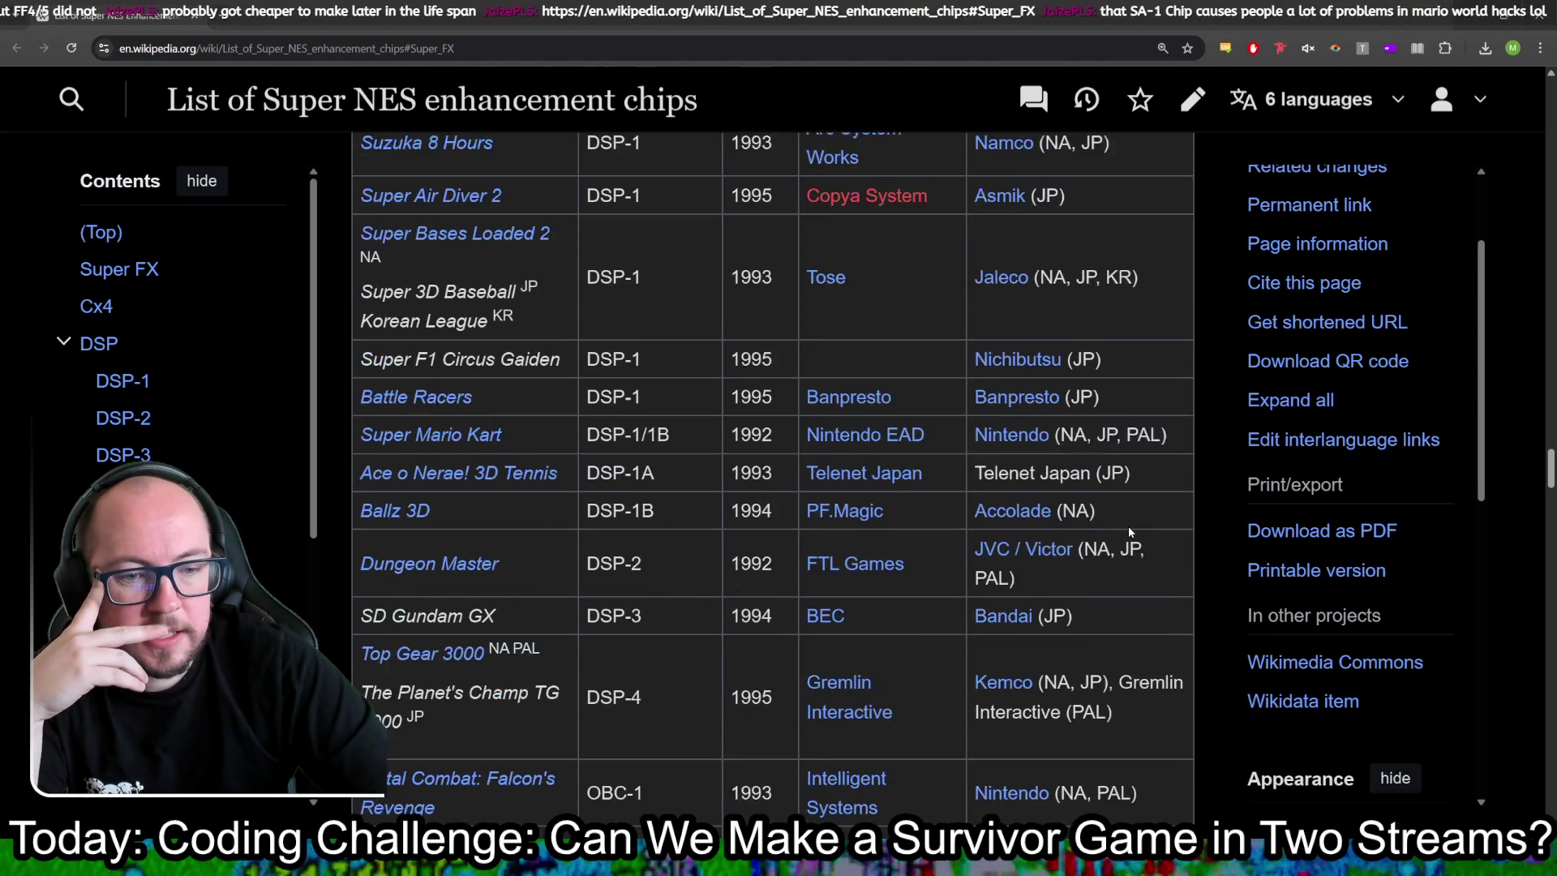
{"action": "scroll", "coordinate": [1128, 531], "scroll_direction": "down", "scroll_amount": 2}
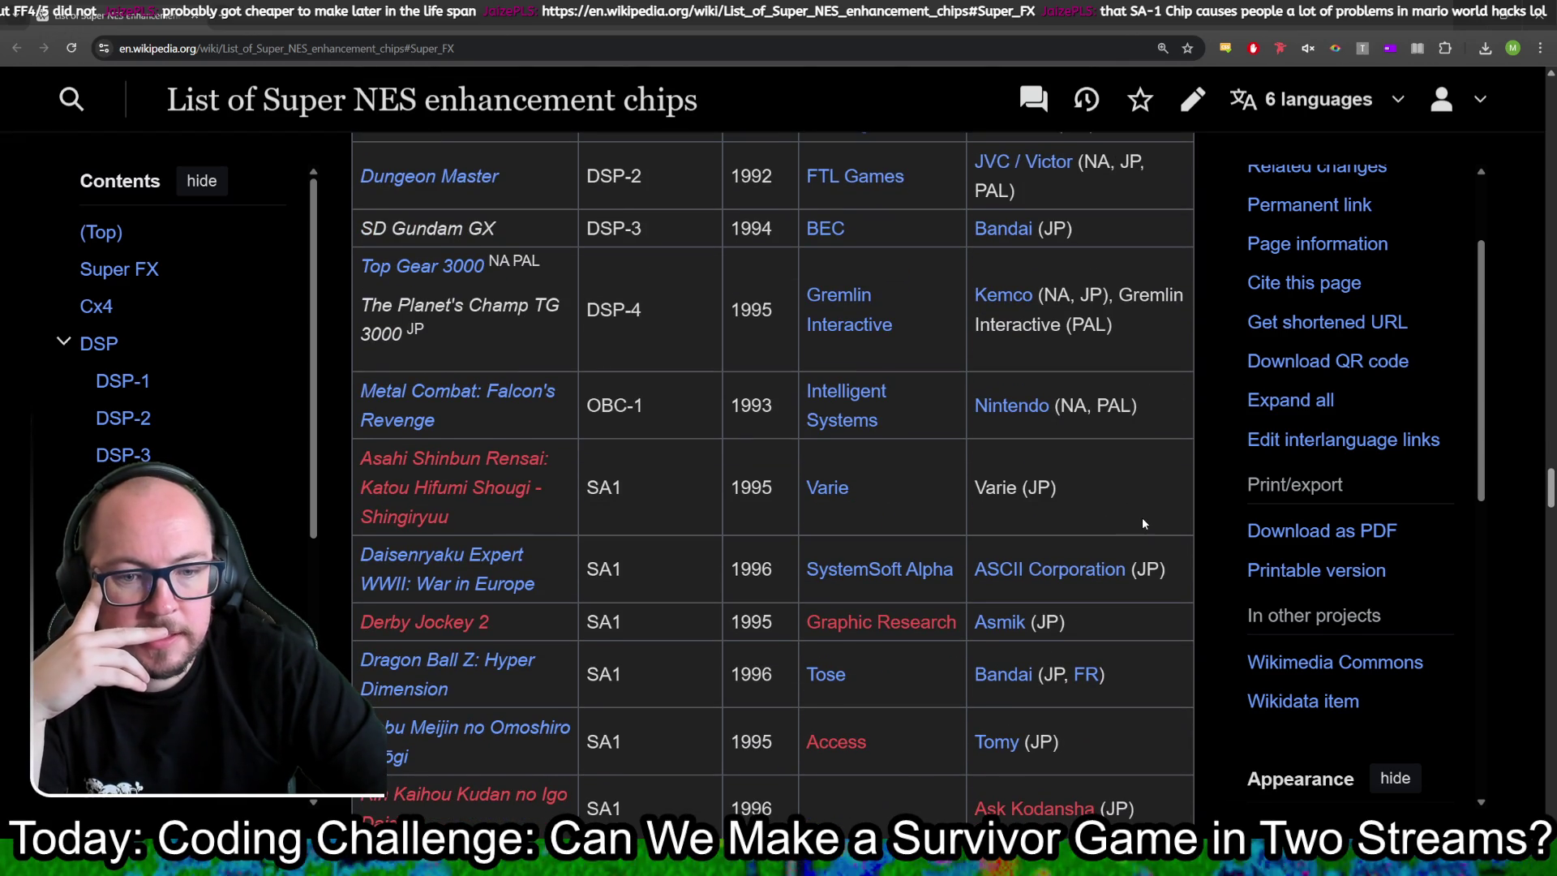
{"action": "scroll", "coordinate": [1143, 523], "scroll_direction": "down", "scroll_amount": 2}
- Scroll back up to the SA1 chip section
{"action": "scroll", "coordinate": [673, 576], "scroll_direction": "up", "scroll_amount": 4}
{"action": "scroll", "coordinate": [669, 575], "scroll_direction": "up", "scroll_amount": 10}
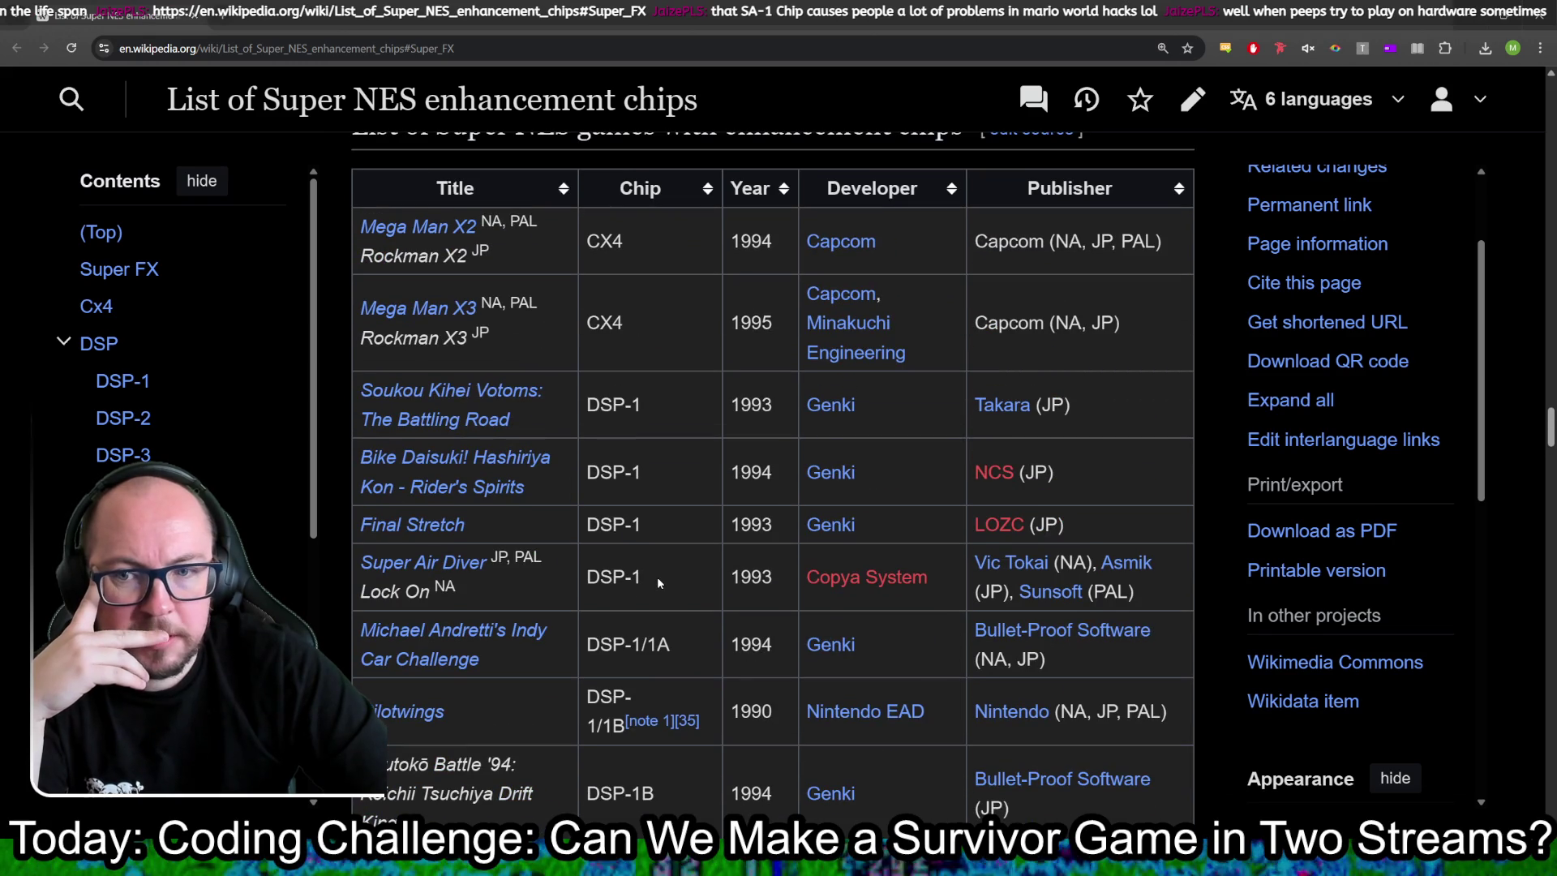
{"action": "scroll", "coordinate": [657, 576], "scroll_direction": "up", "scroll_amount": 8}
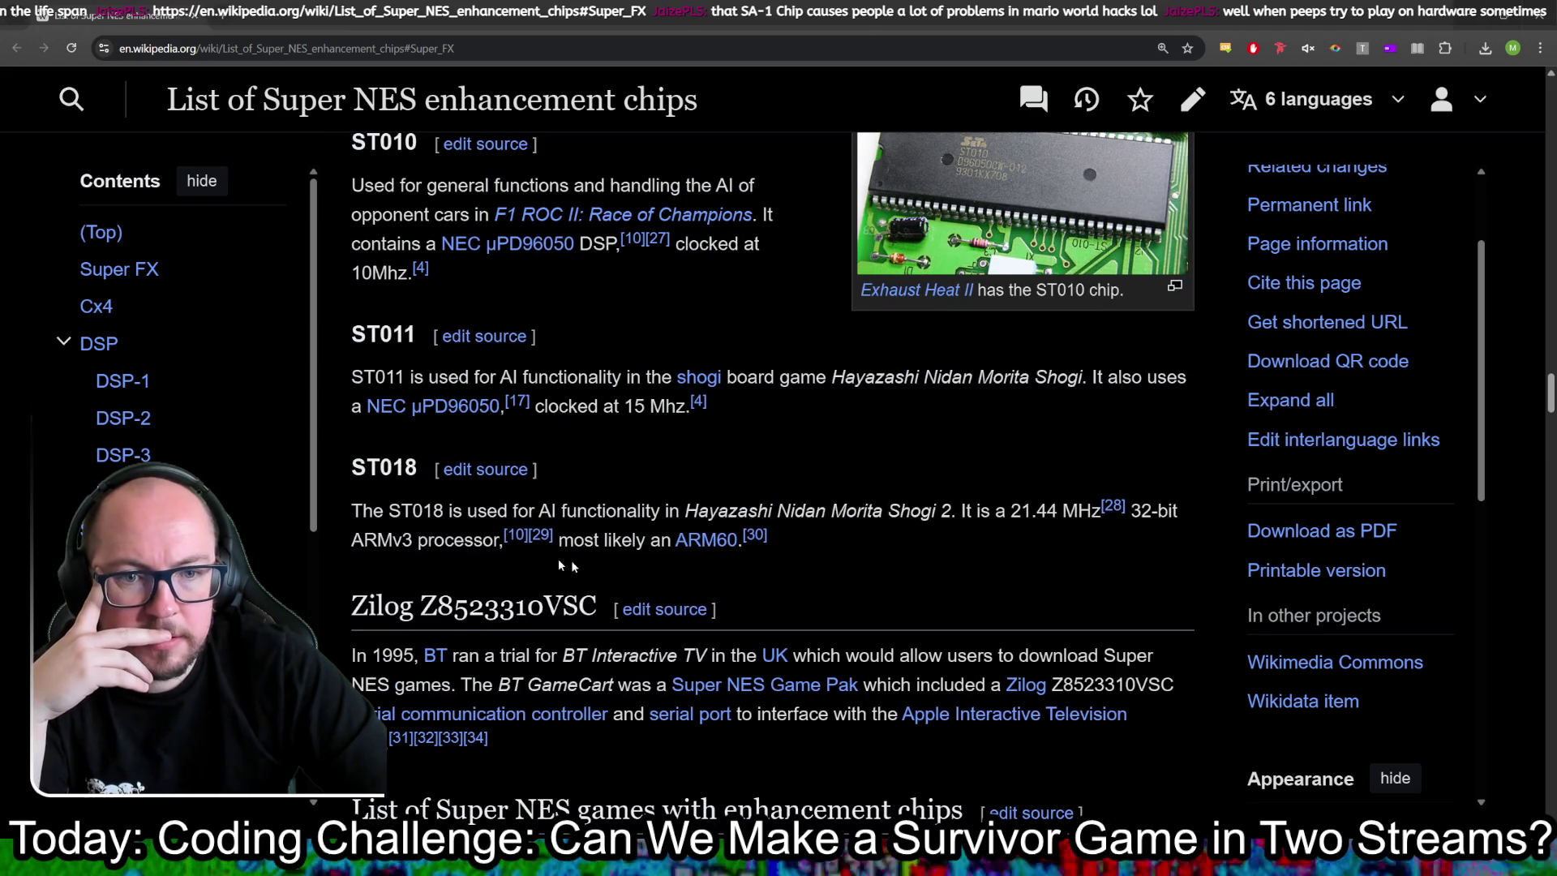
{"action": "scroll", "coordinate": [624, 577], "scroll_direction": "up", "scroll_amount": 20}
{"action": "scroll", "coordinate": [519, 547], "scroll_direction": "down", "scroll_amount": 3}
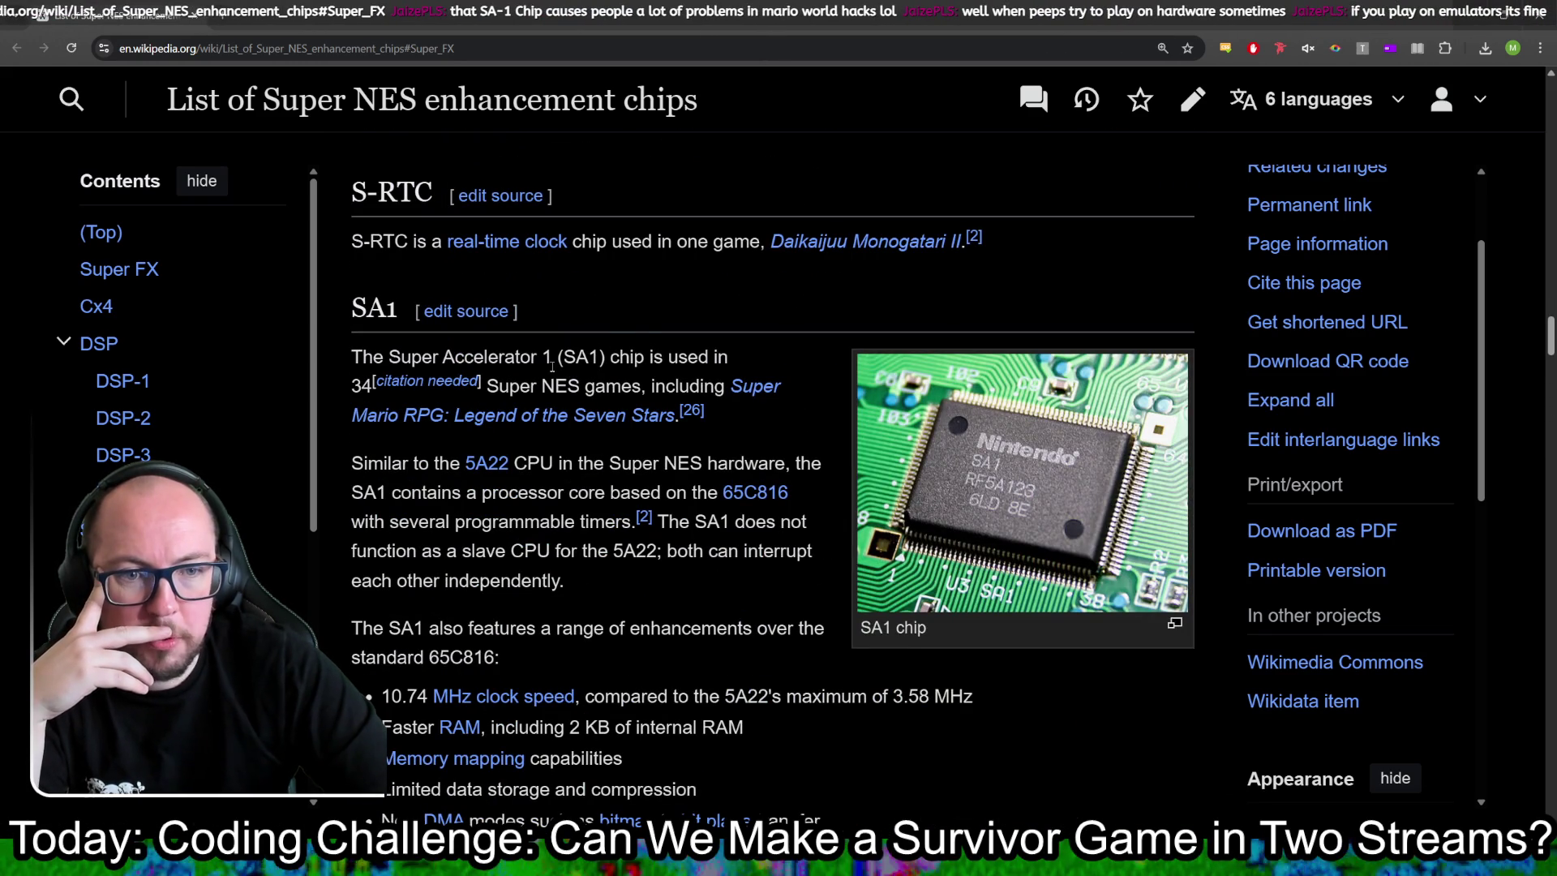
{"action": "mouse_move", "coordinate": [519, 418]}
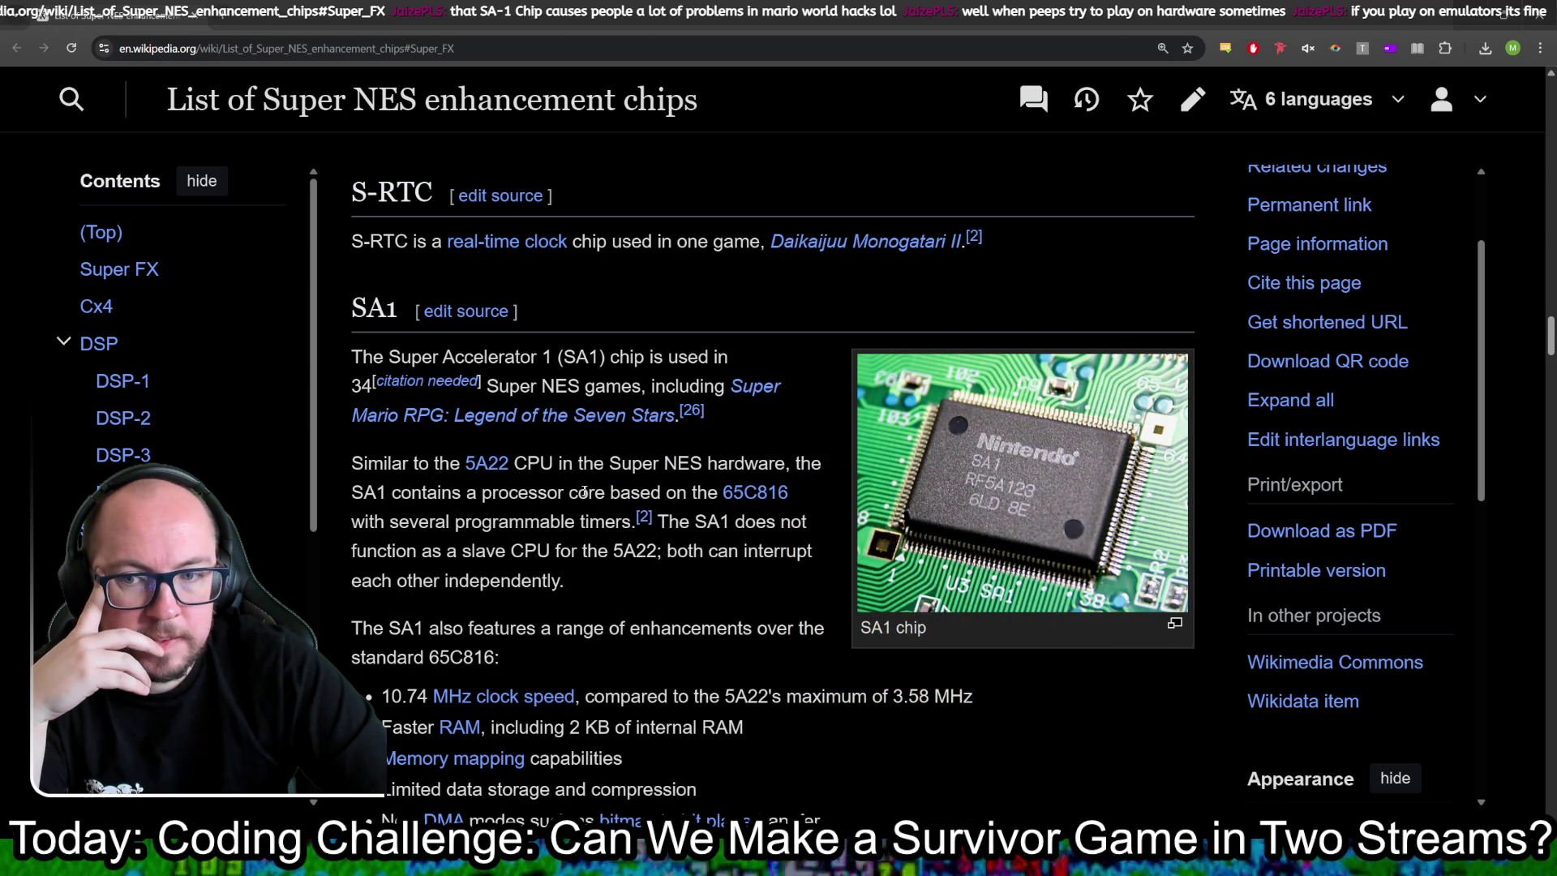
{"action": "scroll", "coordinate": [823, 514], "scroll_direction": "down", "scroll_amount": 2}
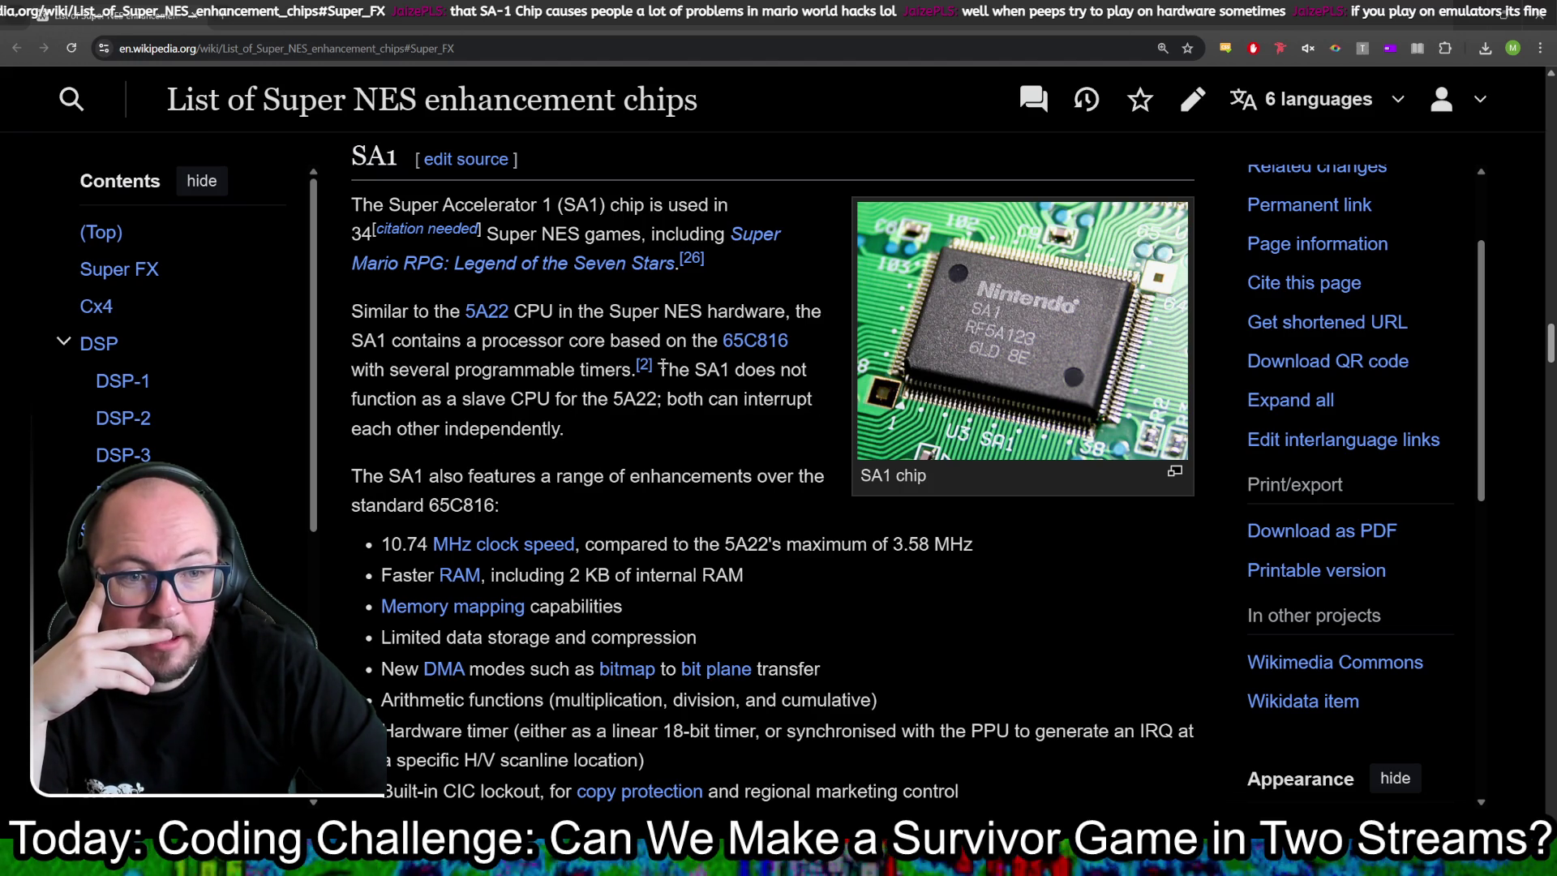
{"action": "left_click_drag", "start_coordinate": [660, 369], "coordinate": [677, 426]}
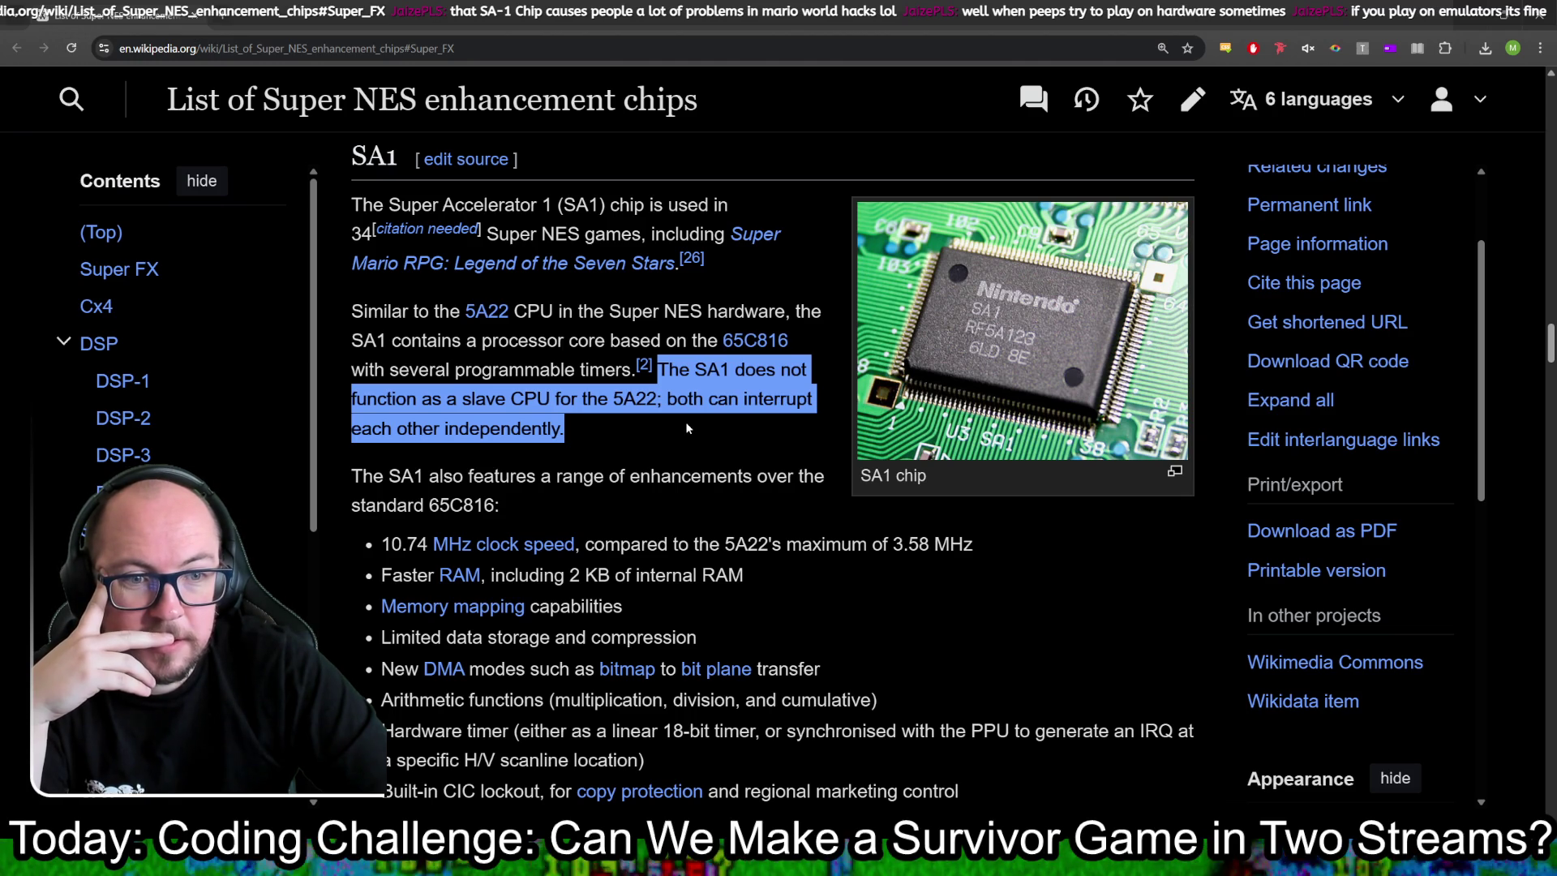
{"action": "scroll", "coordinate": [689, 425], "scroll_direction": "down", "scroll_amount": 1}
{"action": "scroll", "coordinate": [692, 427], "scroll_direction": "down", "scroll_amount": 1}
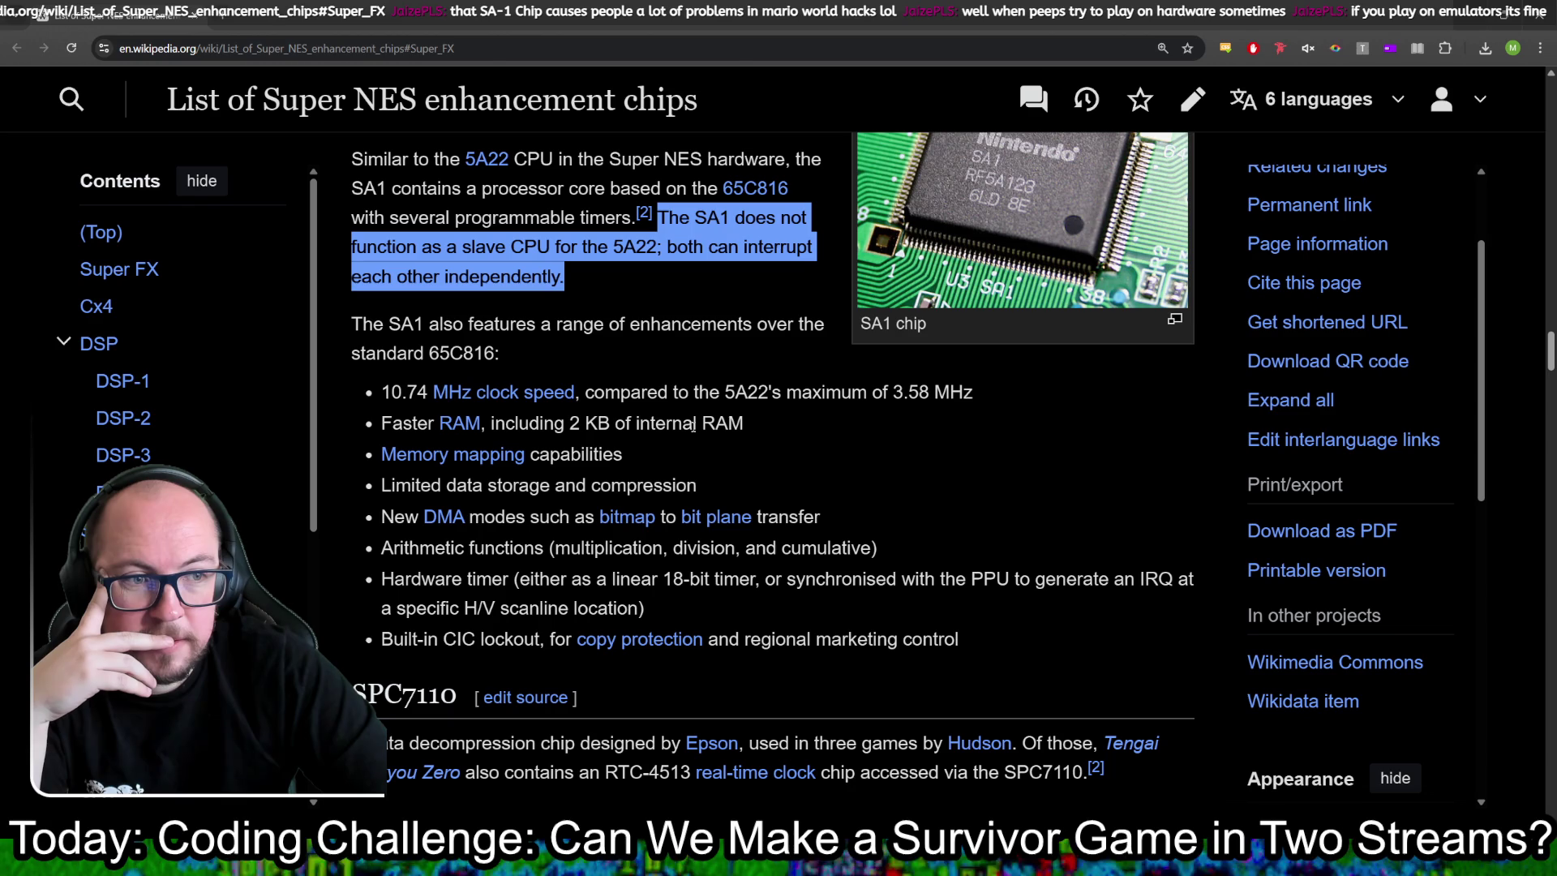
{"action": "scroll", "coordinate": [411, 329], "scroll_direction": "up", "scroll_amount": 2}
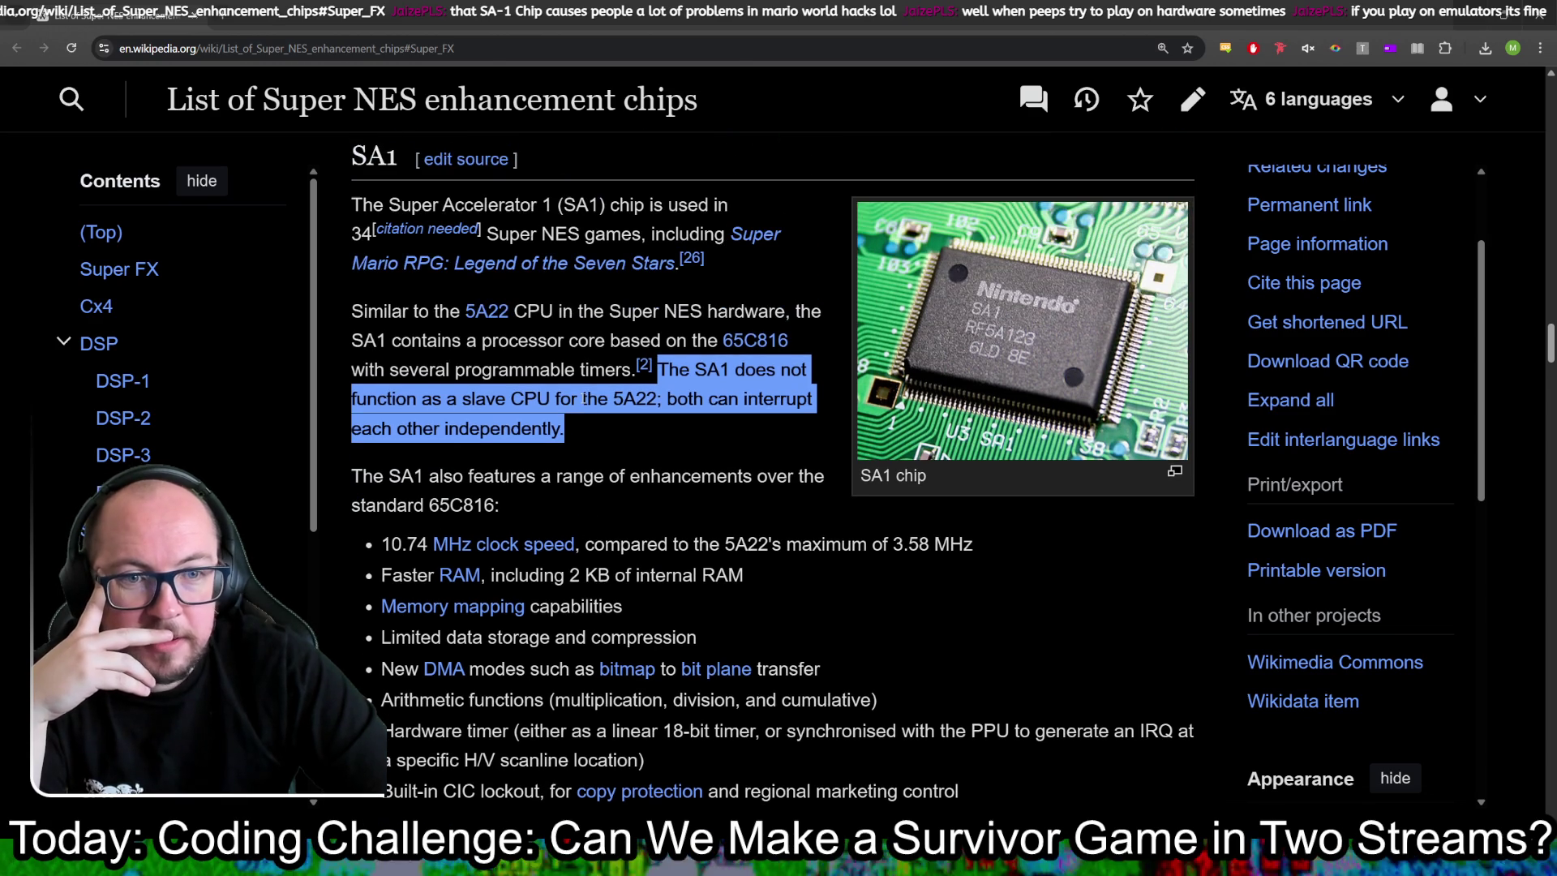
{"action": "mouse_move", "coordinate": [367, 155]}
{"action": "left_mouse_down"}
{"action": "mouse_move", "coordinate": [785, 445]}
{"action": "mouse_move", "coordinate": [1013, 786]}
{"action": "mouse_move", "coordinate": [1067, 791]}
{"action": "left_mouse_up"}
{"action": "left_click", "coordinate": [965, 512]}
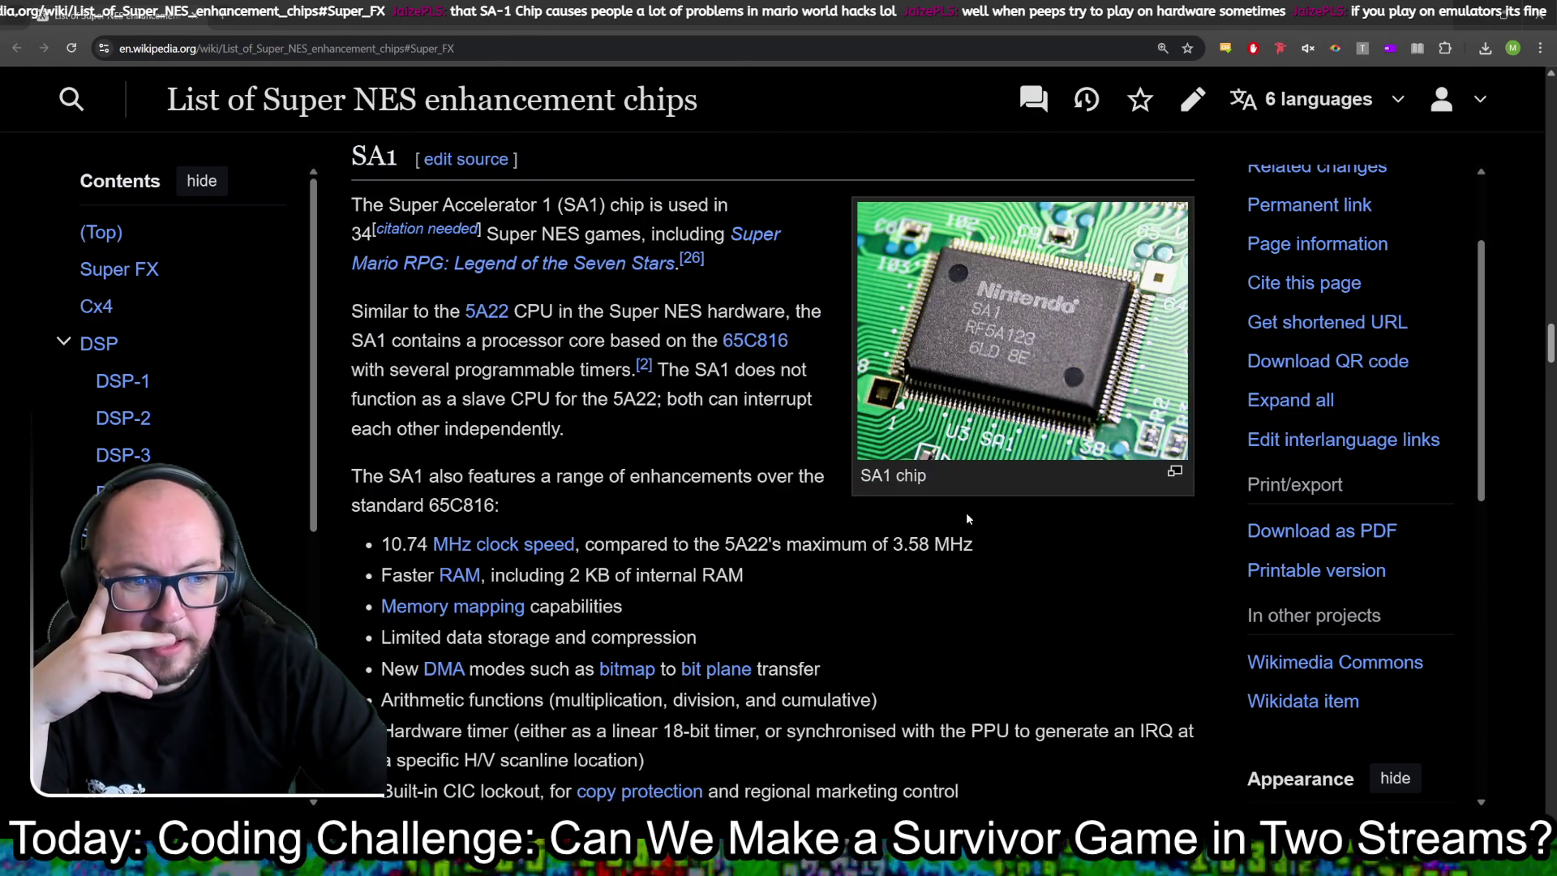
{"action": "scroll", "coordinate": [950, 618], "scroll_direction": "down", "scroll_amount": 5}
- Scroll the enhancement-chip games table down to the Super FX GSU rows
{"action": "scroll", "coordinate": [947, 616], "scroll_direction": "down", "scroll_amount": 12}
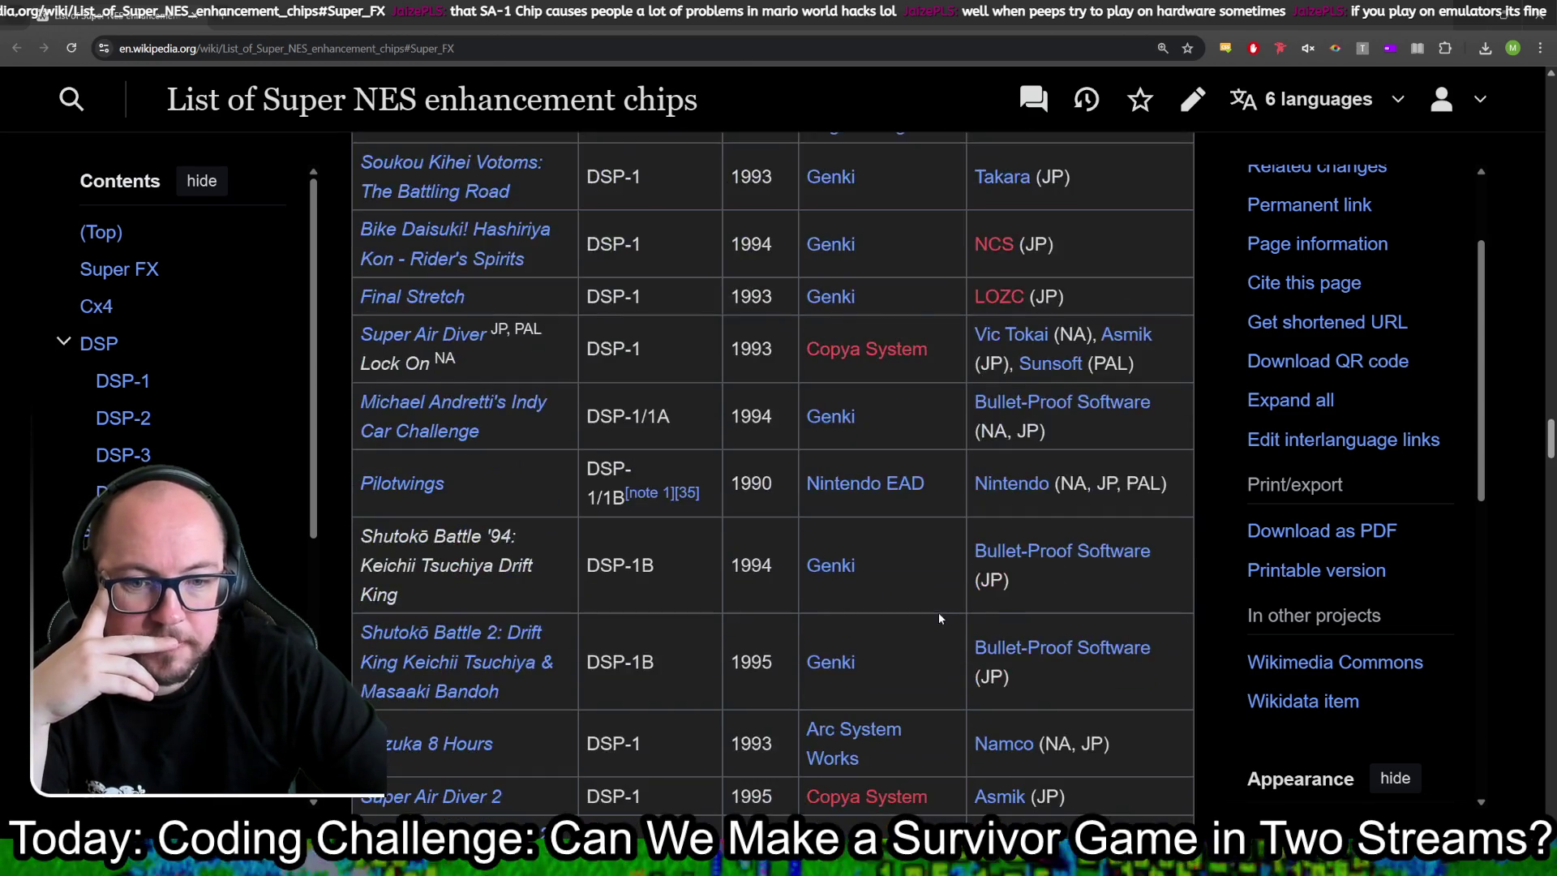
{"action": "scroll", "coordinate": [934, 614], "scroll_direction": "down", "scroll_amount": 10}
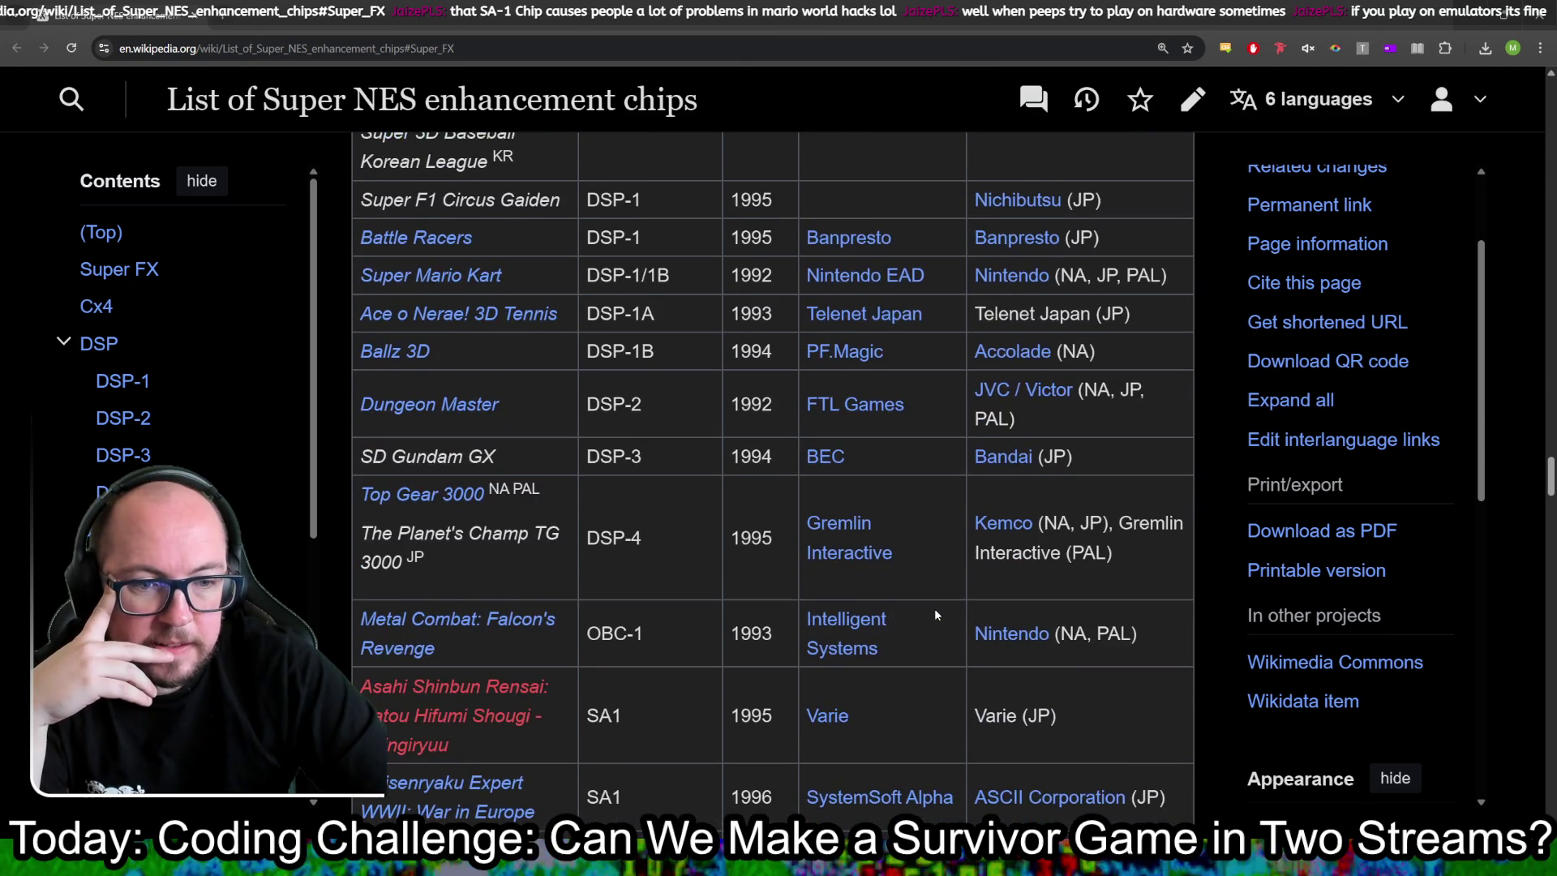
{"action": "scroll", "coordinate": [935, 614], "scroll_direction": "down", "scroll_amount": 15}
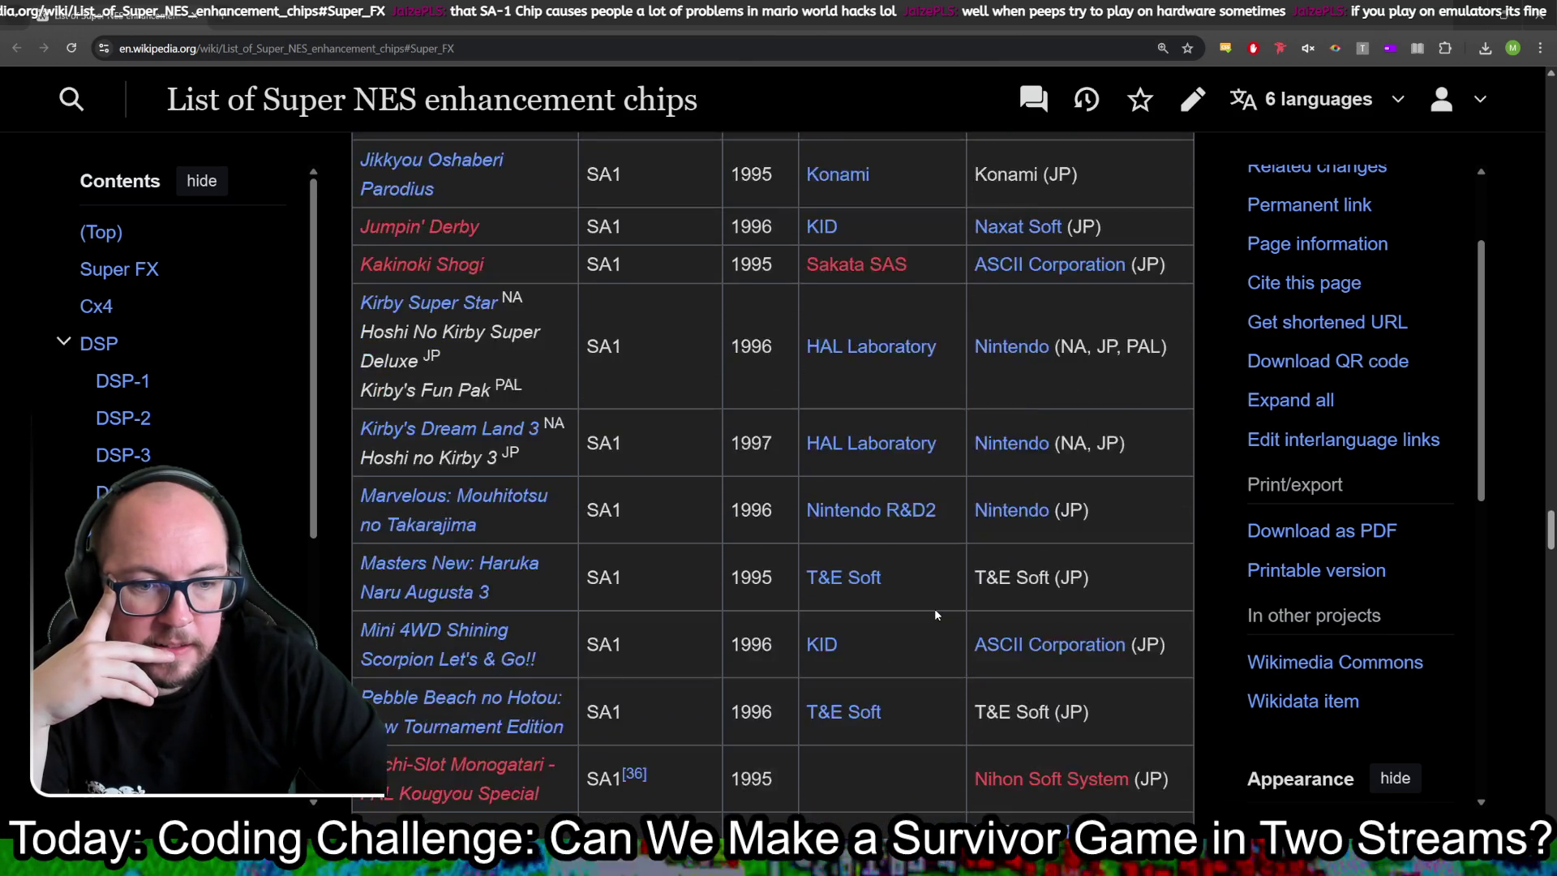
{"action": "scroll", "coordinate": [934, 615], "scroll_direction": "down", "scroll_amount": 9}
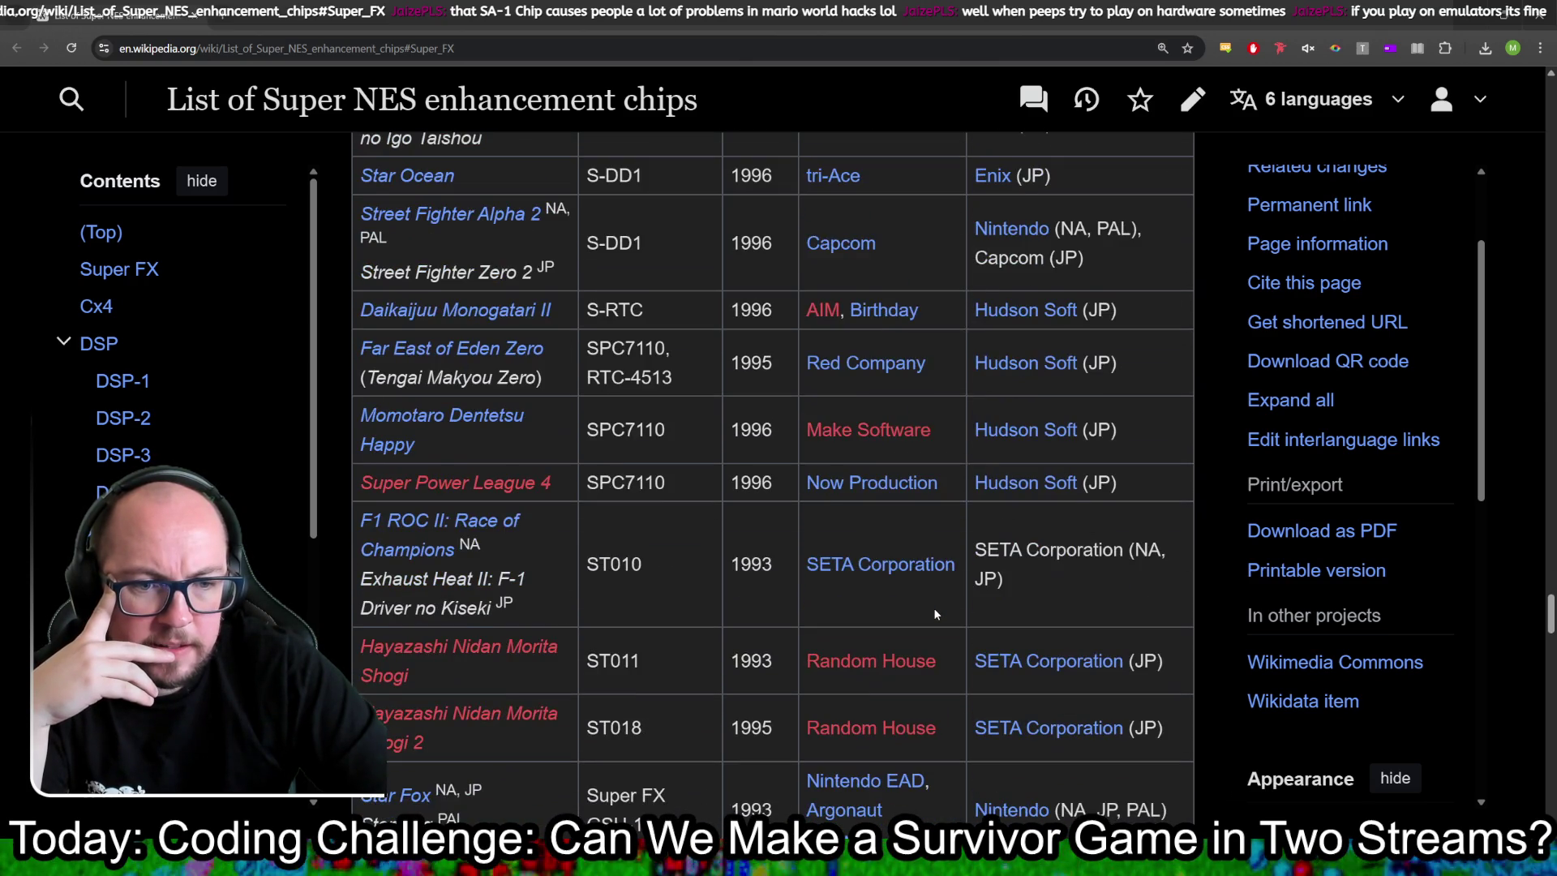
{"action": "scroll", "coordinate": [935, 615], "scroll_direction": "up", "scroll_amount": 1}
{"action": "scroll", "coordinate": [935, 615], "scroll_direction": "down", "scroll_amount": 12}
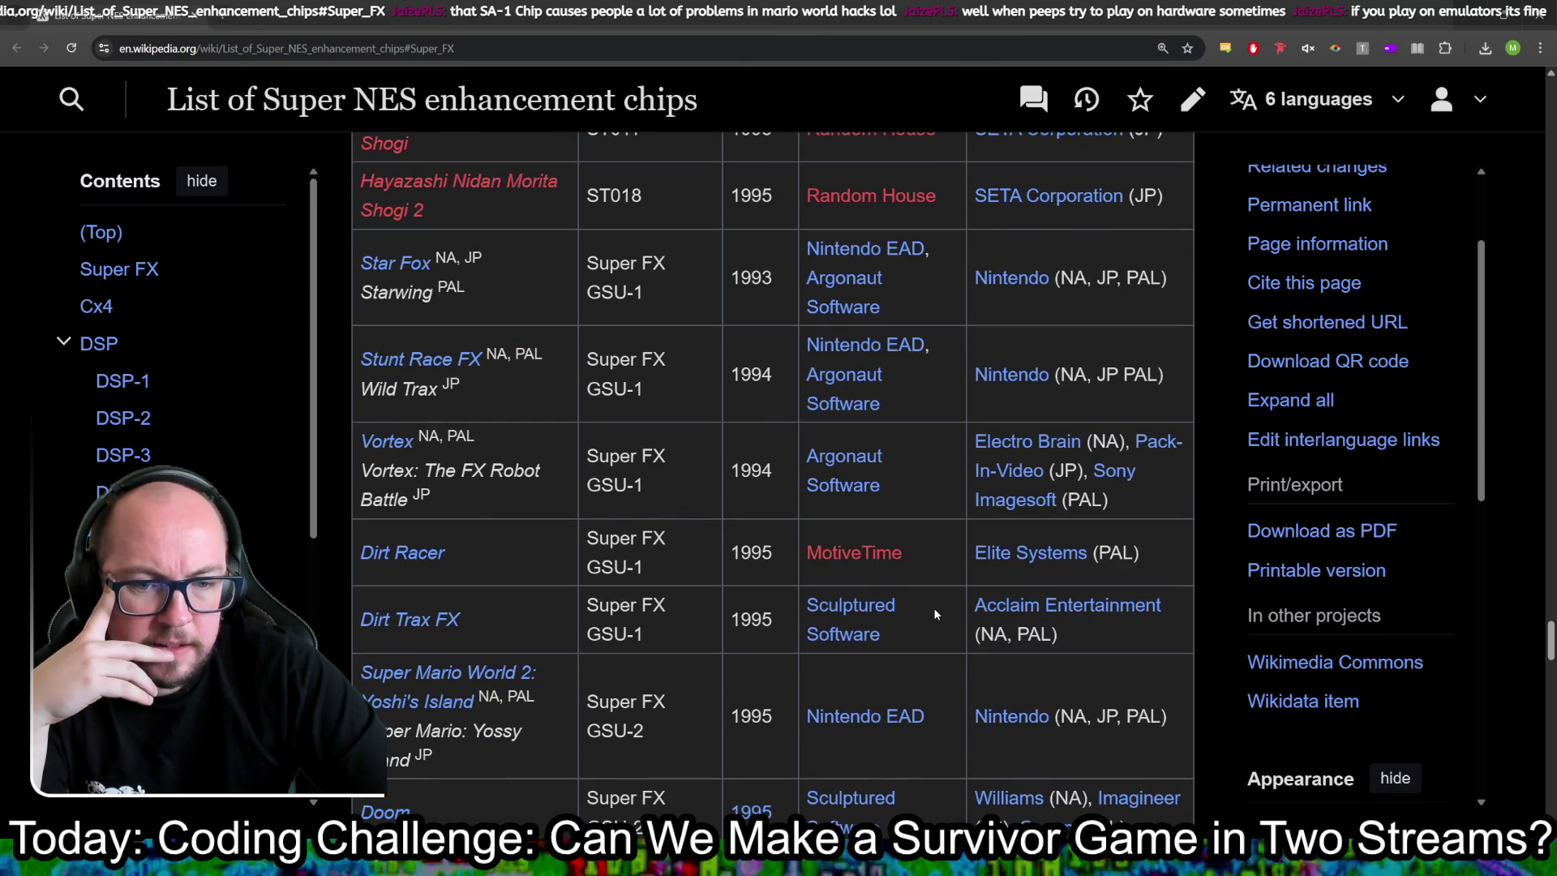
{"action": "scroll", "coordinate": [934, 610], "scroll_direction": "down", "scroll_amount": 3}
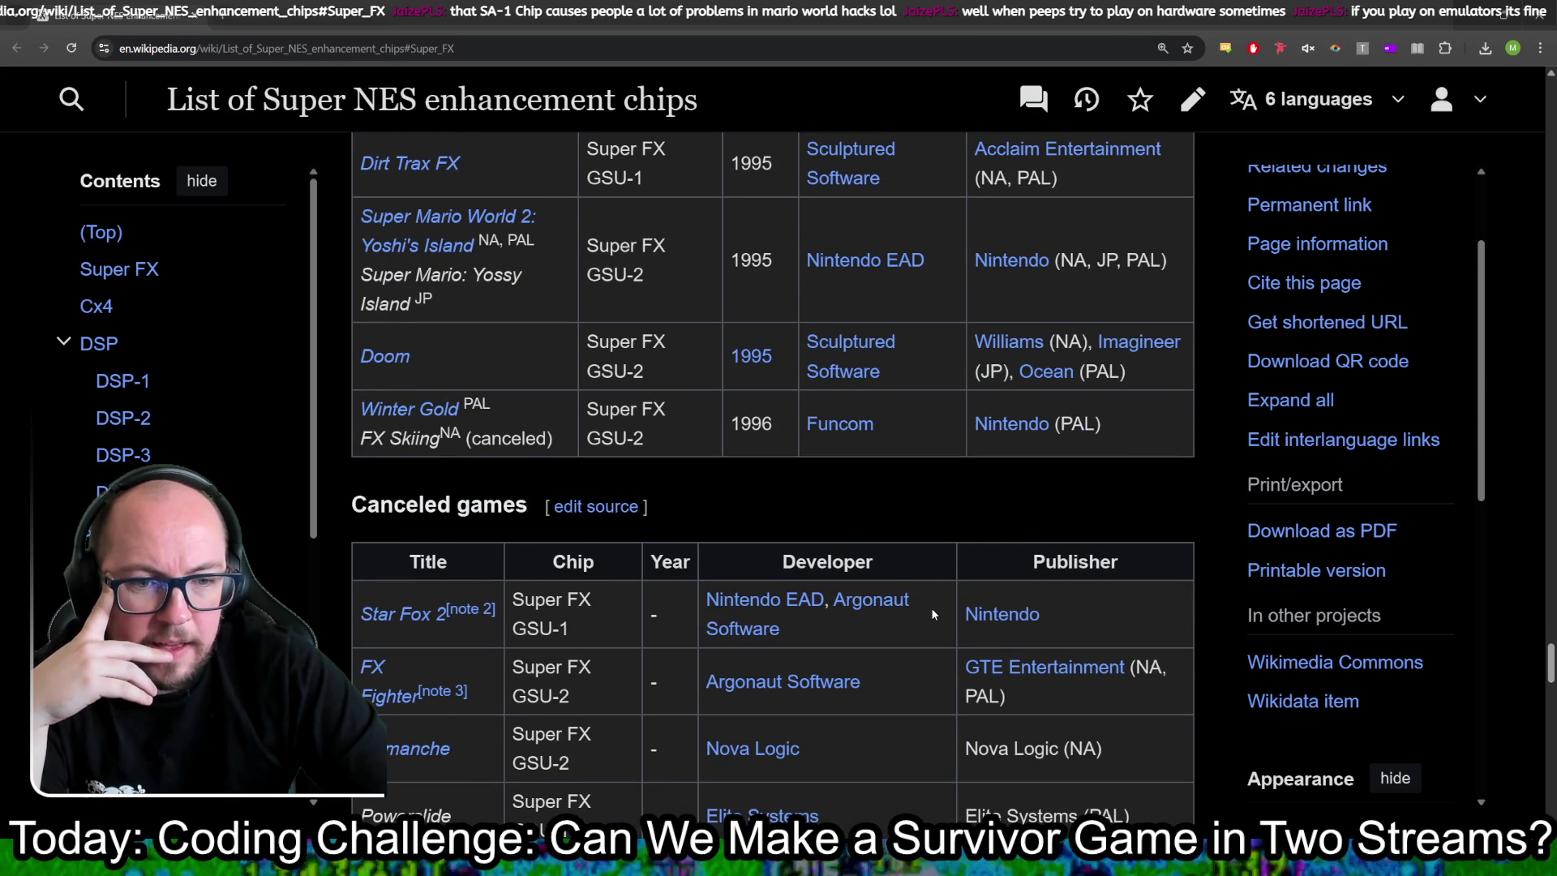
{"action": "scroll", "coordinate": [930, 607], "scroll_direction": "up", "scroll_amount": 5}
{"action": "scroll", "coordinate": [931, 606], "scroll_direction": "down", "scroll_amount": 2}
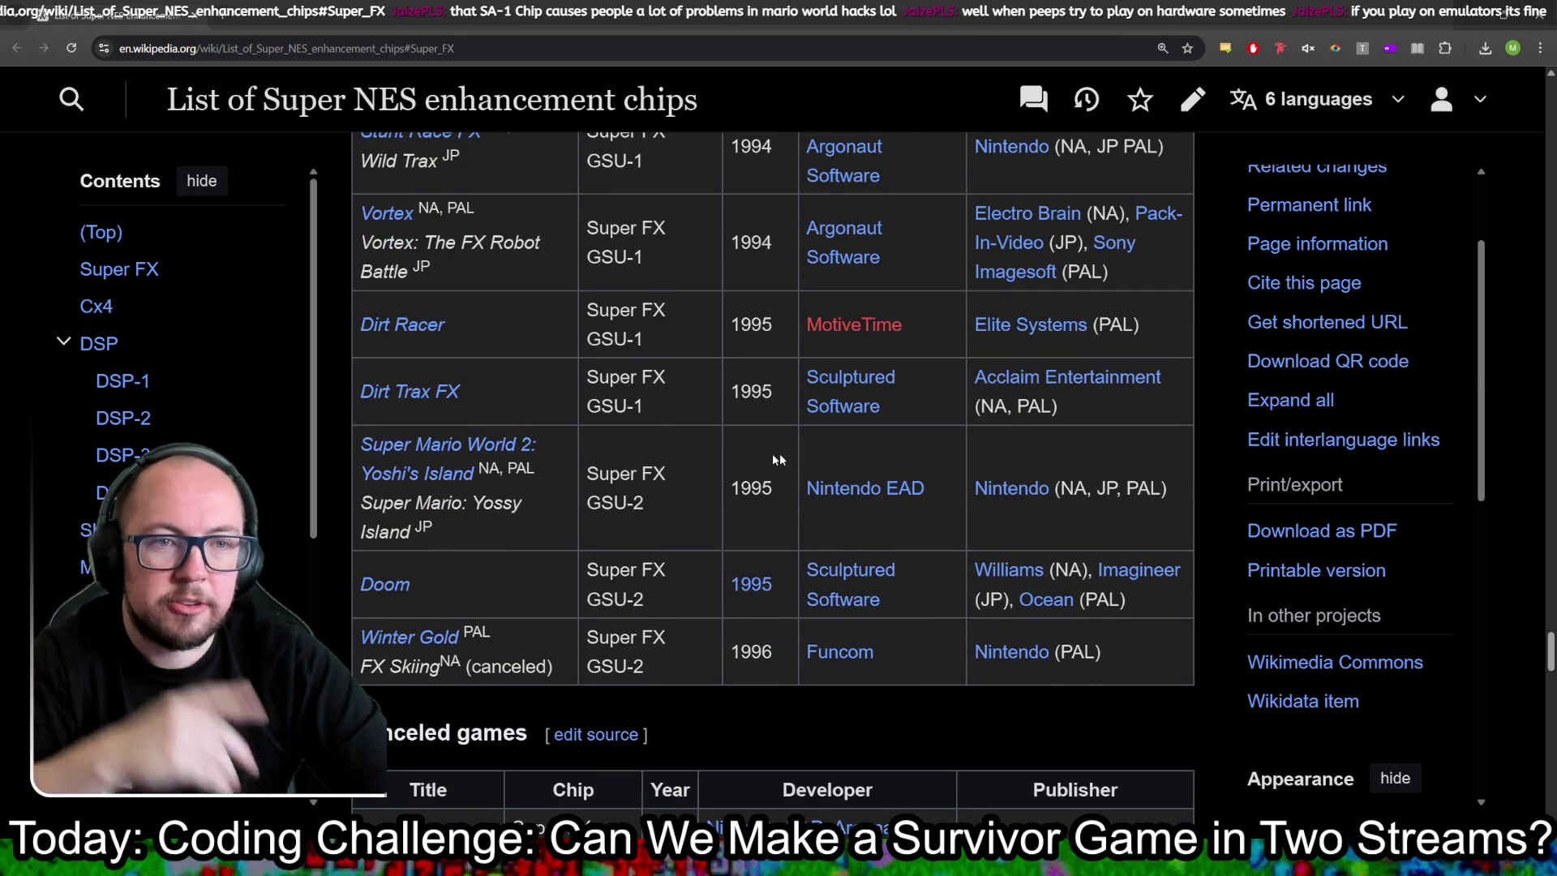
{"action": "scroll", "coordinate": [708, 444], "scroll_direction": "up", "scroll_amount": 2}
{"action": "scroll", "coordinate": [714, 405], "scroll_direction": "up", "scroll_amount": 2}
{"action": "scroll", "coordinate": [707, 352], "scroll_direction": "down", "scroll_amount": 1}
{"action": "scroll", "coordinate": [707, 352], "scroll_direction": "down", "scroll_amount": 1}
{"action": "scroll", "coordinate": [707, 352], "scroll_direction": "up", "scroll_amount": 1}
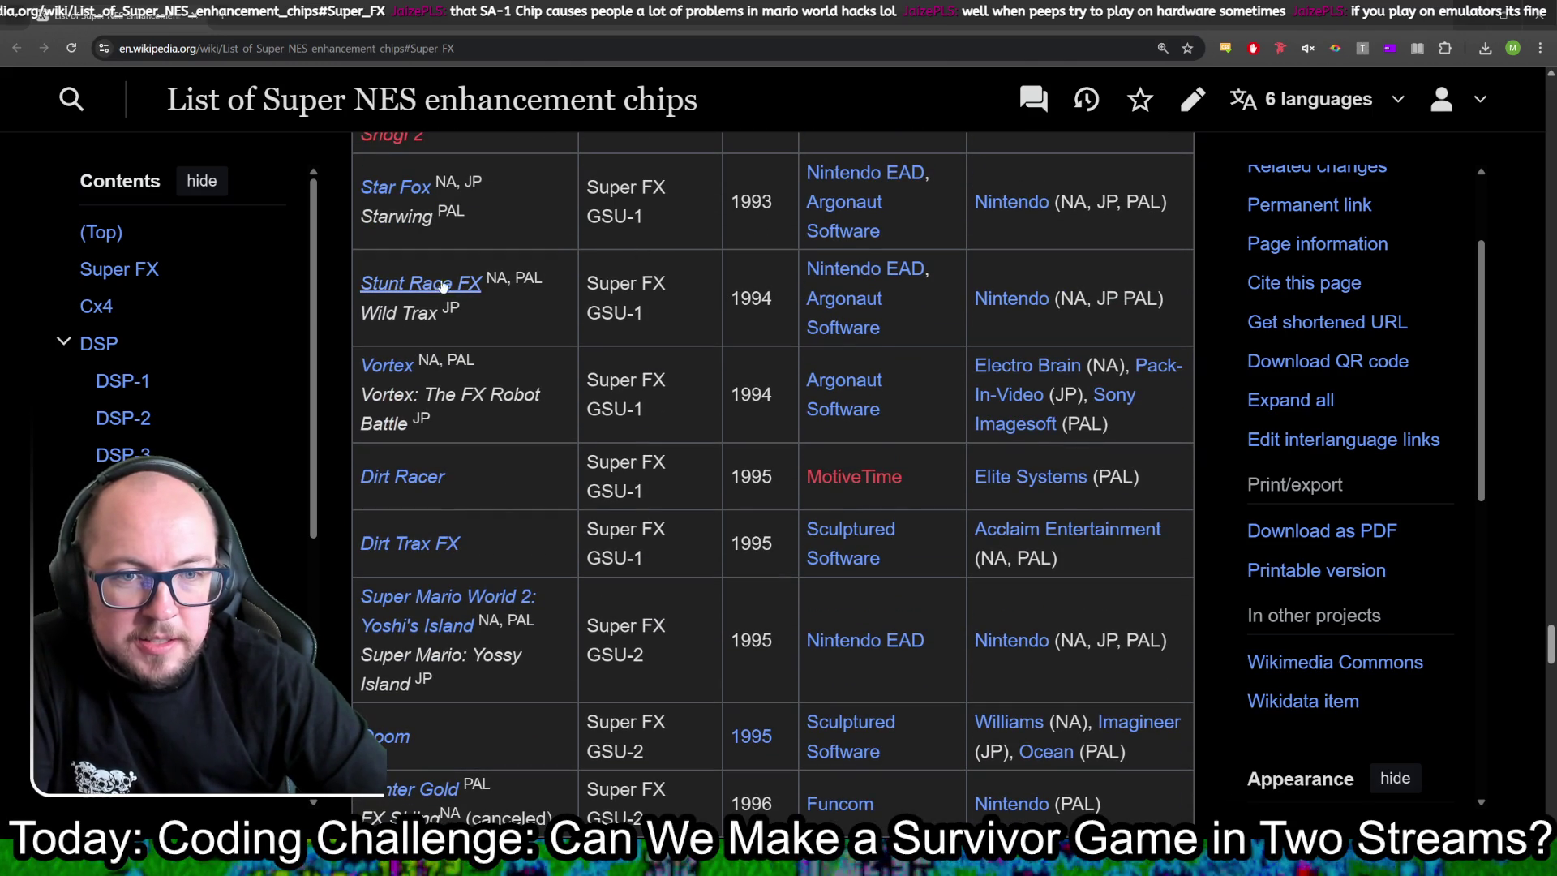
- Preview the game links in the Super FX rows, such as Yoshi's Island and Doom
{"action": "mouse_move", "coordinate": [421, 291]}
{"action": "scroll", "coordinate": [421, 290], "scroll_direction": "down", "scroll_amount": 1}
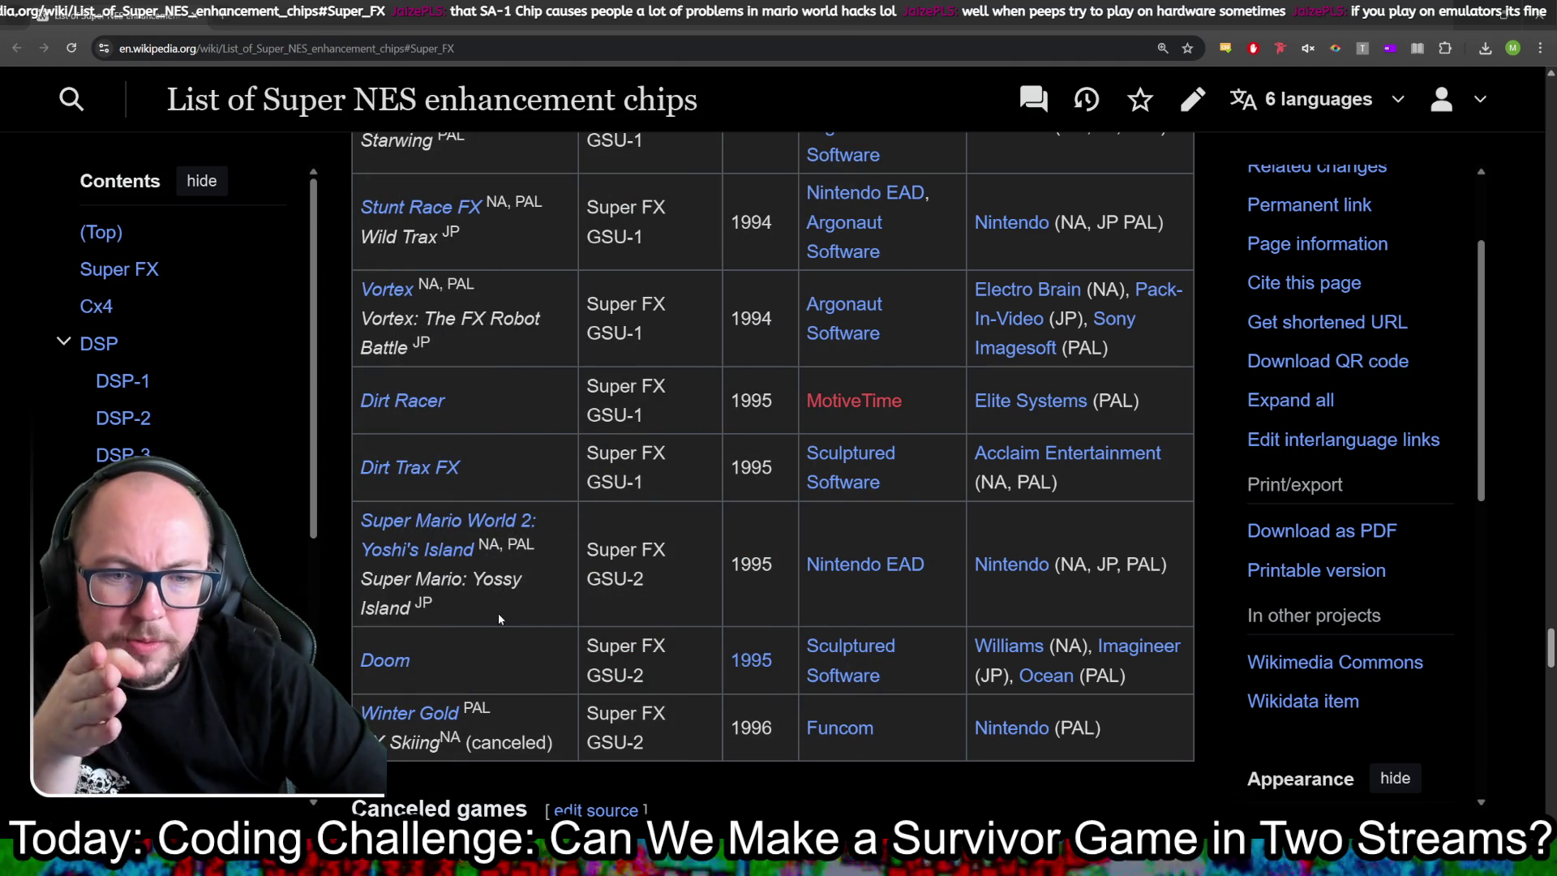
{"action": "mouse_move", "coordinate": [383, 674]}
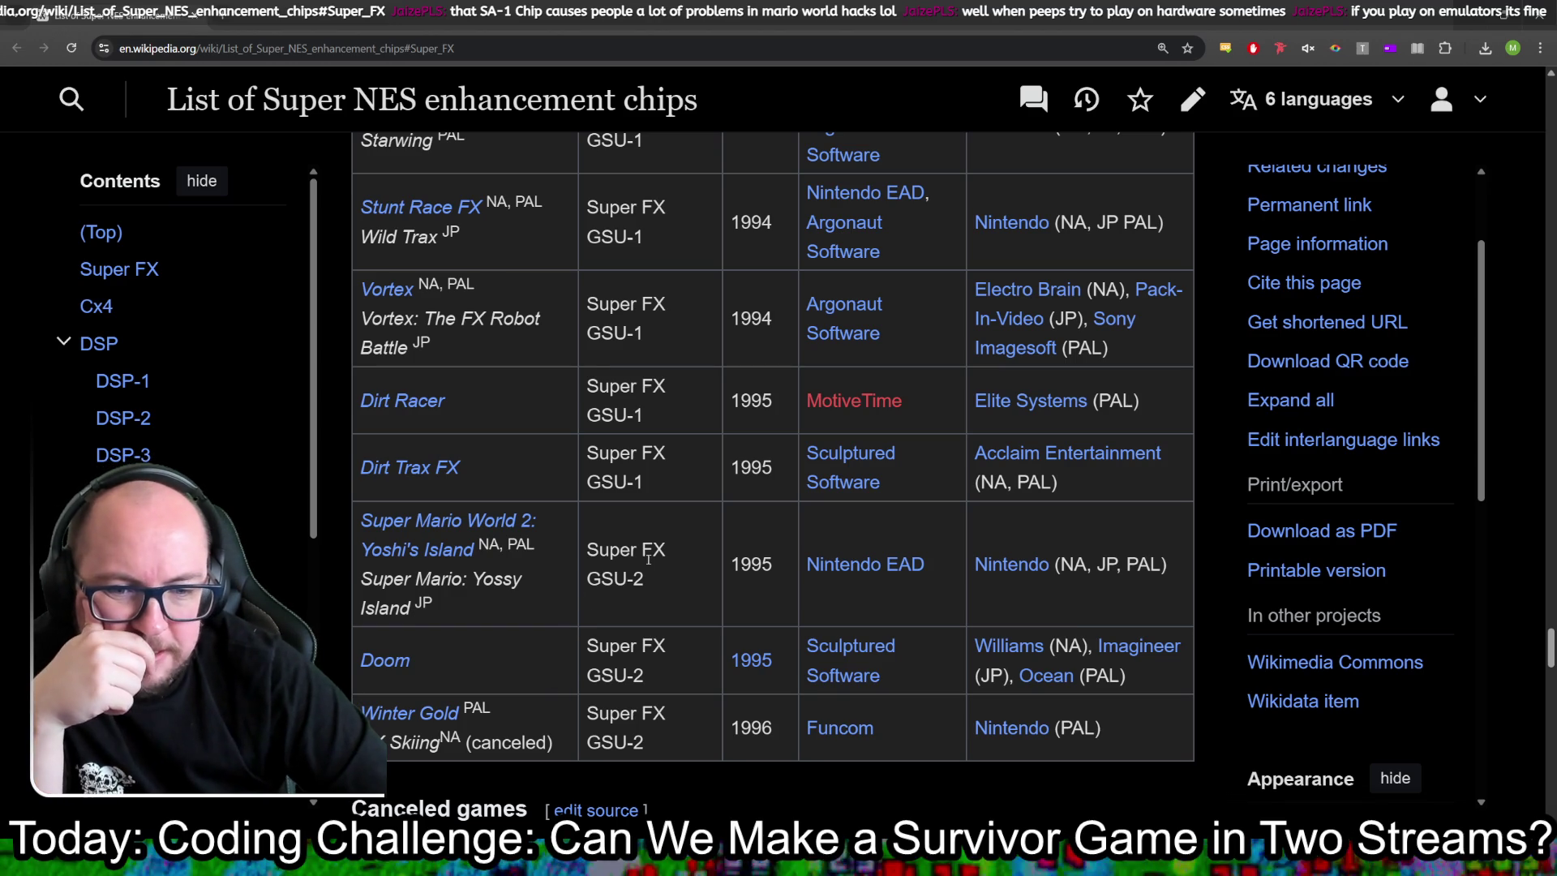
{"action": "mouse_move", "coordinate": [436, 555]}
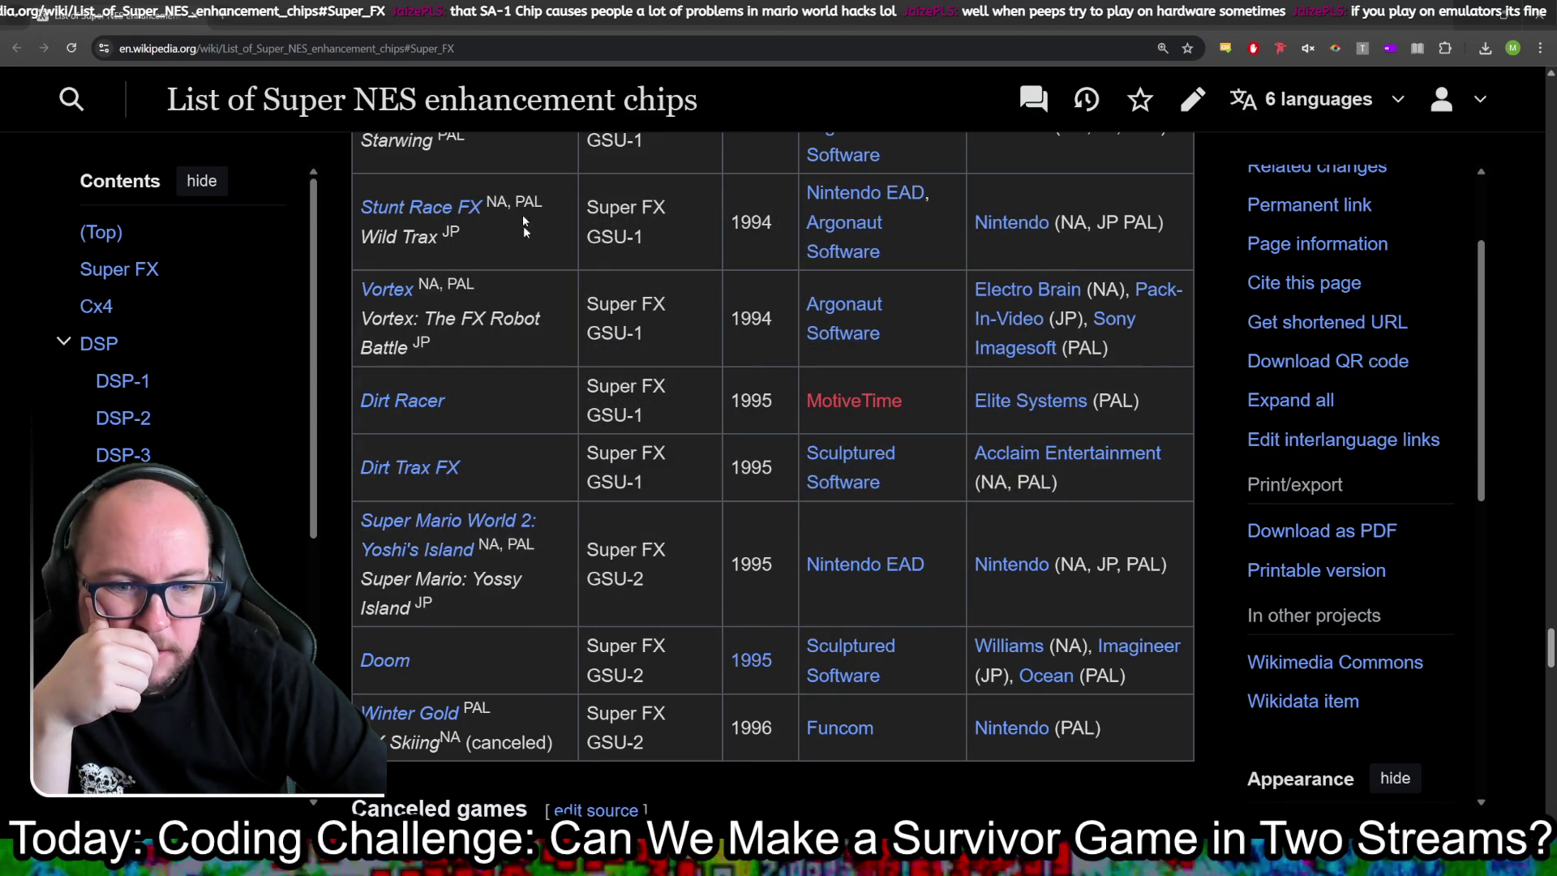
- Google 'supe3r fx chip in mario world 2' in a new tab
{"action": "left_click", "coordinate": [221, 18]}
{"action": "type", "text": "supe3r"}
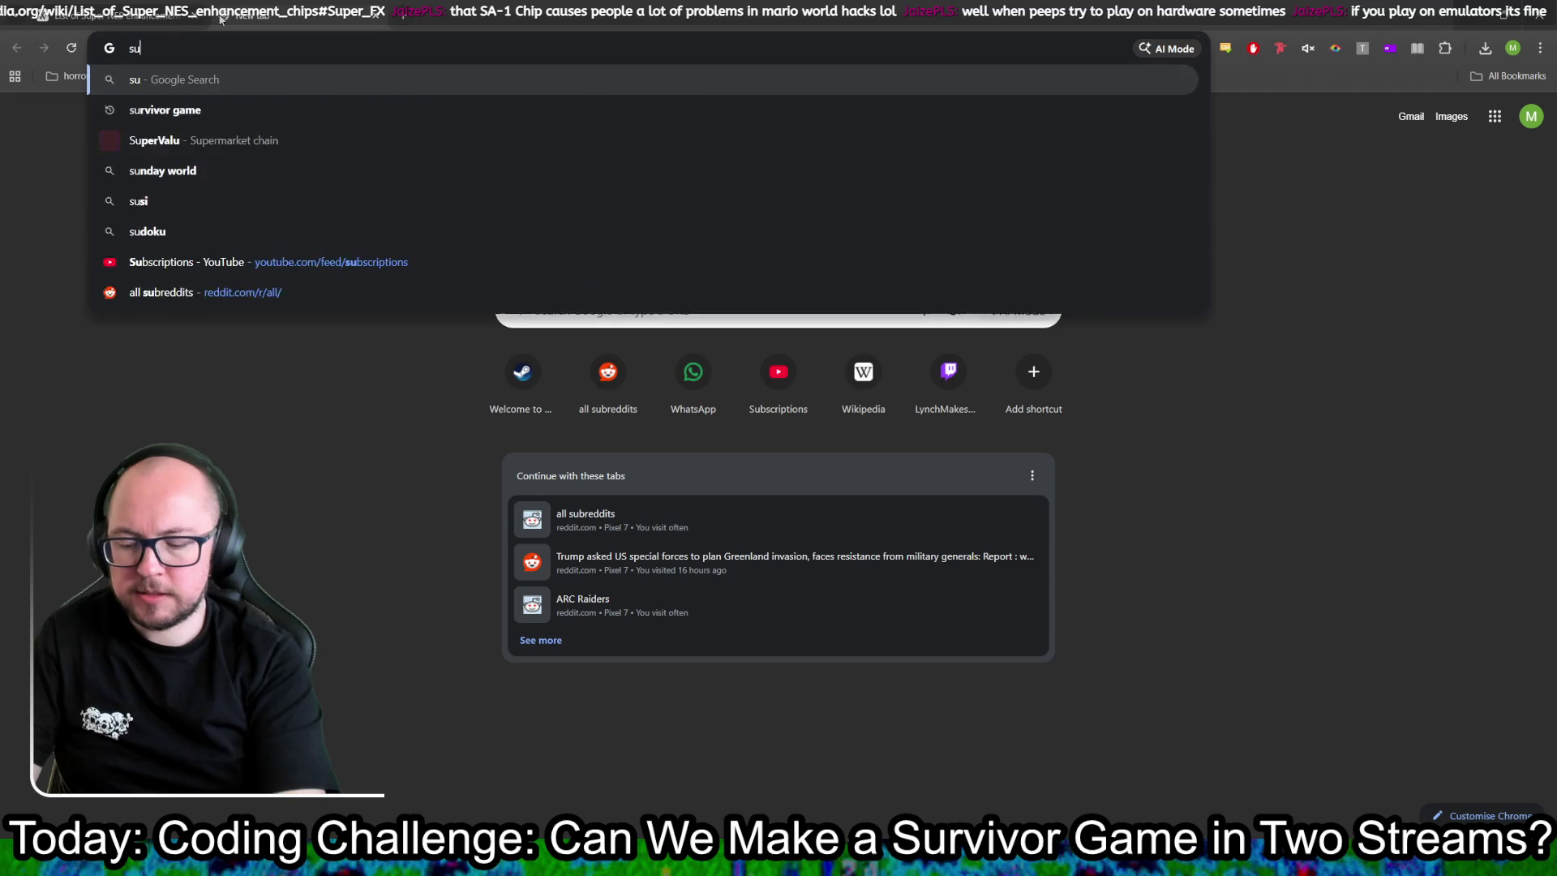
{"action": "type", "text": " fx chip i"}
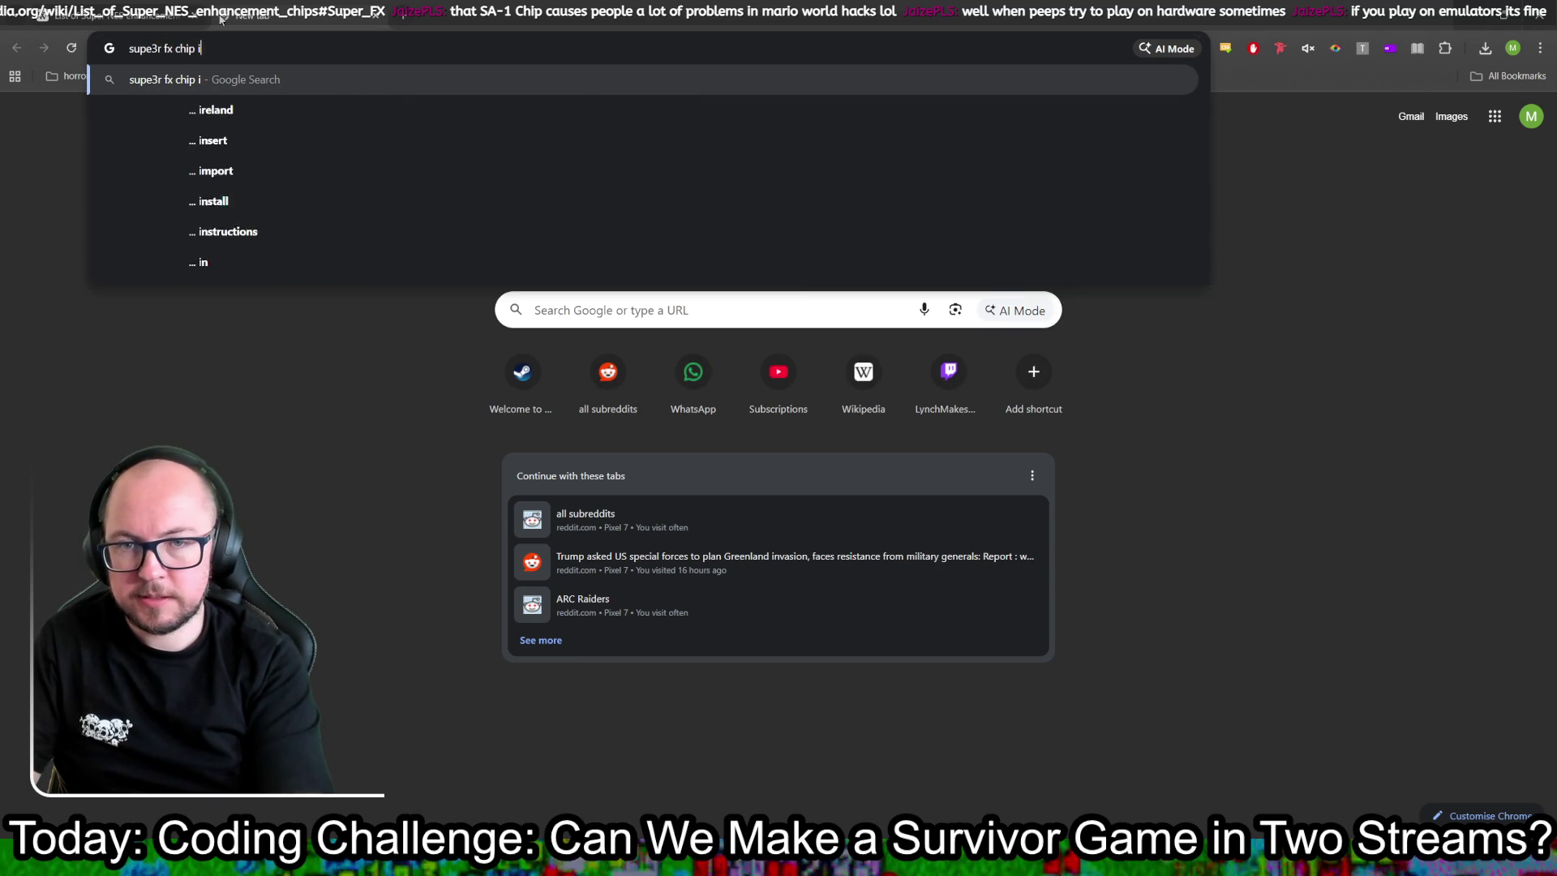
{"action": "type", "text": "n mario world 2"}
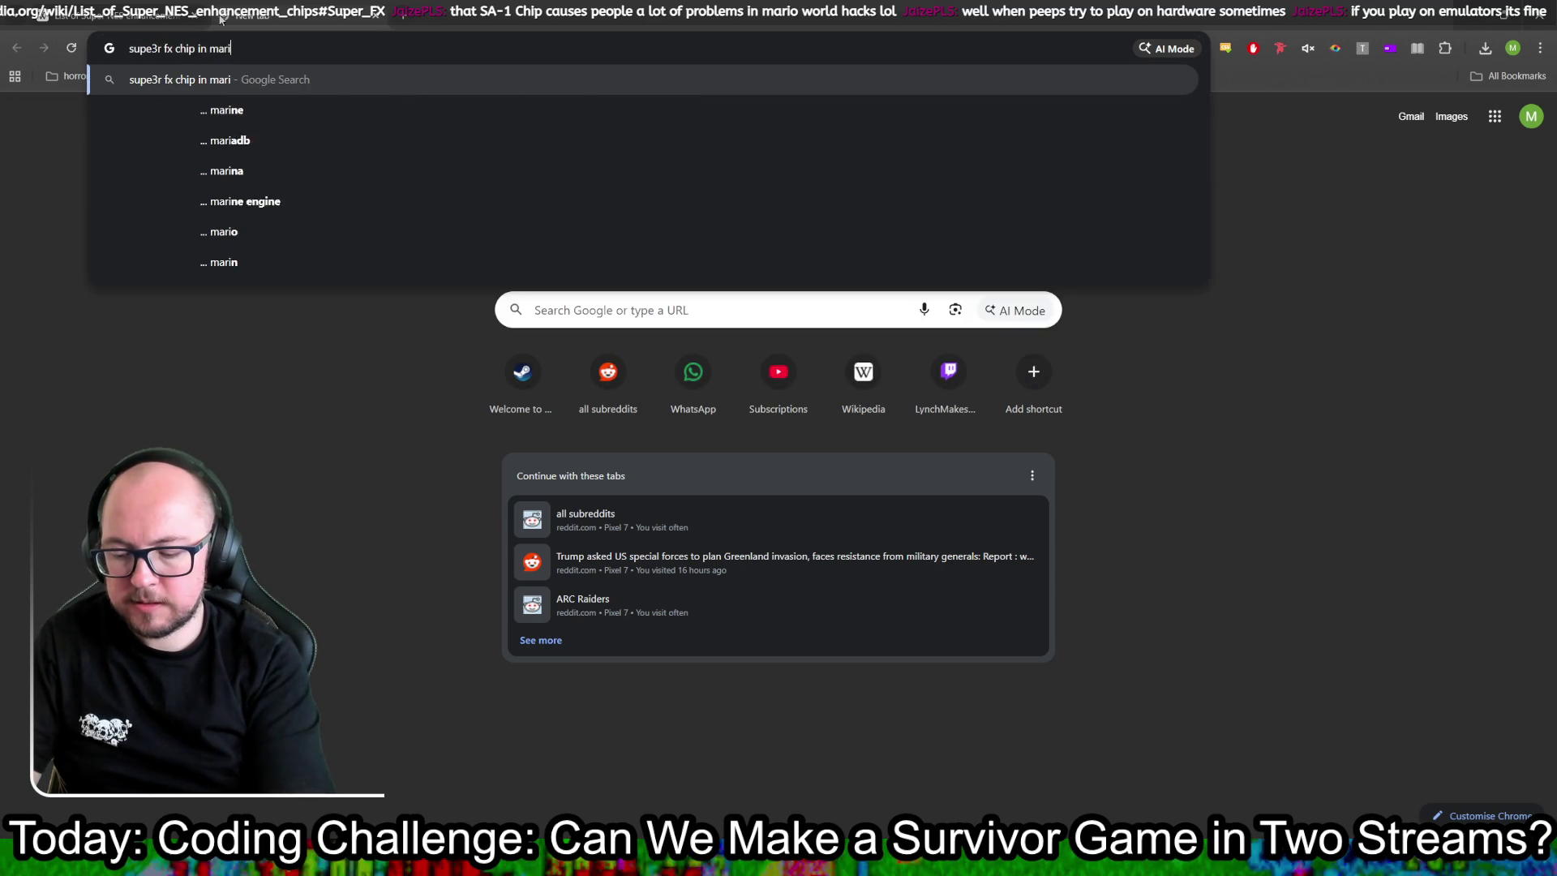
{"action": "key", "text": "Return"}
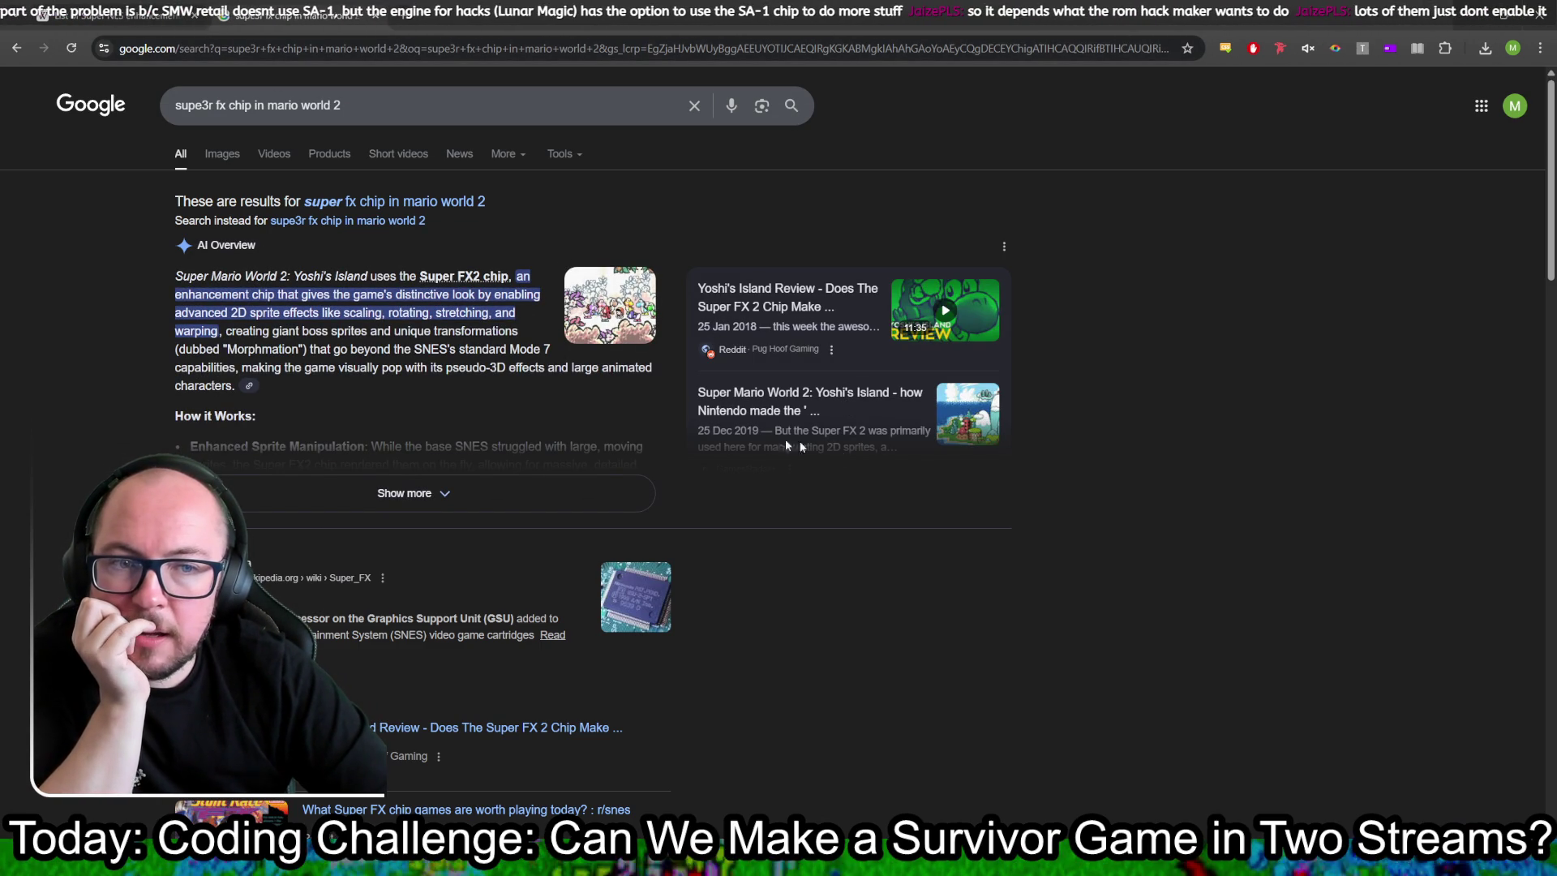
- Look over the results and open the Reddit Yoshi's Island review post
{"action": "scroll", "coordinate": [878, 499], "scroll_direction": "down", "scroll_amount": 6}
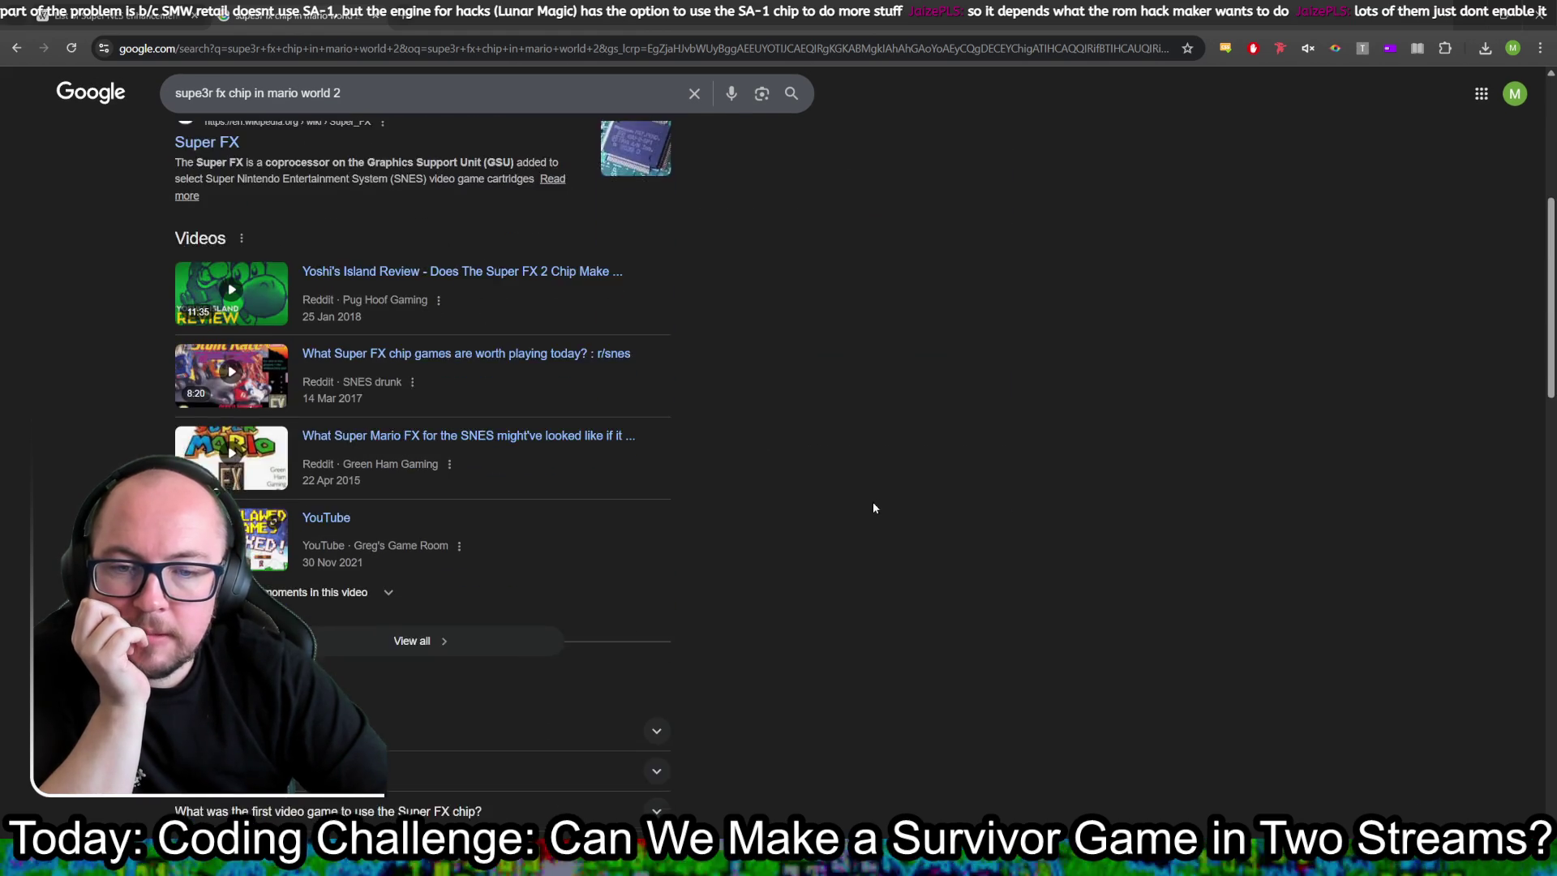
{"action": "scroll", "coordinate": [872, 501], "scroll_direction": "up", "scroll_amount": 5}
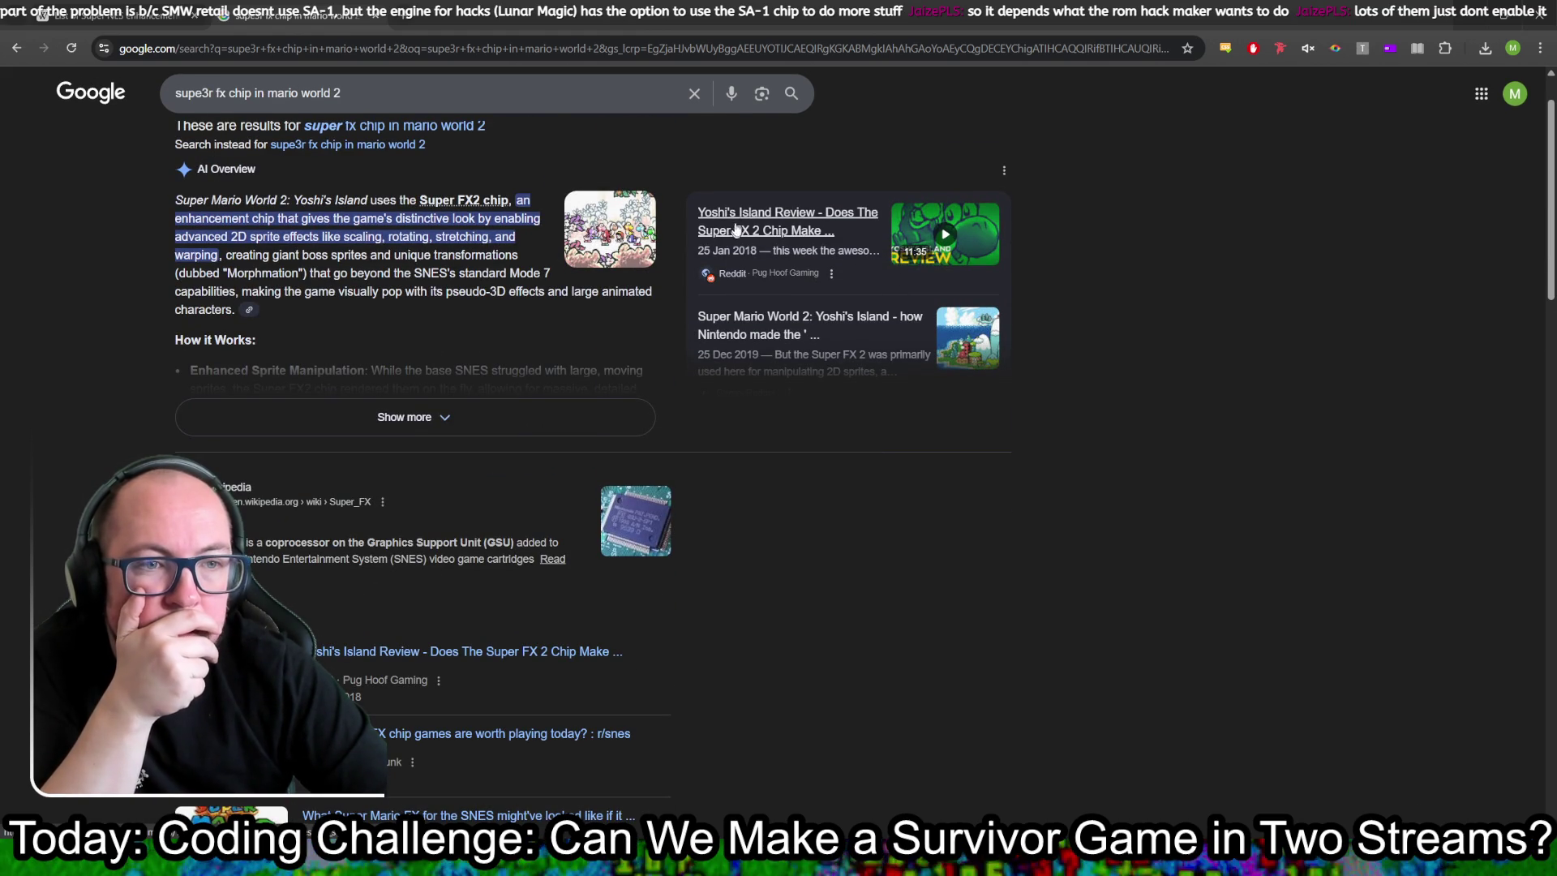
{"action": "left_click", "coordinate": [709, 235]}
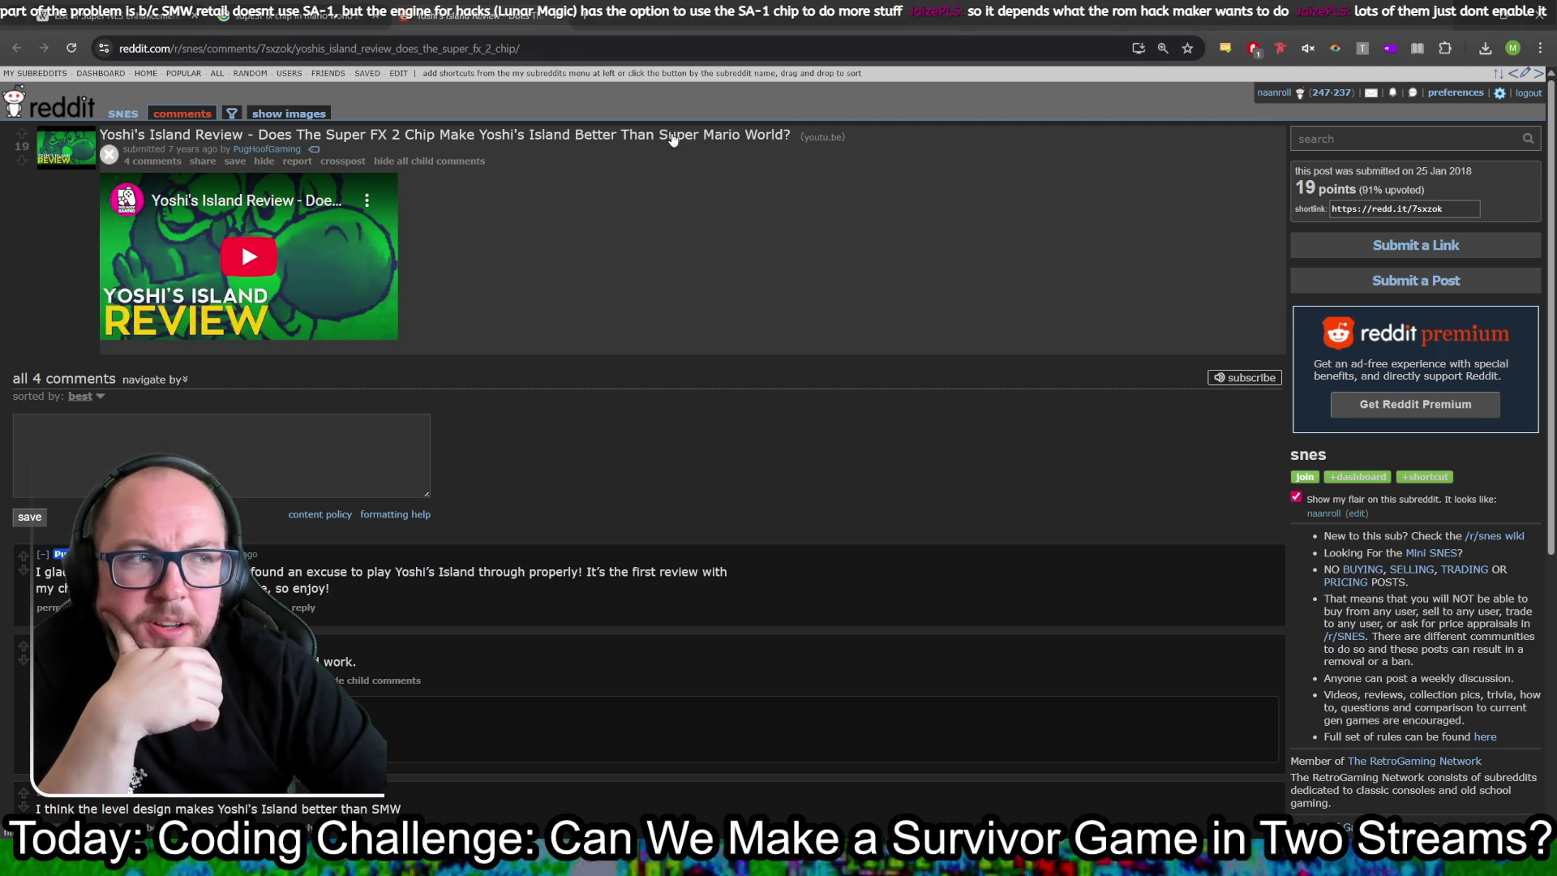
- Read the Reddit post, select 'Better Than Super Mario World?' in its title, then return to Wikipedia
{"action": "scroll", "coordinate": [672, 139], "scroll_direction": "down", "scroll_amount": 1}
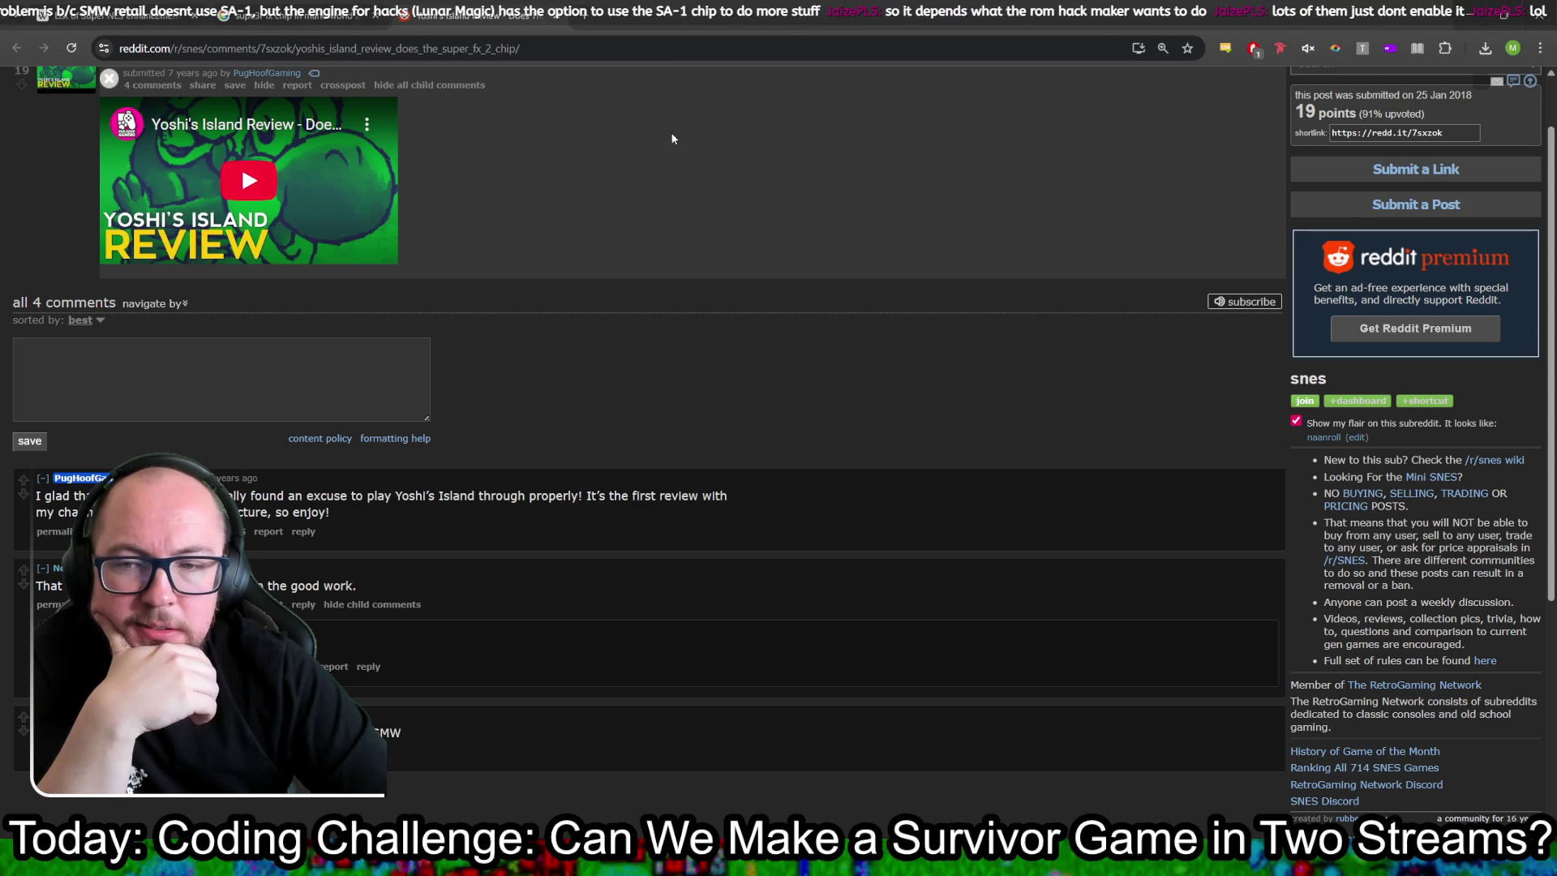
{"action": "scroll", "coordinate": [672, 138], "scroll_direction": "up", "scroll_amount": 1}
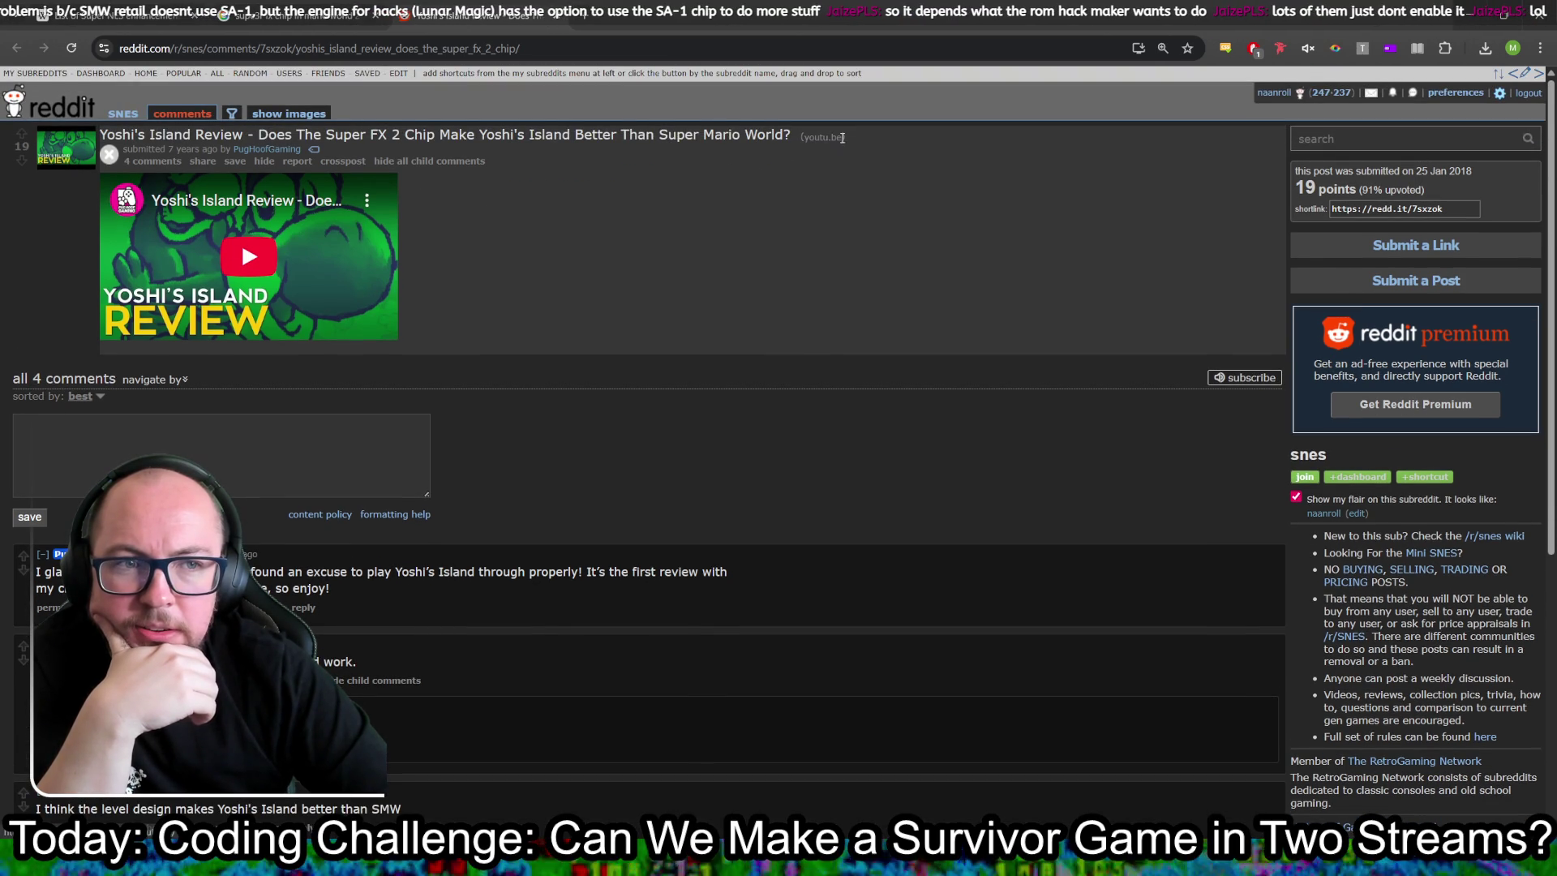
{"action": "left_click_drag", "start_coordinate": [795, 143], "coordinate": [116, 133]}
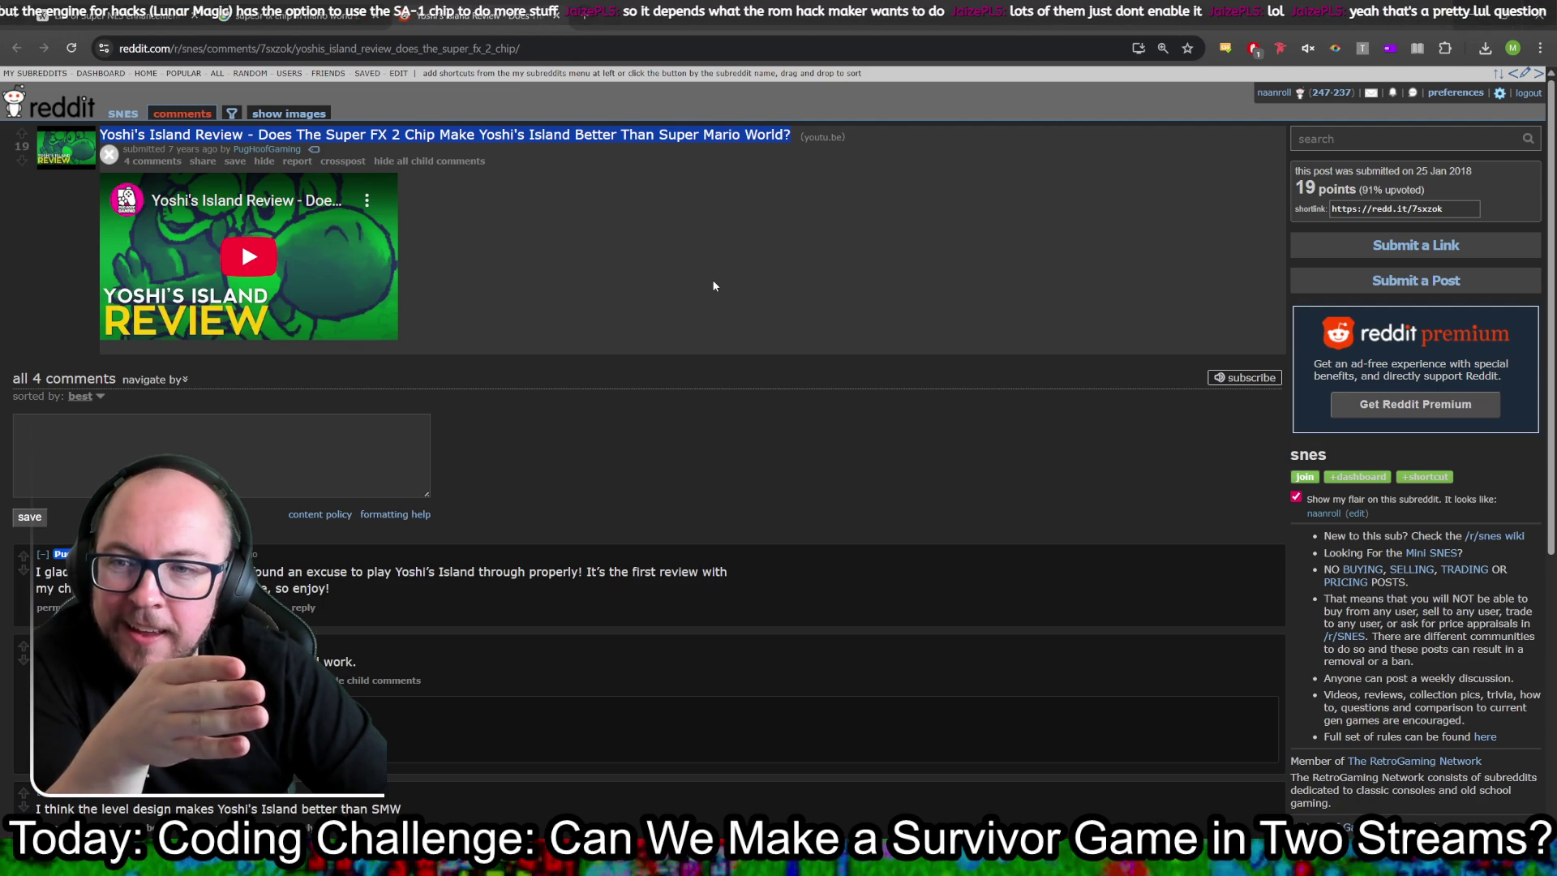
{"action": "left_click", "coordinate": [683, 265]}
{"action": "left_click_drag", "start_coordinate": [795, 136], "coordinate": [99, 143]}
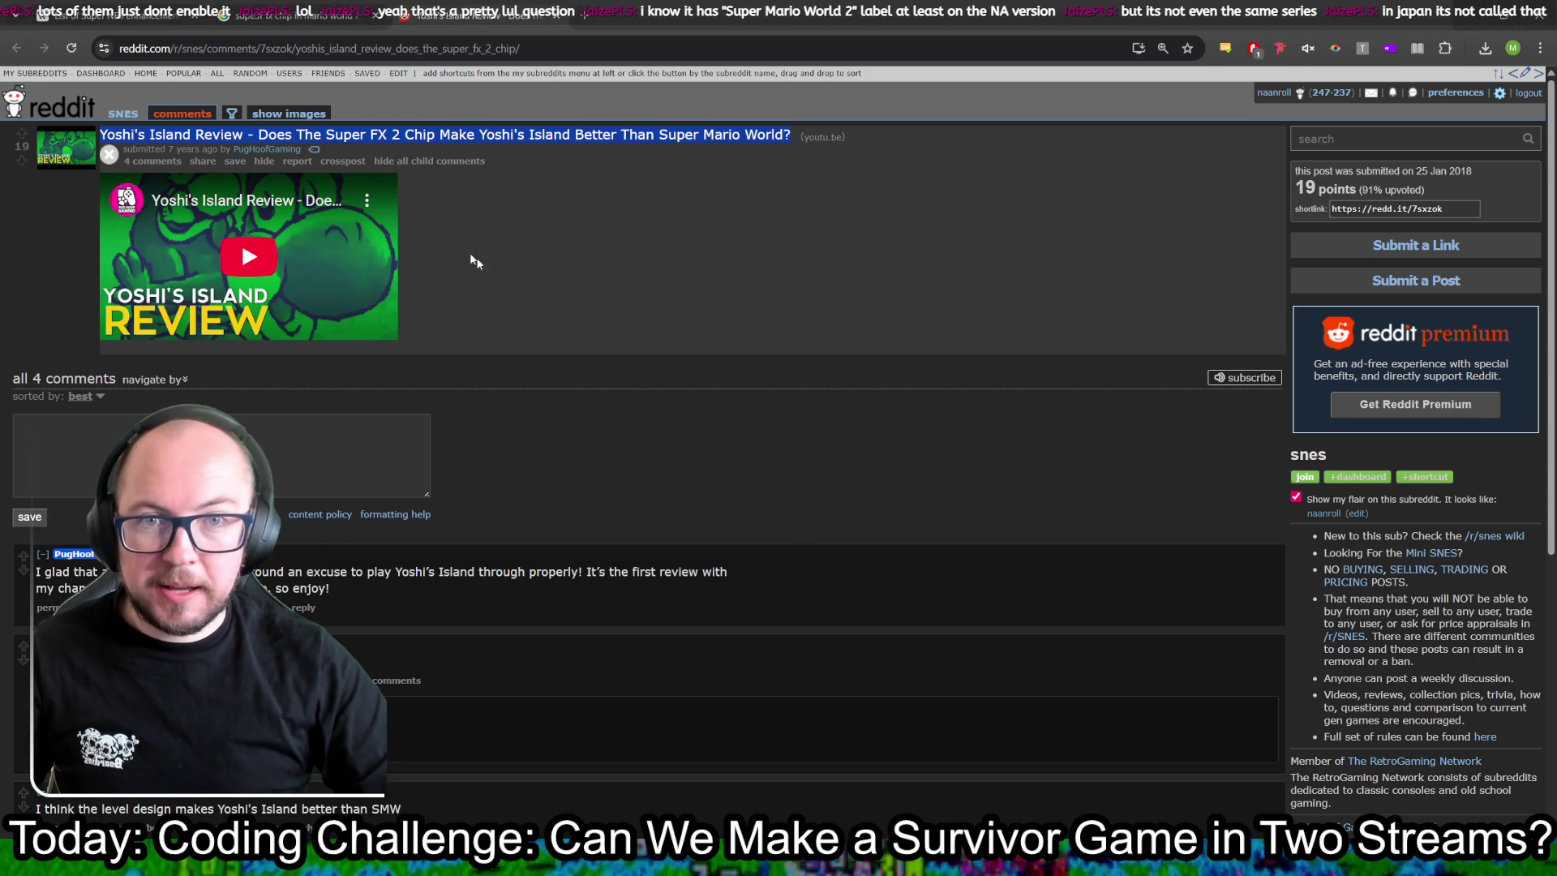
{"action": "key", "text": "ctrl+Page_Up"}
{"action": "key", "text": "ctrl+Page_Up"}
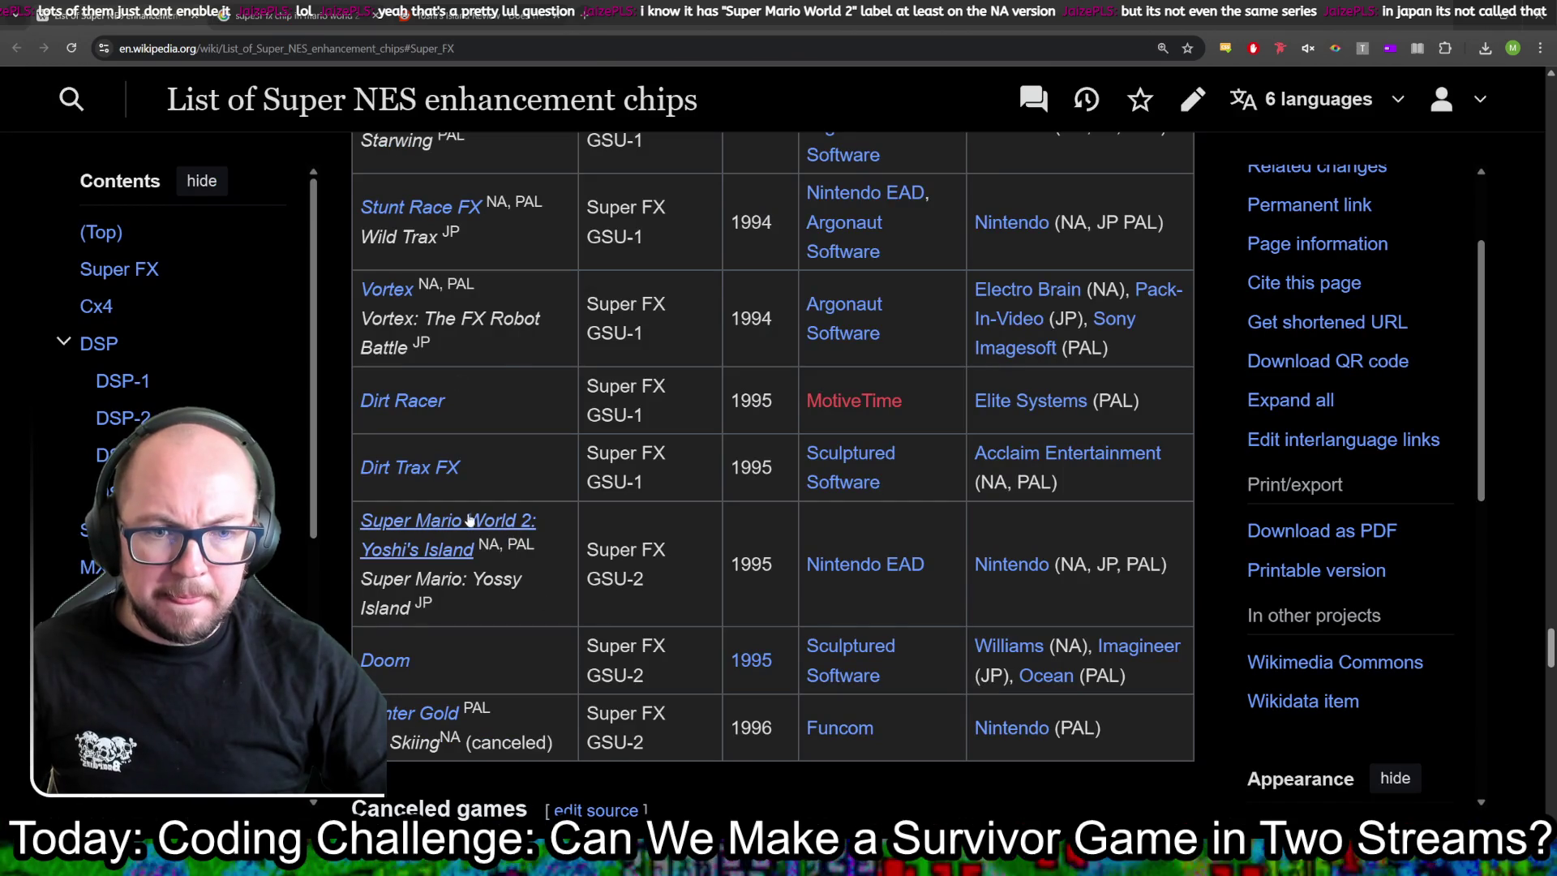
- Open the Super Mario World 2: Yoshi's Island article, read its infobox, then return to Godot
{"action": "left_click", "coordinate": [484, 519]}
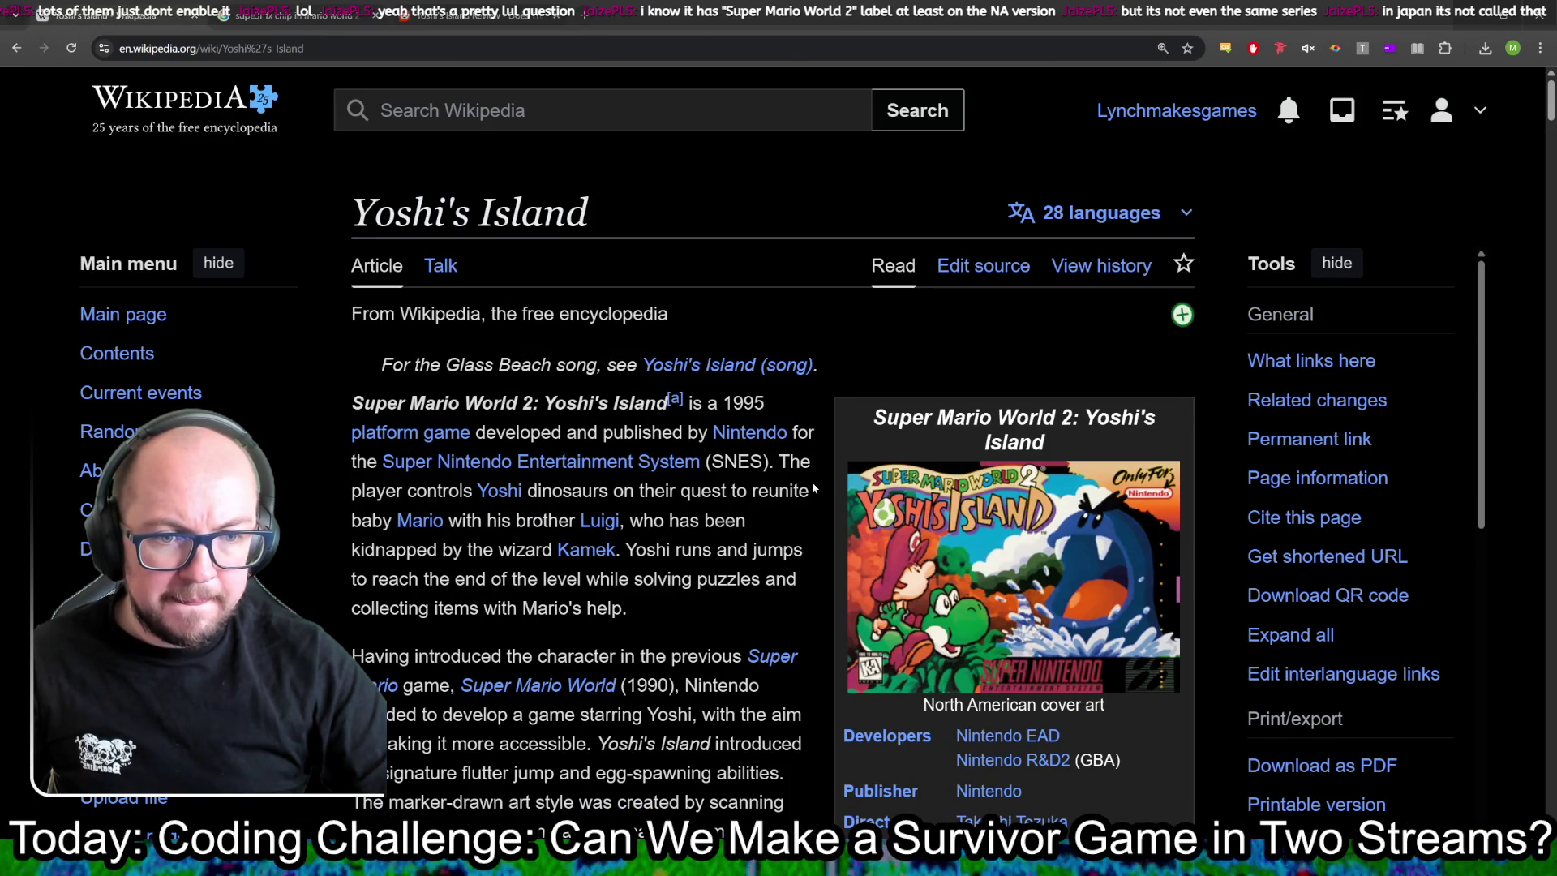
{"action": "scroll", "coordinate": [811, 487], "scroll_direction": "down", "scroll_amount": 2}
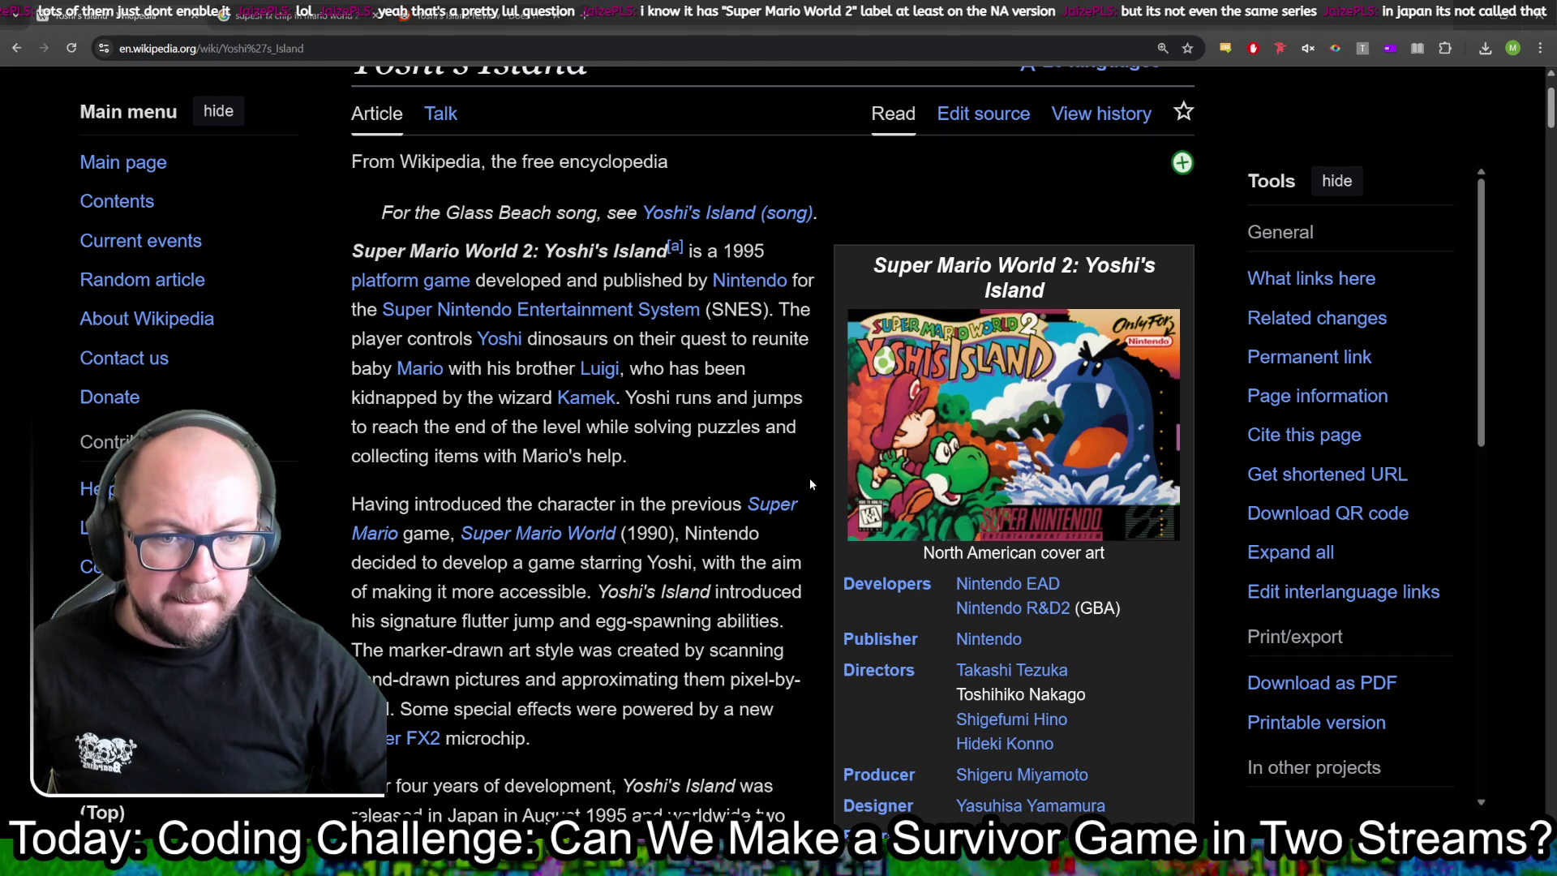
{"action": "scroll", "coordinate": [809, 484], "scroll_direction": "down", "scroll_amount": 5}
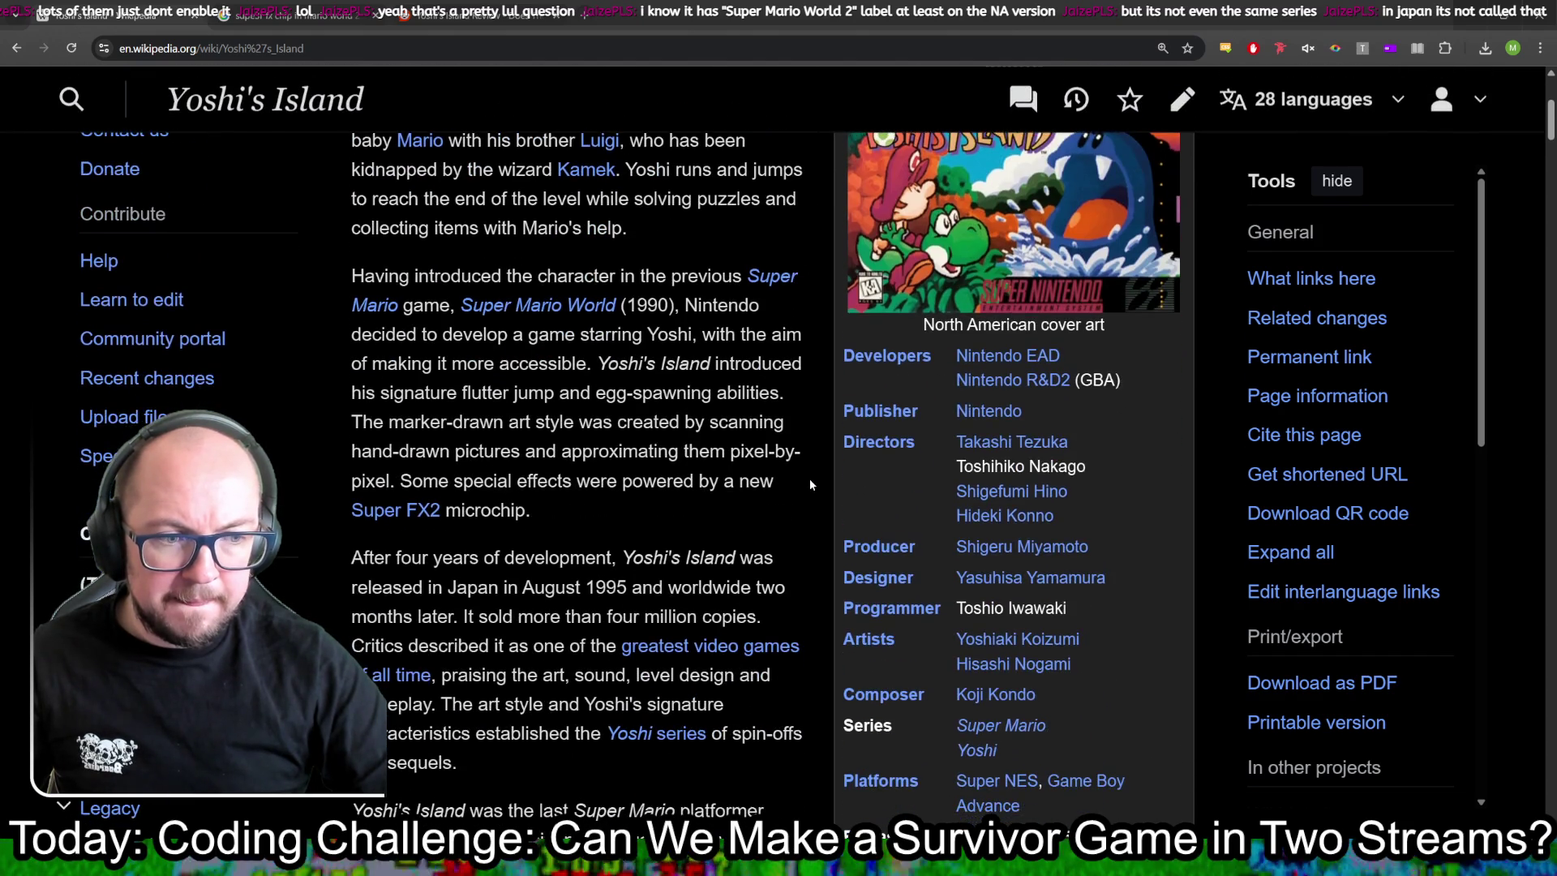
{"action": "scroll", "coordinate": [1068, 347], "scroll_direction": "up", "scroll_amount": 5}
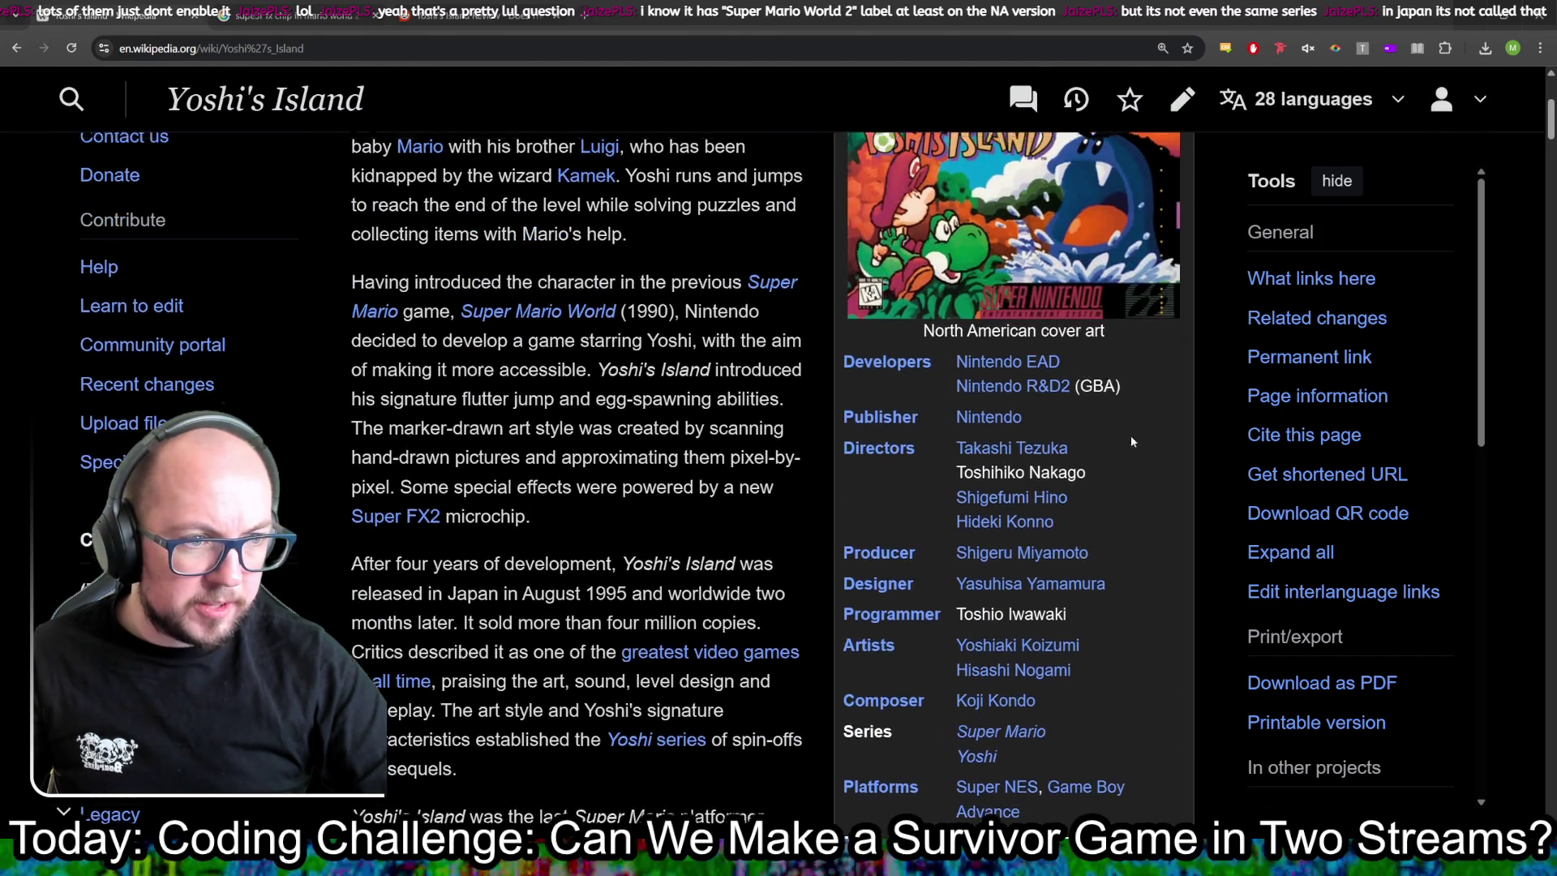
{"action": "scroll", "coordinate": [1143, 454], "scroll_direction": "down", "scroll_amount": 2}
{"action": "scroll", "coordinate": [1143, 454], "scroll_direction": "down", "scroll_amount": 5}
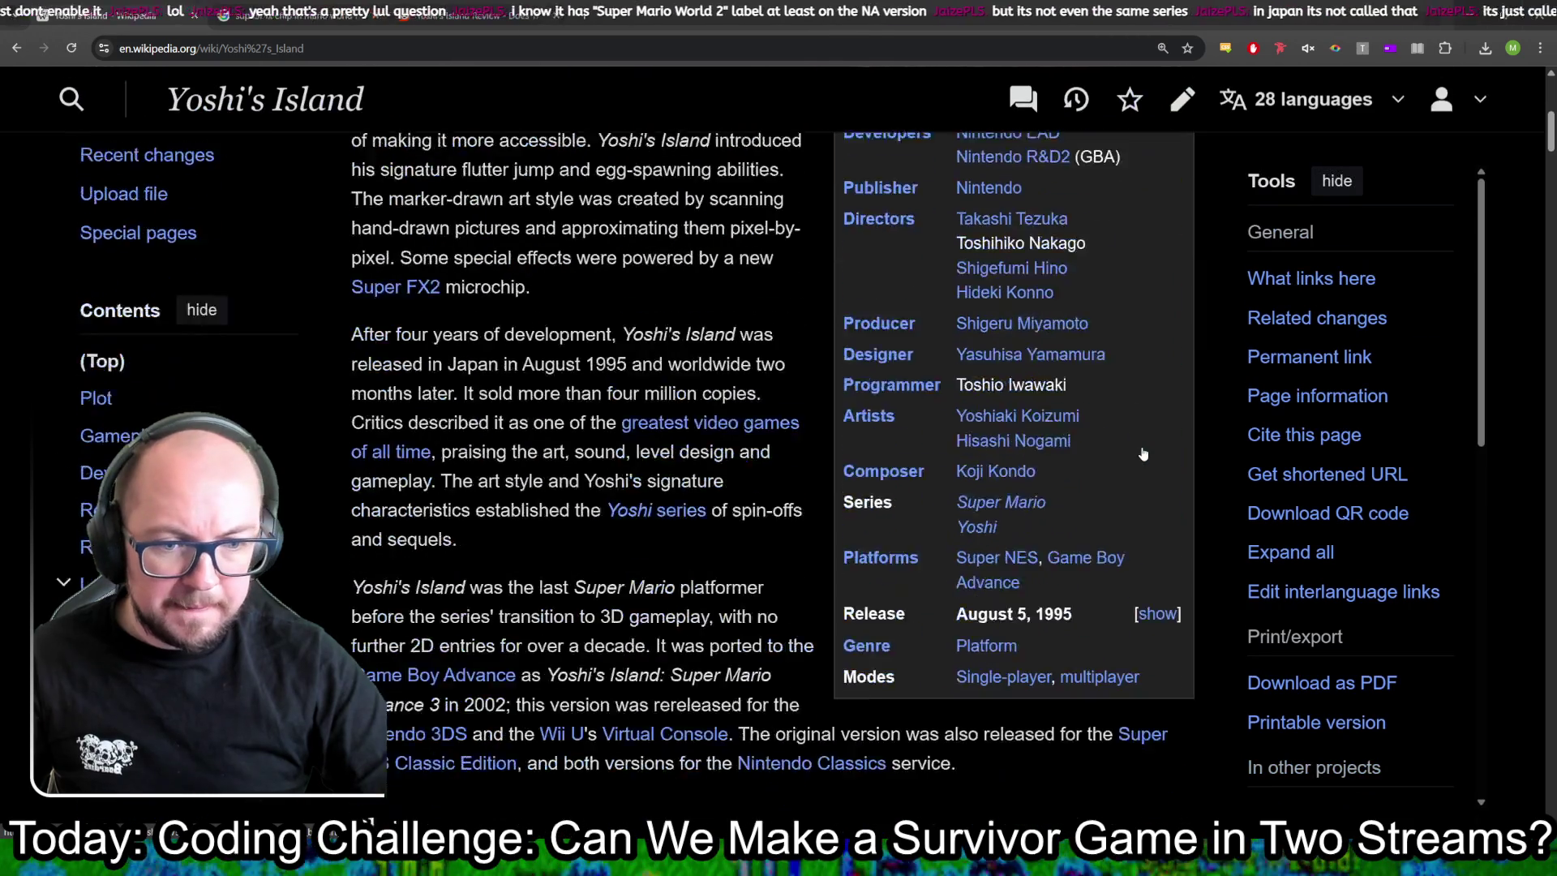
{"action": "scroll", "coordinate": [1139, 442], "scroll_direction": "up", "scroll_amount": 2}
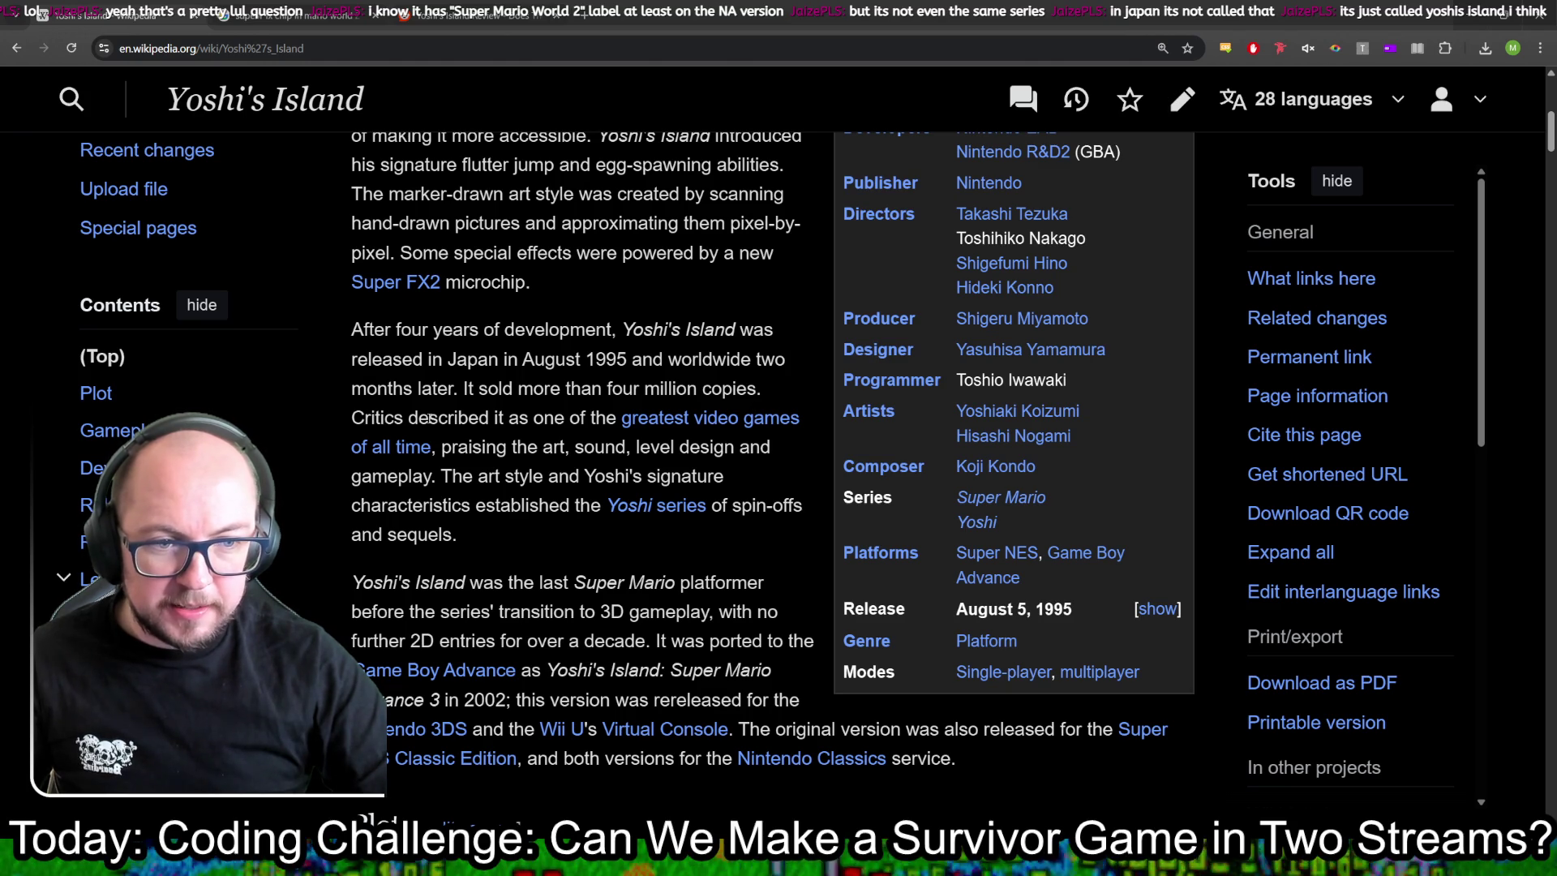
{"action": "mouse_move", "coordinate": [395, 454]}
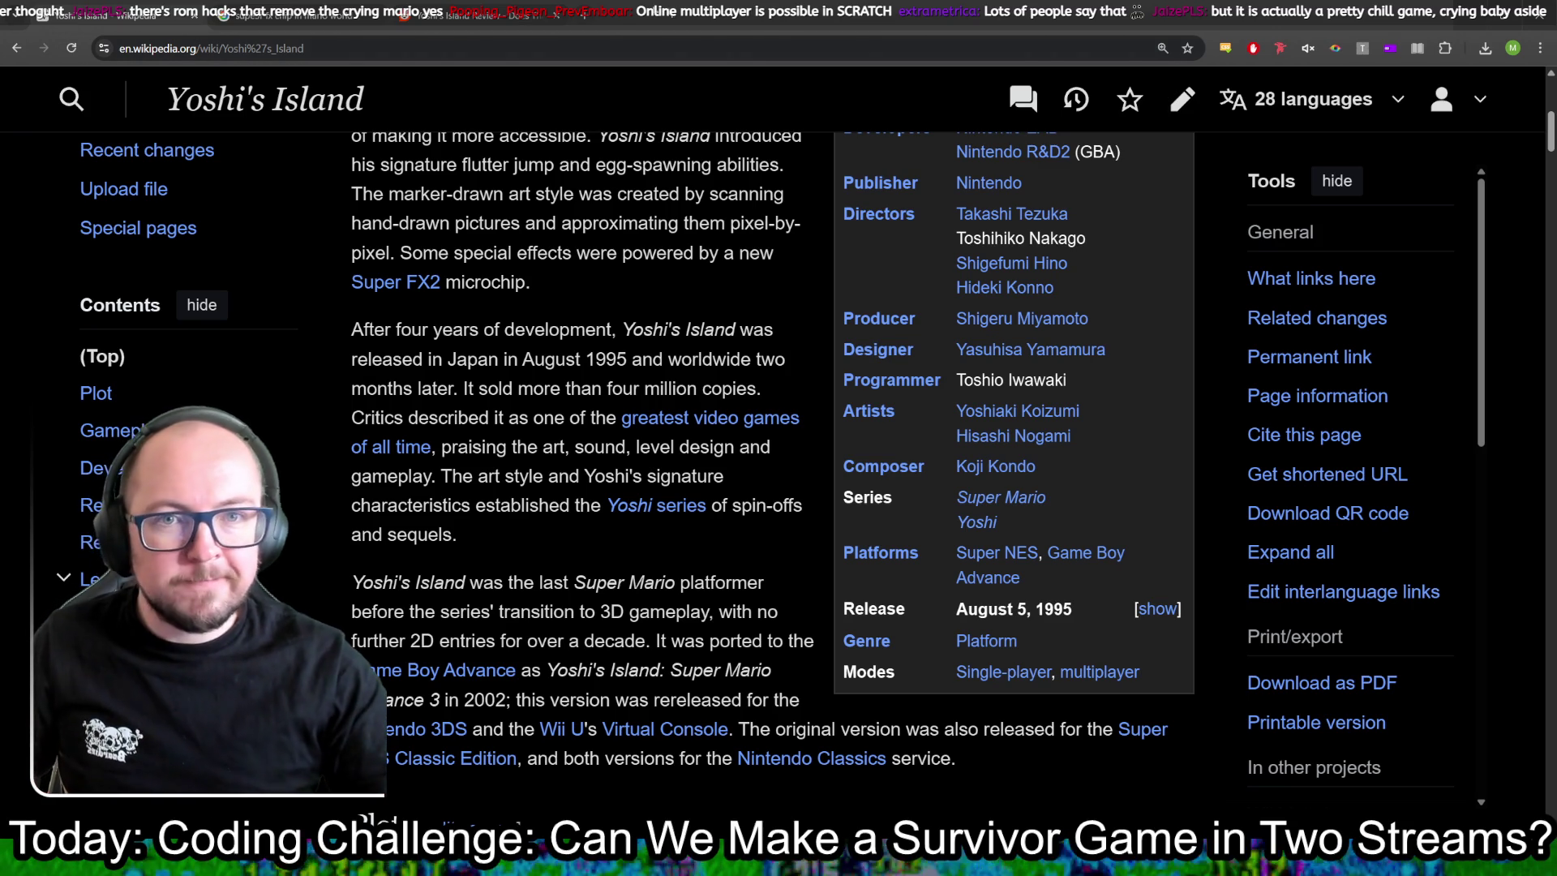
{"action": "key", "text": "alt+Tab"}
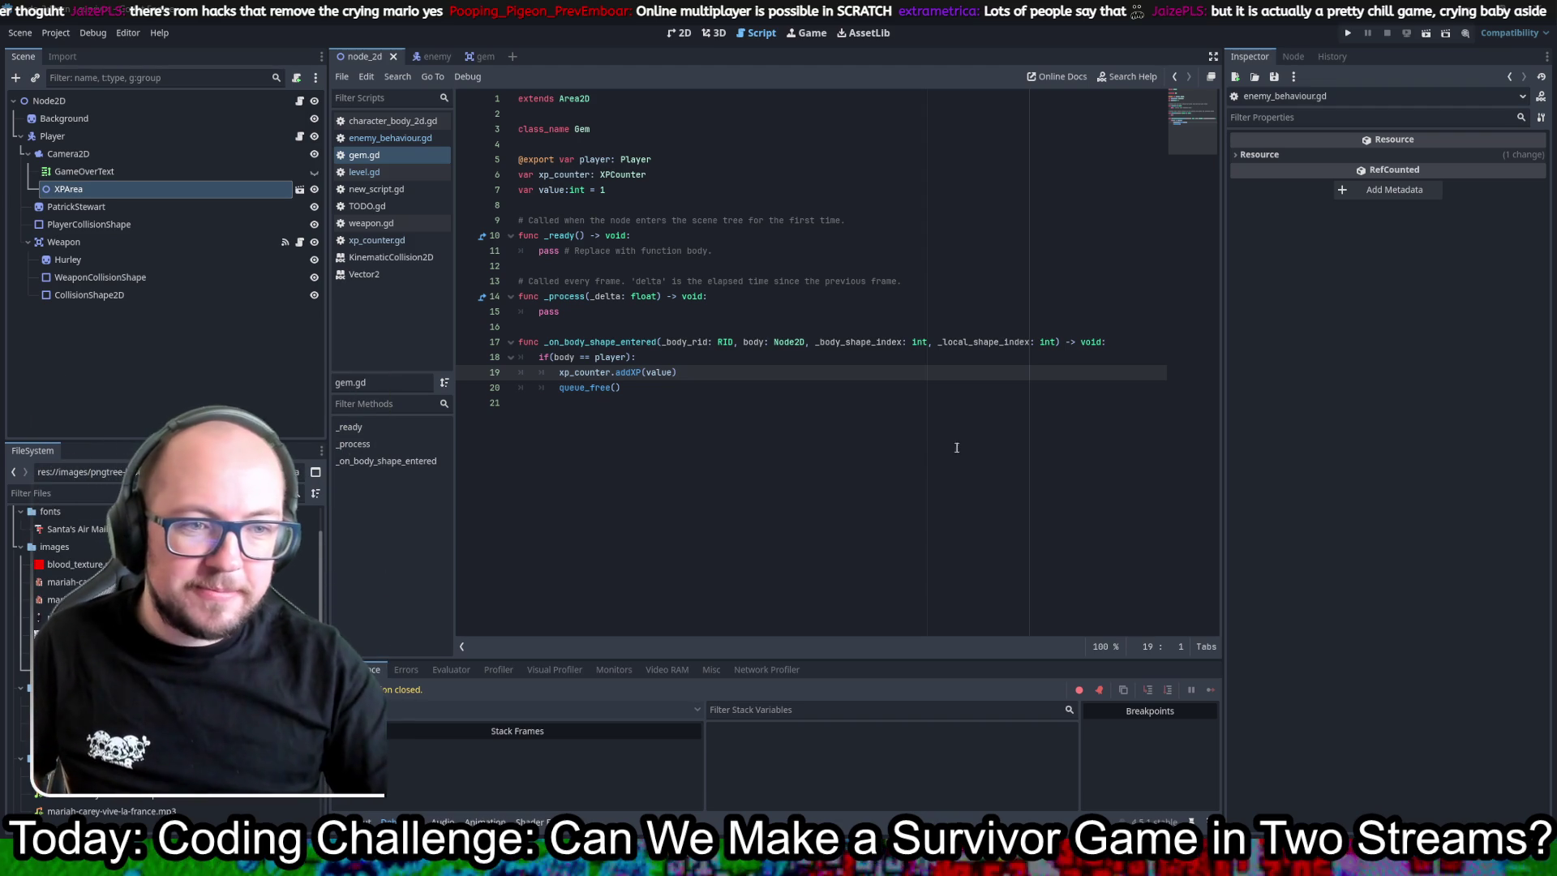
- Place the cursor on line 21, then at the end of line 20 in gem.gd, and run the game
{"action": "left_click", "coordinate": [989, 421]}
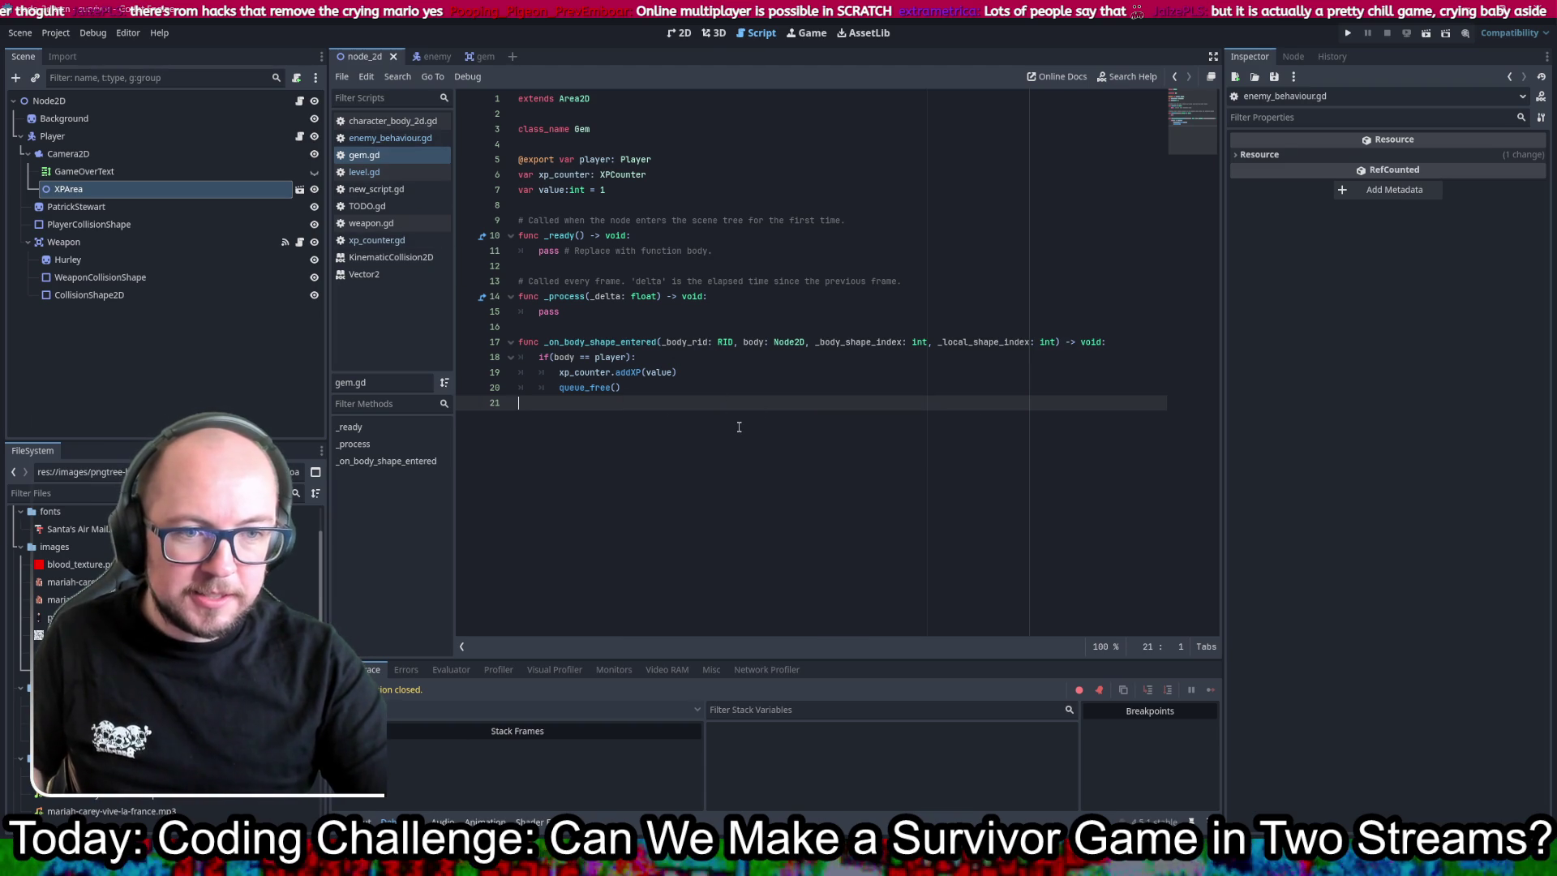
{"action": "left_click", "coordinate": [757, 388]}
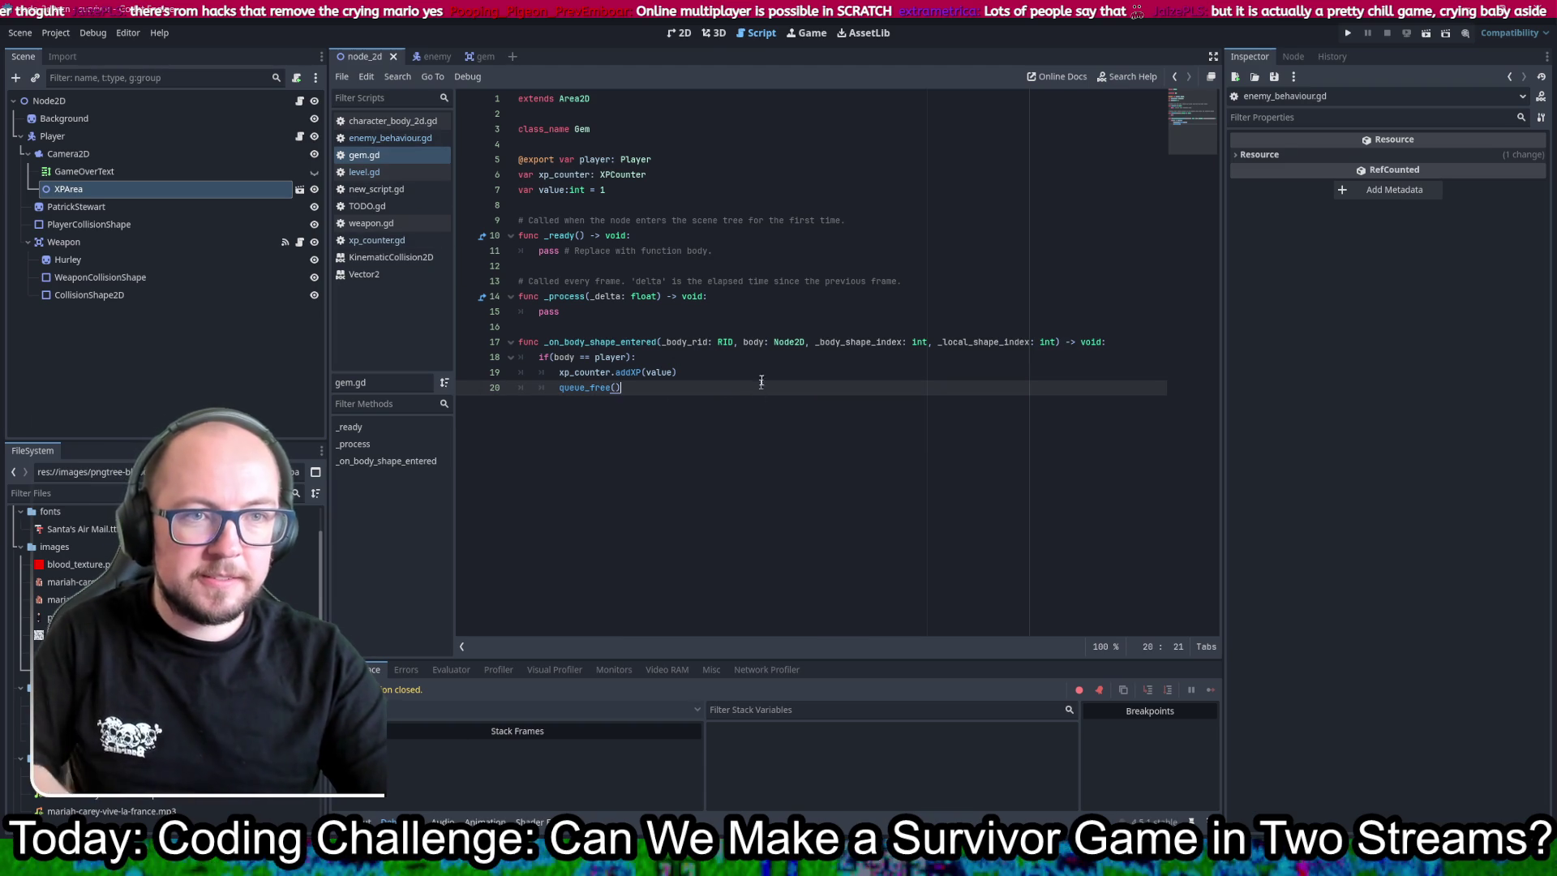
{"action": "left_click", "coordinate": [1348, 34]}
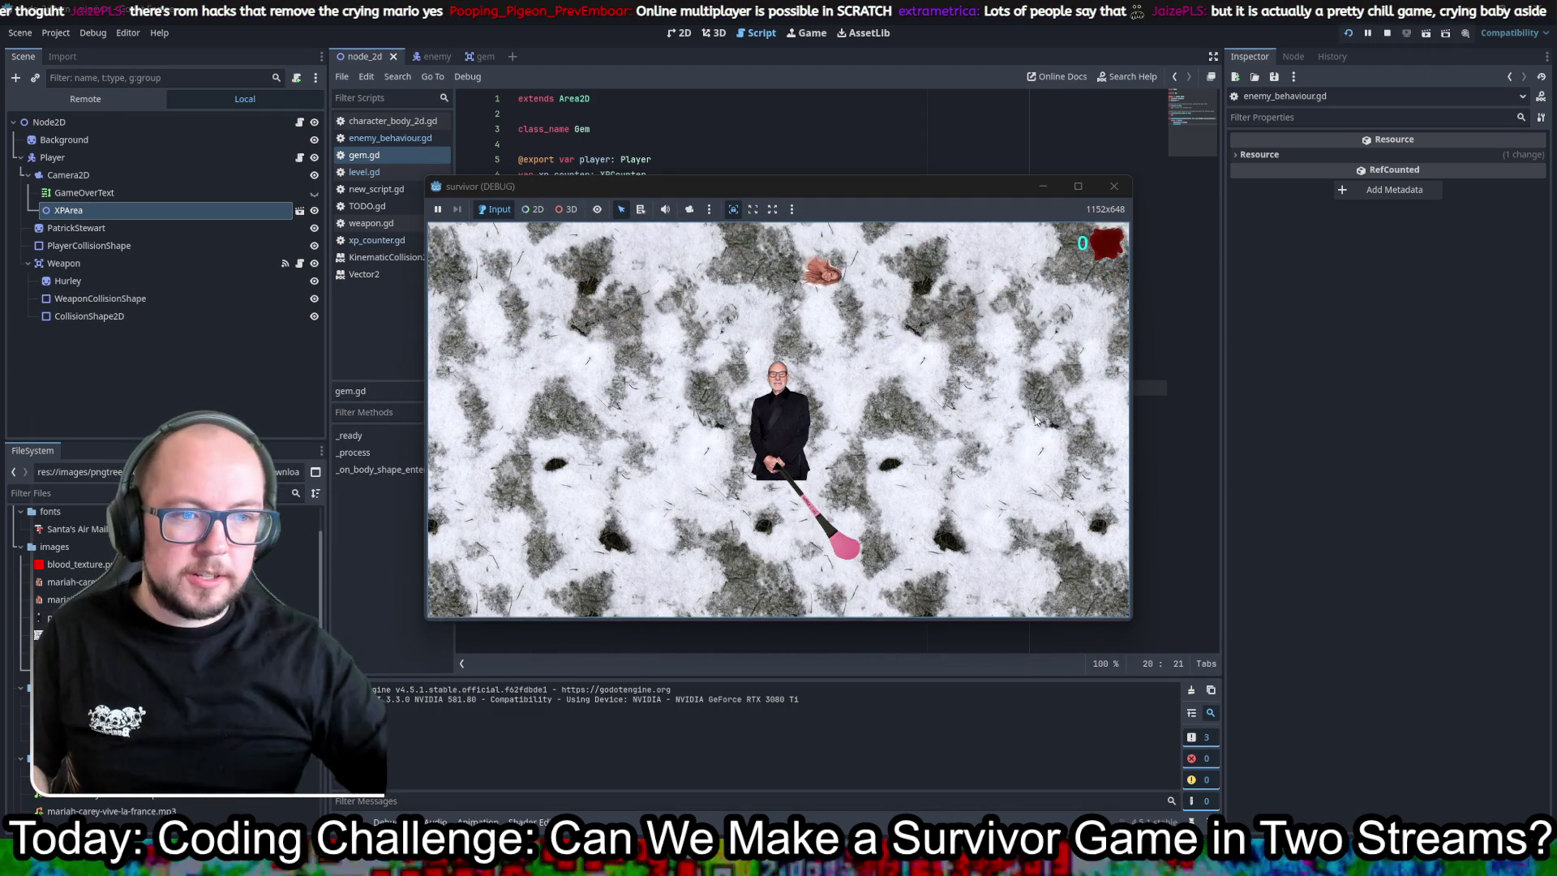
- Steer the player with S, D, W, A to collect two gems, then close the game window
{"action": "key", "text": "s"}
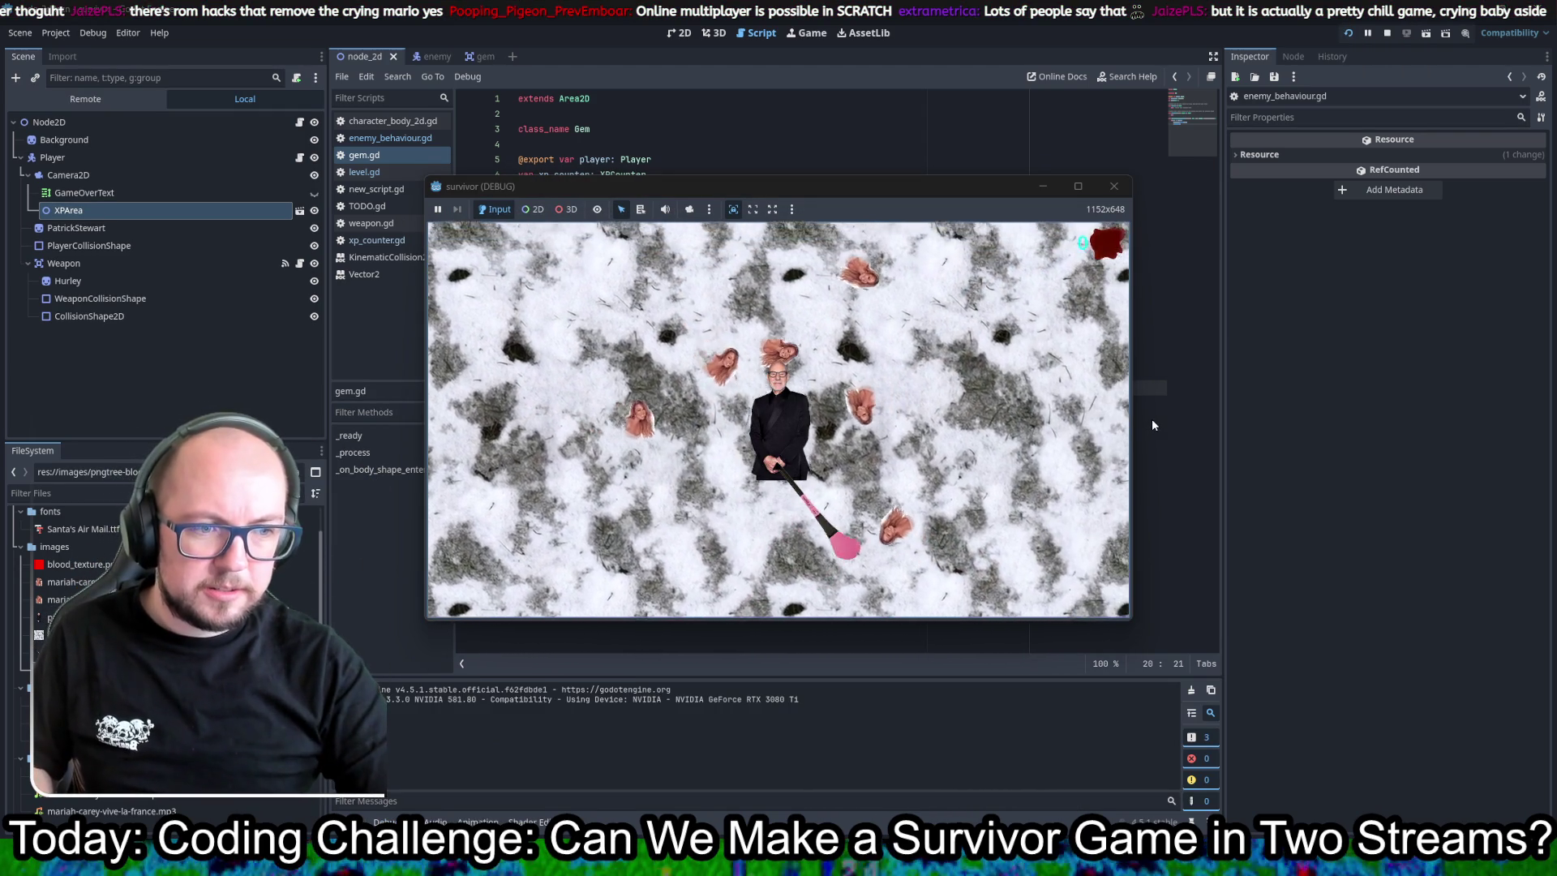
{"action": "key", "text": "s"}
{"action": "key", "text": "d"}
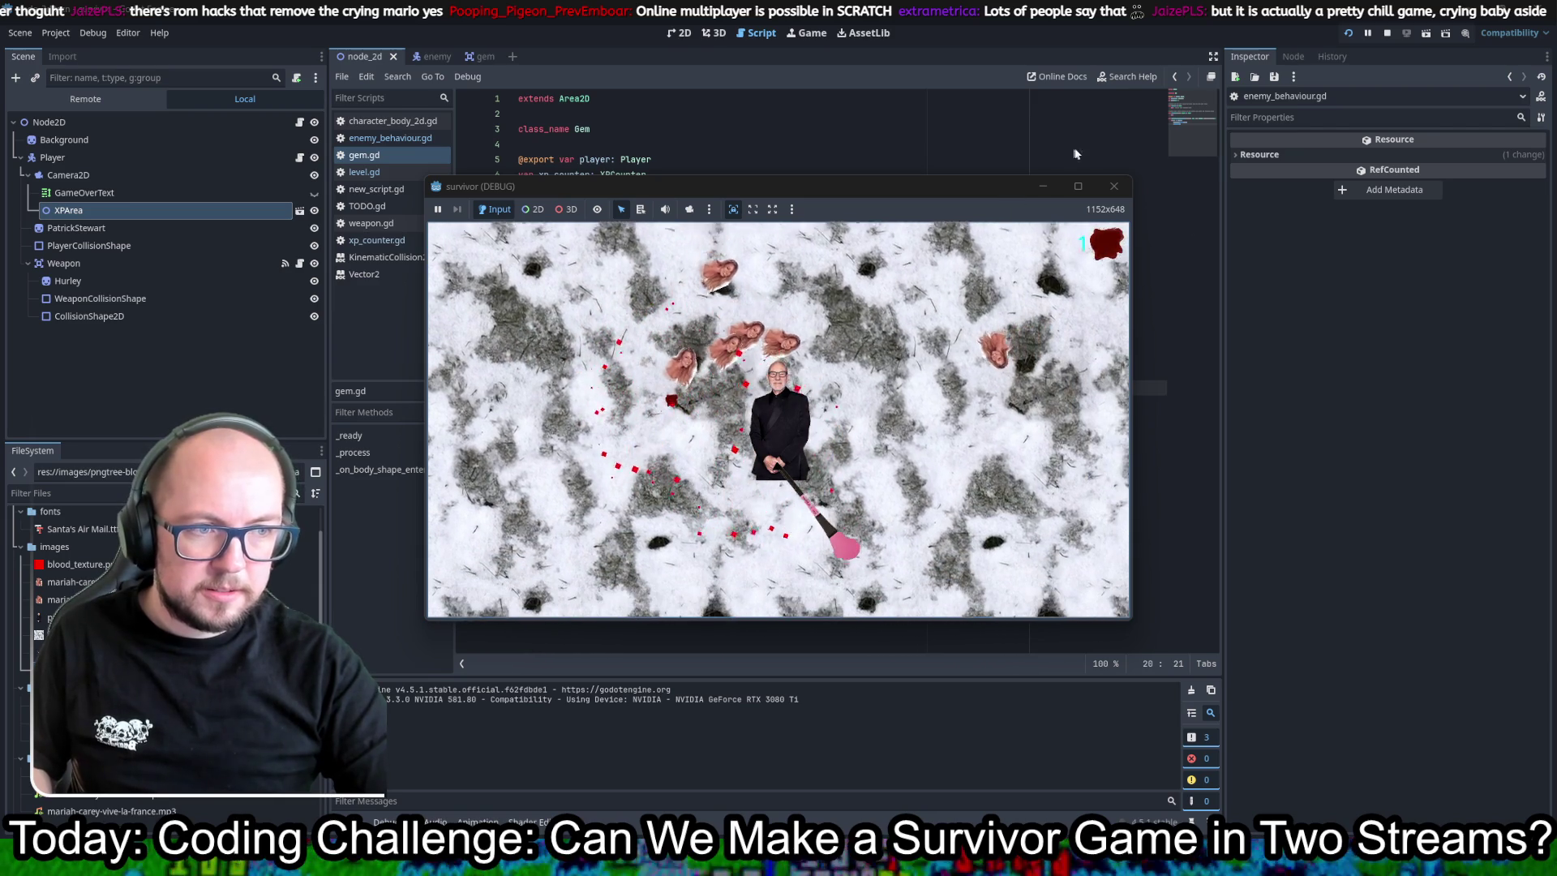
{"action": "key", "text": "w"}
{"action": "key", "text": "a"}
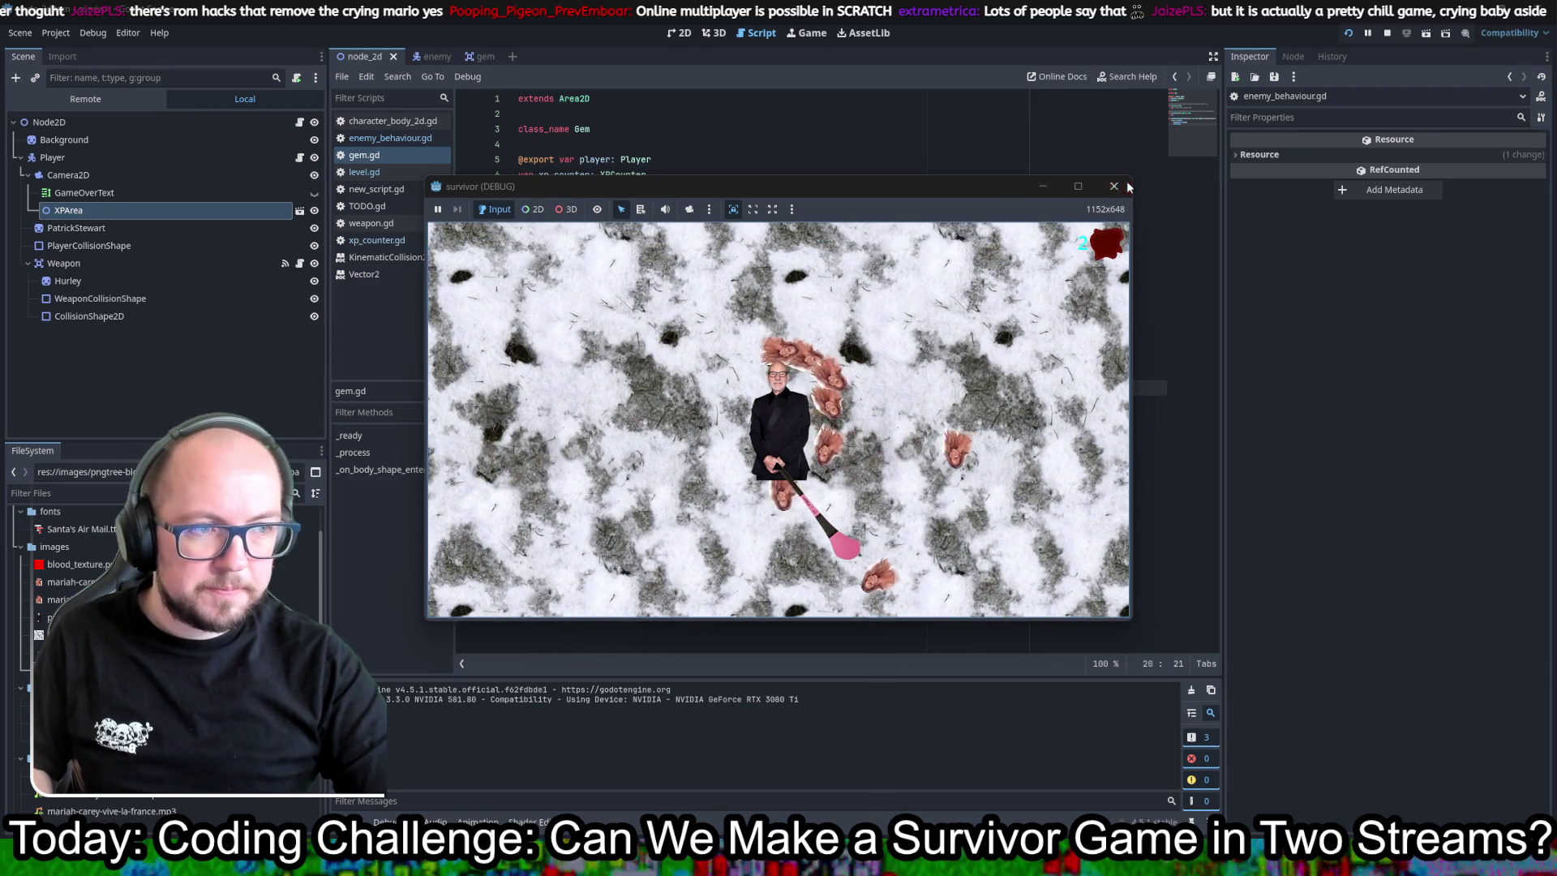
{"action": "left_click", "coordinate": [1127, 181]}
{"action": "left_click", "coordinate": [950, 596]}
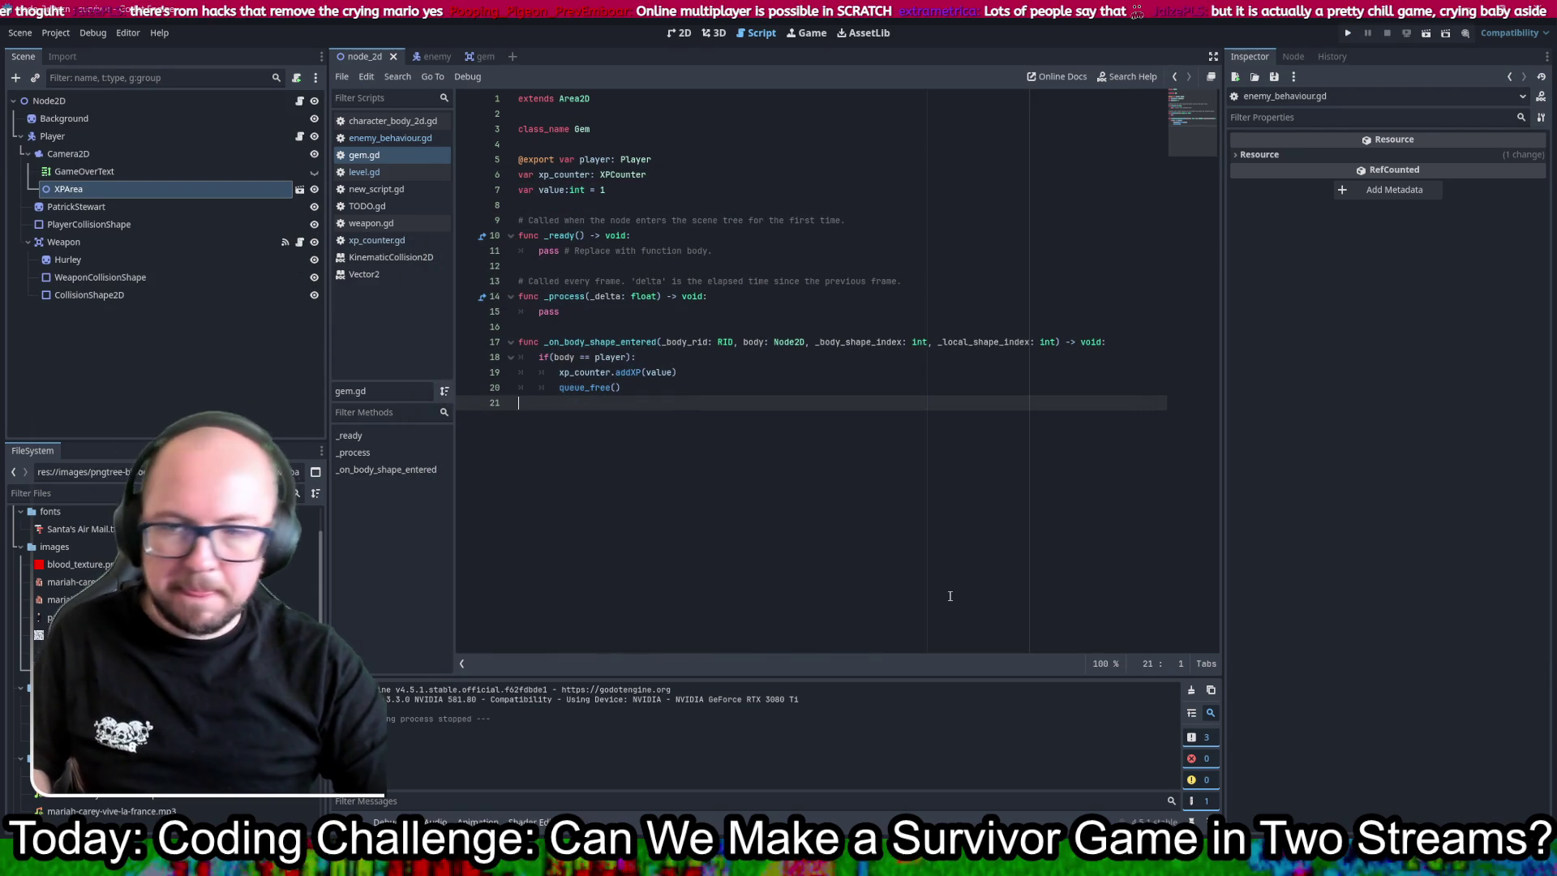